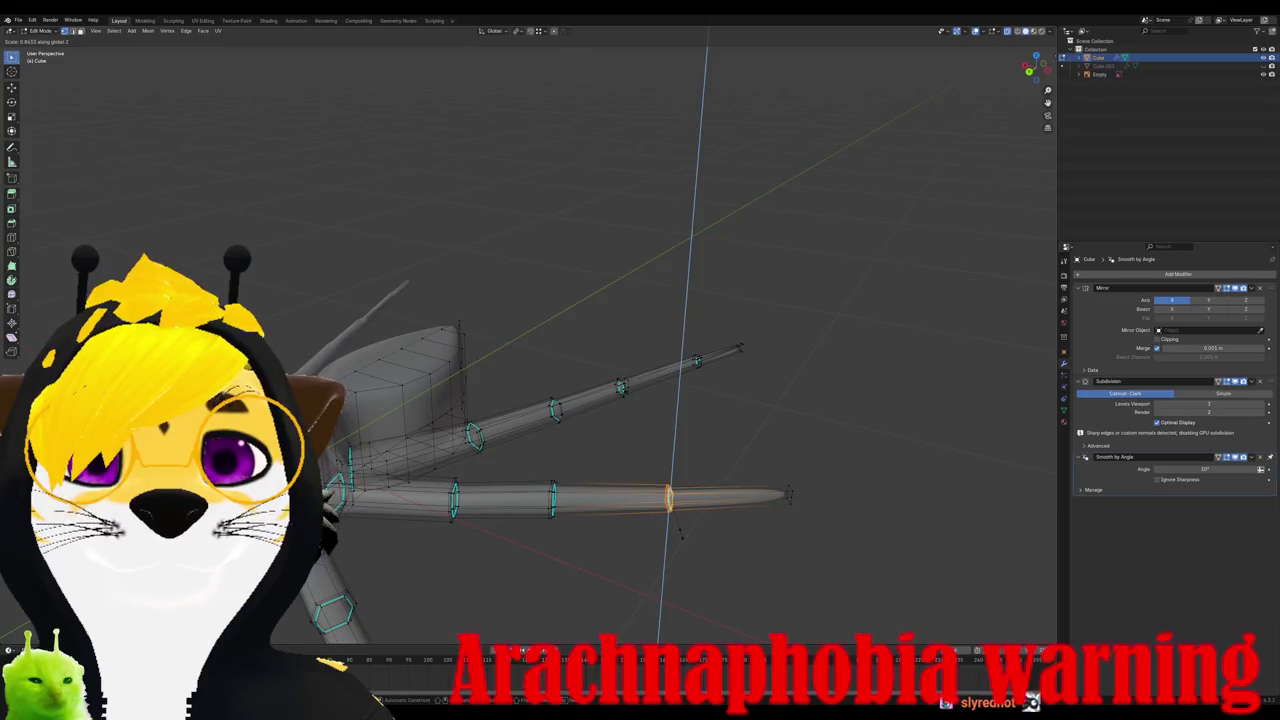
Step: Confirm the leg-tip loop scale and return to Object Mode to view the whole spider
{"action": "left_click", "coordinate": [681, 535]}
{"action": "key", "text": "Tab"}
{"action": "mouse_move", "coordinate": [677, 543]}
{"action": "middle_mouse_down"}
{"action": "mouse_move", "coordinate": [609, 511]}
{"action": "mouse_move", "coordinate": [594, 483]}
{"action": "mouse_move", "coordinate": [631, 518]}
{"action": "mouse_move", "coordinate": [650, 508]}
{"action": "middle_mouse_up"}
Step: Select a leg edge loop in Edit Mode, try a Z move, then cancel and exit
{"action": "key", "text": "Tab"}
{"action": "key", "text": "Tab"}
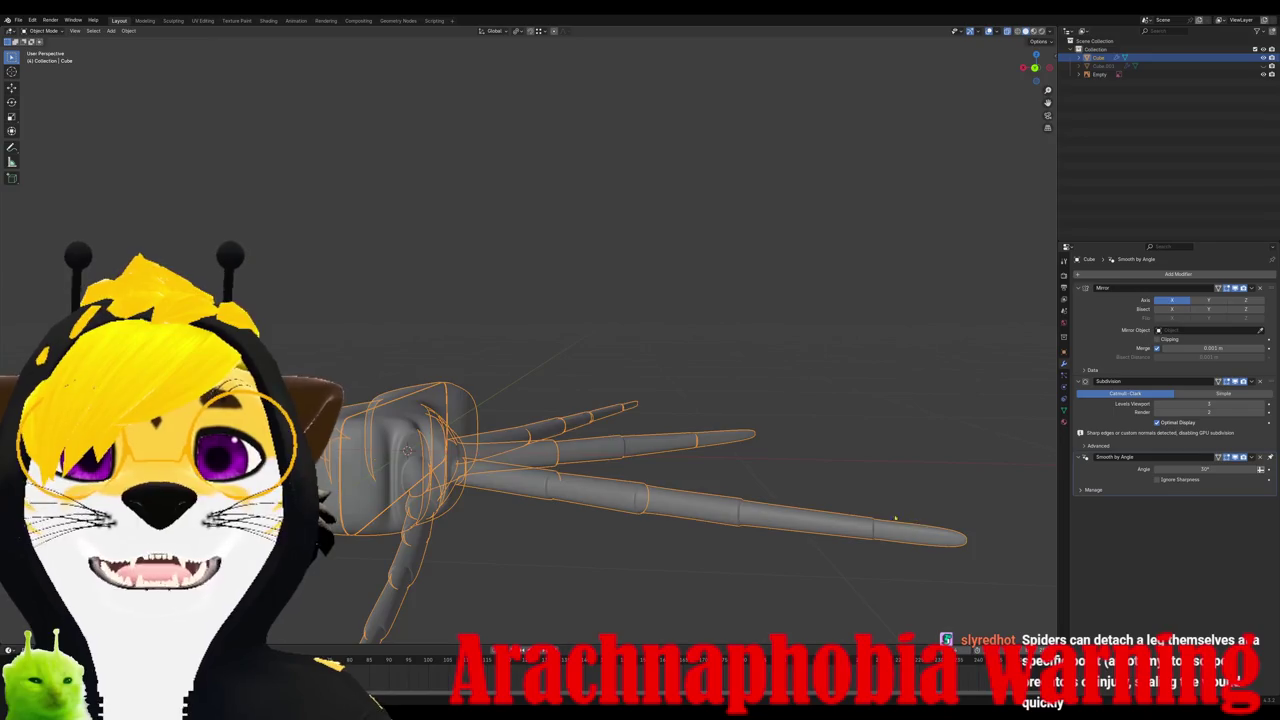
{"action": "key", "text": "Tab"}
{"action": "left_click", "coordinate": [857, 531], "text": "alt"}
{"action": "key", "text": "g"}
{"action": "key", "text": "z"}
{"action": "key", "text": "Escape"}
{"action": "key", "text": "Tab"}
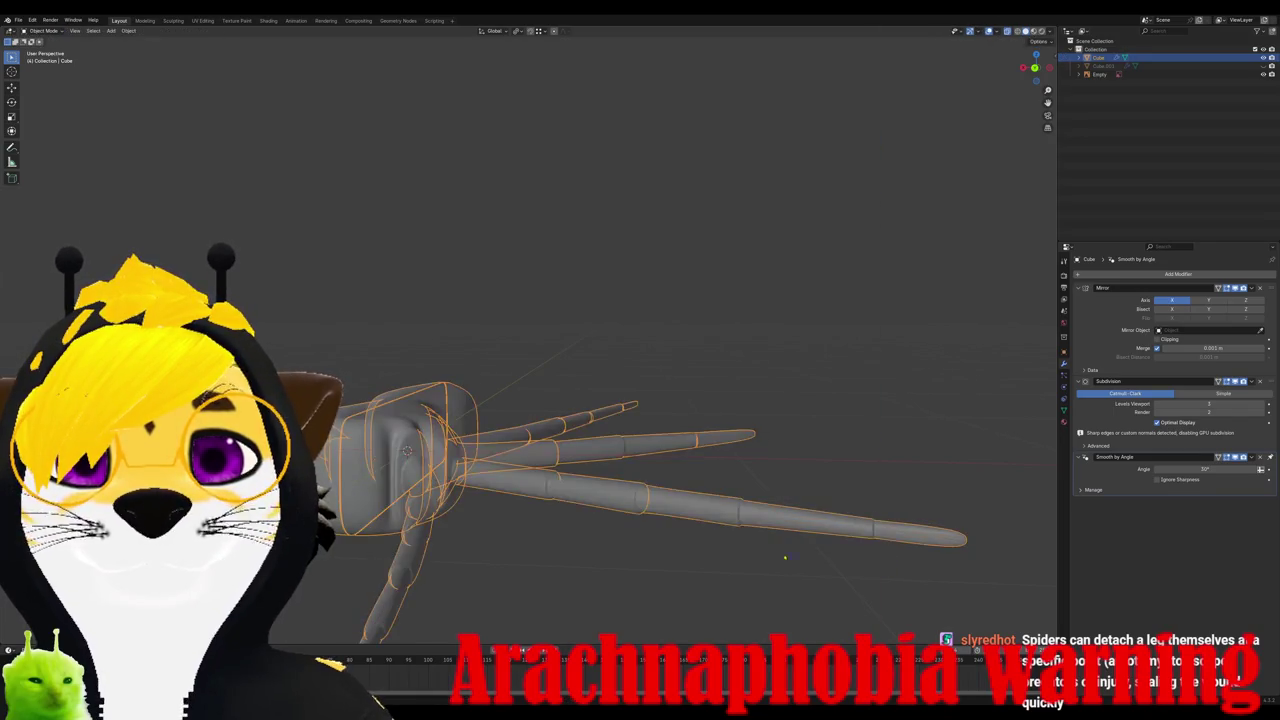
Step: Reframe the spider from the top-front, glance at the File menu, and zoom in on its body
{"action": "scroll", "coordinate": [759, 550], "scroll_direction": "down", "scroll_amount": 5}
{"action": "mouse_move", "coordinate": [750, 565]}
{"action": "middle_mouse_down"}
{"action": "mouse_move", "coordinate": [710, 570]}
{"action": "mouse_move", "coordinate": [692, 515]}
{"action": "mouse_move", "coordinate": [690, 560]}
{"action": "middle_mouse_up"}
{"action": "scroll", "coordinate": [702, 572], "scroll_direction": "up", "scroll_amount": 5}
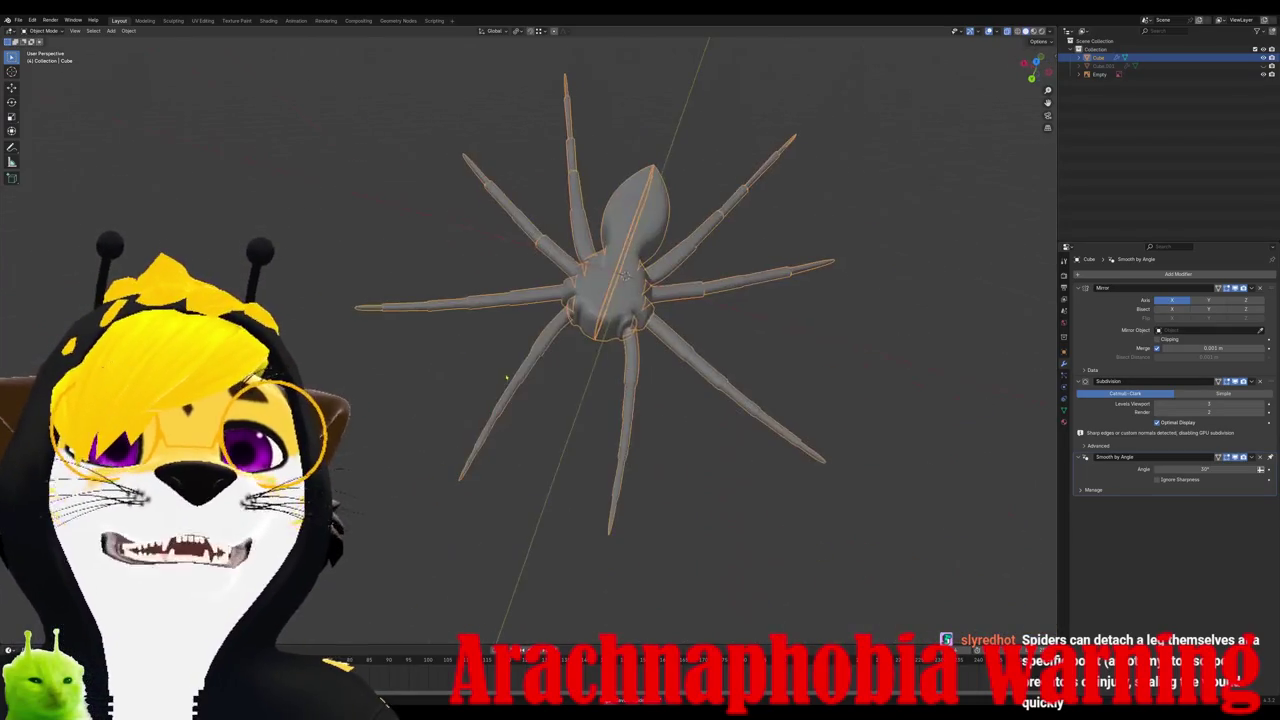
{"action": "left_click", "coordinate": [18, 20]}
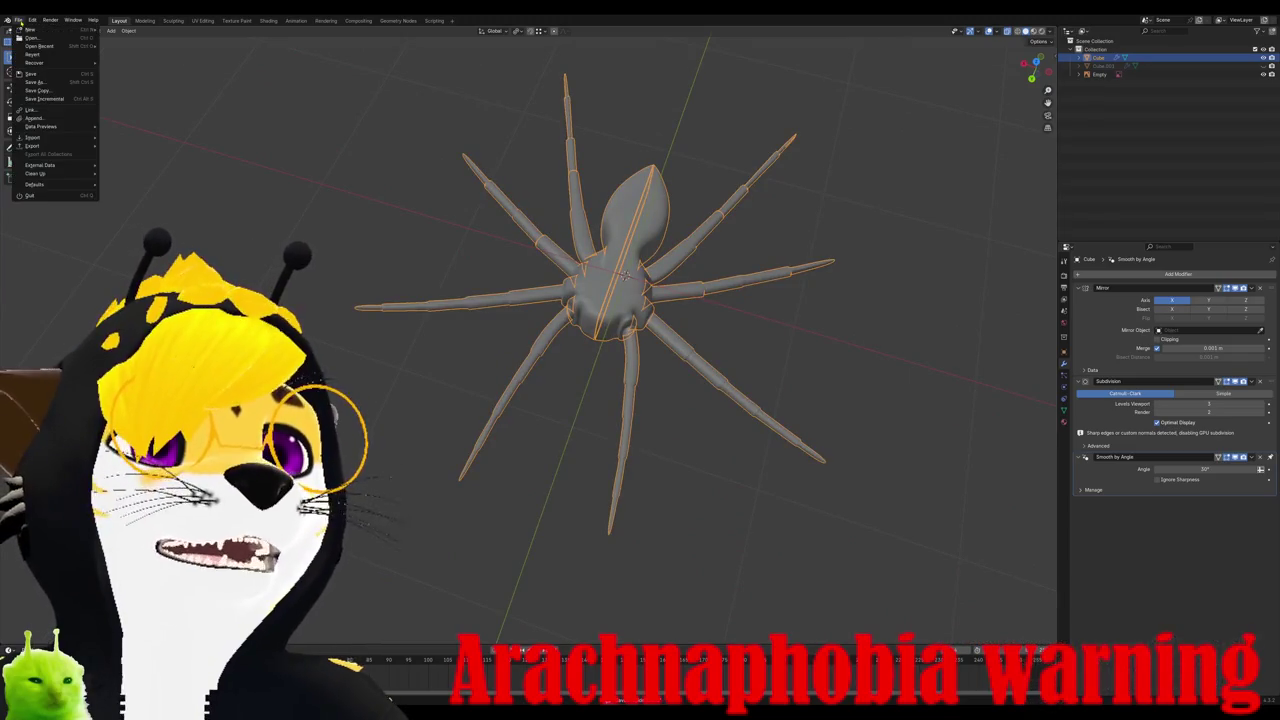
{"action": "key", "text": "Escape"}
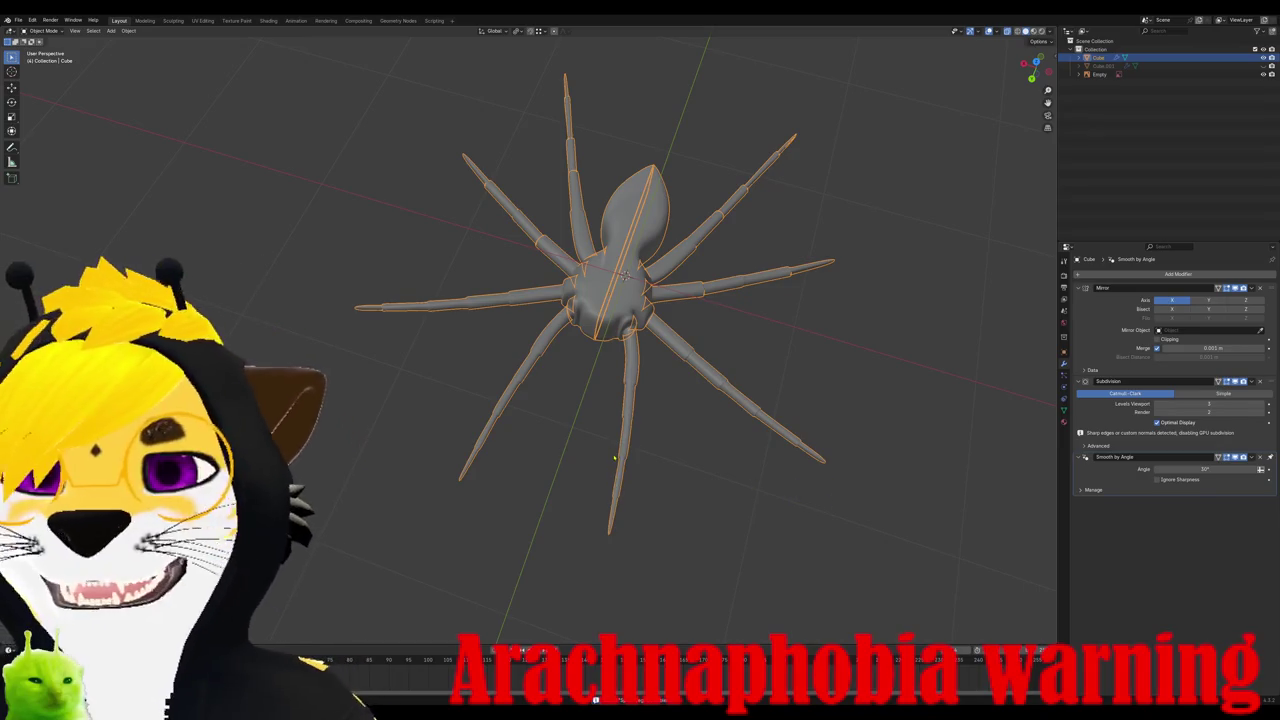
{"action": "mouse_move", "coordinate": [691, 441]}
{"action": "middle_mouse_down", "text": "shift"}
{"action": "mouse_move", "coordinate": [517, 534]}
{"action": "mouse_move", "coordinate": [479, 391]}
{"action": "mouse_move", "coordinate": [499, 461]}
{"action": "middle_mouse_up", "text": "shift"}
{"action": "scroll", "coordinate": [517, 534], "scroll_direction": "up", "scroll_amount": 2}
{"action": "scroll", "coordinate": [517, 531], "scroll_direction": "up", "scroll_amount": 2}
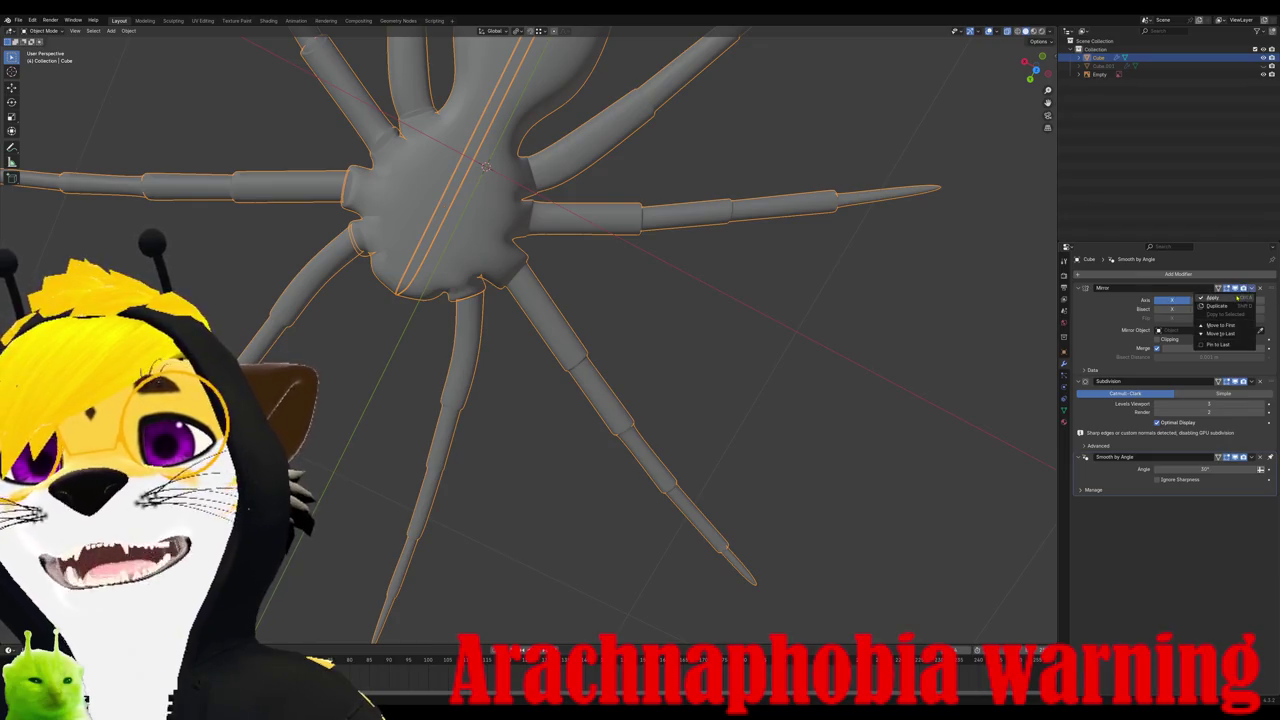
{"action": "key", "text": "ctrl+a"}
{"action": "middle_click_drag", "start_coordinate": [580, 260], "coordinate": [600, 300]}
{"action": "key", "text": "Tab"}
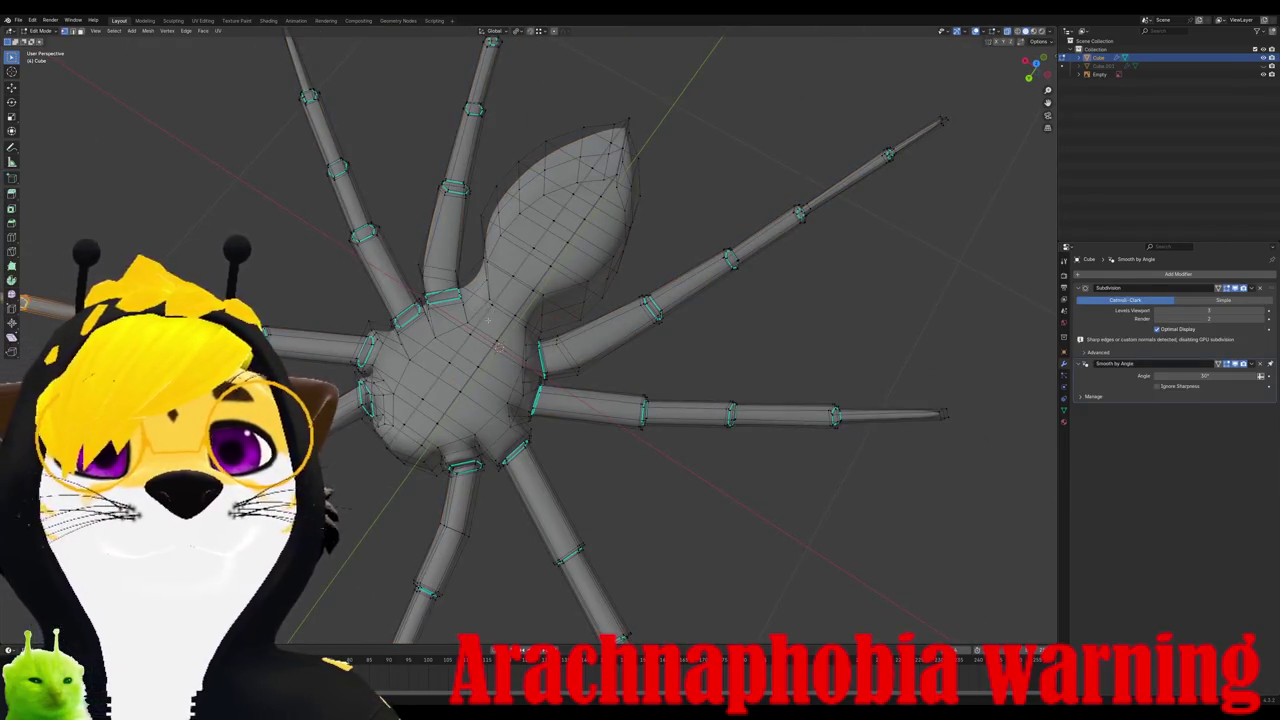
{"action": "left_click", "coordinate": [489, 318], "text": "alt"}
{"action": "left_click", "coordinate": [489, 316], "text": "alt"}
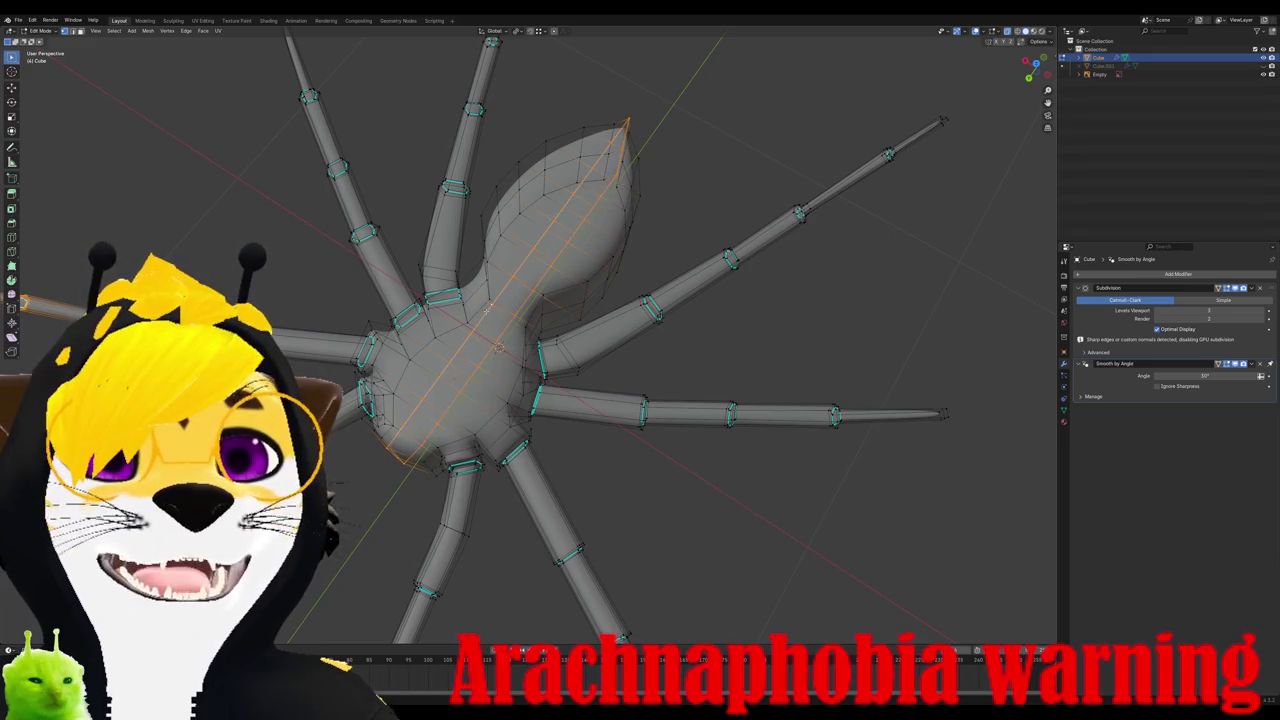
{"action": "key", "text": "m"}
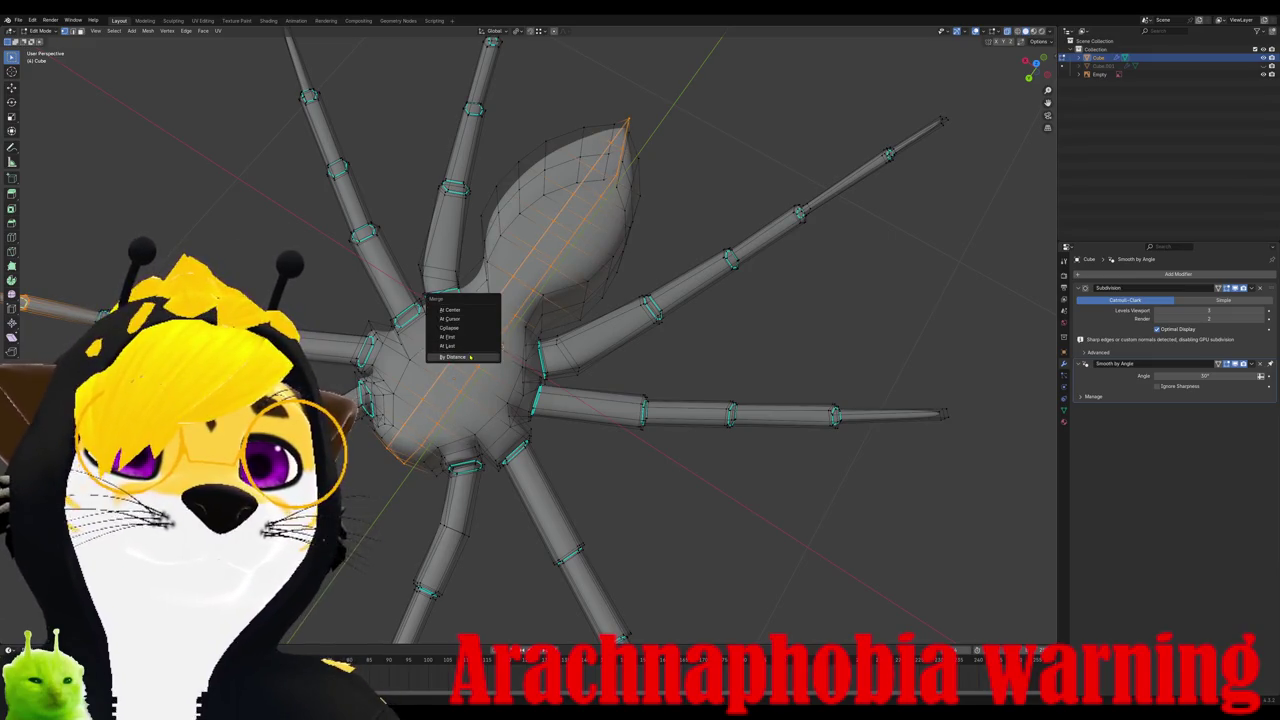
{"action": "left_click", "coordinate": [470, 357]}
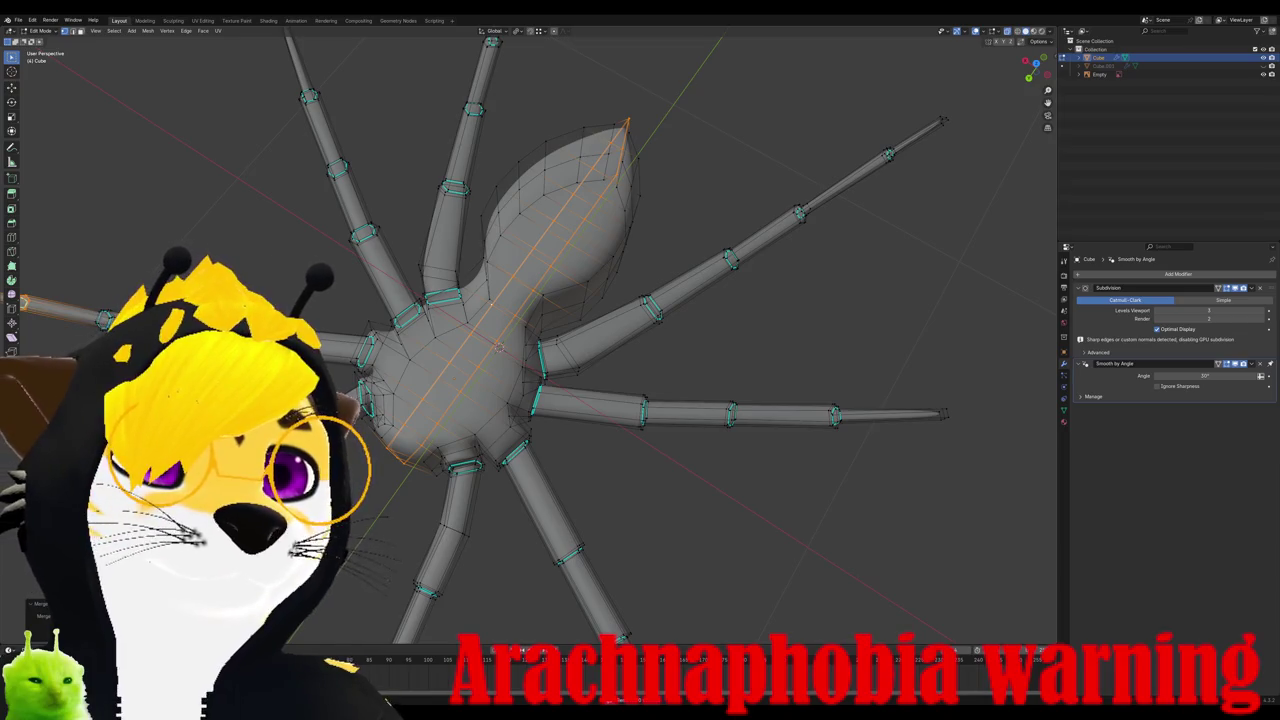
{"action": "middle_click_drag", "start_coordinate": [491, 305], "coordinate": [569, 263]}
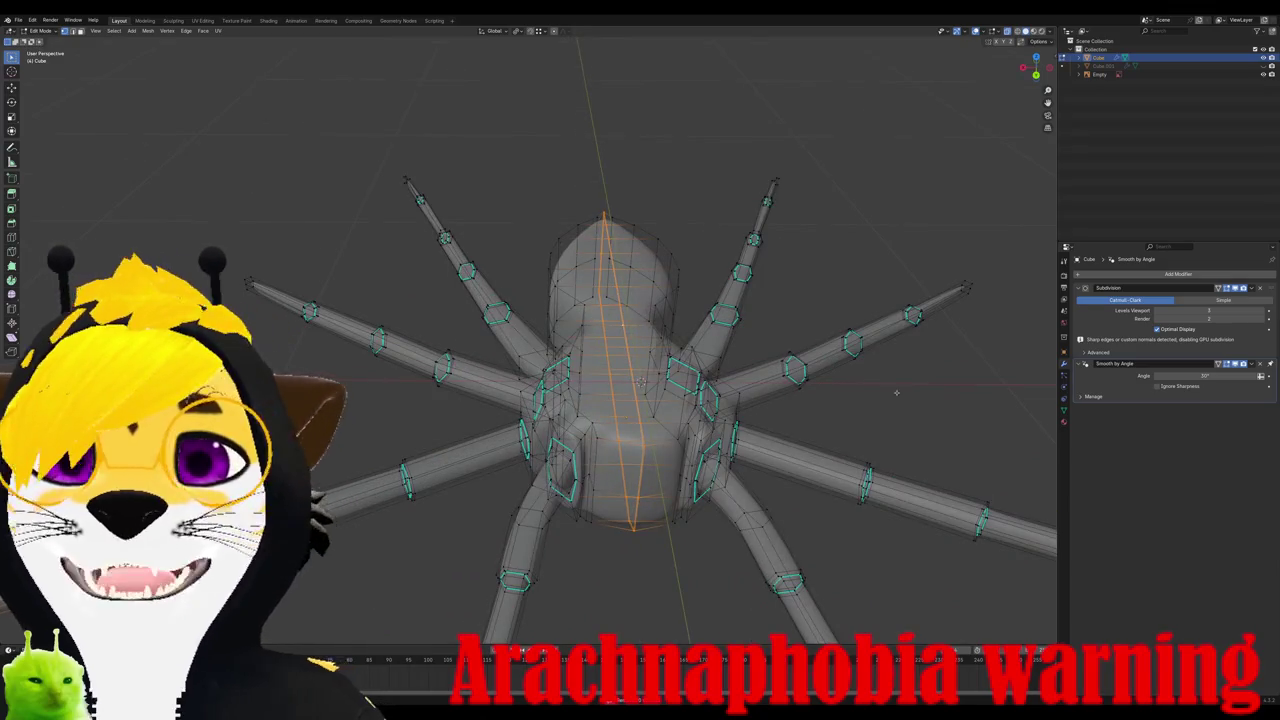
{"action": "key", "text": "Tab"}
{"action": "scroll", "coordinate": [666, 393], "scroll_direction": "up", "scroll_amount": 1}
{"action": "scroll", "coordinate": [666, 393], "scroll_direction": "down", "scroll_amount": 1}
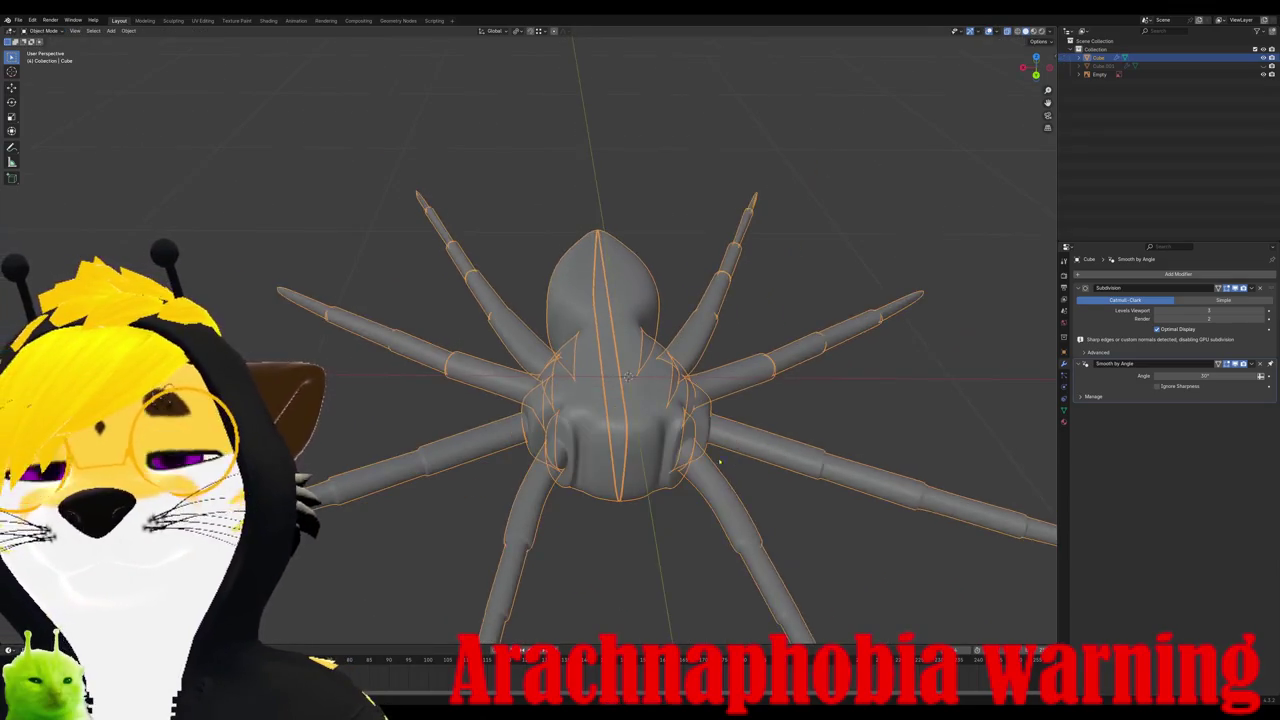
{"action": "key", "text": "Tab"}
{"action": "mouse_move", "coordinate": [666, 393]}
{"action": "middle_mouse_down"}
{"action": "mouse_move", "coordinate": [670, 330]}
{"action": "mouse_move", "coordinate": [585, 457]}
{"action": "middle_mouse_up"}
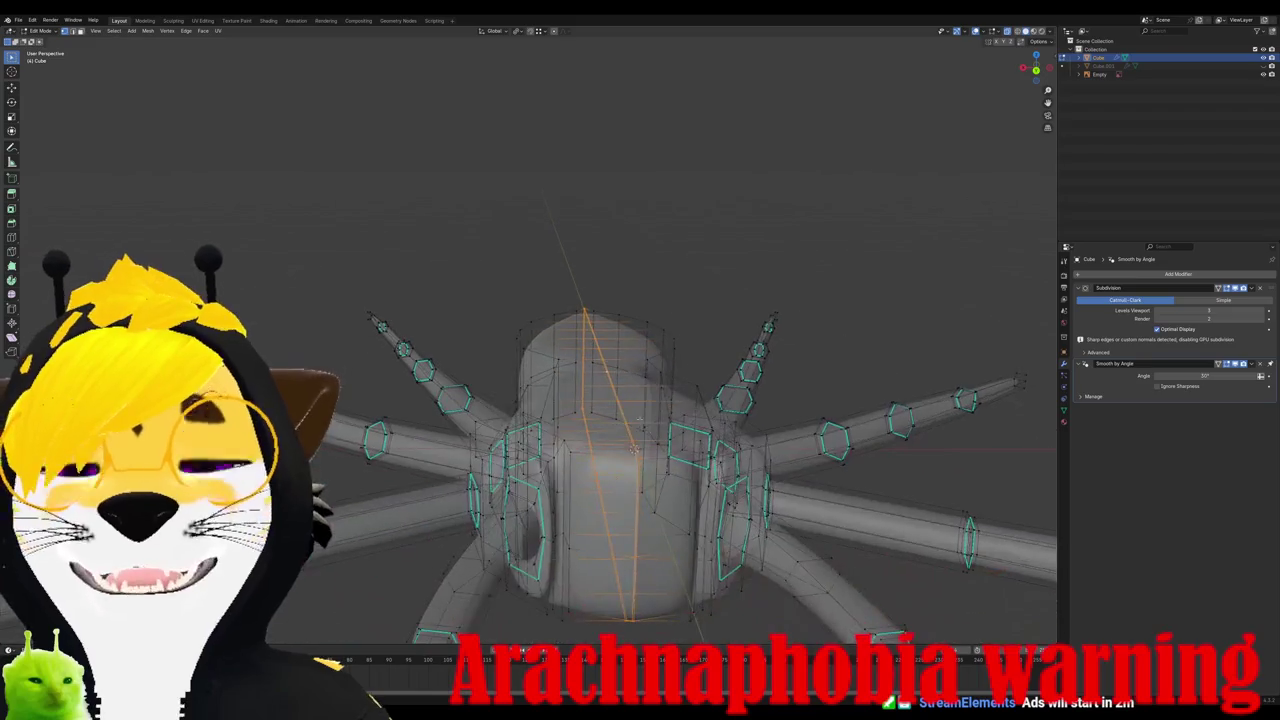
{"action": "key", "text": "m"}
{"action": "left_click", "coordinate": [585, 457]}
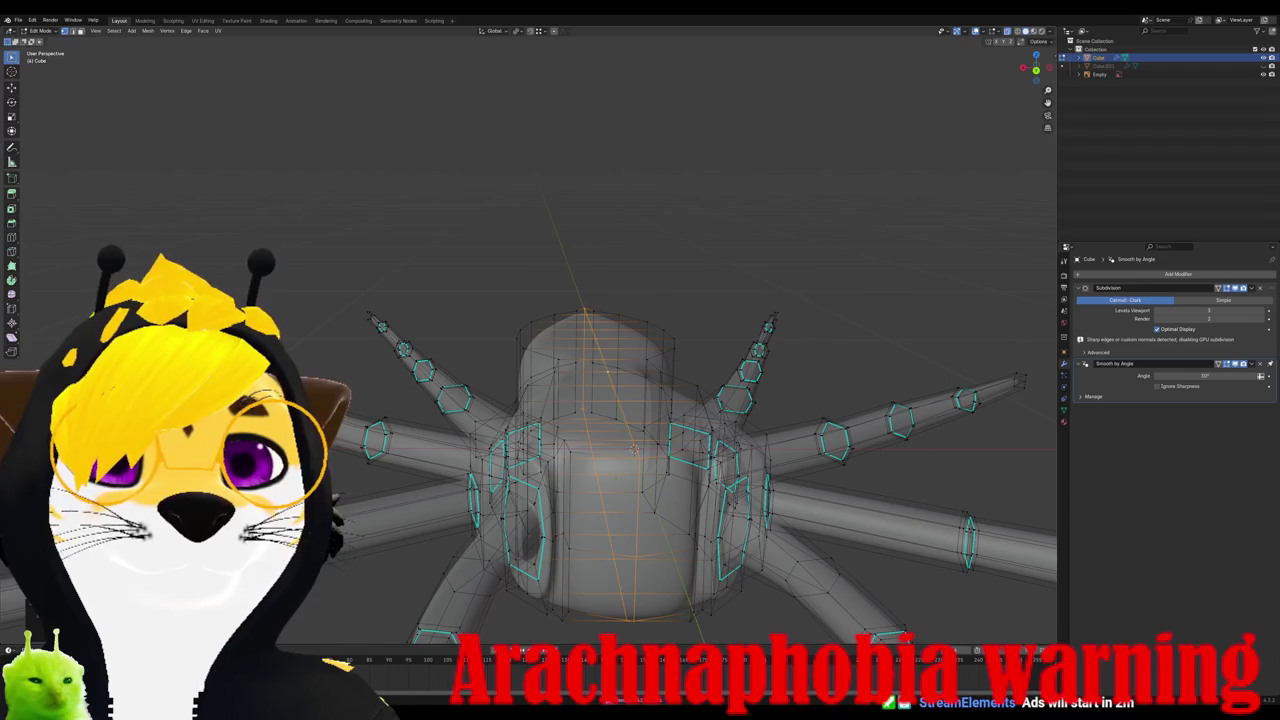
{"action": "mouse_move", "coordinate": [634, 449]}
{"action": "middle_mouse_down"}
{"action": "mouse_move", "coordinate": [432, 546]}
{"action": "mouse_move", "coordinate": [519, 538]}
{"action": "middle_mouse_up"}
{"action": "key", "text": "Tab"}
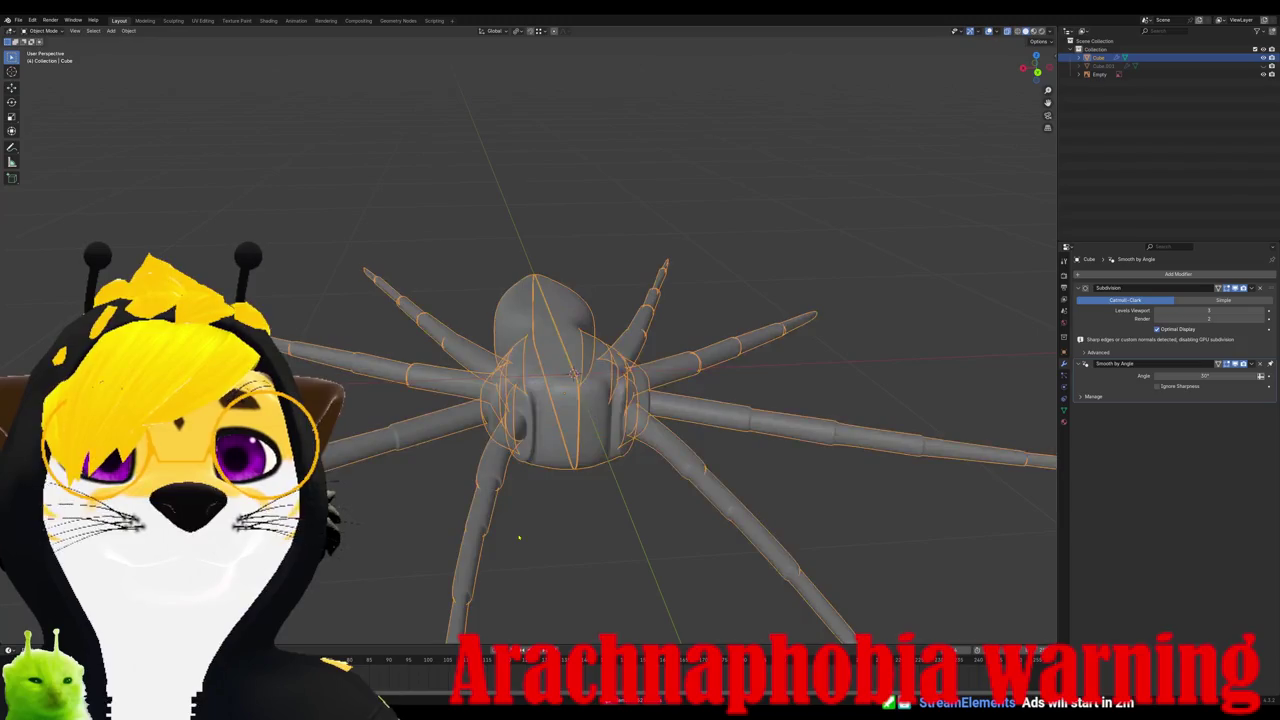
{"action": "key", "text": "Tab"}
{"action": "middle_click_drag", "start_coordinate": [602, 600], "coordinate": [591, 583]}
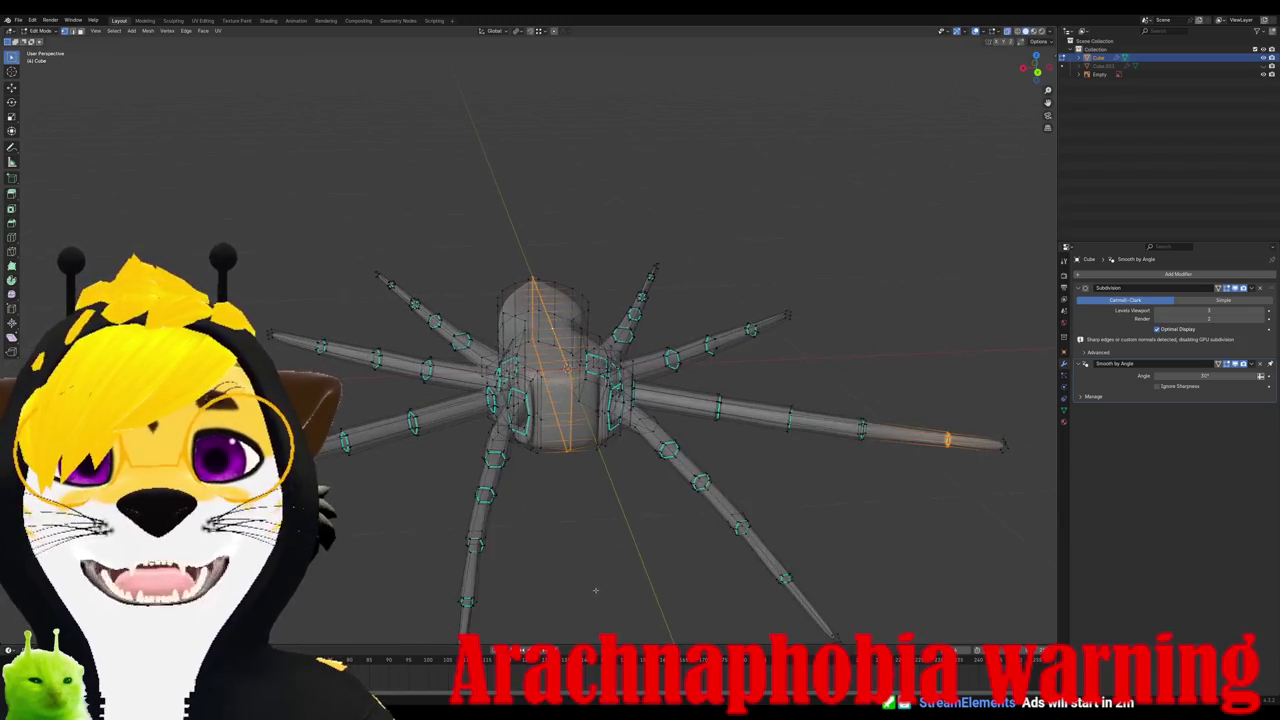
{"action": "key", "text": "ctrl+z"}
{"action": "key", "text": "ctrl+z"}
{"action": "key", "text": "ctrl+z"}
{"action": "key", "text": "ctrl+z"}
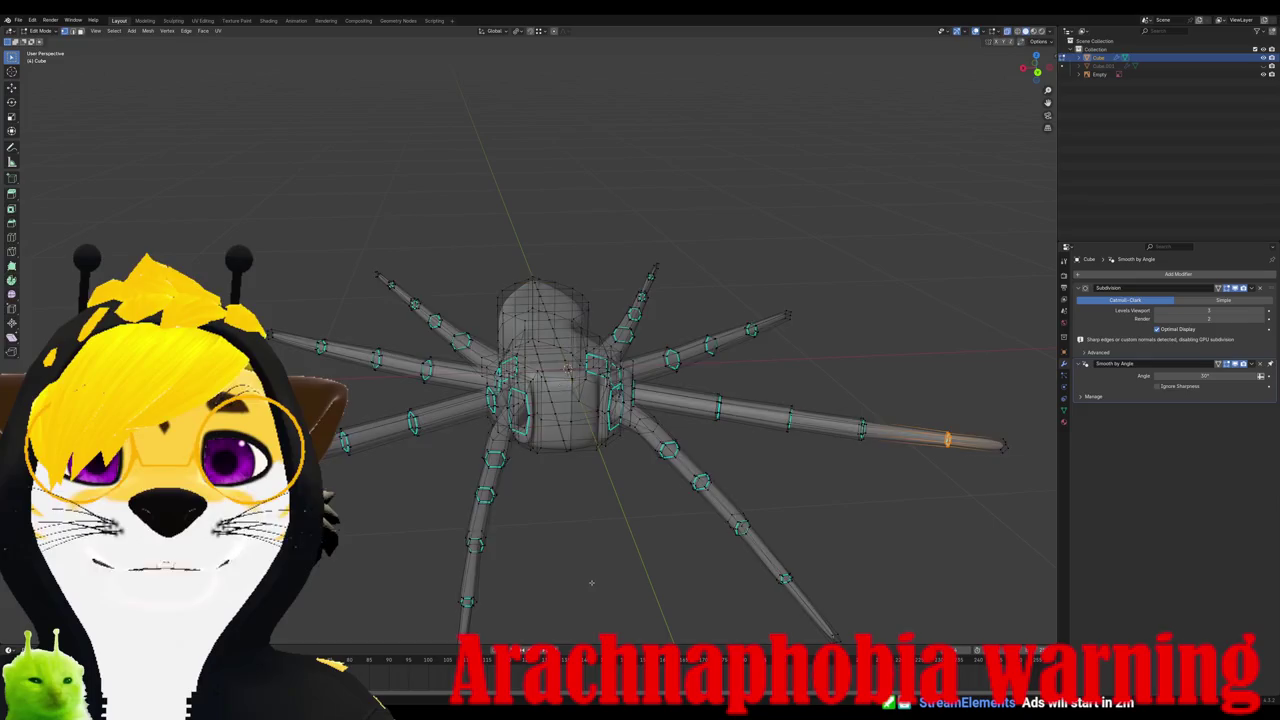
{"action": "key", "text": "ctrl+z"}
{"action": "key", "text": "ctrl+z"}
{"action": "key", "text": "ctrl+z"}
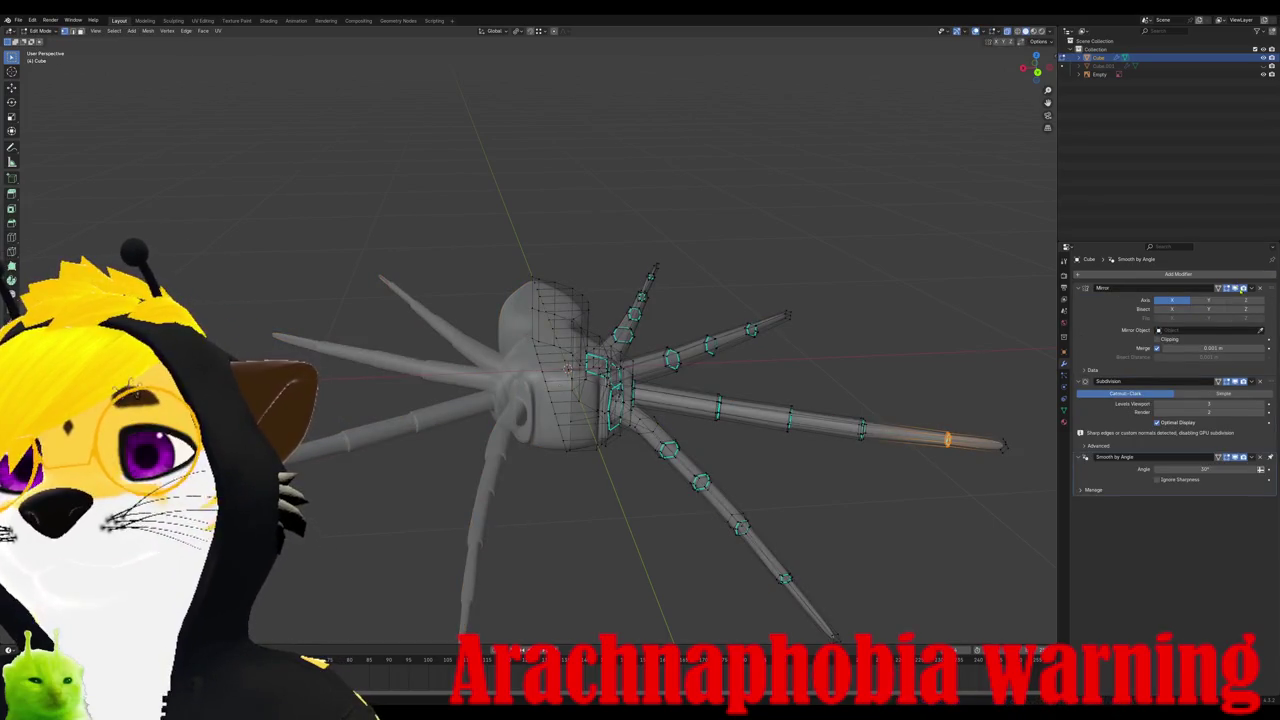
{"action": "left_click", "coordinate": [1243, 288]}
{"action": "key", "text": "Tab"}
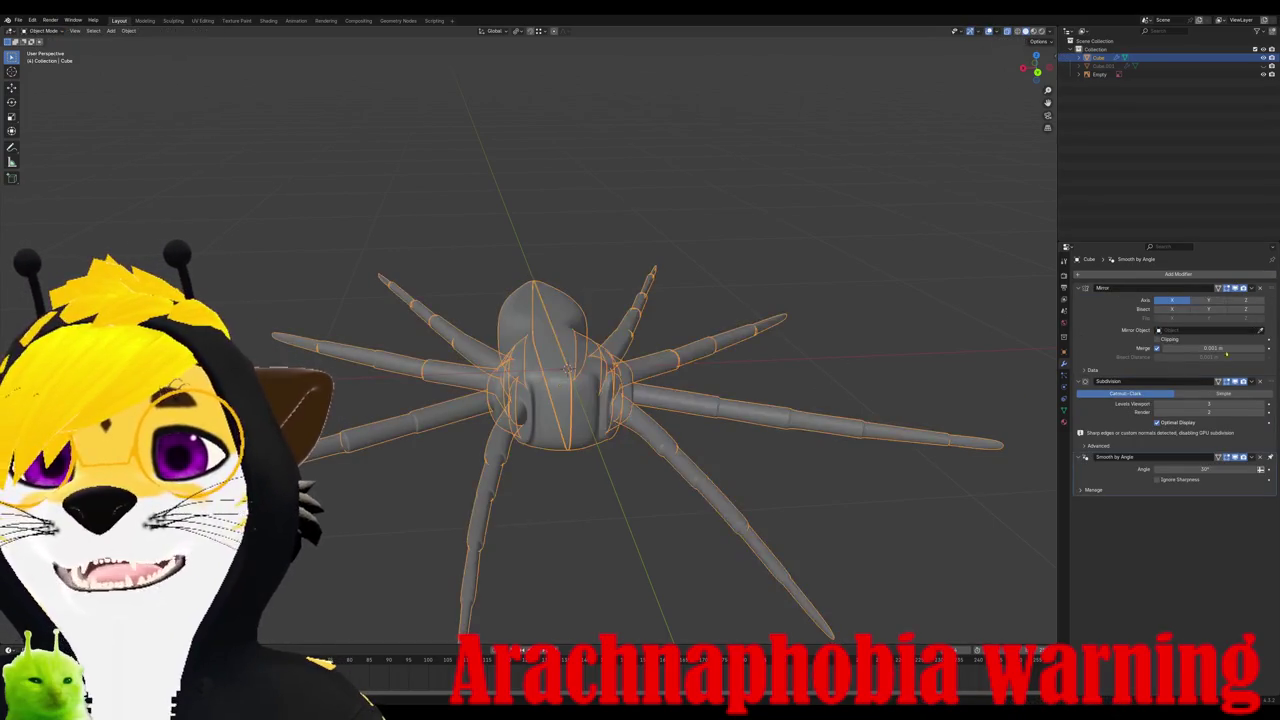
{"action": "left_click", "coordinate": [1243, 288]}
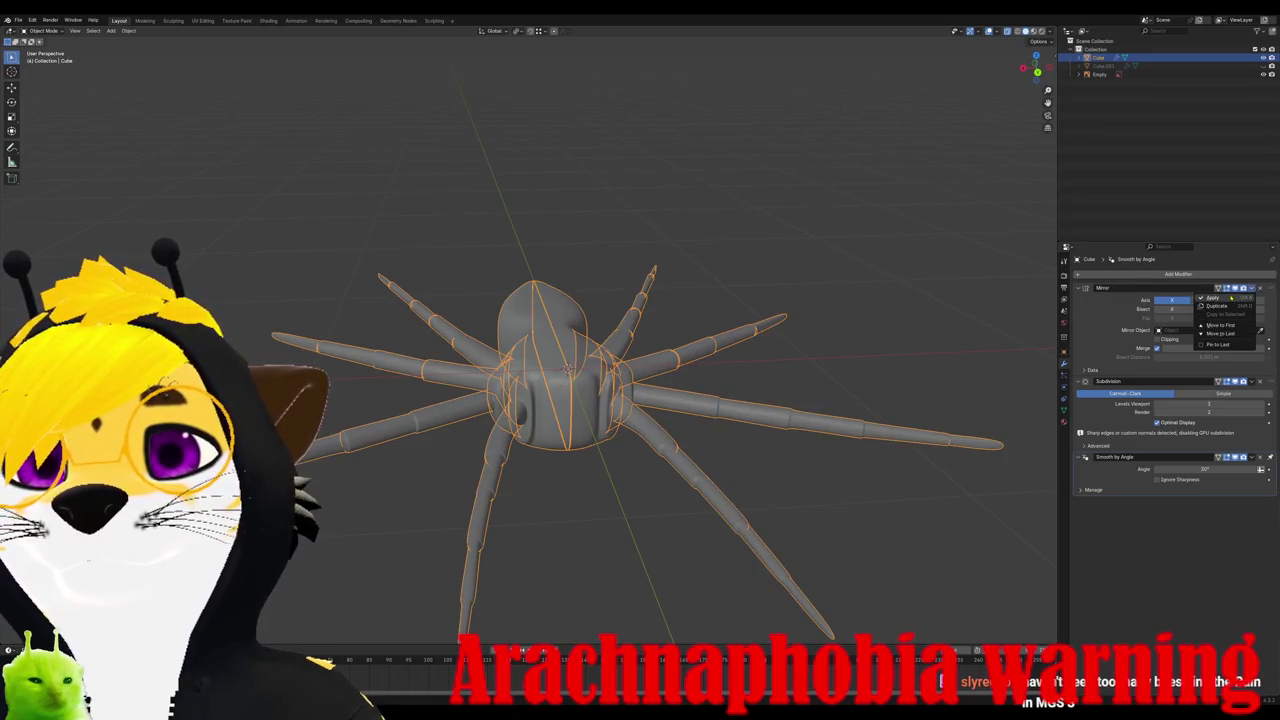
Step: Apply the Mirror modifier and inspect the resulting full mesh in Edit Mode
{"action": "left_click", "coordinate": [1232, 300]}
{"action": "key", "text": "Tab"}
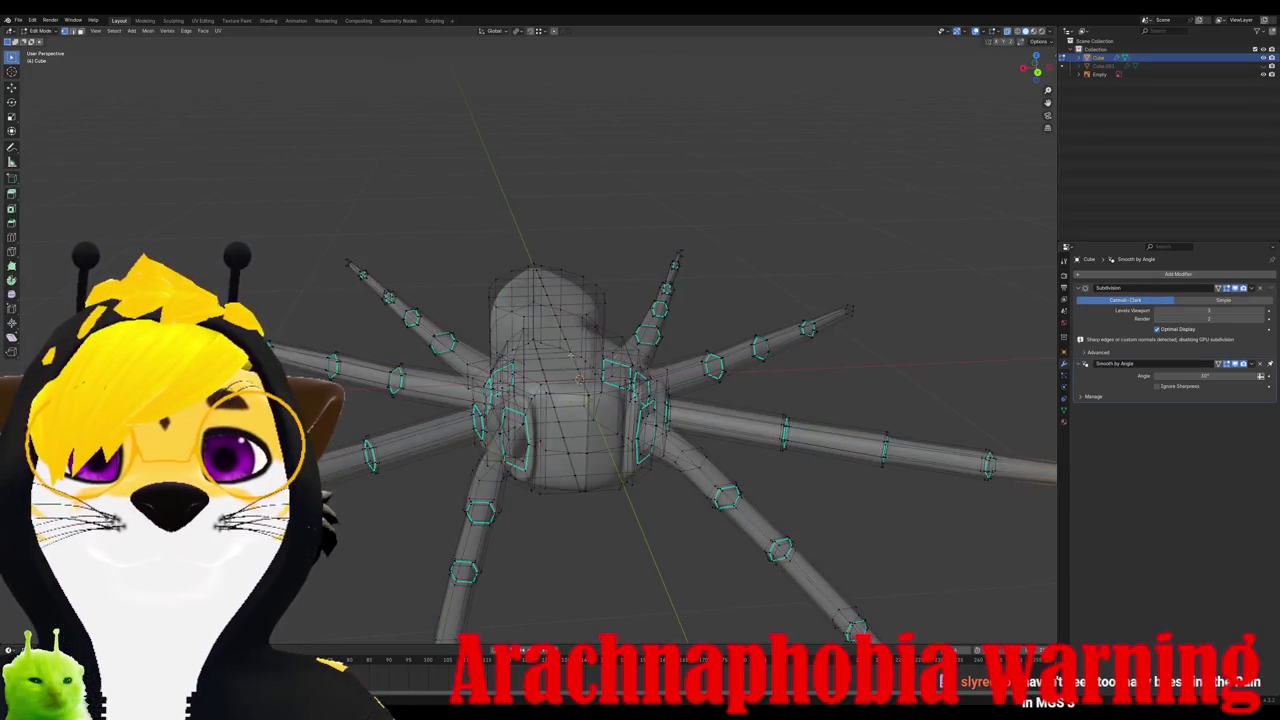
{"action": "scroll", "coordinate": [563, 384], "scroll_direction": "down", "scroll_amount": 5}
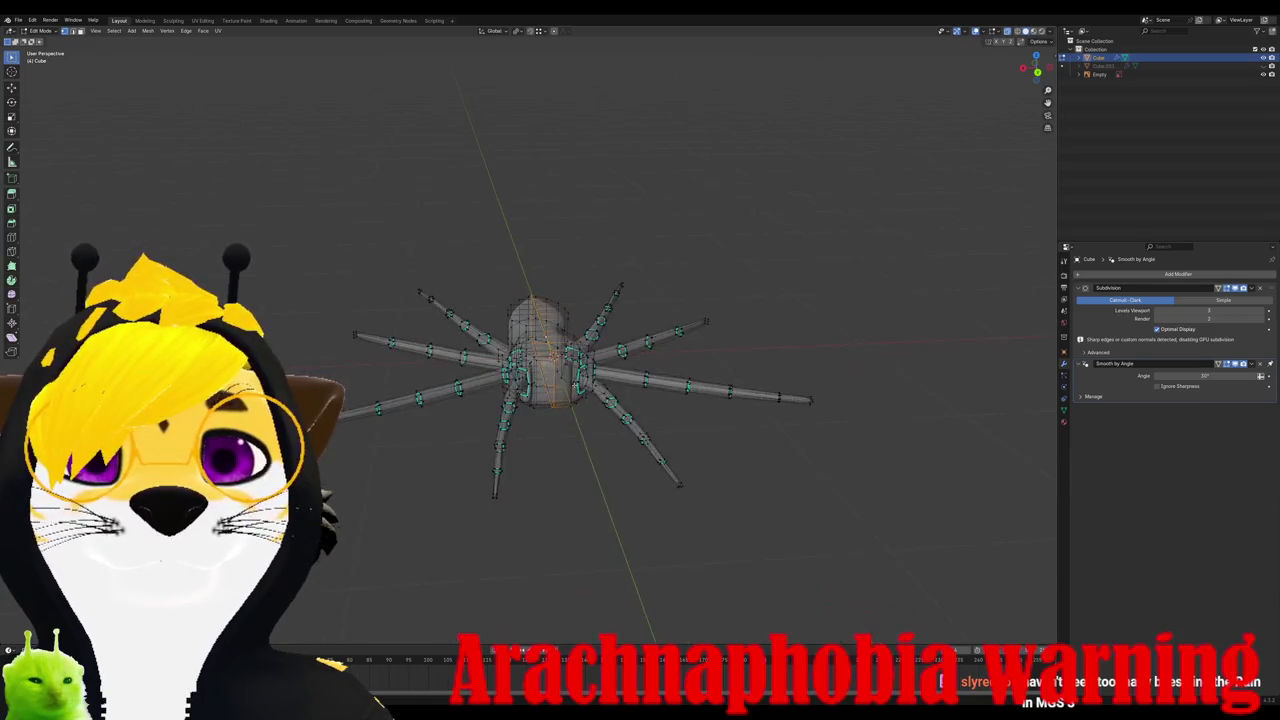
{"action": "scroll", "coordinate": [563, 384], "scroll_direction": "up", "scroll_amount": 5}
{"action": "middle_click_drag", "start_coordinate": [563, 384], "coordinate": [563, 384]}
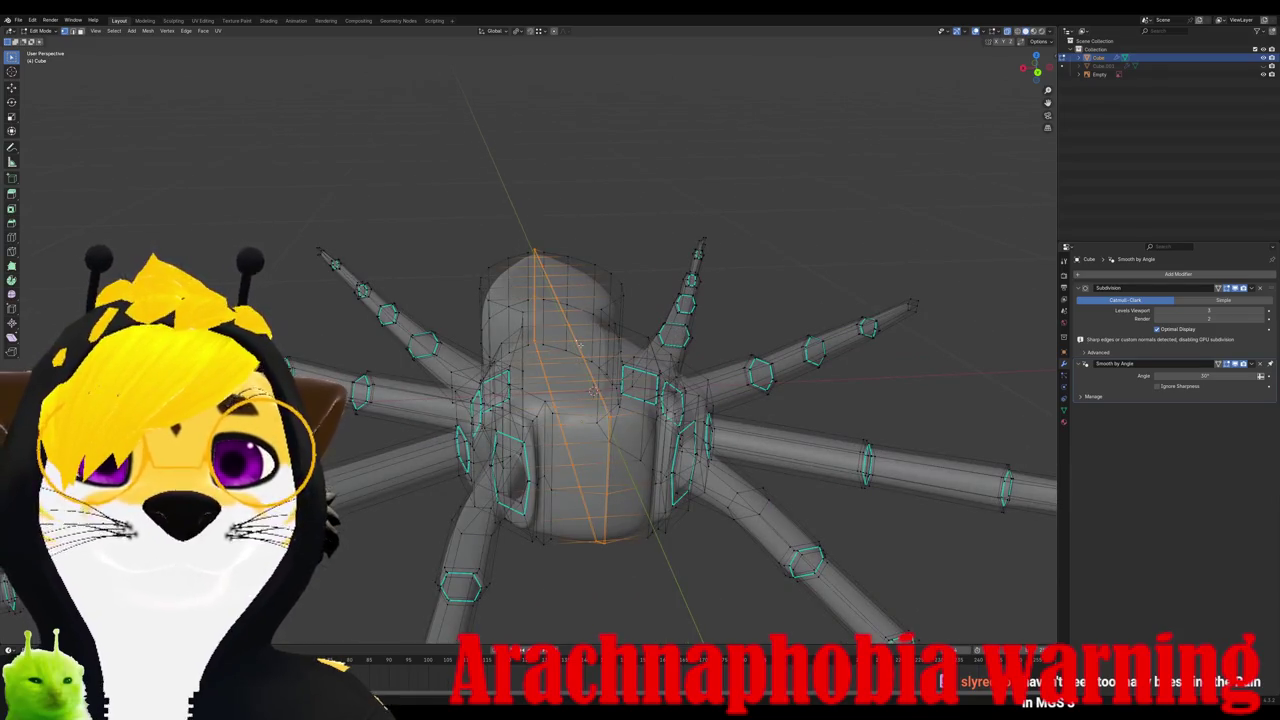
Step: Return to Object Mode, orbit the spider to a new angle, and open the Object menu
{"action": "key", "text": "m"}
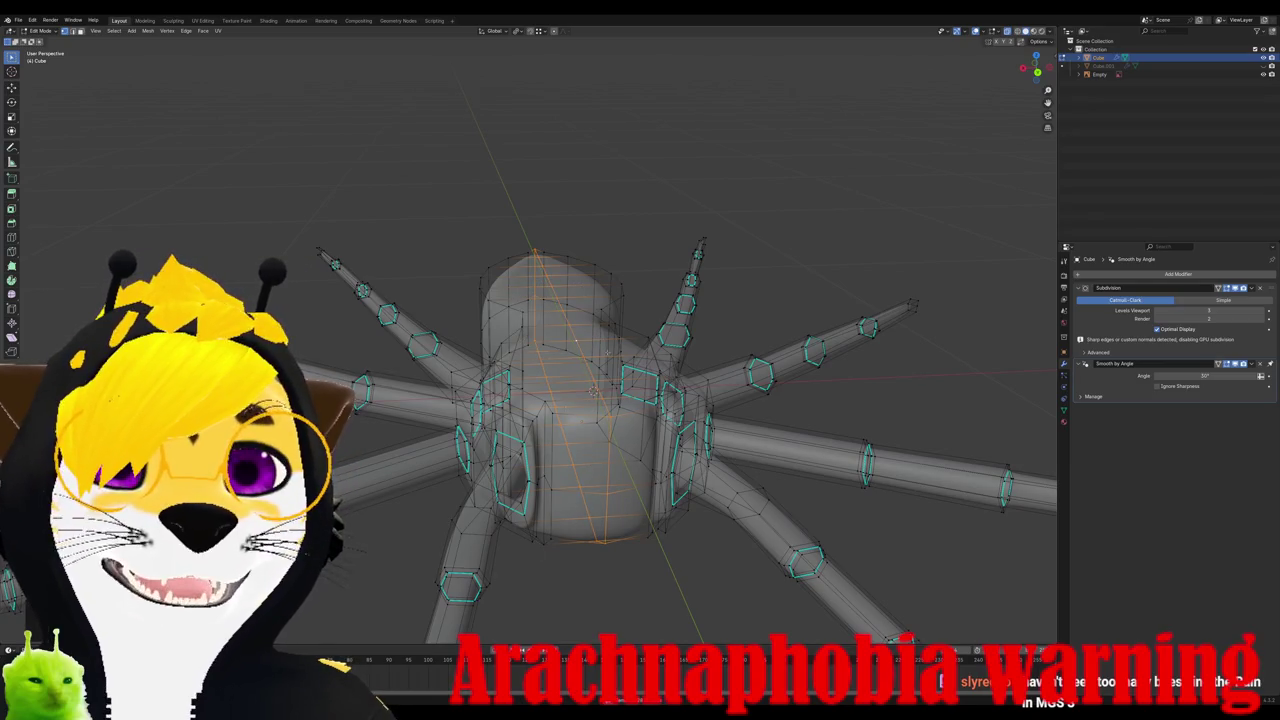
{"action": "key", "text": "Tab"}
{"action": "scroll", "coordinate": [596, 392], "scroll_direction": "down", "scroll_amount": 3}
{"action": "mouse_move", "coordinate": [596, 392]}
{"action": "middle_mouse_down"}
{"action": "mouse_move", "coordinate": [648, 455]}
{"action": "mouse_move", "coordinate": [513, 378]}
{"action": "middle_mouse_up"}
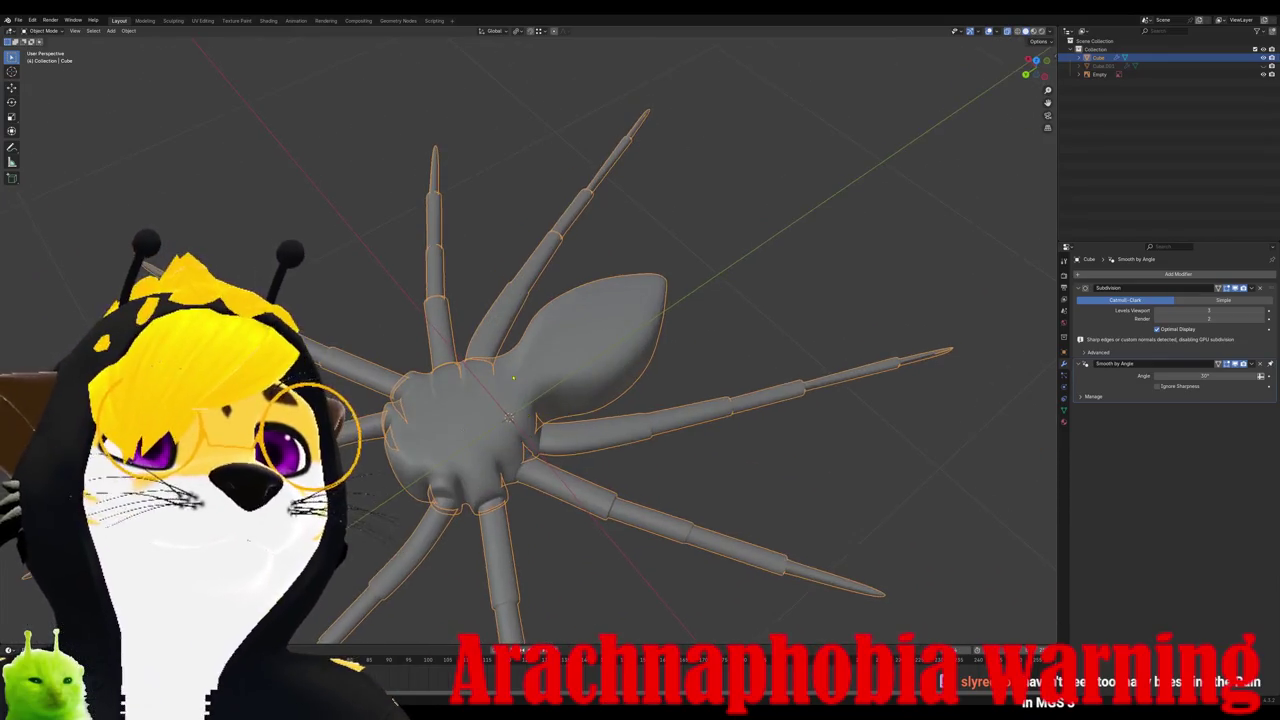
{"action": "left_click", "coordinate": [128, 30]}
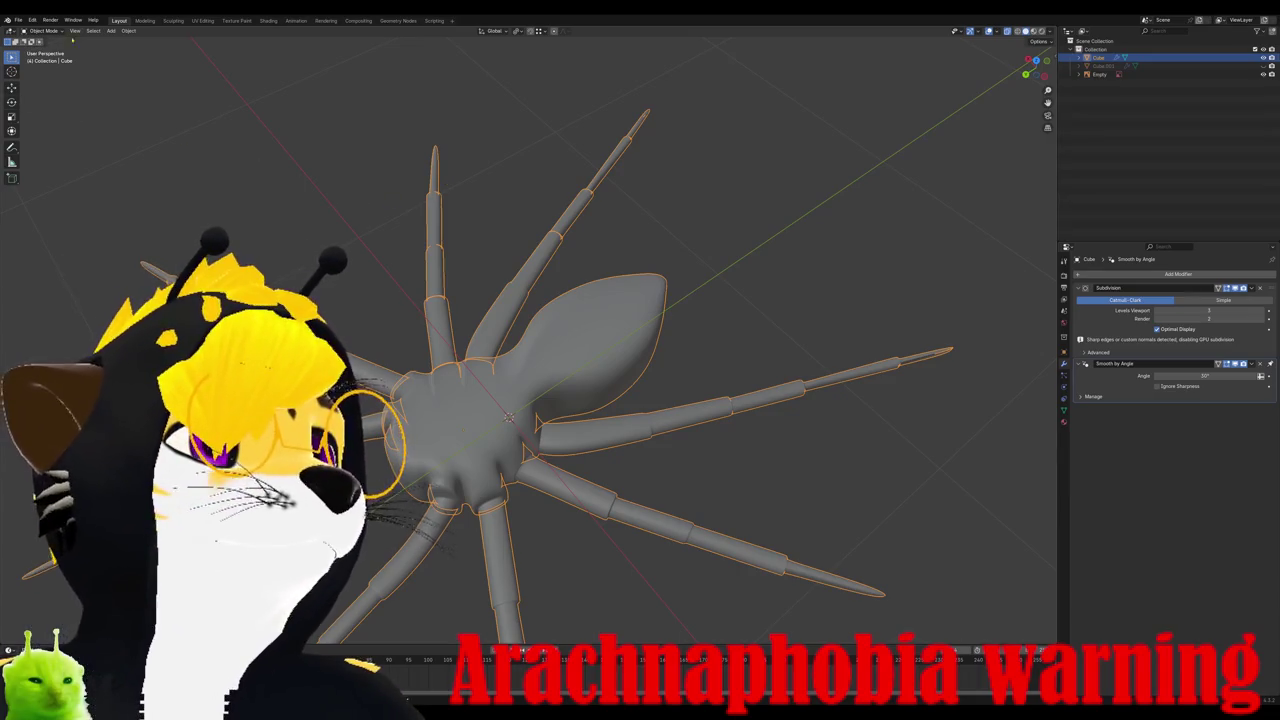
Step: Switch to the Sculpting workspace and orbit from top view to inspect the spider's body
{"action": "left_click", "coordinate": [173, 20]}
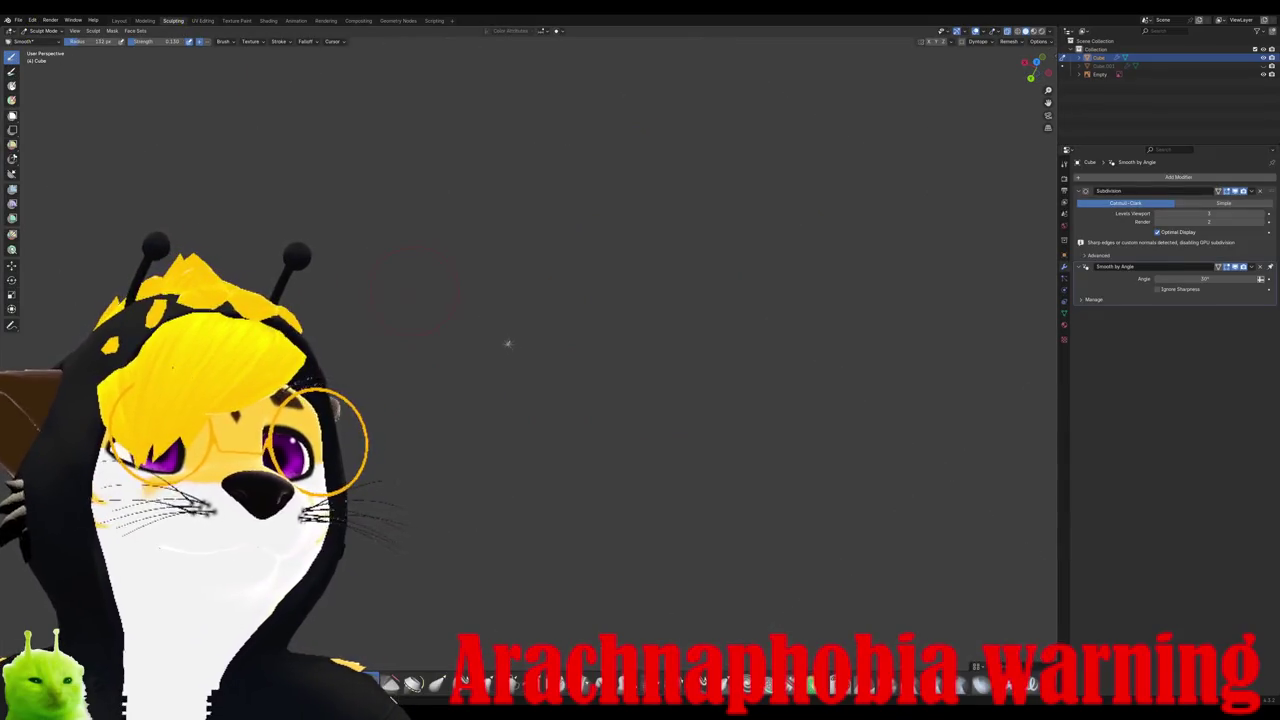
{"action": "scroll", "coordinate": [507, 344], "scroll_direction": "up", "scroll_amount": 5}
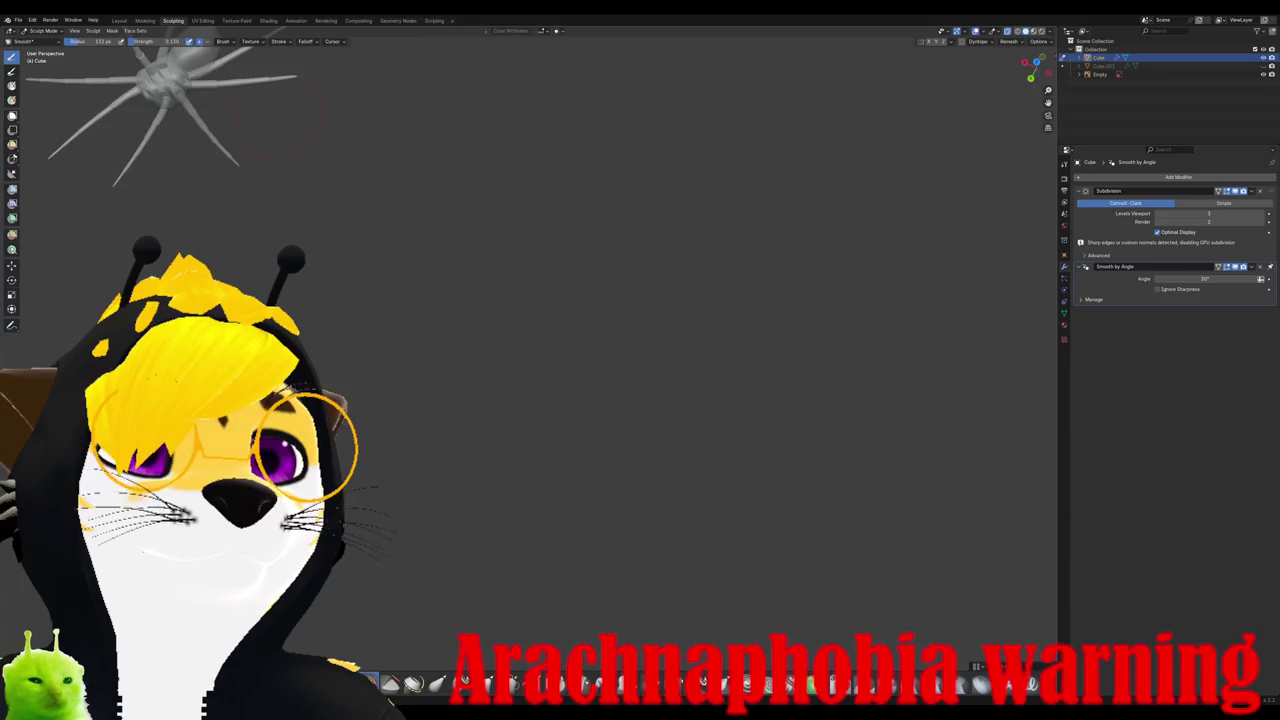
{"action": "key", "text": "KP_7"}
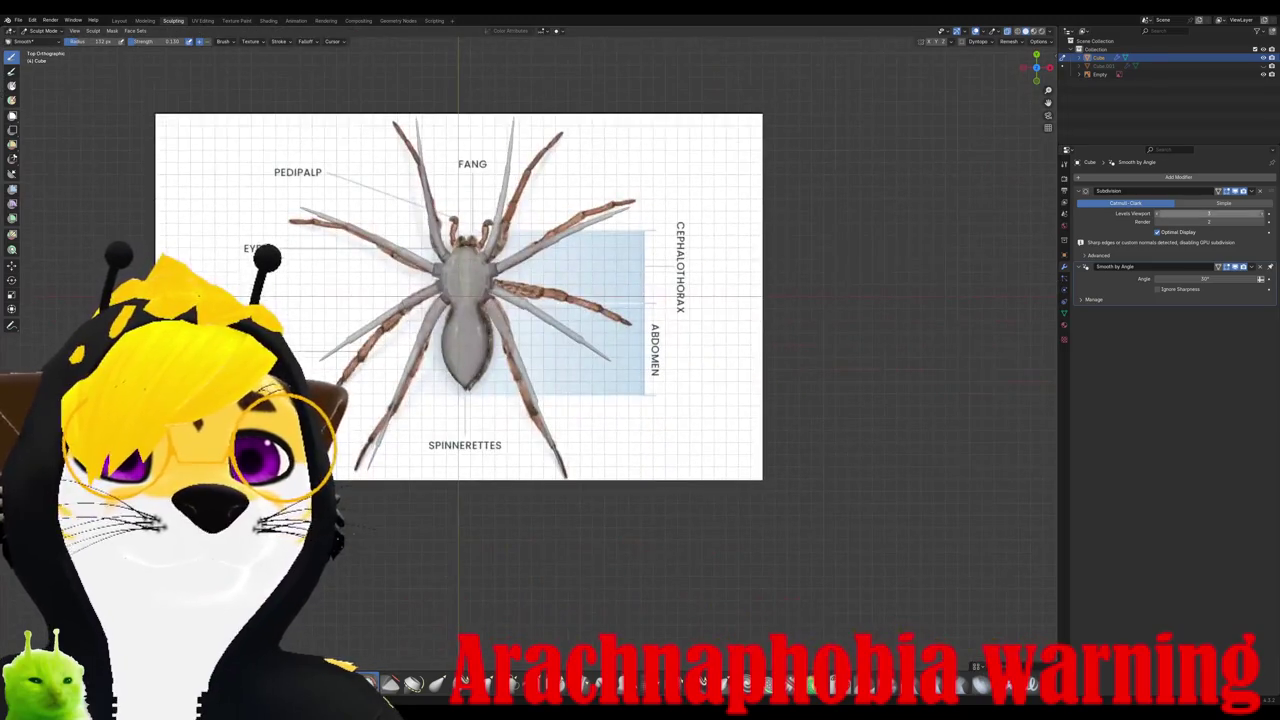
{"action": "mouse_move", "coordinate": [640, 268]}
{"action": "middle_mouse_down"}
{"action": "mouse_move", "coordinate": [560, 180]}
{"action": "mouse_move", "coordinate": [630, 283]}
{"action": "middle_mouse_up"}
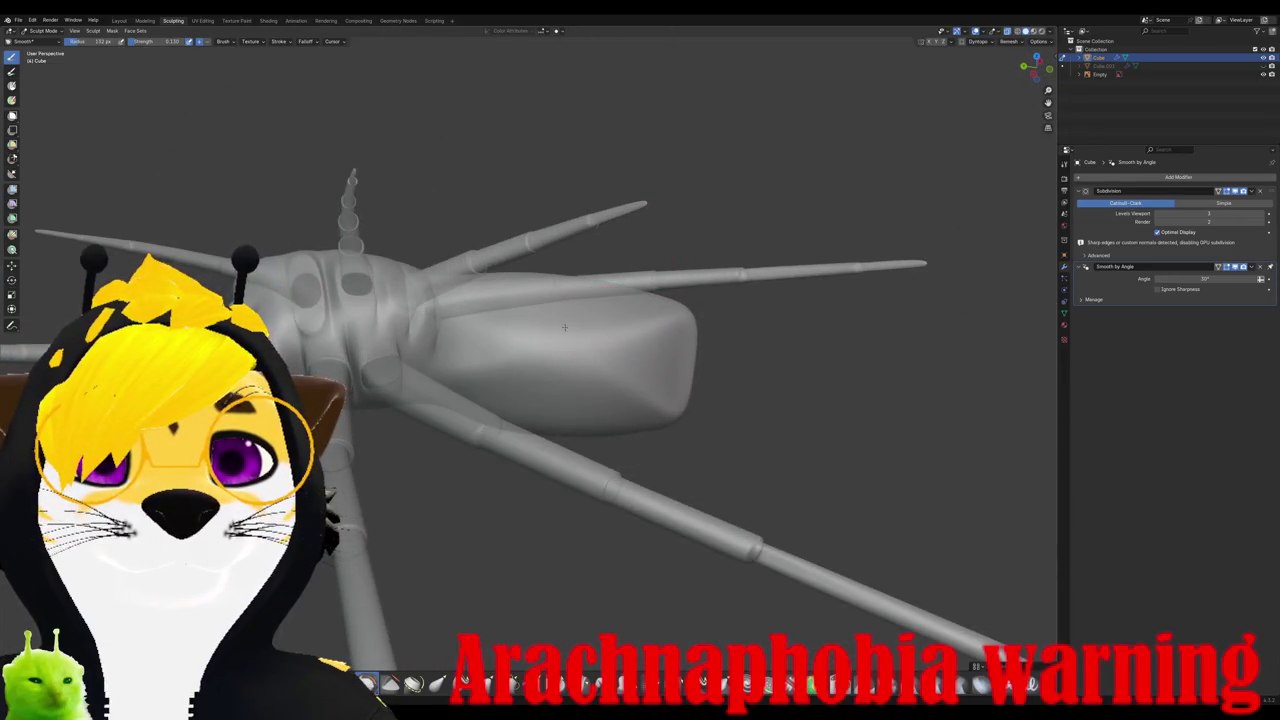
{"action": "mouse_move", "coordinate": [564, 327]}
{"action": "middle_mouse_down"}
{"action": "mouse_move", "coordinate": [549, 327]}
{"action": "mouse_move", "coordinate": [600, 340]}
{"action": "middle_mouse_up"}
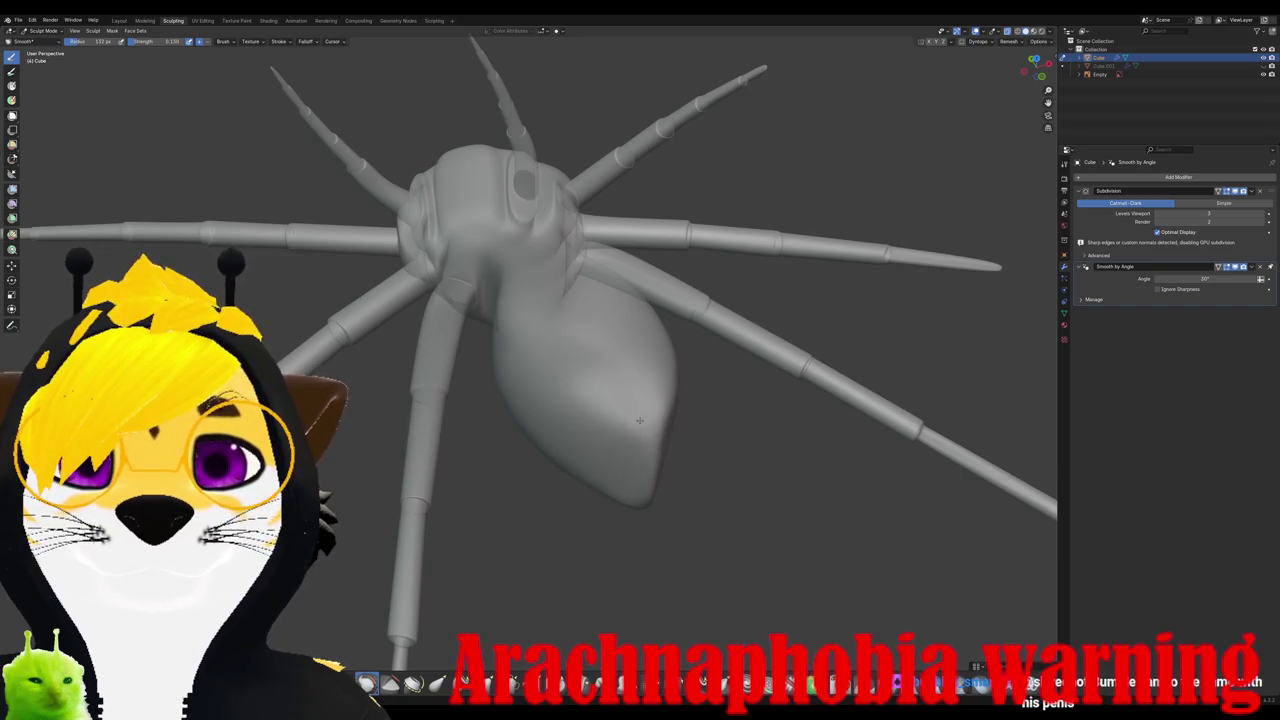
{"action": "mouse_move", "coordinate": [639, 420]}
{"action": "middle_mouse_down"}
{"action": "mouse_move", "coordinate": [545, 473]}
{"action": "mouse_move", "coordinate": [605, 389]}
{"action": "middle_mouse_up"}
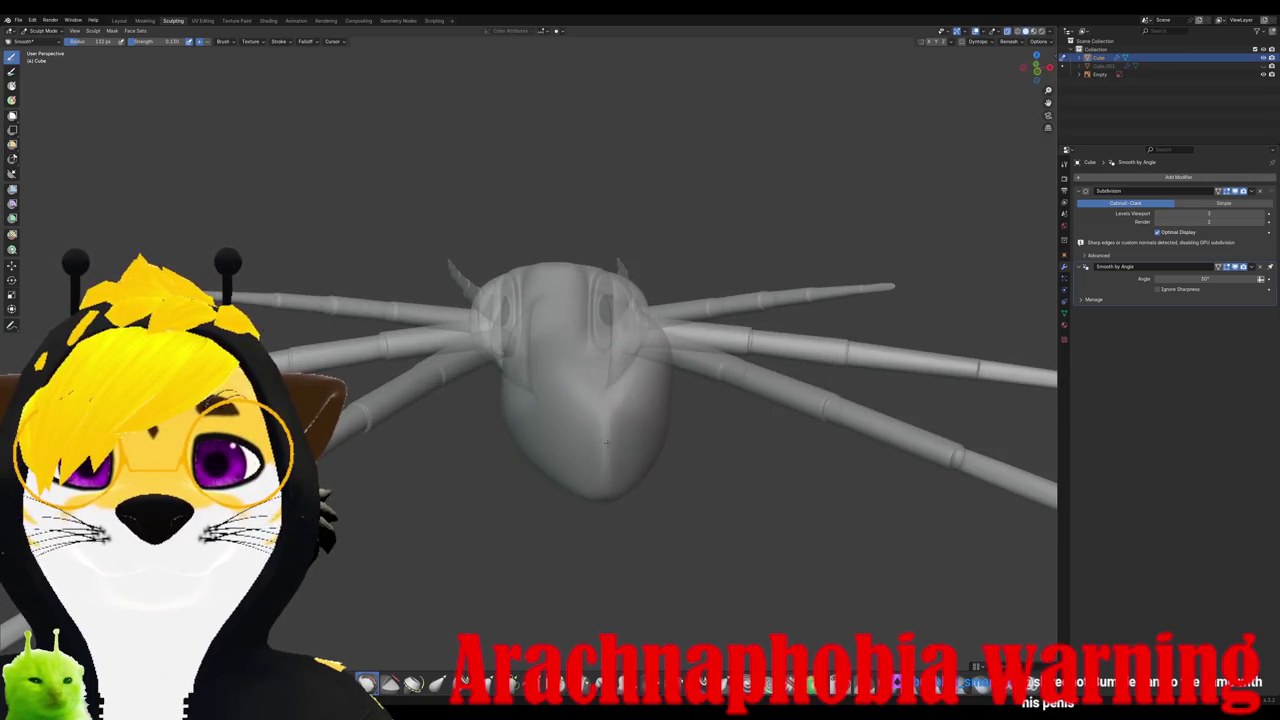
{"action": "middle_click_drag", "start_coordinate": [606, 442], "coordinate": [660, 330]}
Step: Smooth the body where the legs join, orbiting around the spider from several angles
{"action": "scroll", "coordinate": [643, 357], "scroll_direction": "up", "scroll_amount": 3}
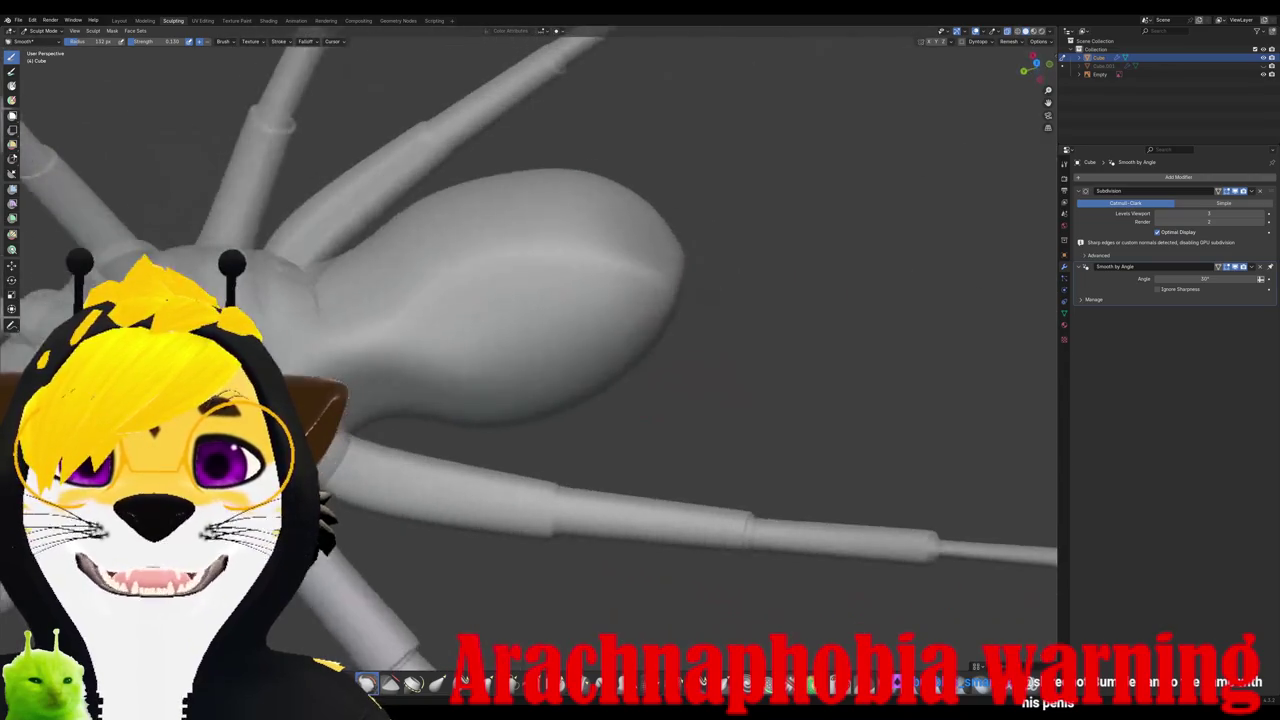
{"action": "mouse_move", "coordinate": [540, 330]}
{"action": "middle_mouse_down"}
{"action": "mouse_move", "coordinate": [524, 317]}
{"action": "mouse_move", "coordinate": [500, 330]}
{"action": "middle_mouse_up"}
{"action": "scroll", "coordinate": [524, 317], "scroll_direction": "down", "scroll_amount": 3}
{"action": "scroll", "coordinate": [465, 410], "scroll_direction": "up", "scroll_amount": 4}
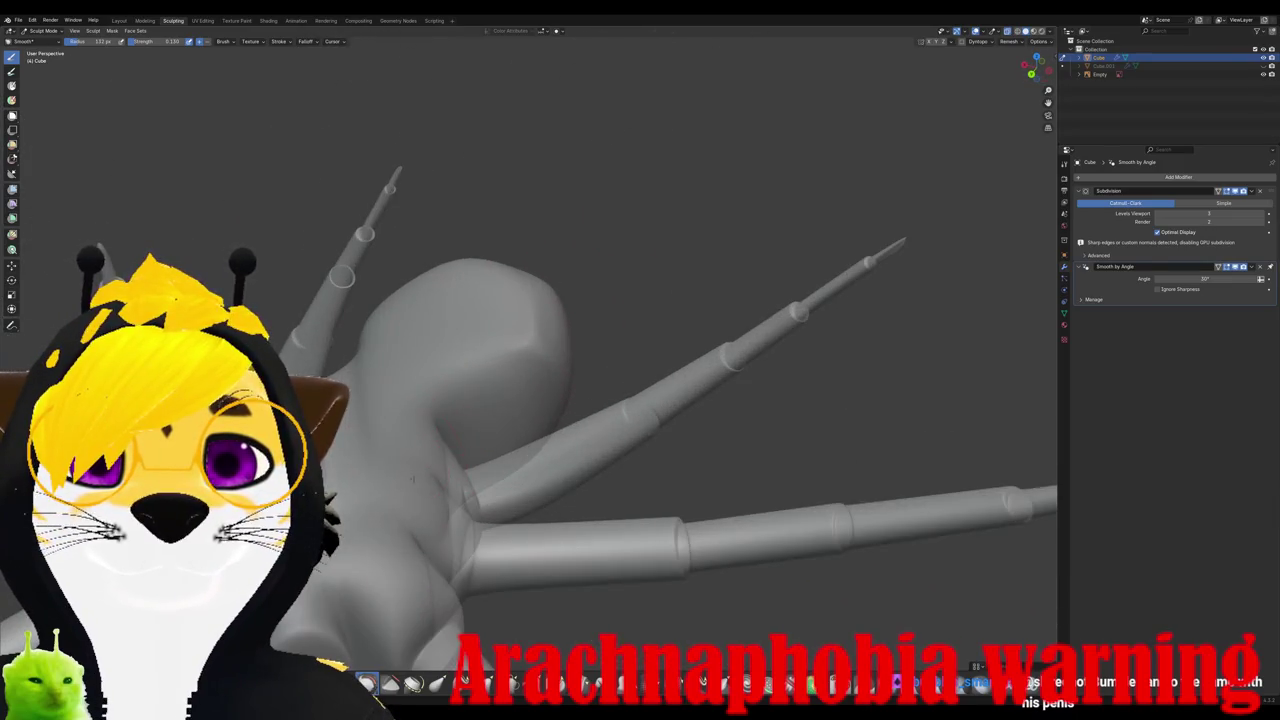
{"action": "scroll", "coordinate": [399, 455], "scroll_direction": "down", "scroll_amount": 3}
{"action": "middle_click_drag", "start_coordinate": [399, 455], "coordinate": [530, 327]}
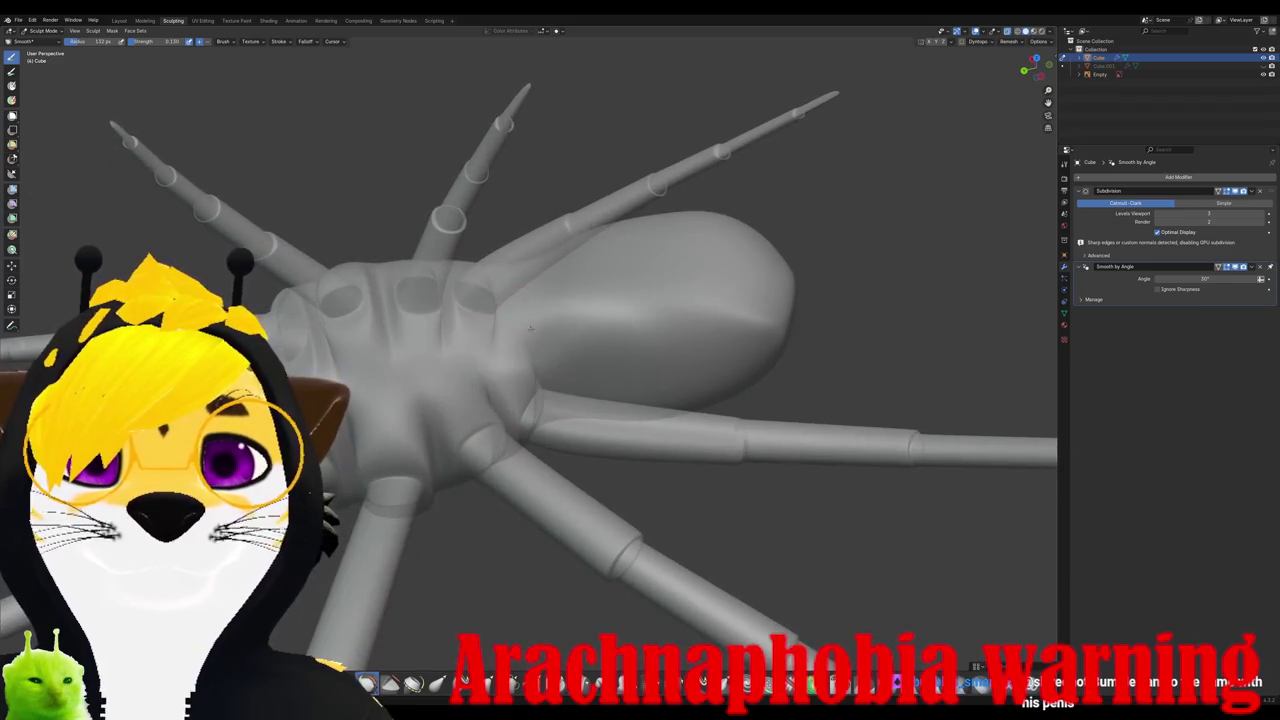
{"action": "mouse_move", "coordinate": [447, 376]}
{"action": "middle_mouse_down"}
{"action": "mouse_move", "coordinate": [407, 448]}
{"action": "mouse_move", "coordinate": [500, 470]}
{"action": "mouse_move", "coordinate": [625, 458]}
{"action": "mouse_move", "coordinate": [563, 430]}
{"action": "mouse_move", "coordinate": [555, 360]}
{"action": "middle_mouse_up"}
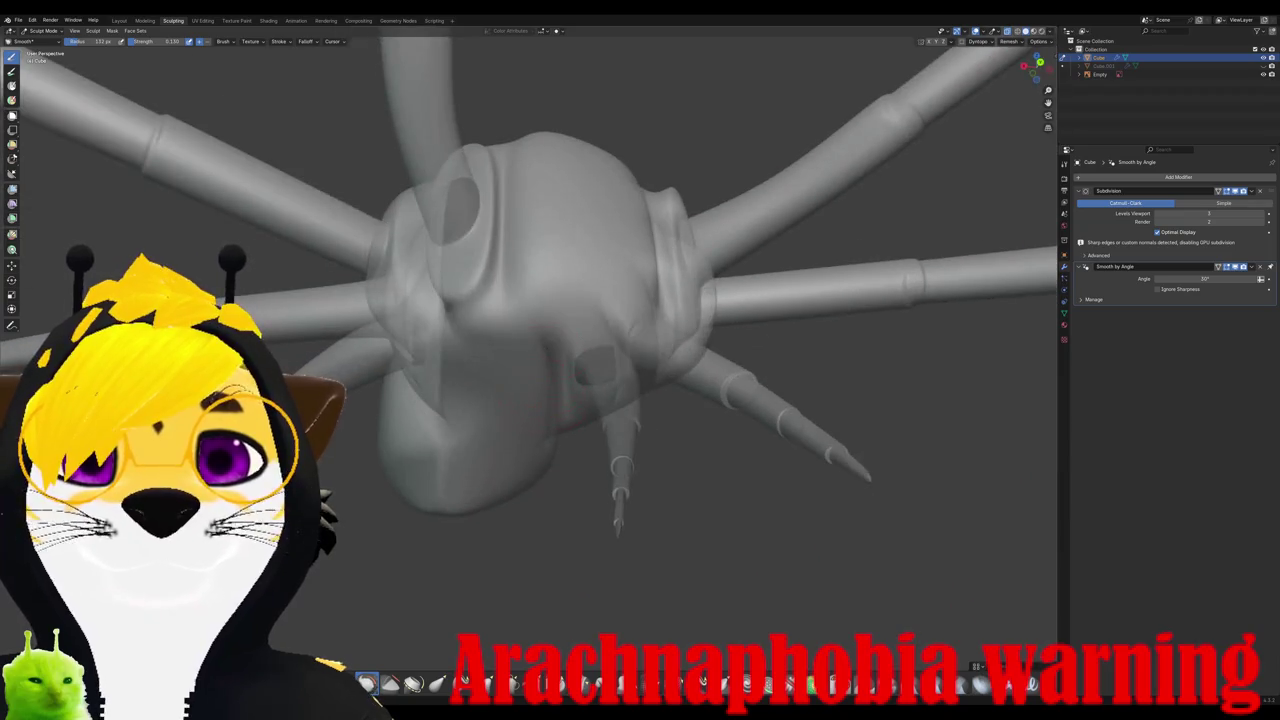
{"action": "middle_click_drag", "start_coordinate": [540, 302], "coordinate": [571, 214]}
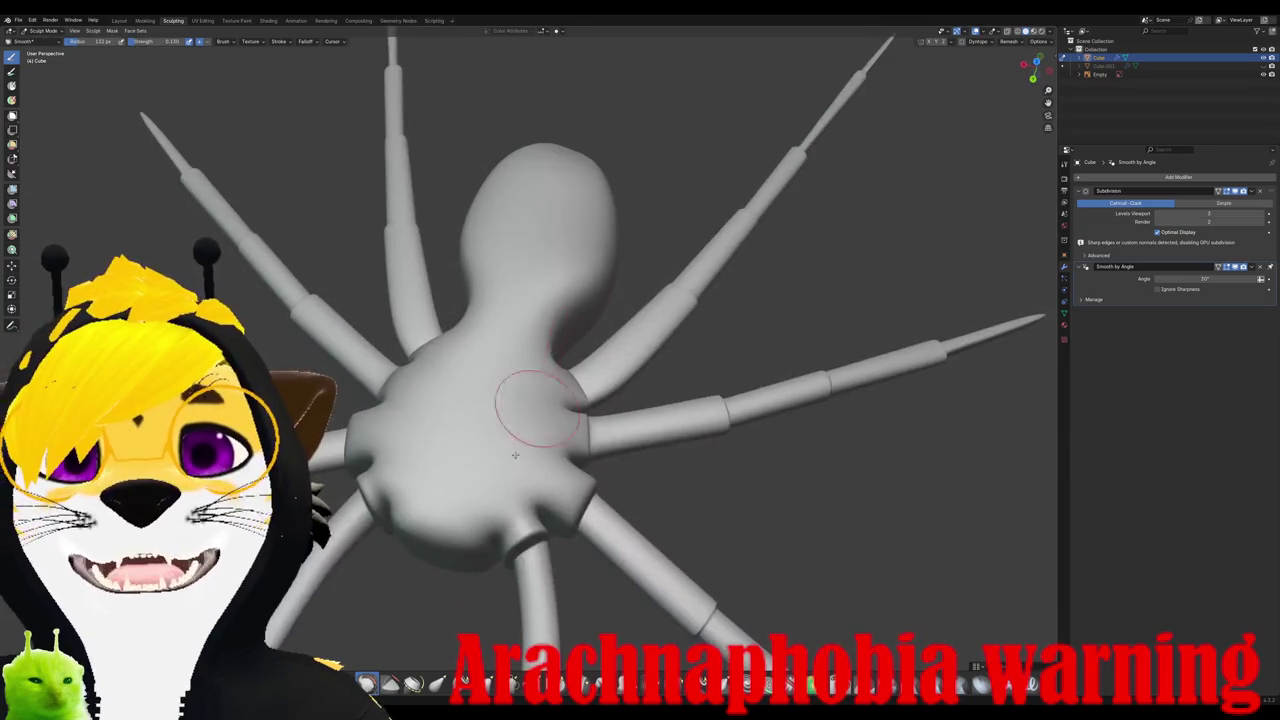
{"action": "middle_click_drag", "start_coordinate": [514, 400], "coordinate": [501, 451]}
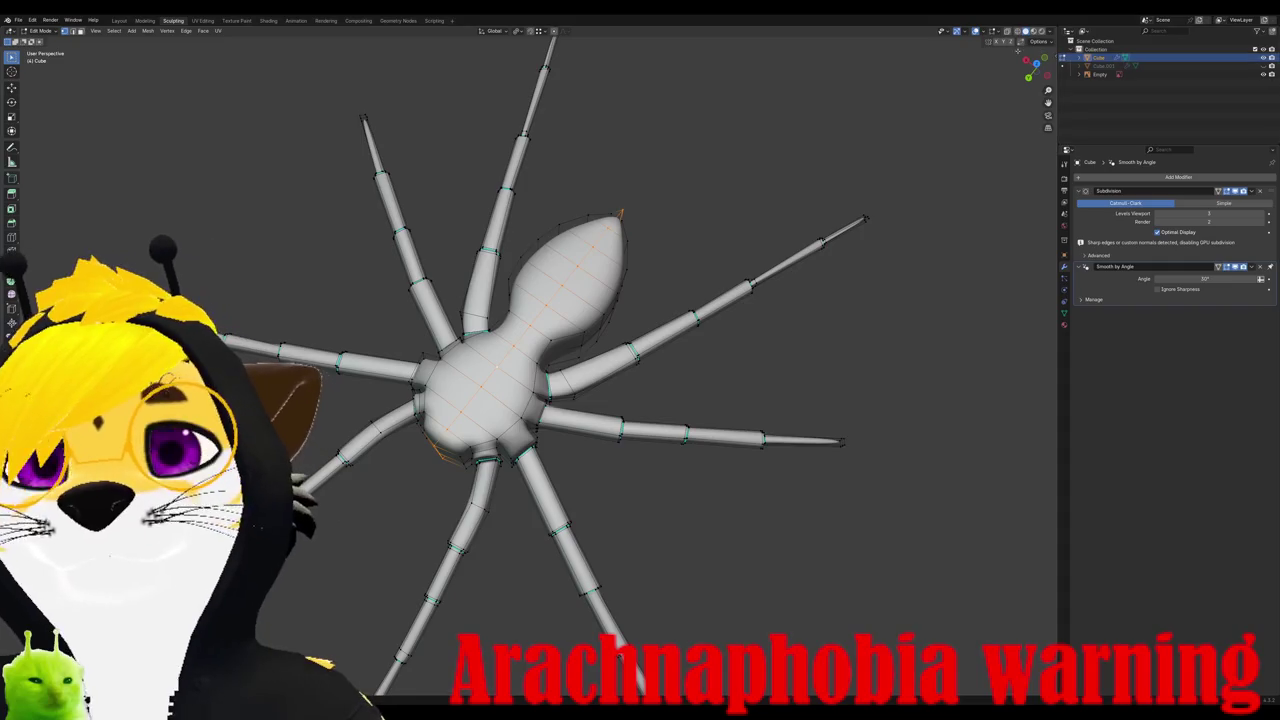
Step: Return to Object Mode and put the spider into Sculpt Mode
{"action": "key", "text": "Tab"}
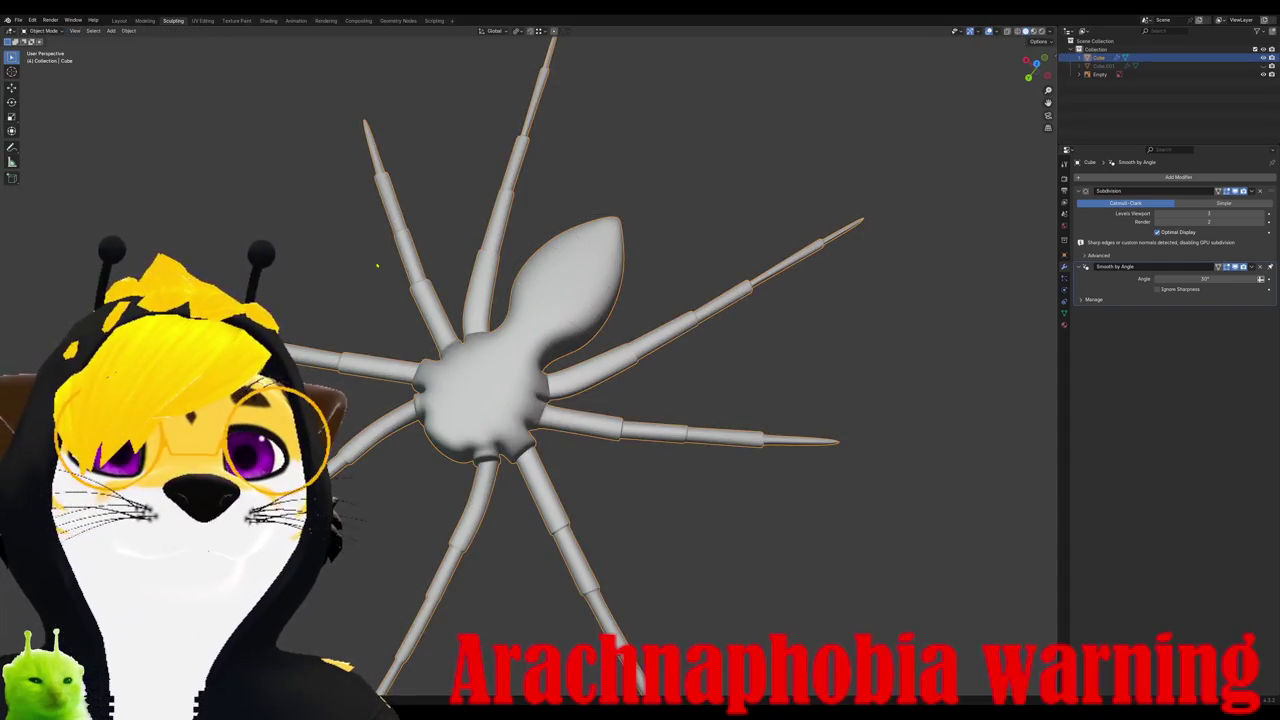
{"action": "mouse_move", "coordinate": [450, 330]}
{"action": "middle_mouse_down"}
{"action": "mouse_move", "coordinate": [411, 342]}
{"action": "mouse_move", "coordinate": [440, 300]}
{"action": "middle_mouse_up"}
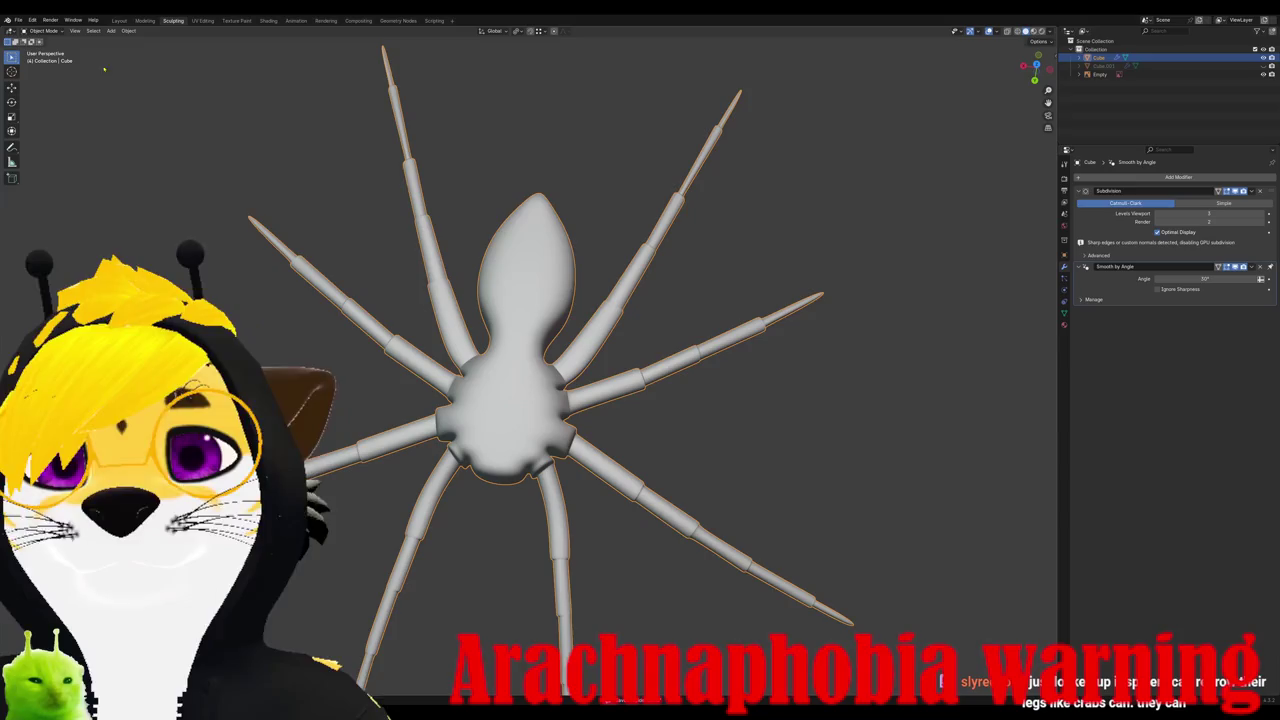
{"action": "left_click", "coordinate": [42, 30]}
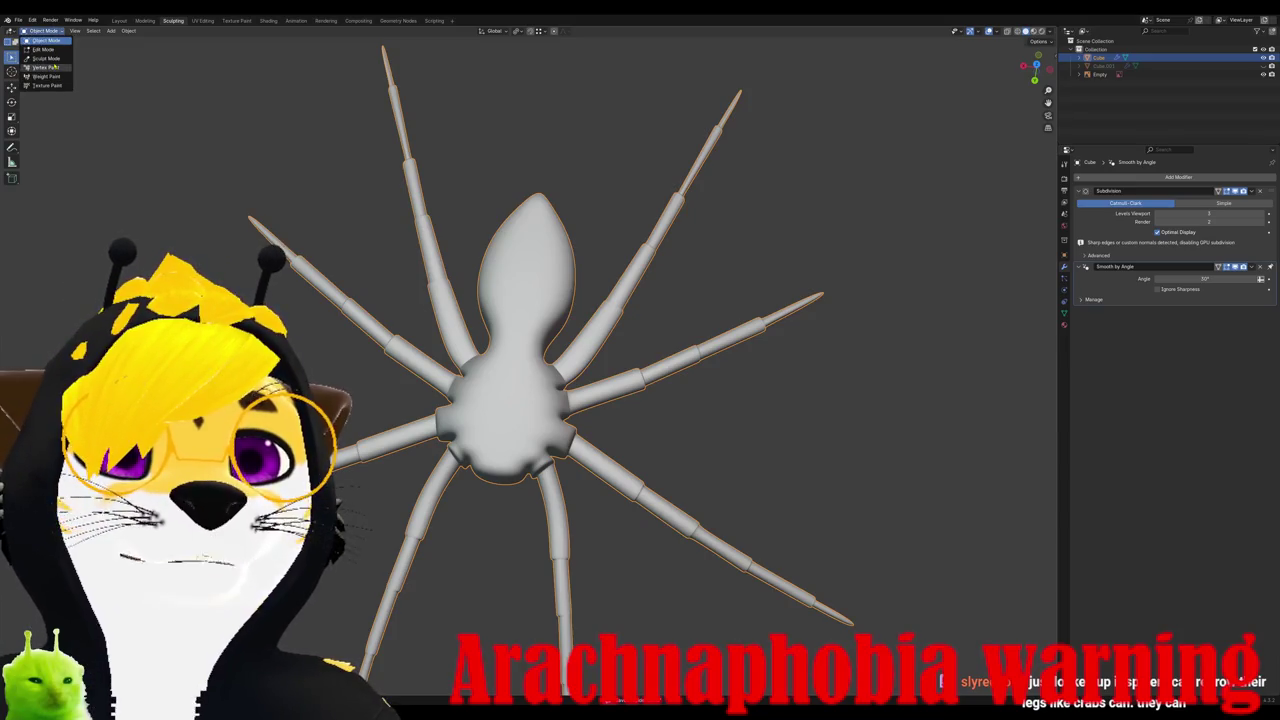
{"action": "left_click", "coordinate": [47, 58]}
Step: Orbit around the spider to survey the abdomen from front, side and top
{"action": "mouse_move", "coordinate": [514, 286]}
{"action": "middle_mouse_down"}
{"action": "mouse_move", "coordinate": [540, 318]}
{"action": "mouse_move", "coordinate": [645, 371]}
{"action": "middle_mouse_up"}
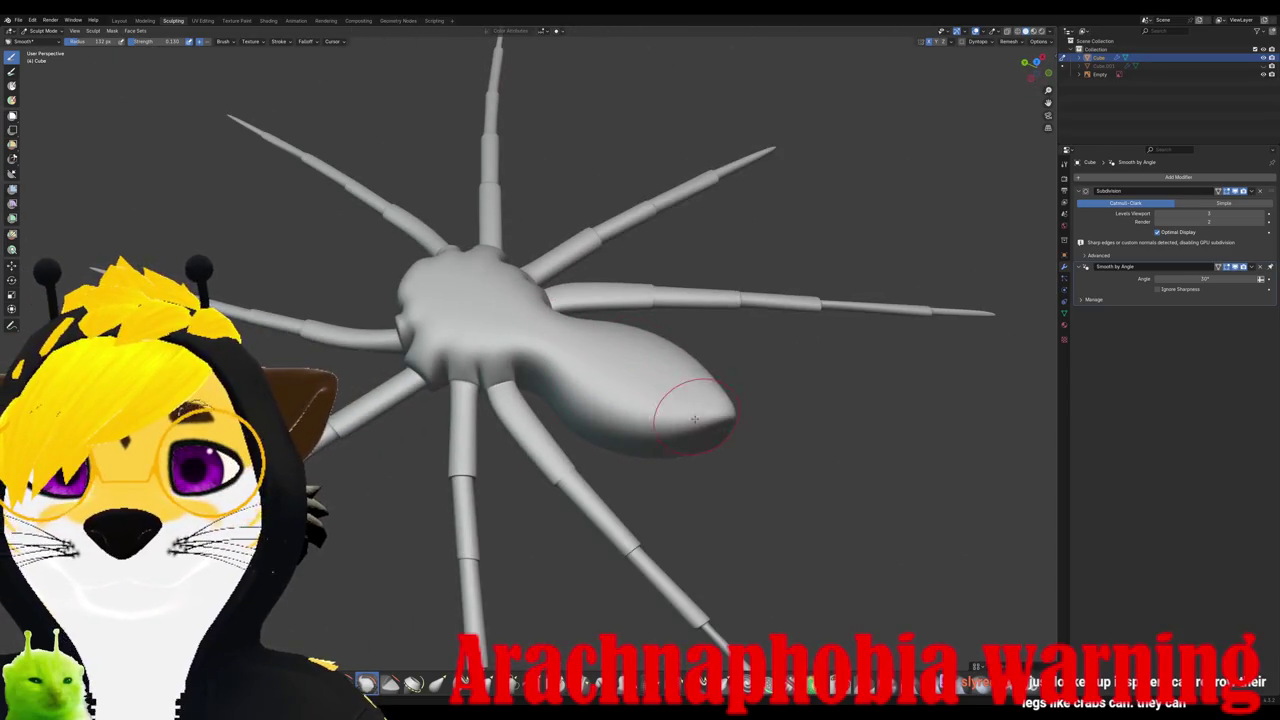
{"action": "middle_click_drag", "start_coordinate": [694, 419], "coordinate": [649, 433]}
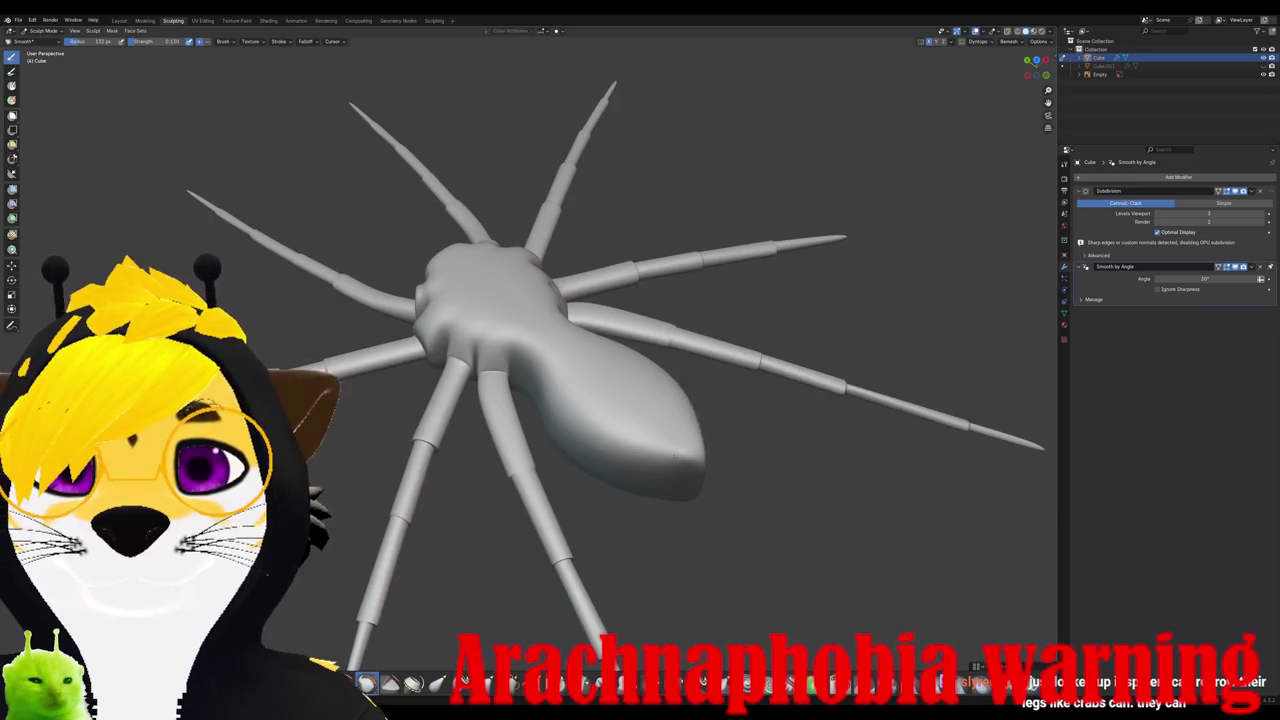
{"action": "middle_click_drag", "start_coordinate": [652, 451], "coordinate": [660, 437]}
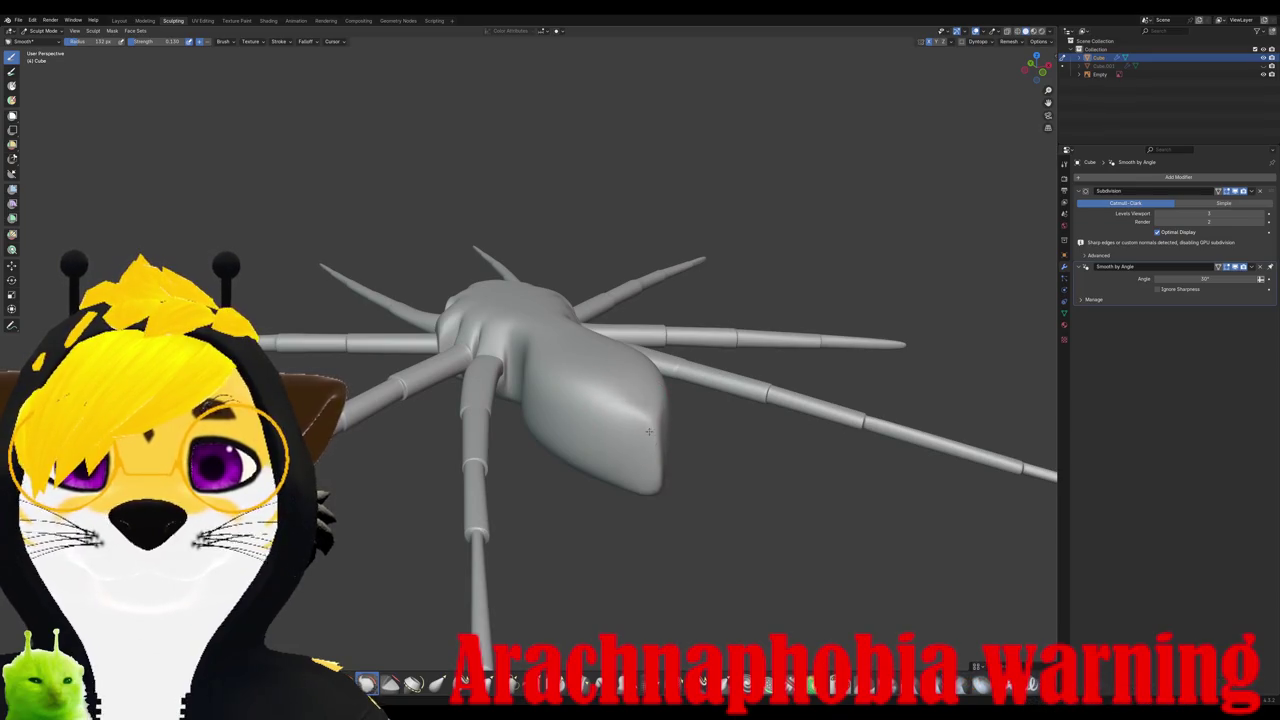
{"action": "middle_click_drag", "start_coordinate": [648, 432], "coordinate": [505, 425]}
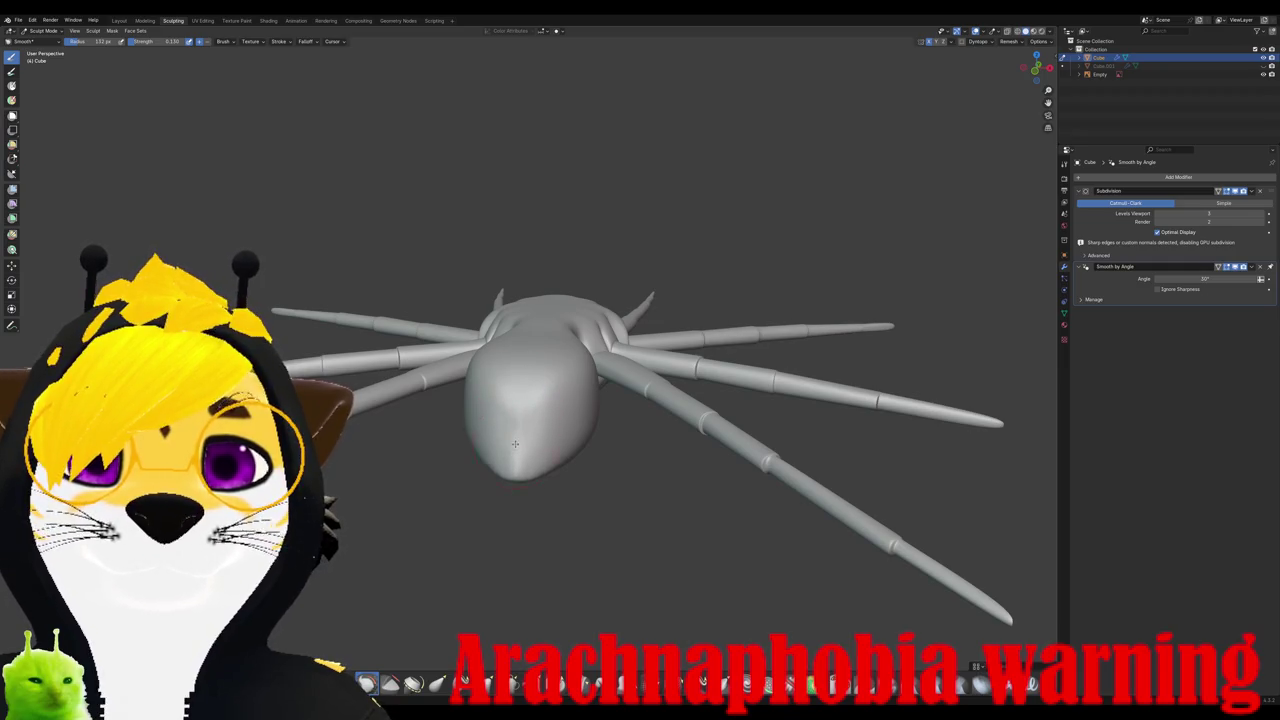
{"action": "middle_click_drag", "start_coordinate": [515, 443], "coordinate": [624, 470]}
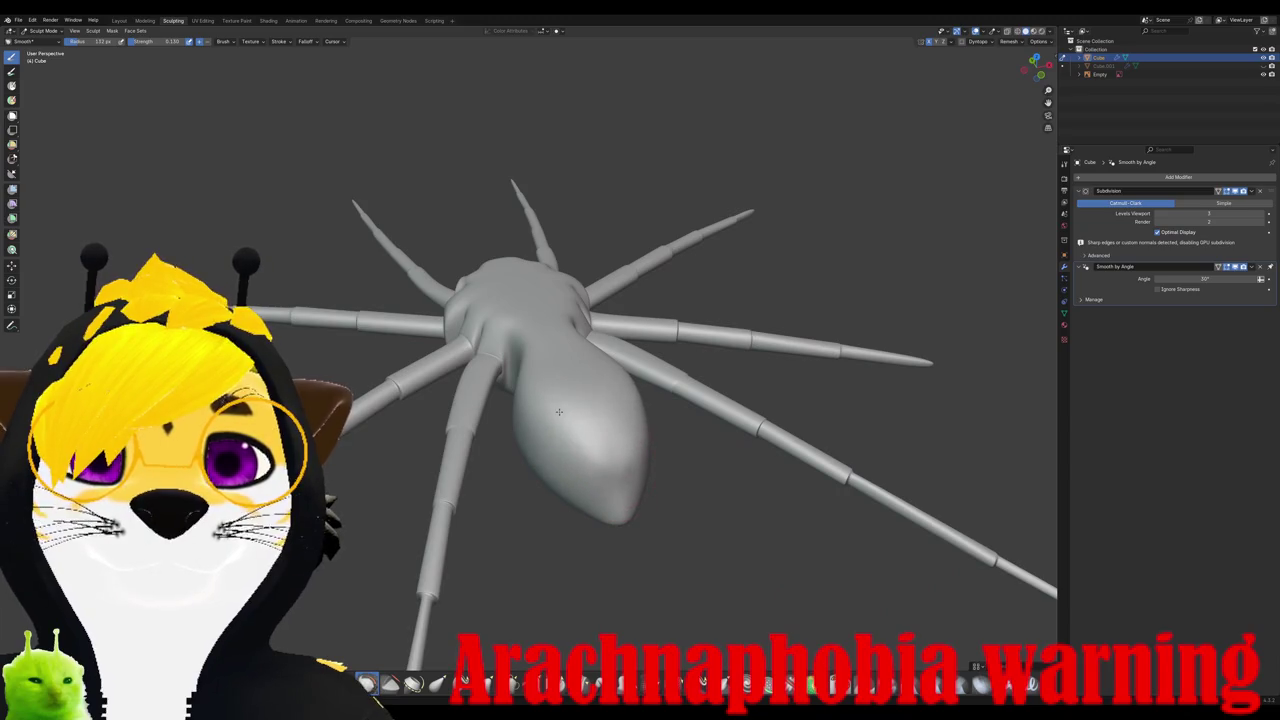
{"action": "mouse_move", "coordinate": [559, 411]}
{"action": "middle_mouse_down"}
{"action": "mouse_move", "coordinate": [601, 418]}
{"action": "mouse_move", "coordinate": [686, 357]}
{"action": "mouse_move", "coordinate": [730, 365]}
{"action": "middle_mouse_up"}
{"action": "scroll", "coordinate": [686, 357], "scroll_direction": "up", "scroll_amount": 3}
Step: Use the Inflate/Deflate brush to fill the abdomen into a rounded, elongated form
{"action": "key", "text": "i"}
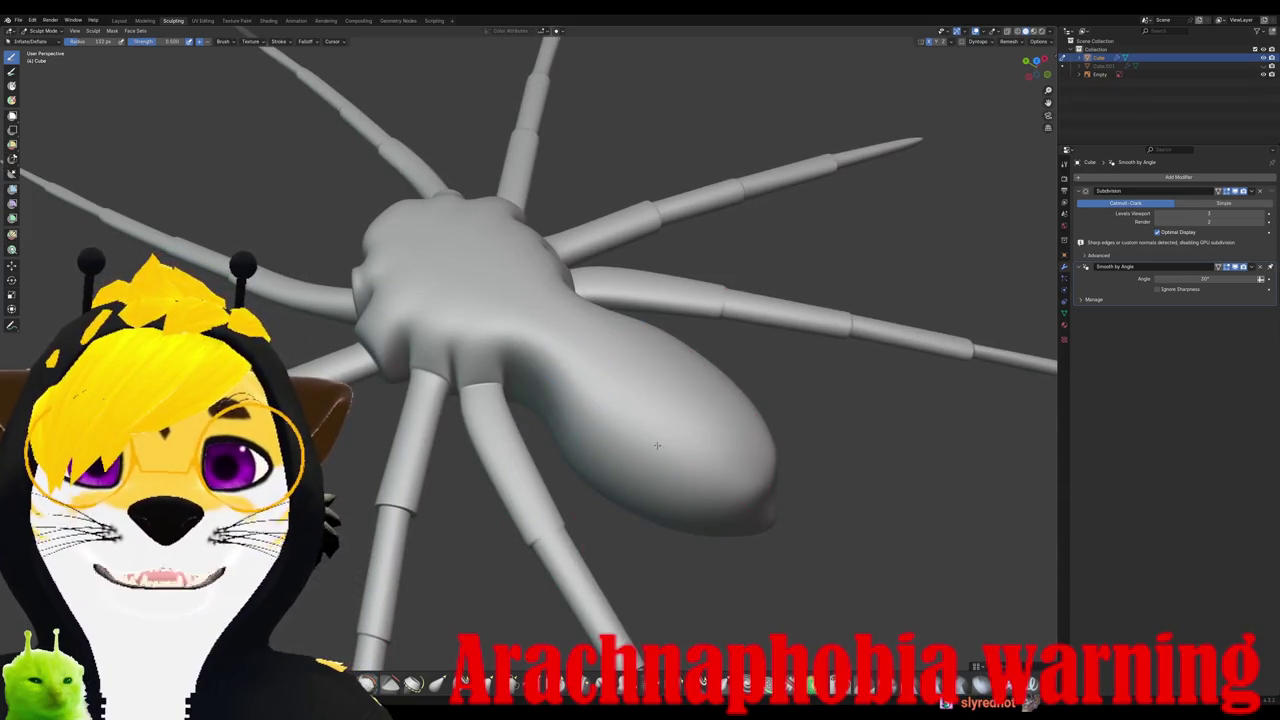
{"action": "middle_click_drag", "start_coordinate": [574, 377], "coordinate": [657, 443]}
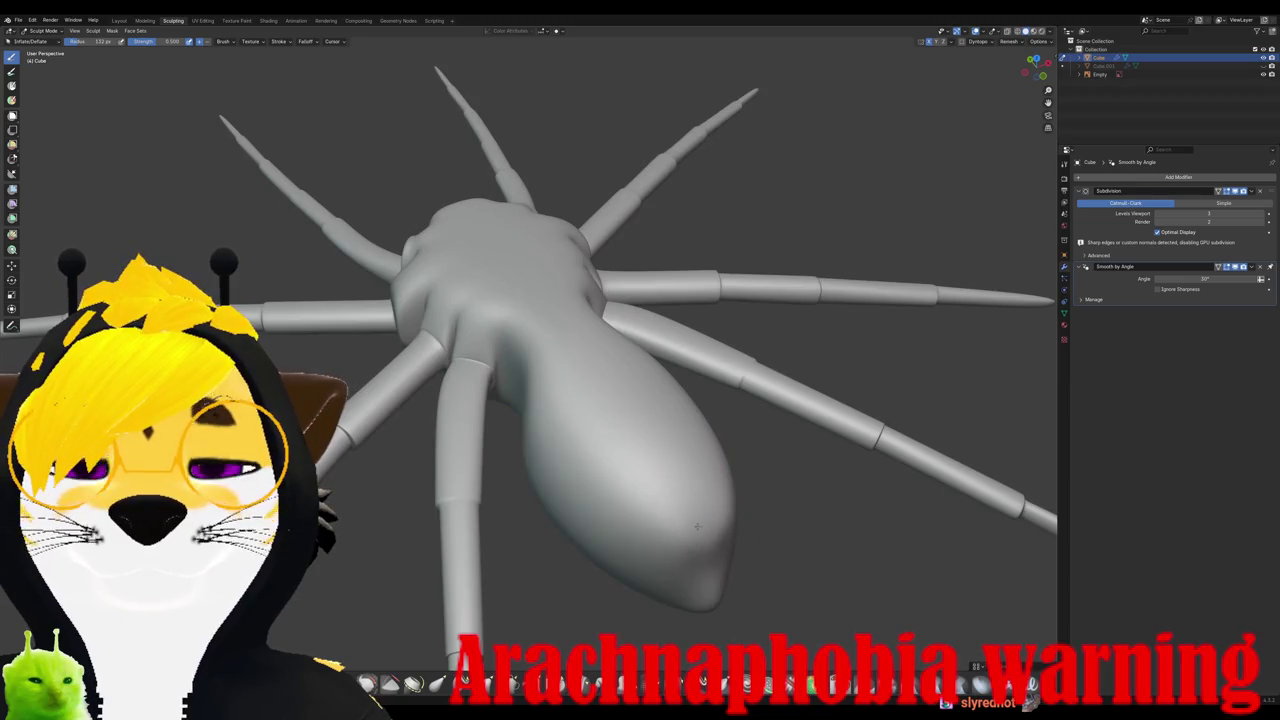
{"action": "mouse_move", "coordinate": [601, 498]}
{"action": "middle_mouse_down"}
{"action": "mouse_move", "coordinate": [693, 371]}
{"action": "mouse_move", "coordinate": [624, 349]}
{"action": "mouse_move", "coordinate": [716, 364]}
{"action": "middle_mouse_up"}
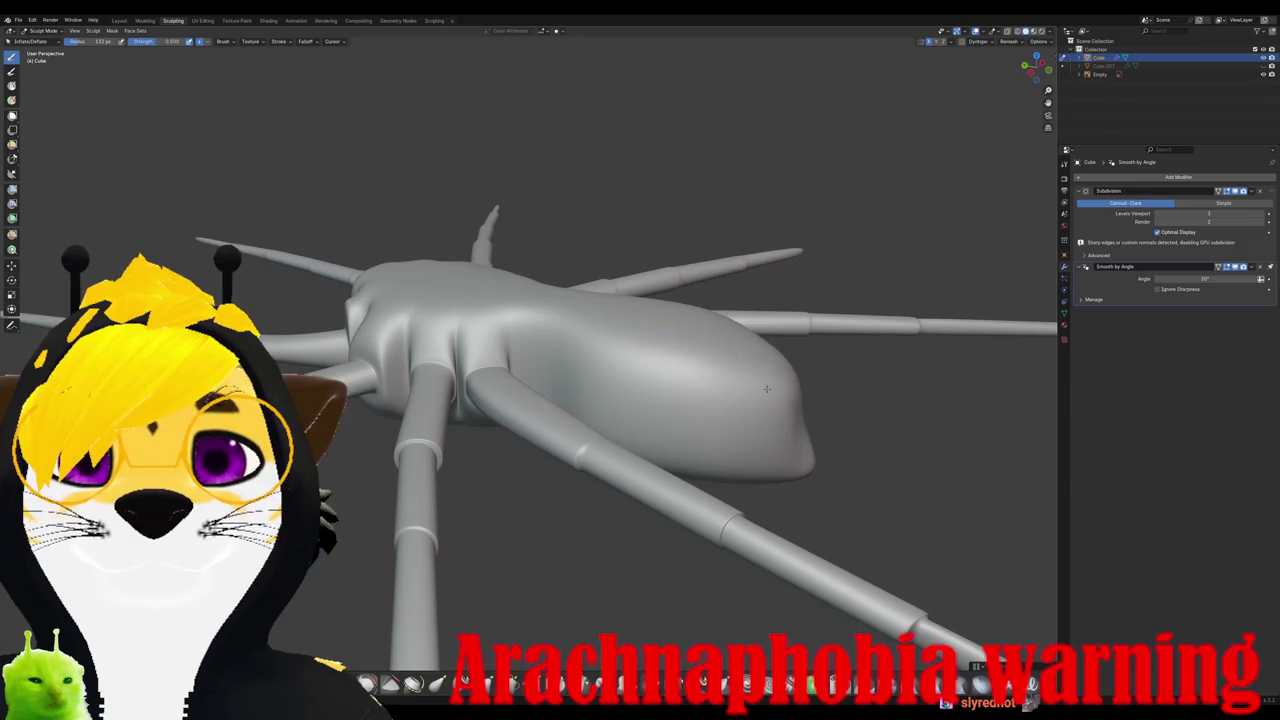
{"action": "middle_click_drag", "start_coordinate": [774, 399], "coordinate": [738, 504]}
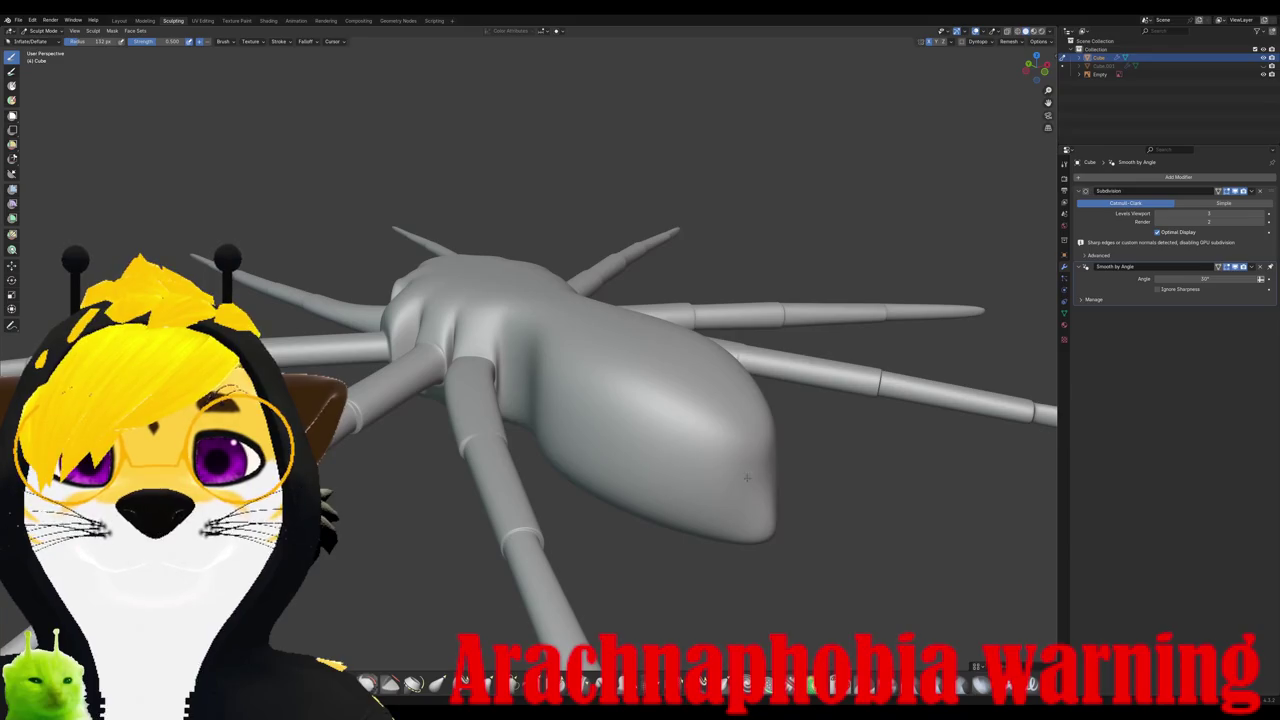
{"action": "middle_click_drag", "start_coordinate": [731, 426], "coordinate": [623, 407]}
{"action": "scroll", "coordinate": [690, 415], "scroll_direction": "down", "scroll_amount": 2}
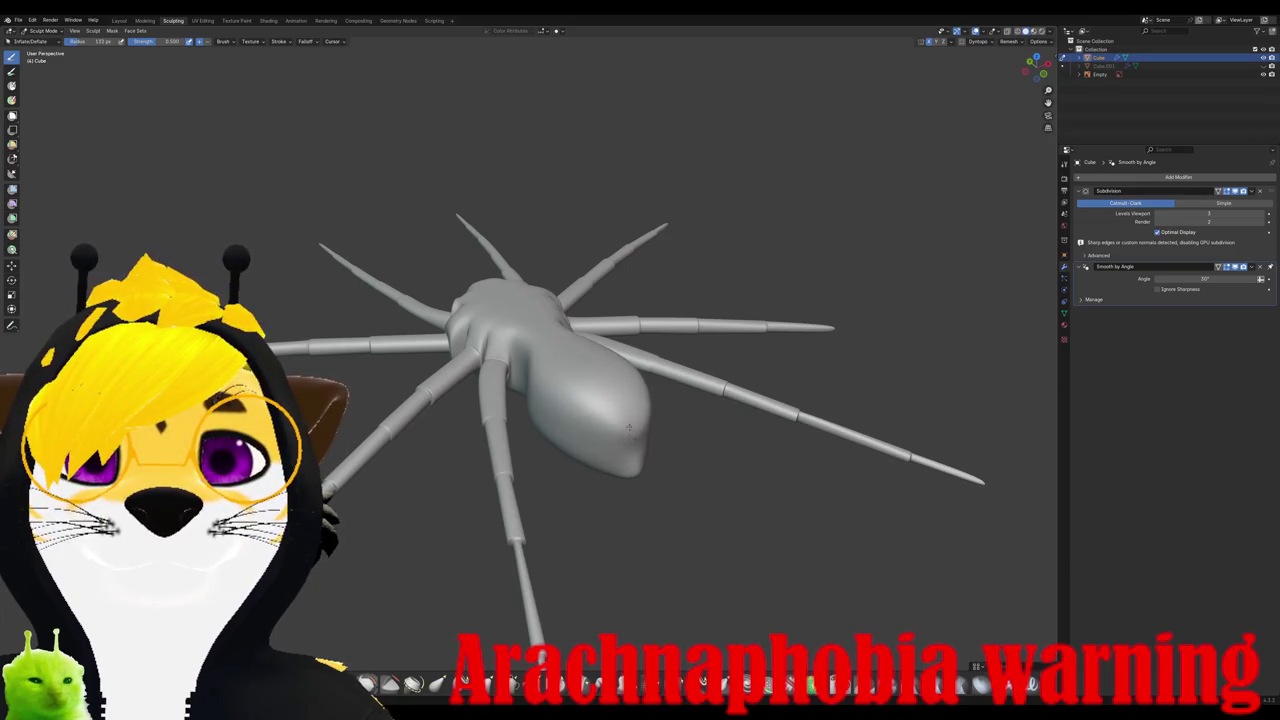
{"action": "middle_click_drag", "start_coordinate": [562, 363], "coordinate": [605, 328]}
{"action": "scroll", "coordinate": [605, 328], "scroll_direction": "up", "scroll_amount": 2}
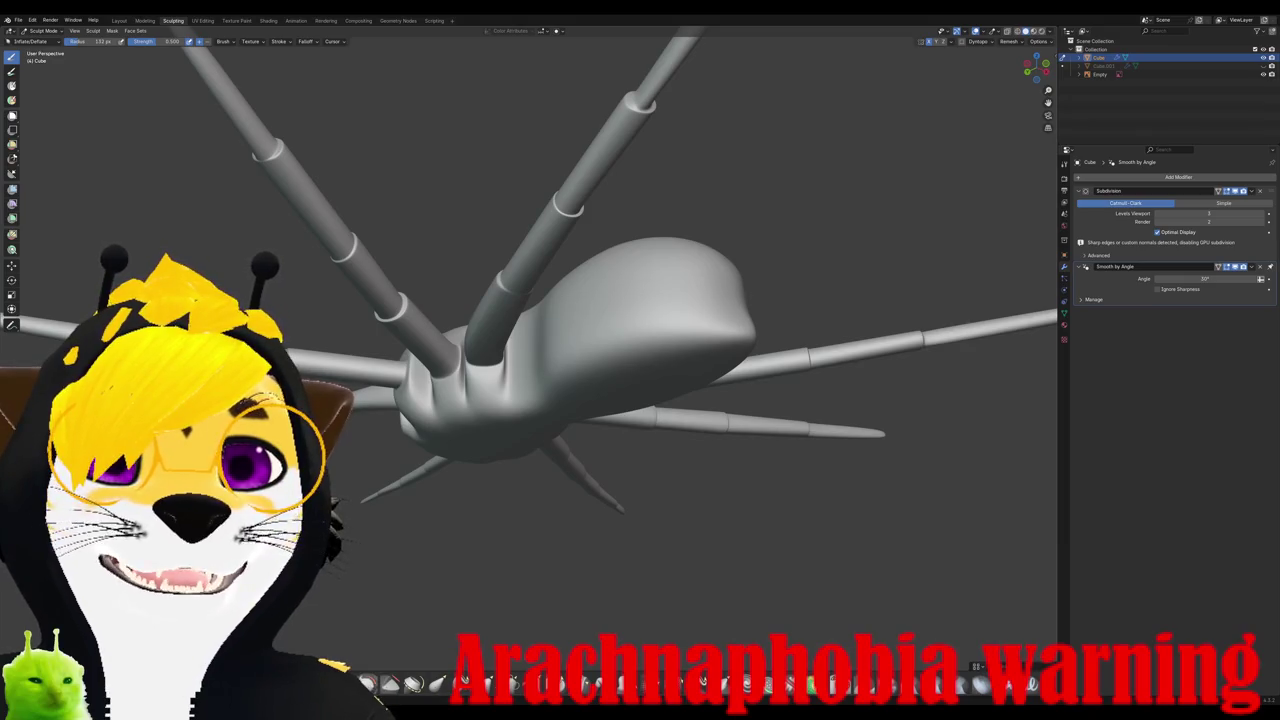
Step: Raise the Smooth brush strength to about 0.245
{"action": "scroll", "coordinate": [605, 328], "scroll_direction": "up", "scroll_amount": 1}
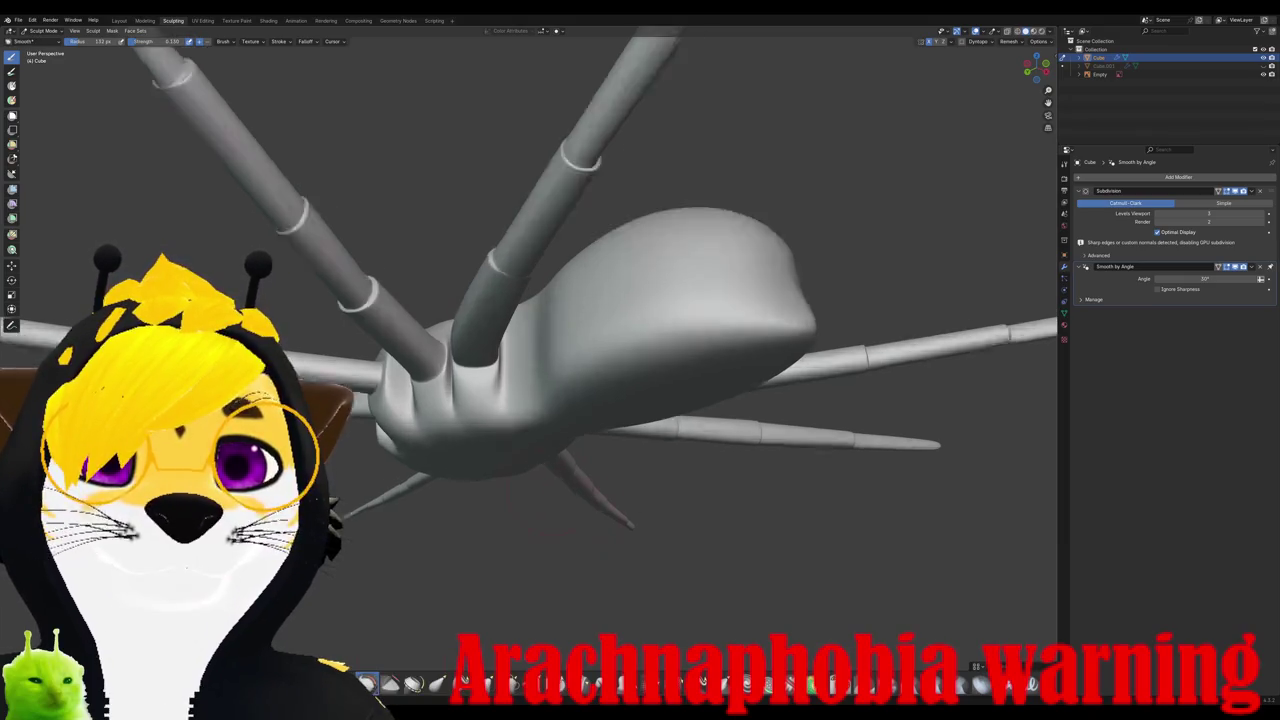
{"action": "scroll", "coordinate": [605, 328], "scroll_direction": "up", "scroll_amount": 2}
{"action": "middle_click_drag", "start_coordinate": [560, 440], "coordinate": [590, 420]}
{"action": "right_click", "coordinate": [590, 420]}
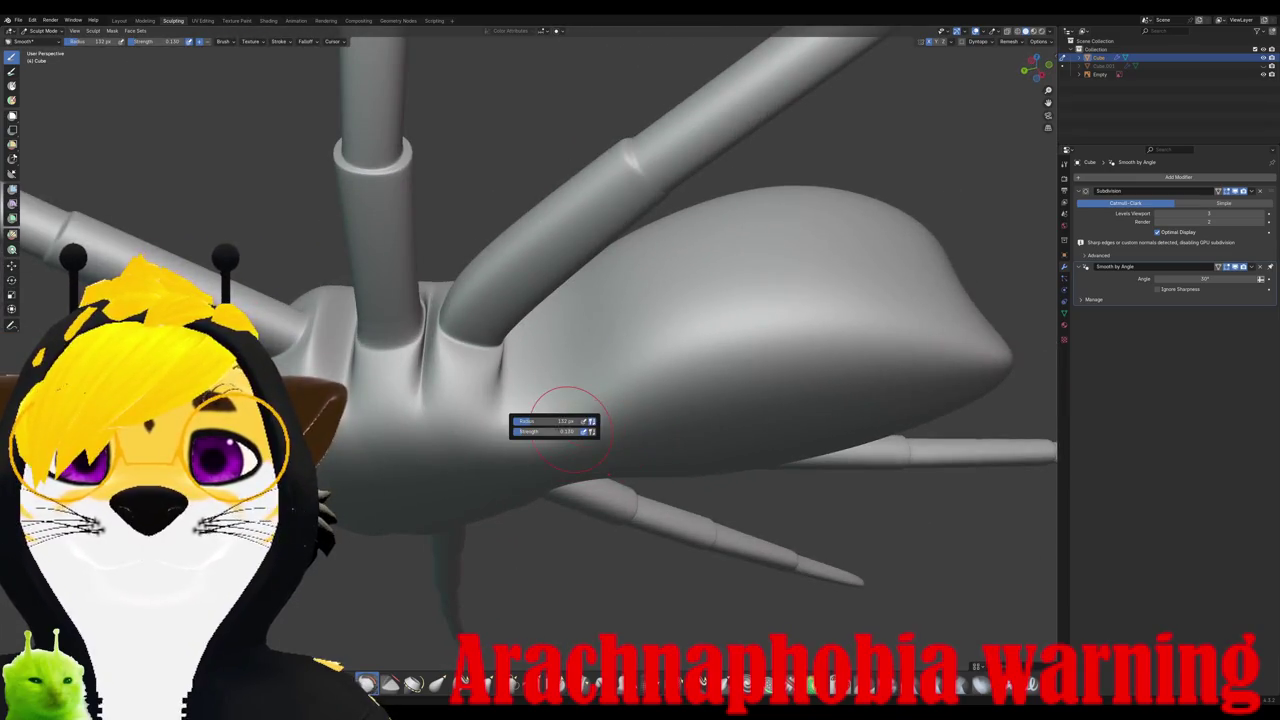
{"action": "left_click_drag", "start_coordinate": [545, 431], "coordinate": [565, 431]}
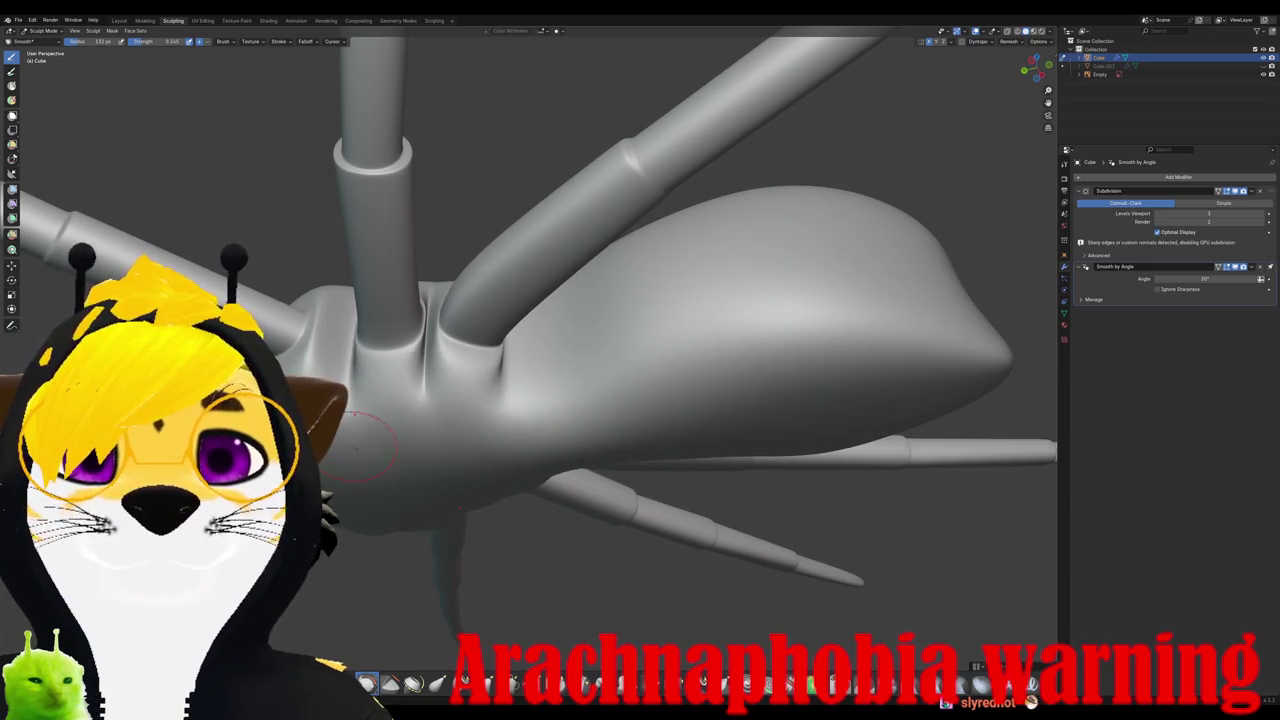
Step: Orbit to a top-down view and smooth the front of the spider's body
{"action": "middle_click_drag", "start_coordinate": [374, 402], "coordinate": [444, 392]}
{"action": "scroll", "coordinate": [371, 357], "scroll_direction": "down", "scroll_amount": 4}
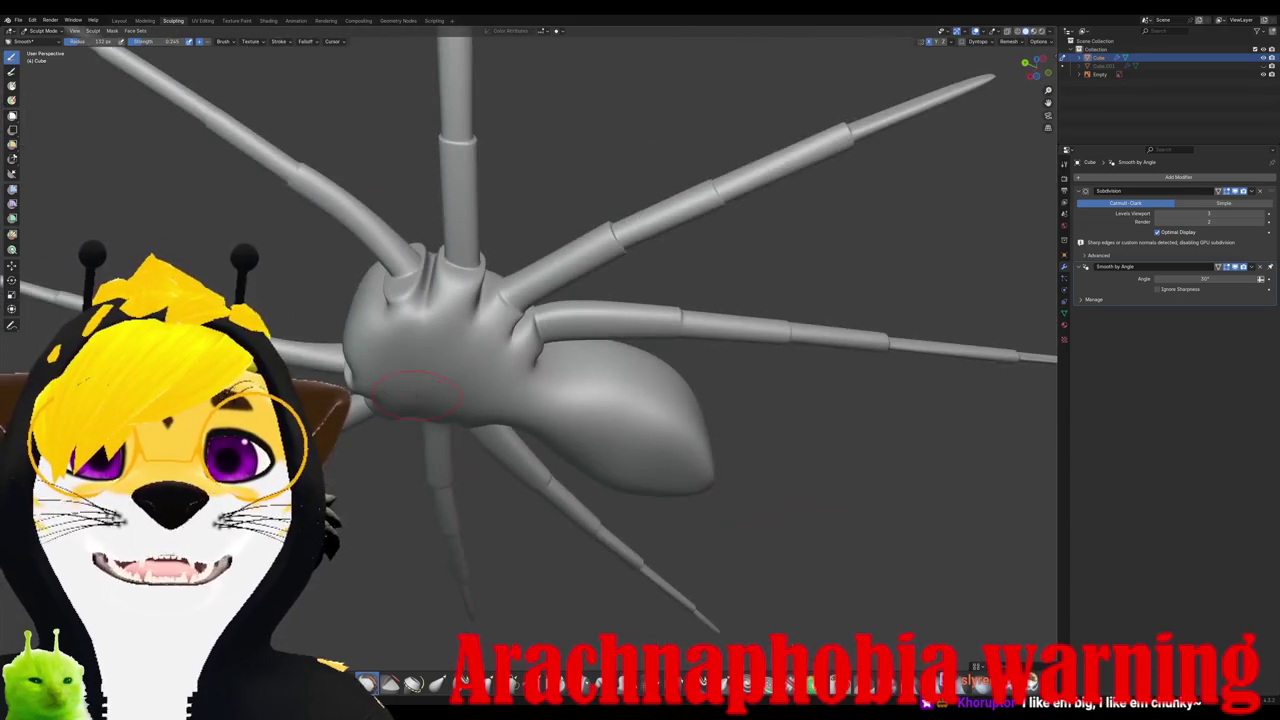
{"action": "scroll", "coordinate": [485, 380], "scroll_direction": "up", "scroll_amount": 4}
{"action": "mouse_move", "coordinate": [371, 357]}
{"action": "middle_mouse_down"}
{"action": "mouse_move", "coordinate": [485, 380]}
{"action": "mouse_move", "coordinate": [530, 405]}
{"action": "middle_mouse_up"}
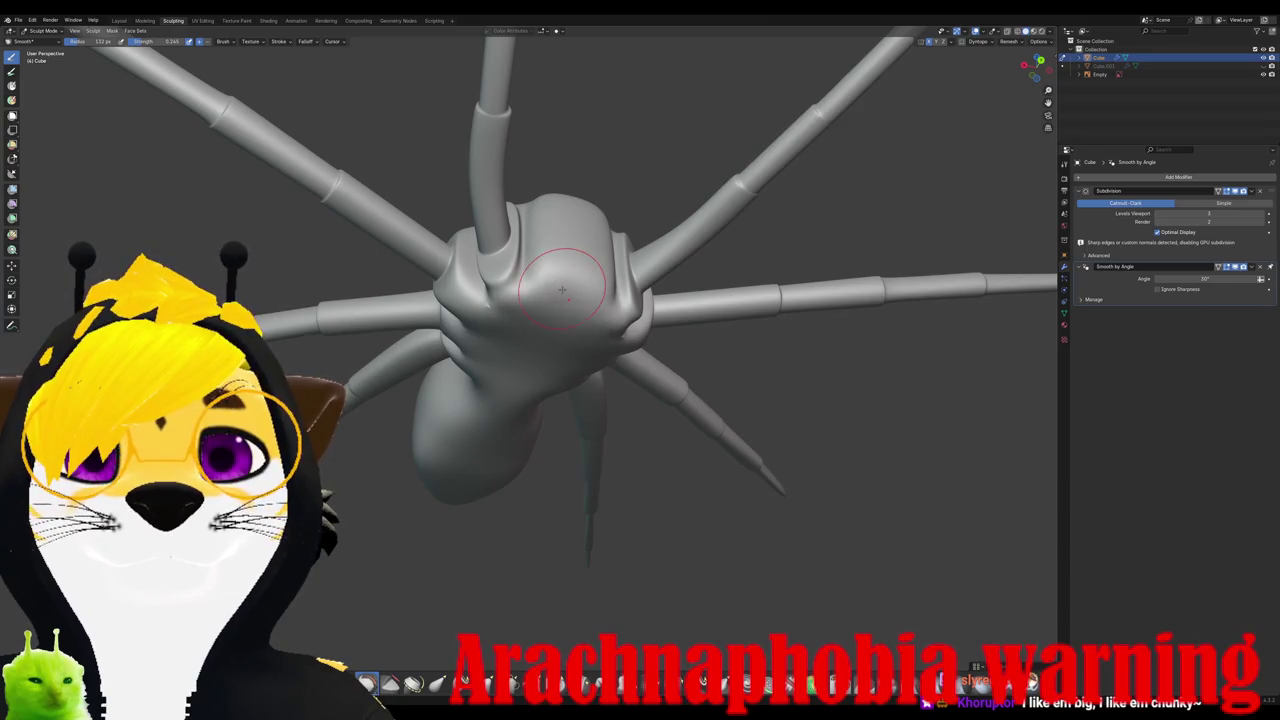
{"action": "middle_click_drag", "start_coordinate": [515, 282], "coordinate": [475, 330]}
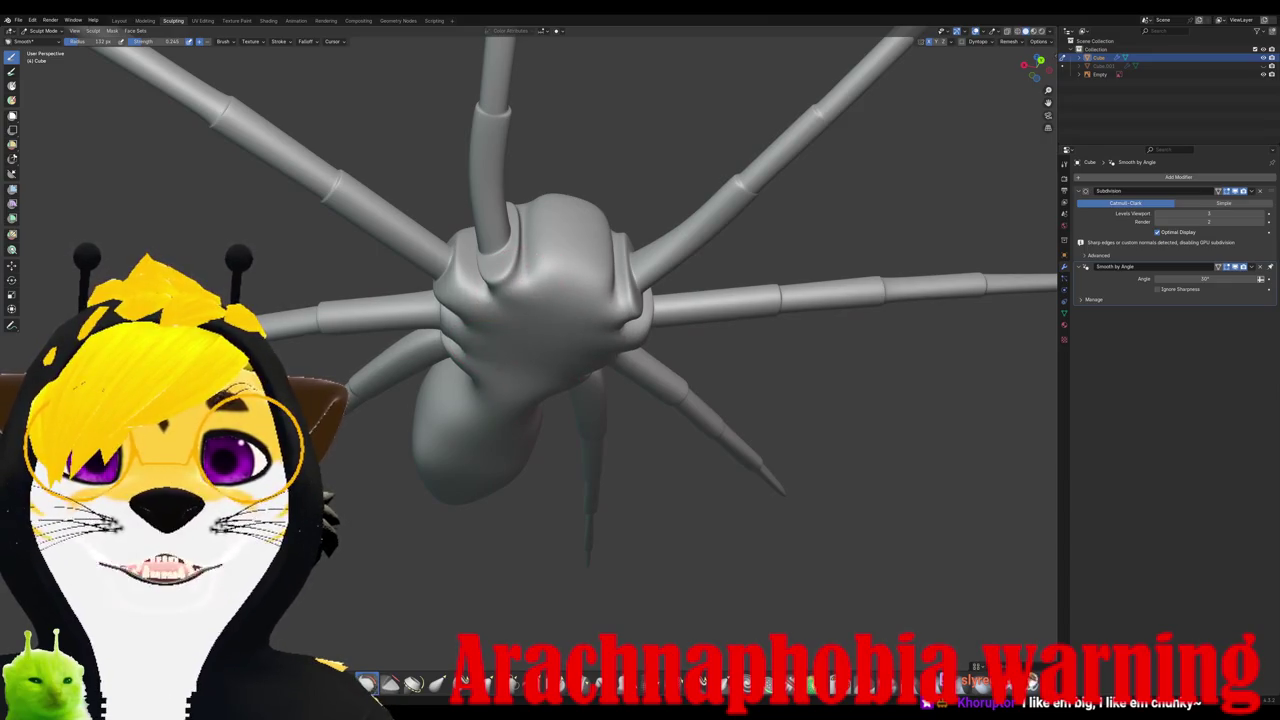
{"action": "mouse_move", "coordinate": [519, 373]}
{"action": "middle_mouse_down"}
{"action": "mouse_move", "coordinate": [533, 372]}
{"action": "mouse_move", "coordinate": [500, 230]}
{"action": "mouse_move", "coordinate": [517, 268]}
{"action": "mouse_move", "coordinate": [478, 320]}
{"action": "mouse_move", "coordinate": [477, 382]}
{"action": "middle_mouse_up"}
{"action": "scroll", "coordinate": [508, 284], "scroll_direction": "up", "scroll_amount": 2}
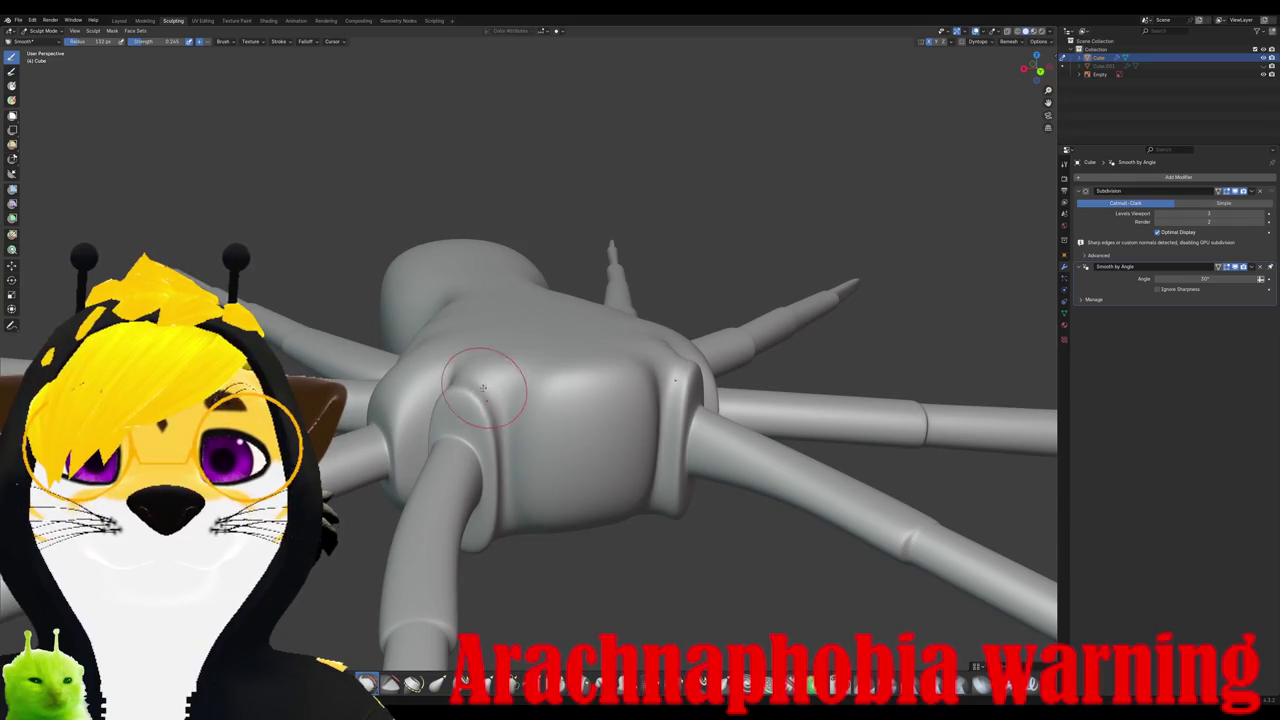
{"action": "left_click_drag", "start_coordinate": [477, 382], "coordinate": [521, 407]}
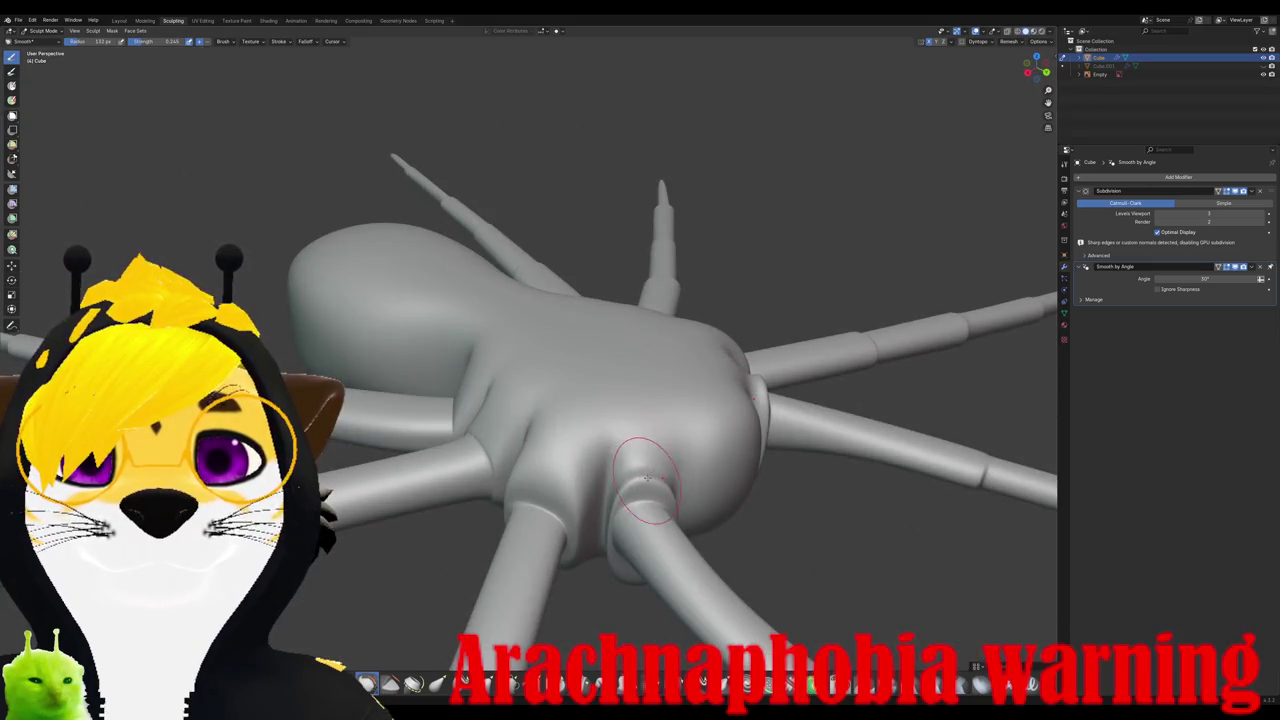
{"action": "middle_click_drag", "start_coordinate": [654, 467], "coordinate": [580, 300]}
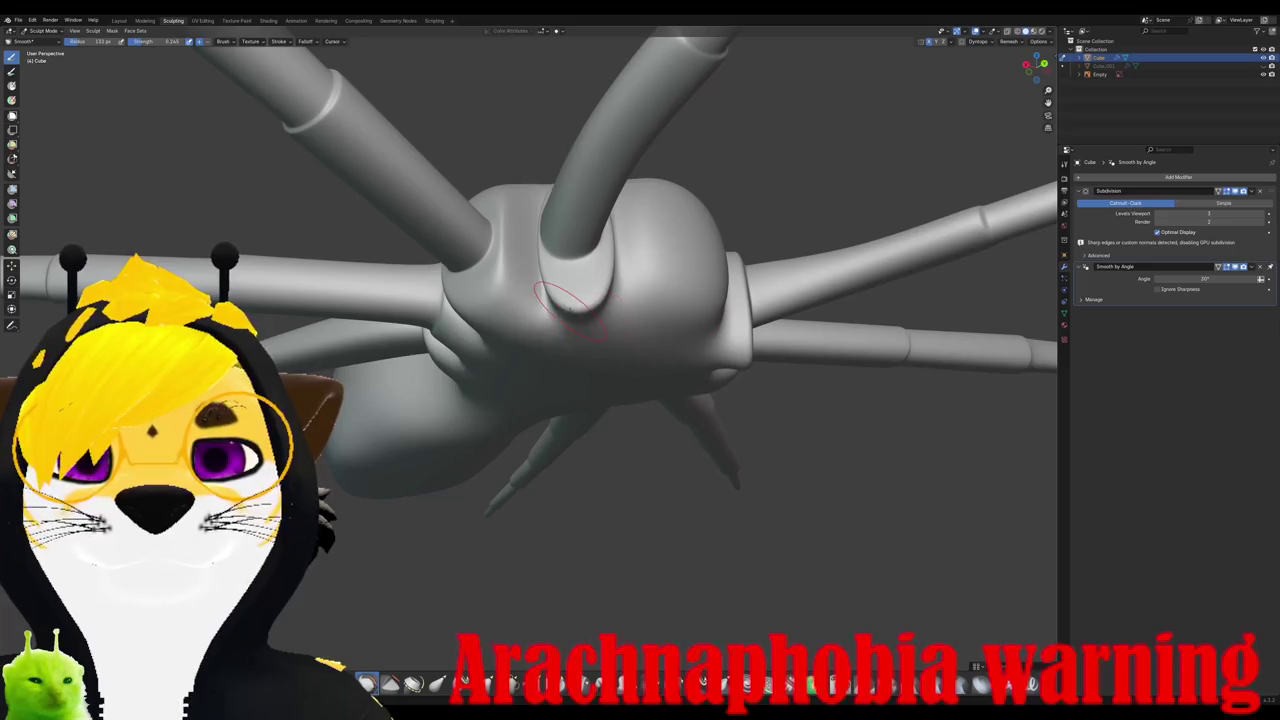
Step: Smooth the leg joints and the body's top edge where the legs attach
{"action": "left_click_drag", "start_coordinate": [581, 298], "coordinate": [579, 282]}
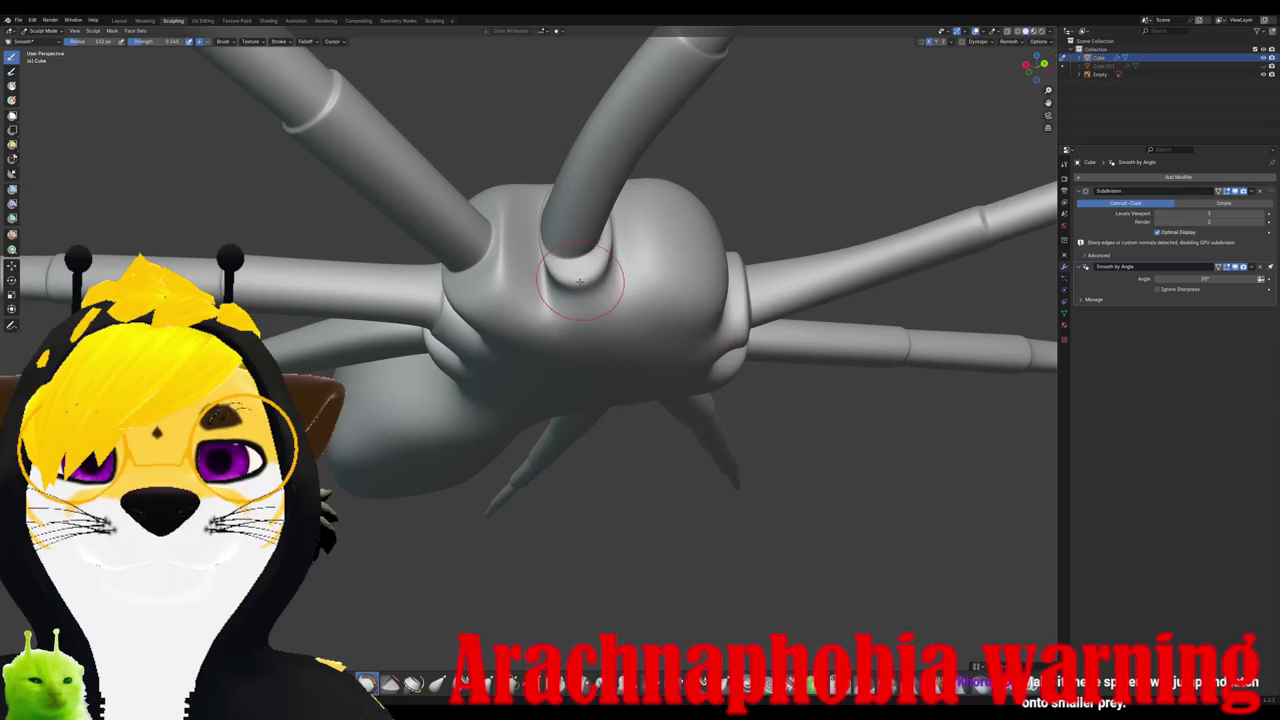
{"action": "mouse_move", "coordinate": [584, 275]}
{"action": "middle_mouse_down"}
{"action": "mouse_move", "coordinate": [648, 273]}
{"action": "mouse_move", "coordinate": [605, 250]}
{"action": "middle_mouse_up"}
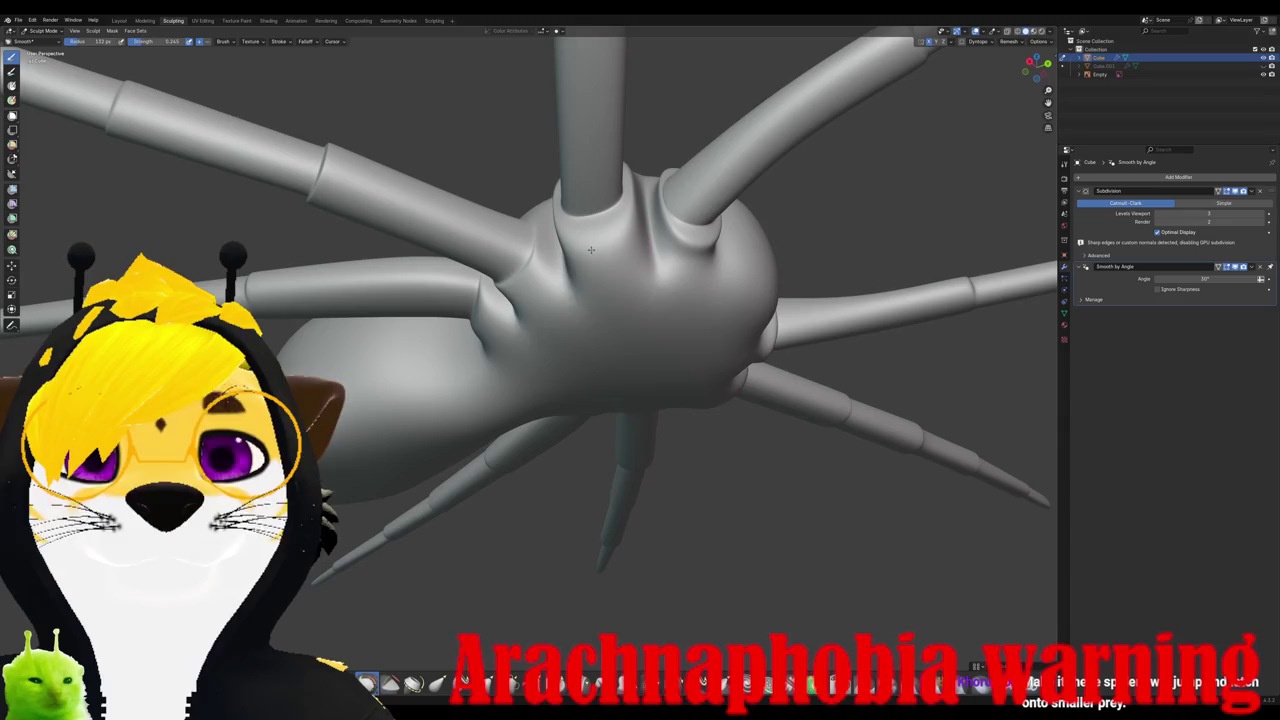
{"action": "left_click_drag", "start_coordinate": [598, 236], "coordinate": [590, 250]}
{"action": "mouse_move", "coordinate": [602, 269]}
{"action": "middle_mouse_down"}
{"action": "mouse_move", "coordinate": [725, 342]}
{"action": "mouse_move", "coordinate": [689, 360]}
{"action": "mouse_move", "coordinate": [674, 415]}
{"action": "middle_mouse_up"}
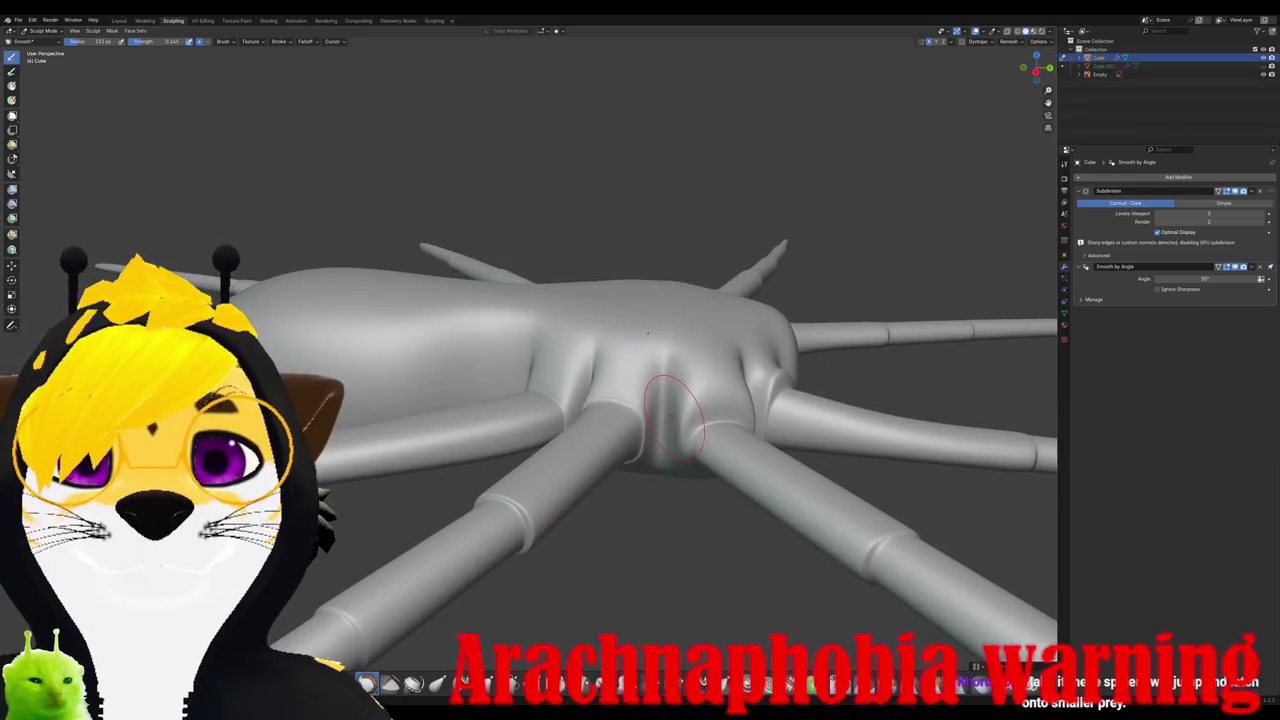
{"action": "left_click_drag", "start_coordinate": [655, 349], "coordinate": [590, 355]}
{"action": "middle_click_drag", "start_coordinate": [590, 355], "coordinate": [628, 350]}
{"action": "left_click_drag", "start_coordinate": [578, 326], "coordinate": [515, 327]}
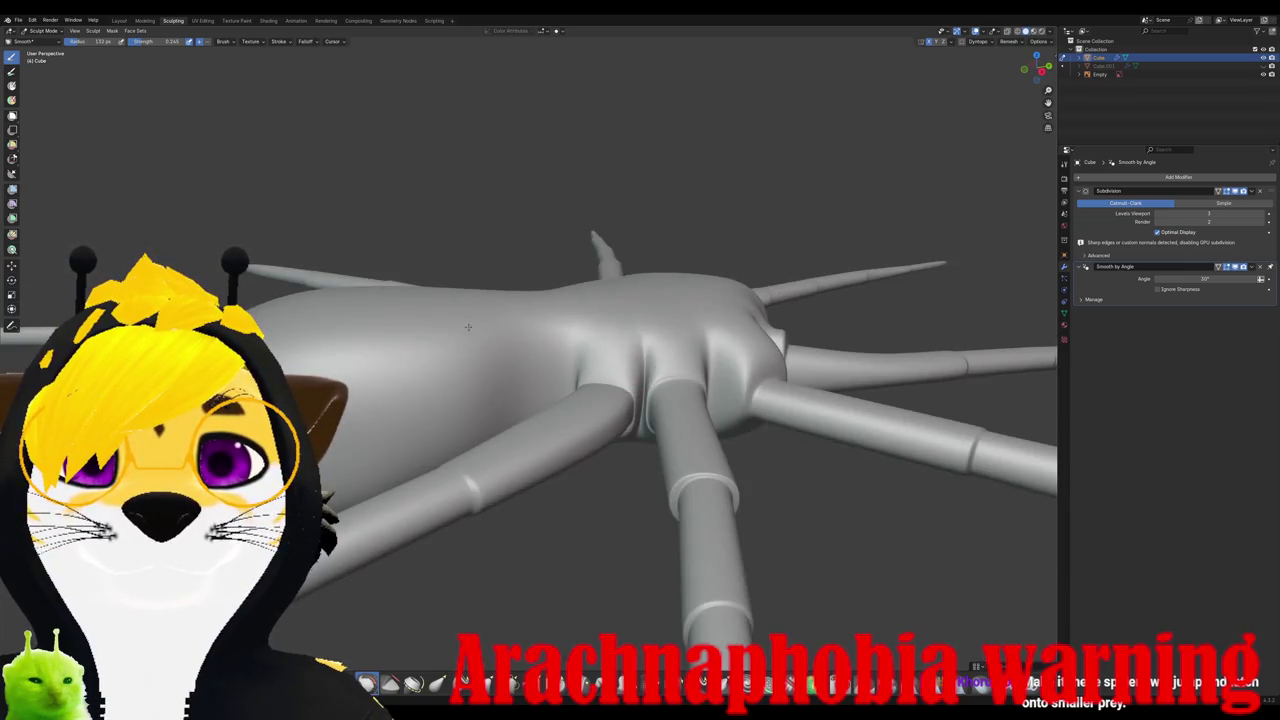
Step: Enlarge the smoothing brush radius to about 179 px
{"action": "mouse_move", "coordinate": [469, 343]}
{"action": "middle_mouse_down"}
{"action": "mouse_move", "coordinate": [573, 349]}
{"action": "mouse_move", "coordinate": [612, 406]}
{"action": "middle_mouse_up"}
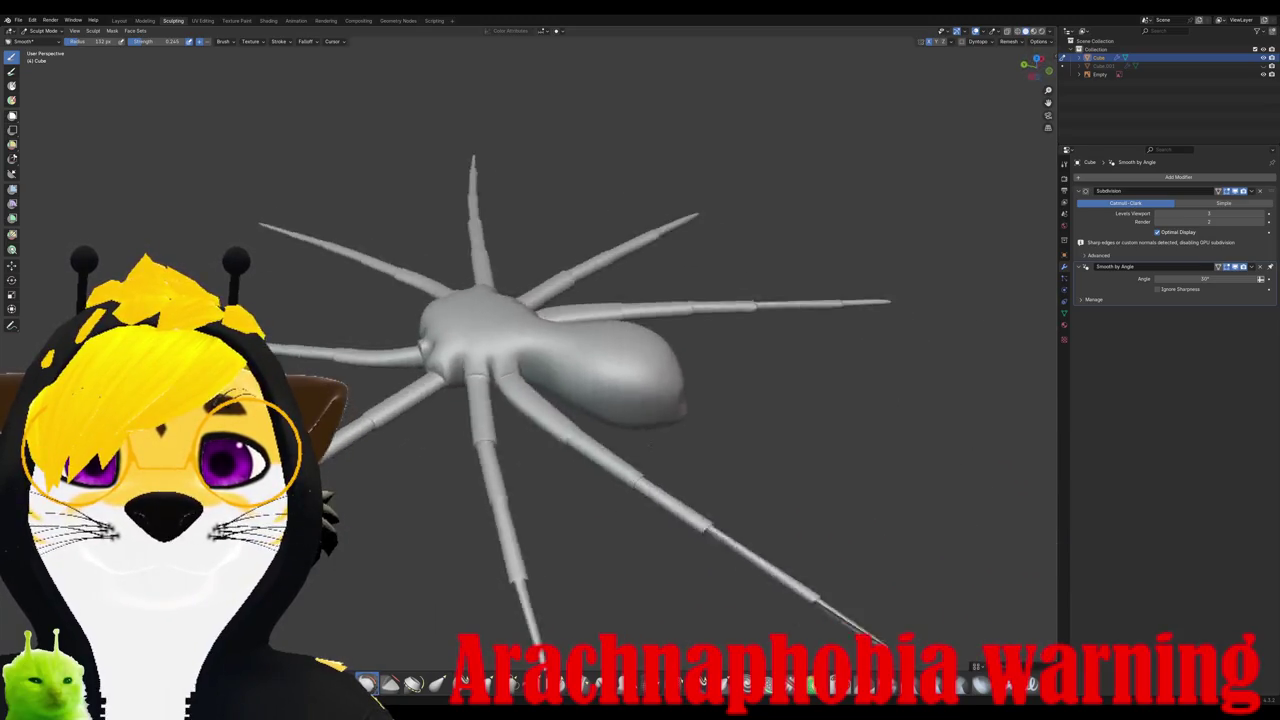
{"action": "right_click", "coordinate": [612, 406]}
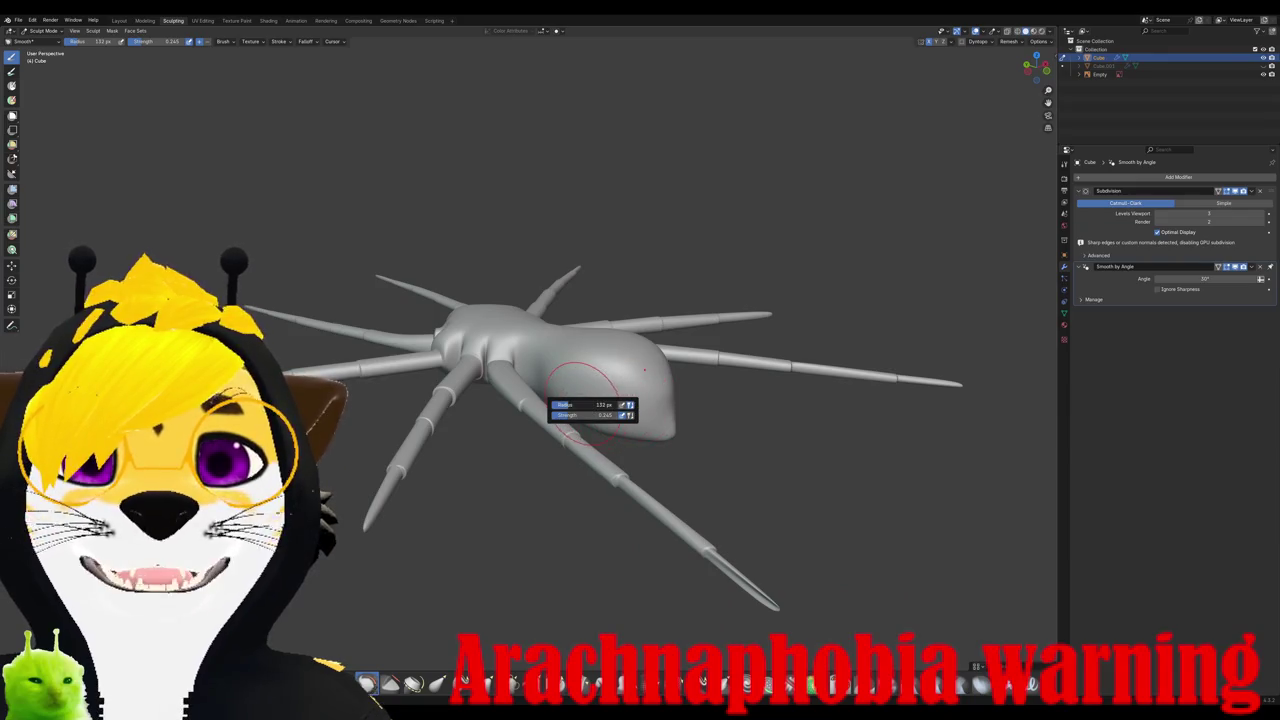
{"action": "left_click_drag", "start_coordinate": [592, 404], "coordinate": [743, 436]}
{"action": "scroll", "coordinate": [651, 394], "scroll_direction": "up", "scroll_amount": 2}
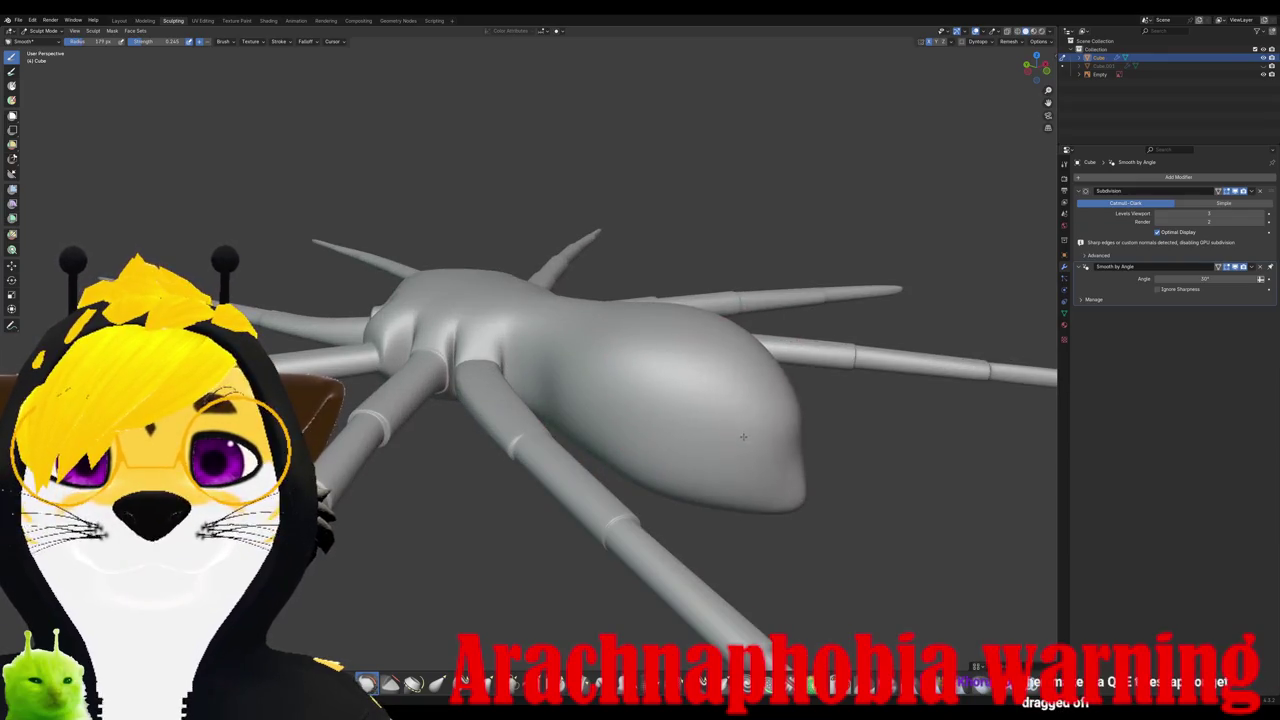
{"action": "right_click", "coordinate": [705, 436]}
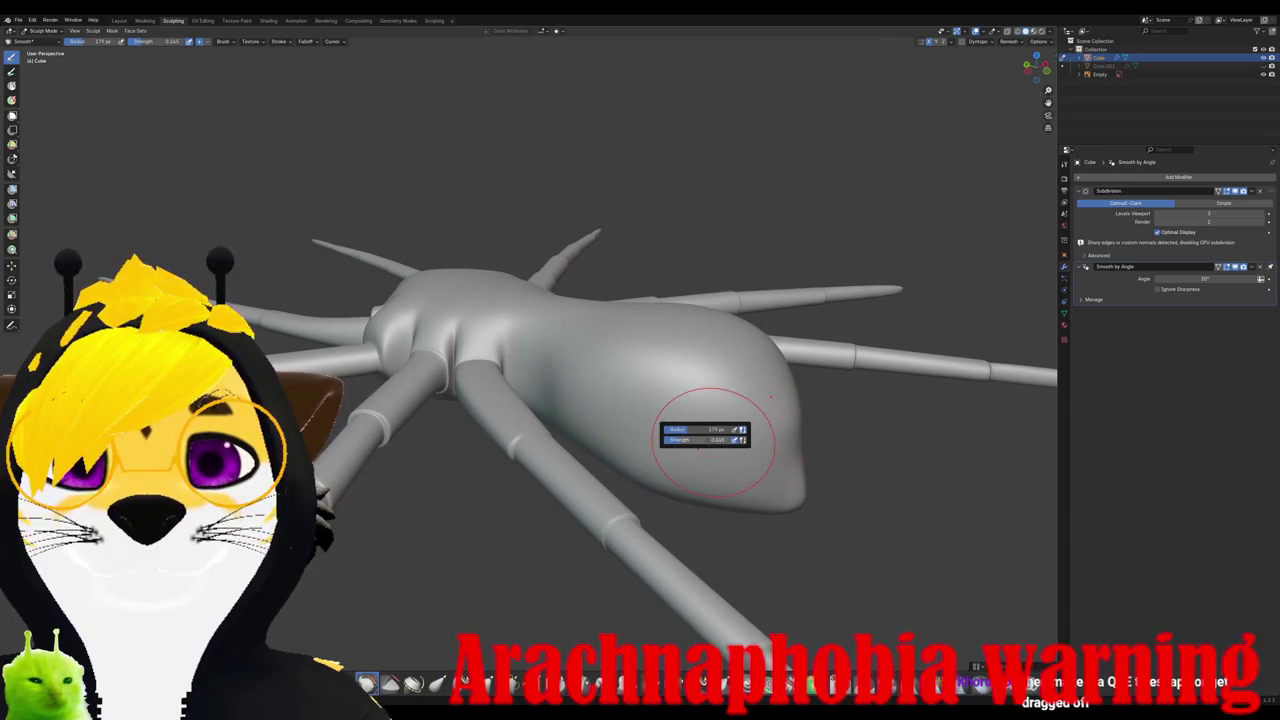
{"action": "mouse_move", "coordinate": [791, 438]}
{"action": "middle_mouse_down"}
{"action": "mouse_move", "coordinate": [667, 360]}
{"action": "mouse_move", "coordinate": [671, 314]}
{"action": "mouse_move", "coordinate": [615, 321]}
{"action": "middle_mouse_up"}
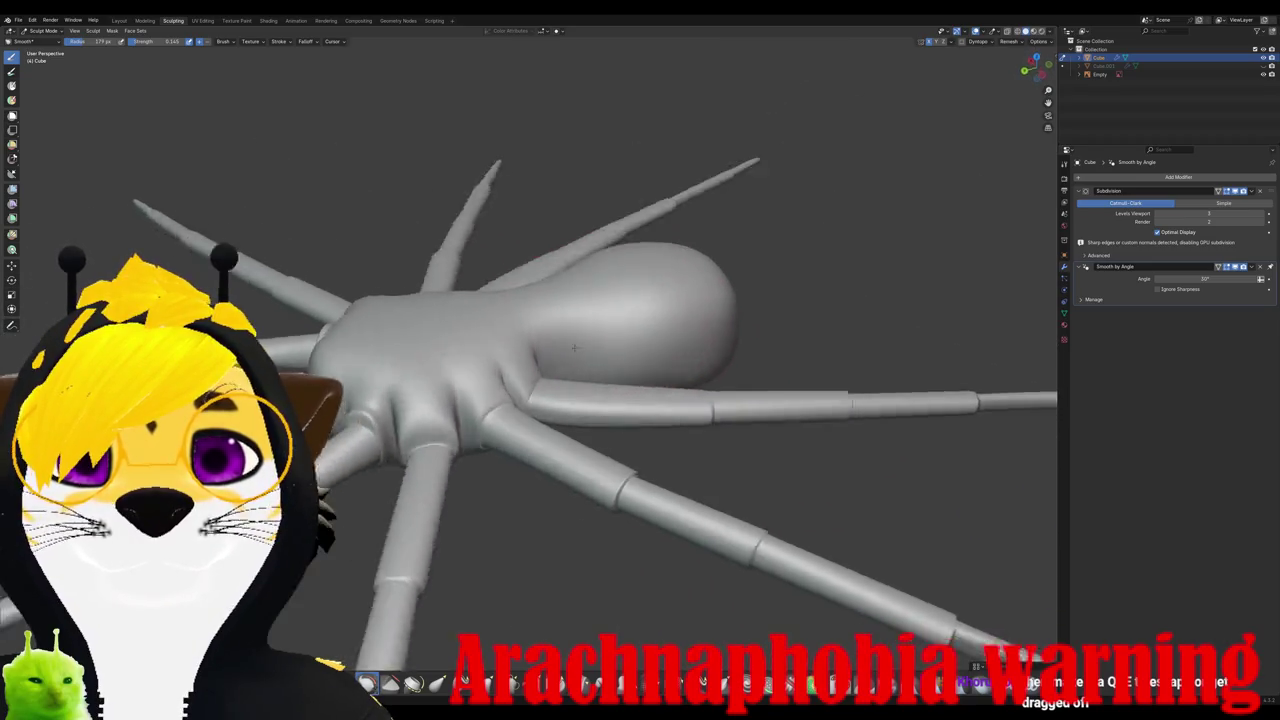
Step: Use the Grab brush to pull the abdomen into a tapered teardrop shape
{"action": "key", "text": "g"}
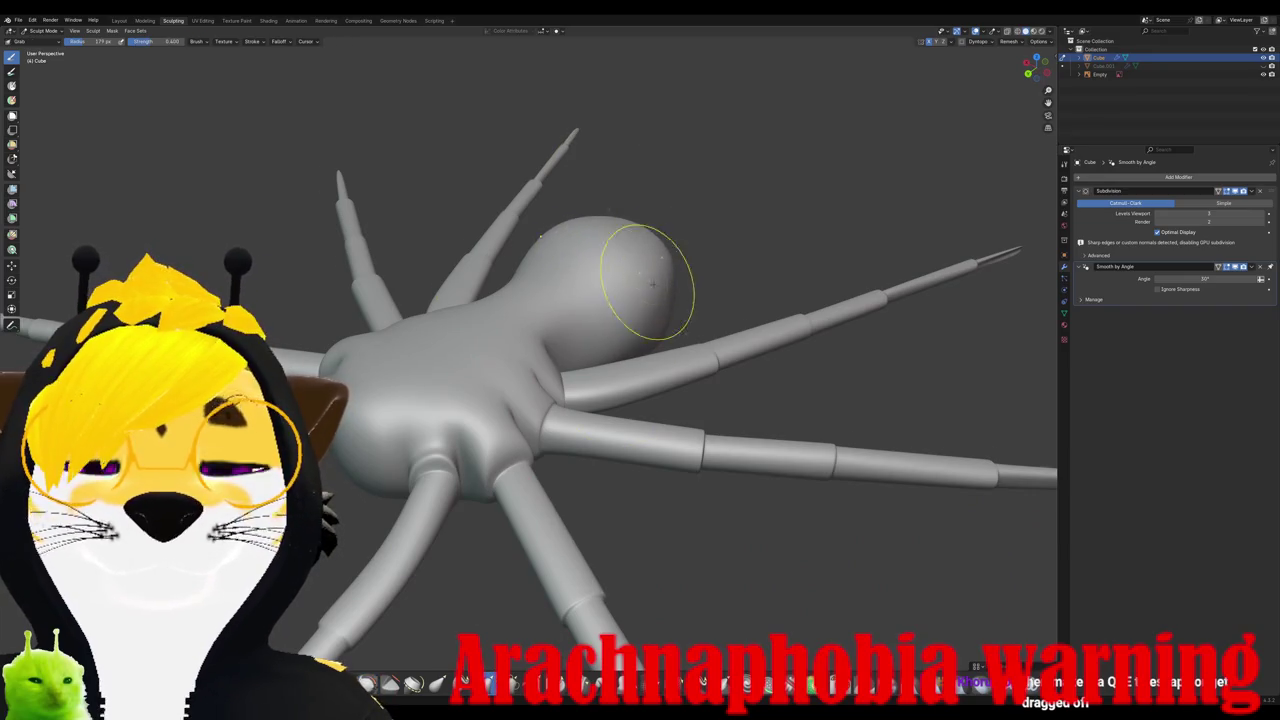
{"action": "mouse_move", "coordinate": [652, 284]}
{"action": "middle_mouse_down"}
{"action": "mouse_move", "coordinate": [600, 303]}
{"action": "mouse_move", "coordinate": [687, 241]}
{"action": "mouse_move", "coordinate": [620, 355]}
{"action": "mouse_move", "coordinate": [551, 387]}
{"action": "mouse_move", "coordinate": [545, 357]}
{"action": "mouse_move", "coordinate": [549, 390]}
{"action": "mouse_move", "coordinate": [700, 366]}
{"action": "mouse_move", "coordinate": [588, 330]}
{"action": "mouse_move", "coordinate": [508, 329]}
{"action": "mouse_move", "coordinate": [509, 297]}
{"action": "mouse_move", "coordinate": [634, 319]}
{"action": "mouse_move", "coordinate": [570, 338]}
{"action": "mouse_move", "coordinate": [543, 286]}
{"action": "middle_mouse_up"}
{"action": "scroll", "coordinate": [565, 395], "scroll_direction": "down", "scroll_amount": 3}
{"action": "scroll", "coordinate": [495, 328], "scroll_direction": "up", "scroll_amount": 4}
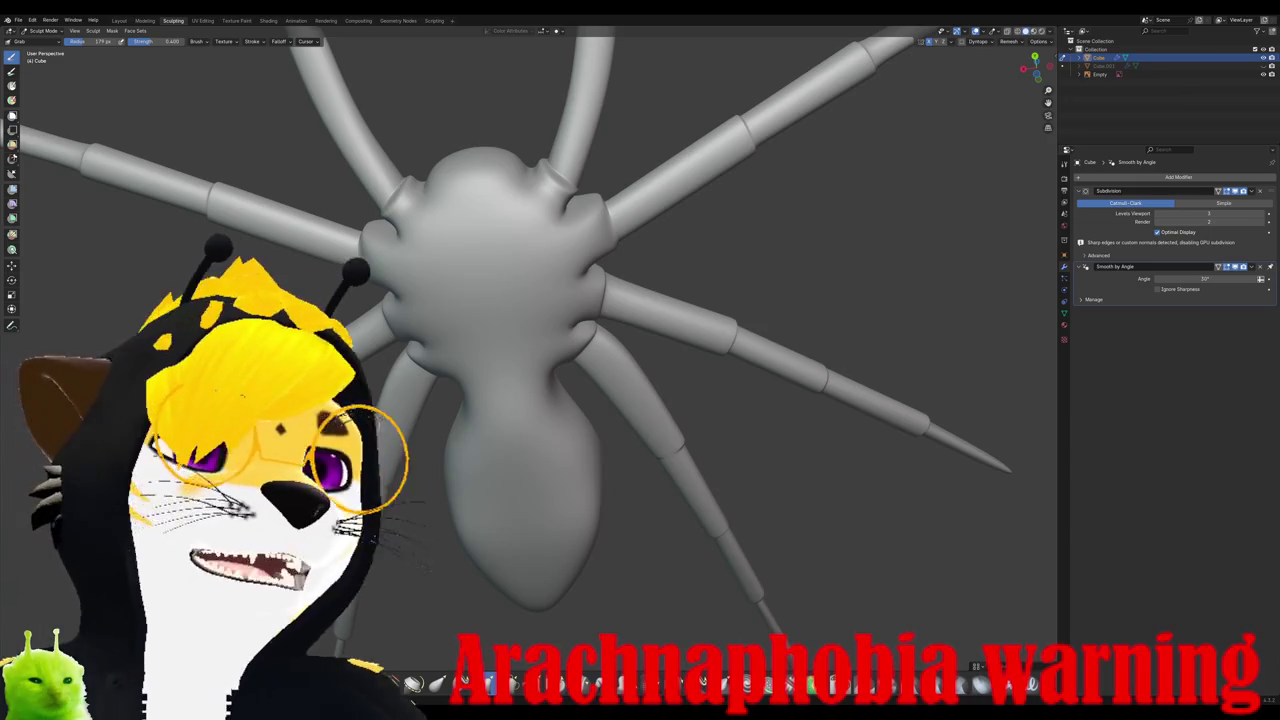
Step: Grab-pull the abdomen outline into a longer, pointed teardrop with a narrower waist
{"action": "scroll", "coordinate": [523, 494], "scroll_direction": "down", "scroll_amount": 3}
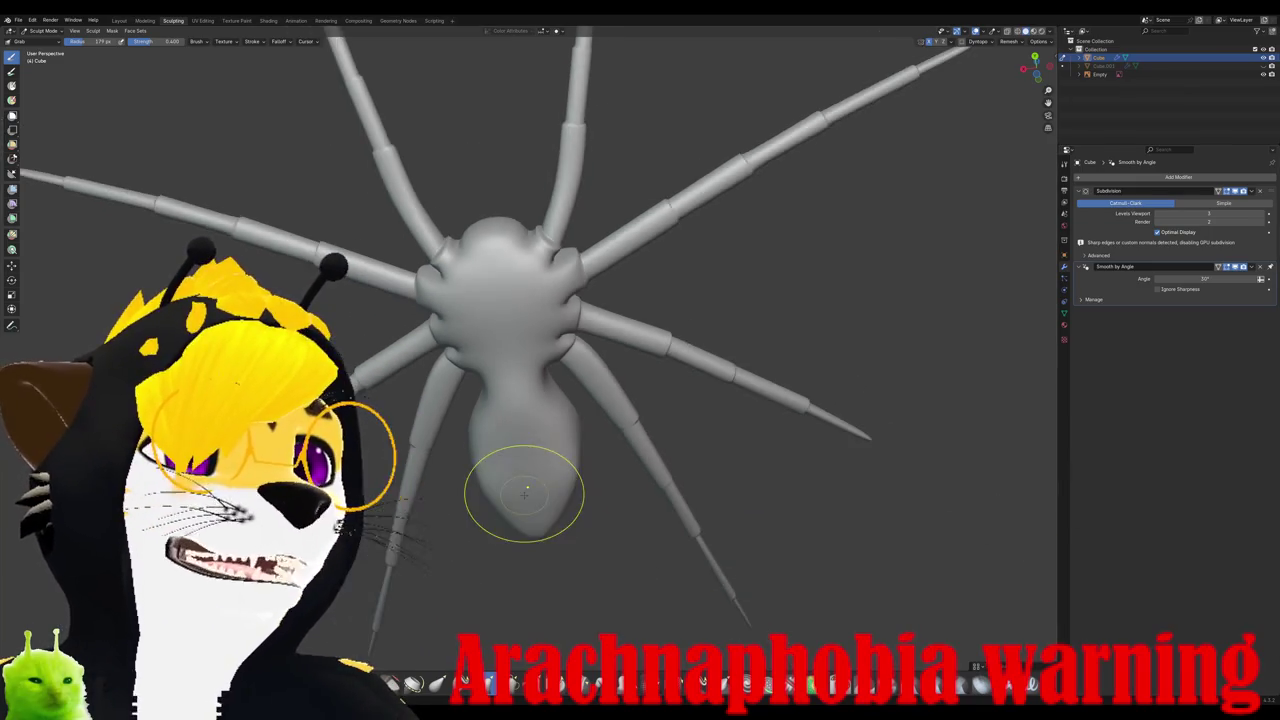
{"action": "mouse_move", "coordinate": [523, 494]}
{"action": "middle_mouse_down"}
{"action": "mouse_move", "coordinate": [523, 380]}
{"action": "mouse_move", "coordinate": [514, 500]}
{"action": "middle_mouse_up"}
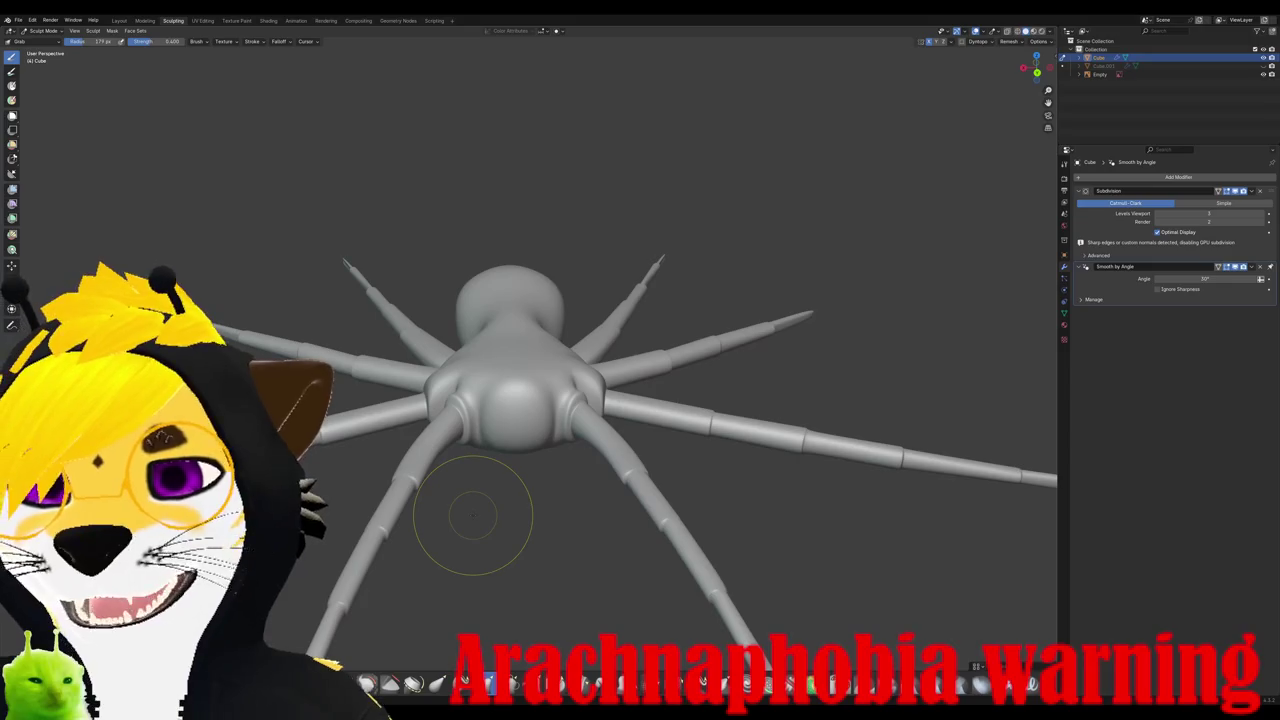
{"action": "middle_click_drag", "start_coordinate": [473, 515], "coordinate": [473, 560]}
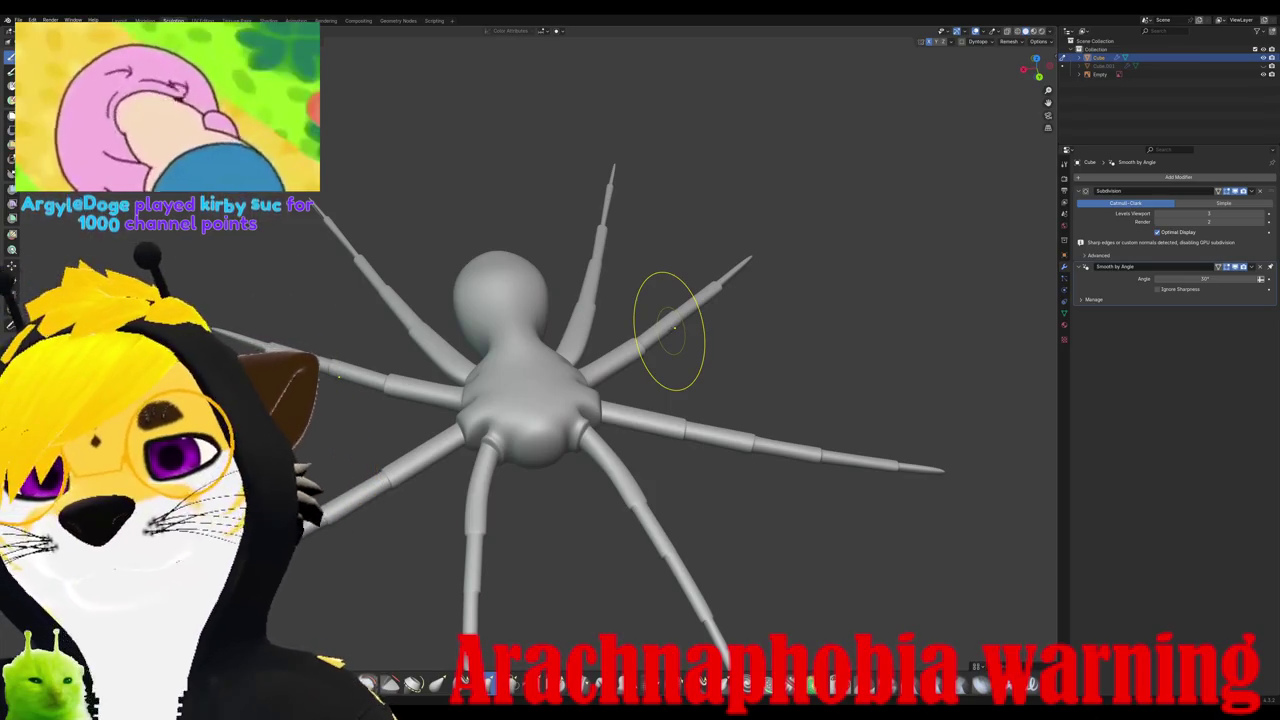
{"action": "scroll", "coordinate": [673, 325], "scroll_direction": "up", "scroll_amount": 5}
{"action": "scroll", "coordinate": [629, 324], "scroll_direction": "down", "scroll_amount": 5}
{"action": "mouse_move", "coordinate": [629, 324]}
{"action": "middle_mouse_down"}
{"action": "mouse_move", "coordinate": [650, 328]}
{"action": "mouse_move", "coordinate": [600, 357]}
{"action": "mouse_move", "coordinate": [600, 400]}
{"action": "middle_mouse_up"}
{"action": "middle_click_drag", "start_coordinate": [535, 357], "coordinate": [571, 389]}
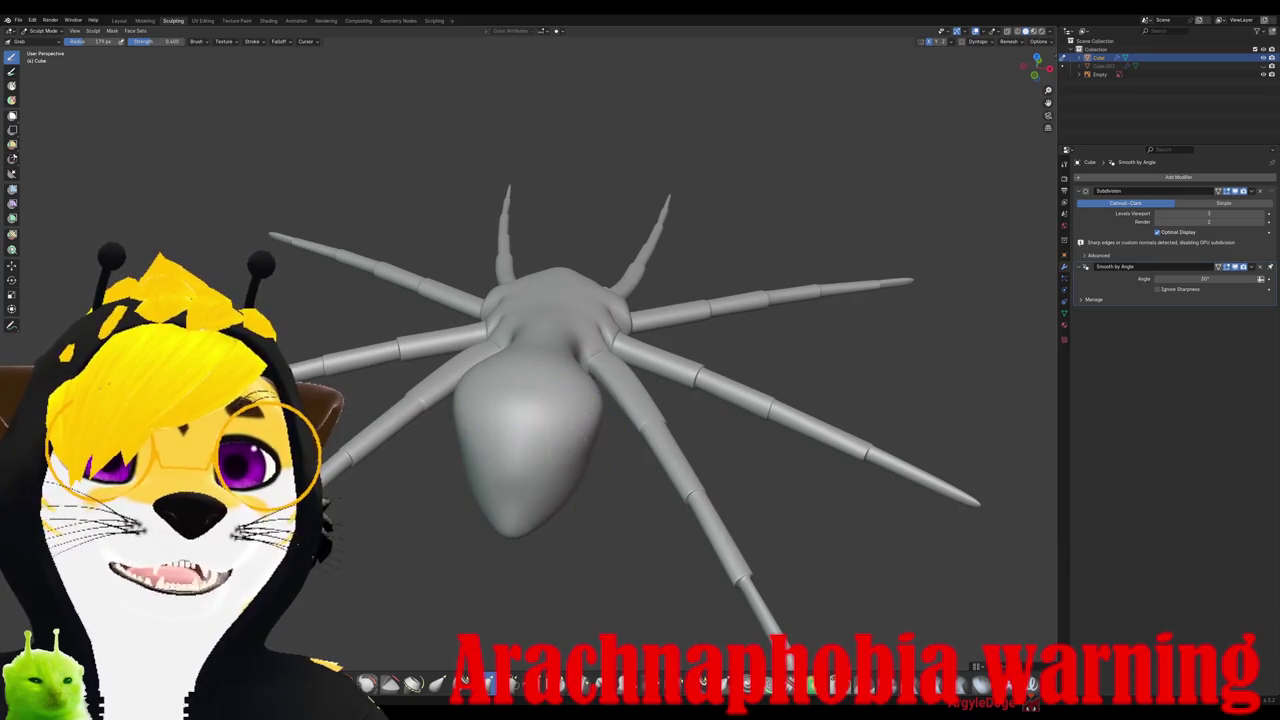
{"action": "mouse_move", "coordinate": [566, 465]}
{"action": "middle_mouse_down"}
{"action": "mouse_move", "coordinate": [572, 405]}
{"action": "mouse_move", "coordinate": [641, 474]}
{"action": "middle_mouse_up"}
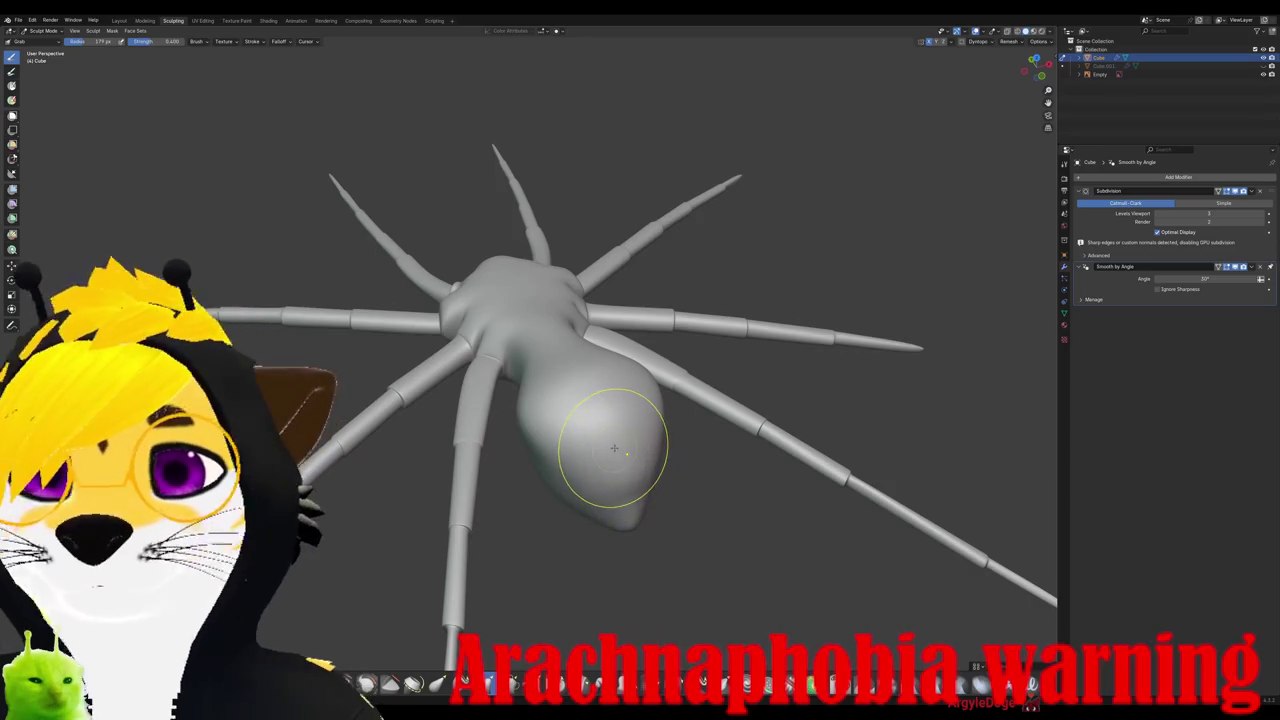
{"action": "left_click_drag", "start_coordinate": [644, 480], "coordinate": [575, 448]}
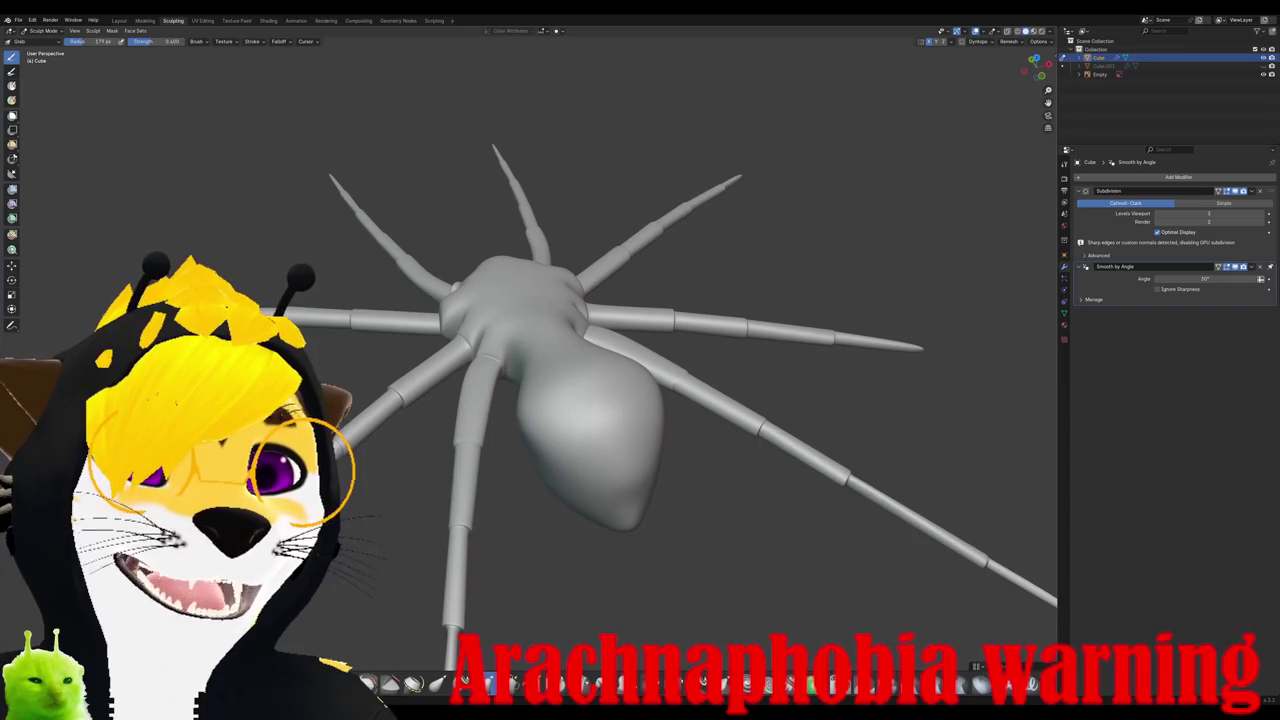
Step: With the Smooth brush, soften the abdomen and its waist joint to the leg-bearing body
{"action": "left_click", "coordinate": [367, 683]}
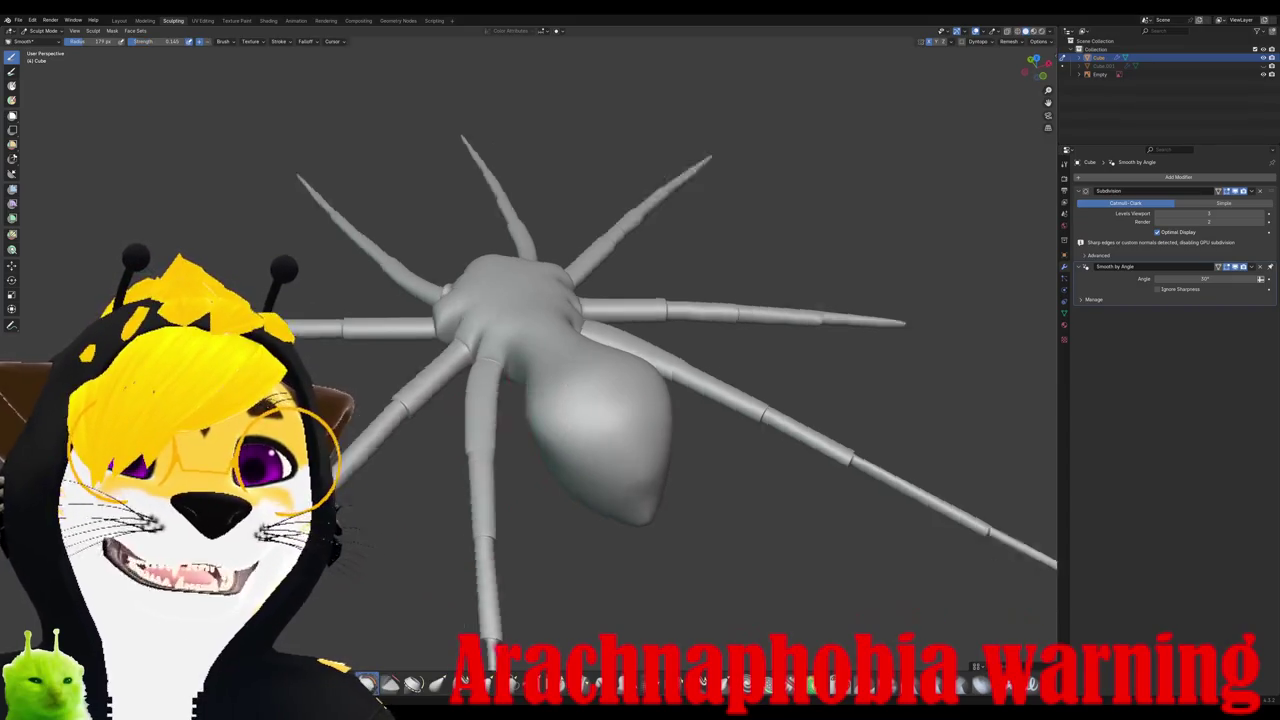
{"action": "mouse_move", "coordinate": [560, 430]}
{"action": "middle_mouse_down"}
{"action": "mouse_move", "coordinate": [629, 400]}
{"action": "mouse_move", "coordinate": [641, 388]}
{"action": "mouse_move", "coordinate": [627, 367]}
{"action": "middle_mouse_up"}
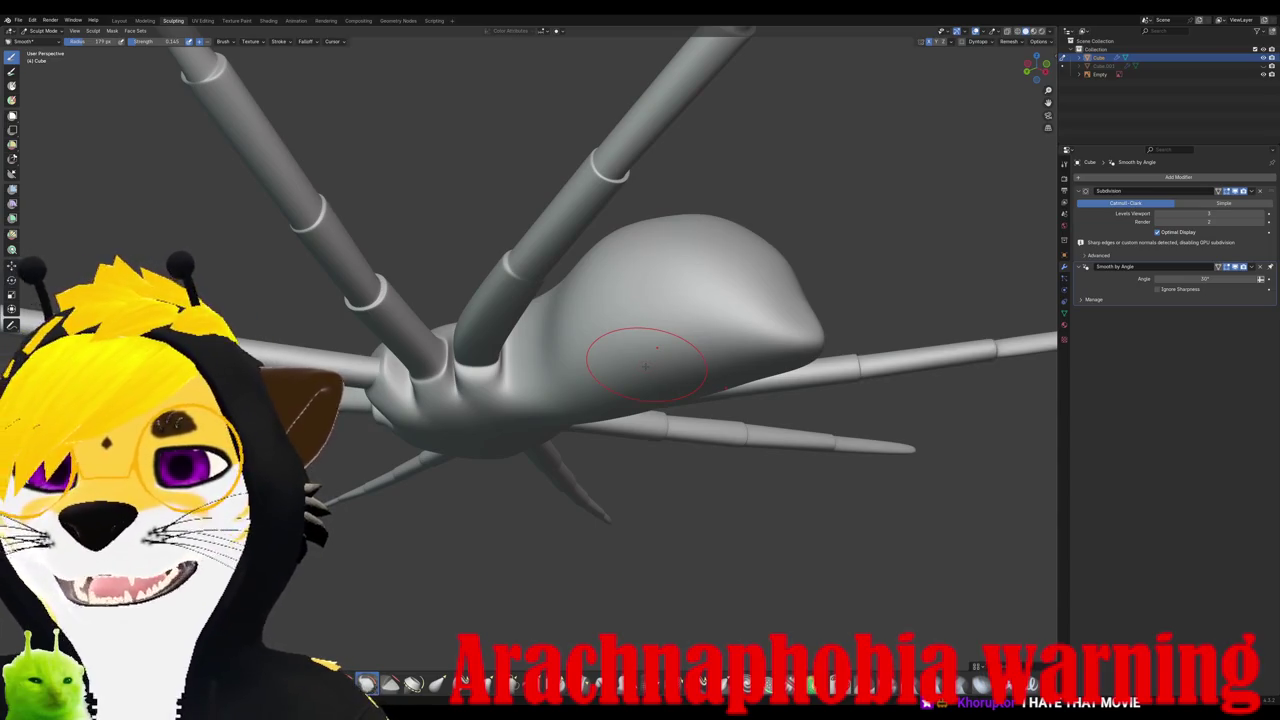
{"action": "mouse_move", "coordinate": [627, 367]}
{"action": "middle_mouse_down"}
{"action": "mouse_move", "coordinate": [643, 371]}
{"action": "mouse_move", "coordinate": [663, 343]}
{"action": "mouse_move", "coordinate": [654, 404]}
{"action": "mouse_move", "coordinate": [658, 377]}
{"action": "middle_mouse_up"}
{"action": "middle_click_drag", "start_coordinate": [571, 327], "coordinate": [565, 323]}
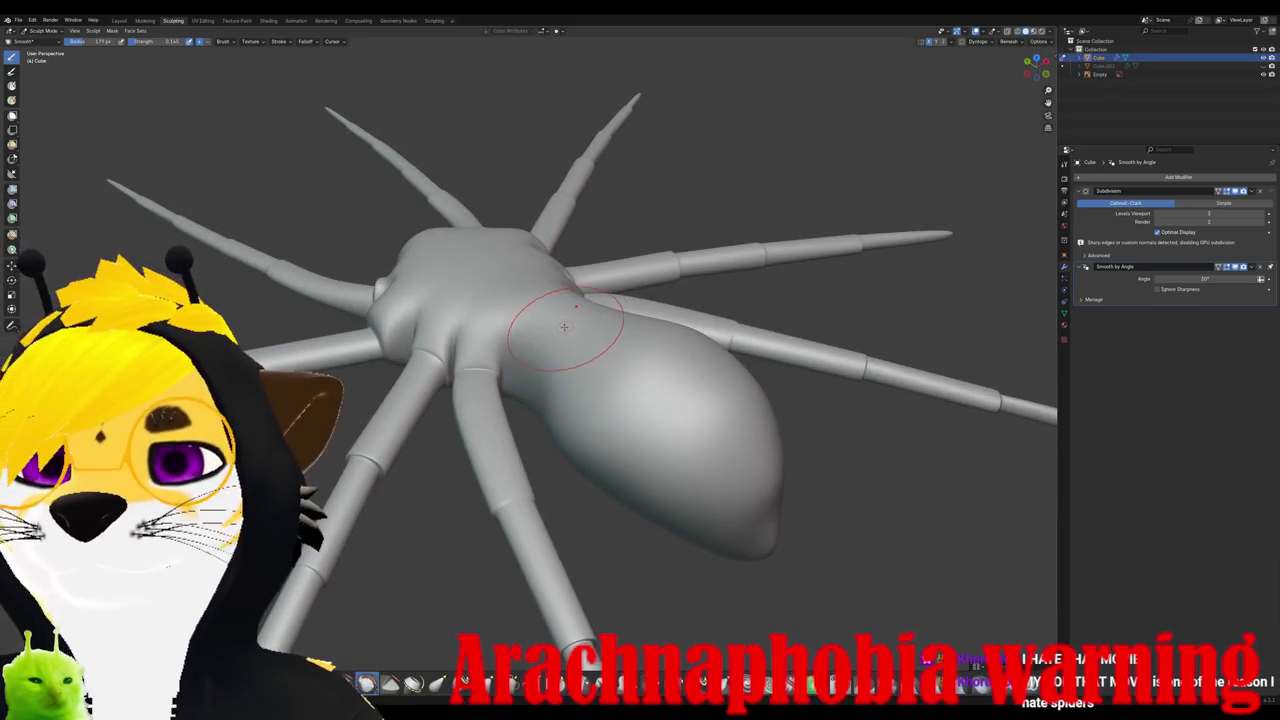
{"action": "middle_click_drag", "start_coordinate": [564, 330], "coordinate": [623, 390]}
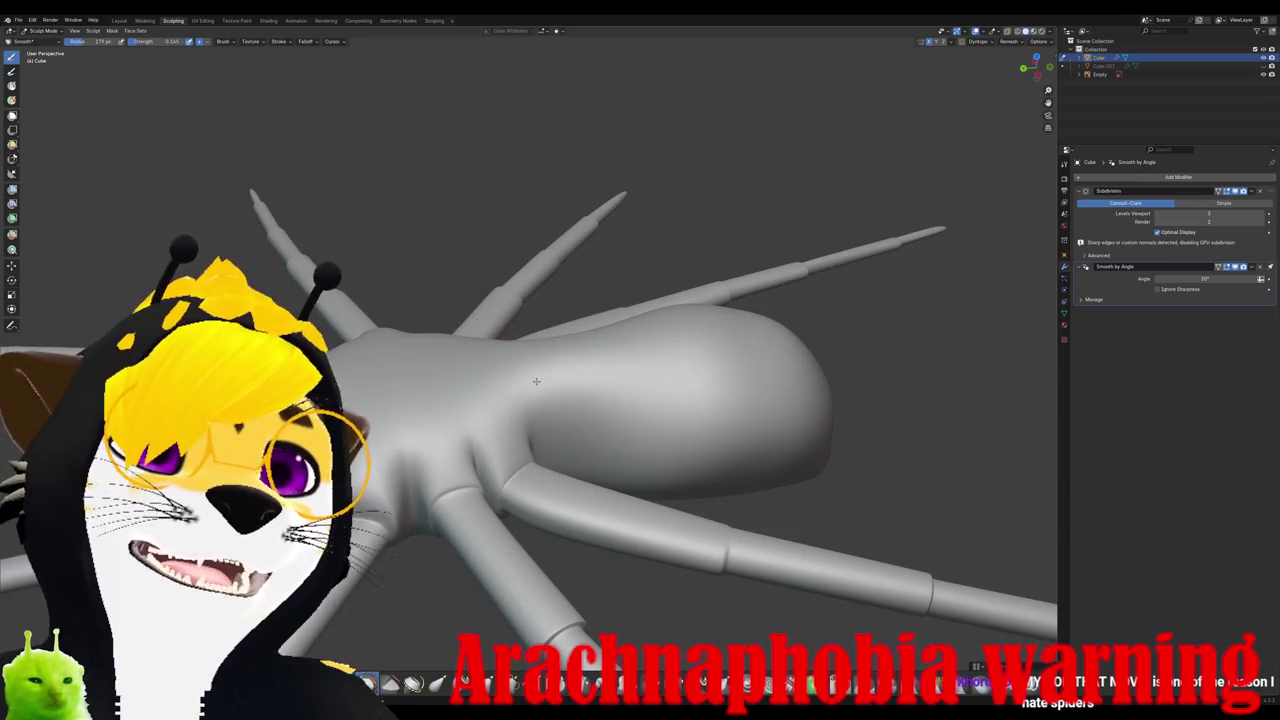
{"action": "middle_click_drag", "start_coordinate": [528, 371], "coordinate": [528, 383]}
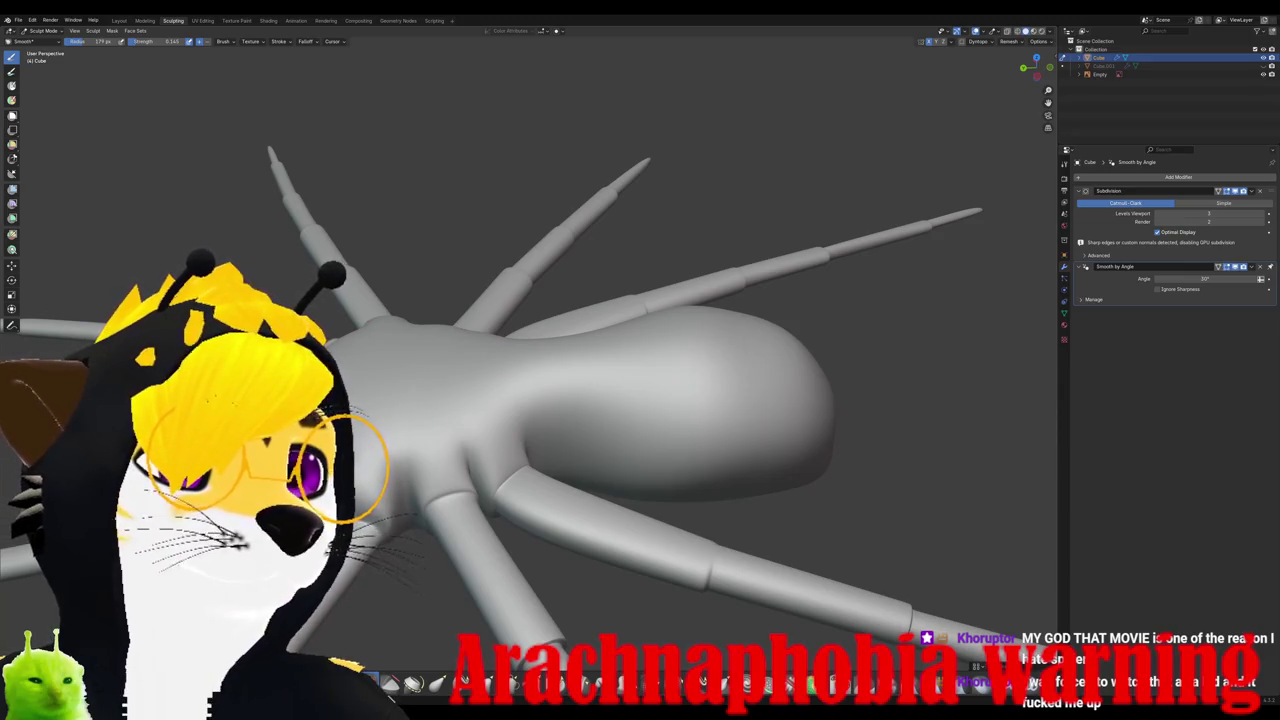
Step: Select the Elastic Grab brush and zoom in on the cephalothorax and leg sockets
{"action": "left_click", "coordinate": [437, 683]}
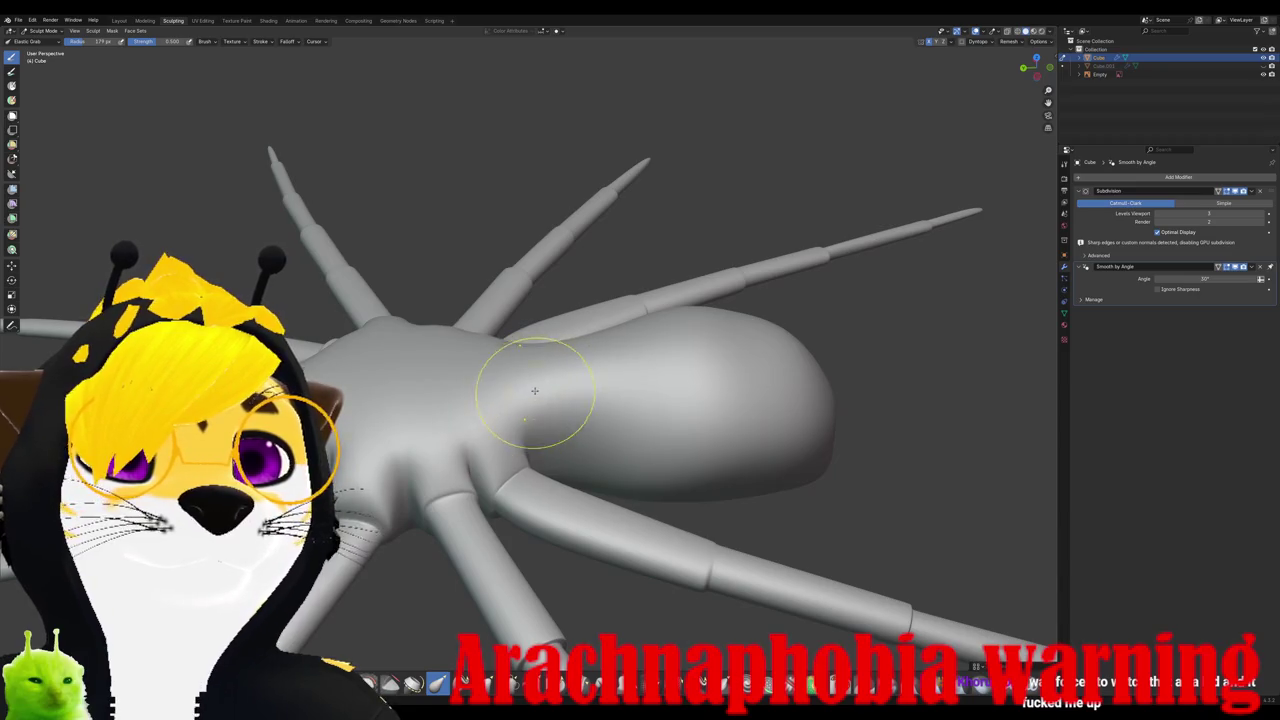
{"action": "mouse_move", "coordinate": [534, 390]}
{"action": "middle_mouse_down"}
{"action": "mouse_move", "coordinate": [571, 366]}
{"action": "mouse_move", "coordinate": [635, 385]}
{"action": "mouse_move", "coordinate": [497, 491]}
{"action": "mouse_move", "coordinate": [459, 456]}
{"action": "mouse_move", "coordinate": [490, 480]}
{"action": "middle_mouse_up"}
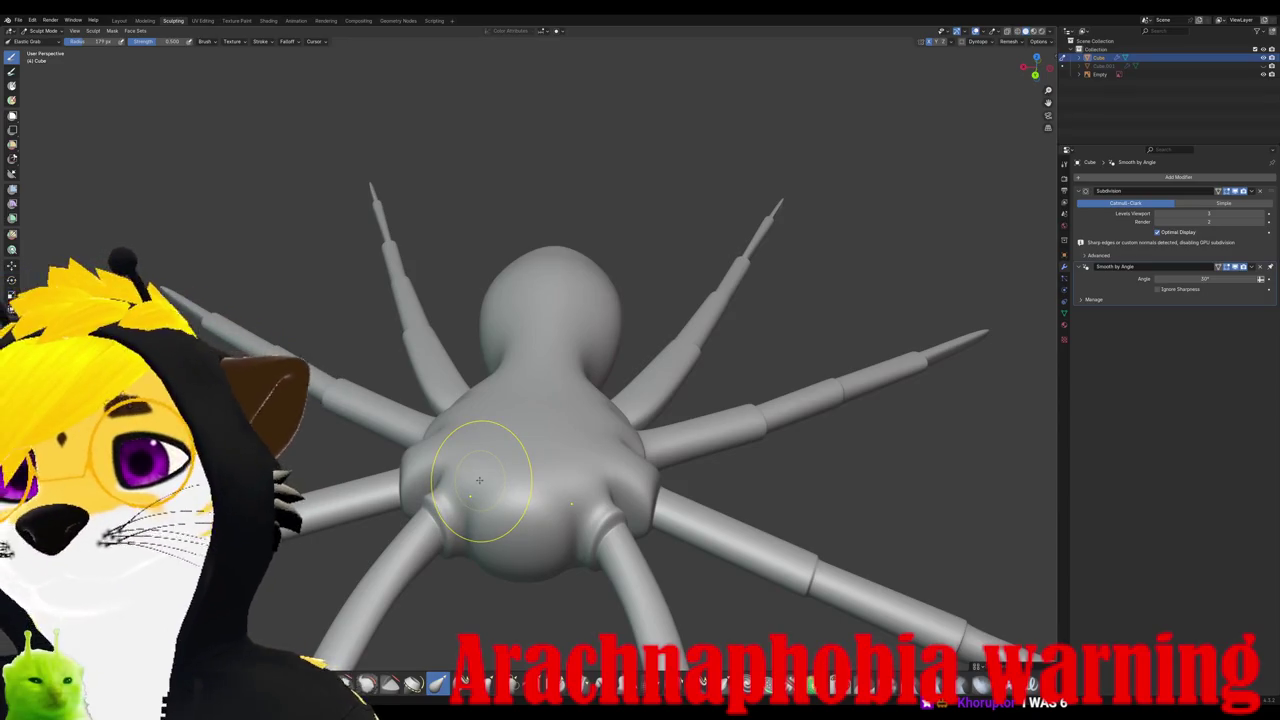
{"action": "mouse_move", "coordinate": [479, 480]}
{"action": "middle_mouse_down"}
{"action": "mouse_move", "coordinate": [462, 495]}
{"action": "mouse_move", "coordinate": [530, 483]}
{"action": "middle_mouse_up"}
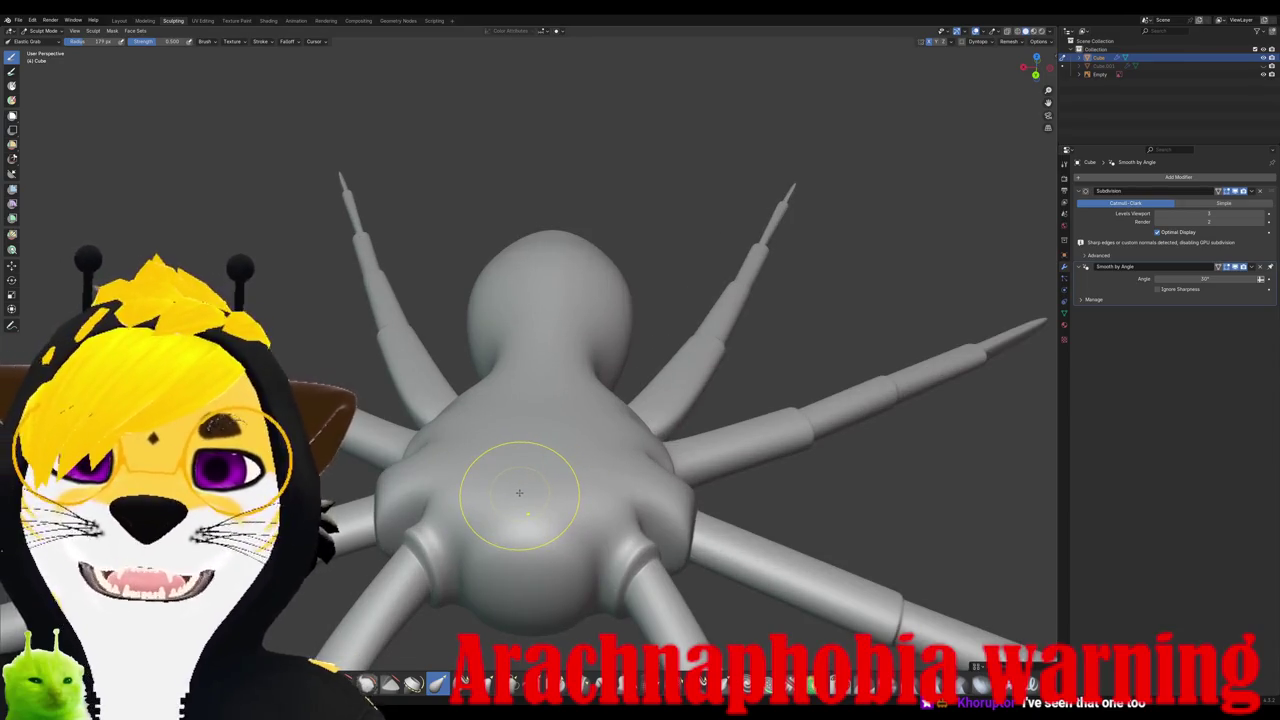
{"action": "scroll", "coordinate": [519, 492], "scroll_direction": "down", "scroll_amount": 2}
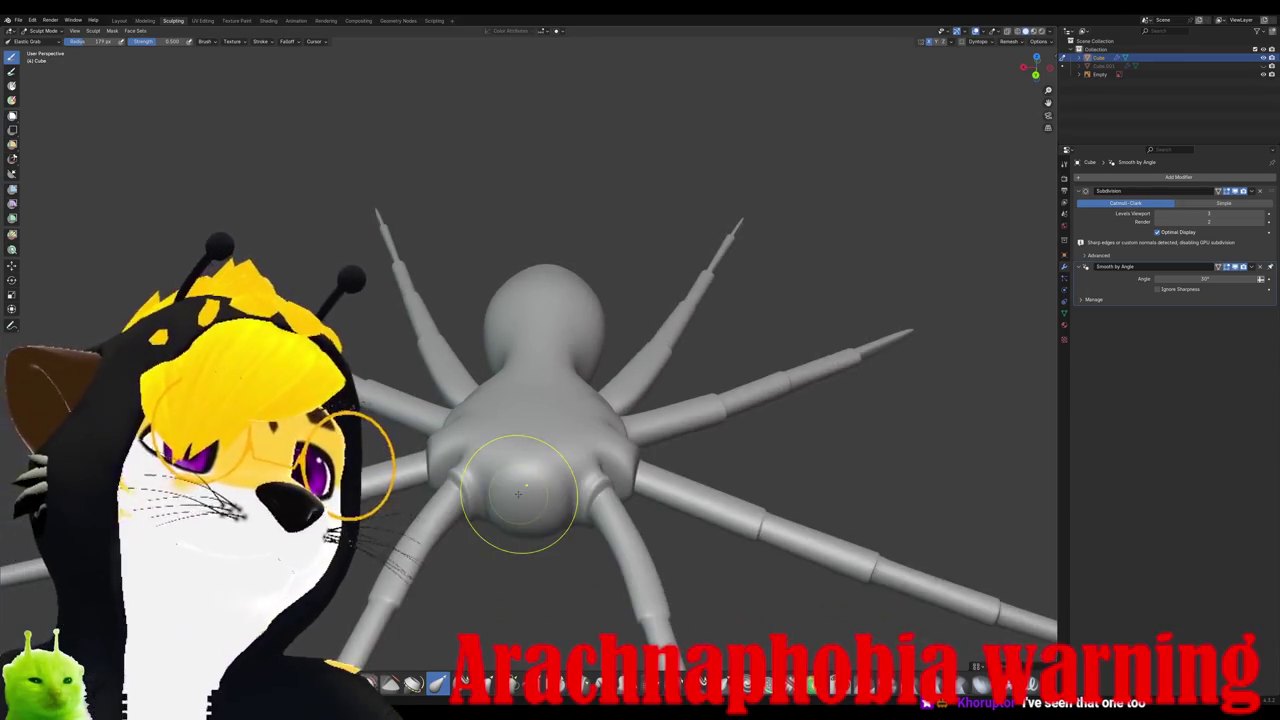
{"action": "mouse_move", "coordinate": [519, 492]}
{"action": "middle_mouse_down"}
{"action": "mouse_move", "coordinate": [543, 513]}
{"action": "mouse_move", "coordinate": [590, 510]}
{"action": "mouse_move", "coordinate": [571, 486]}
{"action": "mouse_move", "coordinate": [502, 468]}
{"action": "mouse_move", "coordinate": [523, 350]}
{"action": "mouse_move", "coordinate": [520, 398]}
{"action": "mouse_move", "coordinate": [544, 413]}
{"action": "mouse_move", "coordinate": [569, 377]}
{"action": "middle_mouse_up"}
{"action": "scroll", "coordinate": [571, 486], "scroll_direction": "up", "scroll_amount": 3}
{"action": "scroll", "coordinate": [502, 468], "scroll_direction": "down", "scroll_amount": 2}
{"action": "scroll", "coordinate": [523, 350], "scroll_direction": "up", "scroll_amount": 2}
{"action": "scroll", "coordinate": [569, 377], "scroll_direction": "up", "scroll_amount": 2}
{"action": "scroll", "coordinate": [563, 386], "scroll_direction": "up", "scroll_amount": 2}
{"action": "scroll", "coordinate": [582, 403], "scroll_direction": "up", "scroll_amount": 2}
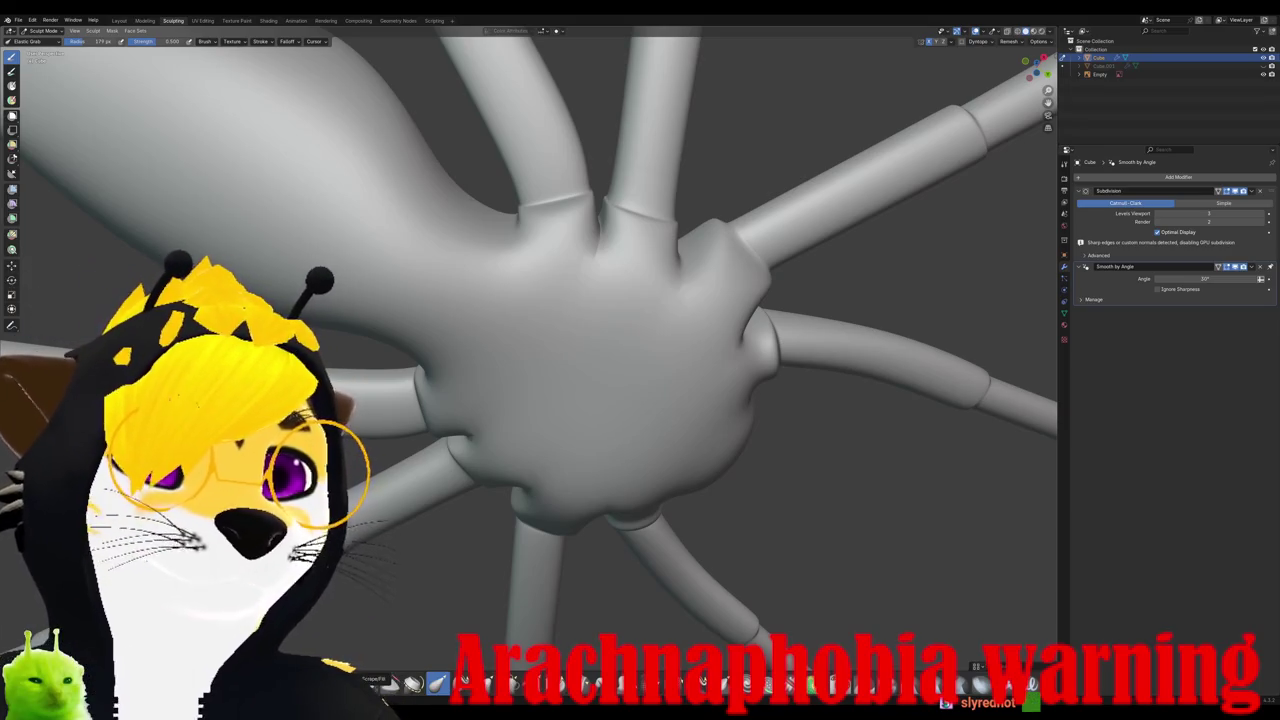
Step: Scrape the central body with the Scrape/Fill brush at strength 1.000, undoing one stroke
{"action": "left_click", "coordinate": [413, 683]}
{"action": "right_click", "coordinate": [568, 320]}
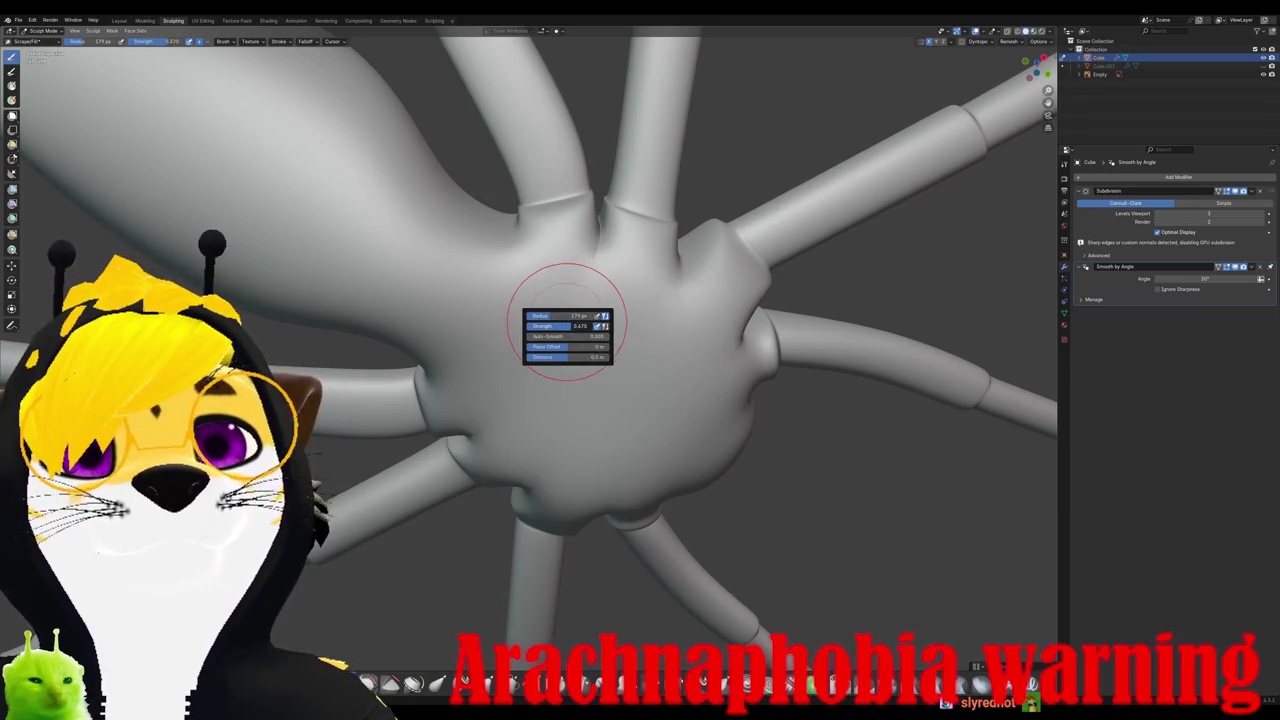
{"action": "left_click_drag", "start_coordinate": [575, 326], "coordinate": [610, 326]}
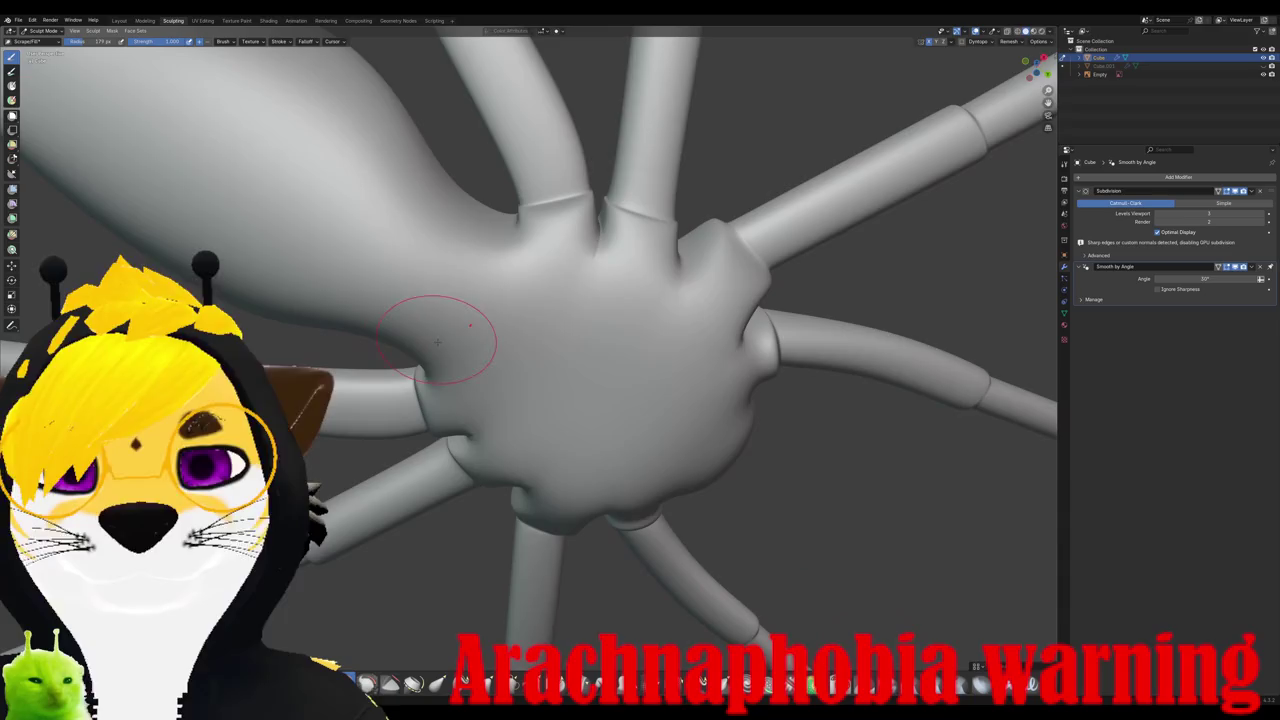
{"action": "middle_click_drag", "start_coordinate": [443, 329], "coordinate": [470, 450]}
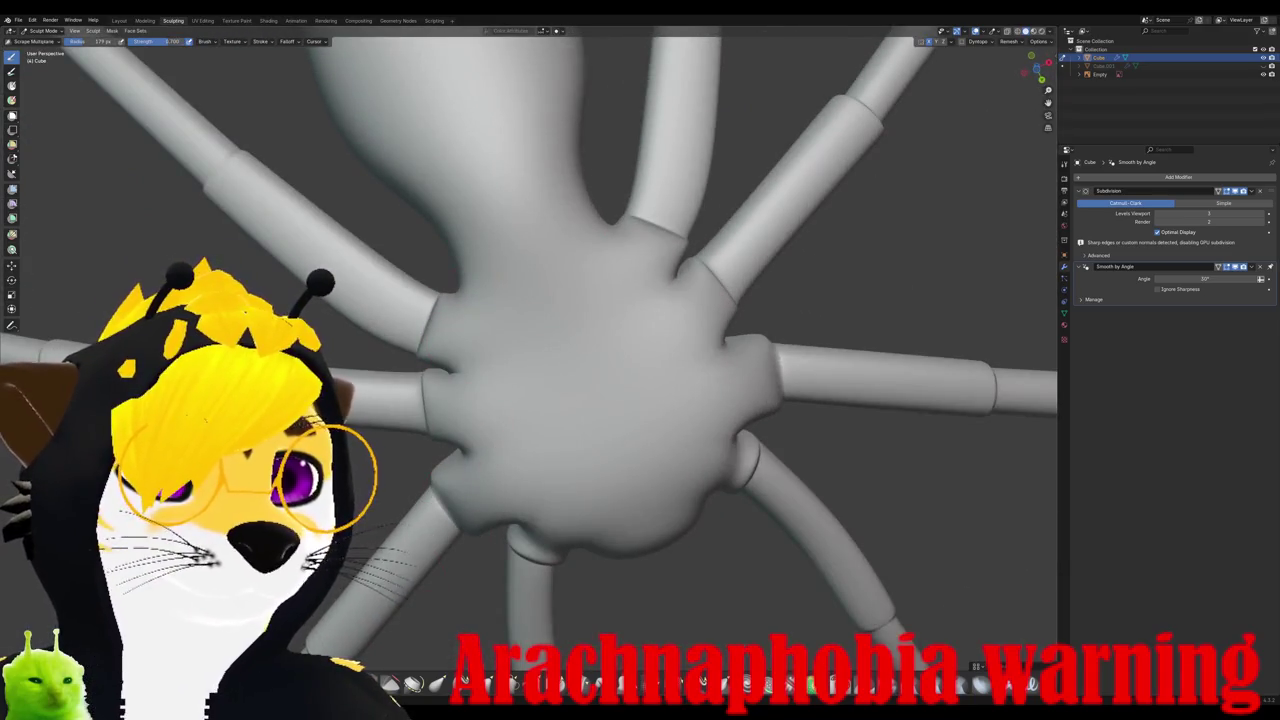
{"action": "scroll", "coordinate": [470, 367], "scroll_direction": "up", "scroll_amount": 3}
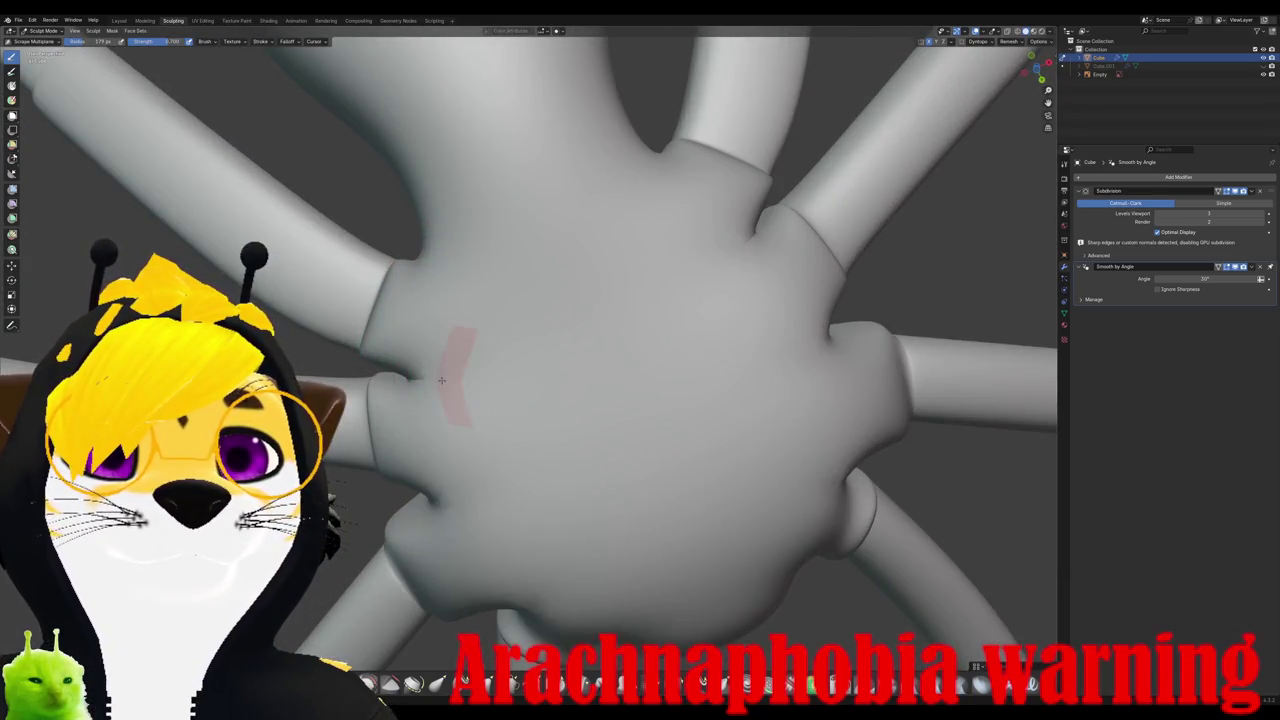
{"action": "right_click", "coordinate": [440, 392]}
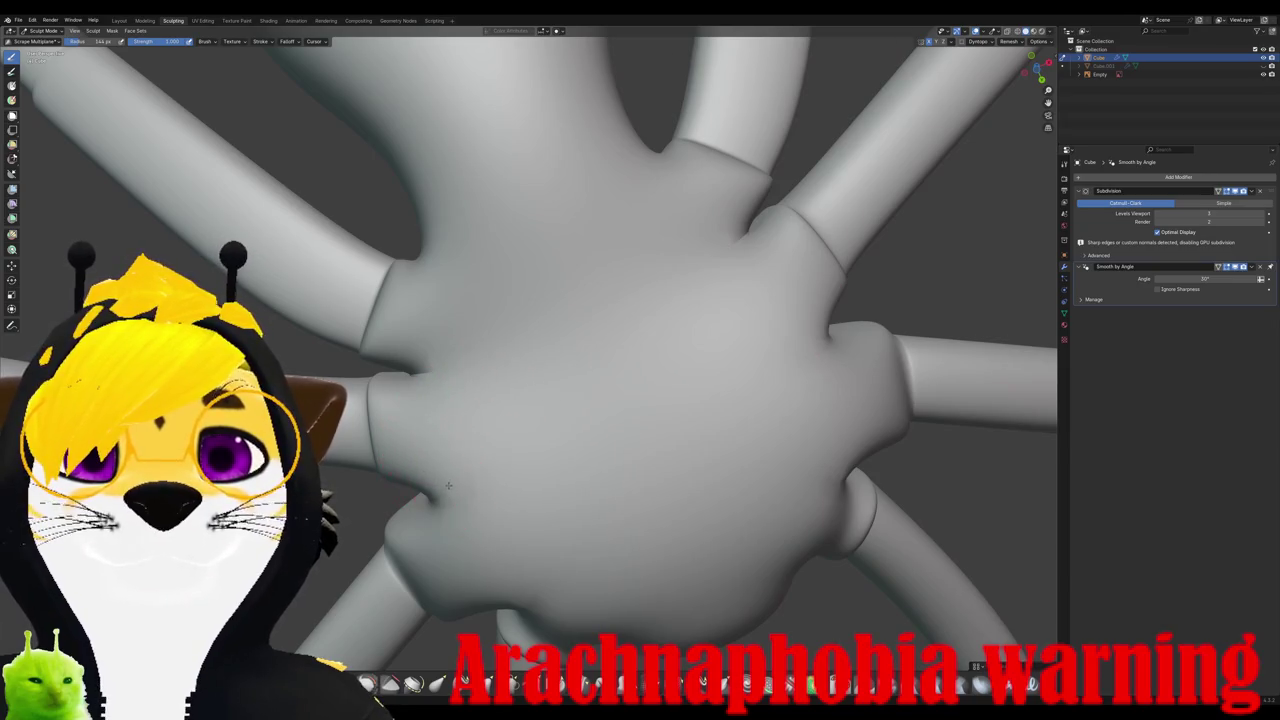
{"action": "key", "text": "ctrl+z"}
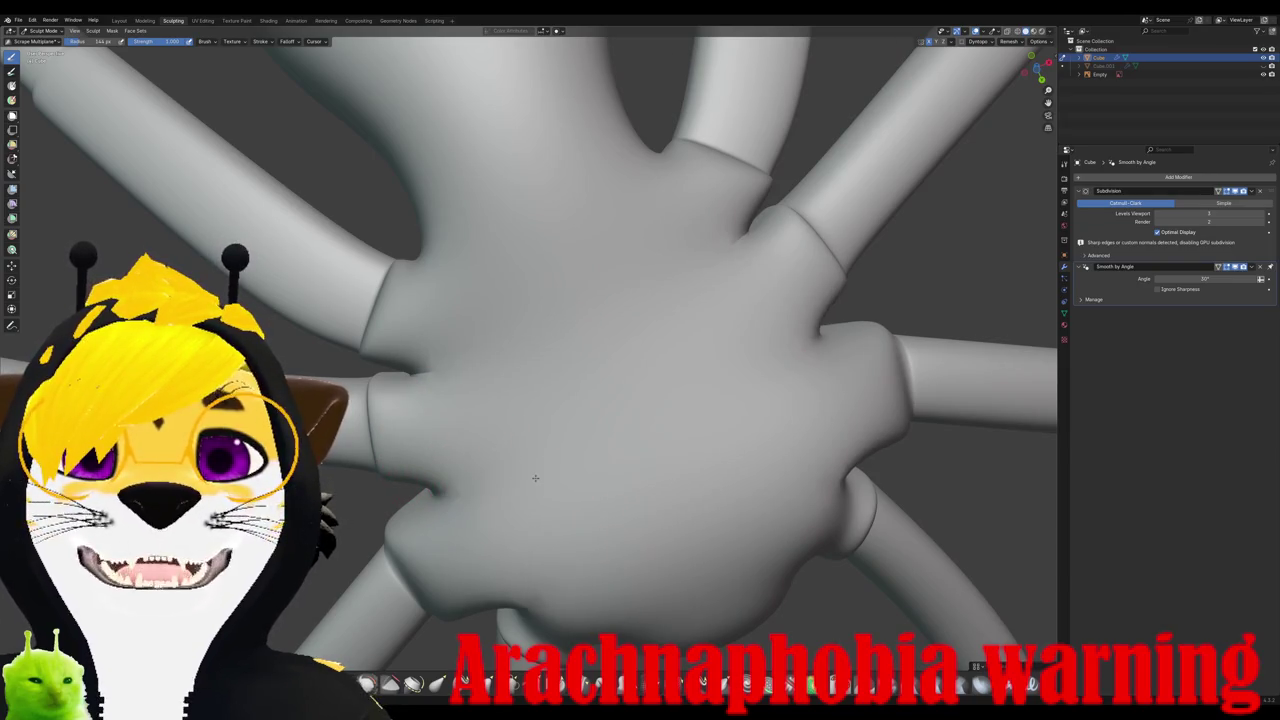
Step: Orbit around the spider to check the flattened facets between the eight leg sockets
{"action": "scroll", "coordinate": [474, 473], "scroll_direction": "down", "scroll_amount": 5}
{"action": "mouse_move", "coordinate": [474, 473]}
{"action": "middle_mouse_down"}
{"action": "mouse_move", "coordinate": [560, 430]}
{"action": "mouse_move", "coordinate": [520, 300]}
{"action": "mouse_move", "coordinate": [611, 318]}
{"action": "middle_mouse_up"}
{"action": "scroll", "coordinate": [520, 300], "scroll_direction": "up", "scroll_amount": 3}
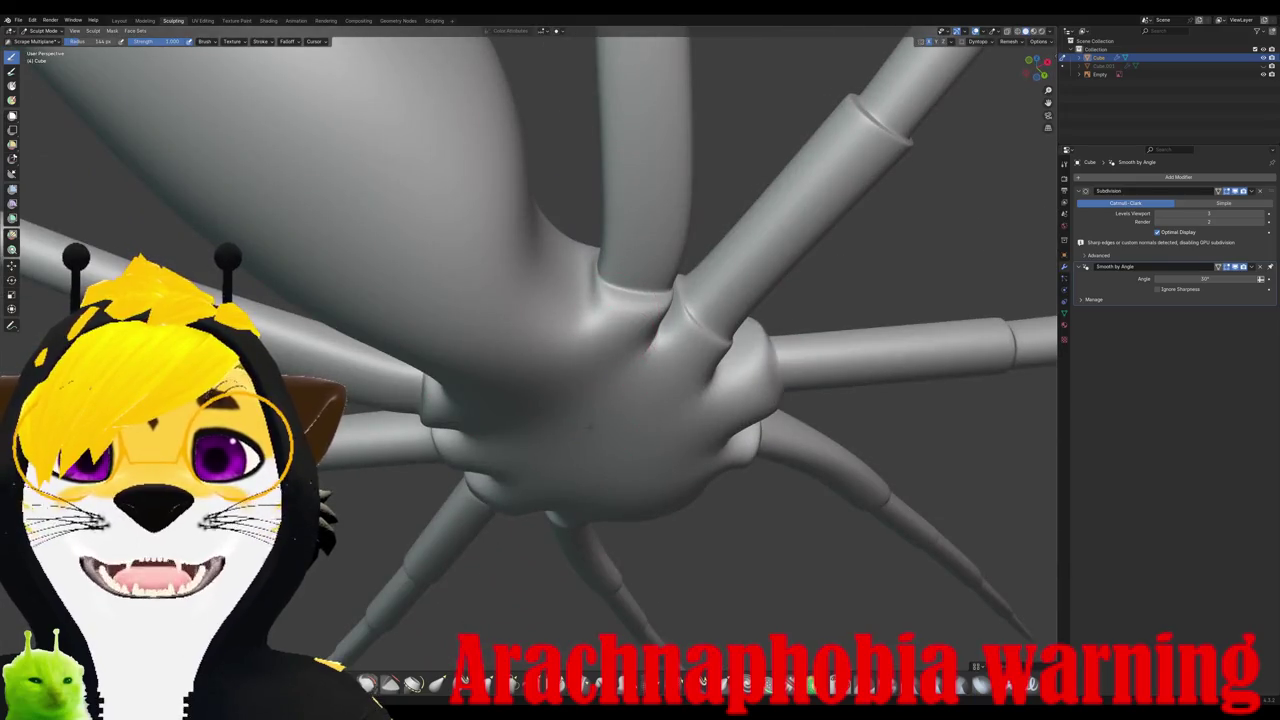
{"action": "mouse_move", "coordinate": [570, 400]}
{"action": "middle_mouse_down"}
{"action": "mouse_move", "coordinate": [603, 393]}
{"action": "mouse_move", "coordinate": [640, 340]}
{"action": "middle_mouse_up"}
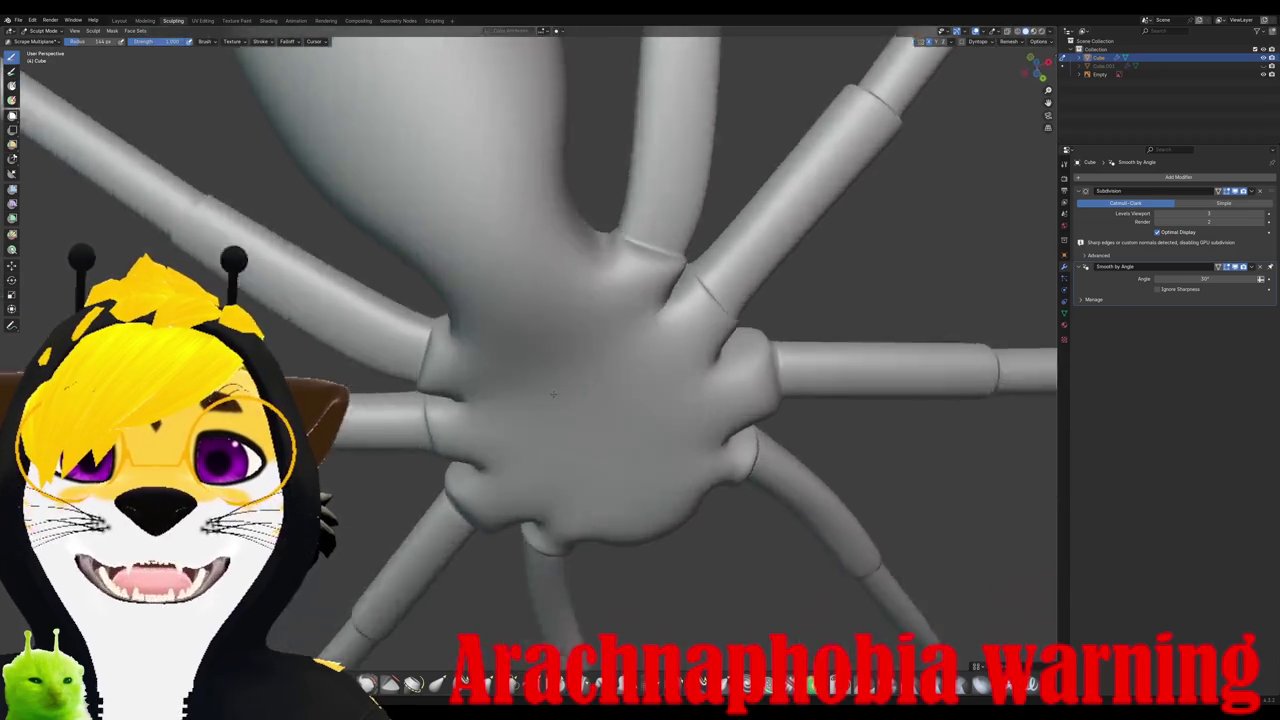
{"action": "middle_click_drag", "start_coordinate": [440, 380], "coordinate": [472, 378]}
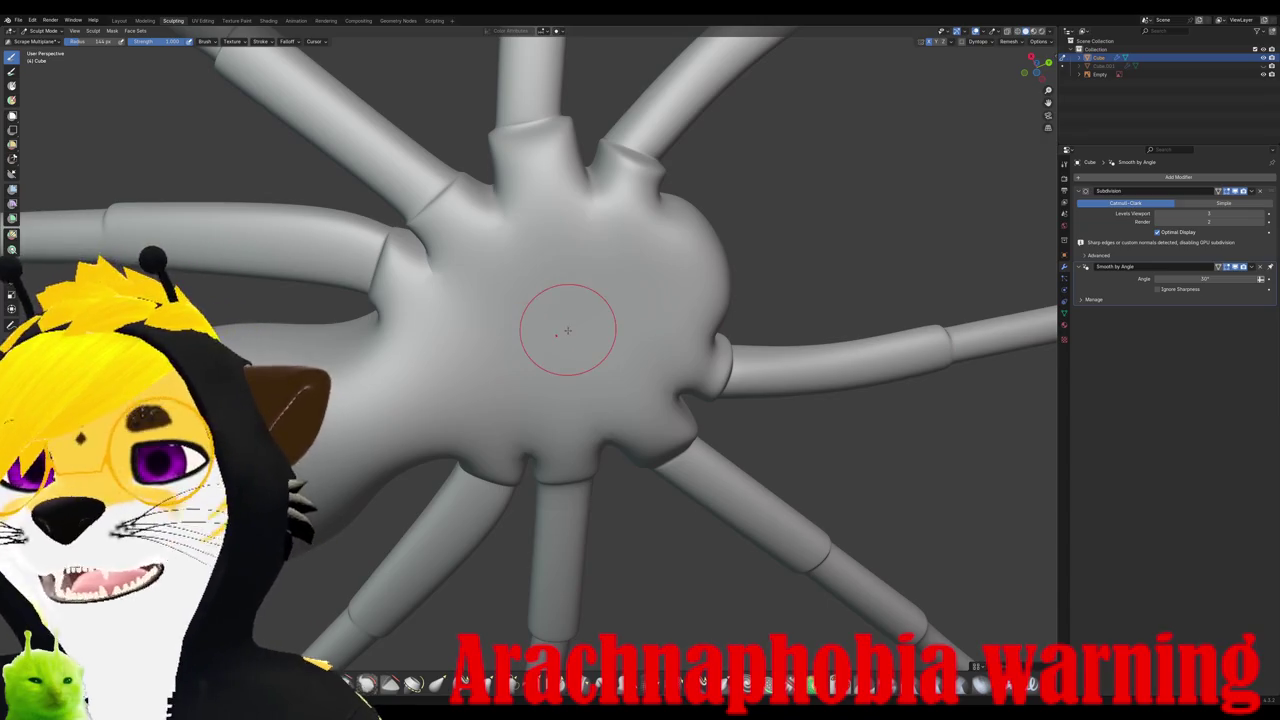
{"action": "middle_click_drag", "start_coordinate": [545, 330], "coordinate": [460, 310]}
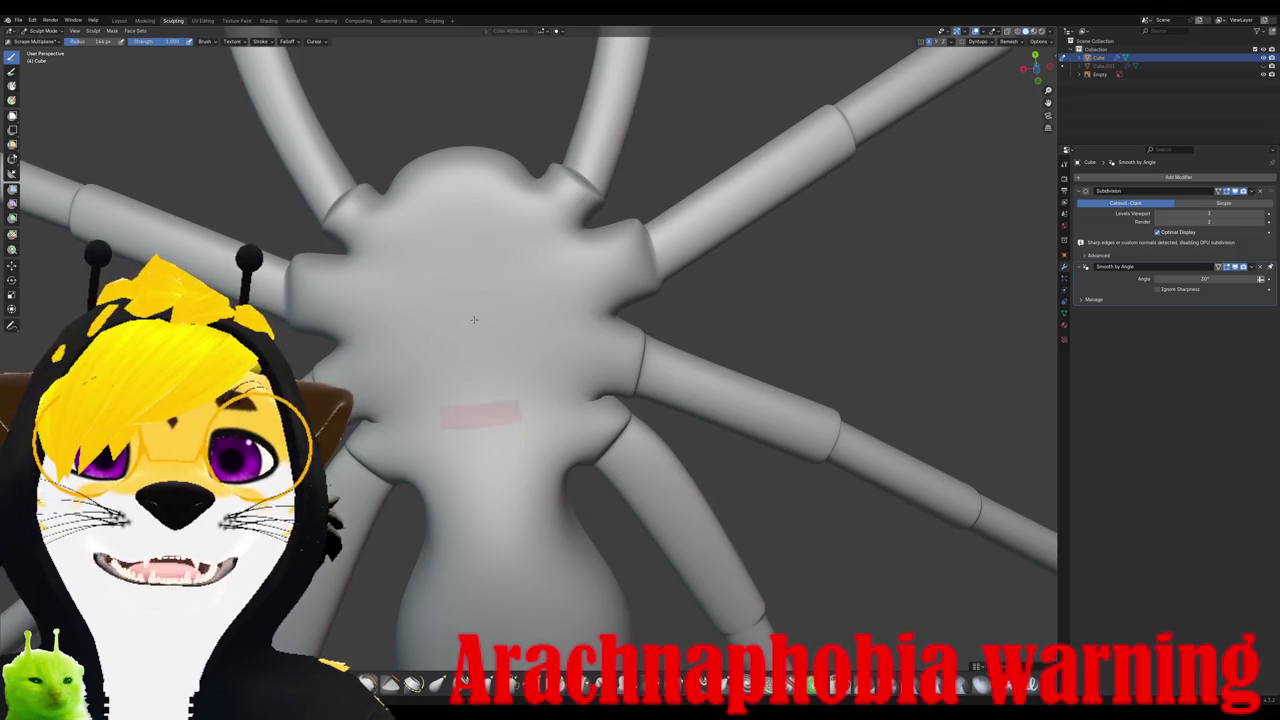
{"action": "mouse_move", "coordinate": [457, 420]}
{"action": "middle_mouse_down"}
{"action": "mouse_move", "coordinate": [470, 465]}
{"action": "mouse_move", "coordinate": [480, 400]}
{"action": "middle_mouse_up"}
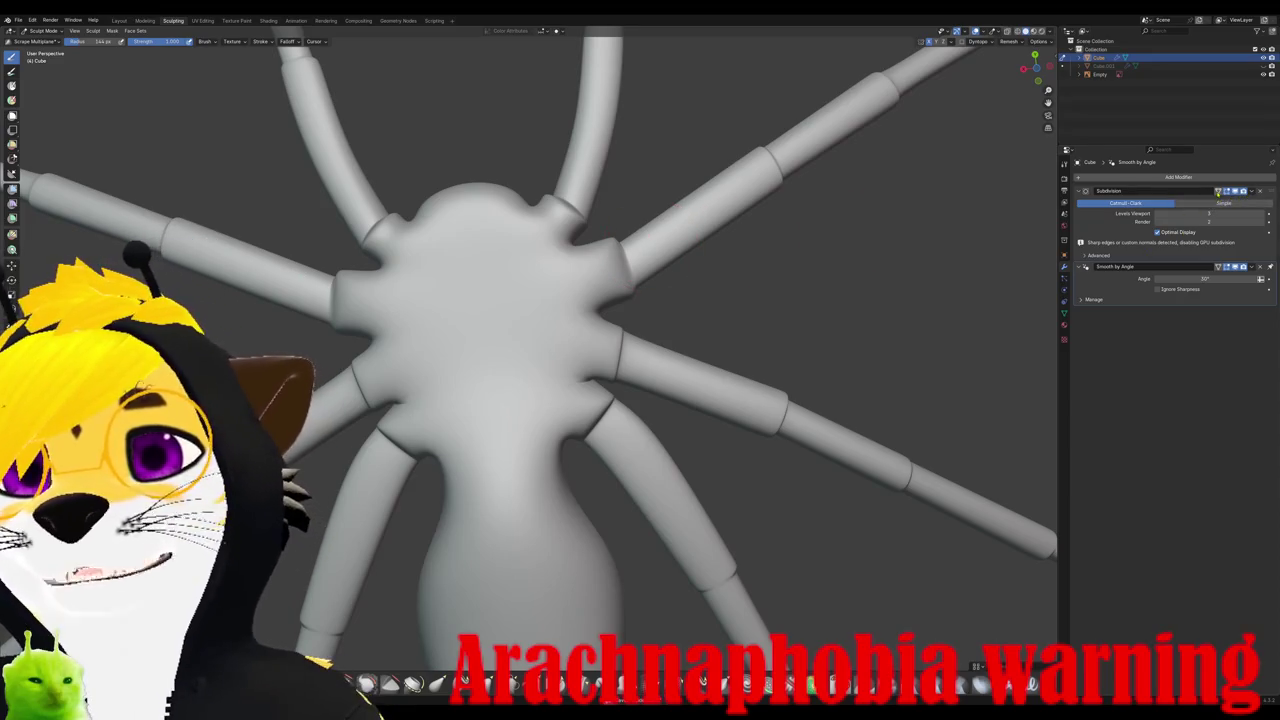
Step: Apply the Subdivision modifier so only Smooth by Angle remains on the spider mesh
{"action": "left_click", "coordinate": [1251, 193]}
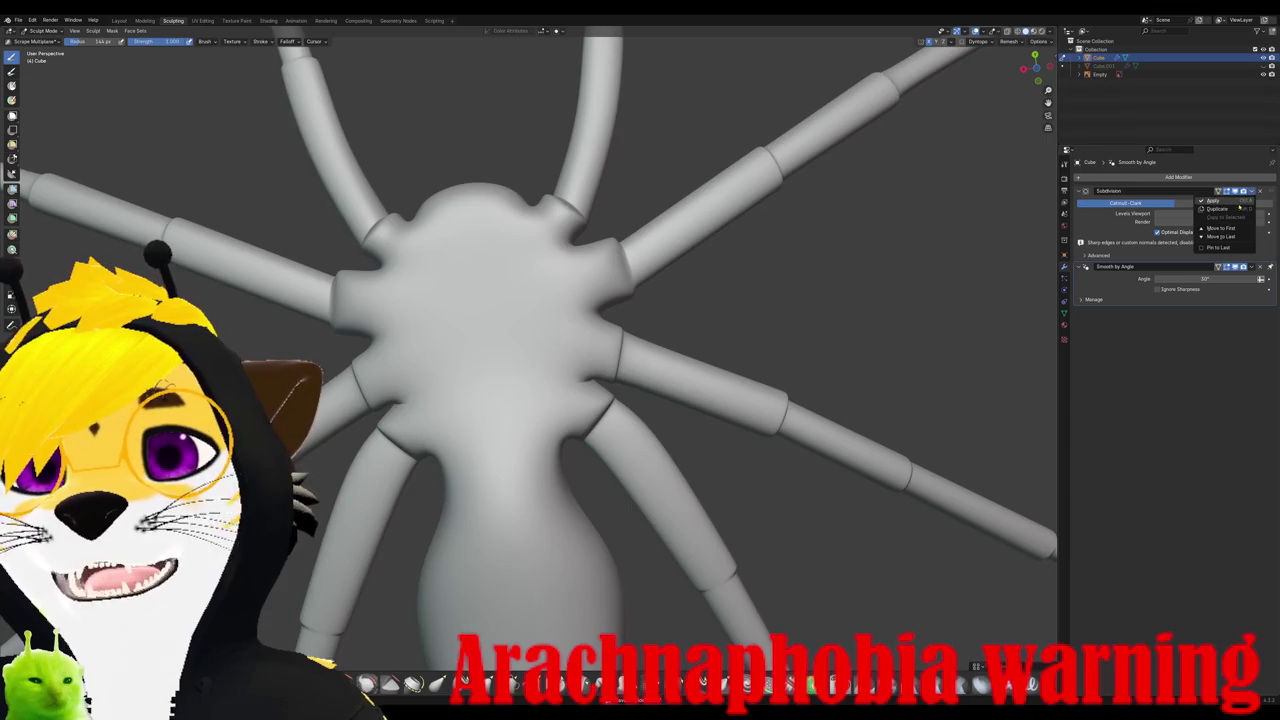
{"action": "left_click", "coordinate": [1222, 199]}
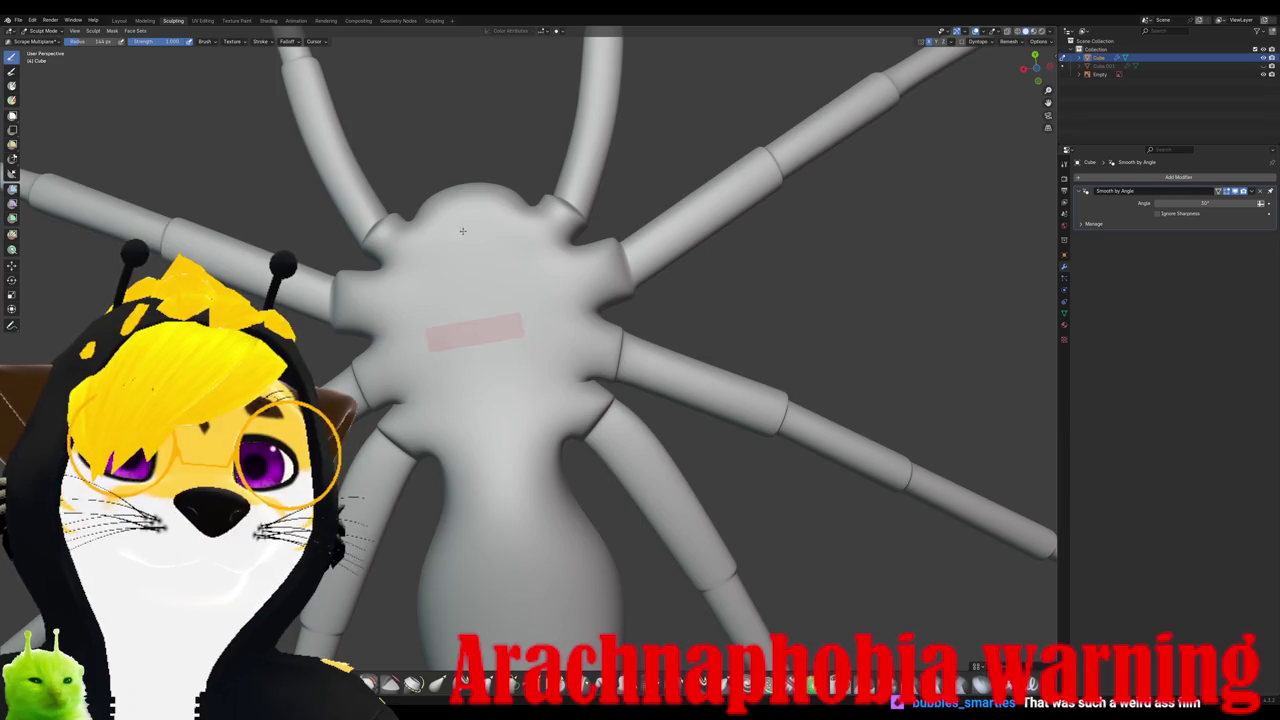
{"action": "middle_click_drag", "start_coordinate": [471, 371], "coordinate": [515, 293]}
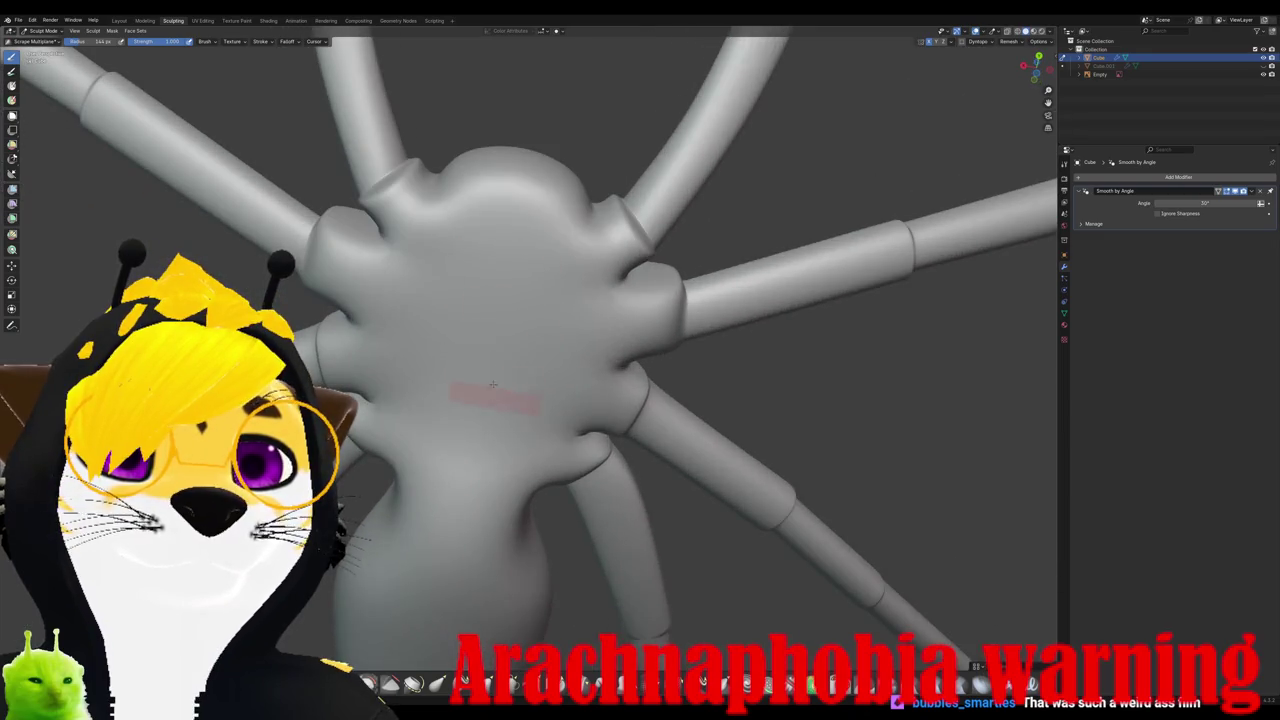
Step: Check the brush settings, inspect the body, and switch to the Pinch/Magnify brush
{"action": "right_click", "coordinate": [478, 292]}
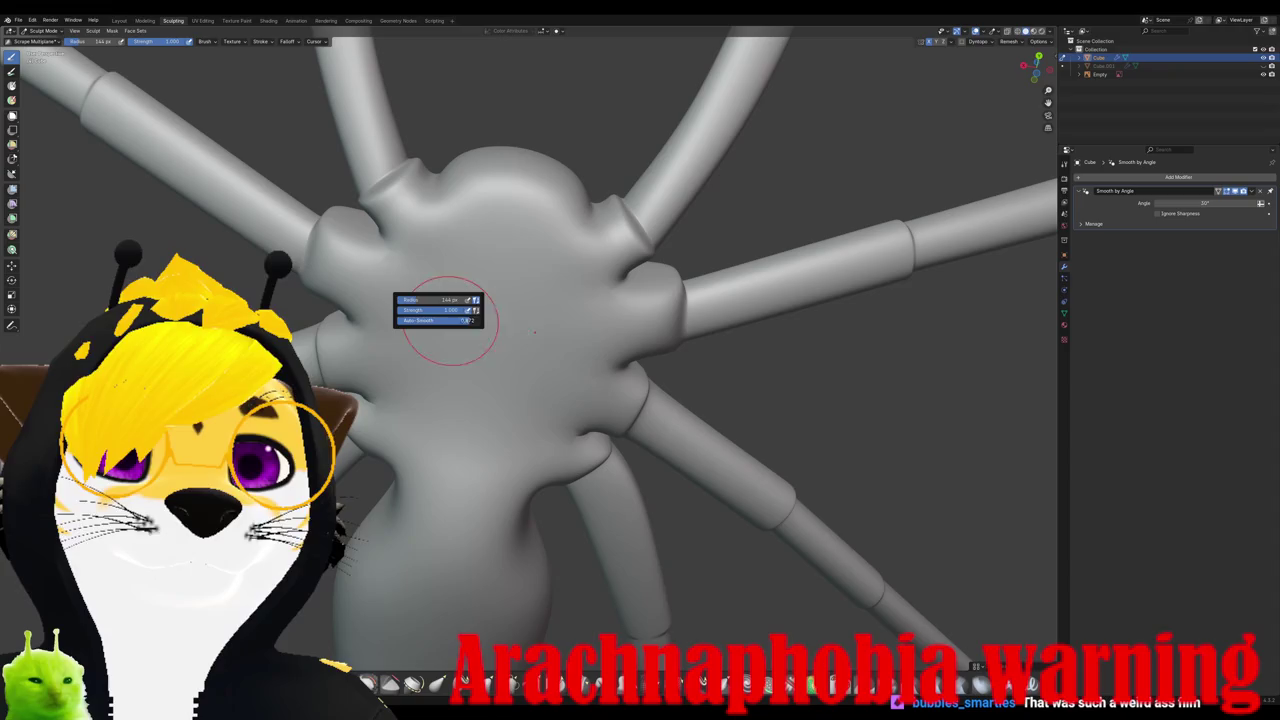
{"action": "right_click", "coordinate": [481, 366]}
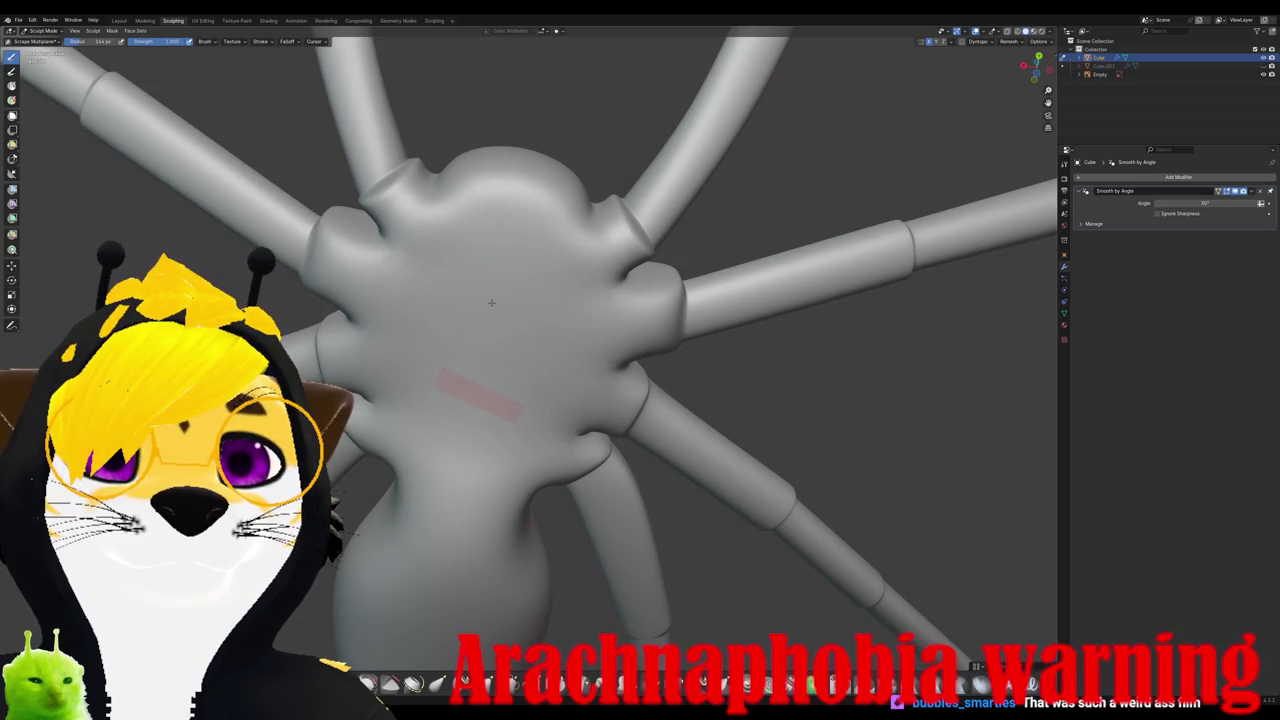
{"action": "middle_click_drag", "start_coordinate": [475, 331], "coordinate": [540, 321]}
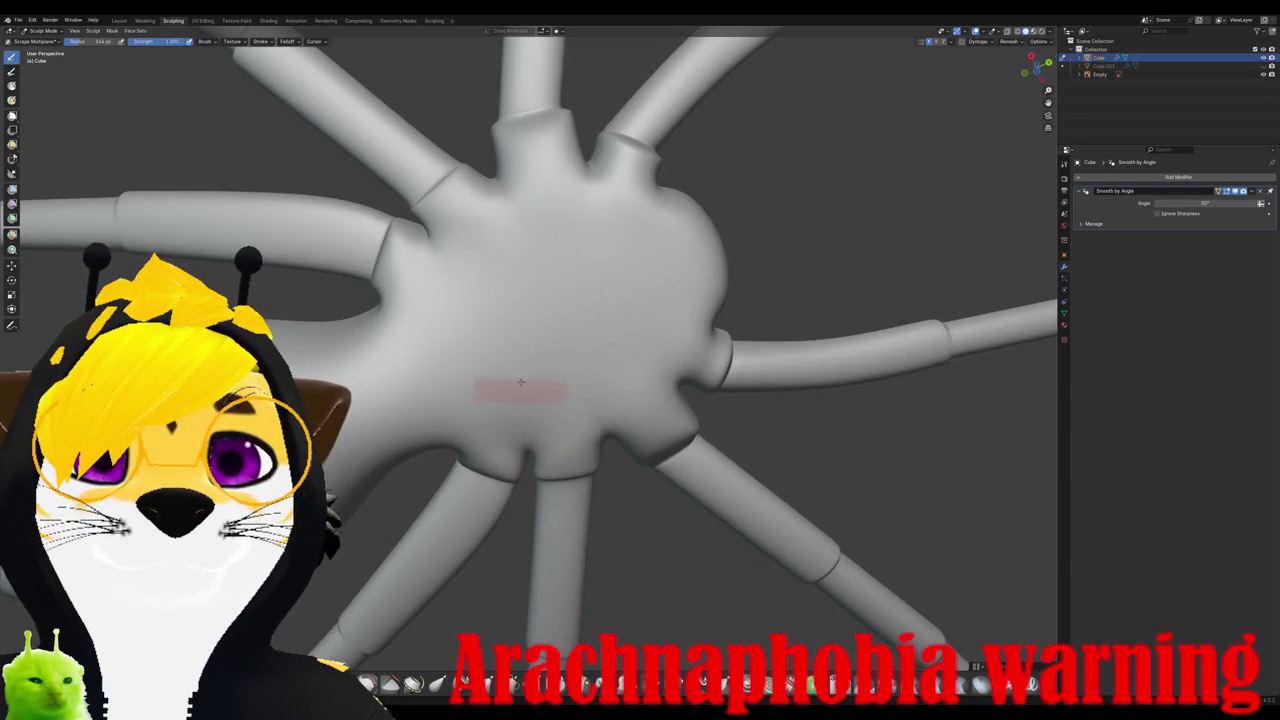
{"action": "middle_click_drag", "start_coordinate": [491, 281], "coordinate": [590, 556]}
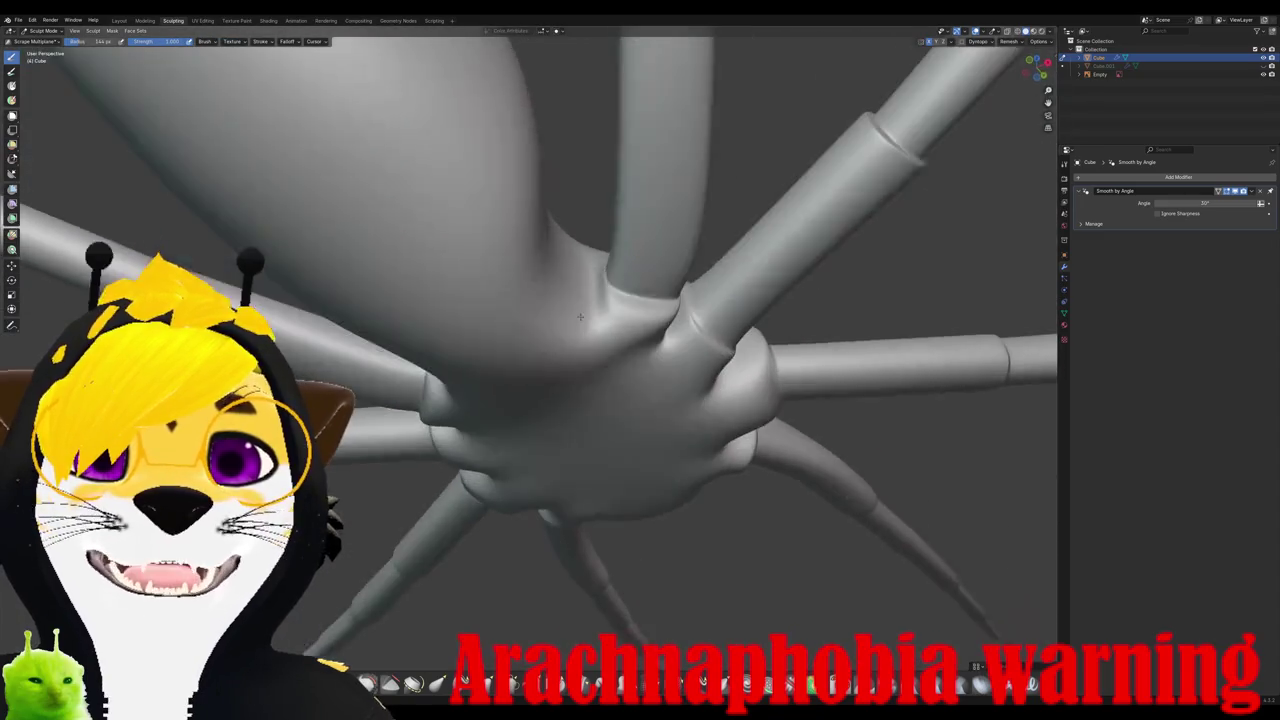
{"action": "key", "text": "p"}
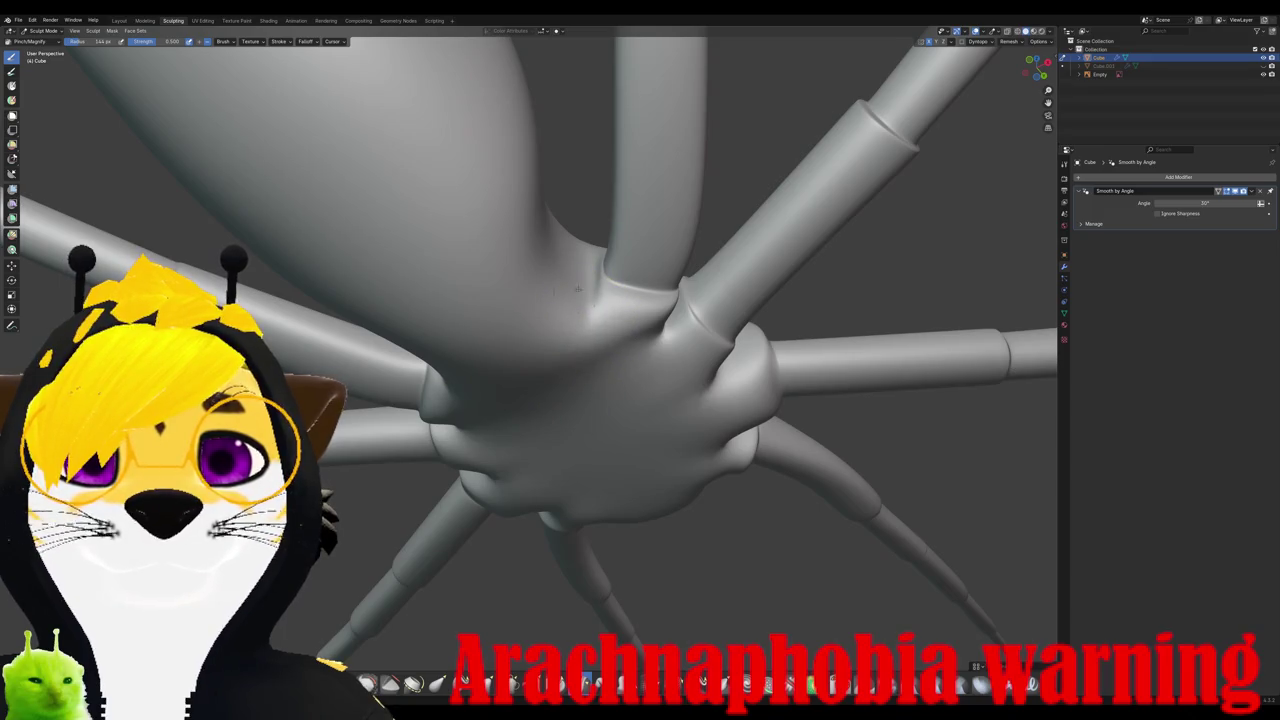
Step: Carve a sharp crease beside a leg socket with the Crease Sharp brush
{"action": "middle_click_drag", "start_coordinate": [595, 338], "coordinate": [592, 375]}
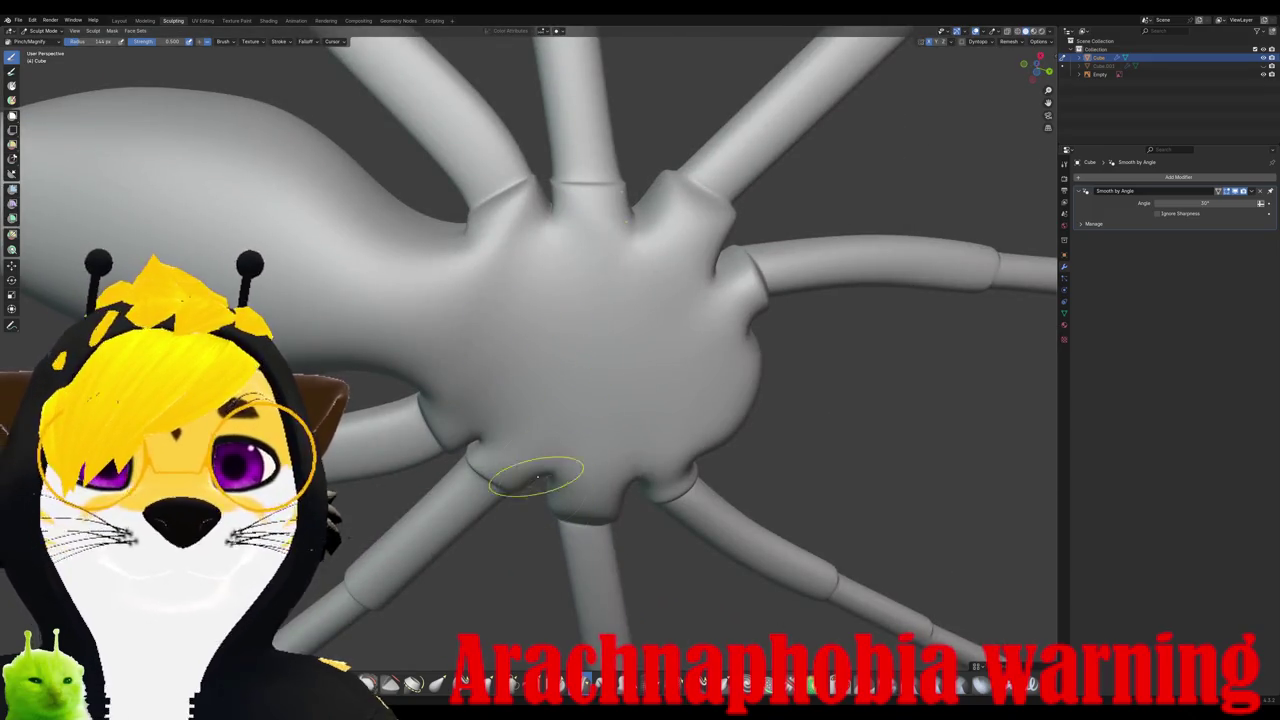
{"action": "left_click", "coordinate": [383, 693]}
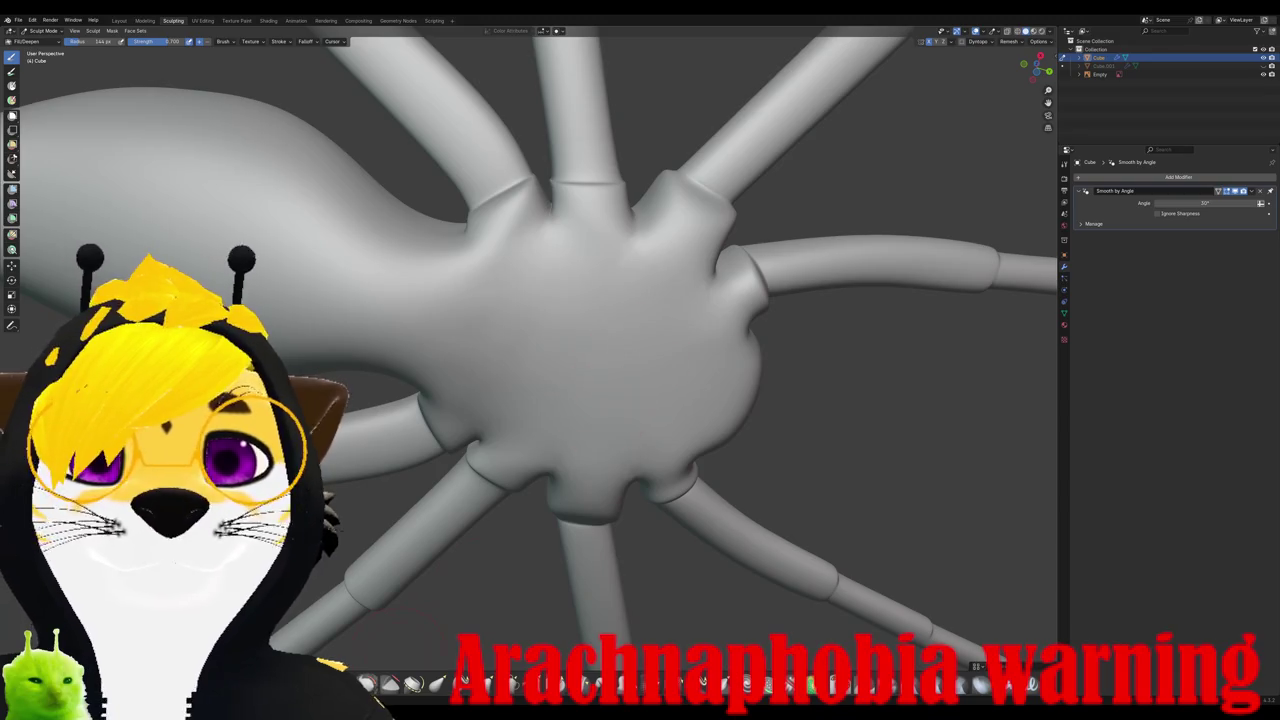
{"action": "key", "text": "shift+c"}
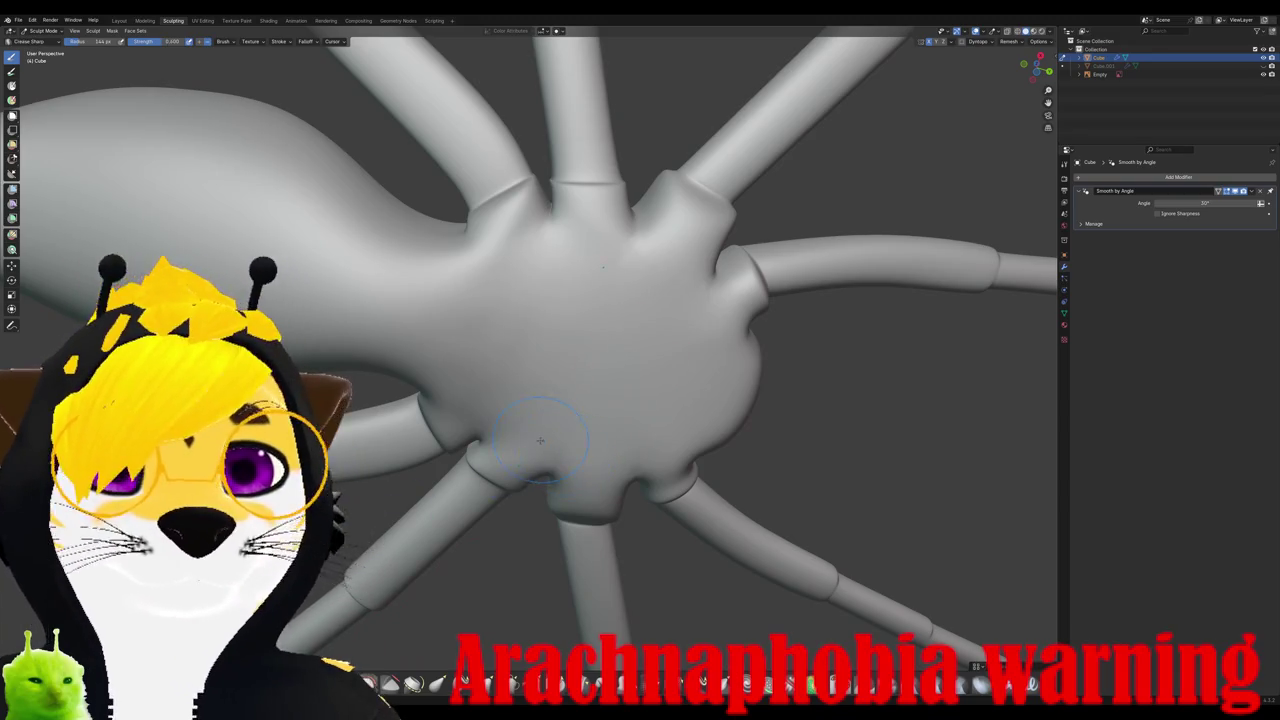
{"action": "left_click_drag", "start_coordinate": [600, 240], "coordinate": [575, 390]}
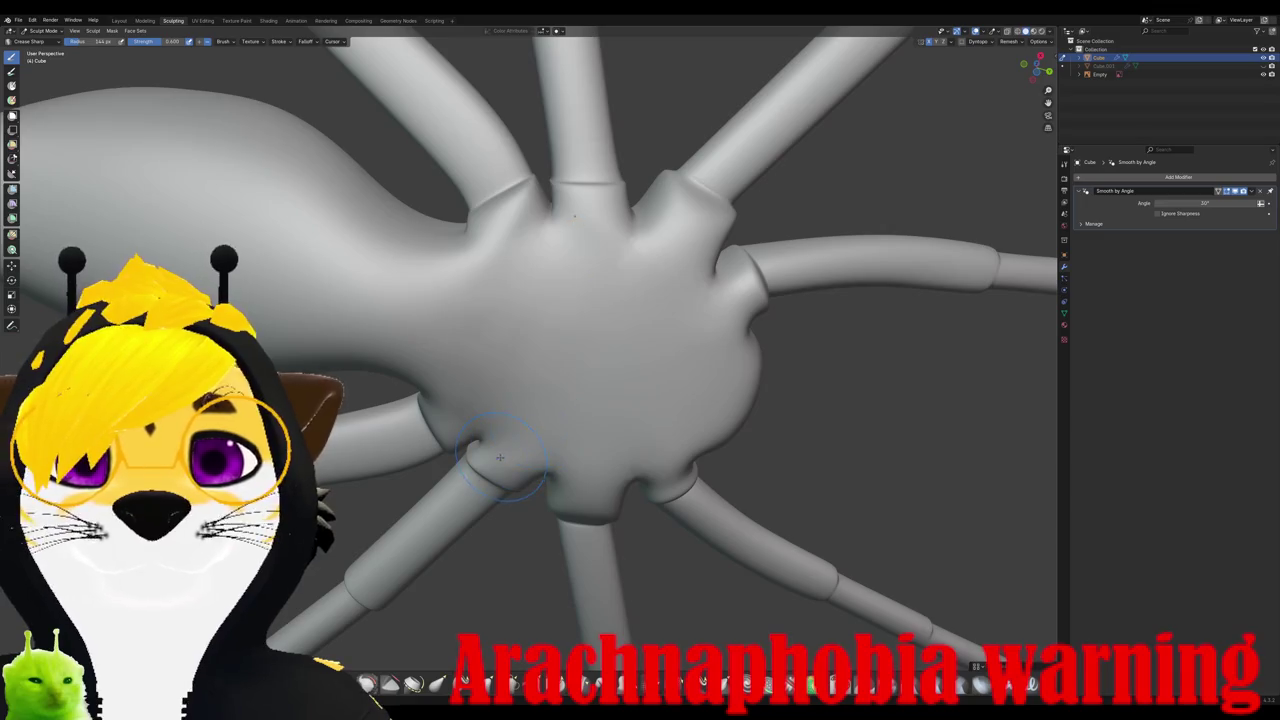
{"action": "right_click", "coordinate": [500, 457]}
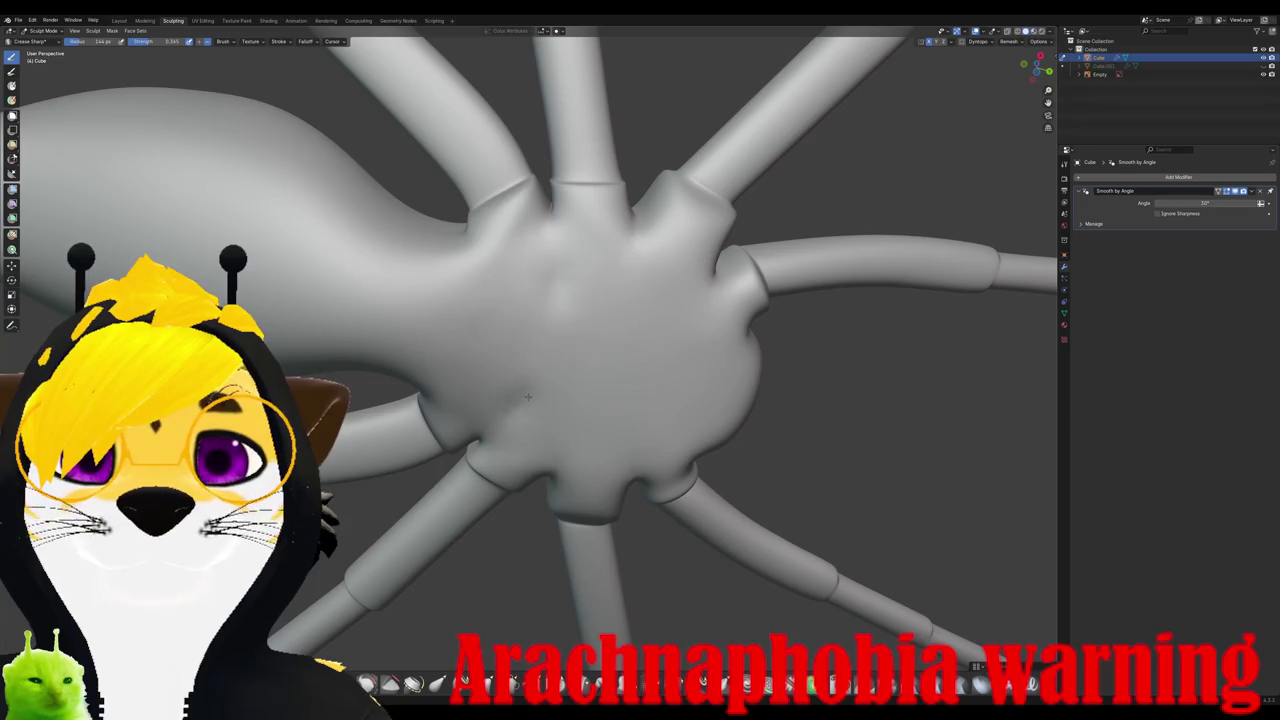
{"action": "right_click", "coordinate": [494, 420]}
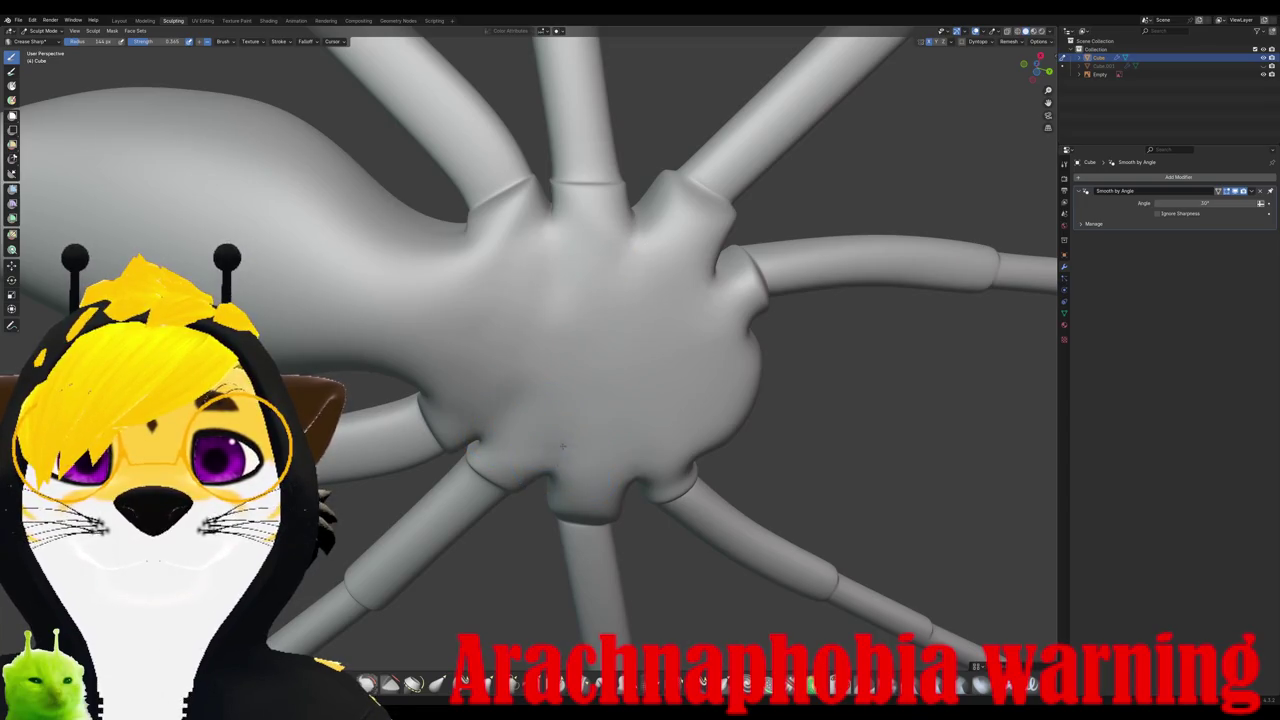
Step: Orbit to inspect the creased body, leg sockets and underside
{"action": "middle_click_drag", "start_coordinate": [570, 461], "coordinate": [571, 408]}
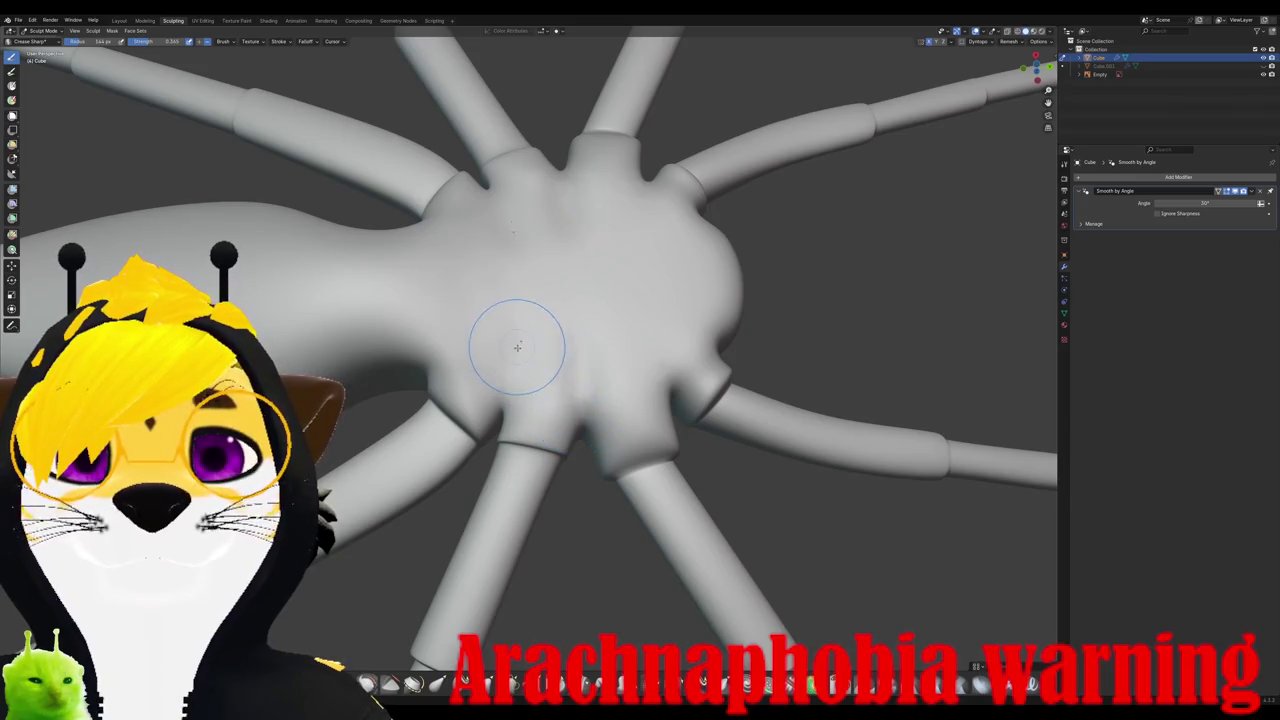
{"action": "middle_click_drag", "start_coordinate": [606, 338], "coordinate": [584, 354]}
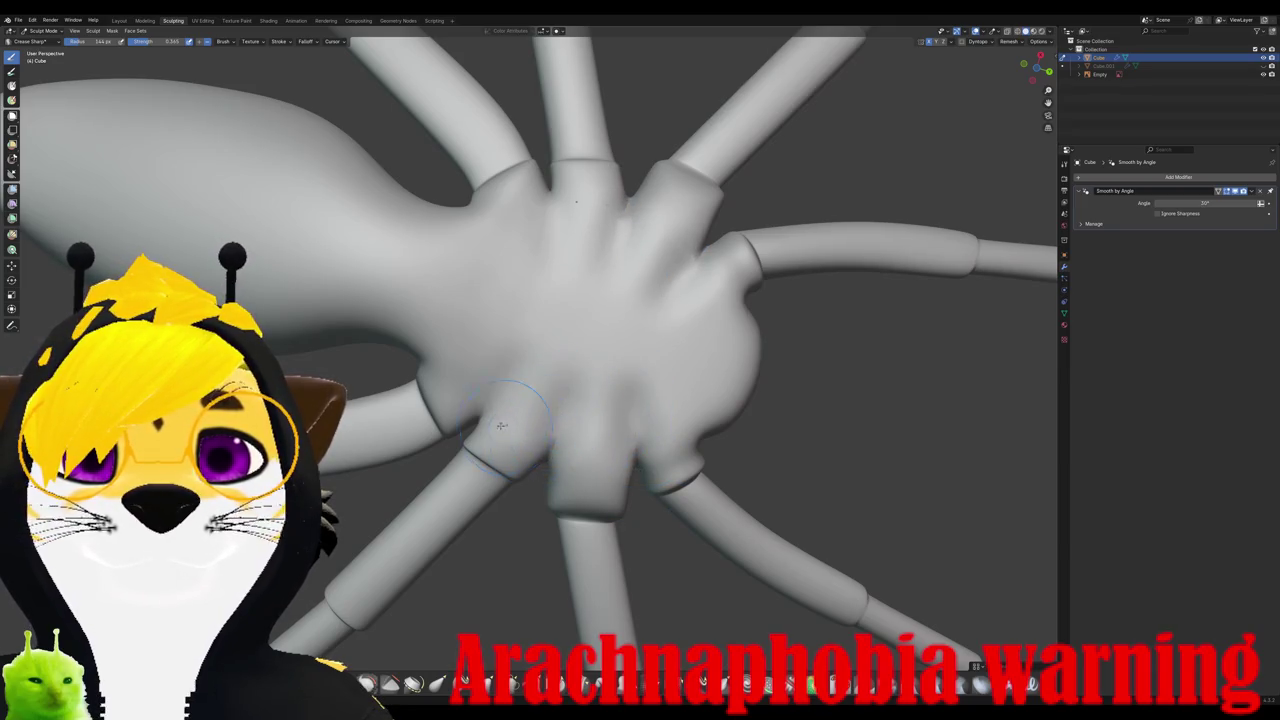
{"action": "middle_click_drag", "start_coordinate": [517, 356], "coordinate": [506, 411]}
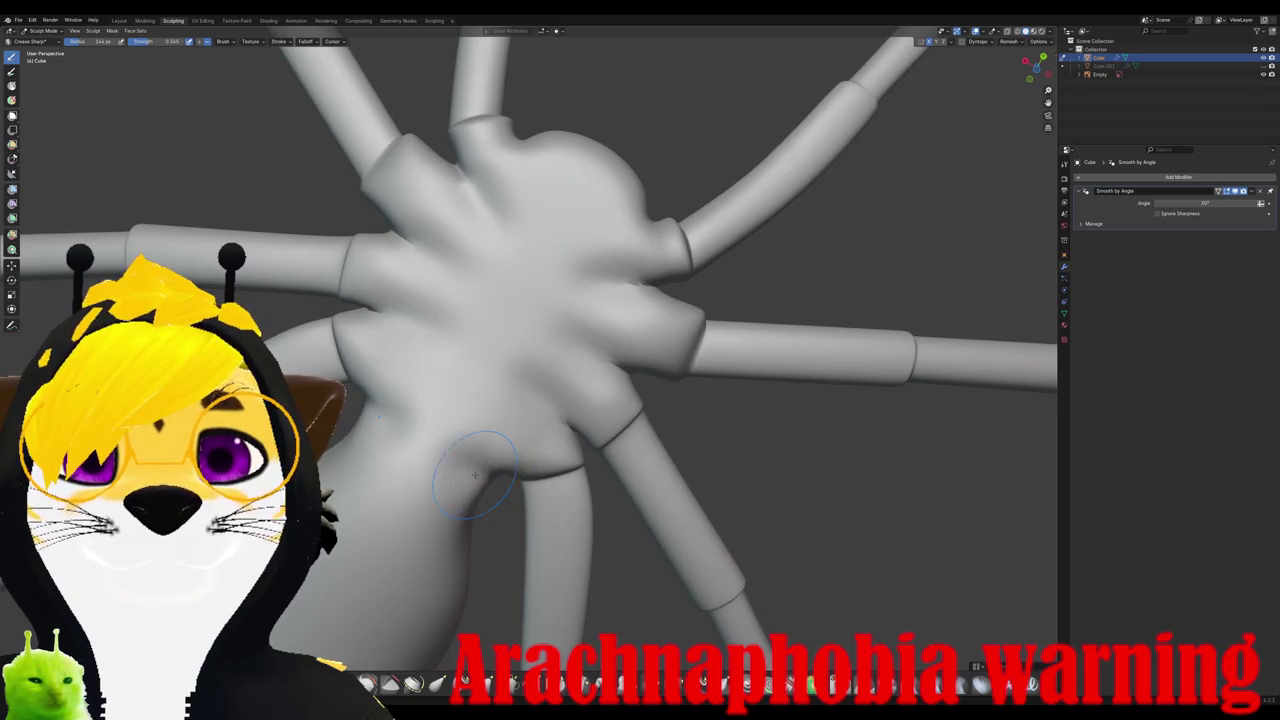
{"action": "middle_click_drag", "start_coordinate": [424, 473], "coordinate": [470, 420]}
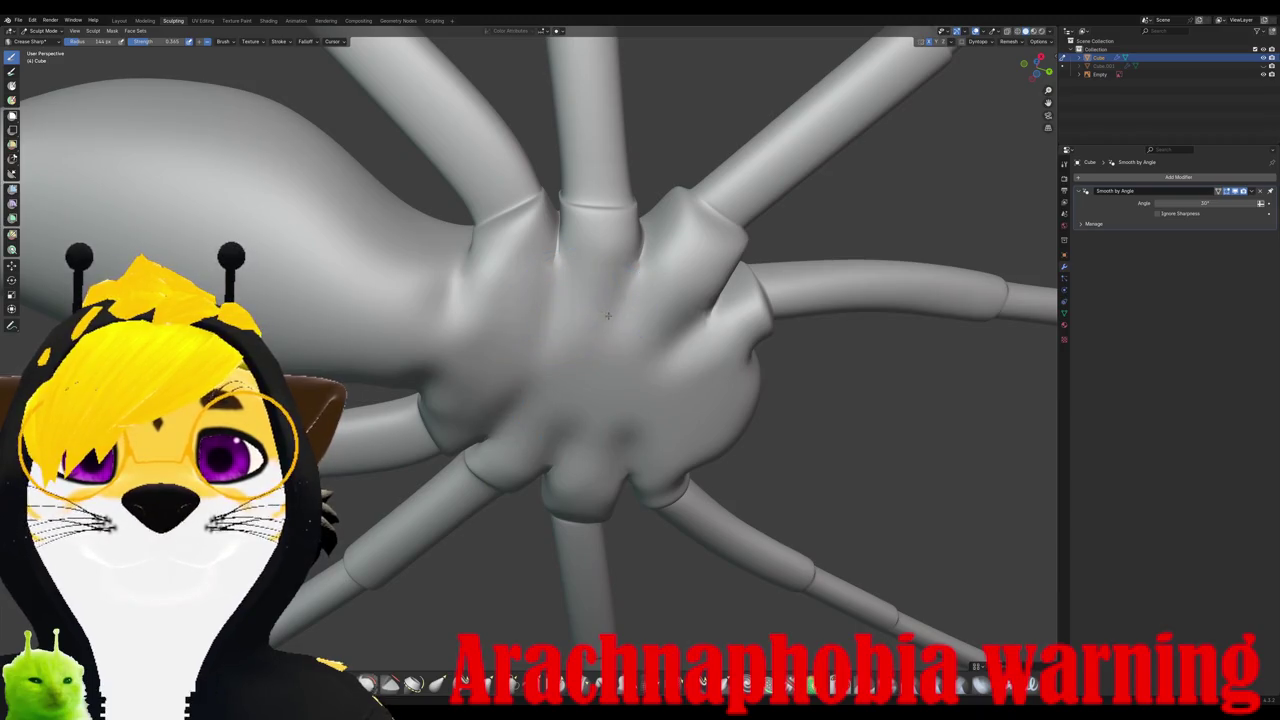
Step: Orbit around the spider to review creases, leg sockets and a full side view
{"action": "mouse_move", "coordinate": [666, 358]}
{"action": "middle_mouse_down"}
{"action": "mouse_move", "coordinate": [558, 295]}
{"action": "mouse_move", "coordinate": [566, 471]}
{"action": "mouse_move", "coordinate": [605, 464]}
{"action": "middle_mouse_up"}
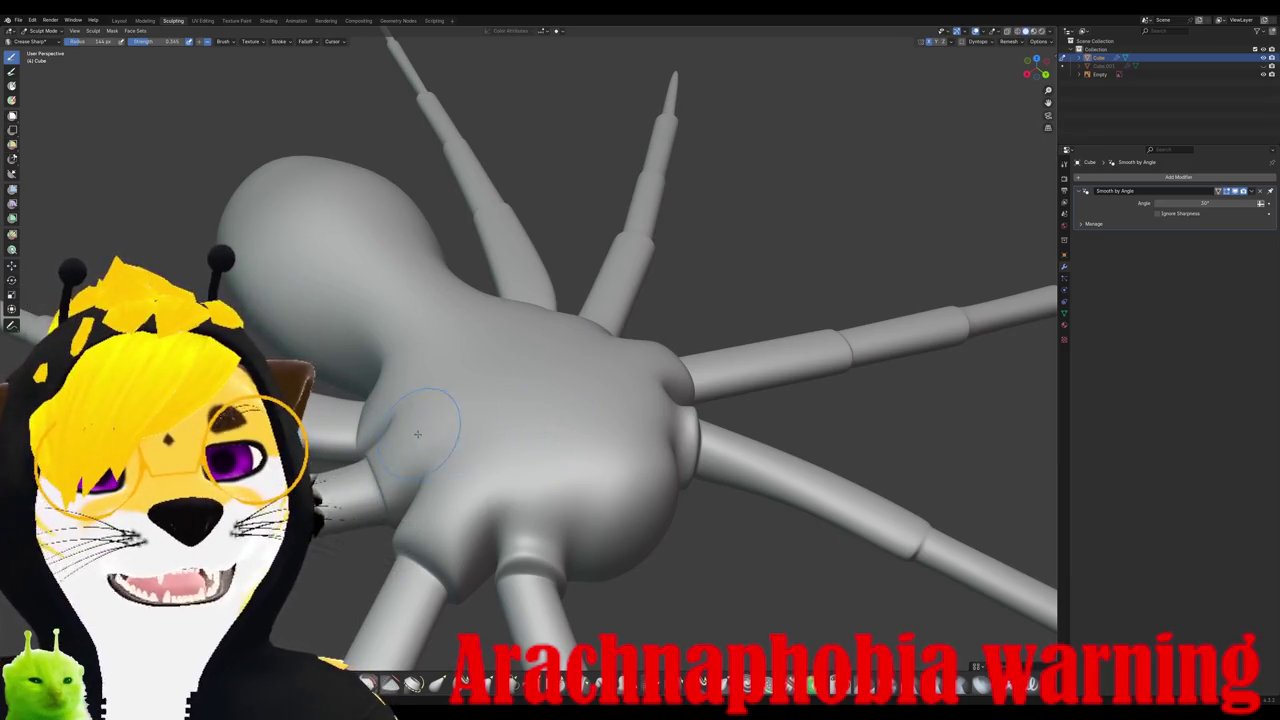
{"action": "middle_click_drag", "start_coordinate": [418, 433], "coordinate": [570, 497]}
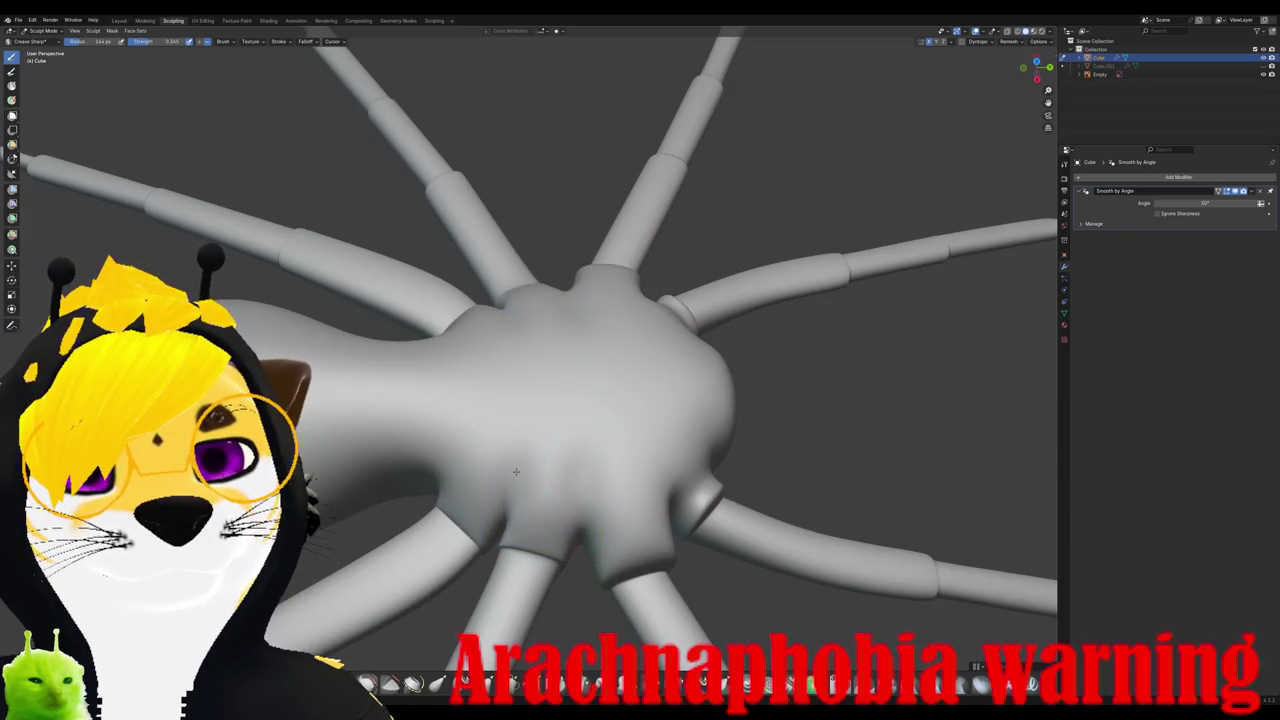
{"action": "middle_click_drag", "start_coordinate": [588, 508], "coordinate": [612, 503]}
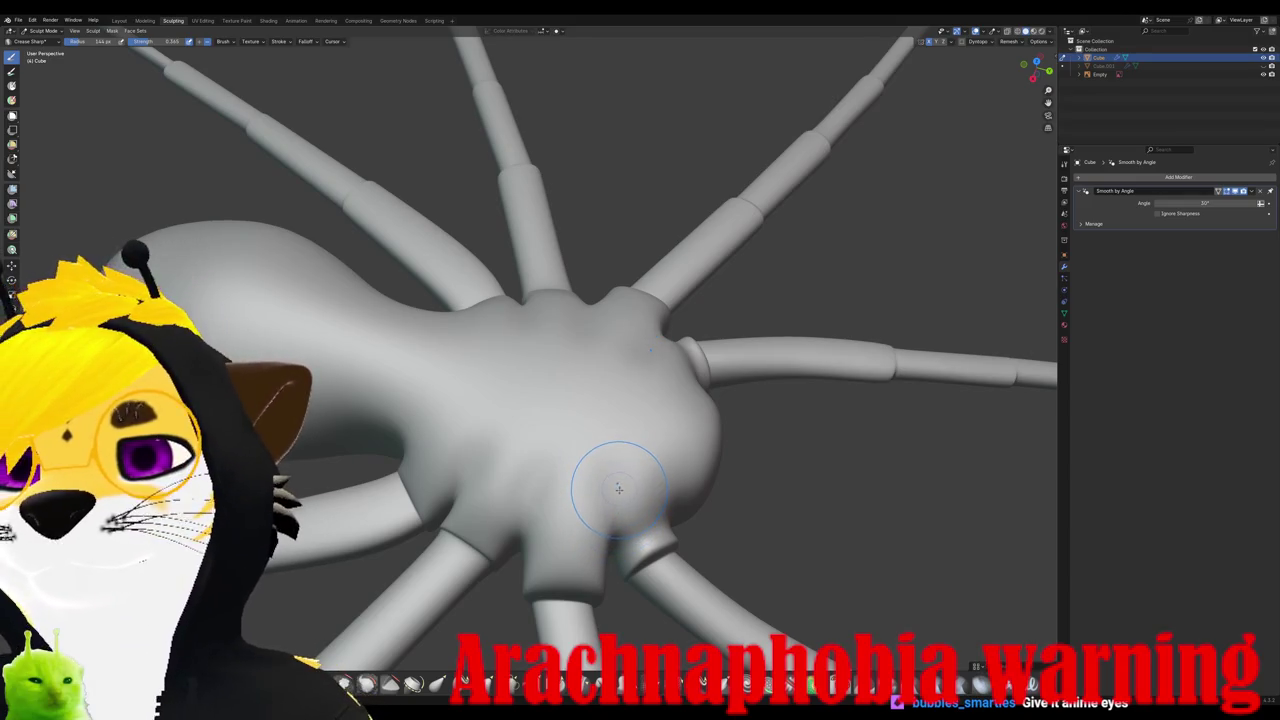
{"action": "mouse_move", "coordinate": [610, 505]}
{"action": "middle_mouse_down"}
{"action": "mouse_move", "coordinate": [619, 492]}
{"action": "mouse_move", "coordinate": [600, 423]}
{"action": "middle_mouse_up"}
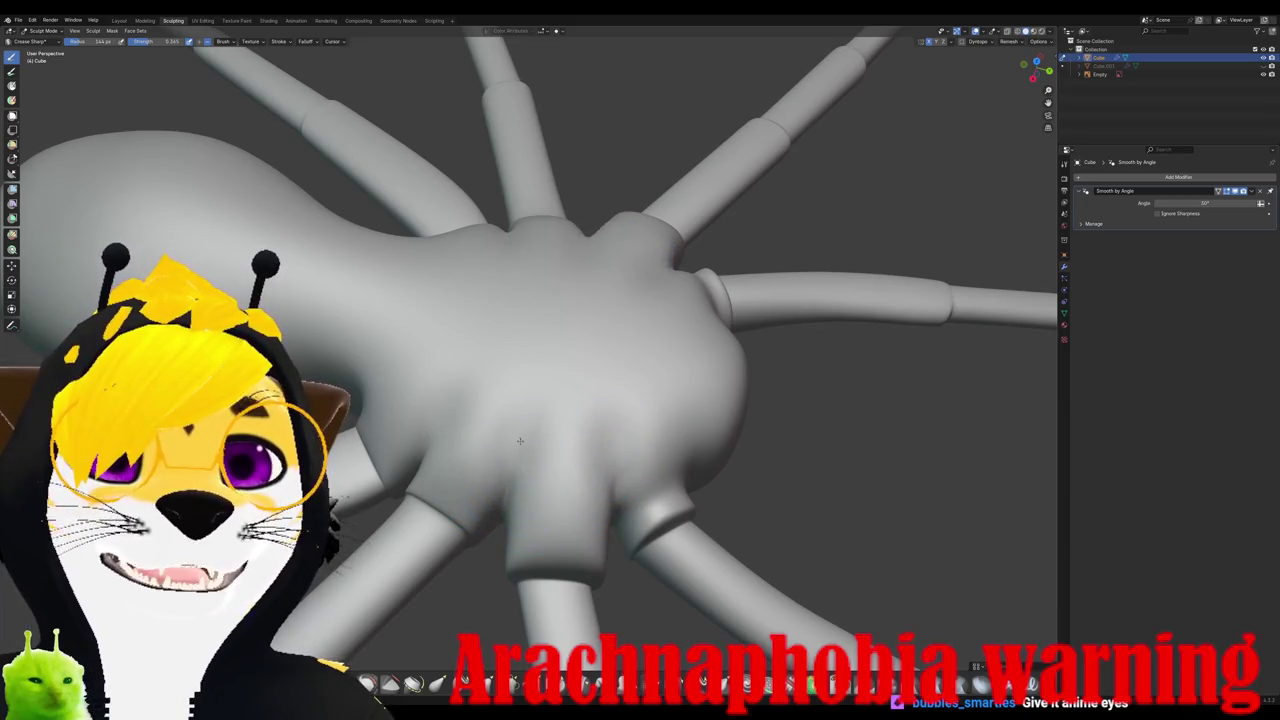
{"action": "mouse_move", "coordinate": [609, 441]}
{"action": "middle_mouse_down"}
{"action": "mouse_move", "coordinate": [528, 492]}
{"action": "mouse_move", "coordinate": [530, 430]}
{"action": "middle_mouse_up"}
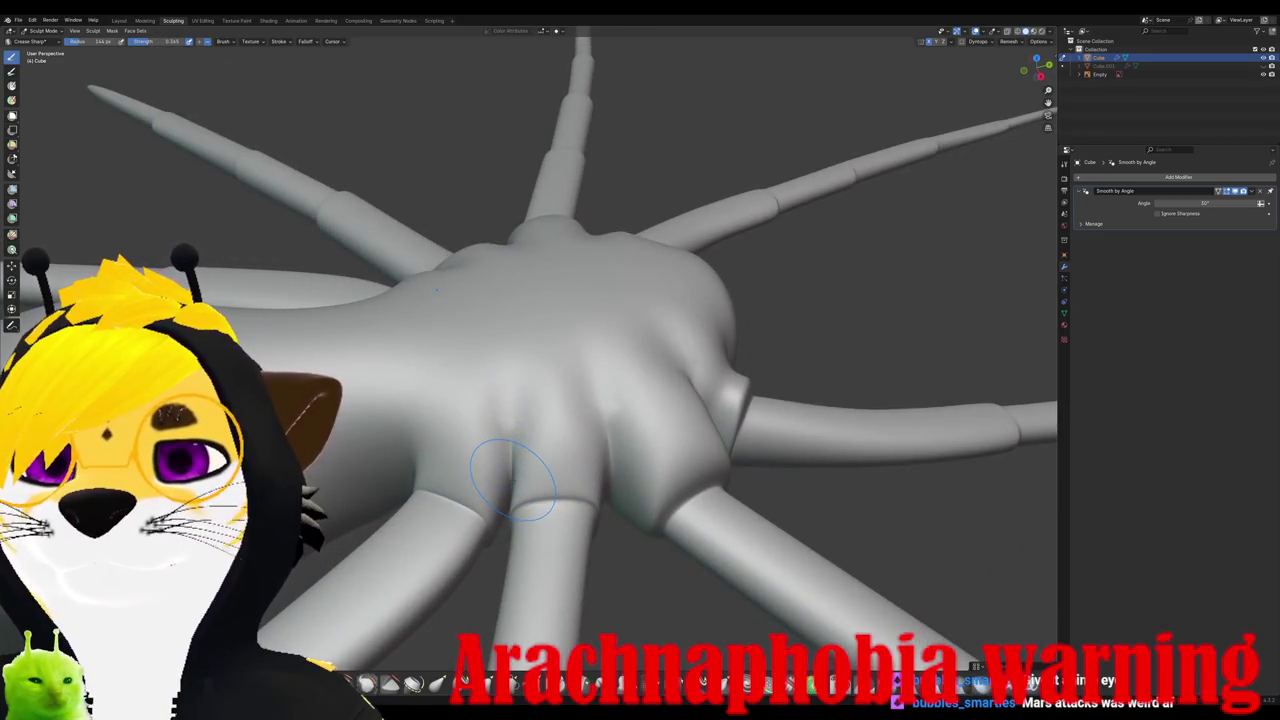
{"action": "middle_click_drag", "start_coordinate": [443, 488], "coordinate": [460, 483]}
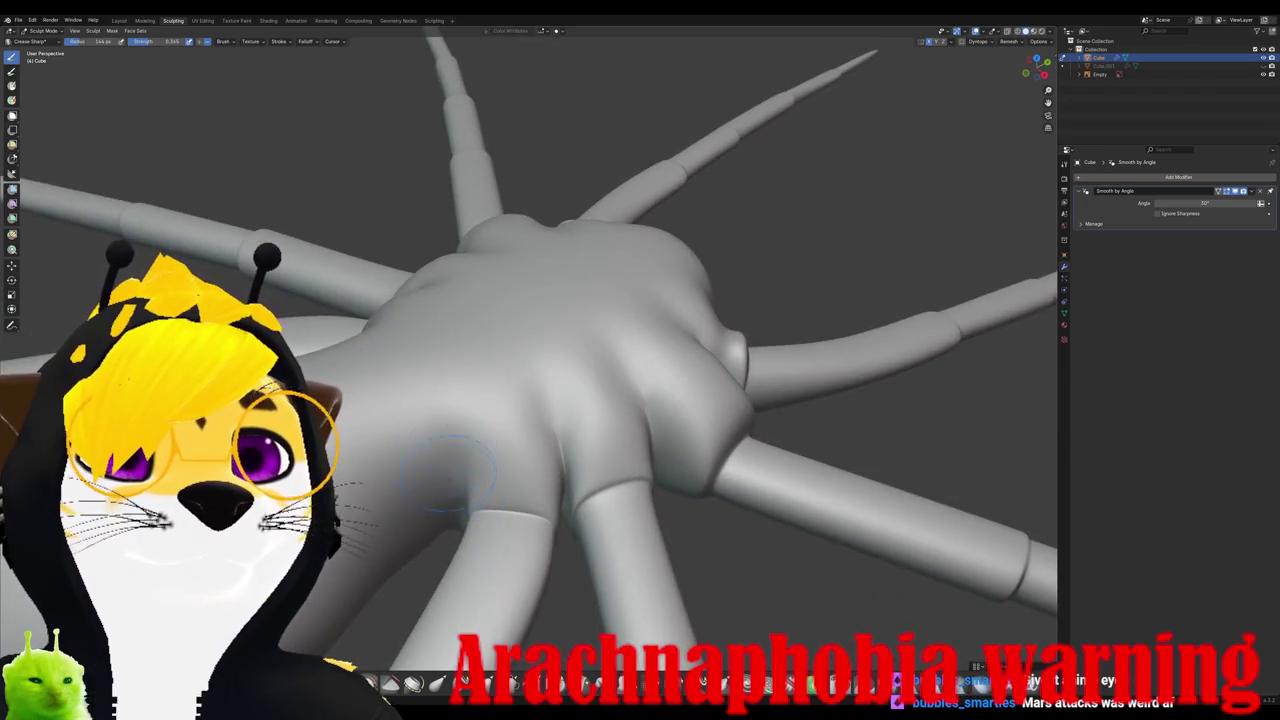
{"action": "mouse_move", "coordinate": [449, 430]}
{"action": "middle_mouse_down"}
{"action": "mouse_move", "coordinate": [596, 548]}
{"action": "mouse_move", "coordinate": [633, 505]}
{"action": "middle_mouse_up"}
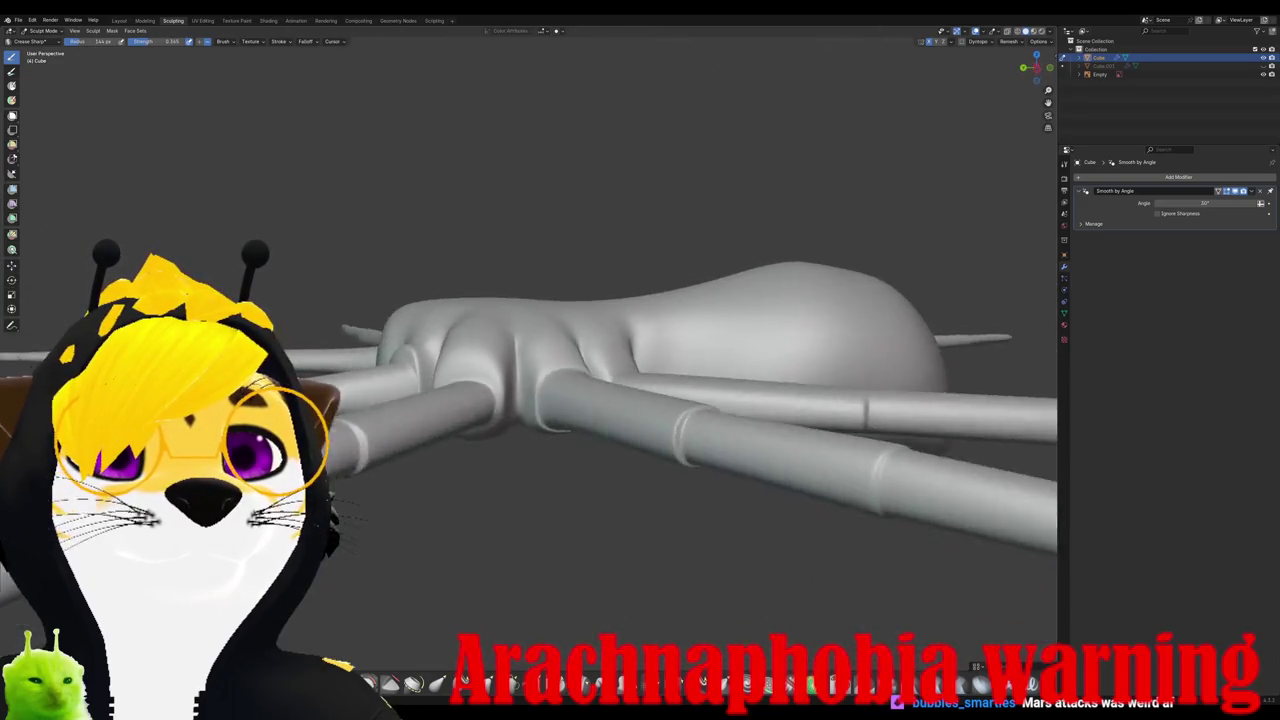
{"action": "mouse_move", "coordinate": [894, 420]}
{"action": "middle_mouse_down"}
{"action": "mouse_move", "coordinate": [644, 497]}
{"action": "mouse_move", "coordinate": [640, 422]}
{"action": "middle_mouse_up"}
Step: In top view over the reference, set Inflate/Deflate brush strength to 0.600
{"action": "key", "text": "KP_7"}
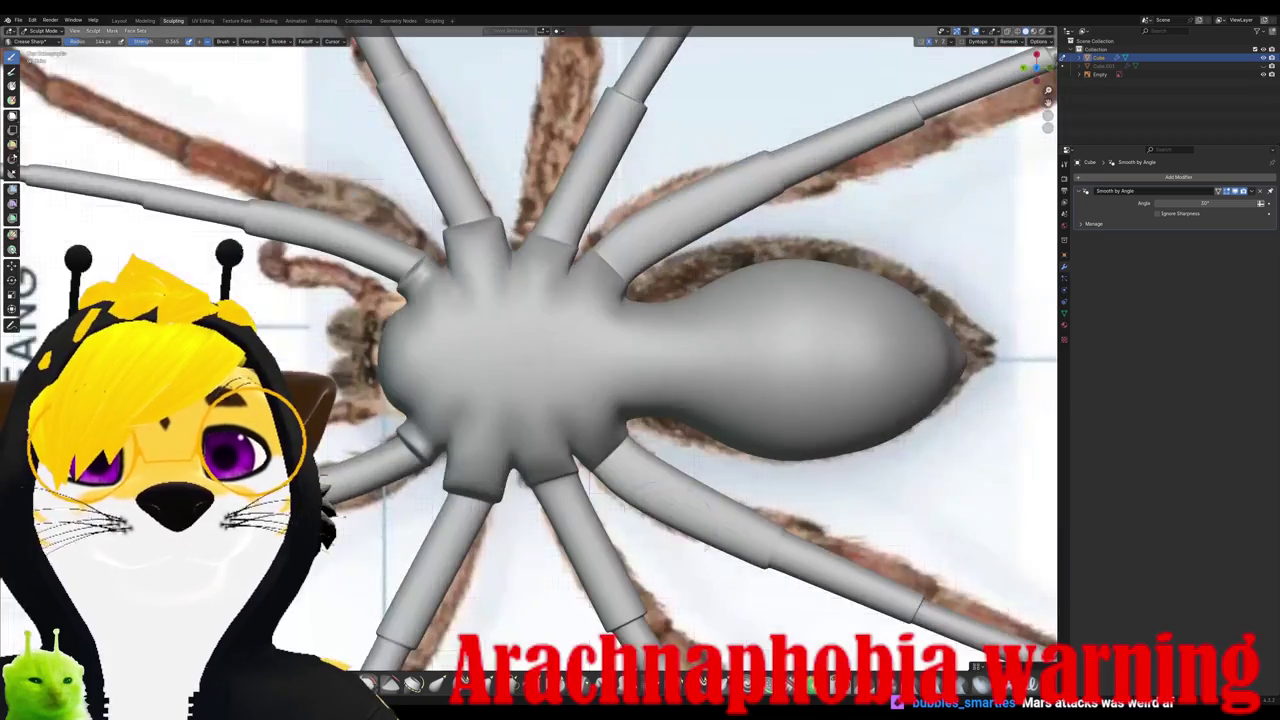
{"action": "scroll", "coordinate": [708, 377], "scroll_direction": "up", "scroll_amount": 1}
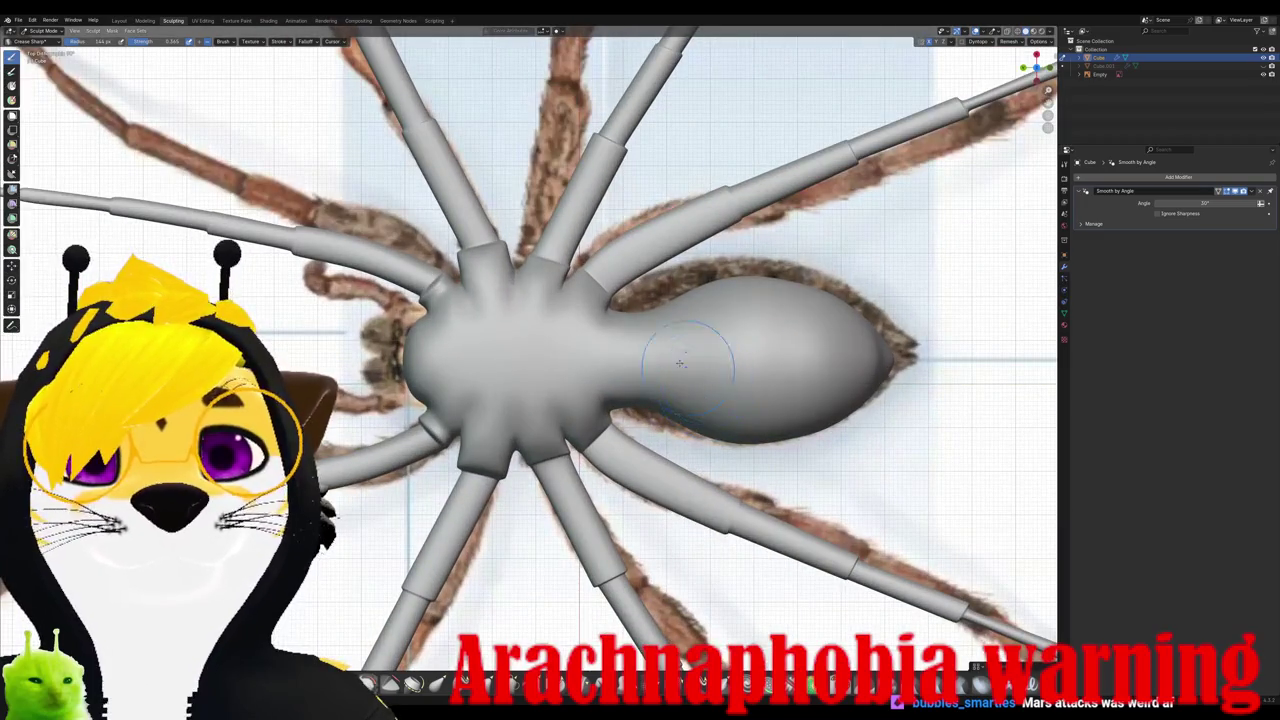
{"action": "key", "text": "i"}
{"action": "scroll", "coordinate": [685, 335], "scroll_direction": "up", "scroll_amount": 2}
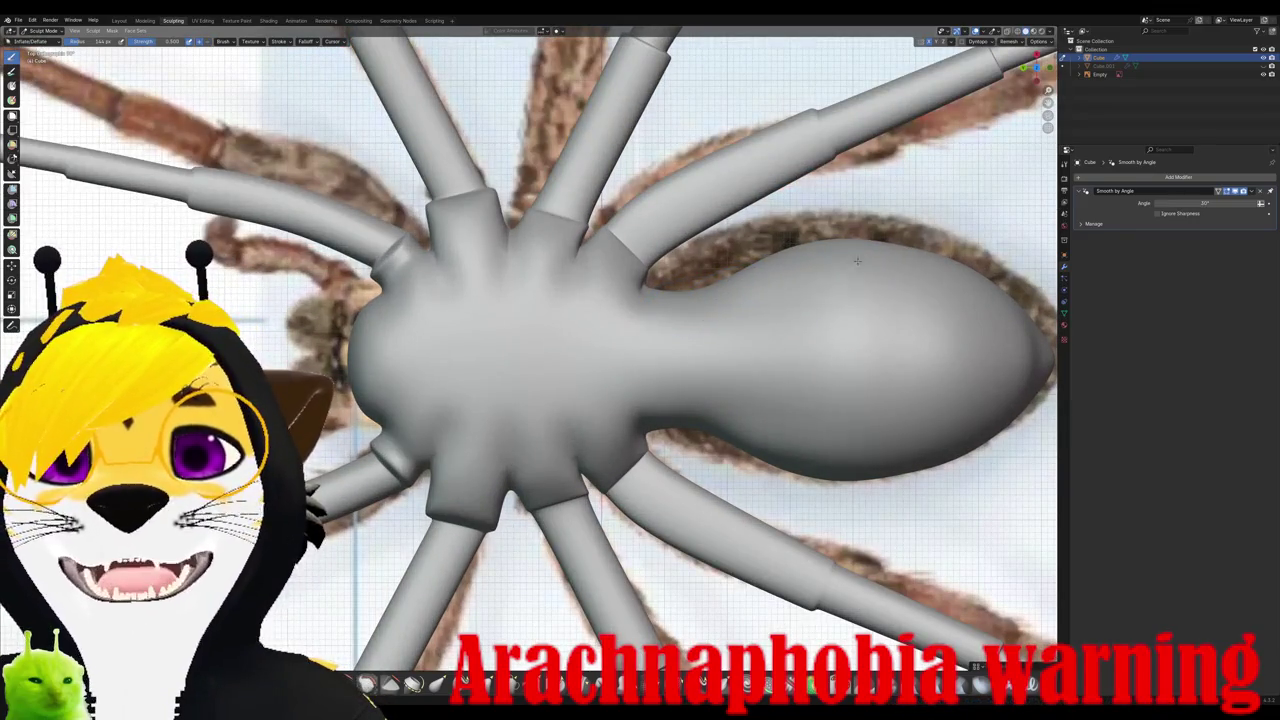
{"action": "right_click", "coordinate": [786, 280]}
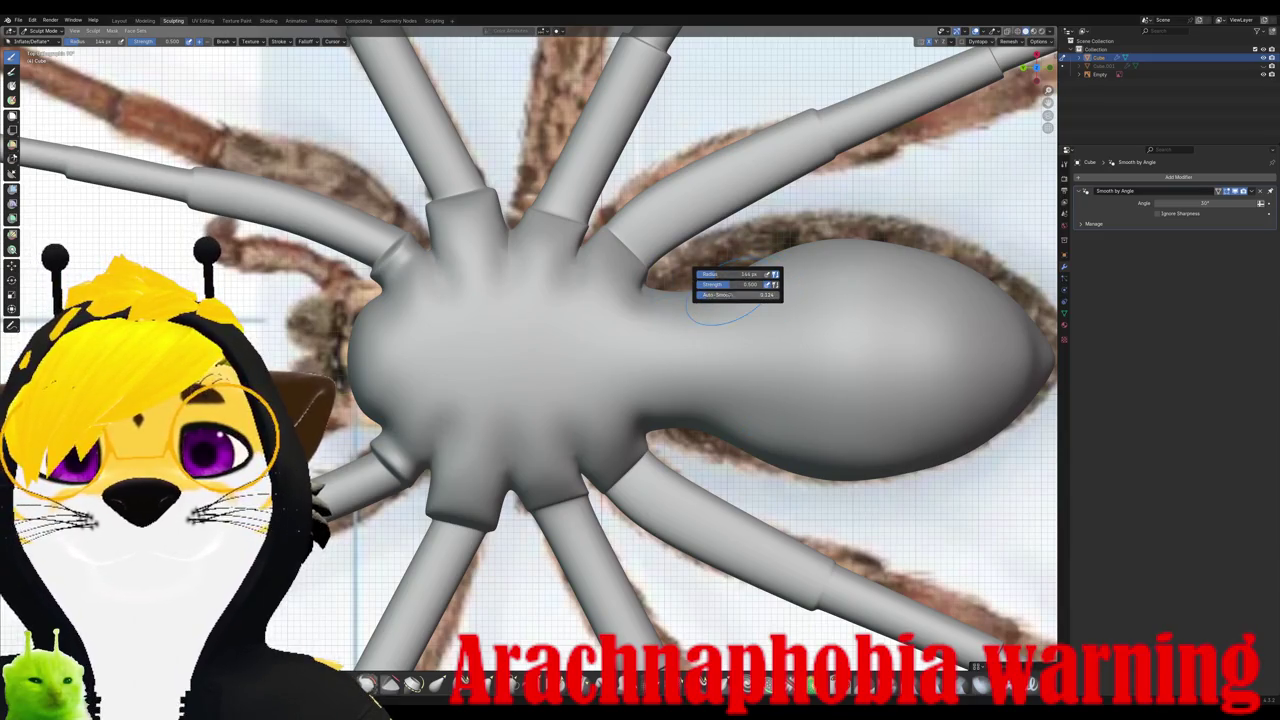
{"action": "mouse_move", "coordinate": [735, 295]}
{"action": "left_mouse_down"}
{"action": "mouse_move", "coordinate": [760, 295]}
{"action": "mouse_move", "coordinate": [755, 284]}
{"action": "left_mouse_up"}
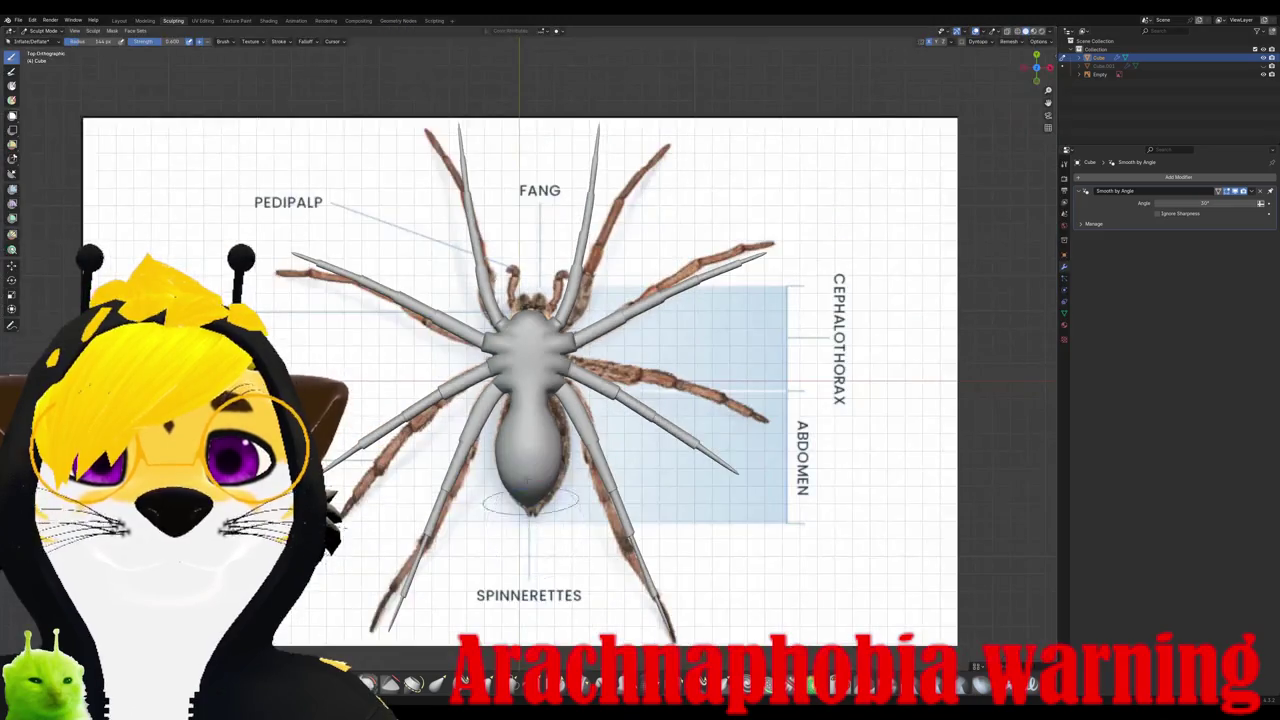
Step: View the spider from the side and from underneath
{"action": "key", "text": "ctrl+KP_3"}
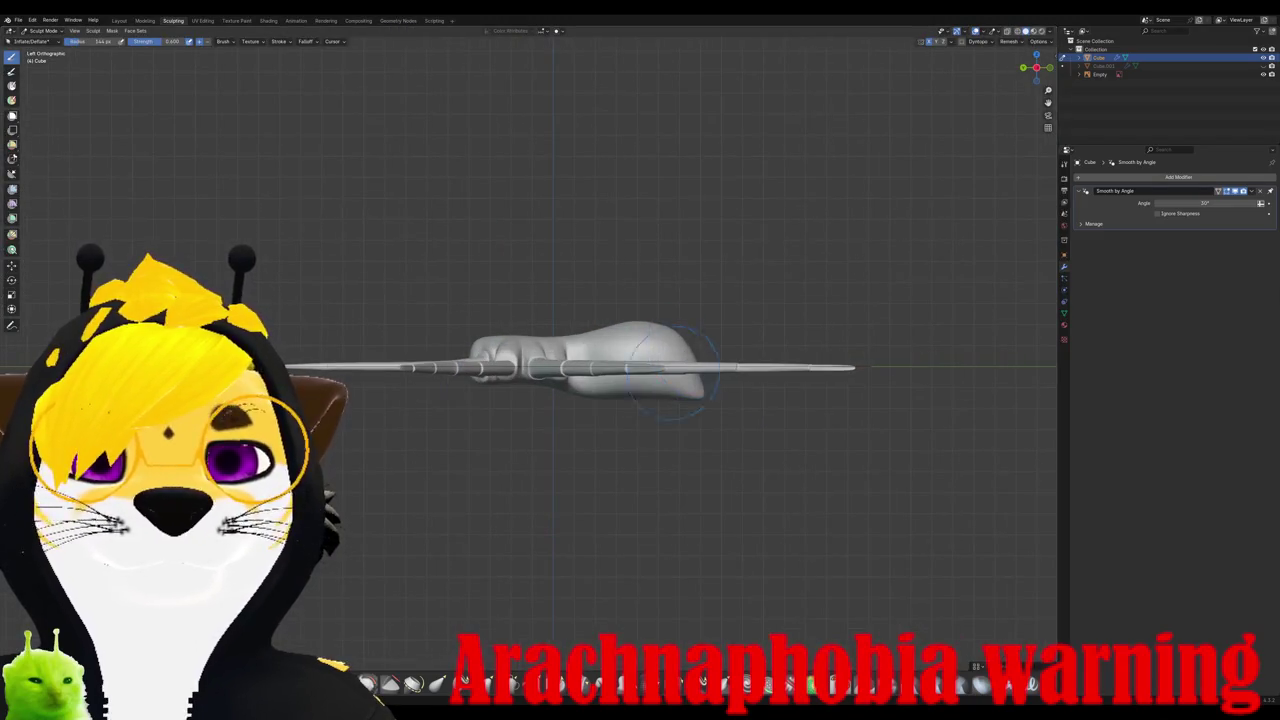
{"action": "key", "text": "ctrl+KP_7"}
{"action": "scroll", "coordinate": [660, 430], "scroll_direction": "up", "scroll_amount": 2}
{"action": "scroll", "coordinate": [660, 430], "scroll_direction": "up", "scroll_amount": 2}
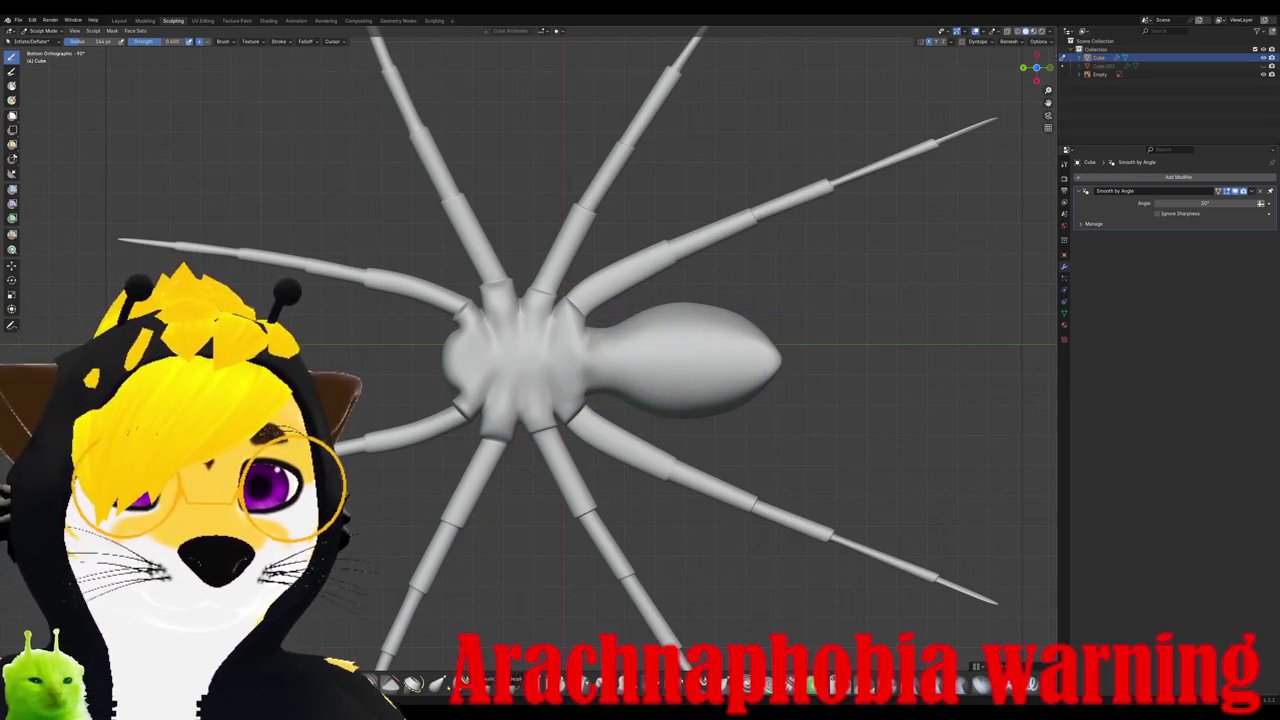
Step: Select the Boundary brush, then switch to another sculpt brush at strength 0.700
{"action": "left_click", "coordinate": [414, 683]}
{"action": "scroll", "coordinate": [652, 400], "scroll_direction": "up", "scroll_amount": 3}
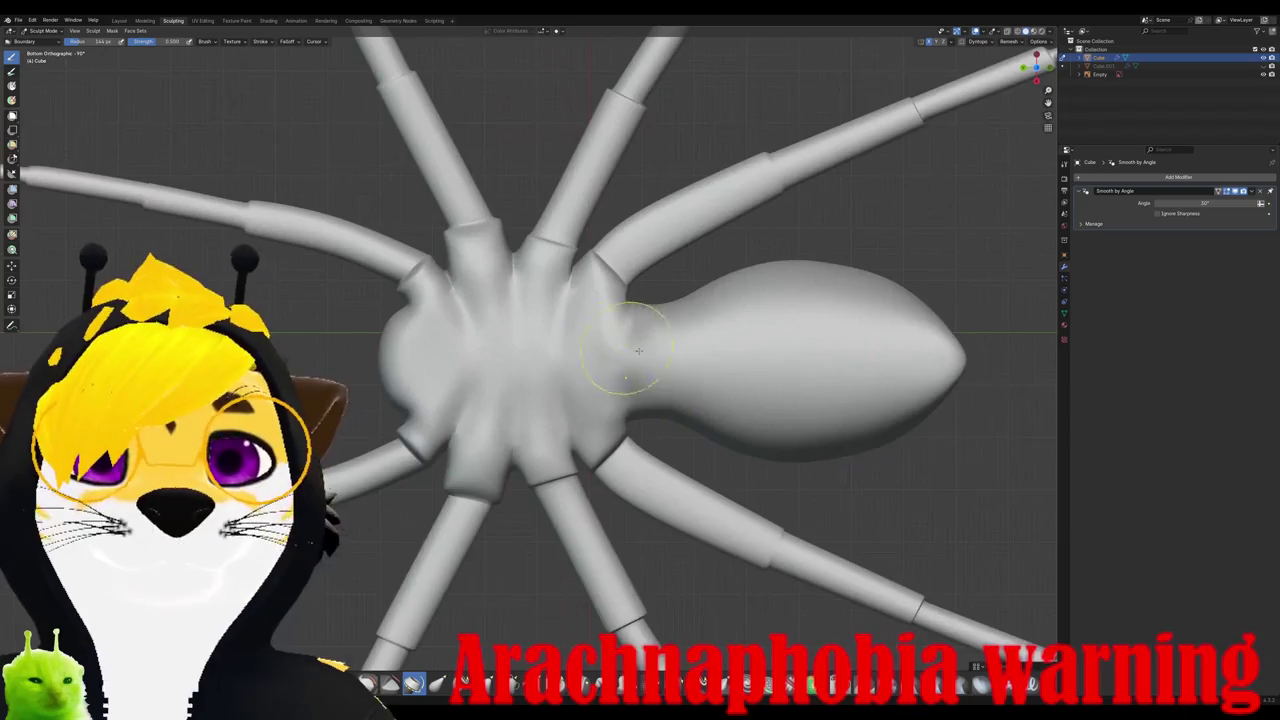
{"action": "middle_click_drag", "start_coordinate": [770, 334], "coordinate": [768, 407]}
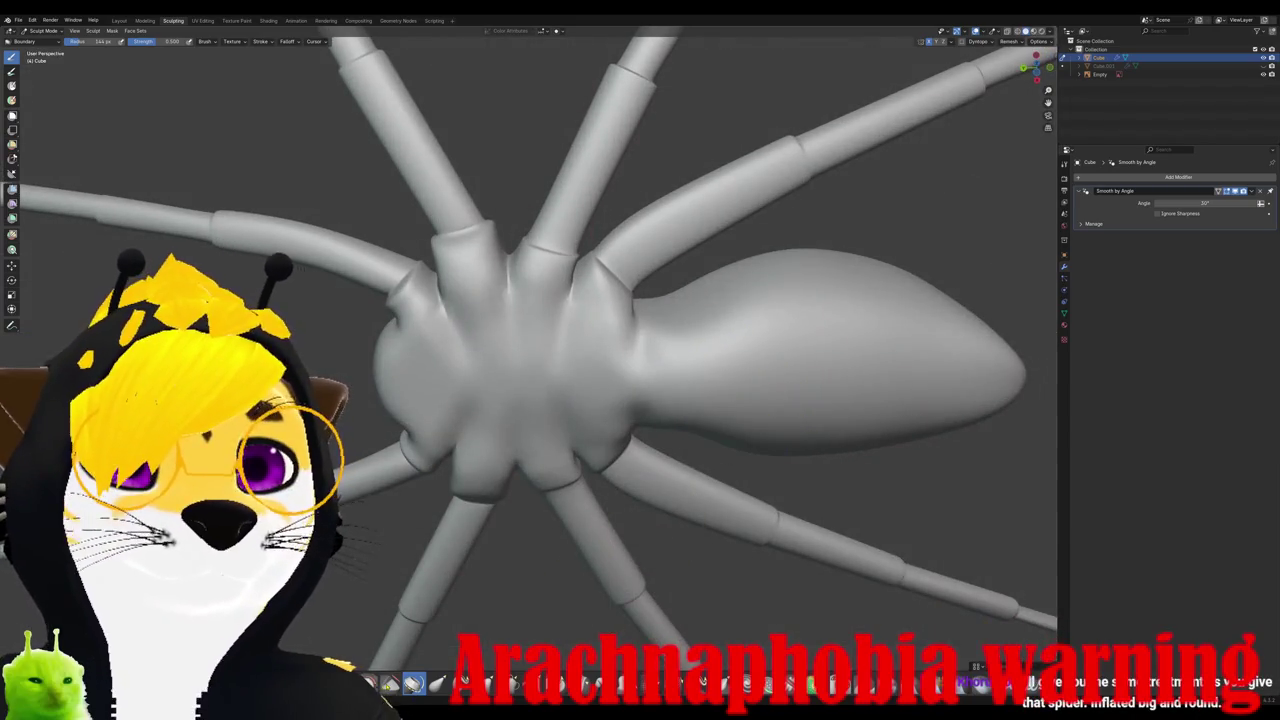
{"action": "left_click", "coordinate": [390, 683]}
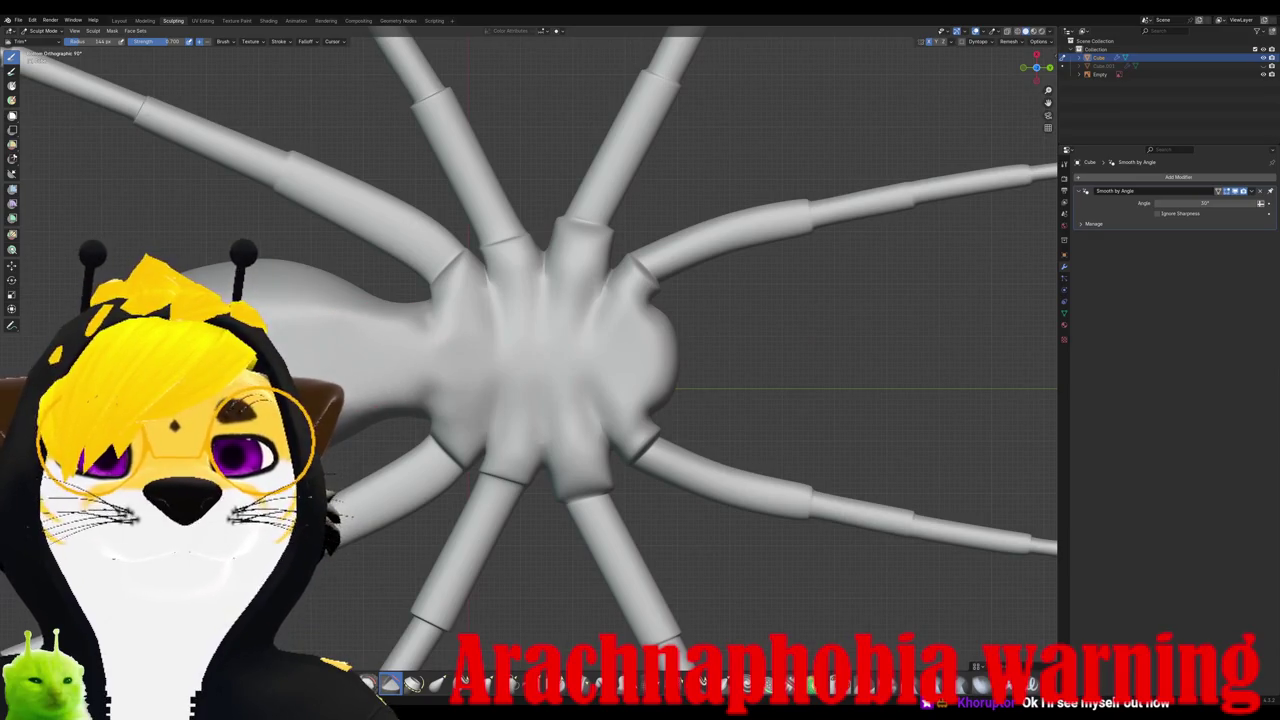
{"action": "middle_click_drag", "start_coordinate": [600, 400], "coordinate": [600, 250]}
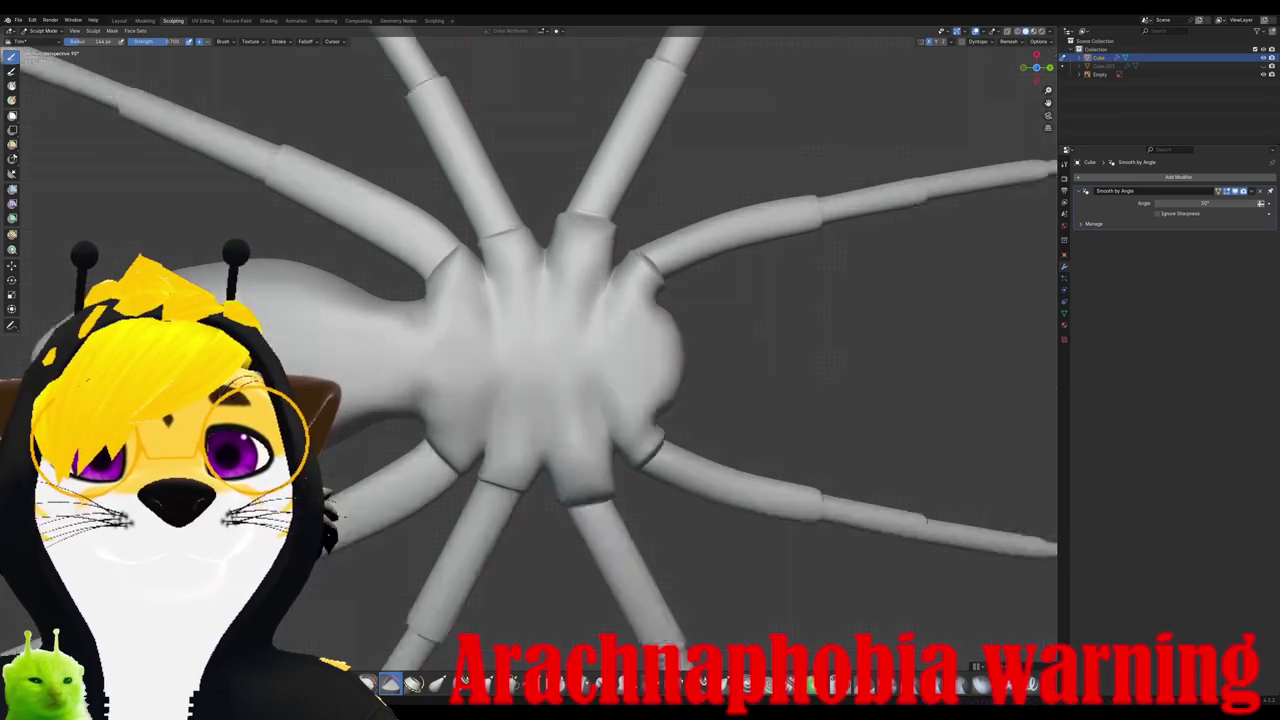
{"action": "mouse_move", "coordinate": [600, 400]}
{"action": "middle_mouse_down"}
{"action": "mouse_move", "coordinate": [700, 350]}
{"action": "mouse_move", "coordinate": [740, 400]}
{"action": "middle_mouse_up"}
{"action": "mouse_move", "coordinate": [600, 350]}
{"action": "middle_mouse_down"}
{"action": "mouse_move", "coordinate": [660, 320]}
{"action": "mouse_move", "coordinate": [700, 370]}
{"action": "middle_mouse_up"}
{"action": "mouse_move", "coordinate": [560, 280]}
{"action": "middle_mouse_down"}
{"action": "mouse_move", "coordinate": [575, 380]}
{"action": "mouse_move", "coordinate": [572, 311]}
{"action": "mouse_move", "coordinate": [565, 505]}
{"action": "mouse_move", "coordinate": [540, 470]}
{"action": "middle_mouse_up"}
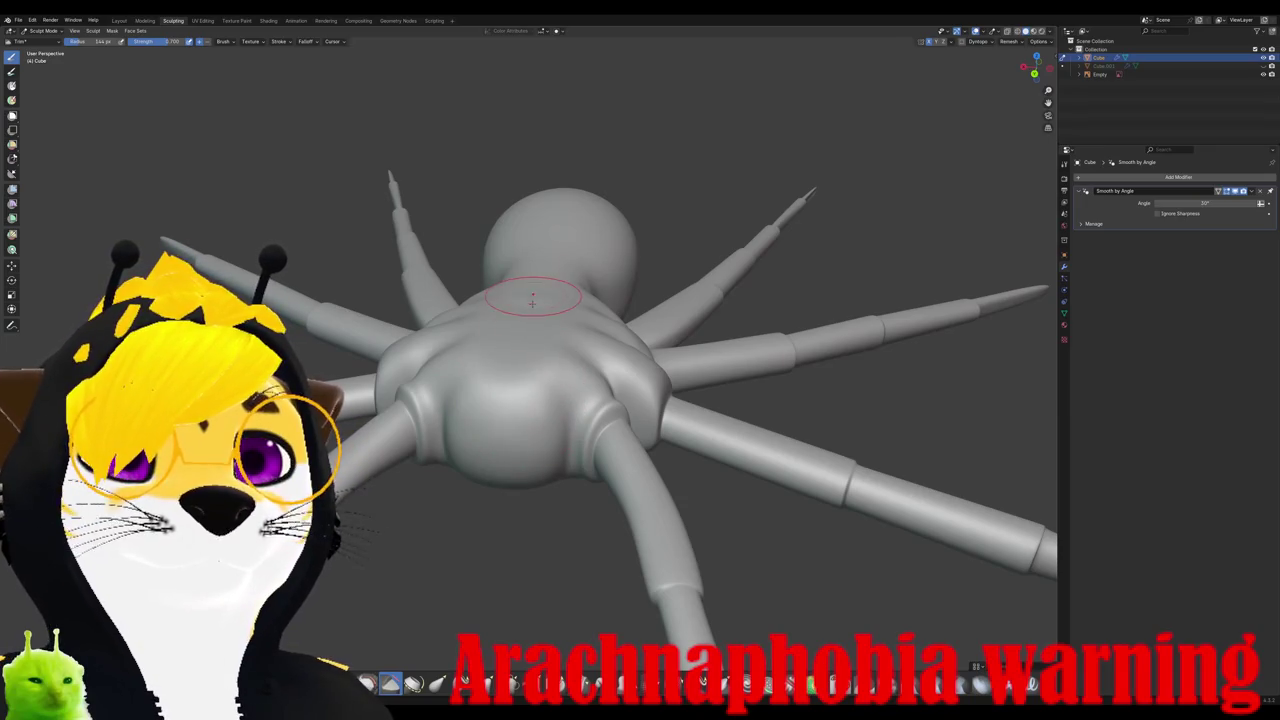
Step: Check the sculpt brush settings and switch to the Grab brush
{"action": "middle_click_drag", "start_coordinate": [520, 347], "coordinate": [533, 341]}
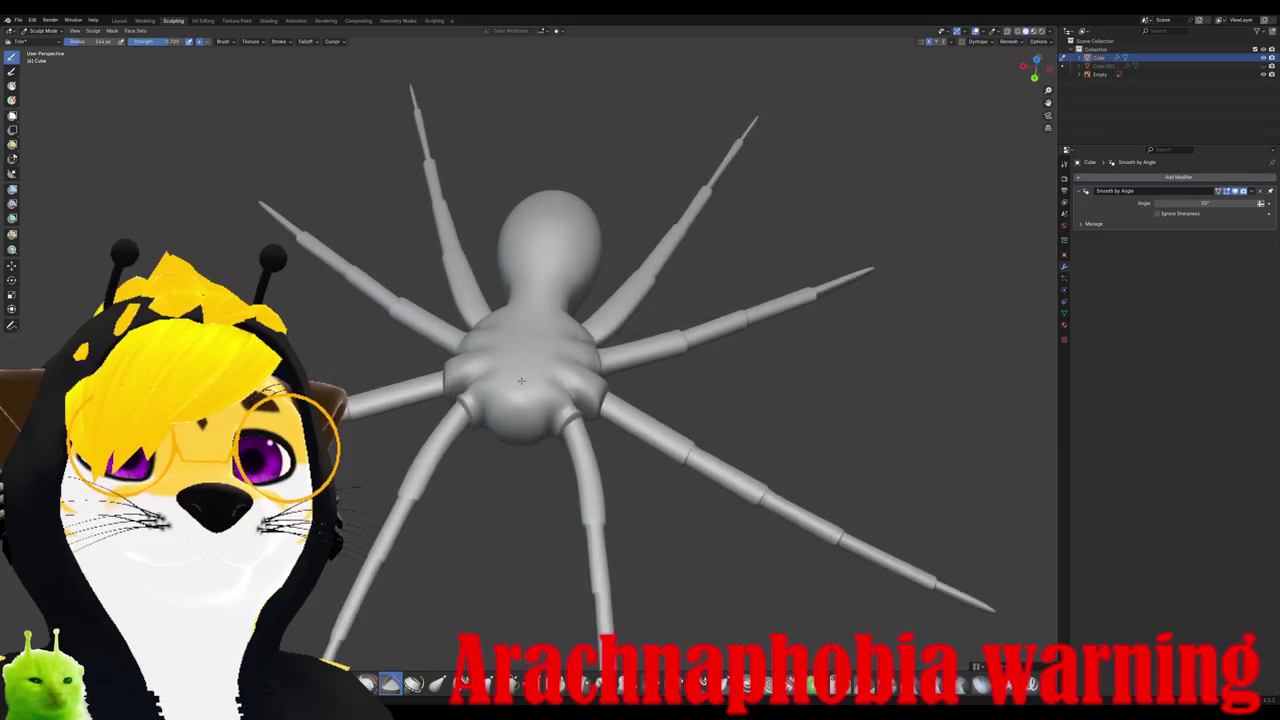
{"action": "right_click", "coordinate": [533, 341]}
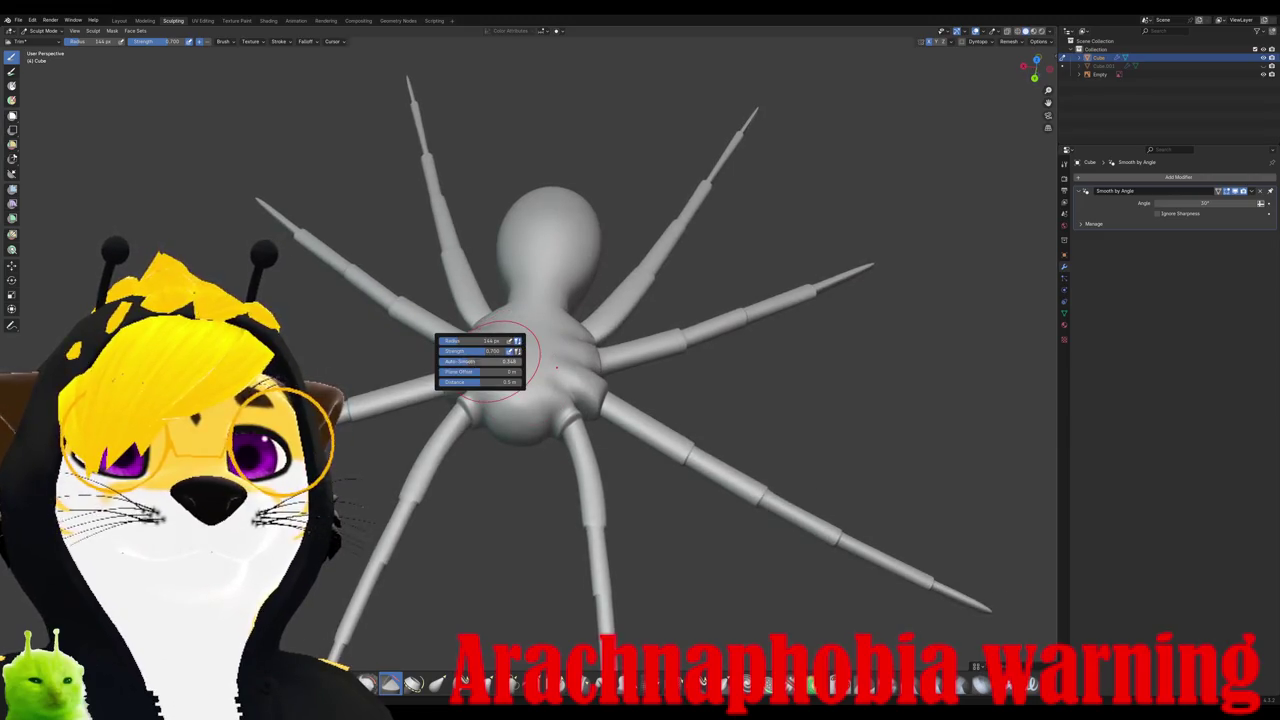
{"action": "scroll", "coordinate": [510, 390], "scroll_direction": "up", "scroll_amount": 3}
{"action": "scroll", "coordinate": [510, 390], "scroll_direction": "up", "scroll_amount": 3}
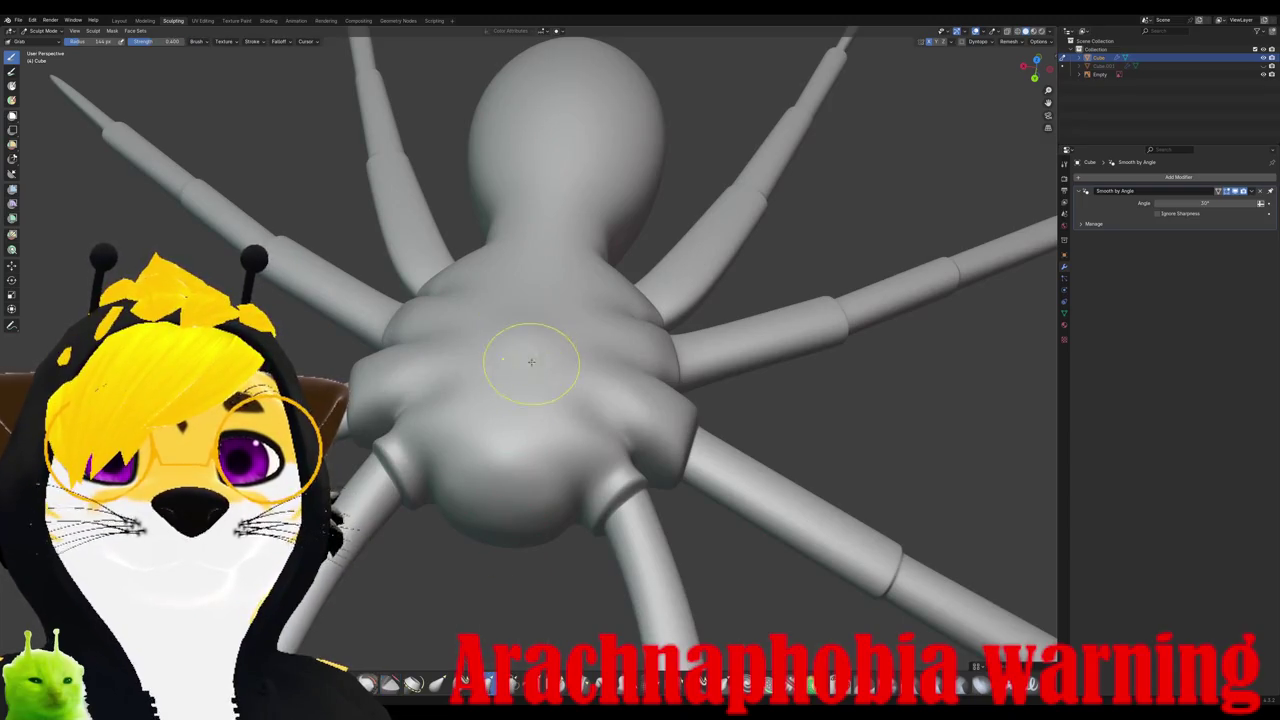
{"action": "middle_click_drag", "start_coordinate": [531, 361], "coordinate": [534, 329]}
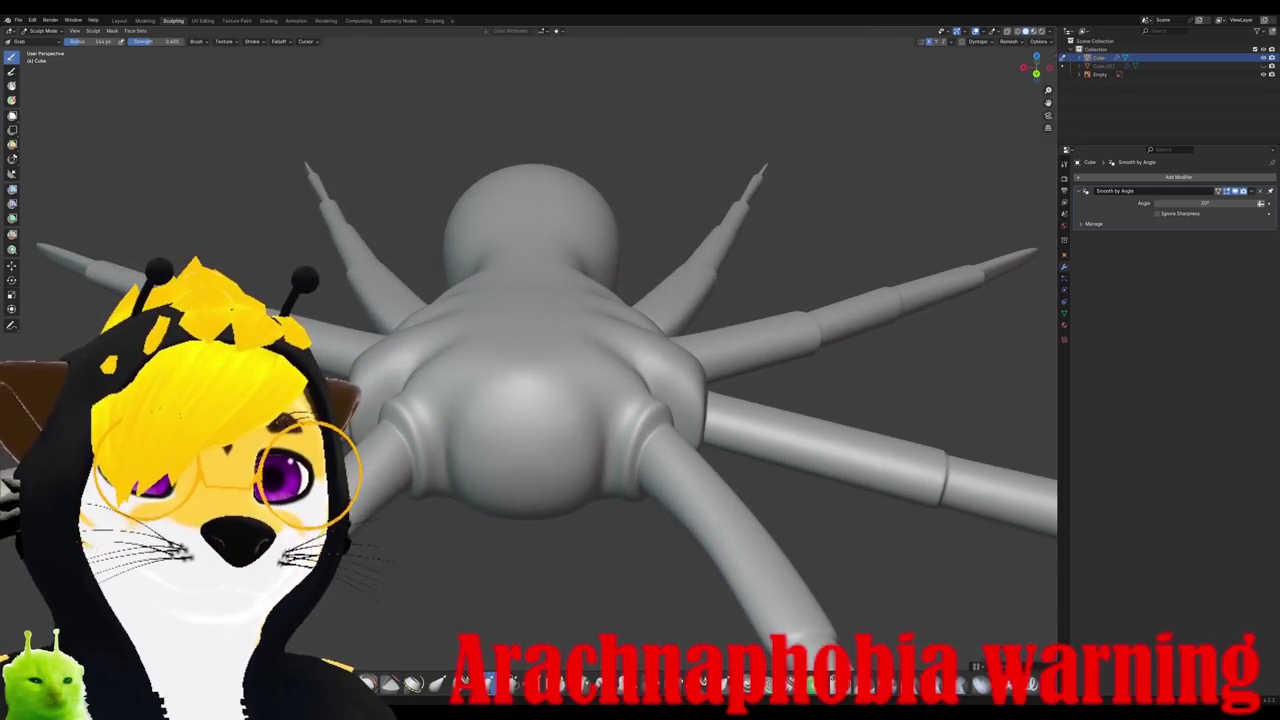
{"action": "key", "text": "g"}
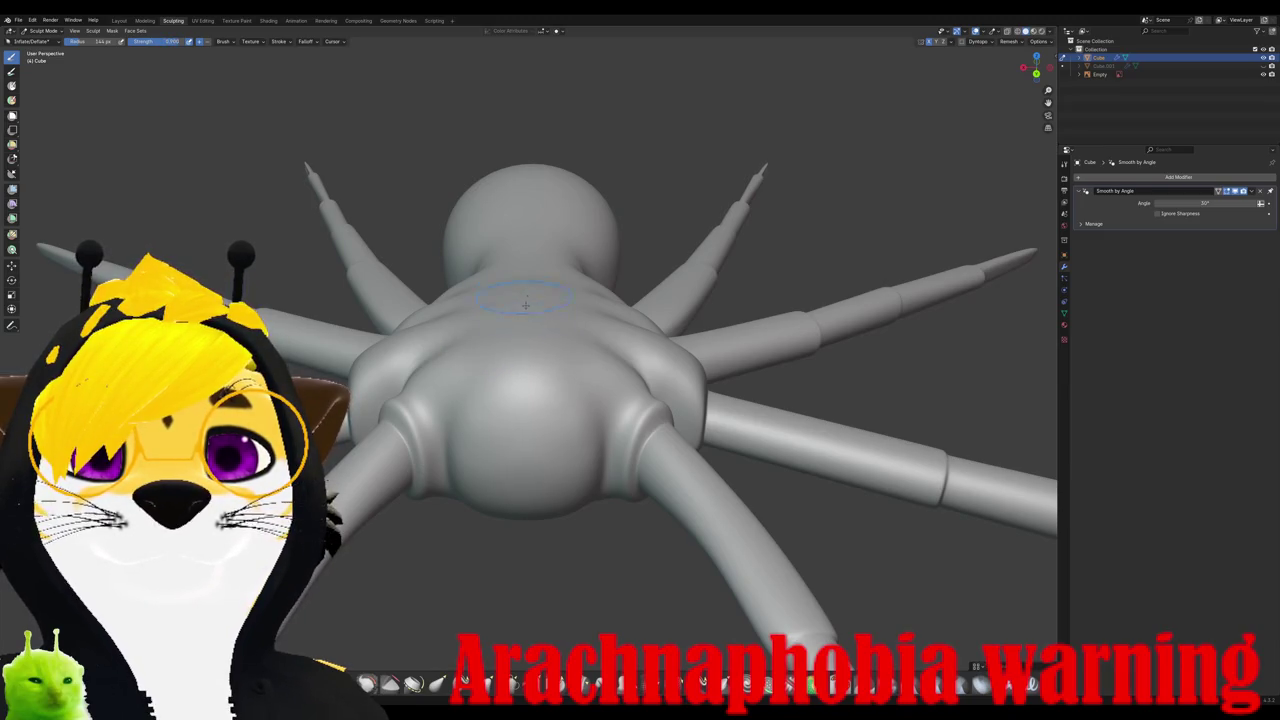
Step: Review the swollen body and whole spider from several angles
{"action": "mouse_move", "coordinate": [525, 305]}
{"action": "middle_mouse_down"}
{"action": "mouse_move", "coordinate": [545, 352]}
{"action": "mouse_move", "coordinate": [553, 341]}
{"action": "mouse_move", "coordinate": [446, 330]}
{"action": "mouse_move", "coordinate": [547, 343]}
{"action": "middle_mouse_up"}
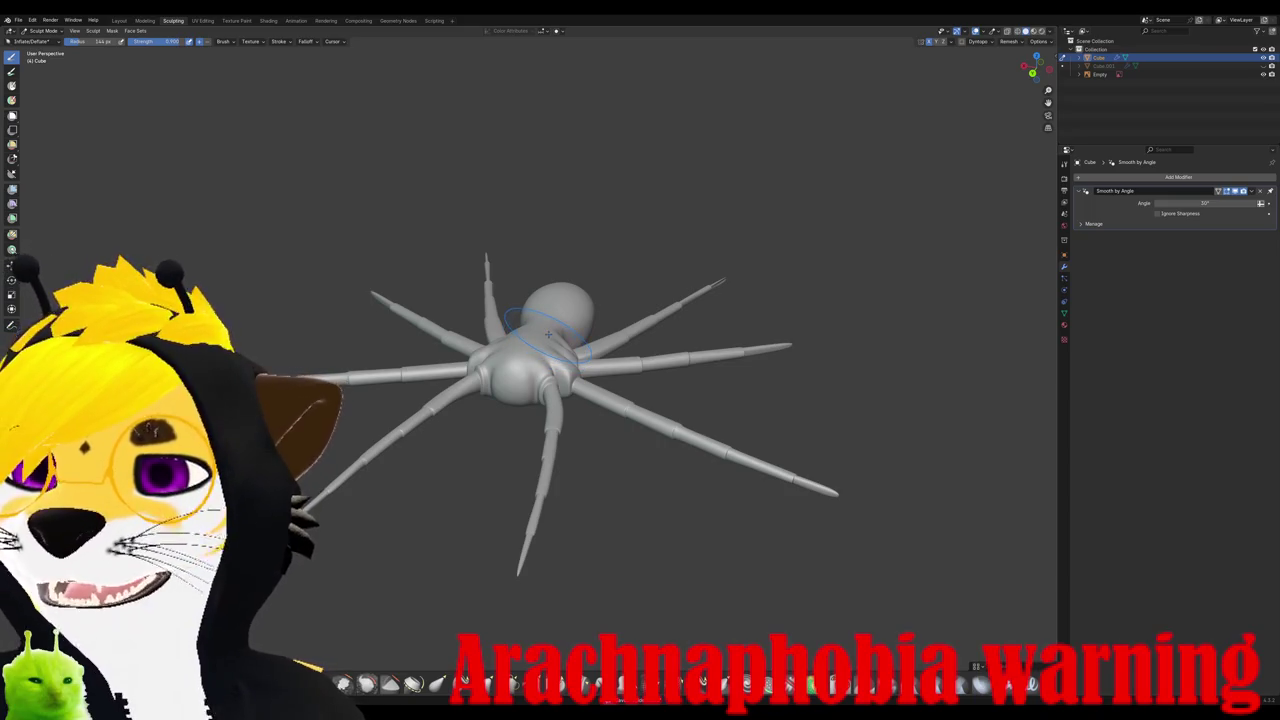
{"action": "scroll", "coordinate": [548, 333], "scroll_direction": "down", "scroll_amount": 2}
{"action": "scroll", "coordinate": [548, 333], "scroll_direction": "up", "scroll_amount": 3}
{"action": "scroll", "coordinate": [548, 333], "scroll_direction": "up", "scroll_amount": 2}
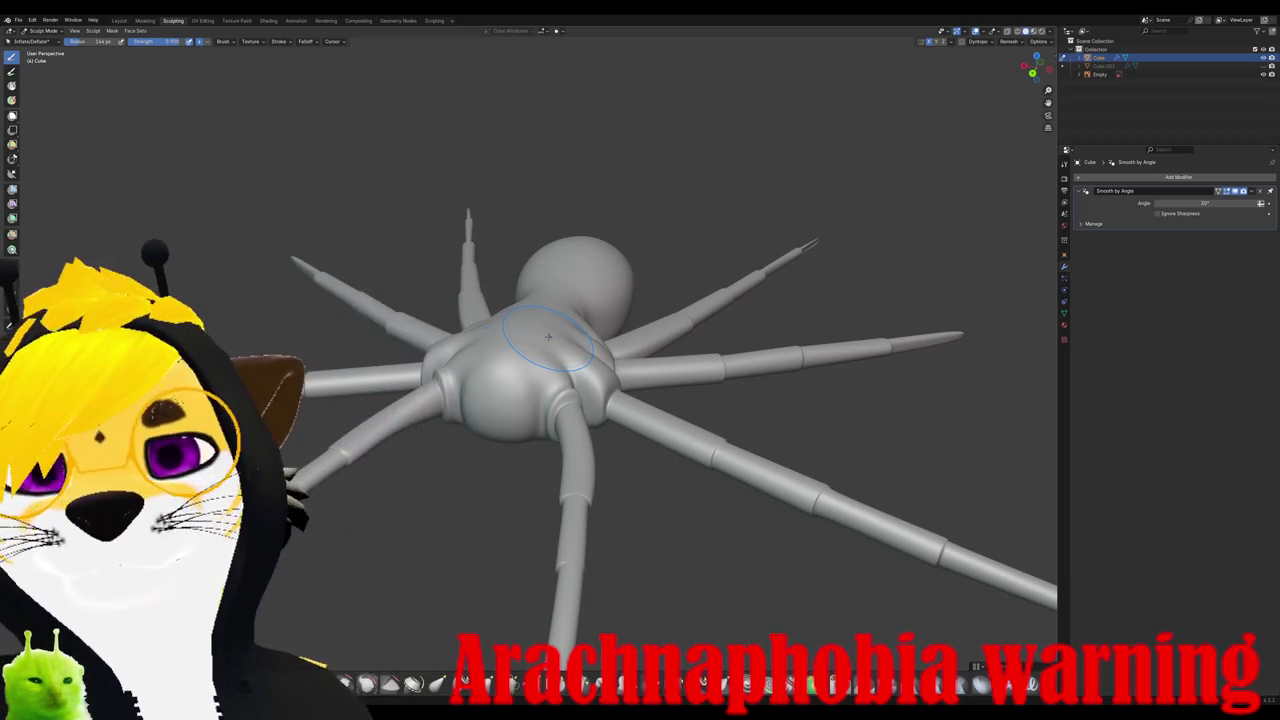
{"action": "mouse_move", "coordinate": [548, 337]}
{"action": "middle_mouse_down"}
{"action": "mouse_move", "coordinate": [760, 250]}
{"action": "mouse_move", "coordinate": [597, 255]}
{"action": "mouse_move", "coordinate": [594, 458]}
{"action": "mouse_move", "coordinate": [585, 437]}
{"action": "middle_mouse_up"}
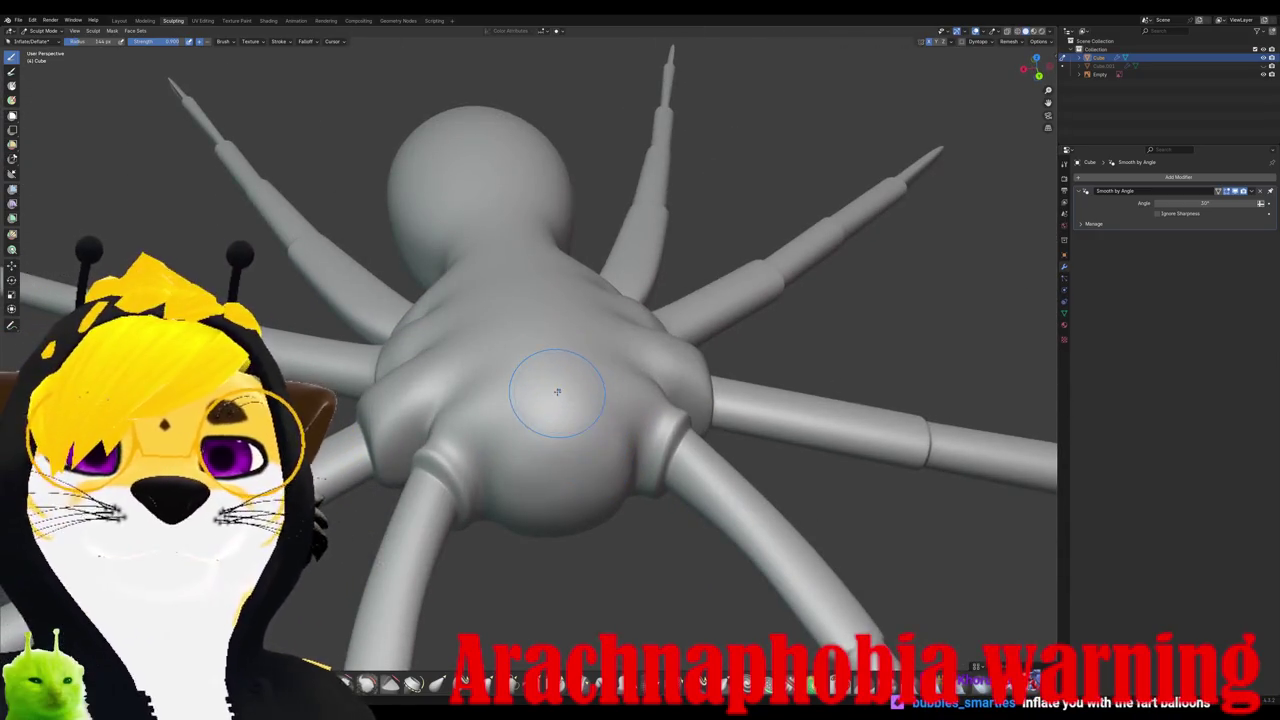
{"action": "middle_click_drag", "start_coordinate": [460, 183], "coordinate": [537, 202]}
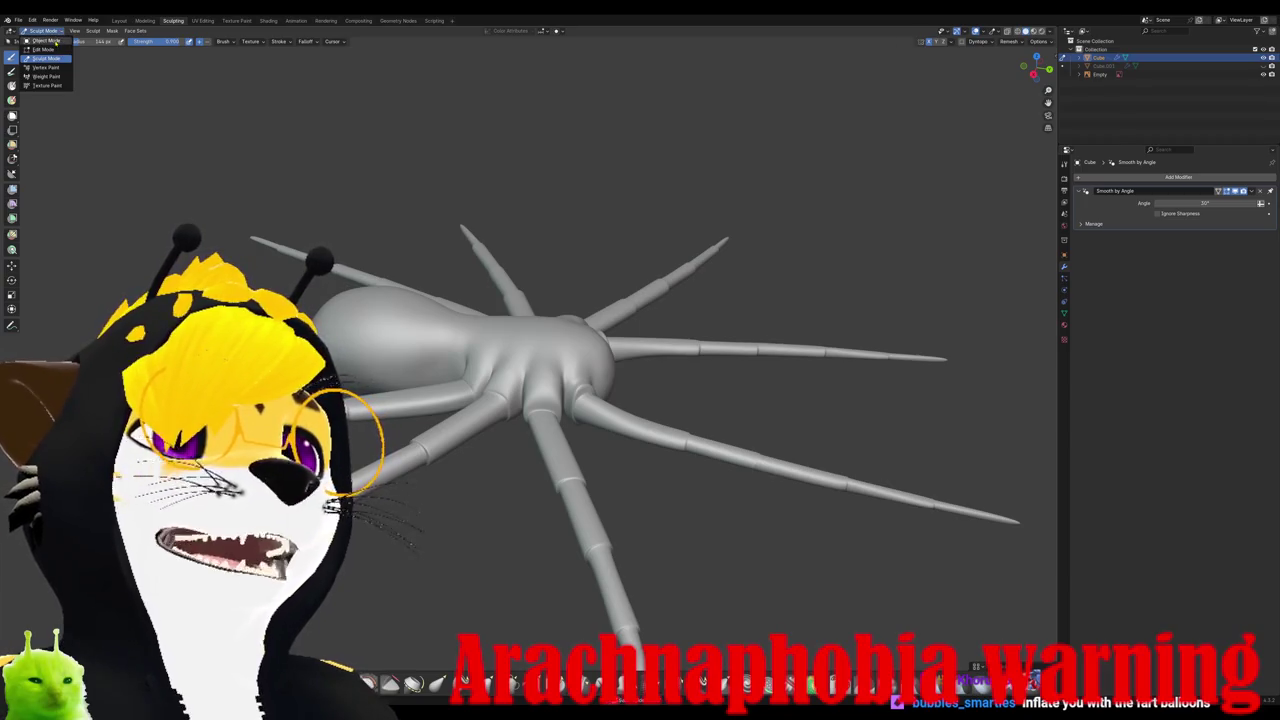
Step: Put the spider mesh into Edit Mode and clear the selection
{"action": "left_click", "coordinate": [45, 49]}
{"action": "mouse_move", "coordinate": [760, 249]}
{"action": "middle_mouse_down"}
{"action": "mouse_move", "coordinate": [760, 330]}
{"action": "mouse_move", "coordinate": [720, 360]}
{"action": "middle_mouse_up"}
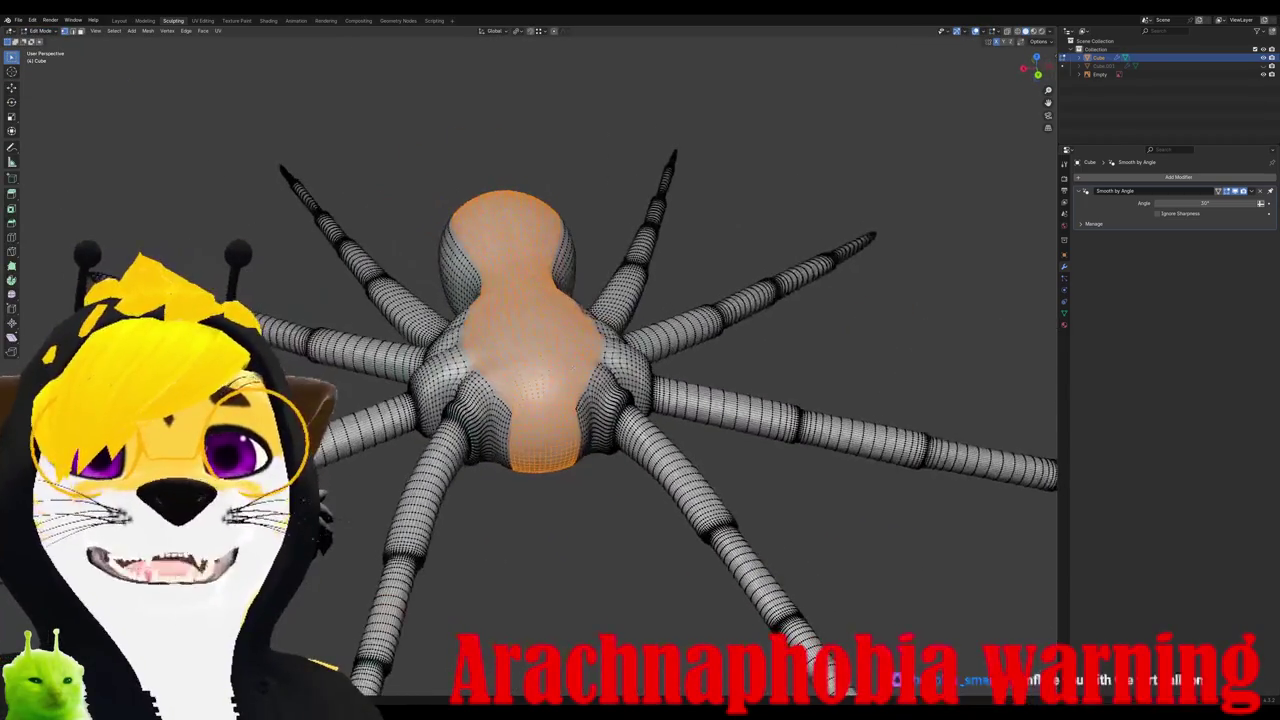
{"action": "mouse_move", "coordinate": [600, 400]}
{"action": "middle_mouse_down"}
{"action": "mouse_move", "coordinate": [600, 360]}
{"action": "mouse_move", "coordinate": [640, 290]}
{"action": "mouse_move", "coordinate": [600, 440]}
{"action": "mouse_move", "coordinate": [620, 470]}
{"action": "middle_mouse_up"}
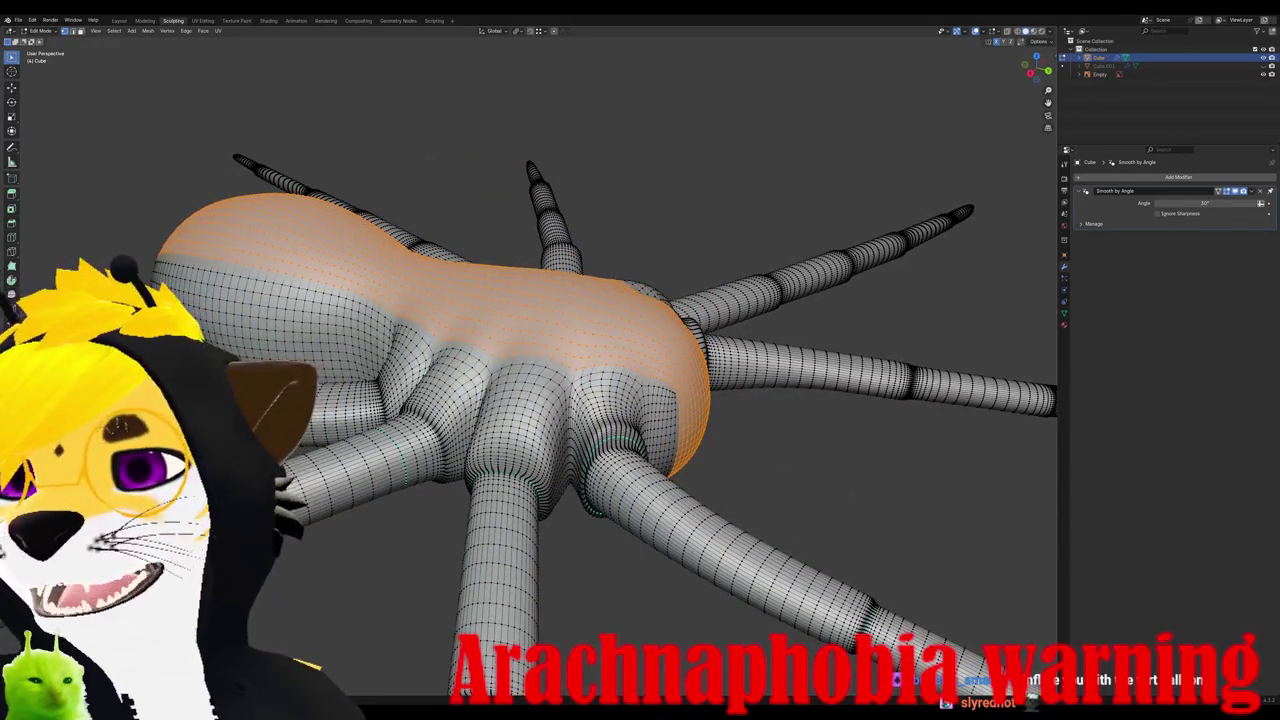
{"action": "middle_click_drag", "start_coordinate": [600, 400], "coordinate": [700, 440]}
{"action": "key", "text": "alt+a"}
Step: Toggle out of and back into Edit Mode, then view straight down over the reference
{"action": "middle_click_drag", "start_coordinate": [935, 158], "coordinate": [950, 160]}
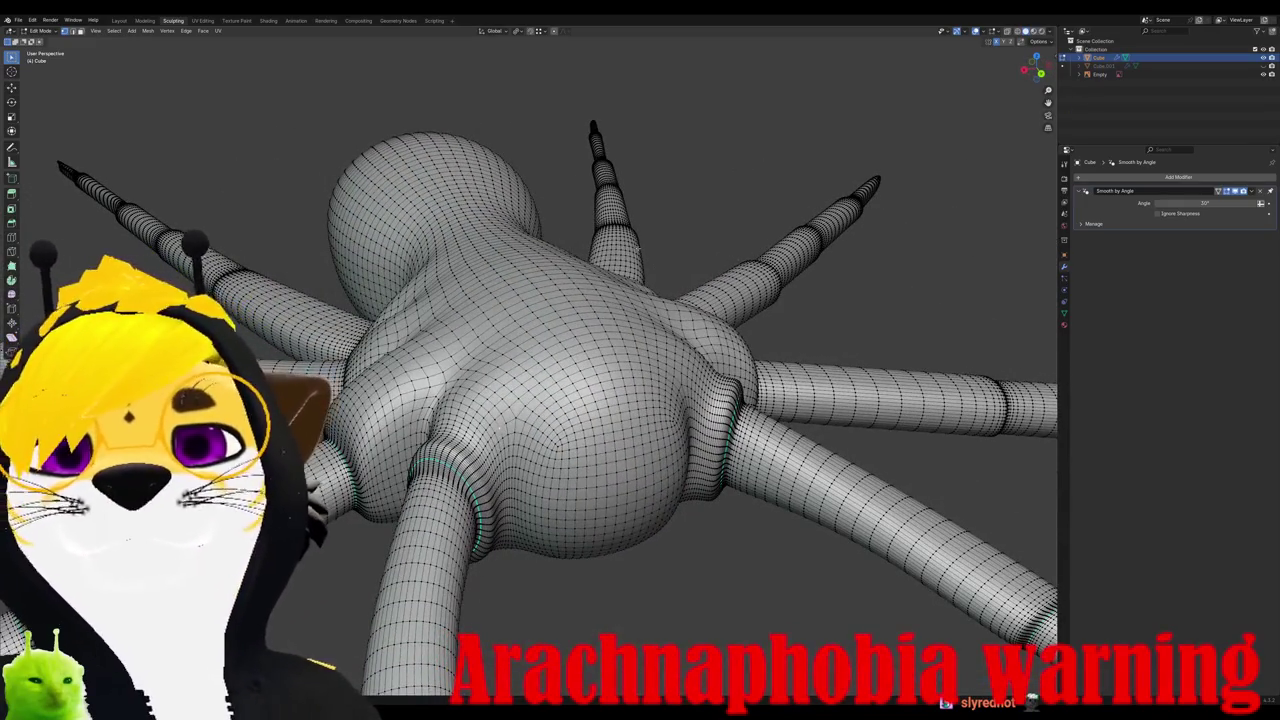
{"action": "middle_click_drag", "start_coordinate": [620, 290], "coordinate": [680, 287], "text": "alt"}
{"action": "key", "text": "Tab"}
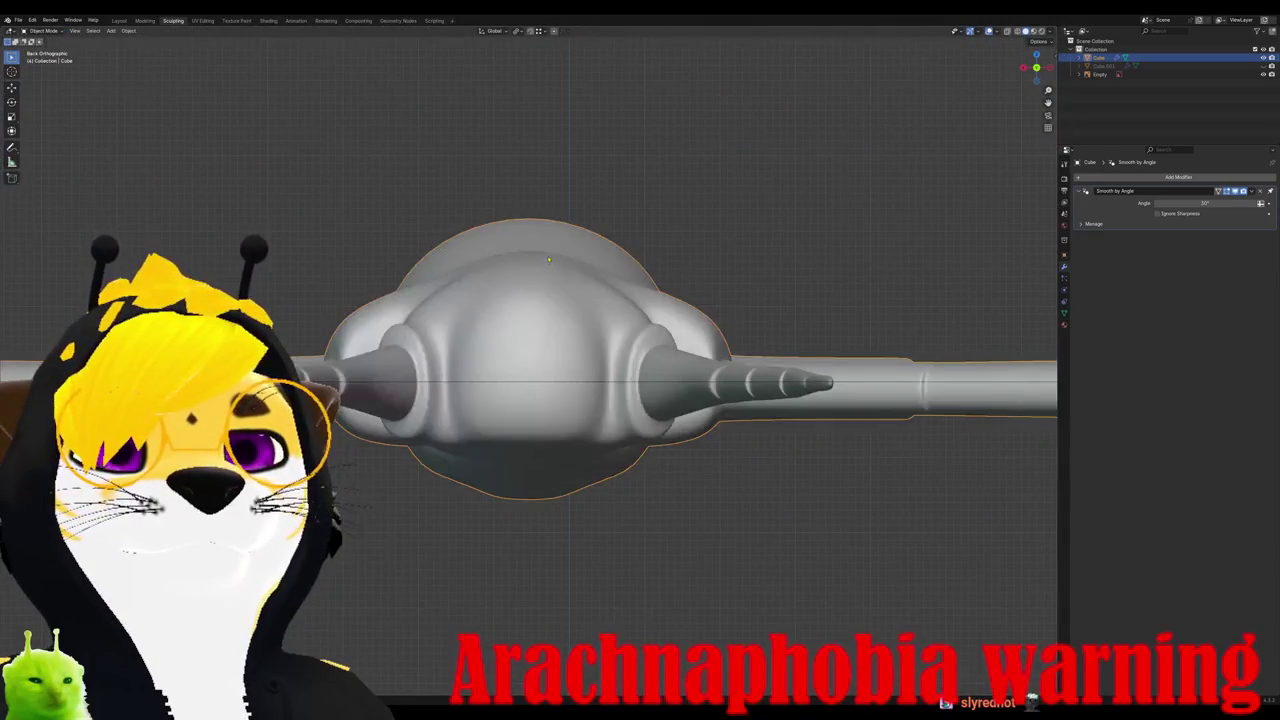
{"action": "key", "text": "Tab"}
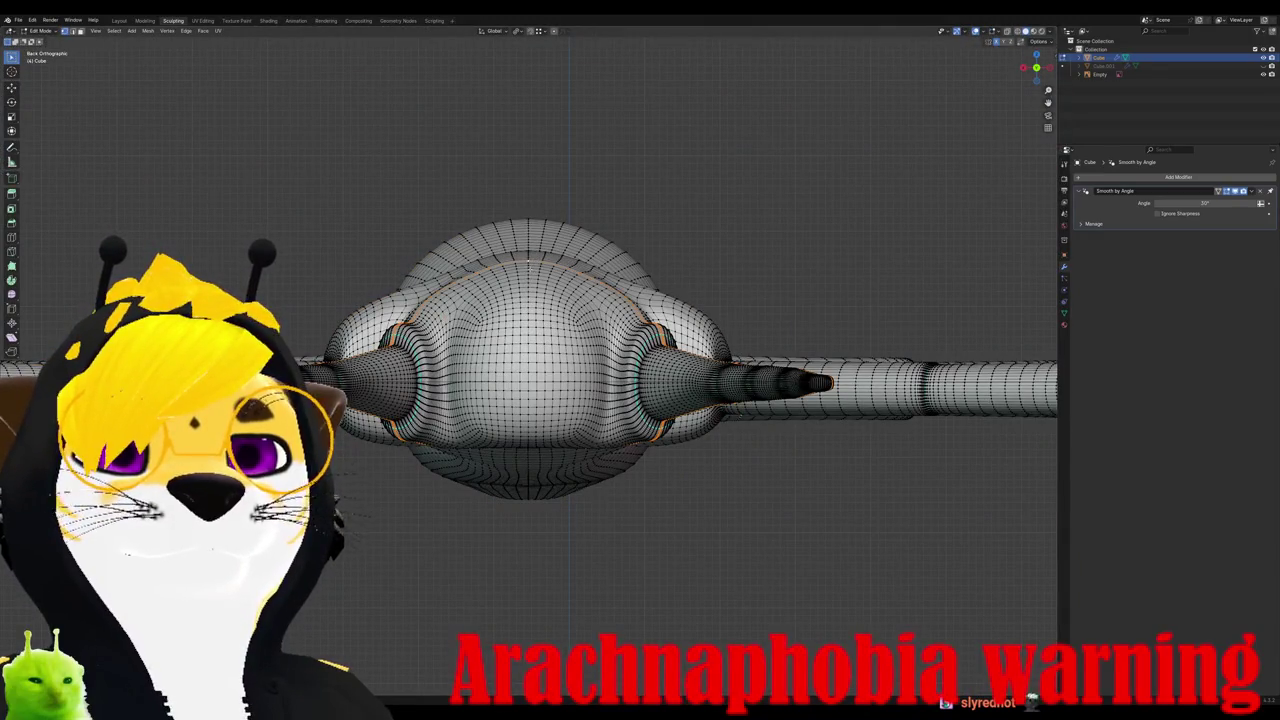
{"action": "middle_click_drag", "start_coordinate": [570, 300], "coordinate": [585, 320]}
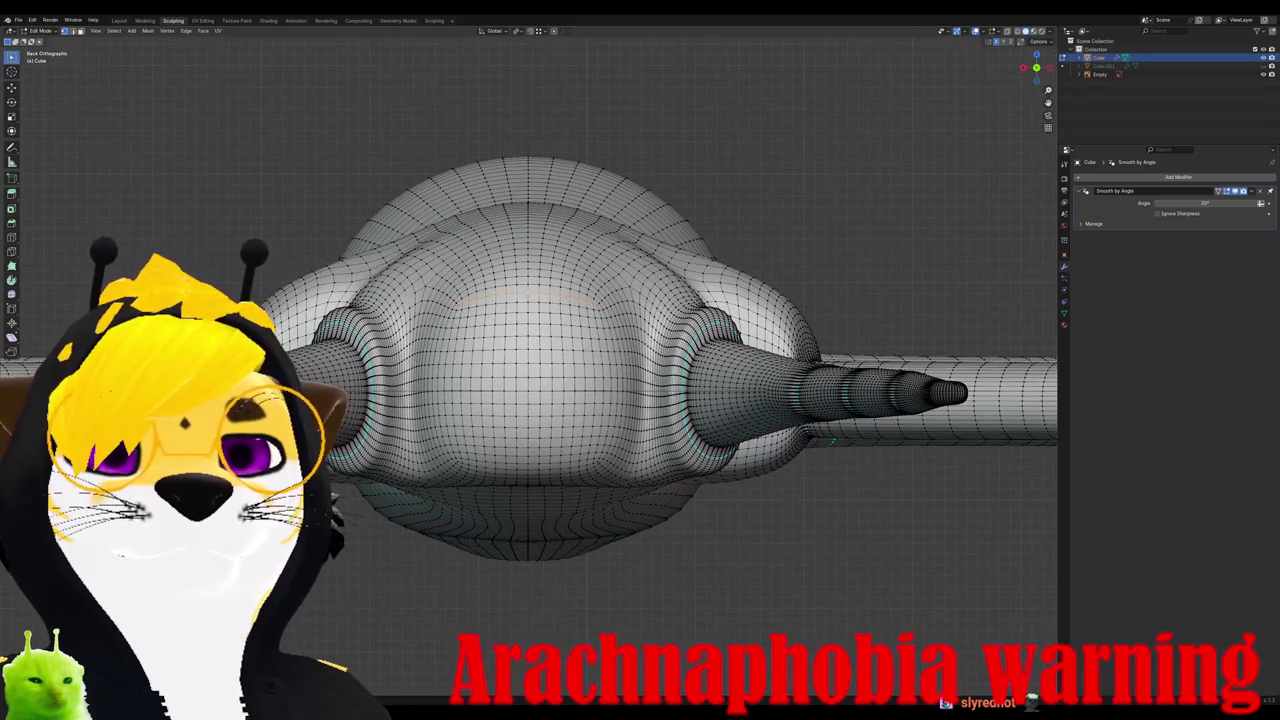
{"action": "scroll", "coordinate": [530, 360], "scroll_direction": "down", "scroll_amount": 5}
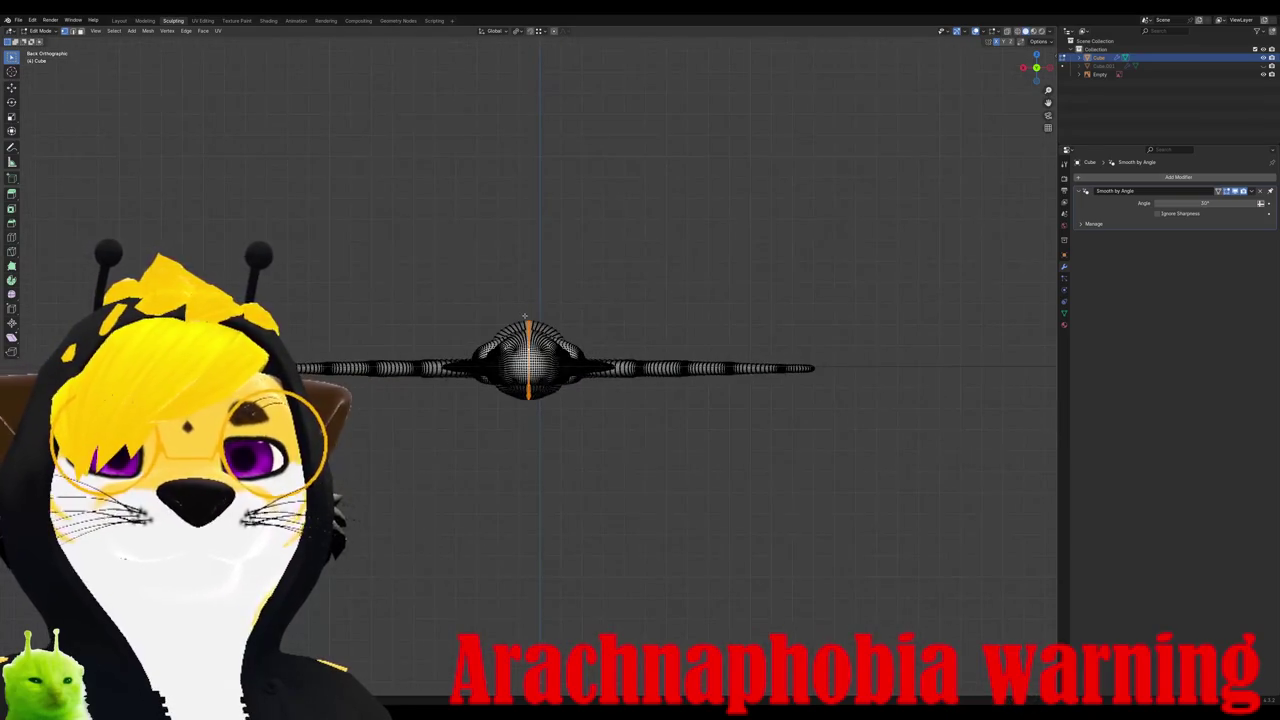
{"action": "key", "text": "KP_7"}
Step: Delete the selected central faces of the spider mesh
{"action": "scroll", "coordinate": [528, 360], "scroll_direction": "up", "scroll_amount": 2}
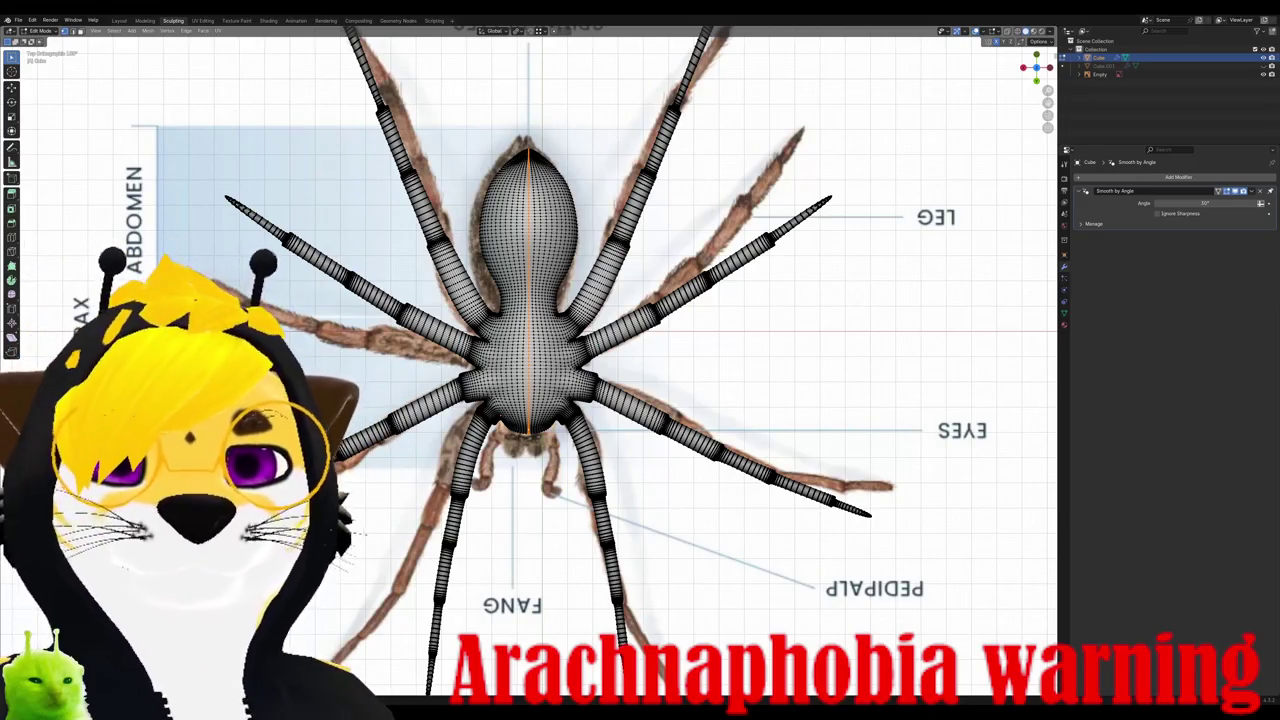
{"action": "scroll", "coordinate": [528, 370], "scroll_direction": "up", "scroll_amount": 2}
{"action": "scroll", "coordinate": [528, 370], "scroll_direction": "up", "scroll_amount": 3}
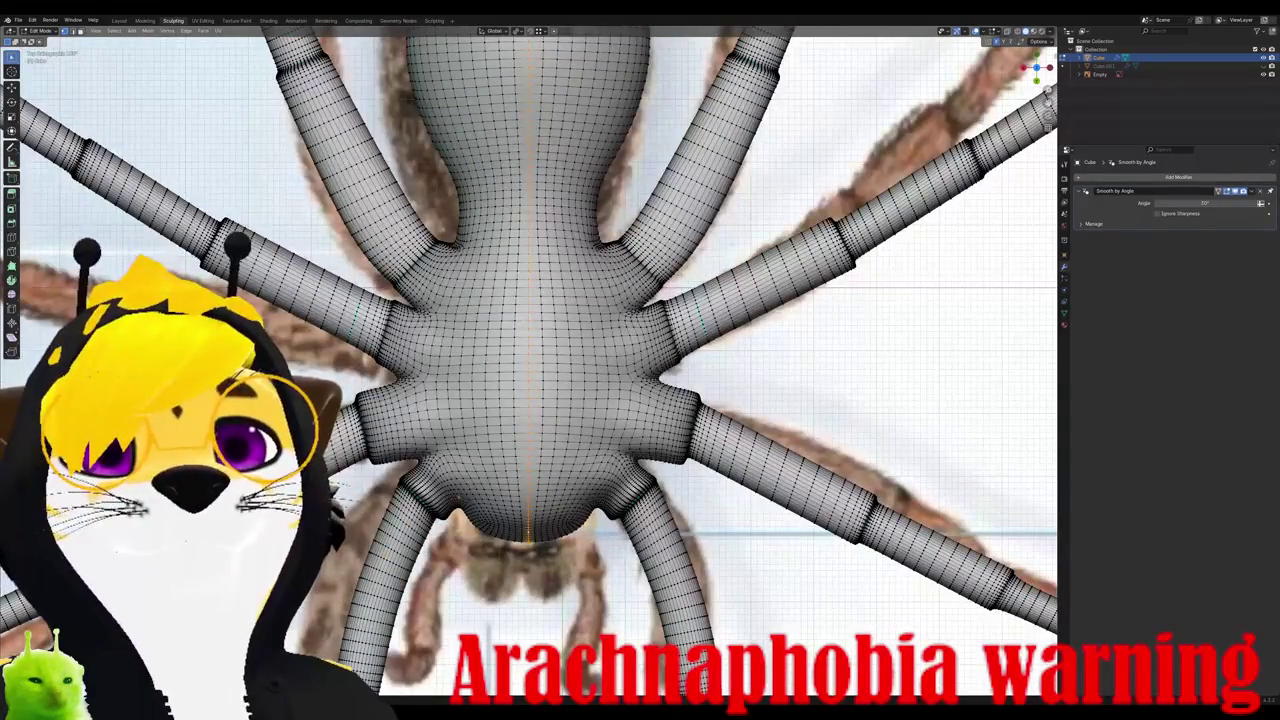
{"action": "scroll", "coordinate": [528, 360], "scroll_direction": "down", "scroll_amount": 5}
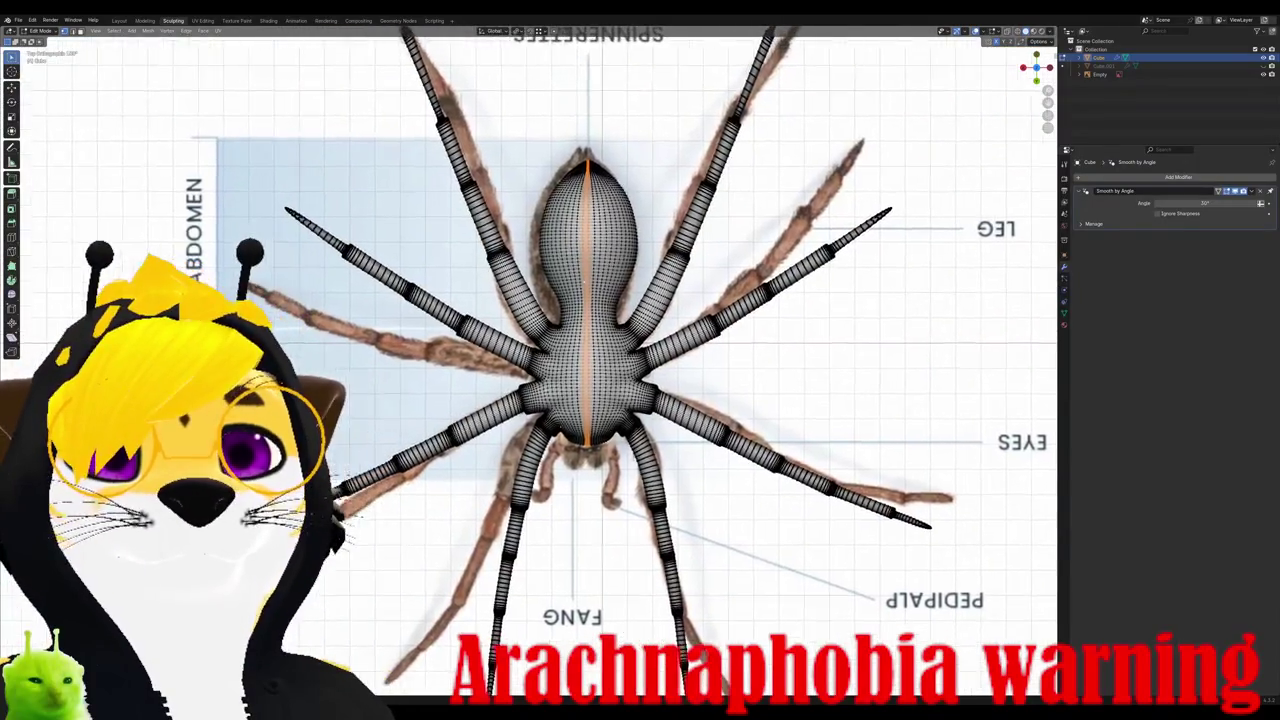
{"action": "scroll", "coordinate": [441, 345], "scroll_direction": "up", "scroll_amount": 5}
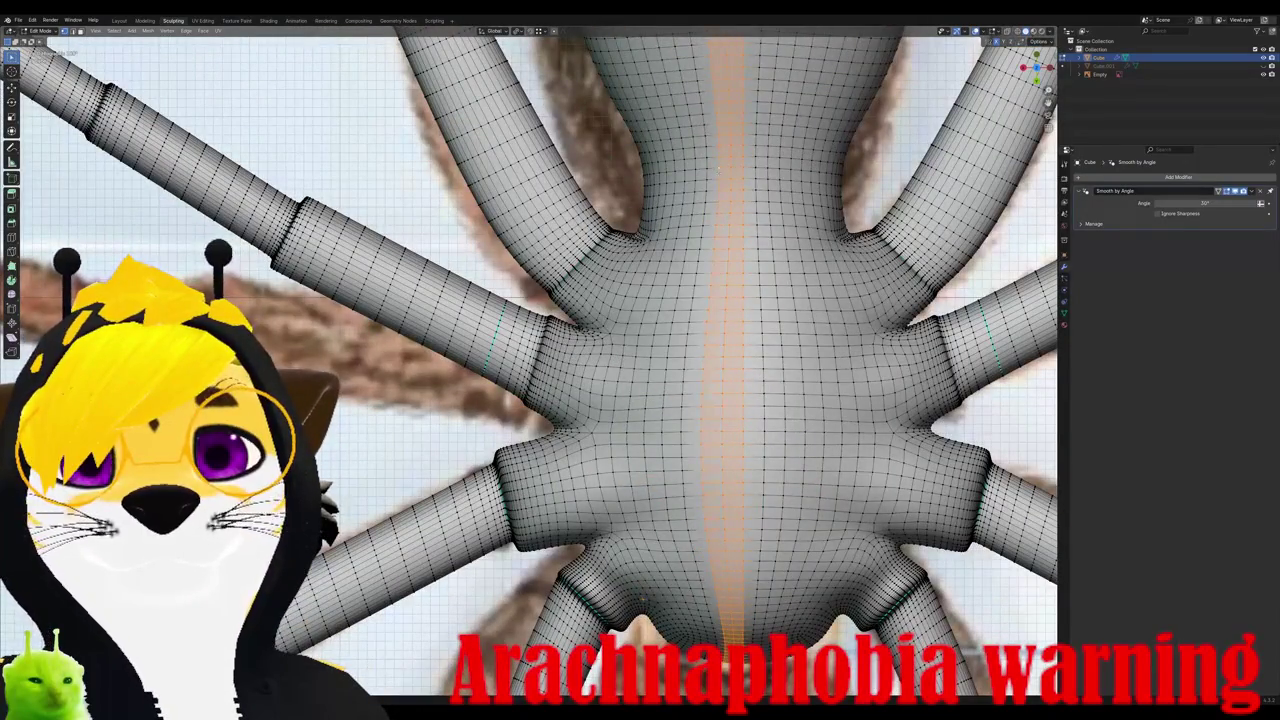
{"action": "scroll", "coordinate": [718, 178], "scroll_direction": "down", "scroll_amount": 5}
{"action": "key", "text": "x"}
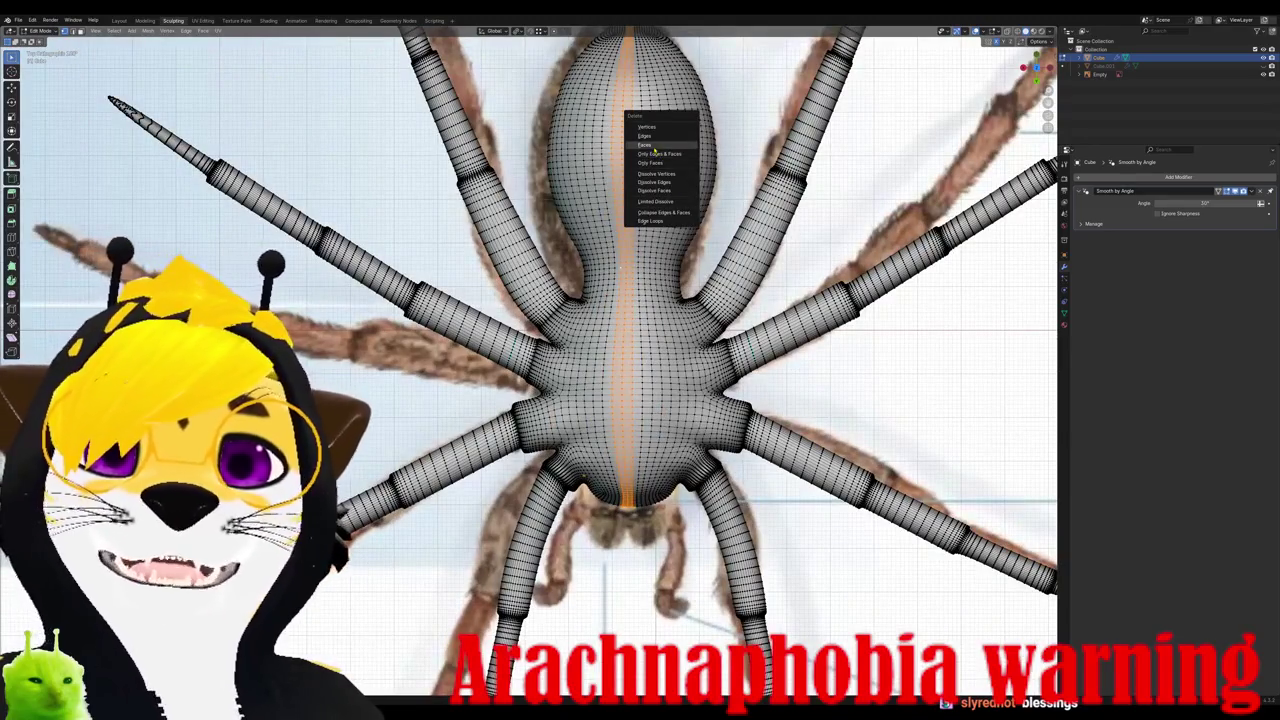
{"action": "left_click", "coordinate": [654, 146]}
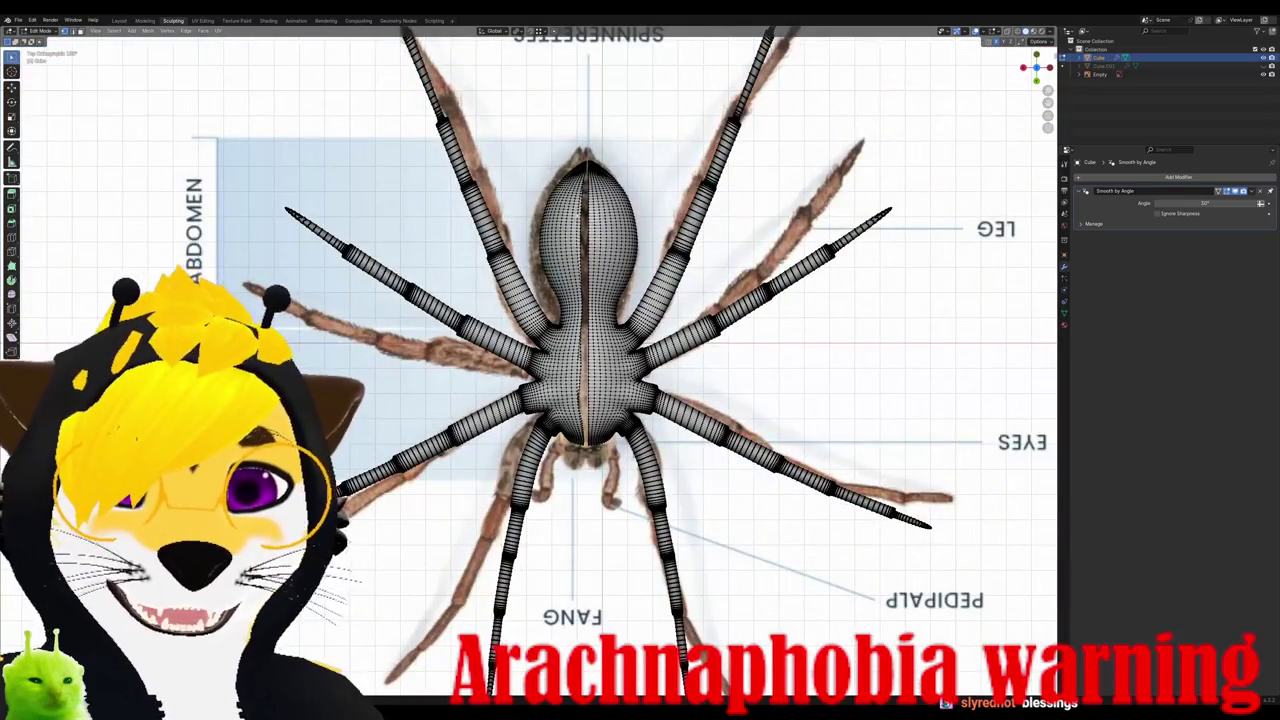
Step: Box-select and delete the left half's vertices, then open the Add Modifier list
{"action": "left_click_drag", "start_coordinate": [280, 690], "coordinate": [590, 40]}
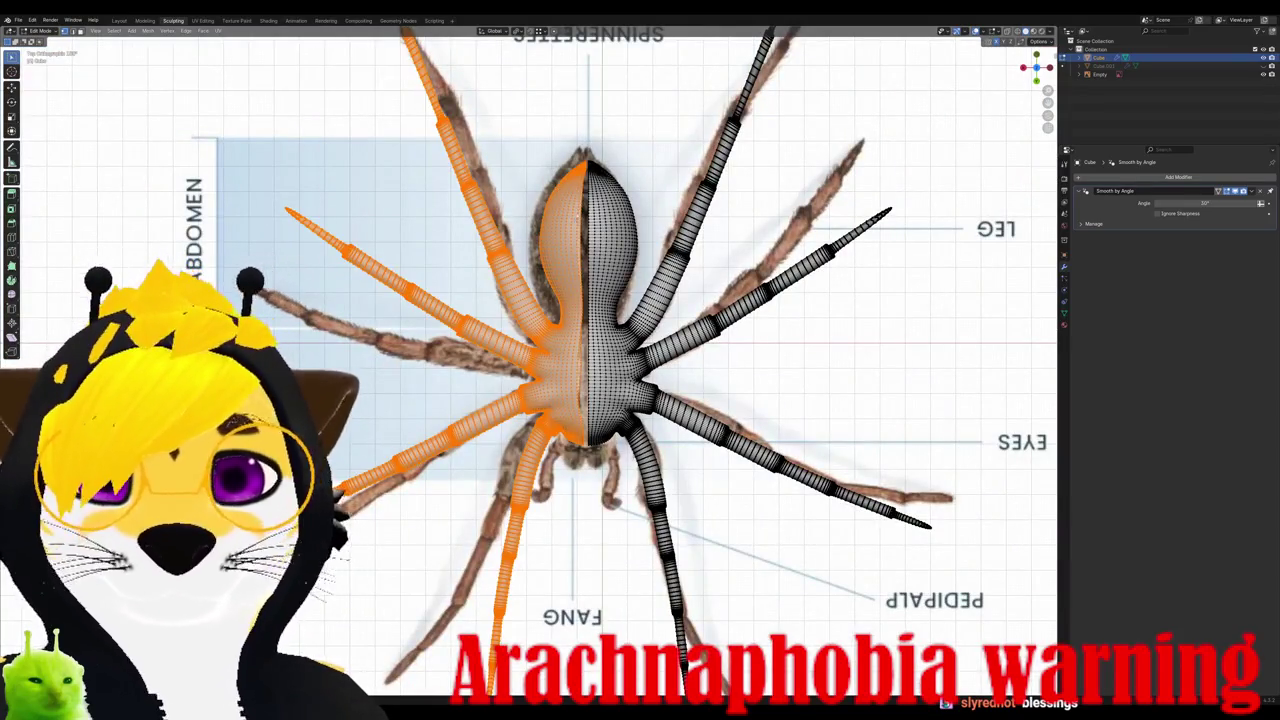
{"action": "key", "text": "x"}
{"action": "left_click", "coordinate": [571, 202]}
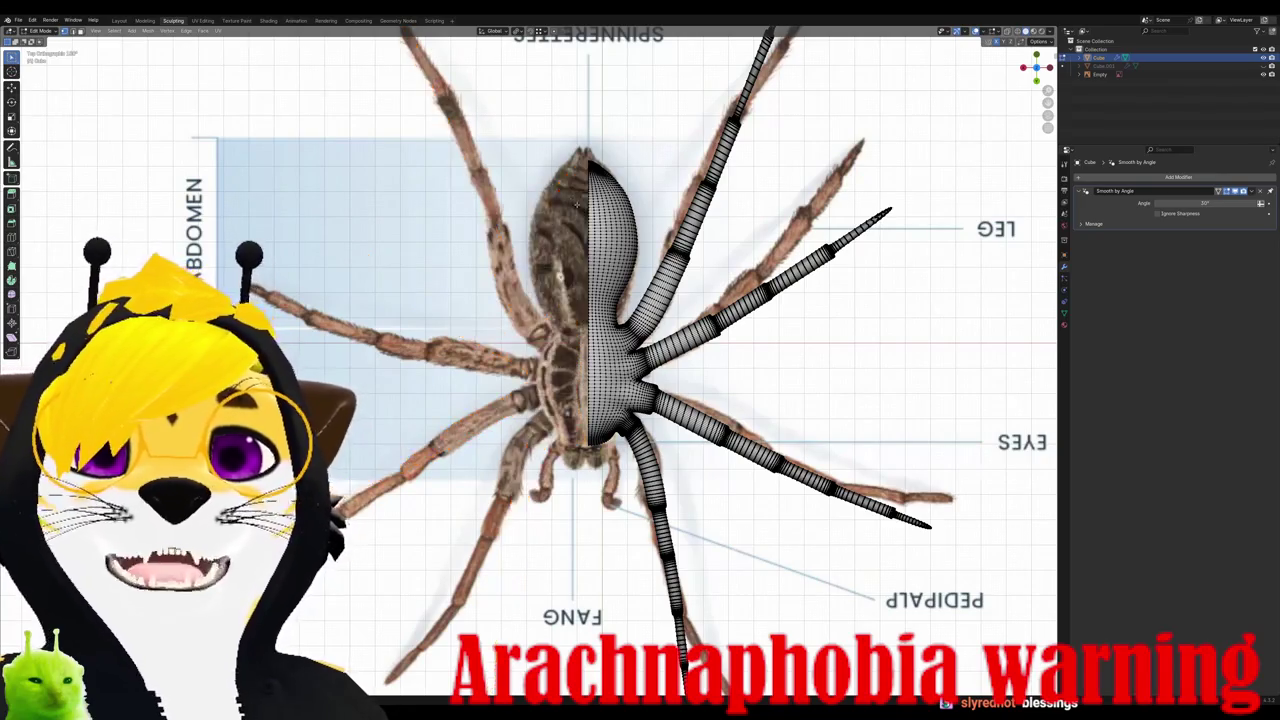
{"action": "scroll", "coordinate": [571, 202], "scroll_direction": "up", "scroll_amount": 5}
{"action": "scroll", "coordinate": [666, 290], "scroll_direction": "down", "scroll_amount": 4}
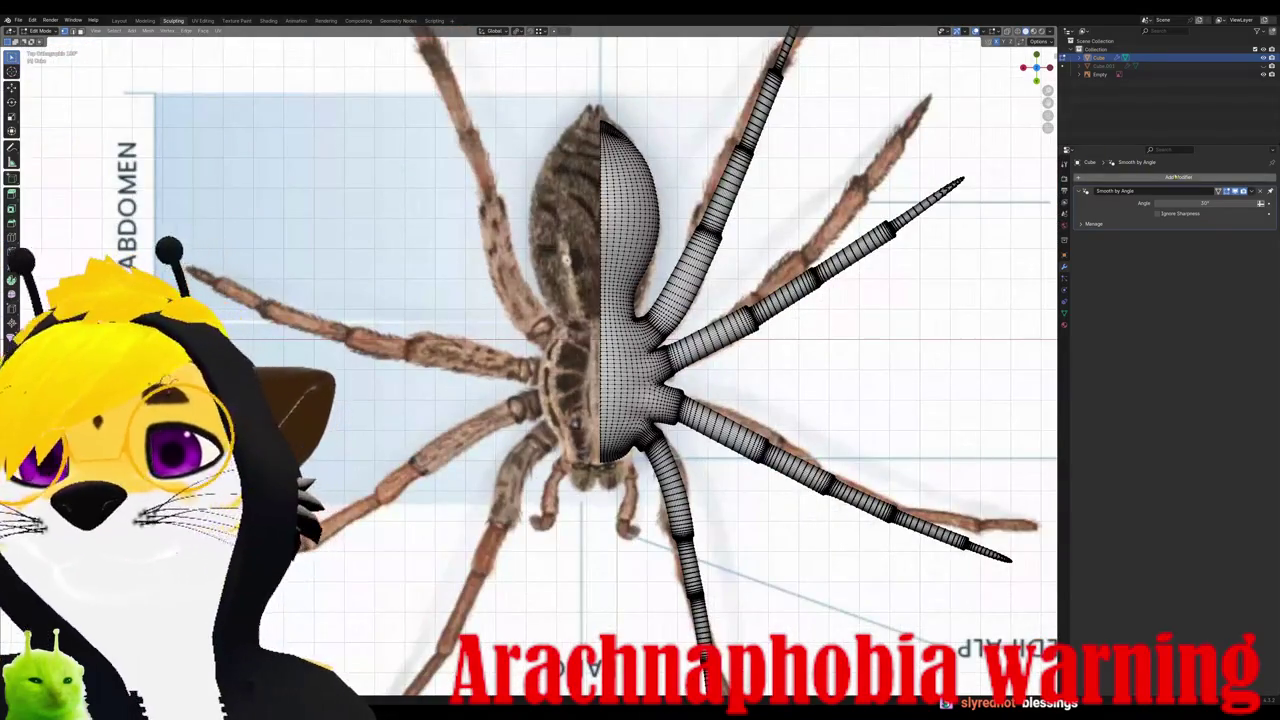
{"action": "left_click", "coordinate": [1178, 177]}
{"action": "mouse_move", "coordinate": [1140, 173]}
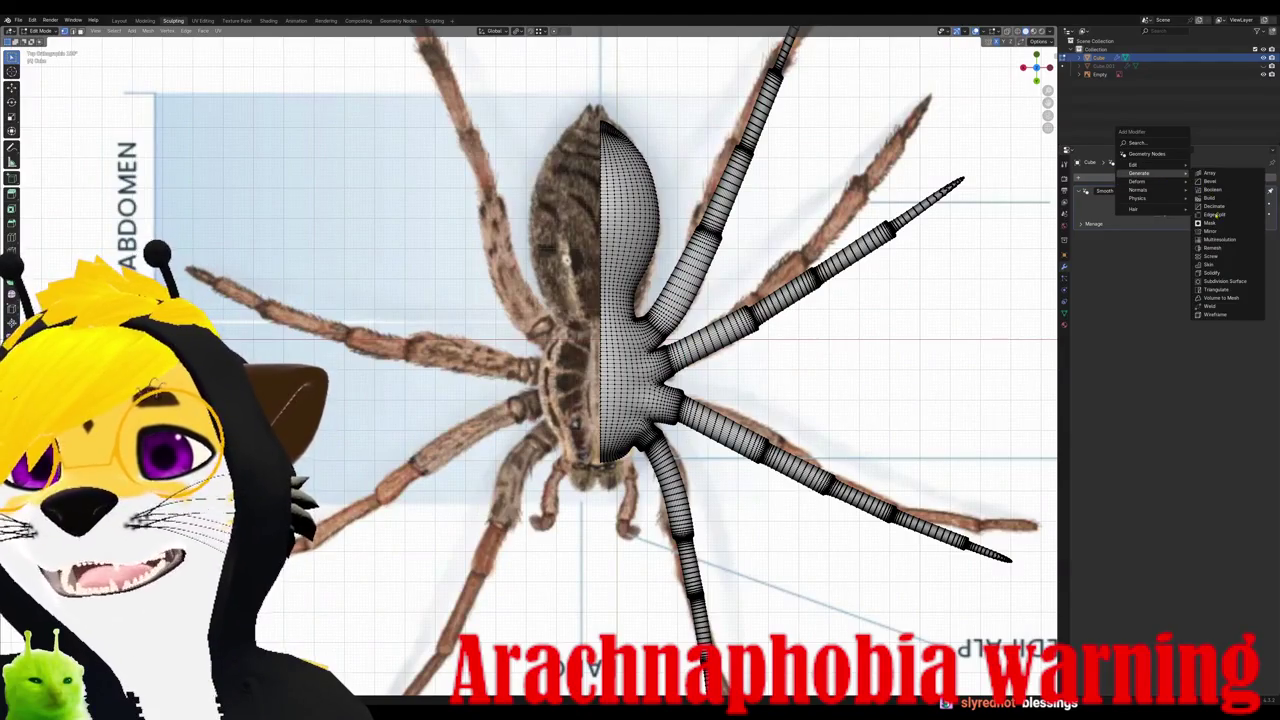
Step: Add a Mirror modifier to rebuild the left half and check the symmetrical spider
{"action": "left_click", "coordinate": [1212, 231]}
{"action": "scroll", "coordinate": [600, 380], "scroll_direction": "up", "scroll_amount": 3}
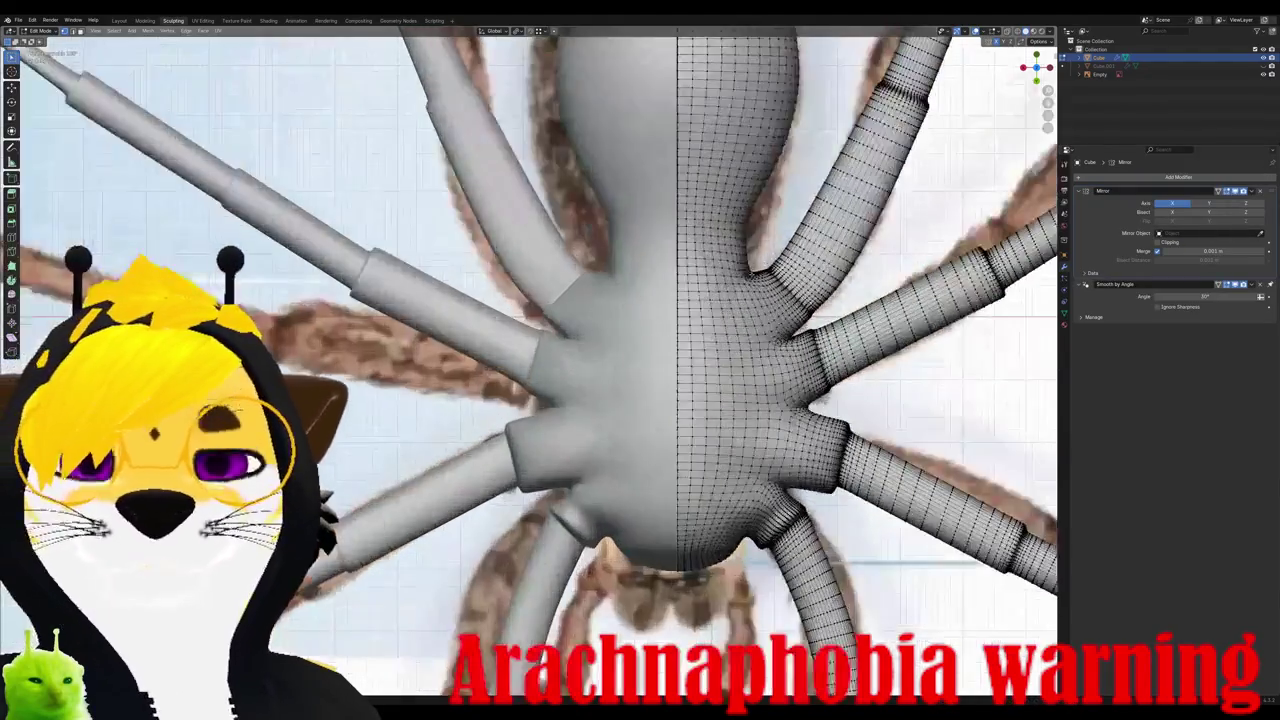
{"action": "scroll", "coordinate": [600, 380], "scroll_direction": "down", "scroll_amount": 3}
{"action": "mouse_move", "coordinate": [600, 380]}
{"action": "middle_mouse_down"}
{"action": "mouse_move", "coordinate": [640, 330]}
{"action": "mouse_move", "coordinate": [610, 320]}
{"action": "mouse_move", "coordinate": [620, 300]}
{"action": "middle_mouse_up"}
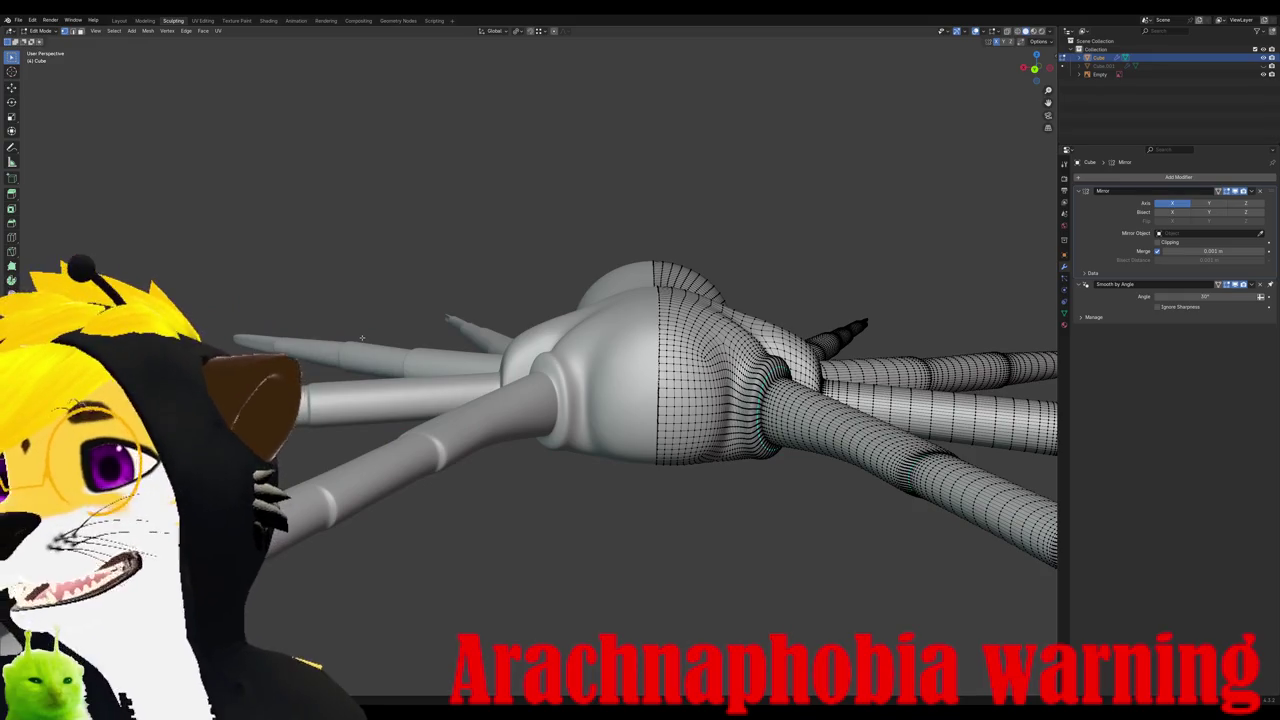
{"action": "mouse_move", "coordinate": [362, 338]}
{"action": "middle_mouse_down"}
{"action": "mouse_move", "coordinate": [380, 450]}
{"action": "mouse_move", "coordinate": [420, 480]}
{"action": "middle_mouse_up"}
{"action": "scroll", "coordinate": [420, 300], "scroll_direction": "up", "scroll_amount": 3}
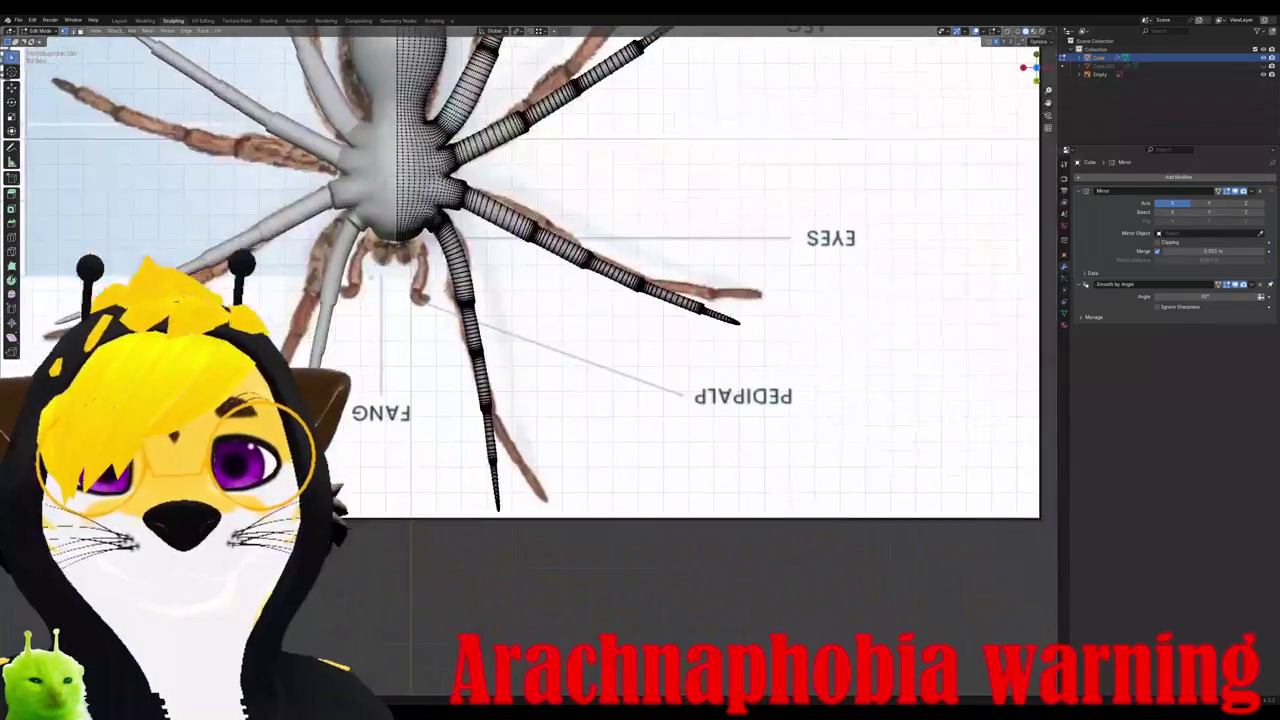
{"action": "scroll", "coordinate": [530, 280], "scroll_direction": "up", "scroll_amount": 1}
{"action": "scroll", "coordinate": [530, 280], "scroll_direction": "up", "scroll_amount": 1}
{"action": "scroll", "coordinate": [530, 280], "scroll_direction": "up", "scroll_amount": 1}
{"action": "scroll", "coordinate": [530, 280], "scroll_direction": "up", "scroll_amount": 2}
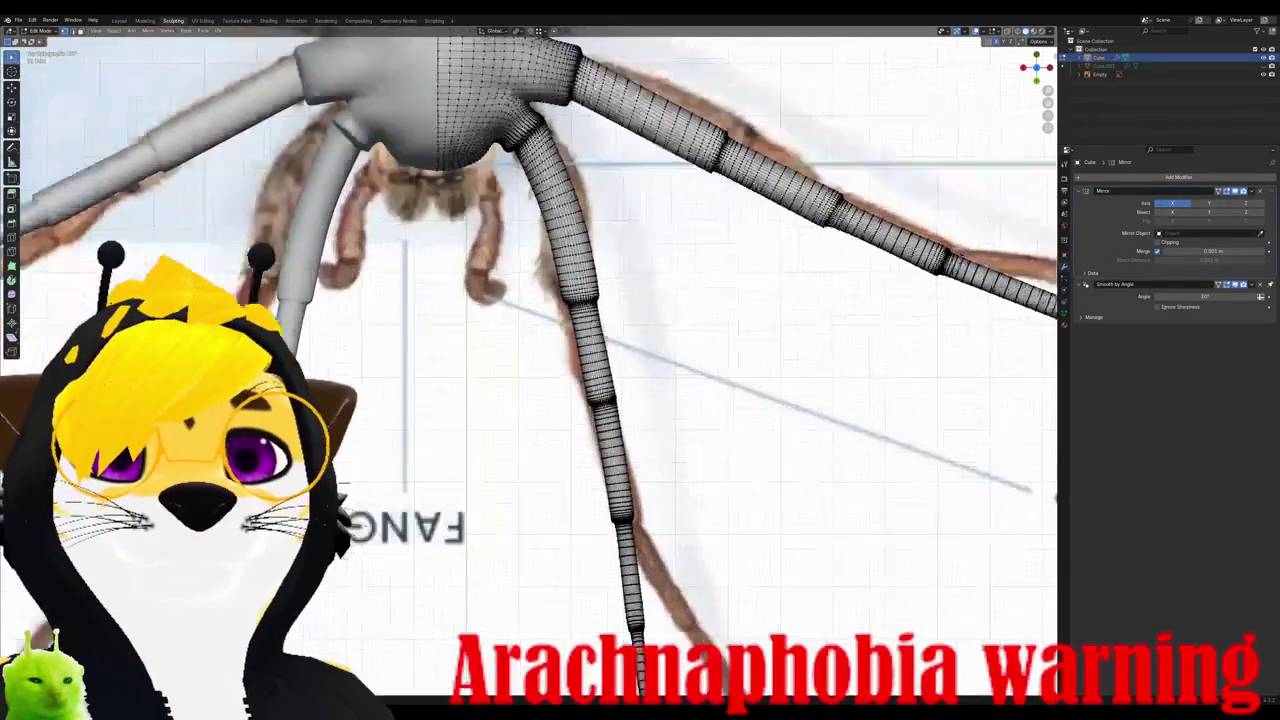
{"action": "scroll", "coordinate": [530, 361], "scroll_direction": "up", "scroll_amount": 1}
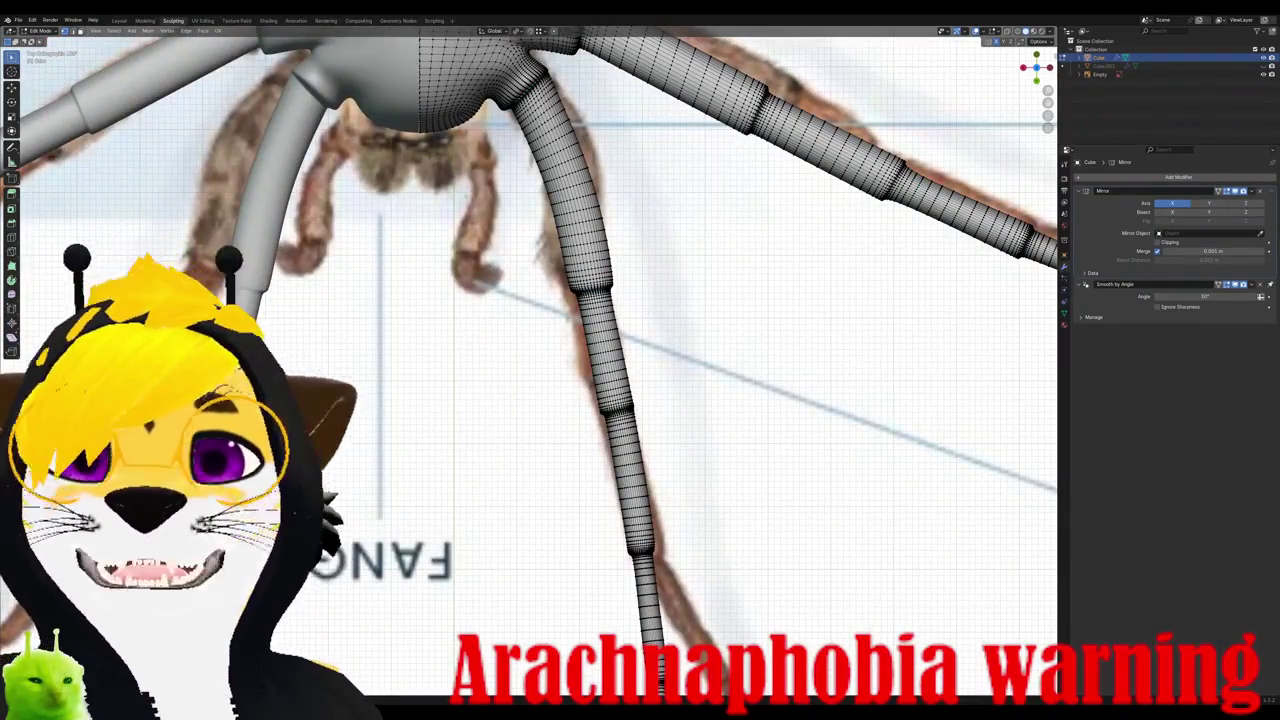
{"action": "mouse_move", "coordinate": [530, 360]}
{"action": "middle_mouse_down"}
{"action": "mouse_move", "coordinate": [540, 330]}
{"action": "mouse_move", "coordinate": [580, 300]}
{"action": "mouse_move", "coordinate": [620, 290]}
{"action": "mouse_move", "coordinate": [650, 320]}
{"action": "mouse_move", "coordinate": [510, 340]}
{"action": "mouse_move", "coordinate": [500, 320]}
{"action": "mouse_move", "coordinate": [488, 356]}
{"action": "mouse_move", "coordinate": [420, 270]}
{"action": "middle_mouse_up"}
{"action": "scroll", "coordinate": [488, 356], "scroll_direction": "down", "scroll_amount": 2}
{"action": "scroll", "coordinate": [420, 270], "scroll_direction": "up", "scroll_amount": 2}
{"action": "scroll", "coordinate": [361, 180], "scroll_direction": "up", "scroll_amount": 2}
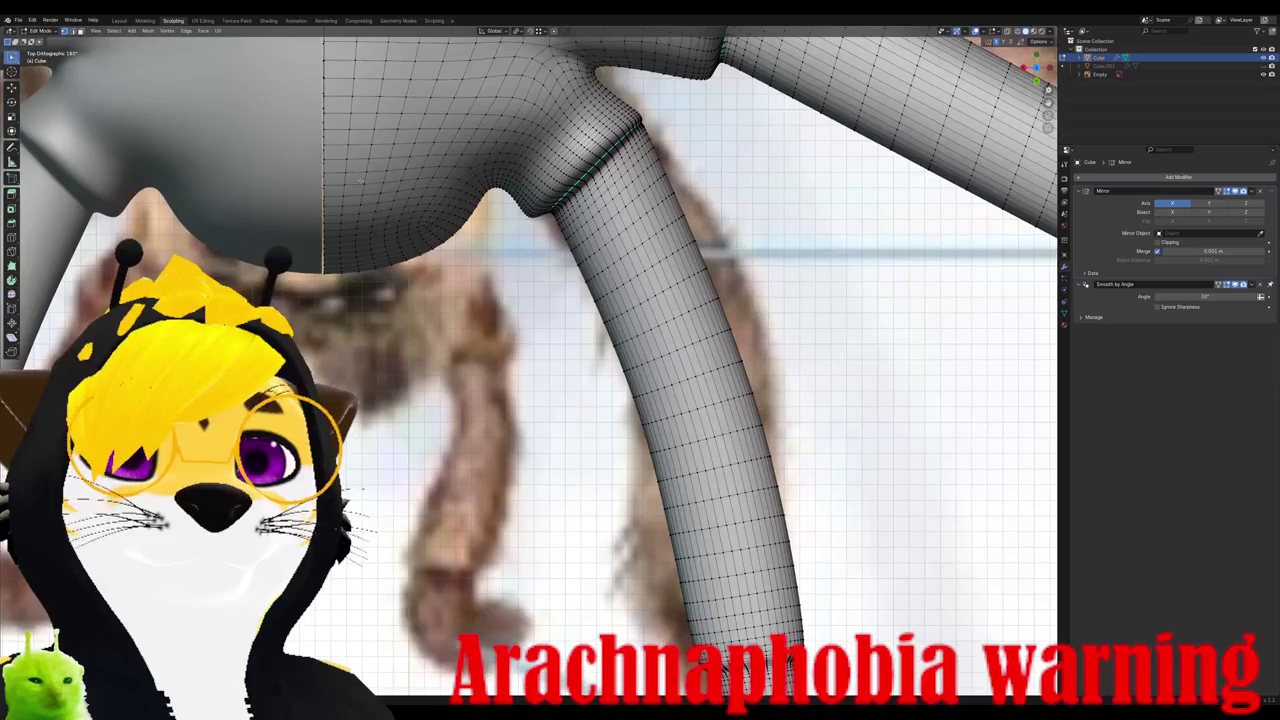
Step: Start then cancel a scale, and zoom in on the seam vertices
{"action": "key", "text": "s"}
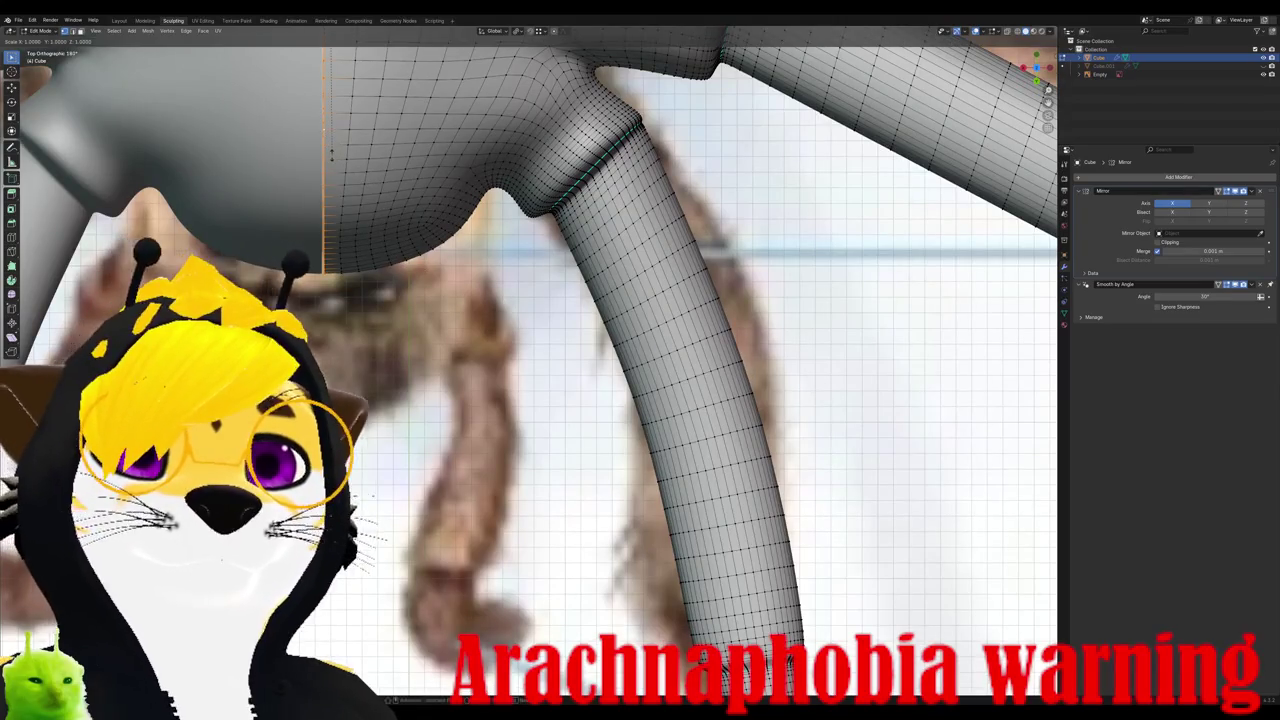
{"action": "key", "text": "Escape"}
{"action": "scroll", "coordinate": [530, 360], "scroll_direction": "down", "scroll_amount": 3}
{"action": "middle_click_drag", "start_coordinate": [530, 360], "coordinate": [520, 330]}
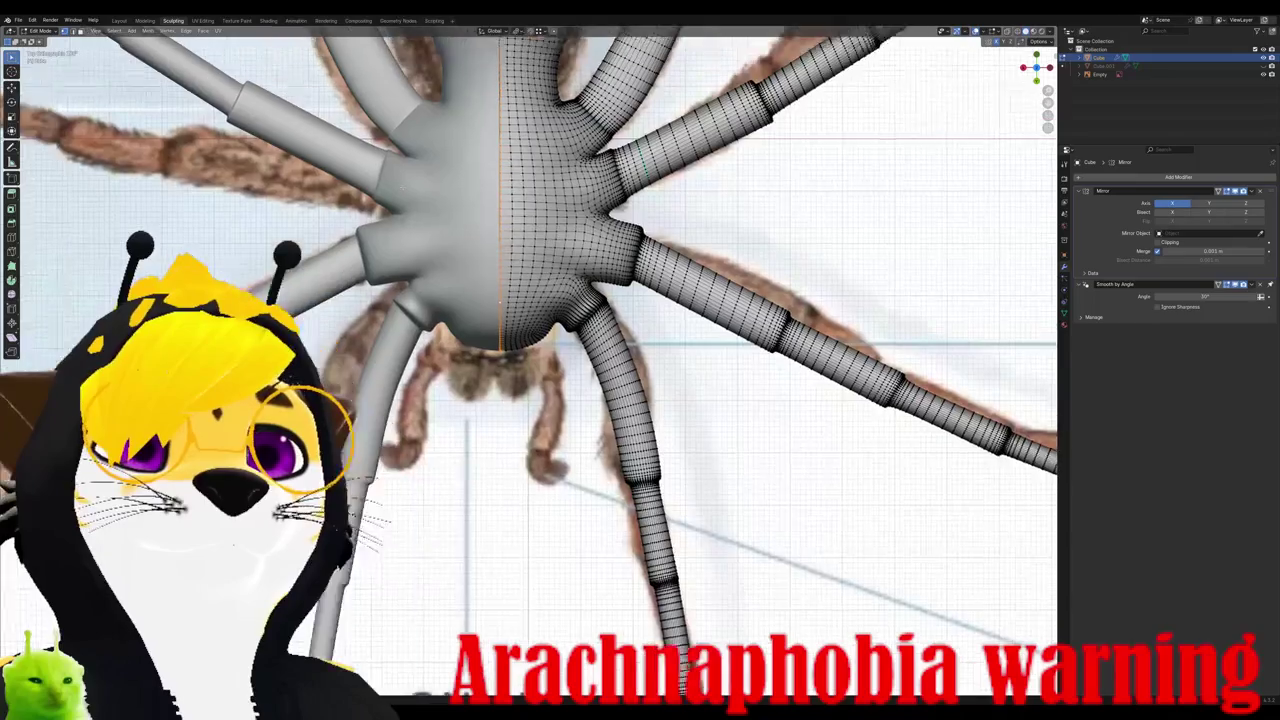
{"action": "scroll", "coordinate": [530, 360], "scroll_direction": "up", "scroll_amount": 3}
{"action": "scroll", "coordinate": [405, 139], "scroll_direction": "up", "scroll_amount": 2}
{"action": "scroll", "coordinate": [405, 139], "scroll_direction": "up", "scroll_amount": 1}
{"action": "scroll", "coordinate": [405, 139], "scroll_direction": "up", "scroll_amount": 1}
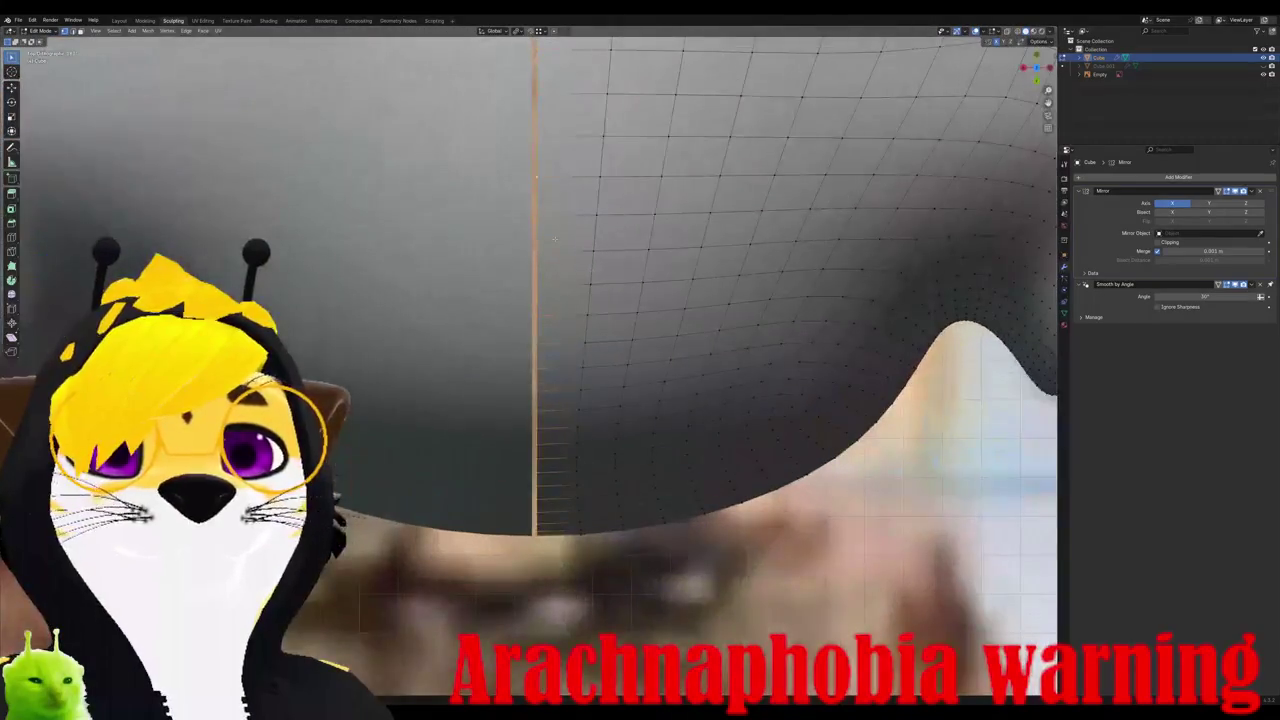
{"action": "scroll", "coordinate": [405, 139], "scroll_direction": "up", "scroll_amount": 2}
{"action": "scroll", "coordinate": [405, 139], "scroll_direction": "down", "scroll_amount": 2}
{"action": "scroll", "coordinate": [405, 139], "scroll_direction": "down", "scroll_amount": 2}
{"action": "scroll", "coordinate": [405, 139], "scroll_direction": "down", "scroll_amount": 2}
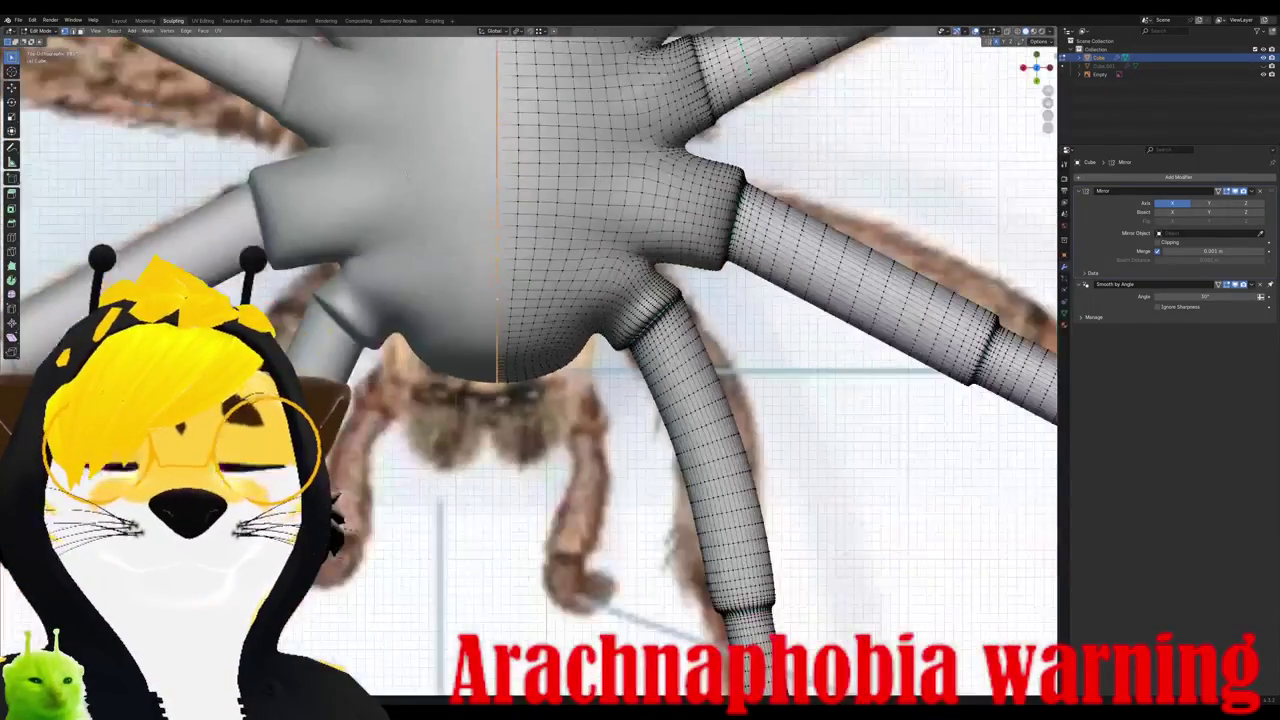
{"action": "scroll", "coordinate": [405, 139], "scroll_direction": "up", "scroll_amount": 1}
{"action": "scroll", "coordinate": [405, 139], "scroll_direction": "down", "scroll_amount": 2}
{"action": "scroll", "coordinate": [405, 139], "scroll_direction": "down", "scroll_amount": 1}
{"action": "scroll", "coordinate": [405, 139], "scroll_direction": "down", "scroll_amount": 2}
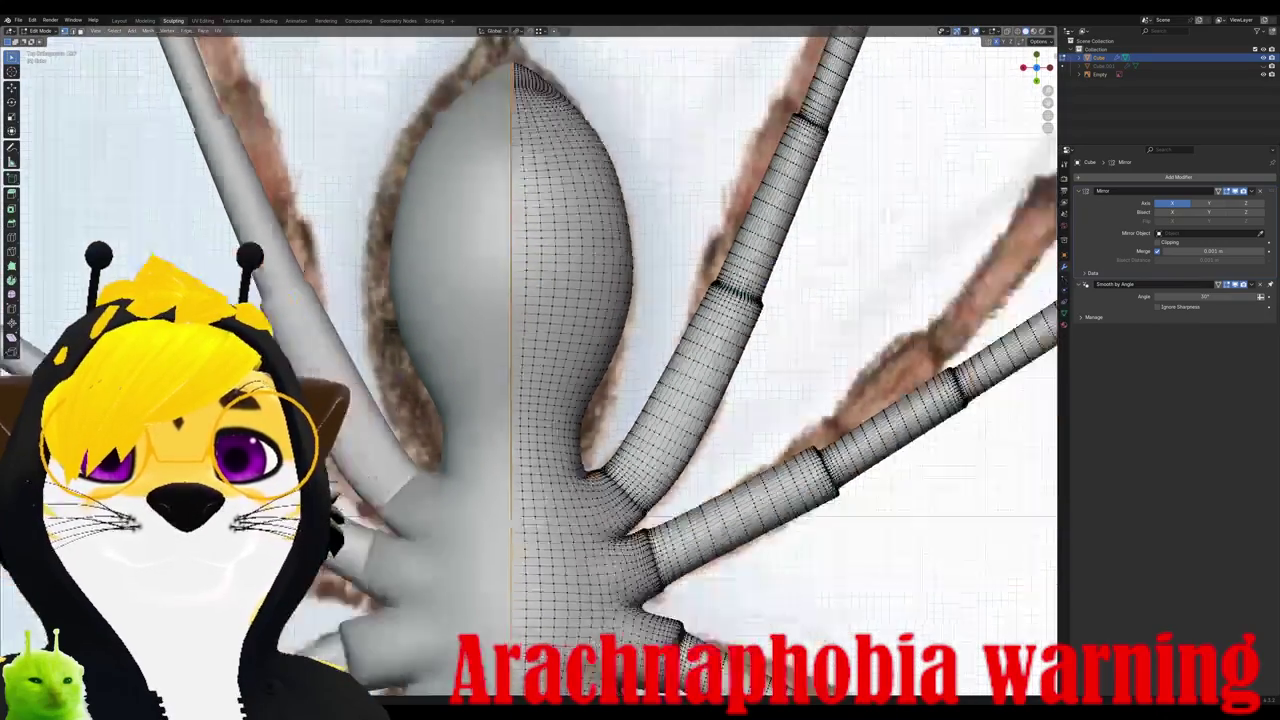
{"action": "scroll", "coordinate": [405, 139], "scroll_direction": "up", "scroll_amount": 3}
{"action": "scroll", "coordinate": [405, 139], "scroll_direction": "up", "scroll_amount": 2}
{"action": "scroll", "coordinate": [405, 139], "scroll_direction": "up", "scroll_amount": 1}
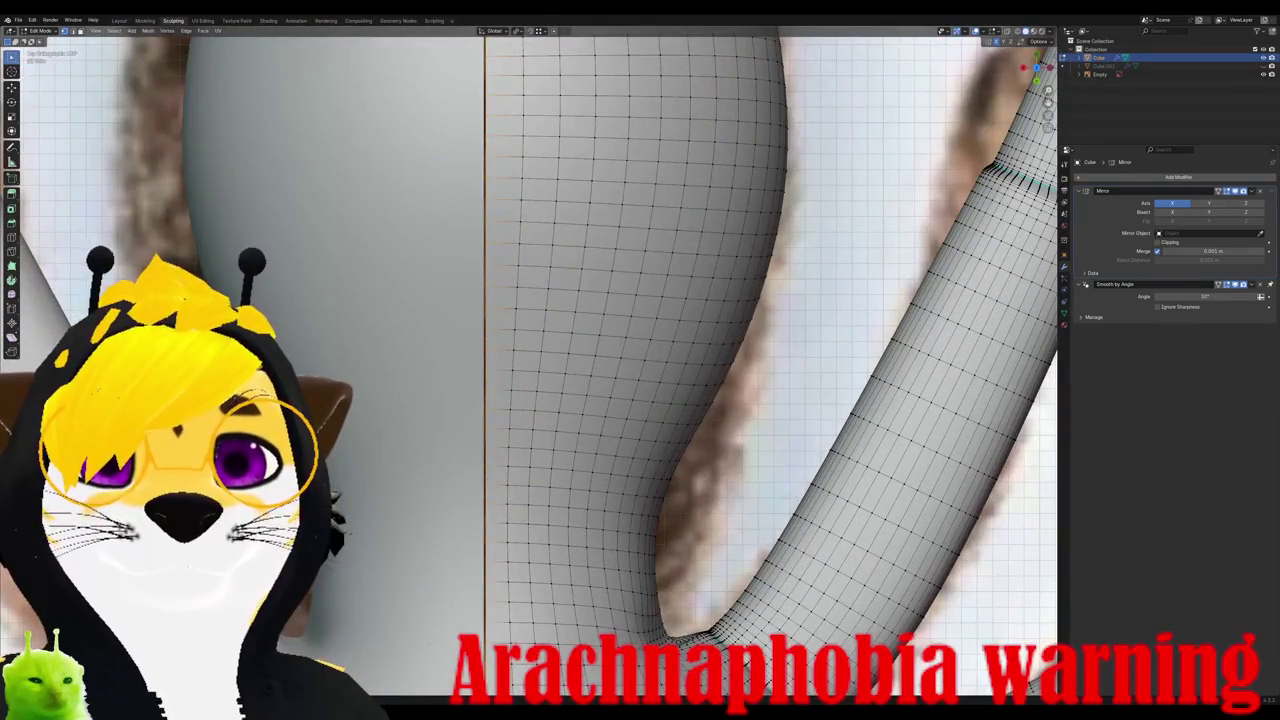
Step: Move the selected seam edge along X to adjust the mirror seam
{"action": "key", "text": "g"}
{"action": "key", "text": "x"}
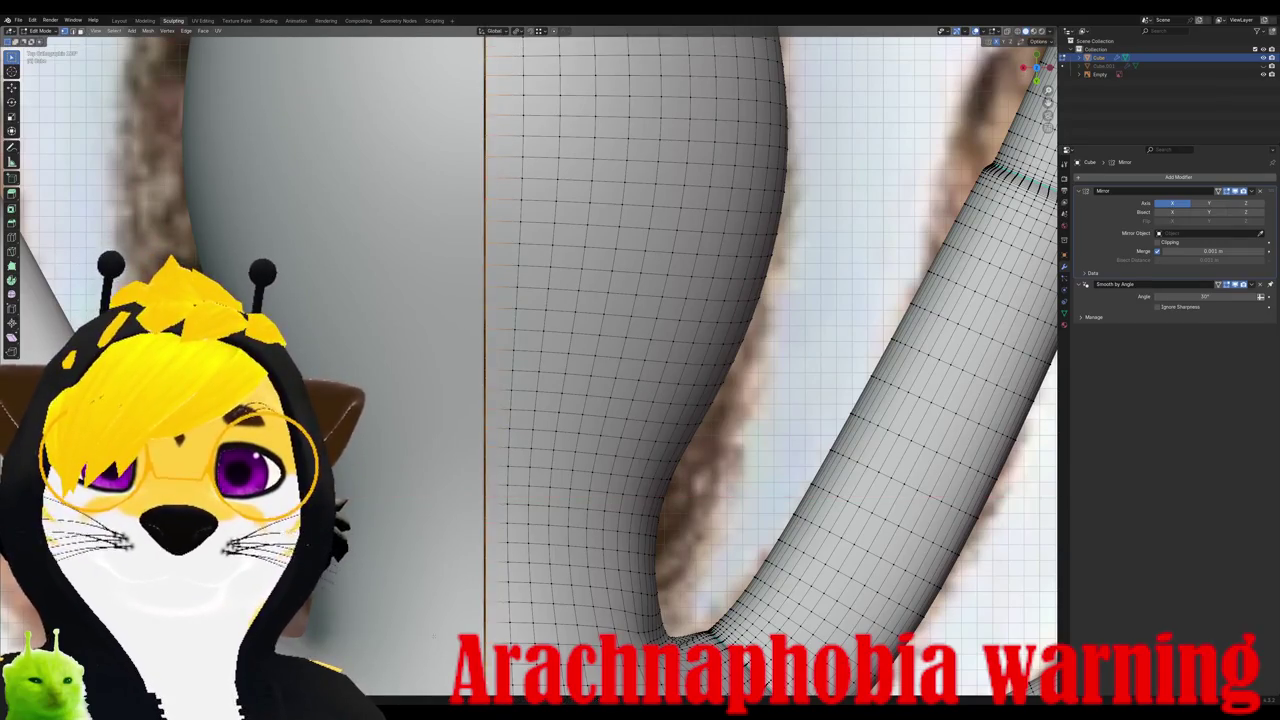
{"action": "key", "text": "x"}
{"action": "key", "text": "x"}
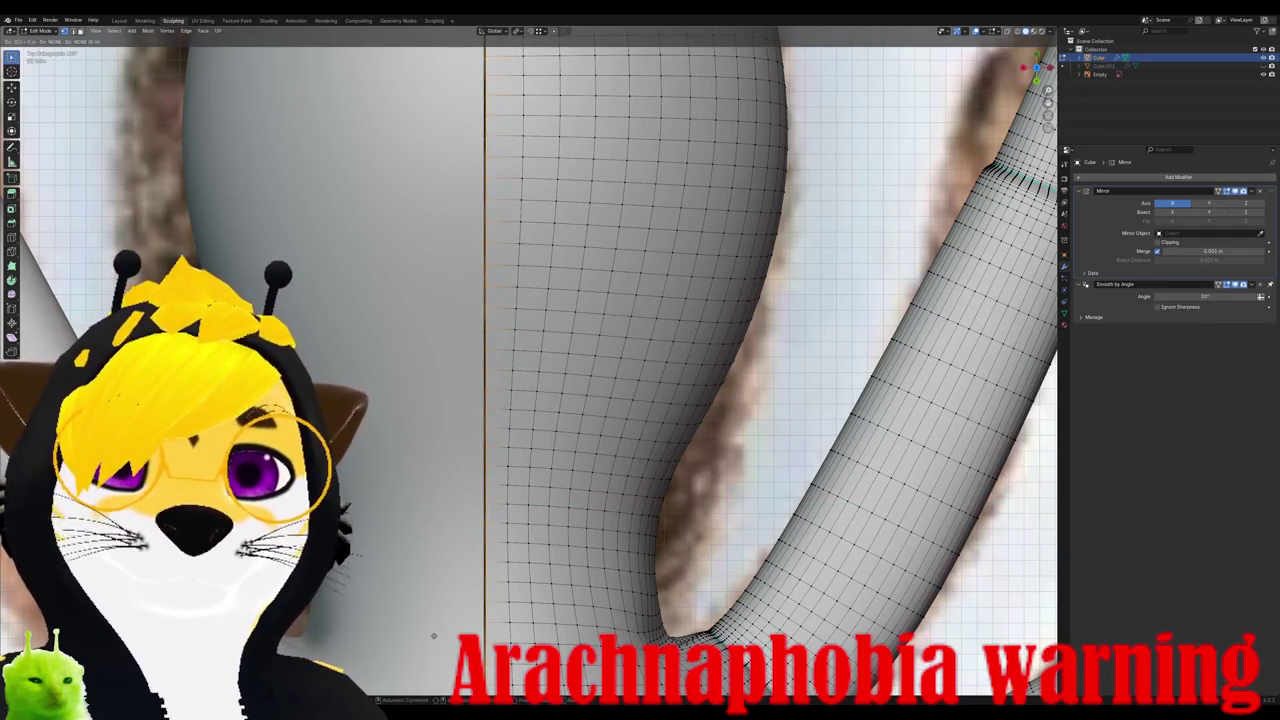
{"action": "left_click", "coordinate": [433, 635]}
{"action": "key", "text": "g"}
{"action": "key", "text": "x"}
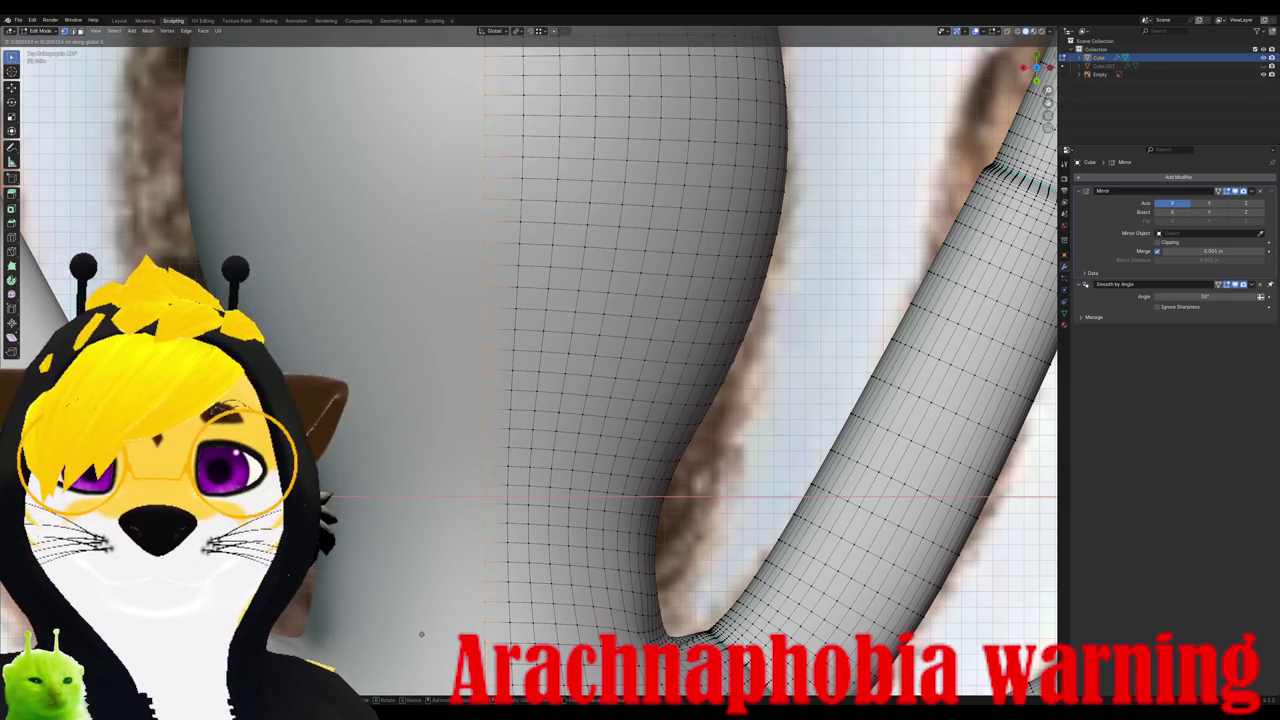
Step: Finish moving the piece along X and switch to back, then top orthographic views
{"action": "left_click", "coordinate": [425, 637]}
{"action": "scroll", "coordinate": [425, 637], "scroll_direction": "down", "scroll_amount": 5}
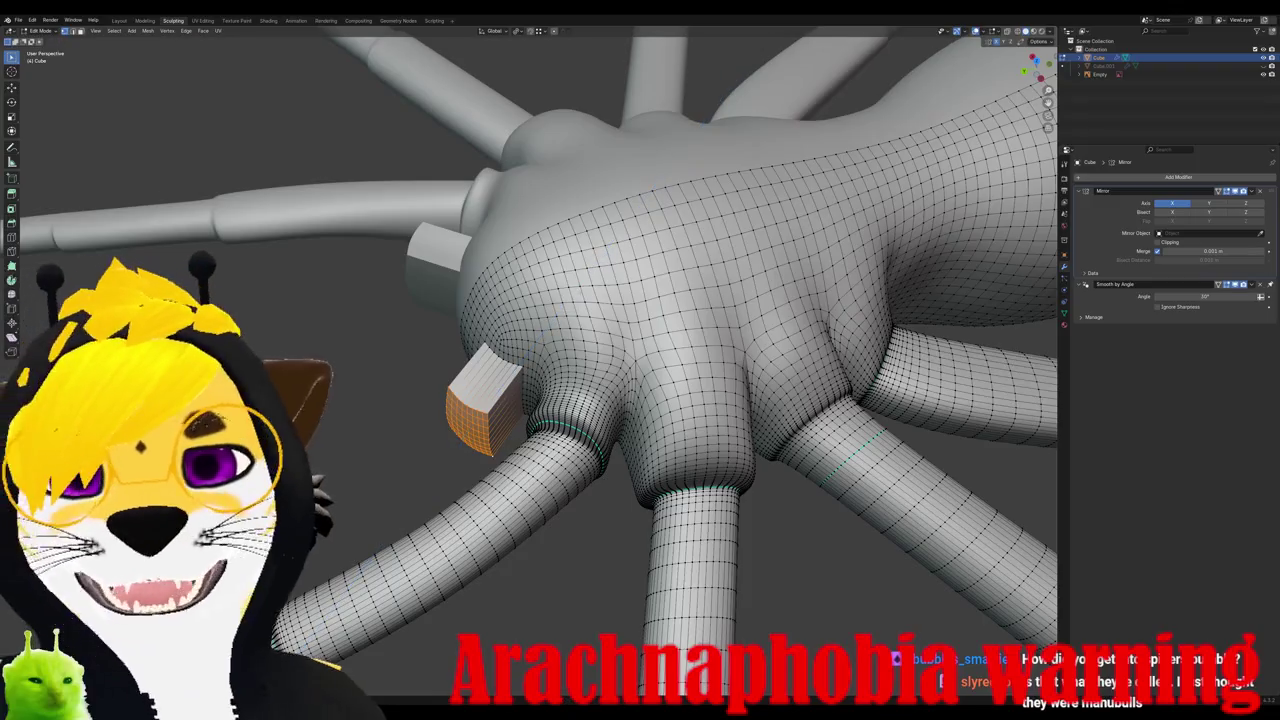
{"action": "middle_click_drag", "start_coordinate": [425, 637], "coordinate": [500, 600]}
{"action": "key", "text": "ctrl+KP_1"}
{"action": "key", "text": "KP_7"}
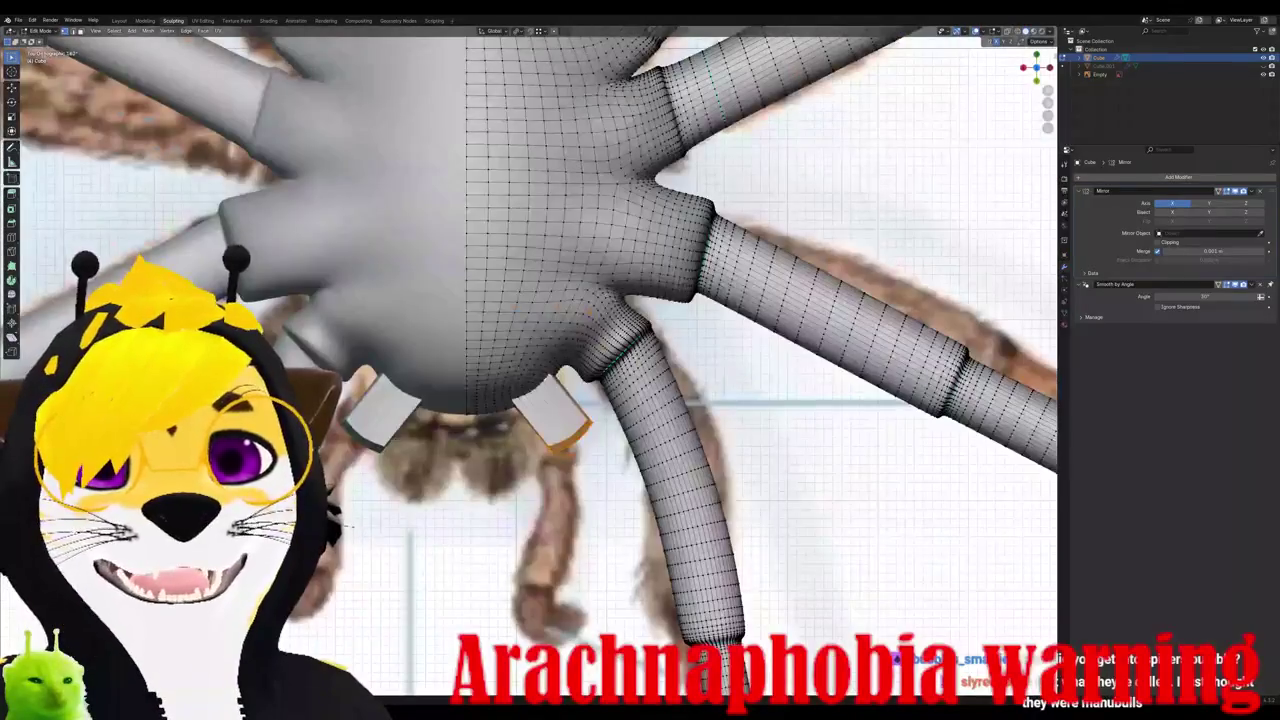
Step: Rotate the front box piece and its mirror, then move it lower
{"action": "key", "text": "r"}
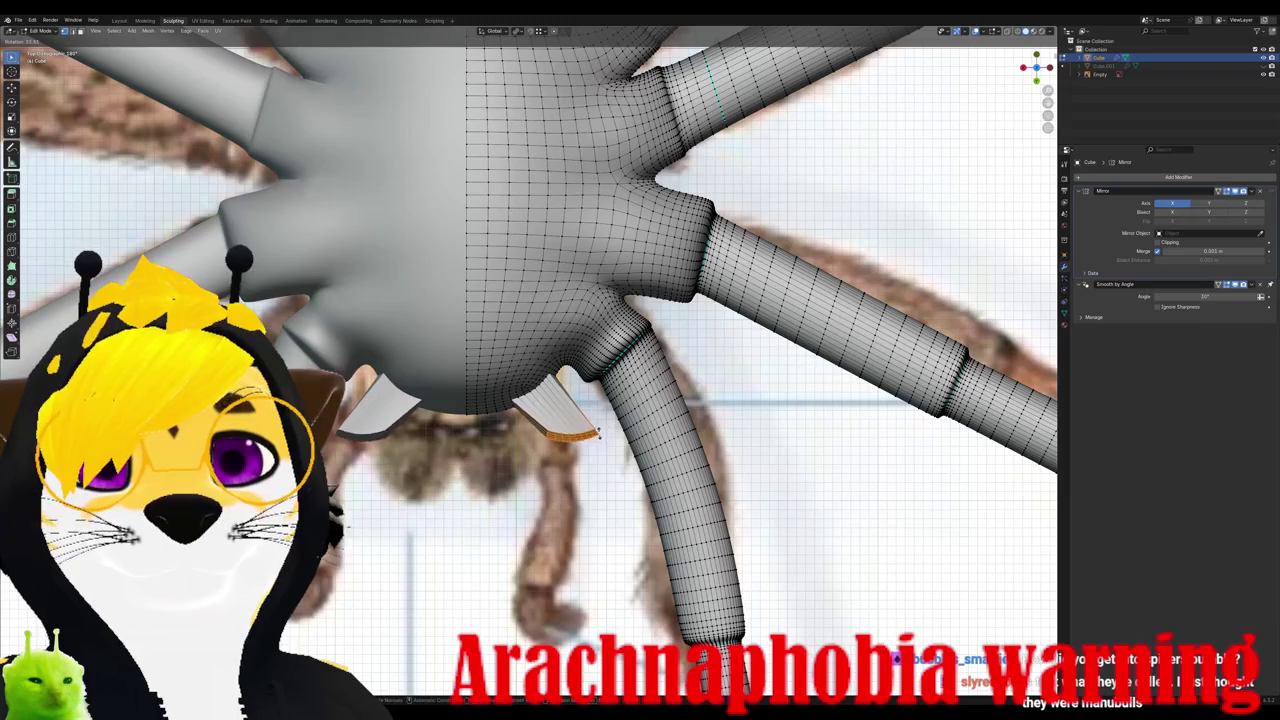
{"action": "left_click", "coordinate": [598, 433]}
{"action": "key", "text": "g"}
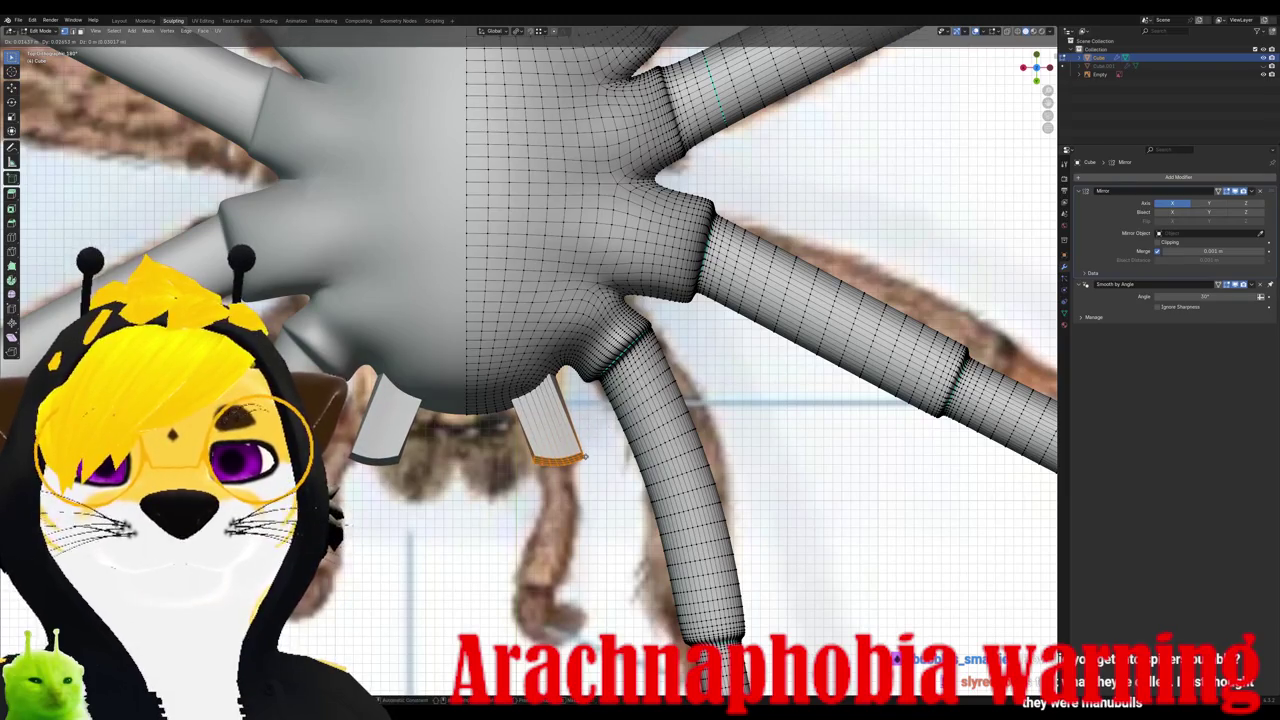
{"action": "left_click", "coordinate": [585, 456]}
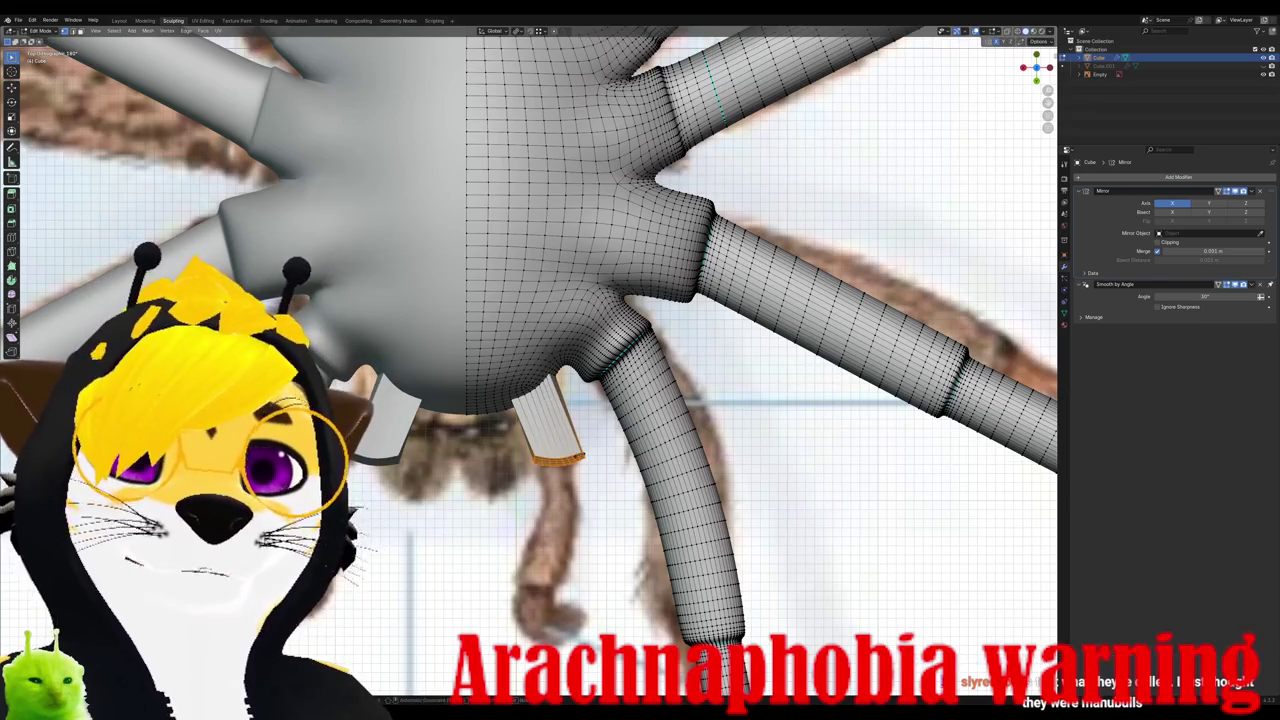
Step: Clear the selection and extrude the box pieces downward in two stages
{"action": "key", "text": "alt+a"}
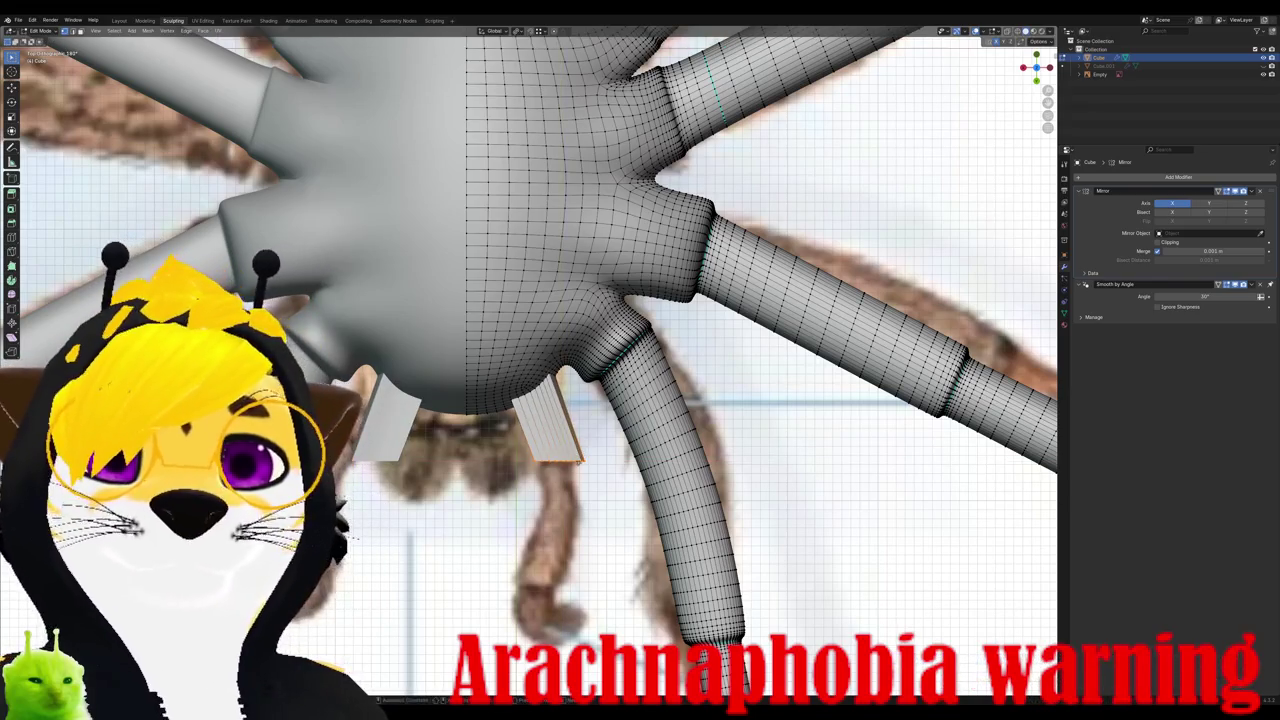
{"action": "key", "text": "e"}
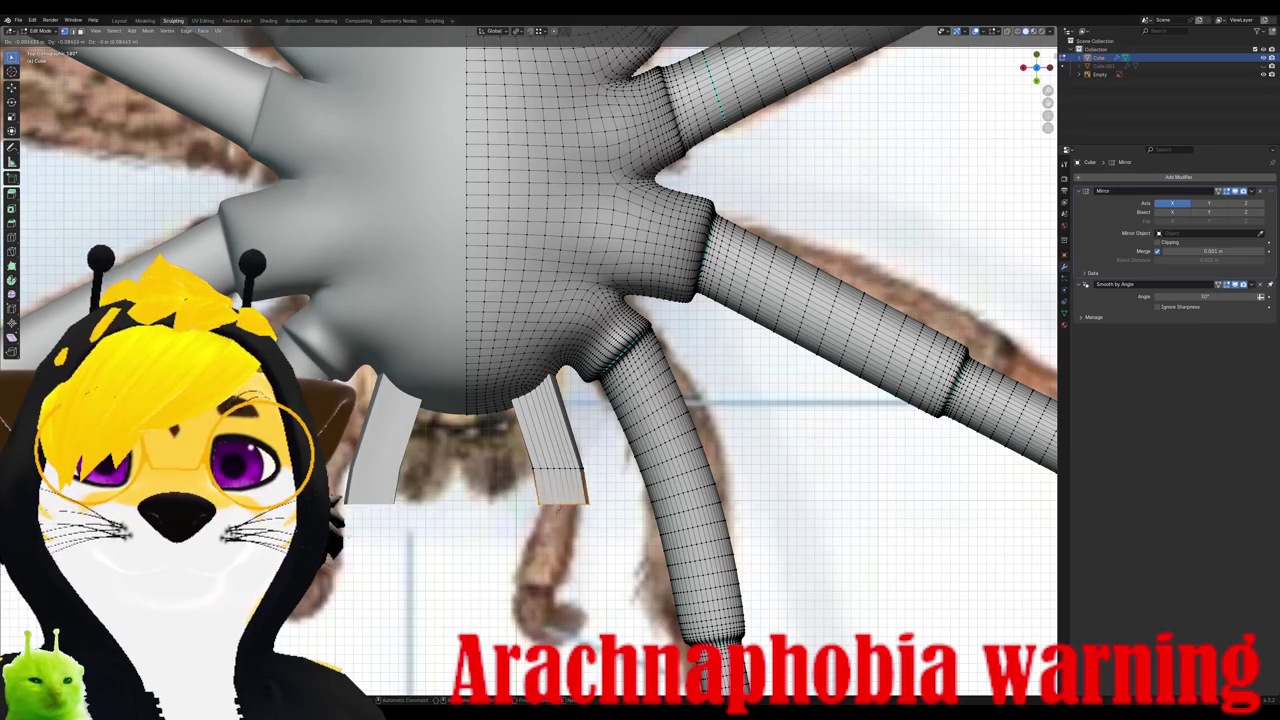
{"action": "key", "text": "Return"}
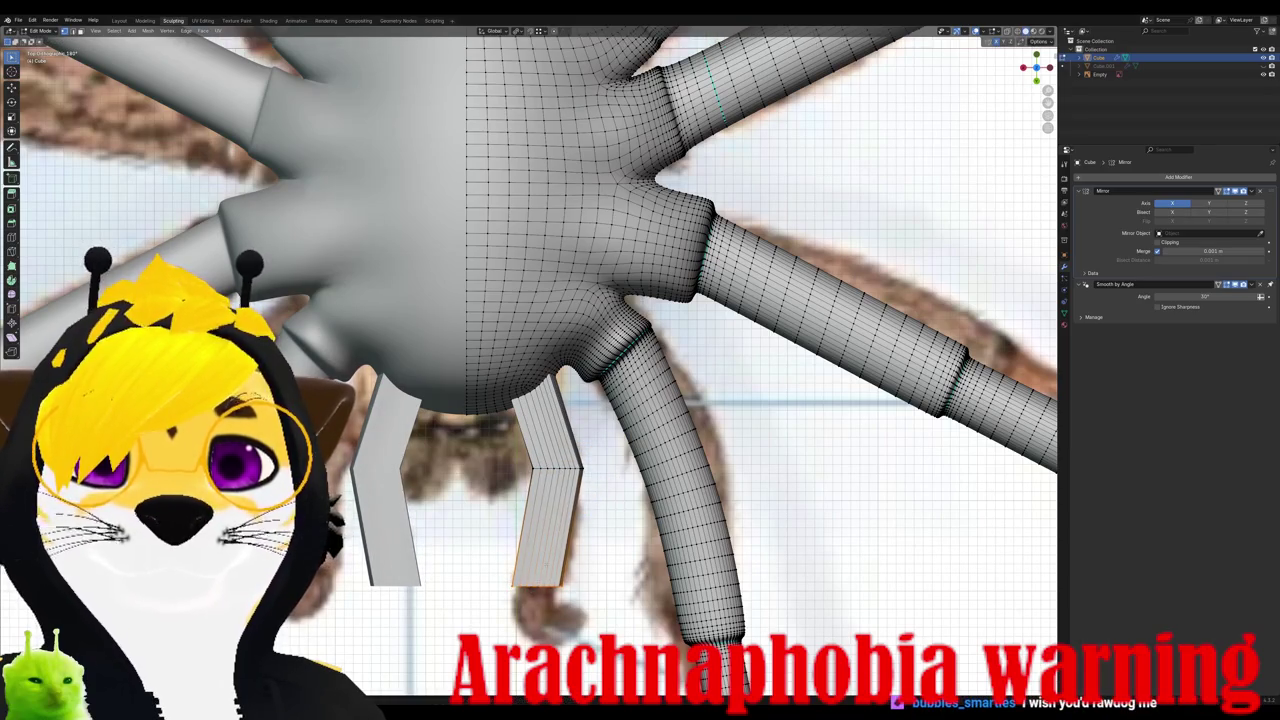
{"action": "key", "text": "e"}
{"action": "key", "text": "Return"}
Step: Extrude the selected box faces further downward, checking from side and top views
{"action": "mouse_move", "coordinate": [600, 400]}
{"action": "middle_mouse_down"}
{"action": "mouse_move", "coordinate": [640, 300]}
{"action": "mouse_move", "coordinate": [560, 340]}
{"action": "middle_mouse_up"}
{"action": "middle_click_drag", "start_coordinate": [570, 436], "coordinate": [716, 375]}
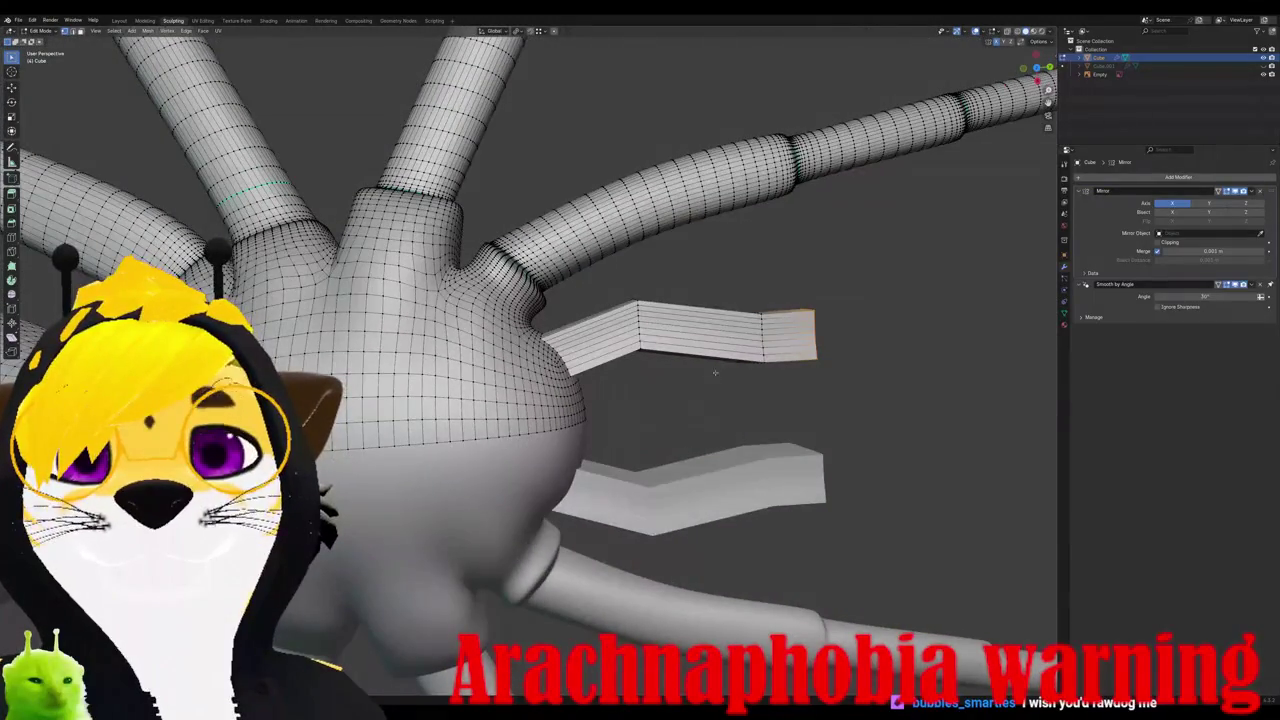
{"action": "key", "text": "KP_7"}
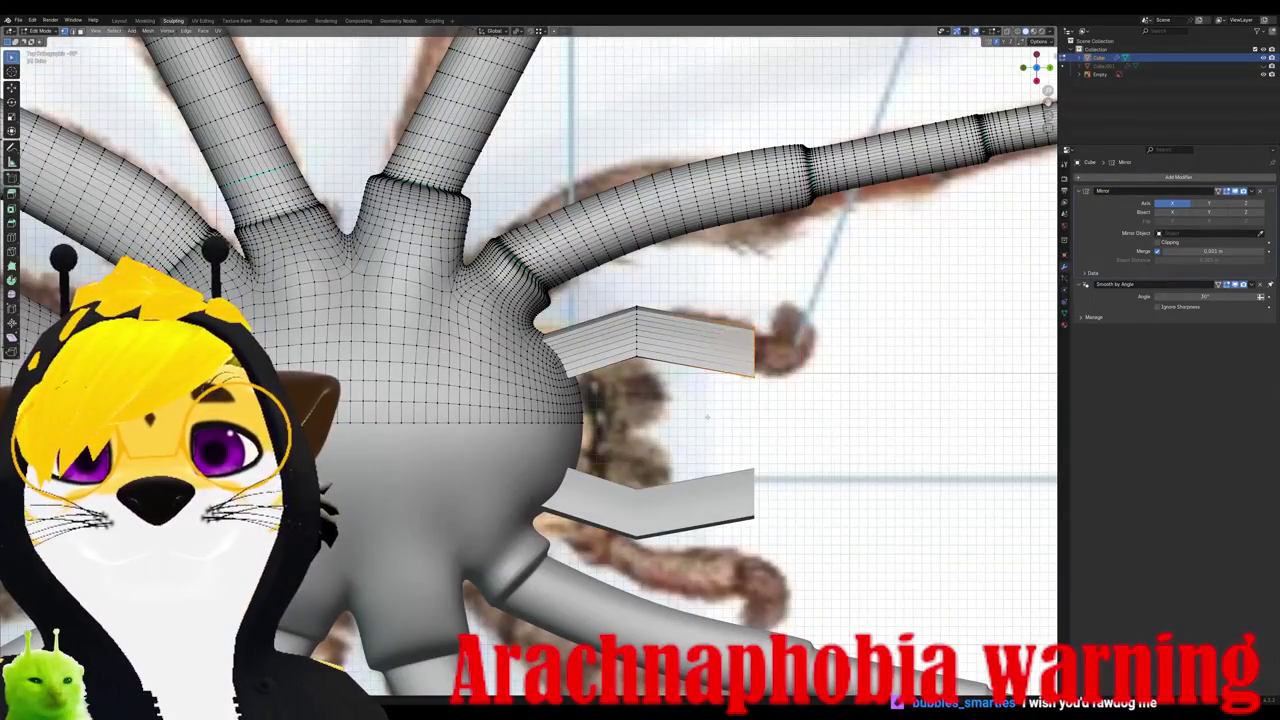
{"action": "mouse_move", "coordinate": [707, 417]}
{"action": "middle_mouse_down"}
{"action": "mouse_move", "coordinate": [632, 481]}
{"action": "mouse_move", "coordinate": [624, 346]}
{"action": "middle_mouse_up"}
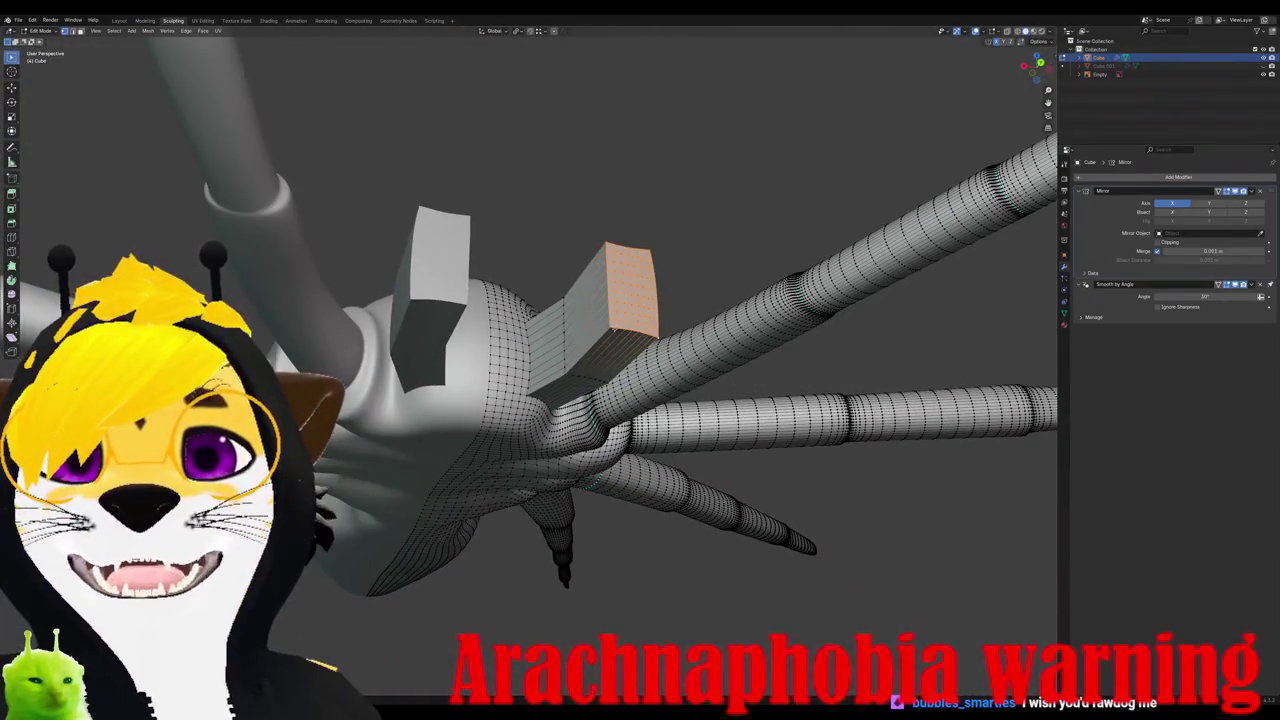
{"action": "scroll", "coordinate": [640, 330], "scroll_direction": "up", "scroll_amount": 3}
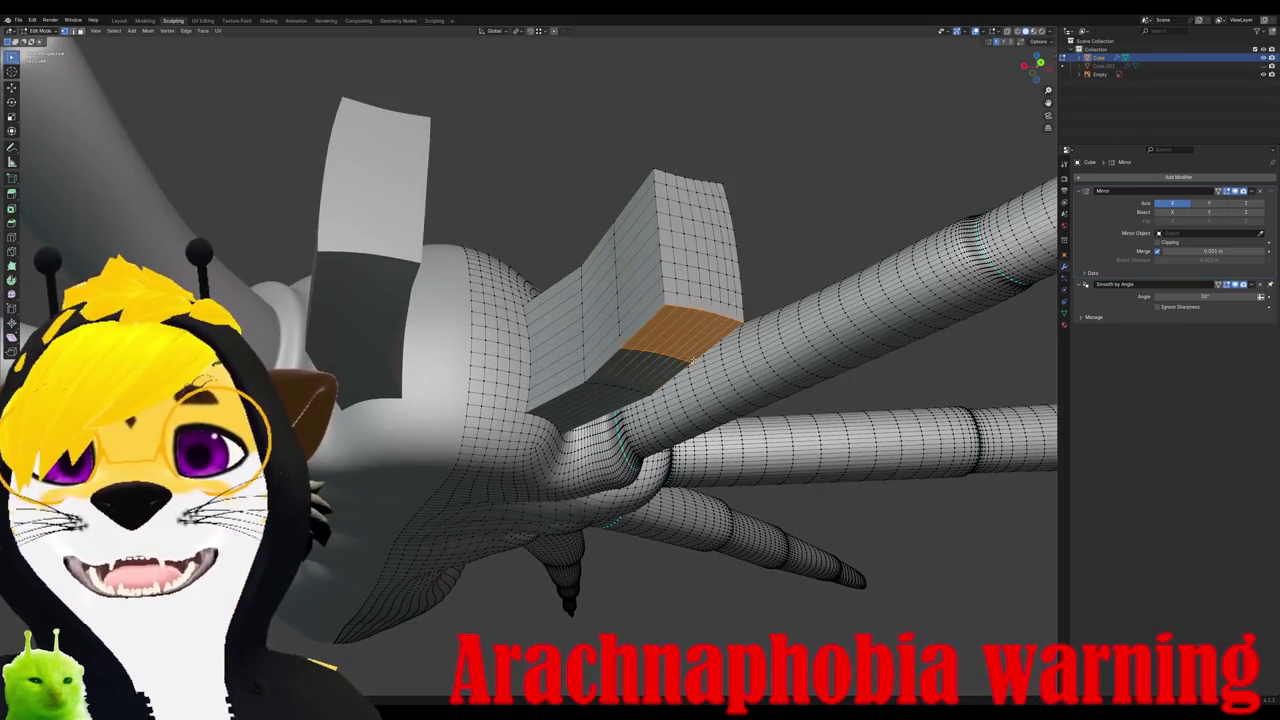
{"action": "key", "text": "e"}
{"action": "key", "text": "Return"}
Step: Orbit and zoom to inspect the extruded box pieces from behind, above and in perspective
{"action": "mouse_move", "coordinate": [700, 440]}
{"action": "middle_mouse_down"}
{"action": "mouse_move", "coordinate": [756, 462]}
{"action": "mouse_move", "coordinate": [705, 455]}
{"action": "middle_mouse_up"}
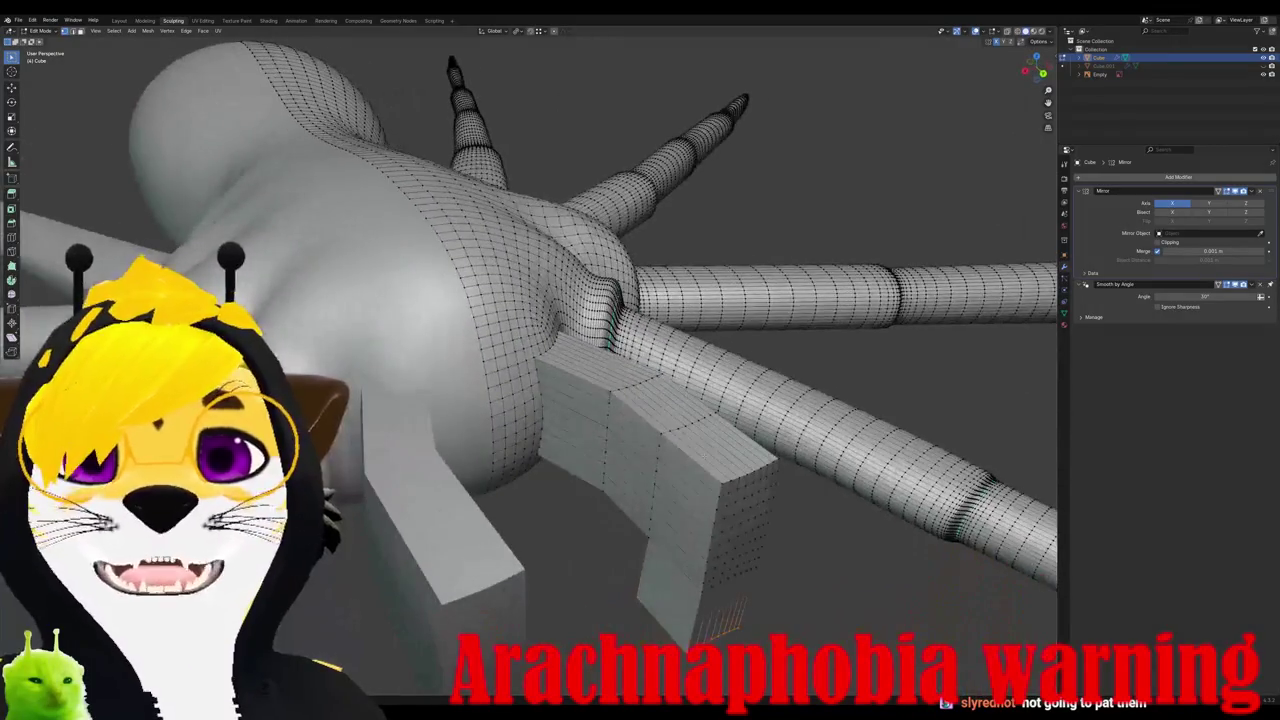
{"action": "scroll", "coordinate": [704, 455], "scroll_direction": "down", "scroll_amount": 3}
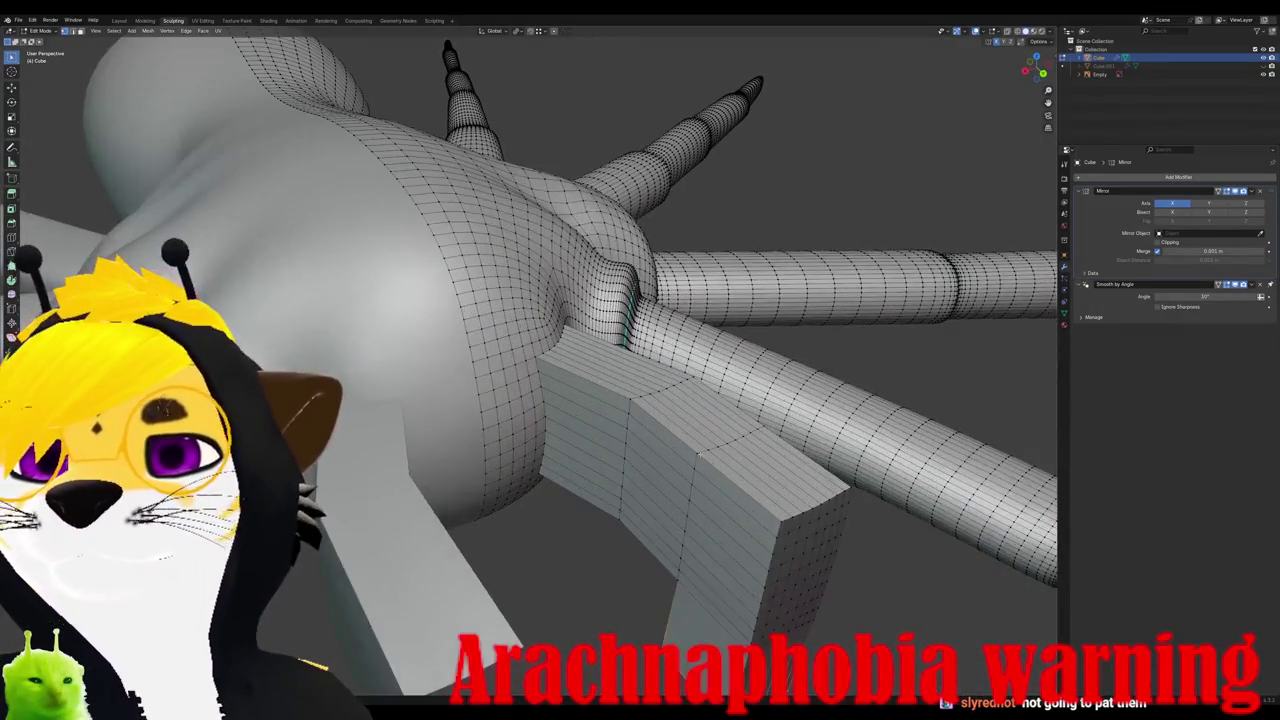
{"action": "scroll", "coordinate": [700, 454], "scroll_direction": "down", "scroll_amount": 2}
{"action": "scroll", "coordinate": [695, 453], "scroll_direction": "up", "scroll_amount": 2}
{"action": "scroll", "coordinate": [695, 453], "scroll_direction": "down", "scroll_amount": 2}
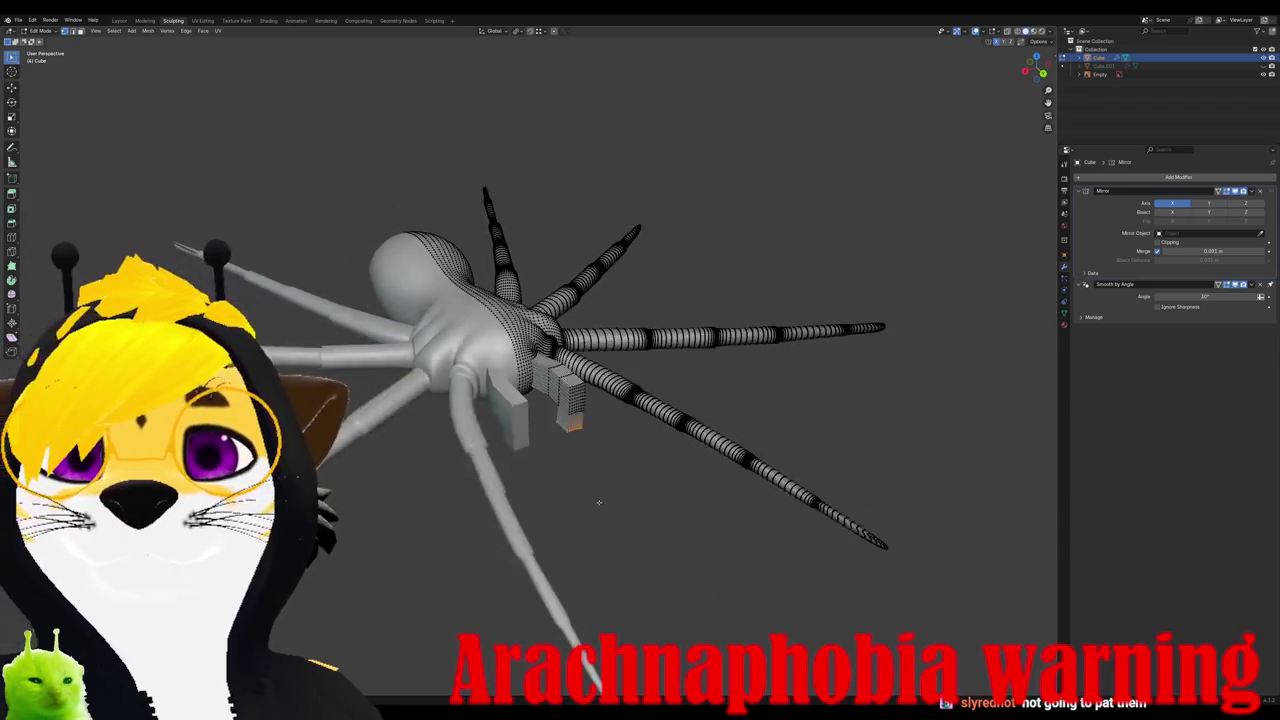
{"action": "key", "text": "KP_7"}
{"action": "scroll", "coordinate": [567, 519], "scroll_direction": "up", "scroll_amount": 2}
{"action": "mouse_move", "coordinate": [567, 519]}
{"action": "middle_mouse_down"}
{"action": "mouse_move", "coordinate": [547, 428]}
{"action": "mouse_move", "coordinate": [470, 530]}
{"action": "mouse_move", "coordinate": [440, 490]}
{"action": "middle_mouse_up"}
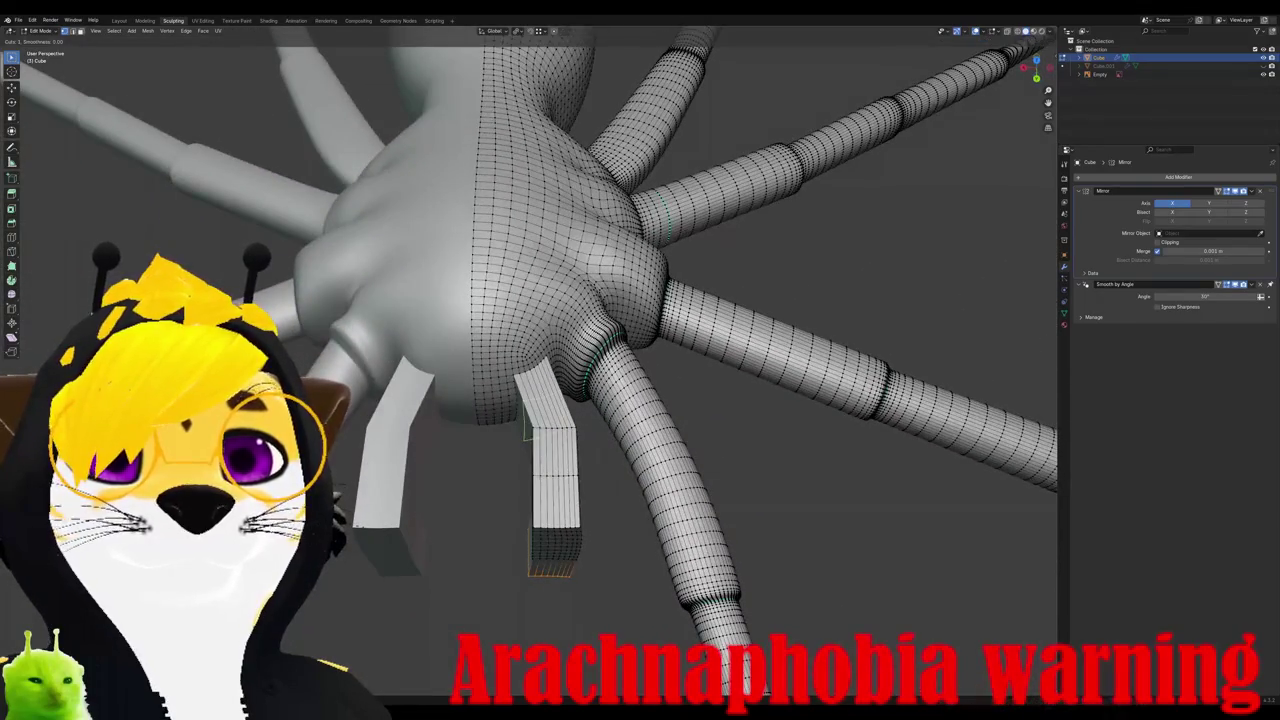
Step: Place a new edge loop near the top of the box piece
{"action": "left_click", "coordinate": [540, 405]}
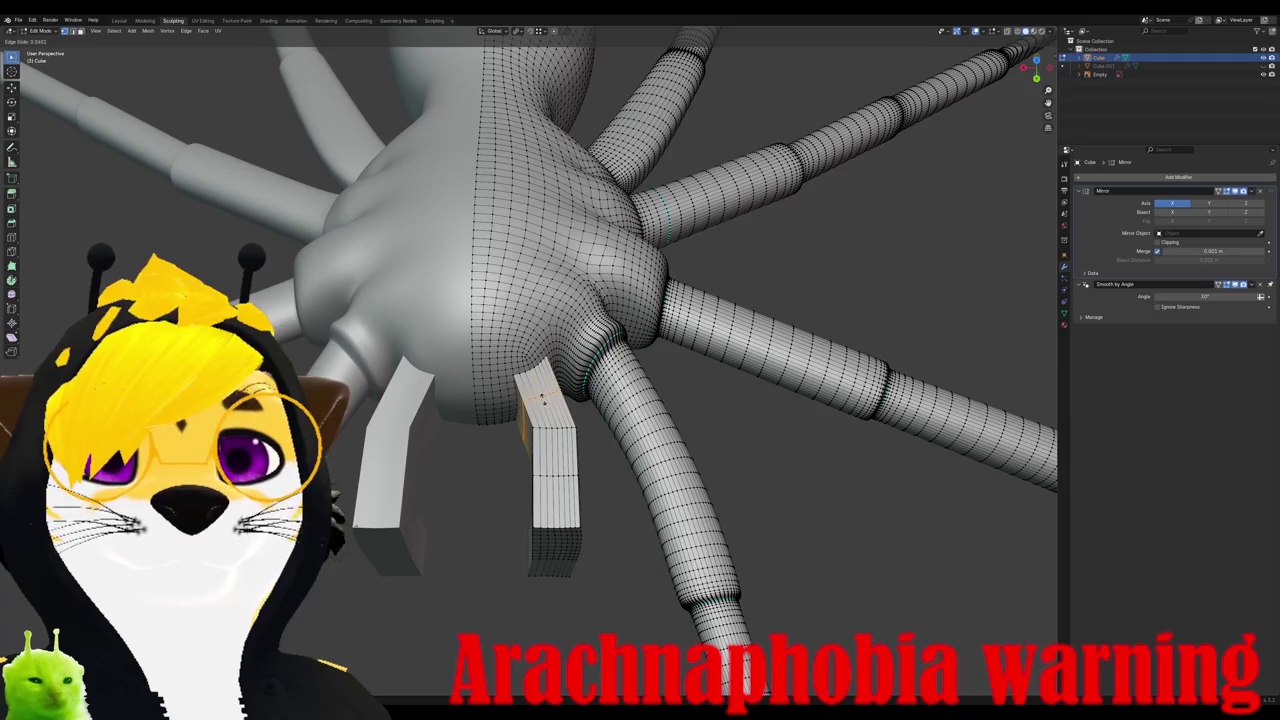
{"action": "left_click", "coordinate": [541, 397]}
{"action": "mouse_move", "coordinate": [541, 397]}
{"action": "middle_mouse_down"}
{"action": "mouse_move", "coordinate": [600, 300]}
{"action": "mouse_move", "coordinate": [510, 372]}
{"action": "mouse_move", "coordinate": [565, 451]}
{"action": "middle_mouse_up"}
{"action": "right_click", "coordinate": [565, 451]}
Step: Grow the selection over the box's end cap and apply Smooth Vertices
{"action": "left_click", "coordinate": [548, 494]}
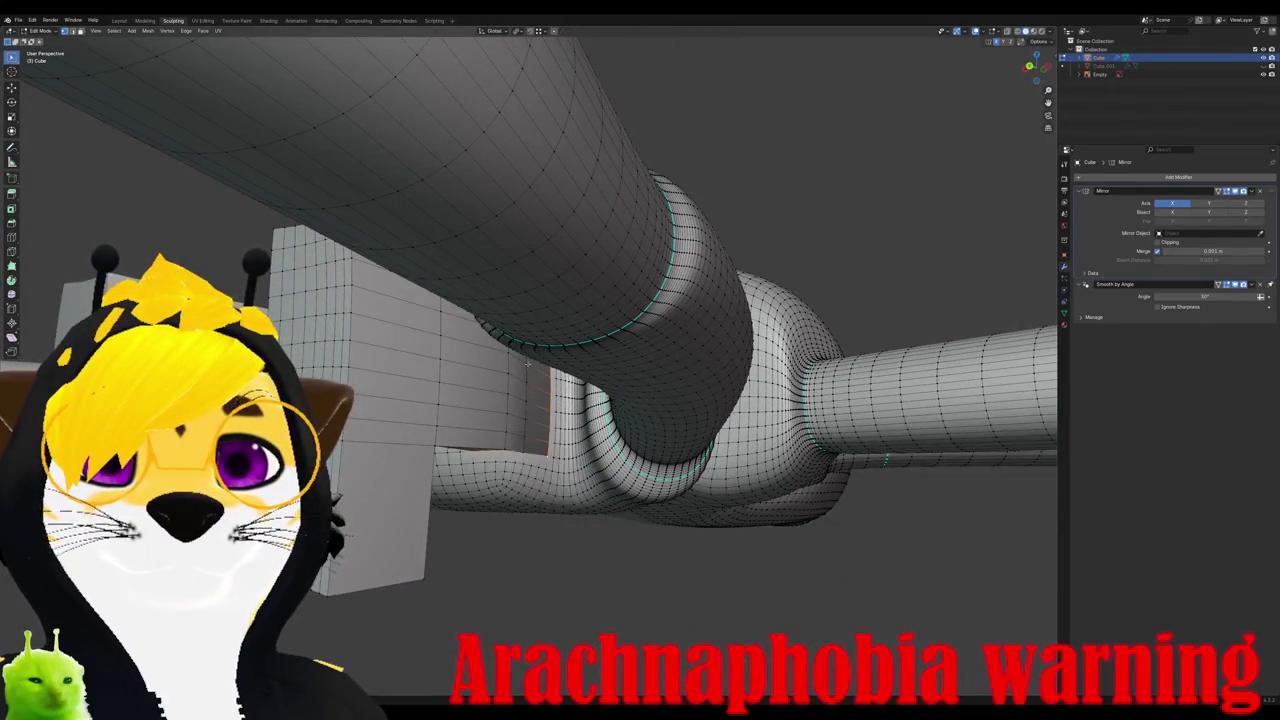
{"action": "middle_click_drag", "start_coordinate": [548, 494], "coordinate": [511, 456]}
{"action": "key", "text": "ctrl+KP_Add"}
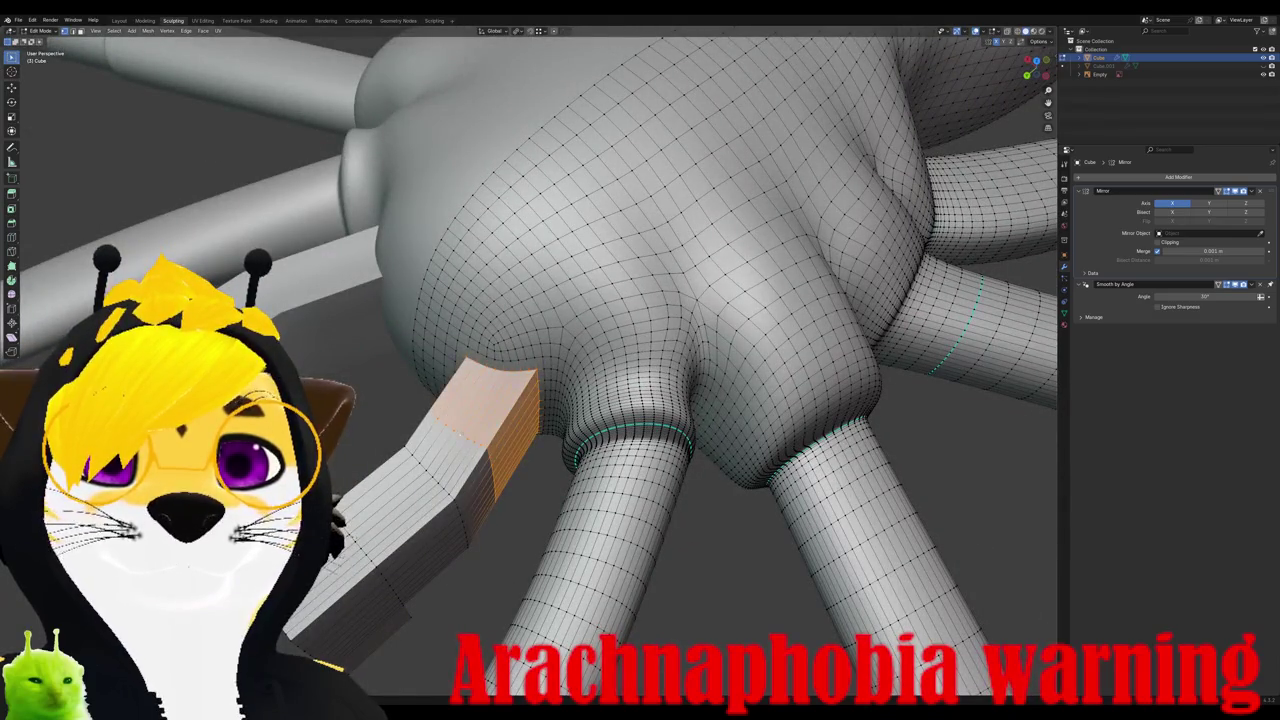
{"action": "right_click", "coordinate": [451, 451]}
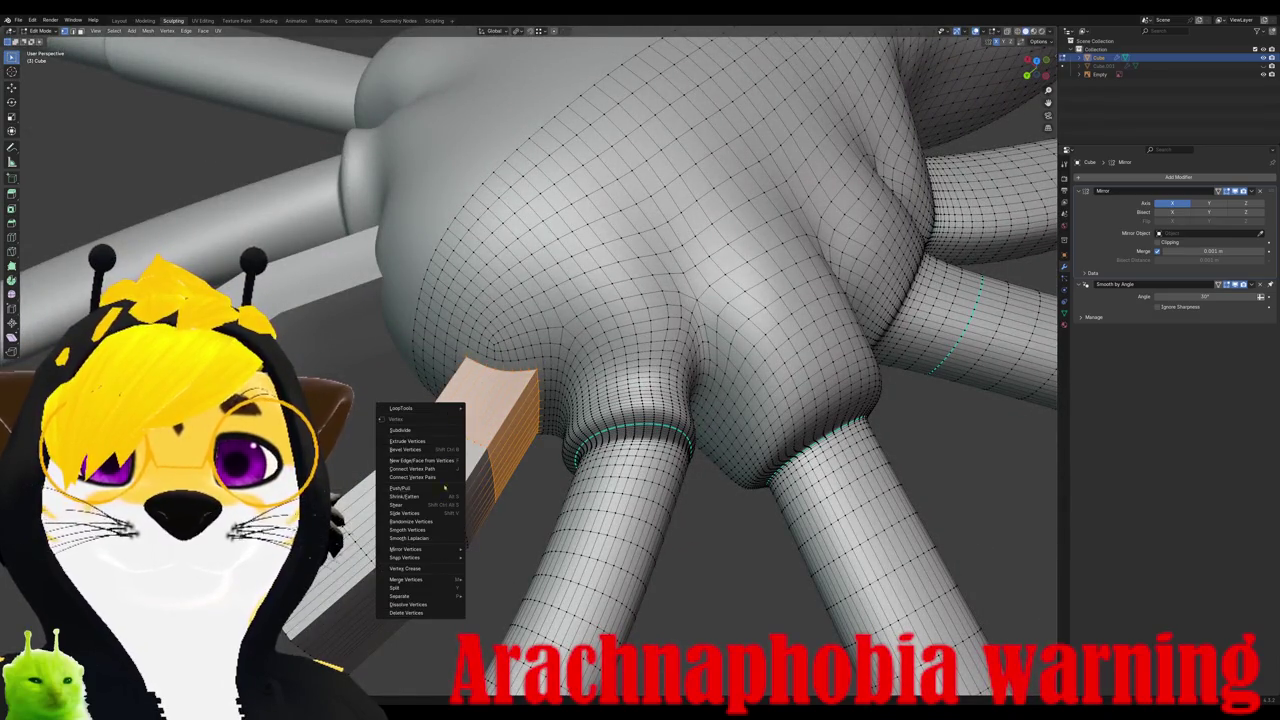
{"action": "left_click", "coordinate": [420, 530]}
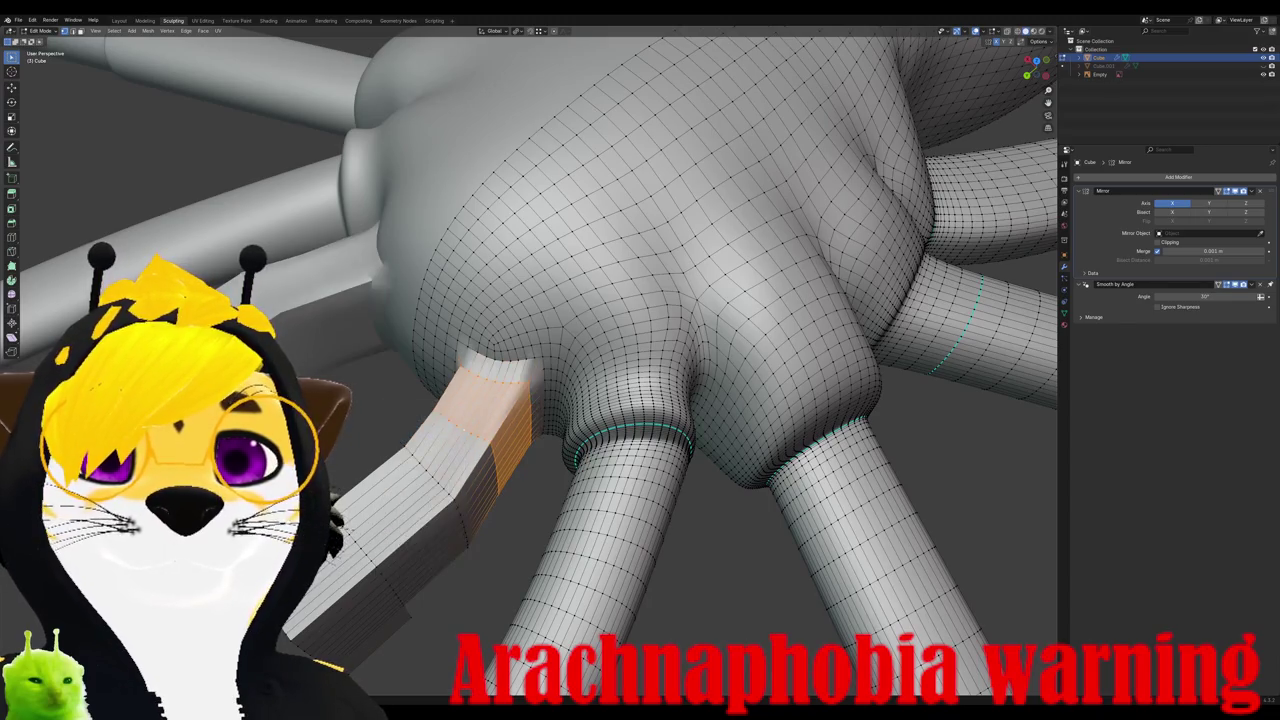
Step: Inspect the smoothed end and begin a Ctrl+R loop cut on the box piece
{"action": "middle_click_drag", "start_coordinate": [420, 530], "coordinate": [480, 520]}
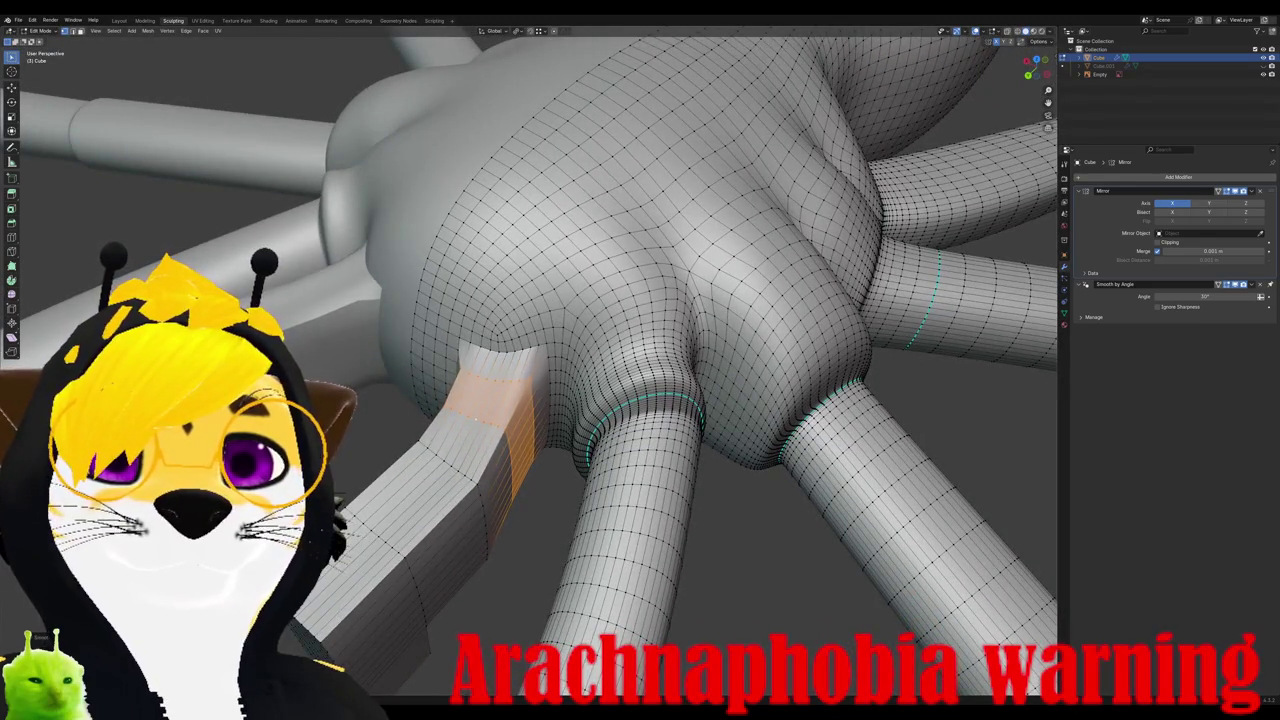
{"action": "mouse_move", "coordinate": [480, 520]}
{"action": "middle_mouse_down"}
{"action": "mouse_move", "coordinate": [400, 481]}
{"action": "mouse_move", "coordinate": [420, 470]}
{"action": "middle_mouse_up"}
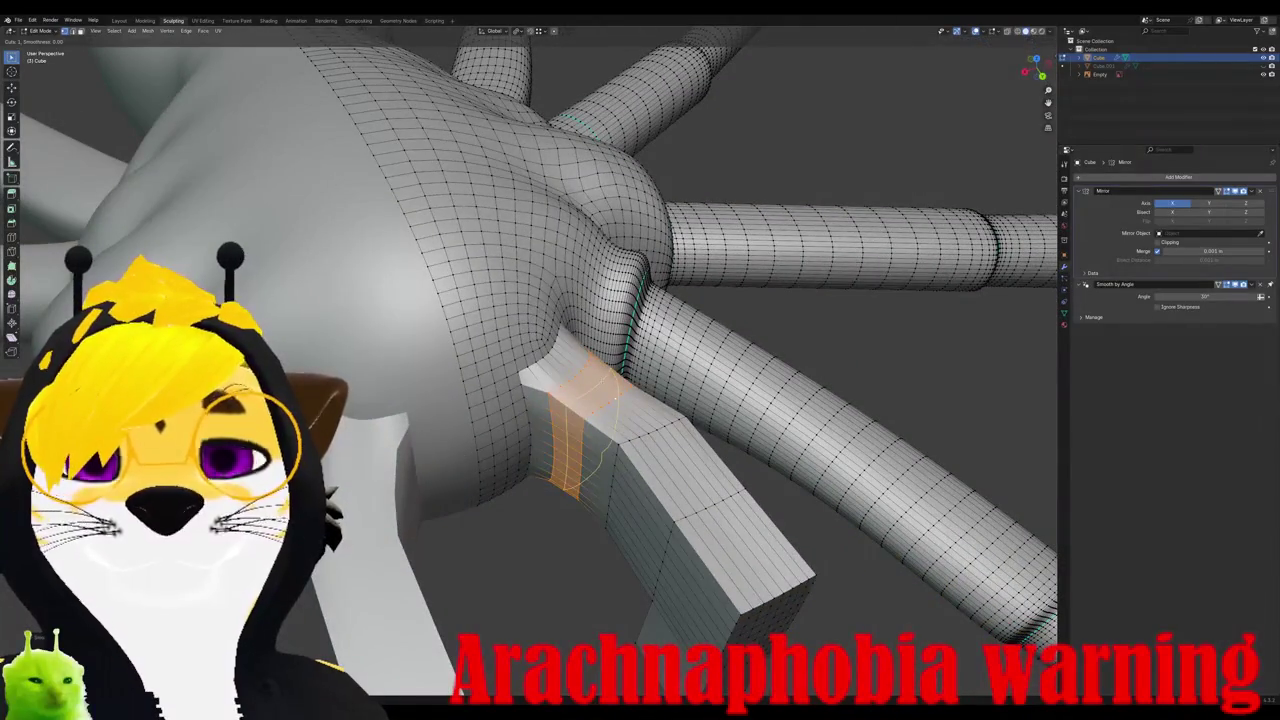
{"action": "key", "text": "ctrl+r"}
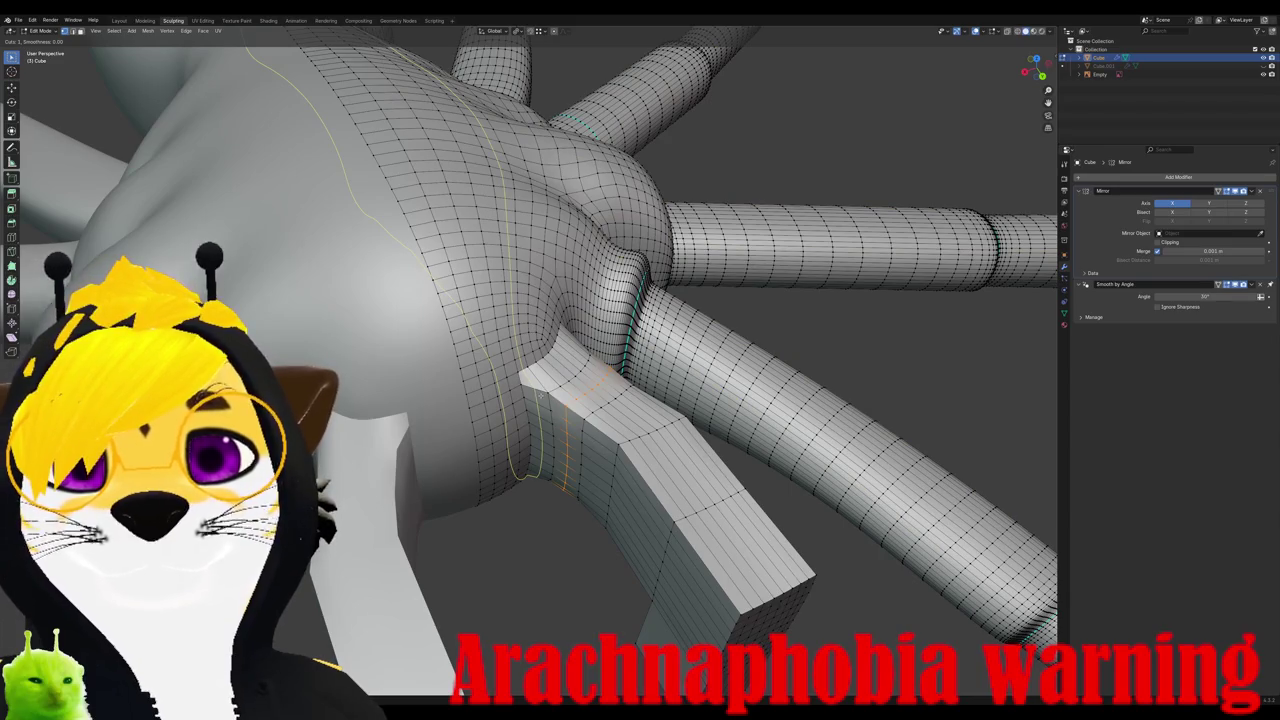
{"action": "mouse_move", "coordinate": [420, 470]}
{"action": "middle_mouse_down"}
{"action": "mouse_move", "coordinate": [470, 440]}
{"action": "mouse_move", "coordinate": [512, 385]}
{"action": "mouse_move", "coordinate": [520, 300]}
{"action": "mouse_move", "coordinate": [500, 380]}
{"action": "mouse_move", "coordinate": [480, 280]}
{"action": "mouse_move", "coordinate": [510, 345]}
{"action": "middle_mouse_up"}
{"action": "mouse_move", "coordinate": [878, 545]}
{"action": "middle_mouse_down"}
{"action": "mouse_move", "coordinate": [620, 524]}
{"action": "mouse_move", "coordinate": [570, 500]}
{"action": "middle_mouse_up"}
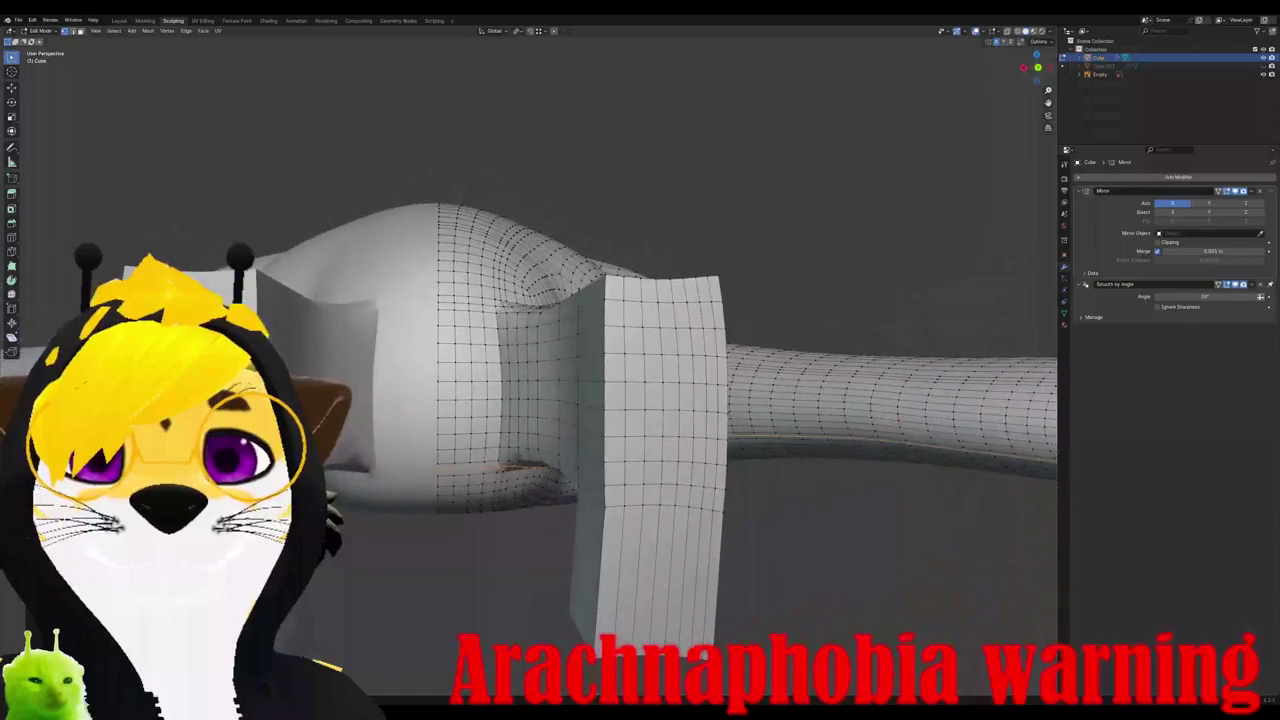
Step: Add multiple loop cuts along the box-shaped appendage in two passes
{"action": "scroll", "coordinate": [617, 600], "scroll_direction": "up", "scroll_amount": 5}
{"action": "left_click", "coordinate": [617, 600]}
{"action": "mouse_move", "coordinate": [617, 600]}
{"action": "middle_mouse_down"}
{"action": "mouse_move", "coordinate": [700, 520]}
{"action": "mouse_move", "coordinate": [815, 460]}
{"action": "middle_mouse_up"}
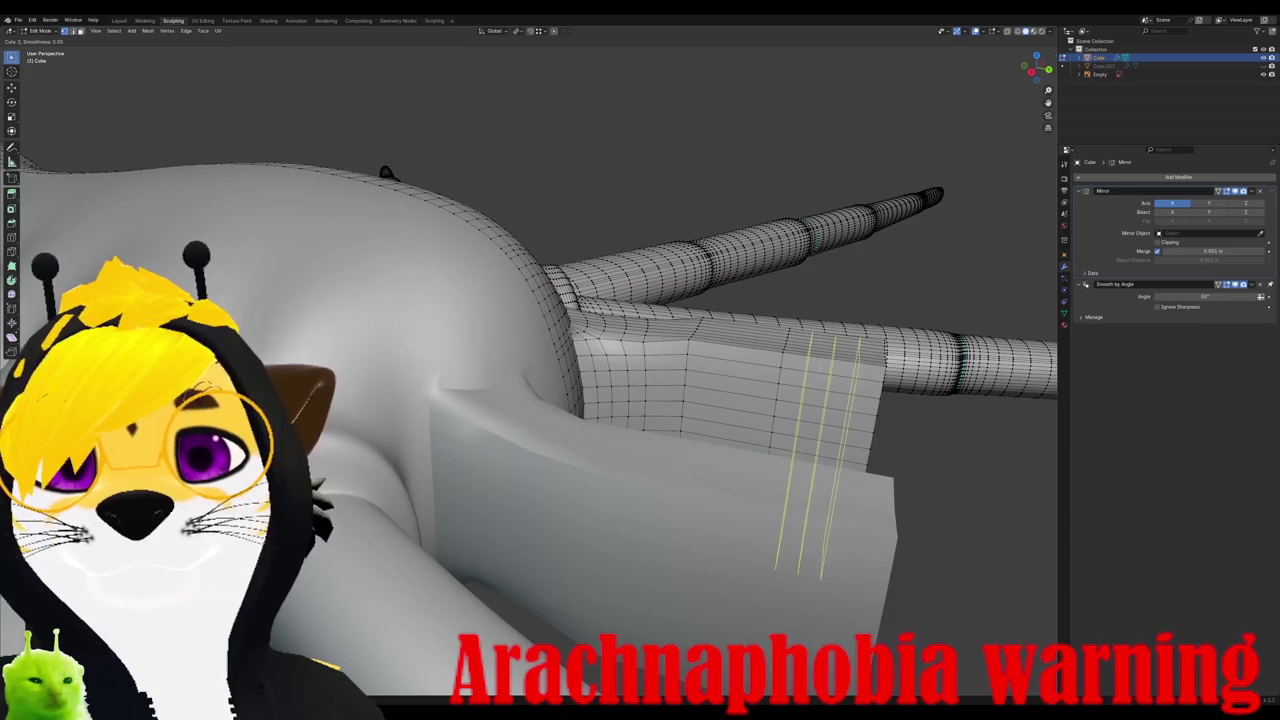
{"action": "left_click", "coordinate": [873, 373]}
{"action": "key", "text": "ctrl+r"}
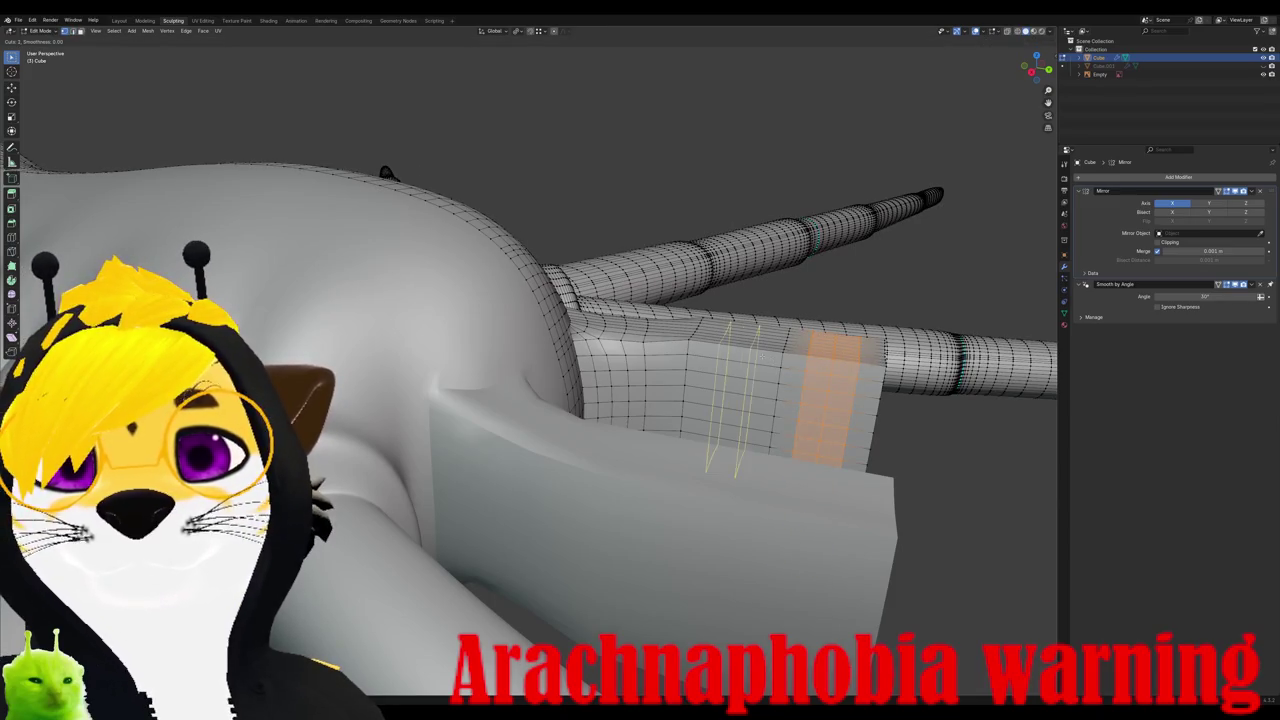
{"action": "left_click", "coordinate": [735, 400]}
Step: Show the spider reference image from the top in the Shading workspace
{"action": "mouse_move", "coordinate": [735, 400]}
{"action": "middle_mouse_down"}
{"action": "mouse_move", "coordinate": [640, 420]}
{"action": "mouse_move", "coordinate": [560, 390]}
{"action": "mouse_move", "coordinate": [572, 413]}
{"action": "mouse_move", "coordinate": [522, 440]}
{"action": "middle_mouse_up"}
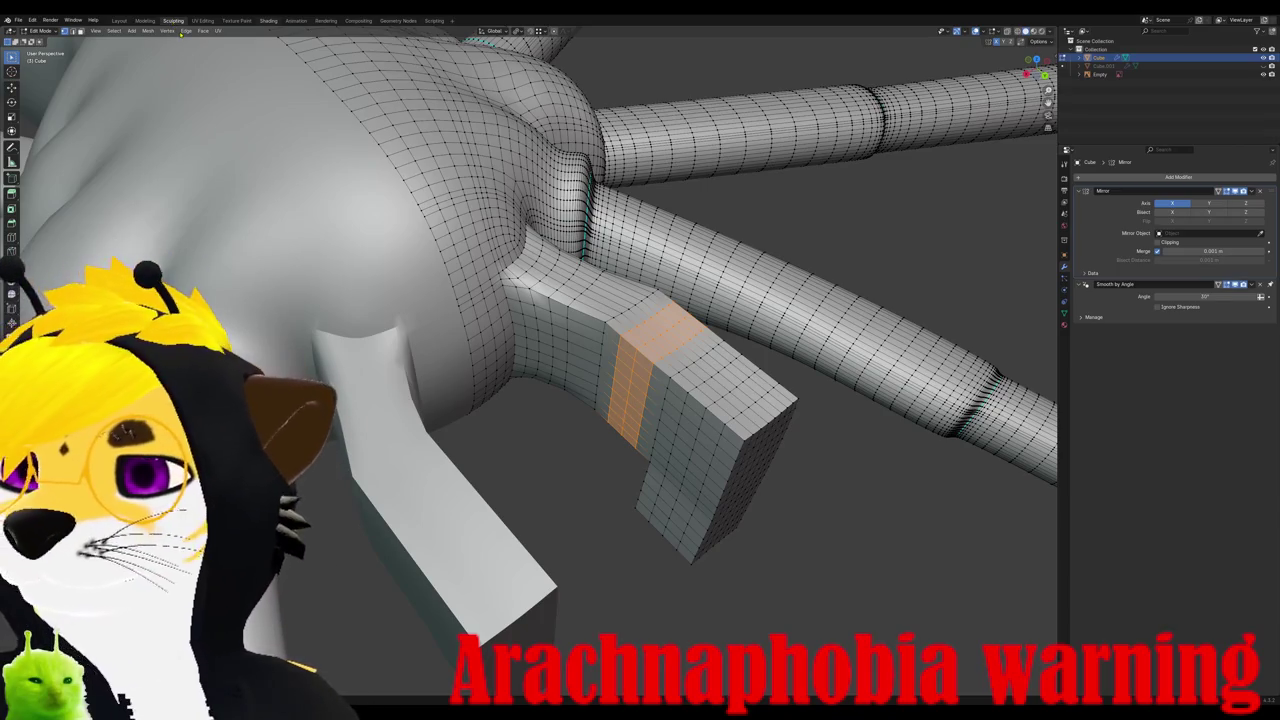
{"action": "left_click", "coordinate": [268, 20]}
{"action": "key", "text": "KP_7"}
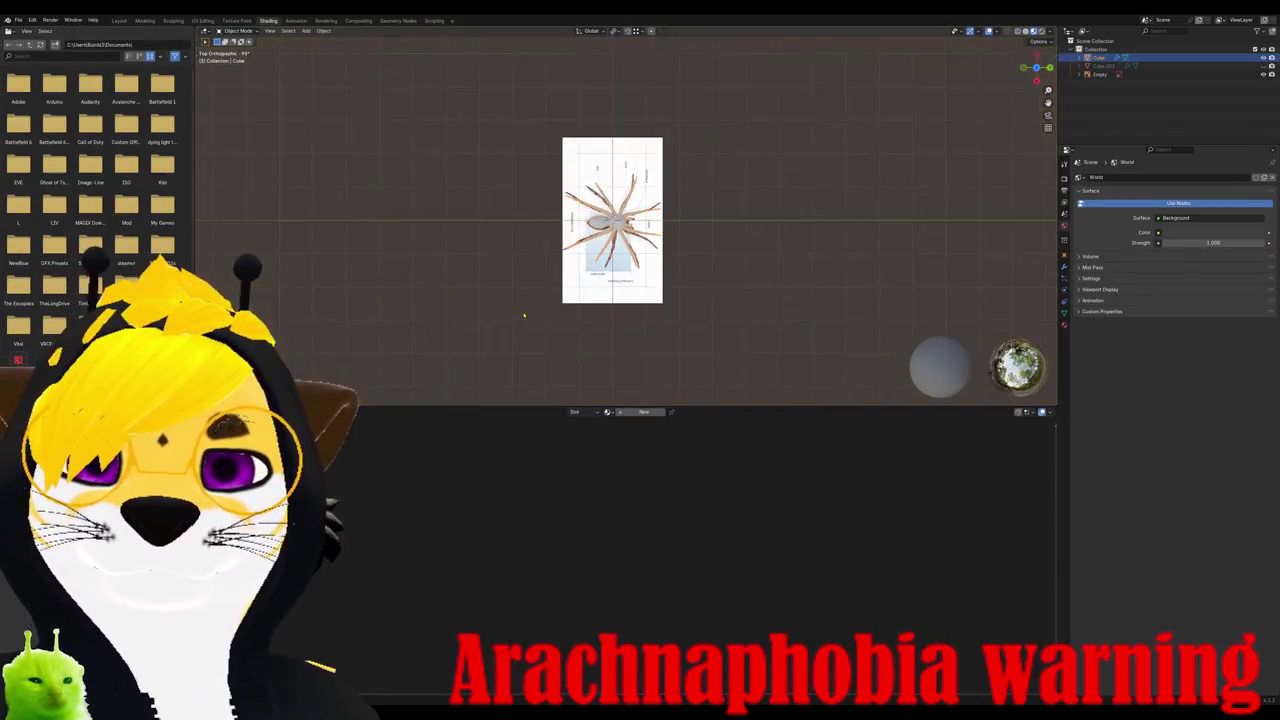
Step: Zoom into the reference from the front and top views to compare the legs
{"action": "scroll", "coordinate": [549, 264], "scroll_direction": "up", "scroll_amount": 6}
{"action": "key", "text": "KP_1"}
{"action": "key", "text": "KP_7"}
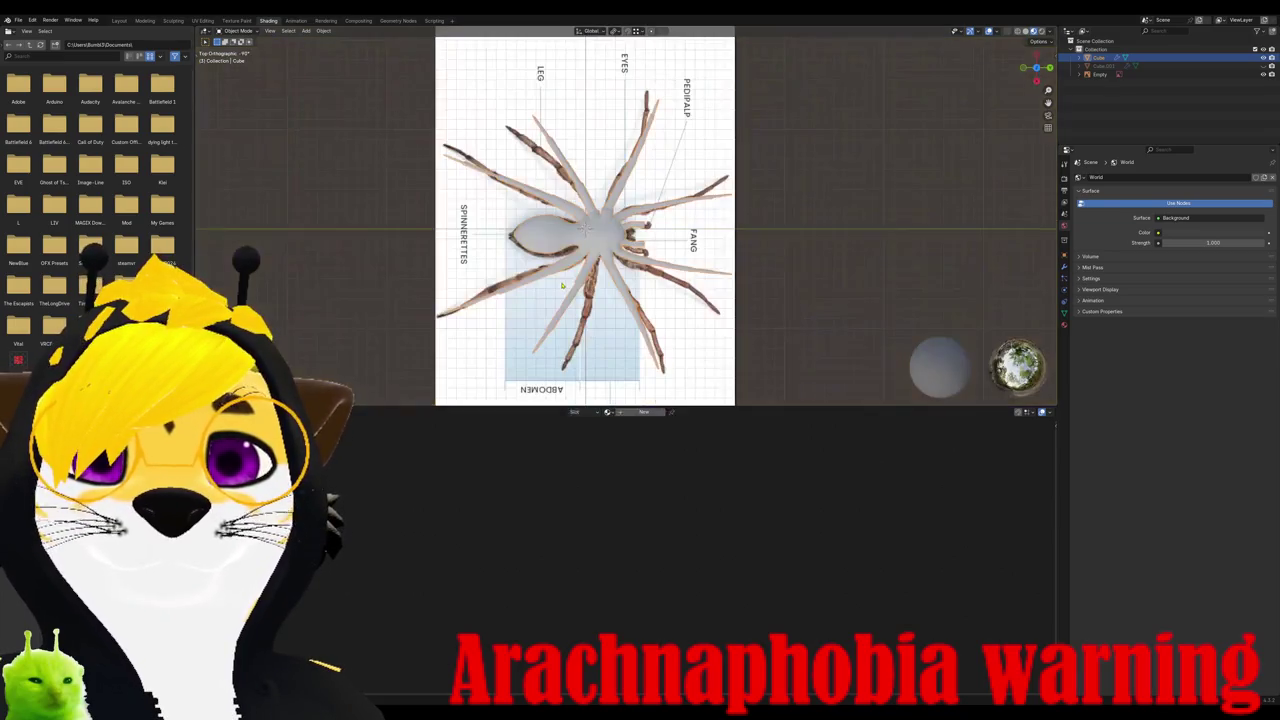
{"action": "scroll", "coordinate": [549, 264], "scroll_direction": "up", "scroll_amount": 2}
{"action": "scroll", "coordinate": [549, 230], "scroll_direction": "up", "scroll_amount": 4}
{"action": "middle_click_drag", "start_coordinate": [549, 230], "coordinate": [549, 187]}
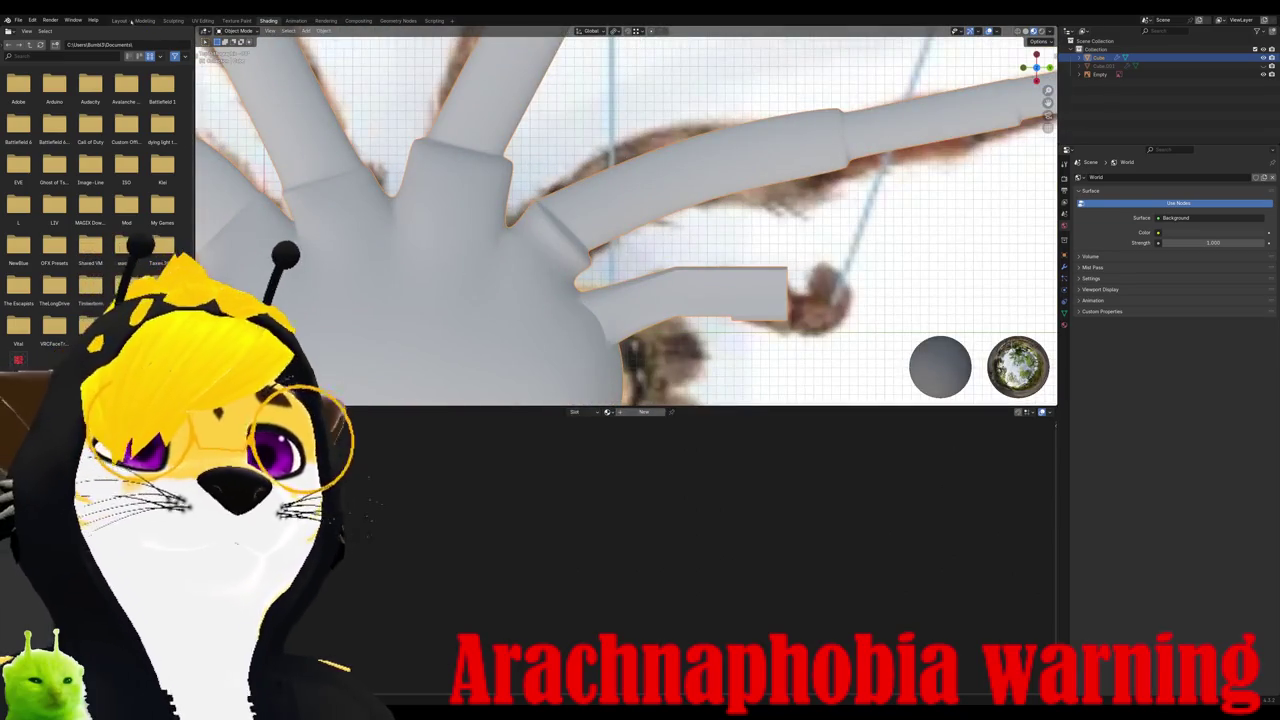
Step: Put the spider mesh in Sculpt Mode and return to the Sculpting workspace
{"action": "left_click", "coordinate": [232, 31]}
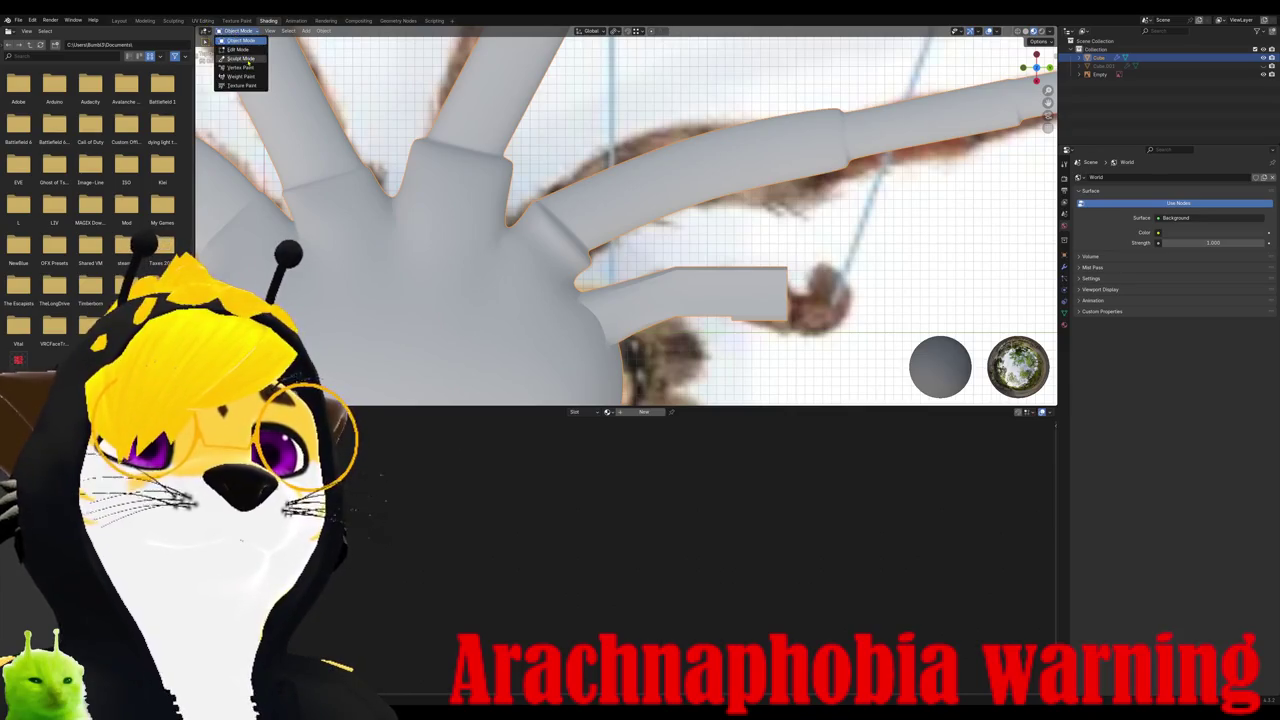
{"action": "left_click", "coordinate": [240, 58]}
{"action": "scroll", "coordinate": [640, 250], "scroll_direction": "down", "scroll_amount": 5}
{"action": "mouse_move", "coordinate": [640, 250]}
{"action": "middle_mouse_down"}
{"action": "mouse_move", "coordinate": [658, 300]}
{"action": "mouse_move", "coordinate": [625, 255]}
{"action": "middle_mouse_up"}
{"action": "left_click", "coordinate": [173, 20]}
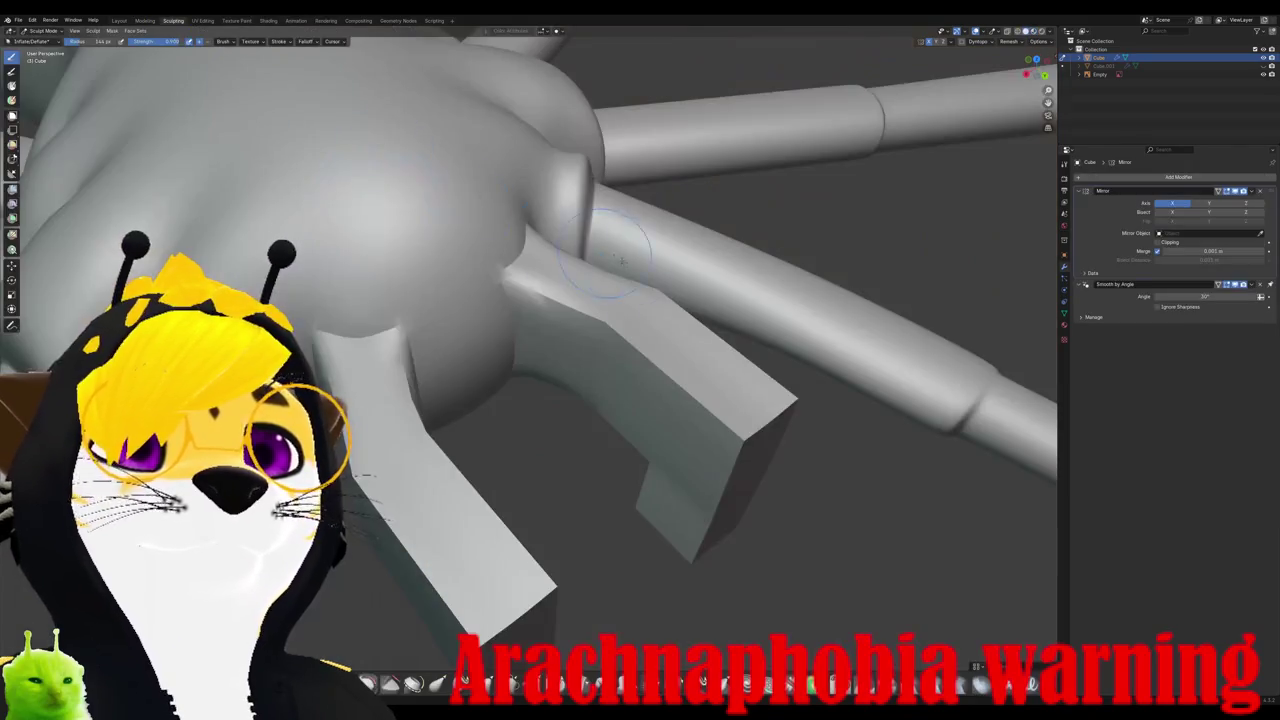
Step: Choose the Smooth sculpt brush and adjust its radius and strength
{"action": "scroll", "coordinate": [530, 350], "scroll_direction": "down", "scroll_amount": 3}
{"action": "scroll", "coordinate": [530, 350], "scroll_direction": "down", "scroll_amount": 2}
{"action": "mouse_move", "coordinate": [530, 350]}
{"action": "middle_mouse_down"}
{"action": "mouse_move", "coordinate": [560, 300]}
{"action": "mouse_move", "coordinate": [490, 330]}
{"action": "middle_mouse_up"}
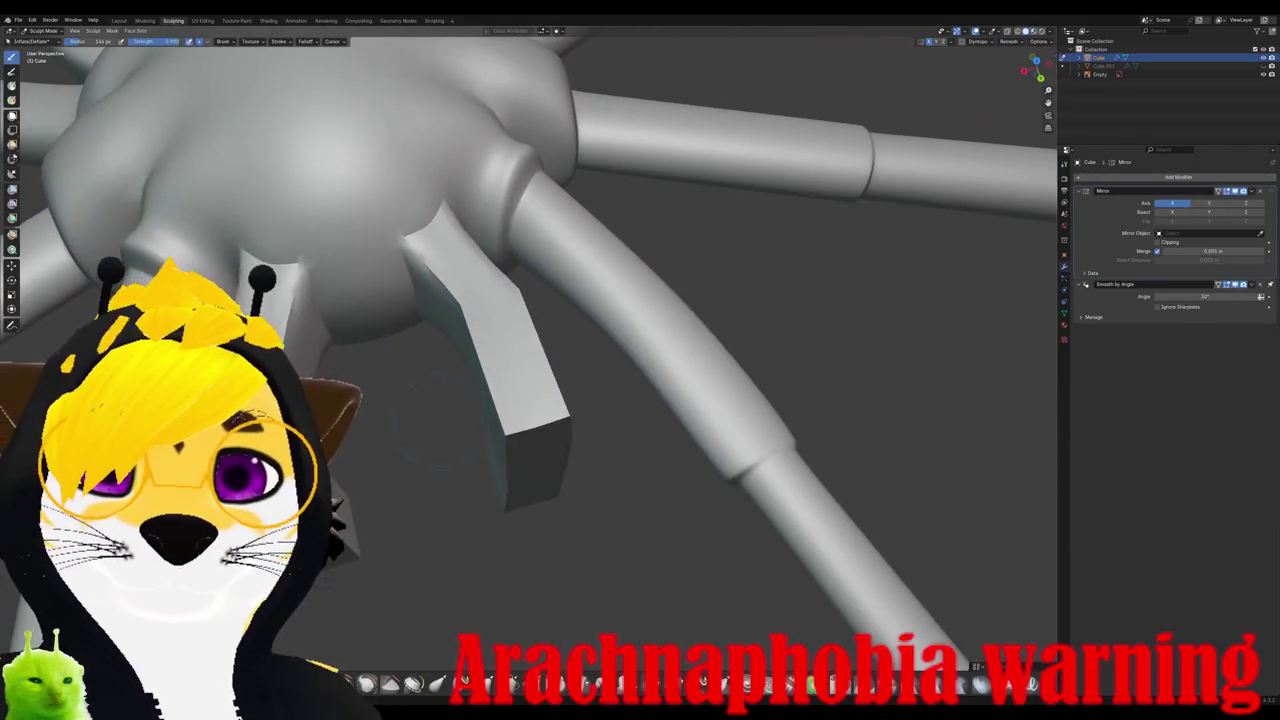
{"action": "left_click", "coordinate": [367, 683]}
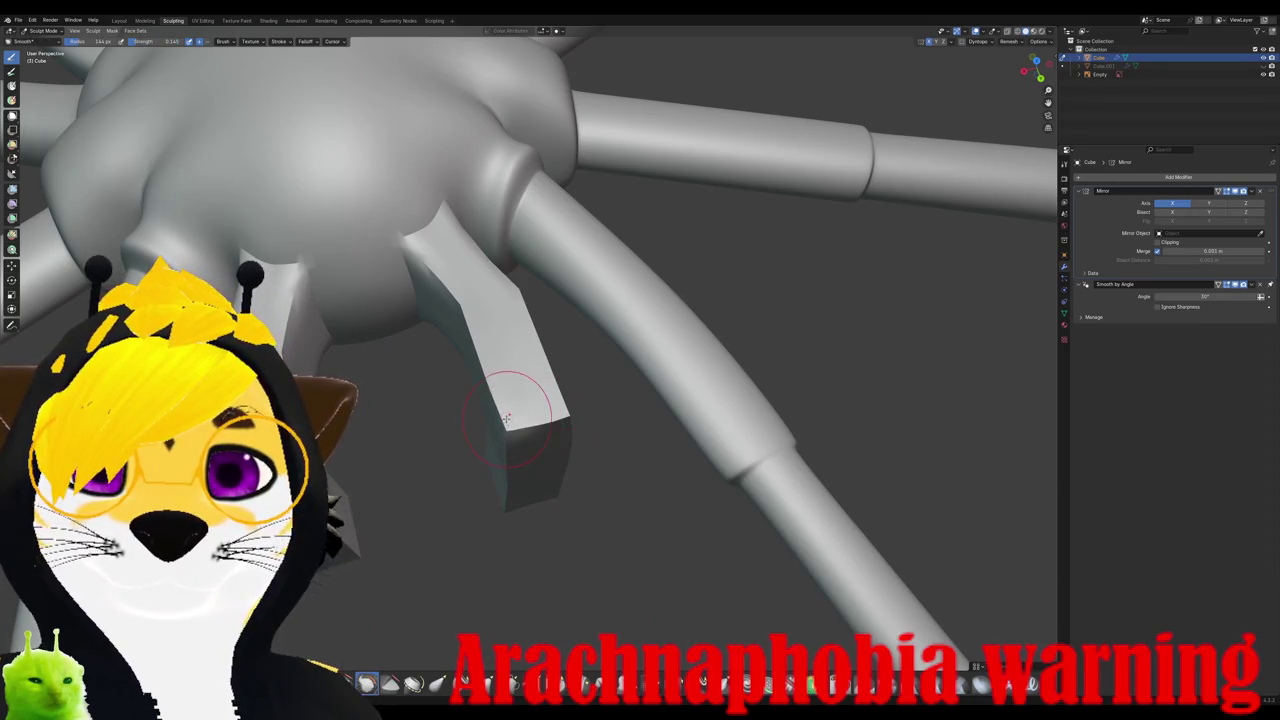
{"action": "middle_click_drag", "start_coordinate": [506, 418], "coordinate": [522, 405]}
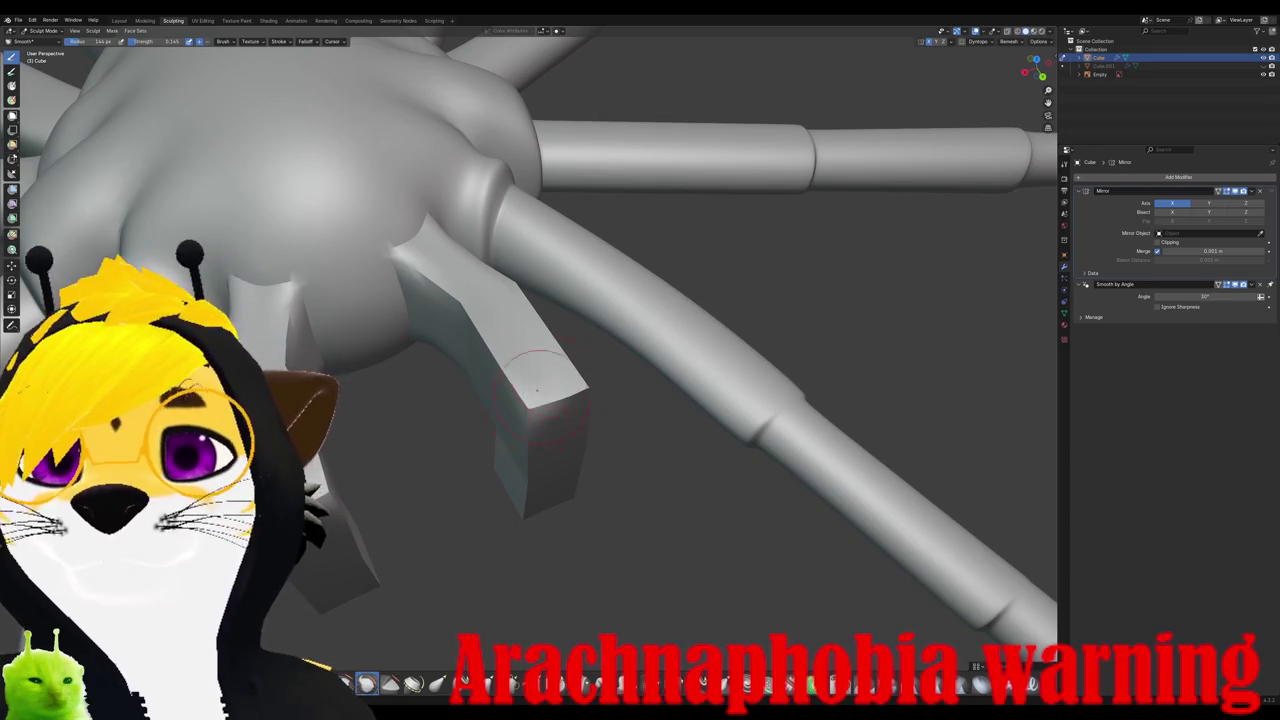
{"action": "right_click", "coordinate": [490, 395]}
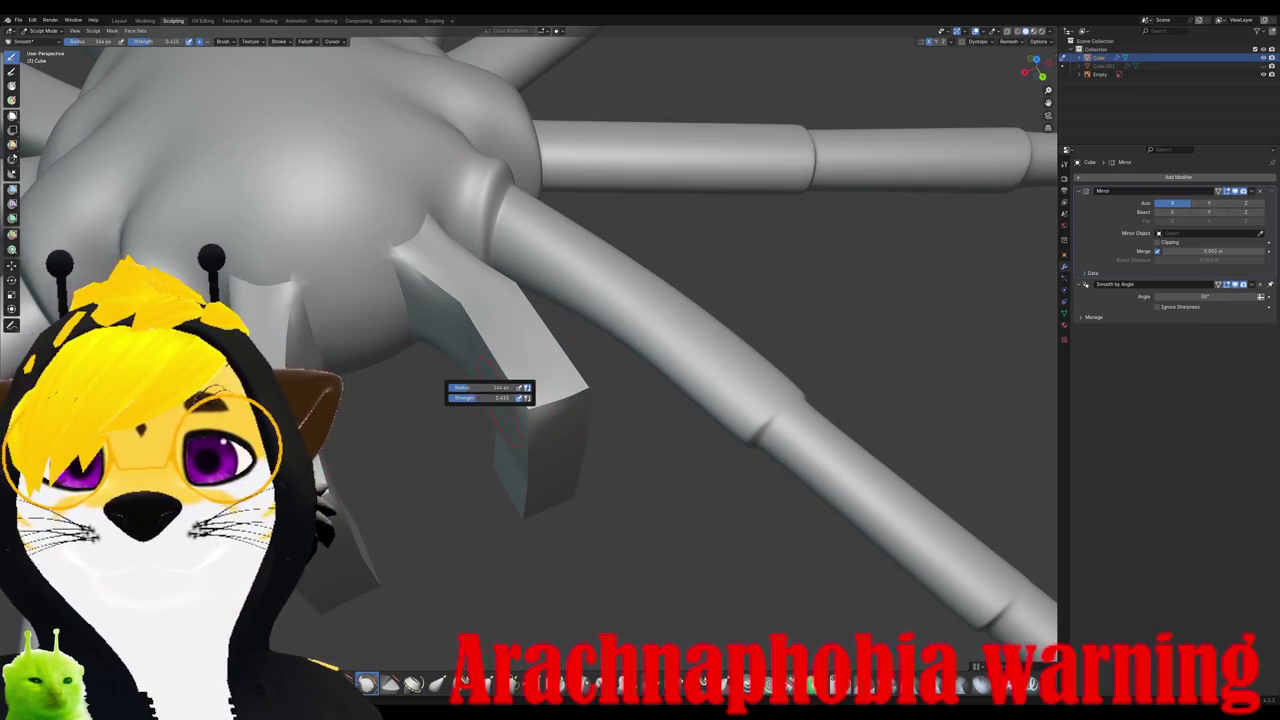
Step: Smooth the bent appendage's surface and the ridge on the leg joint
{"action": "mouse_move", "coordinate": [535, 390]}
{"action": "middle_mouse_down"}
{"action": "mouse_move", "coordinate": [500, 380]}
{"action": "mouse_move", "coordinate": [490, 335]}
{"action": "middle_mouse_up"}
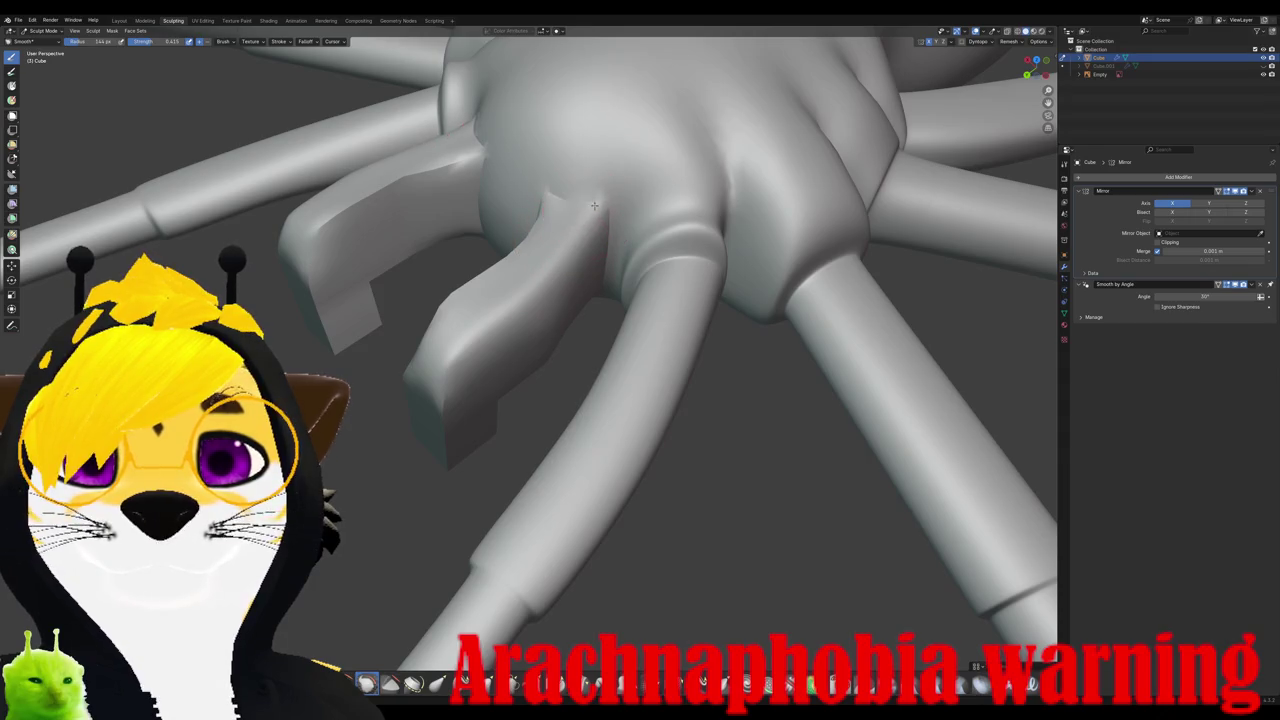
{"action": "middle_click_drag", "start_coordinate": [564, 208], "coordinate": [600, 205]}
{"action": "middle_click_drag", "start_coordinate": [479, 232], "coordinate": [432, 265]}
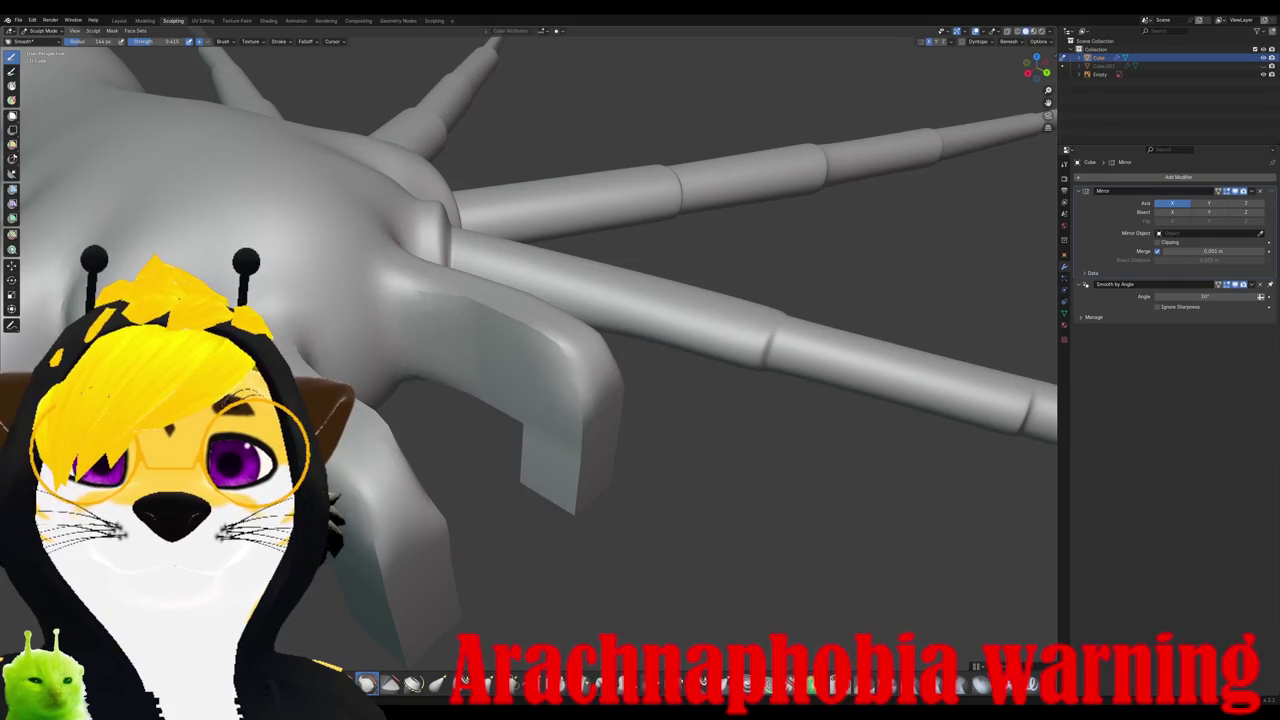
{"action": "mouse_move", "coordinate": [456, 306]}
{"action": "left_mouse_down"}
{"action": "mouse_move", "coordinate": [530, 345]}
{"action": "mouse_move", "coordinate": [570, 400]}
{"action": "mouse_move", "coordinate": [577, 463]}
{"action": "left_mouse_up"}
{"action": "middle_click_drag", "start_coordinate": [500, 330], "coordinate": [560, 310]}
{"action": "scroll", "coordinate": [508, 329], "scroll_direction": "up", "scroll_amount": 5}
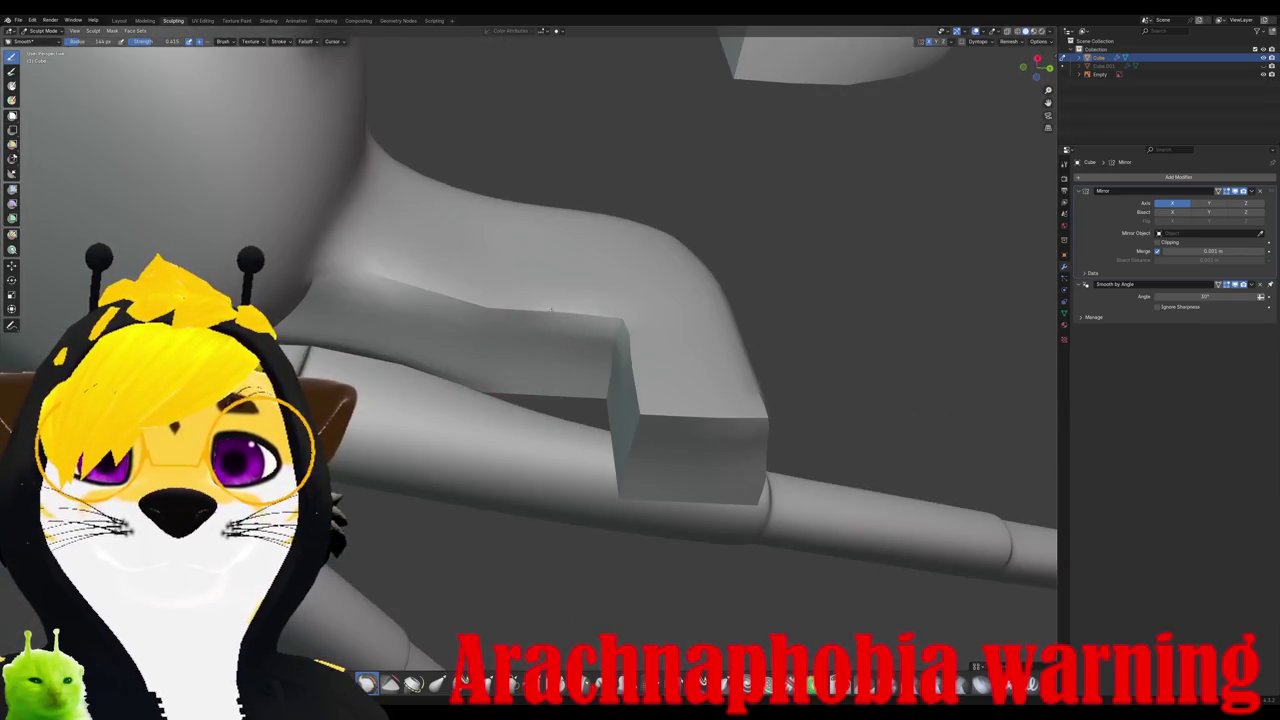
{"action": "left_click_drag", "start_coordinate": [566, 315], "coordinate": [434, 285]}
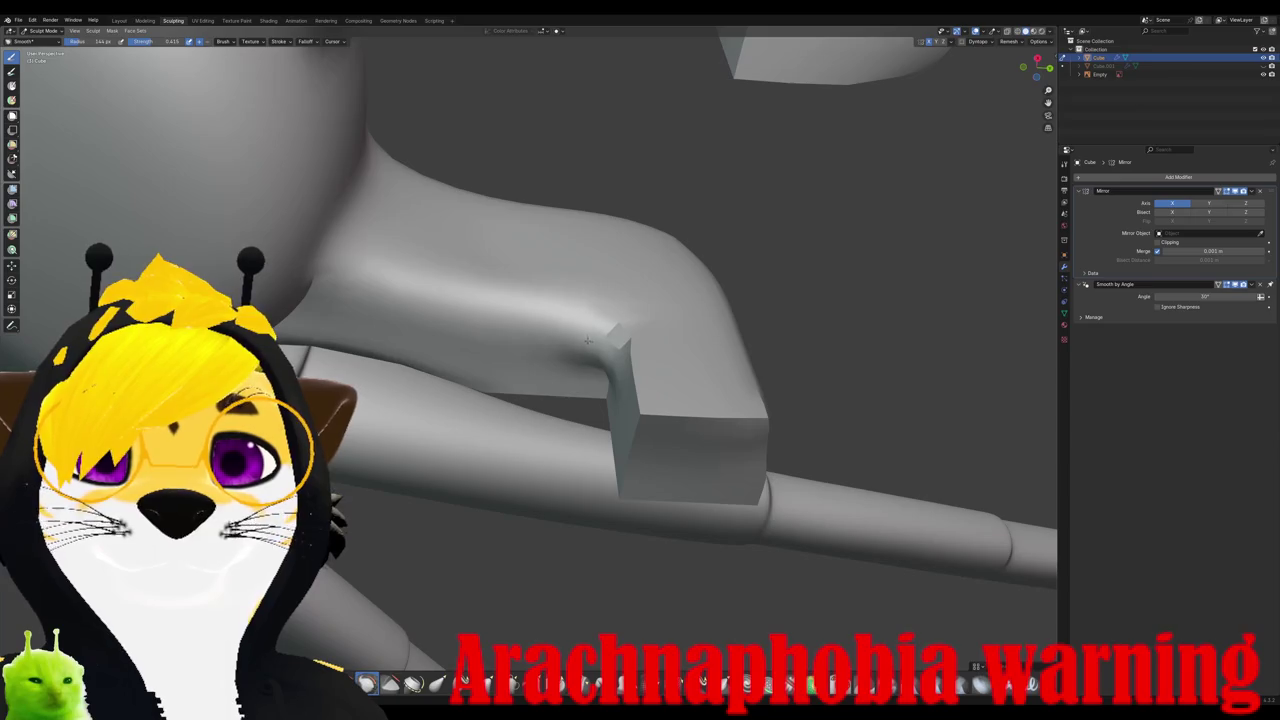
Step: Smooth the corner and sides of the blocky leg joint from several angles
{"action": "mouse_move", "coordinate": [500, 330]}
{"action": "middle_mouse_down"}
{"action": "mouse_move", "coordinate": [536, 378]}
{"action": "mouse_move", "coordinate": [594, 363]}
{"action": "middle_mouse_up"}
{"action": "mouse_move", "coordinate": [476, 400]}
{"action": "left_mouse_down"}
{"action": "mouse_move", "coordinate": [480, 520]}
{"action": "mouse_move", "coordinate": [420, 530]}
{"action": "left_mouse_up"}
{"action": "middle_click_drag", "start_coordinate": [430, 520], "coordinate": [520, 420]}
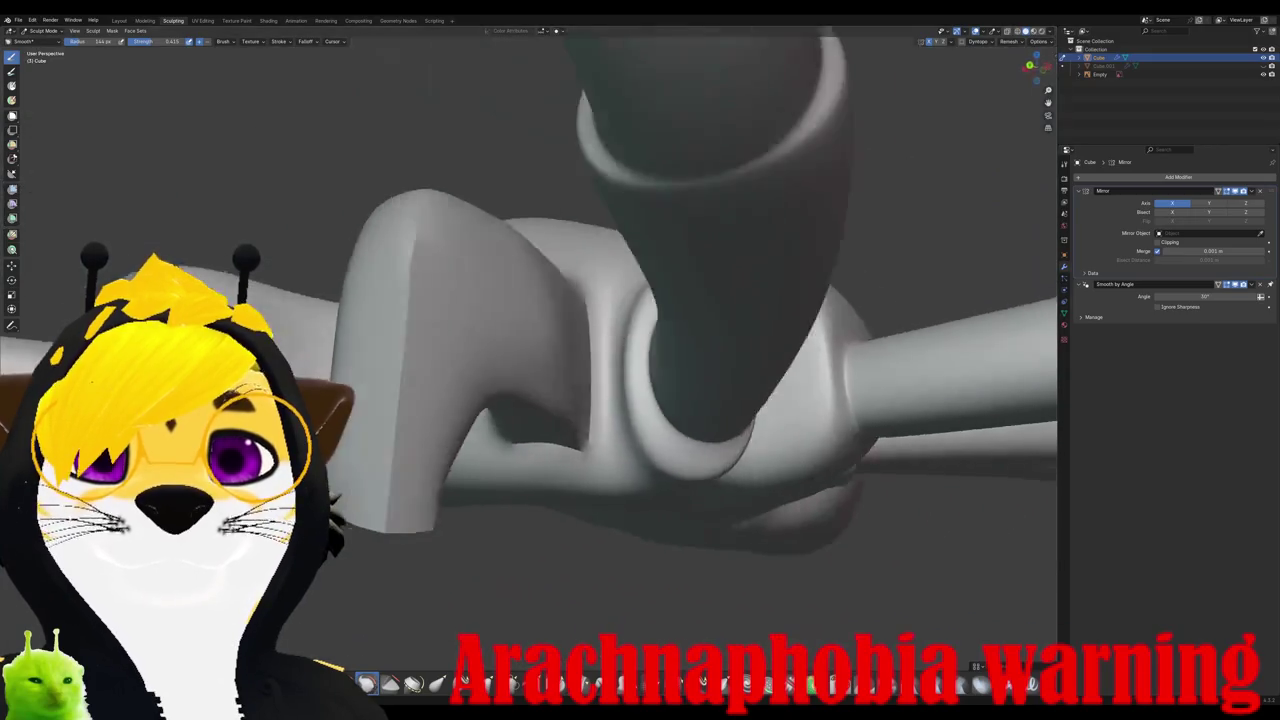
{"action": "middle_click_drag", "start_coordinate": [500, 350], "coordinate": [423, 294]}
{"action": "mouse_move", "coordinate": [430, 300]}
{"action": "left_mouse_down"}
{"action": "mouse_move", "coordinate": [450, 480]}
{"action": "mouse_move", "coordinate": [445, 470]}
{"action": "left_mouse_up"}
{"action": "left_click_drag", "start_coordinate": [455, 260], "coordinate": [450, 520]}
{"action": "mouse_move", "coordinate": [450, 520]}
{"action": "middle_mouse_down"}
{"action": "mouse_move", "coordinate": [455, 475]}
{"action": "mouse_move", "coordinate": [486, 443]}
{"action": "mouse_move", "coordinate": [456, 563]}
{"action": "mouse_move", "coordinate": [461, 492]}
{"action": "middle_mouse_up"}
{"action": "middle_click_drag", "start_coordinate": [448, 418], "coordinate": [510, 442]}
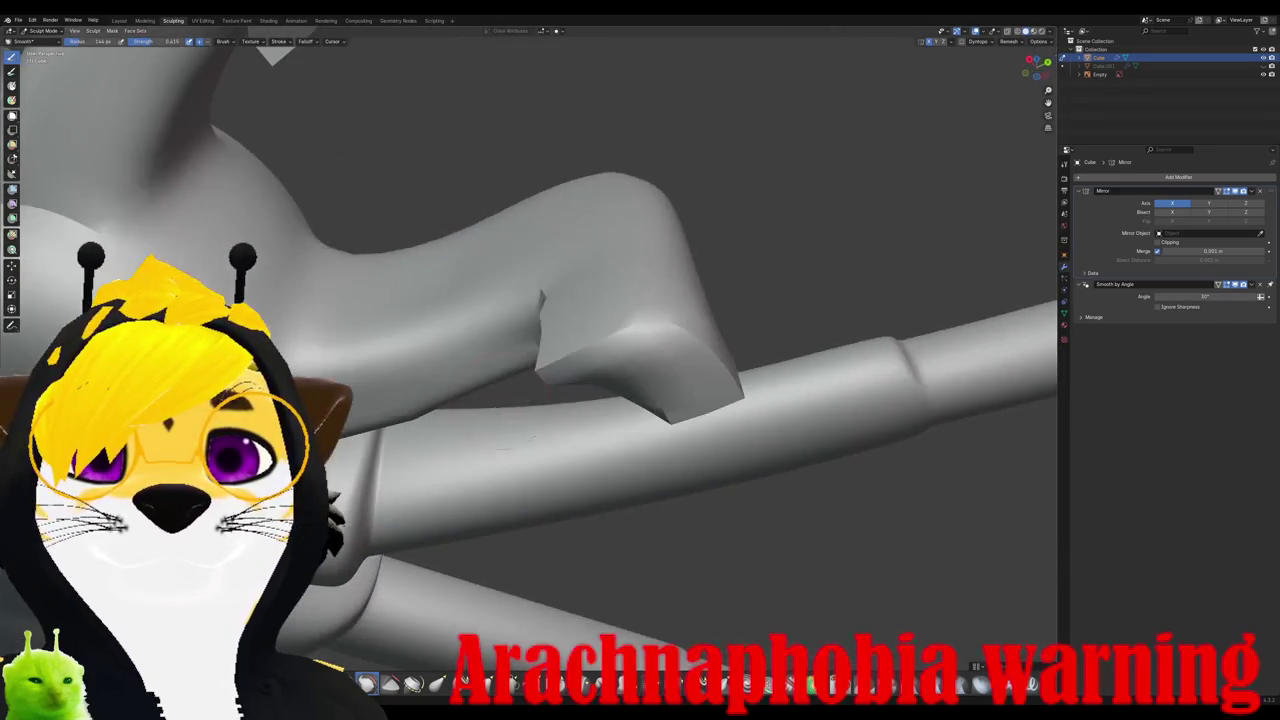
Step: Smooth the chelicera's sharp wedge edge and its tip from above and below
{"action": "middle_click_drag", "start_coordinate": [572, 357], "coordinate": [663, 380]}
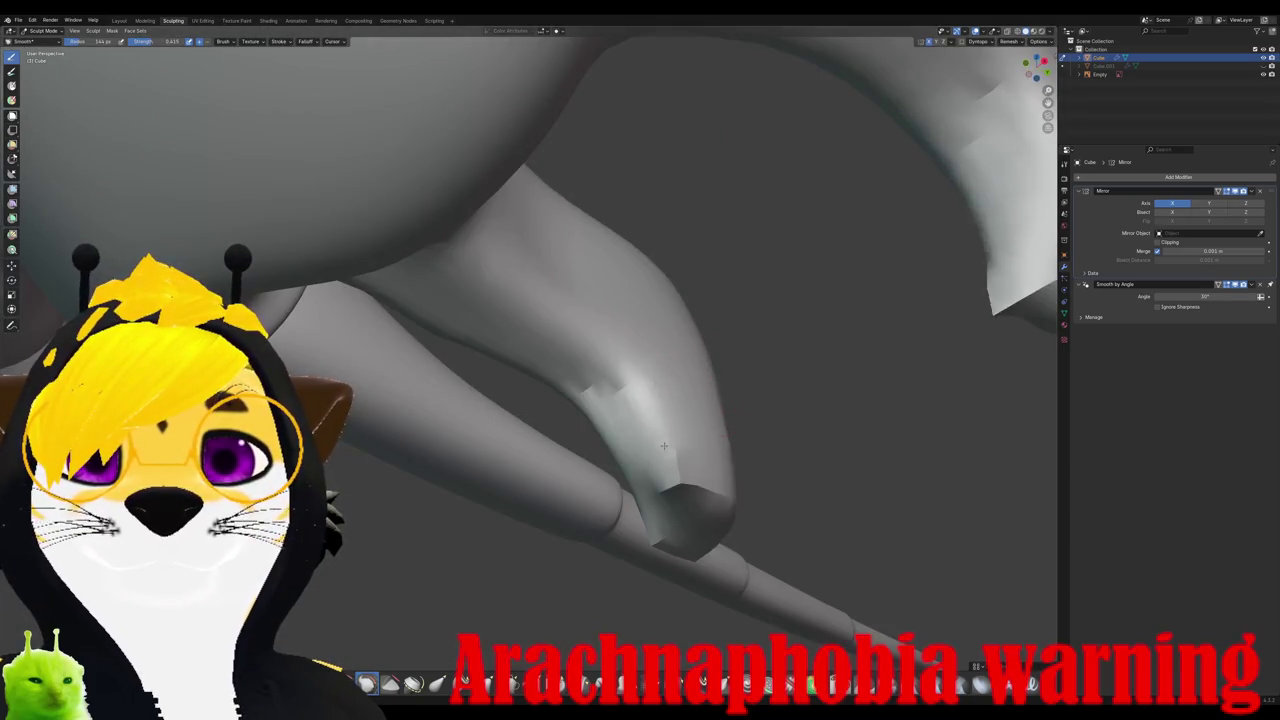
{"action": "middle_click_drag", "start_coordinate": [685, 468], "coordinate": [649, 467]}
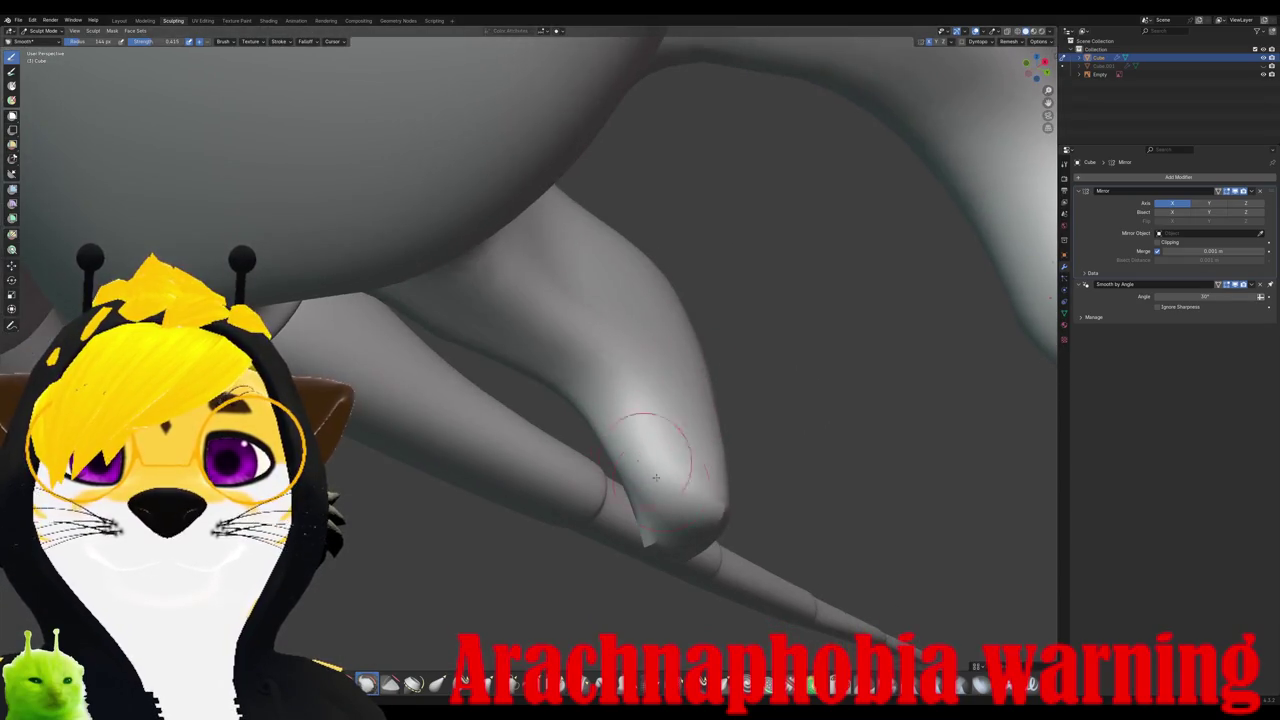
{"action": "middle_click_drag", "start_coordinate": [648, 540], "coordinate": [568, 435]}
{"action": "left_click_drag", "start_coordinate": [568, 435], "coordinate": [560, 415]}
{"action": "middle_click_drag", "start_coordinate": [560, 415], "coordinate": [480, 382]}
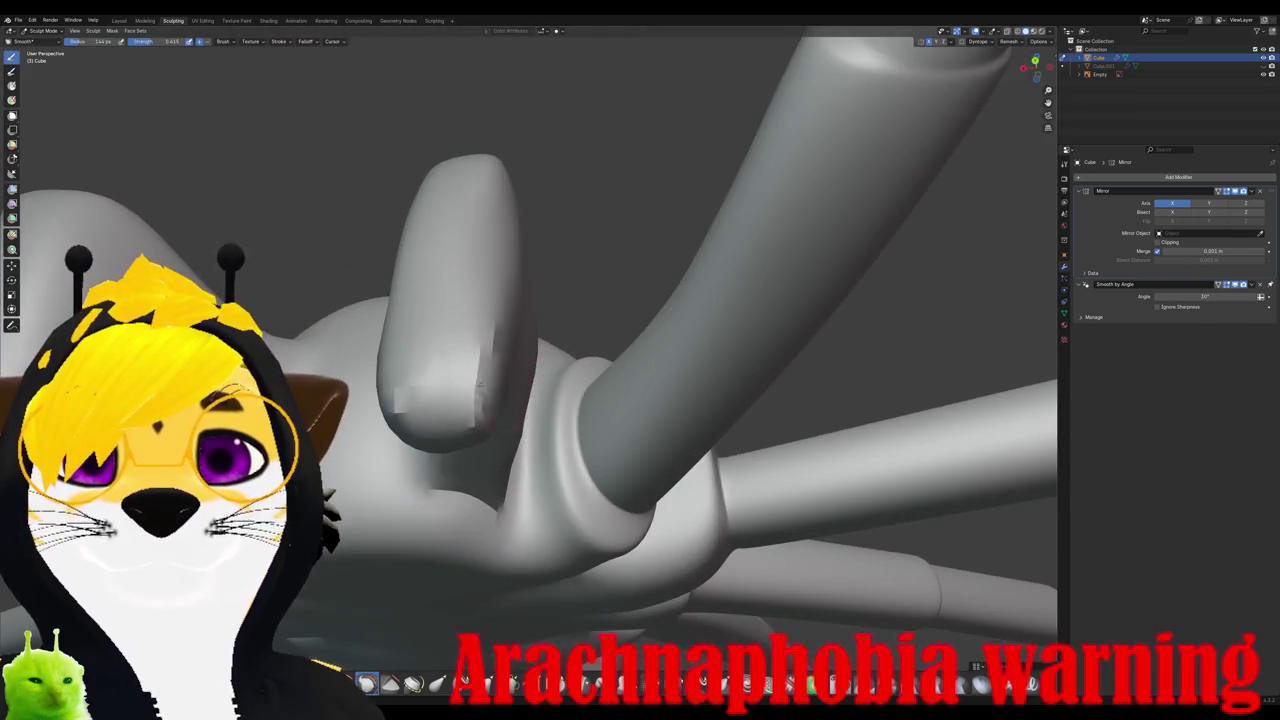
{"action": "left_click_drag", "start_coordinate": [452, 371], "coordinate": [440, 400]}
{"action": "middle_click_drag", "start_coordinate": [440, 400], "coordinate": [470, 430]}
{"action": "left_click_drag", "start_coordinate": [470, 410], "coordinate": [500, 420]}
{"action": "middle_click_drag", "start_coordinate": [500, 420], "coordinate": [465, 392]}
Step: Readjust the Smooth brush radius and strength while circling the fang
{"action": "right_click", "coordinate": [465, 392]}
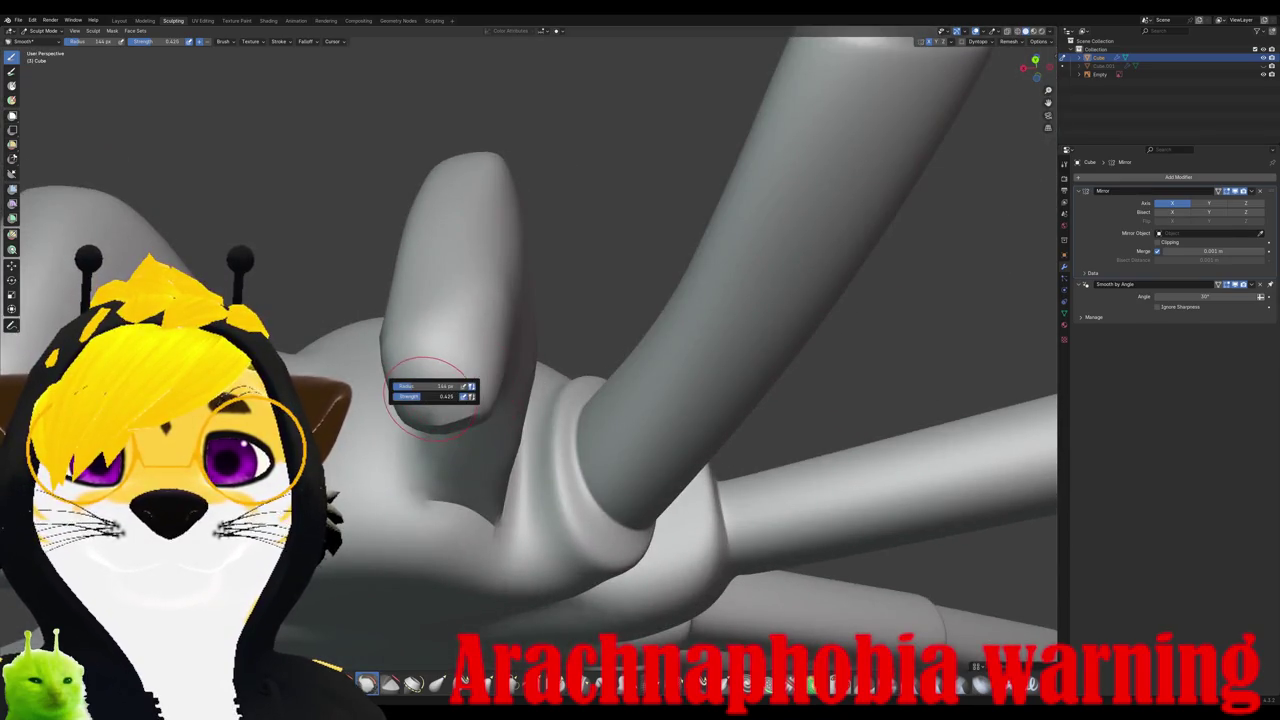
{"action": "middle_click_drag", "start_coordinate": [480, 381], "coordinate": [400, 396]}
{"action": "right_click", "coordinate": [400, 396]}
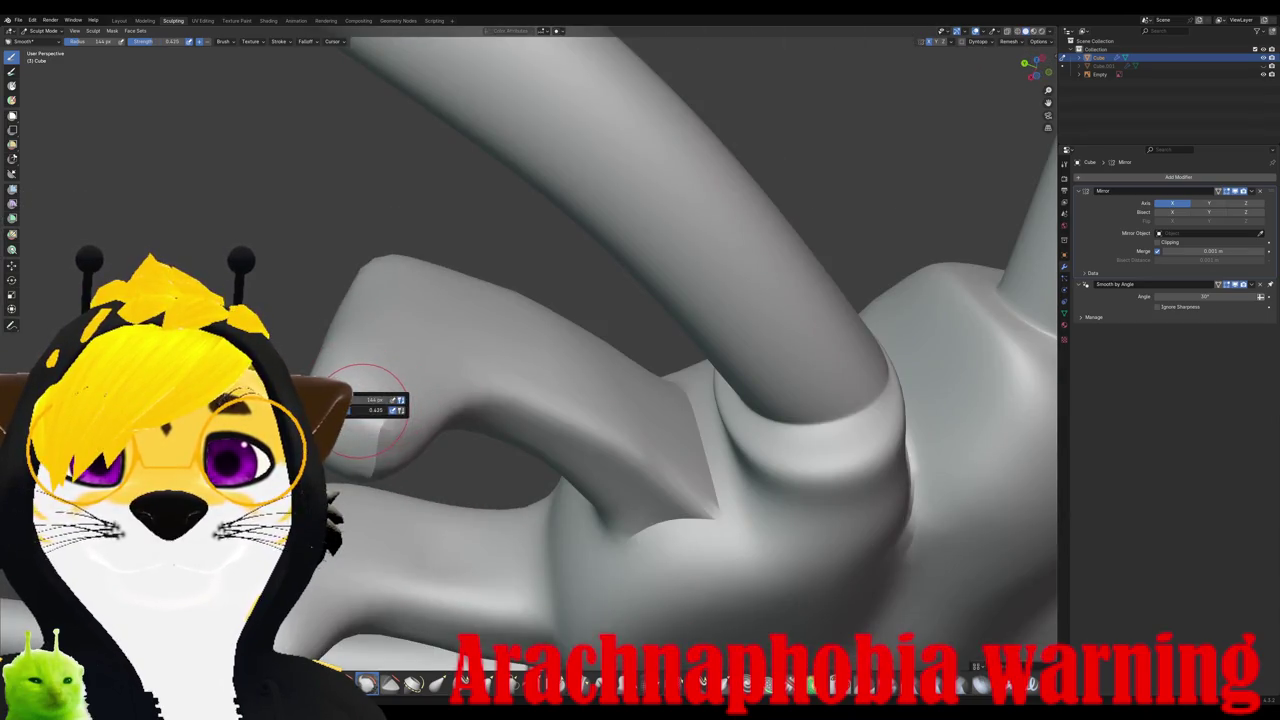
{"action": "mouse_move", "coordinate": [383, 437]}
{"action": "middle_mouse_down"}
{"action": "mouse_move", "coordinate": [488, 410]}
{"action": "mouse_move", "coordinate": [475, 365]}
{"action": "middle_mouse_up"}
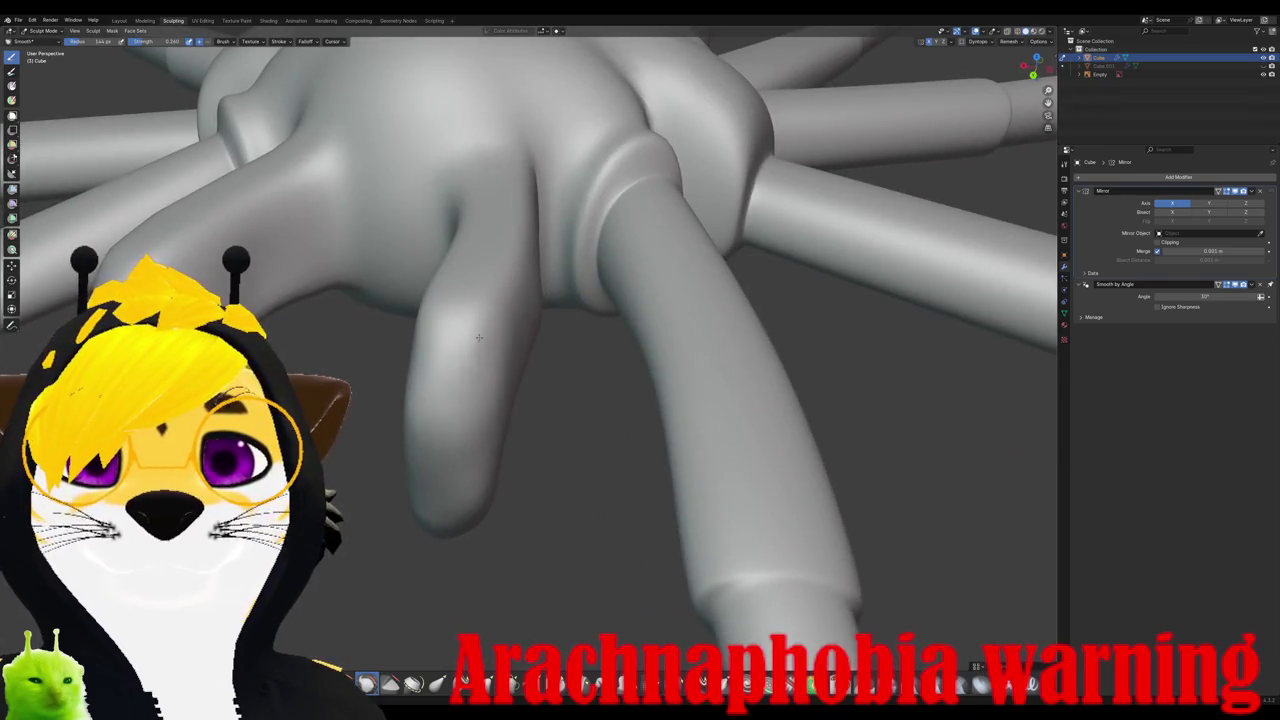
{"action": "middle_click_drag", "start_coordinate": [464, 329], "coordinate": [500, 357]}
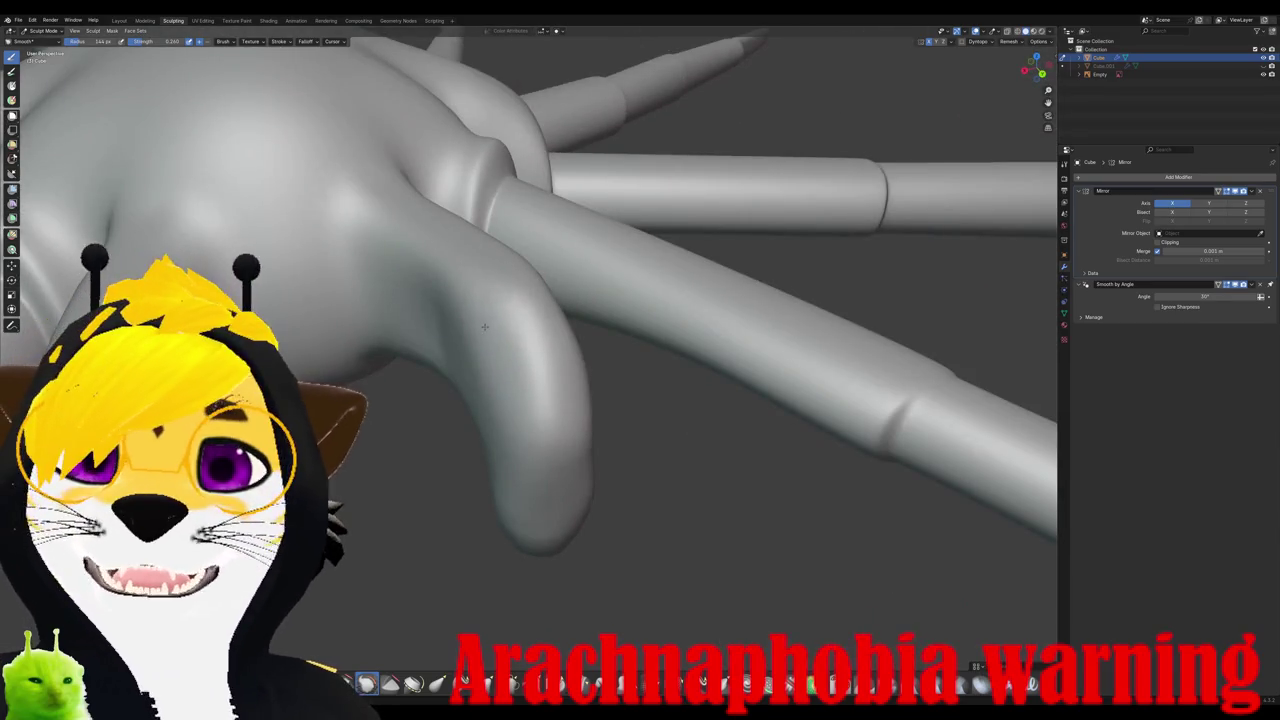
{"action": "middle_click_drag", "start_coordinate": [500, 357], "coordinate": [482, 335]}
{"action": "right_click", "coordinate": [482, 335]}
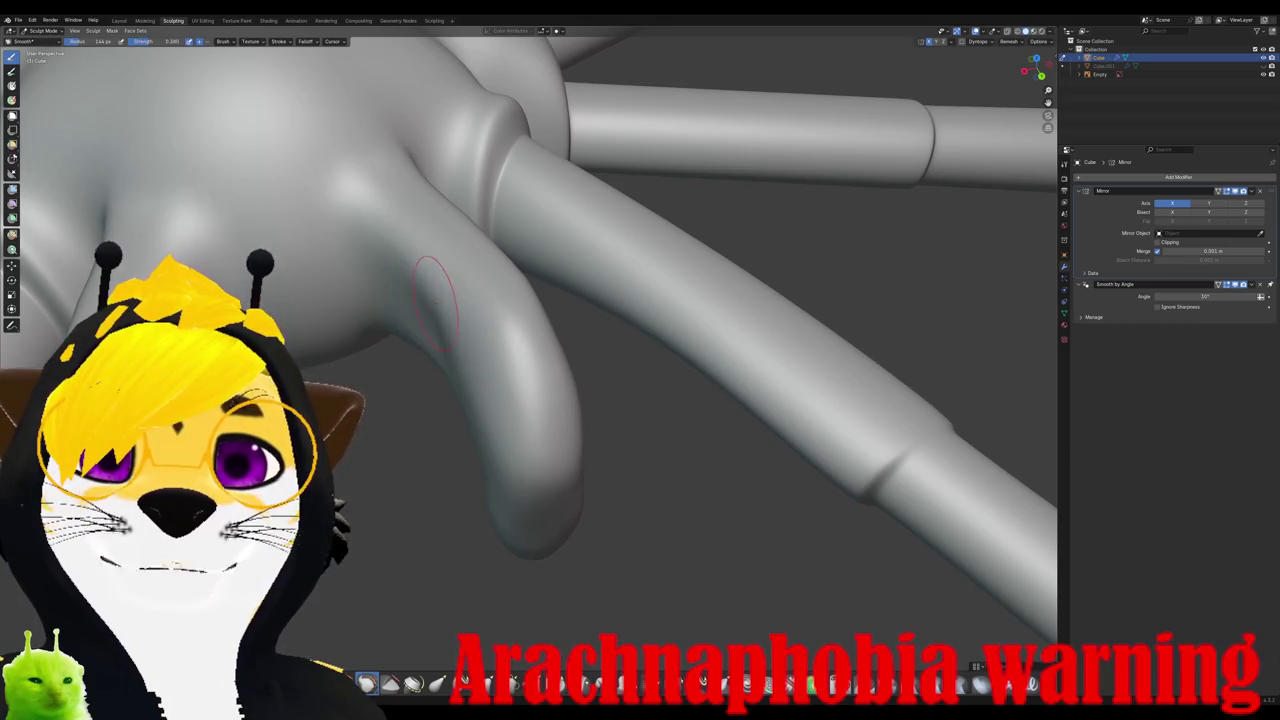
Step: Orbit around the body to inspect the smoothed fang from side, below and tip
{"action": "middle_click_drag", "start_coordinate": [436, 302], "coordinate": [474, 268]}
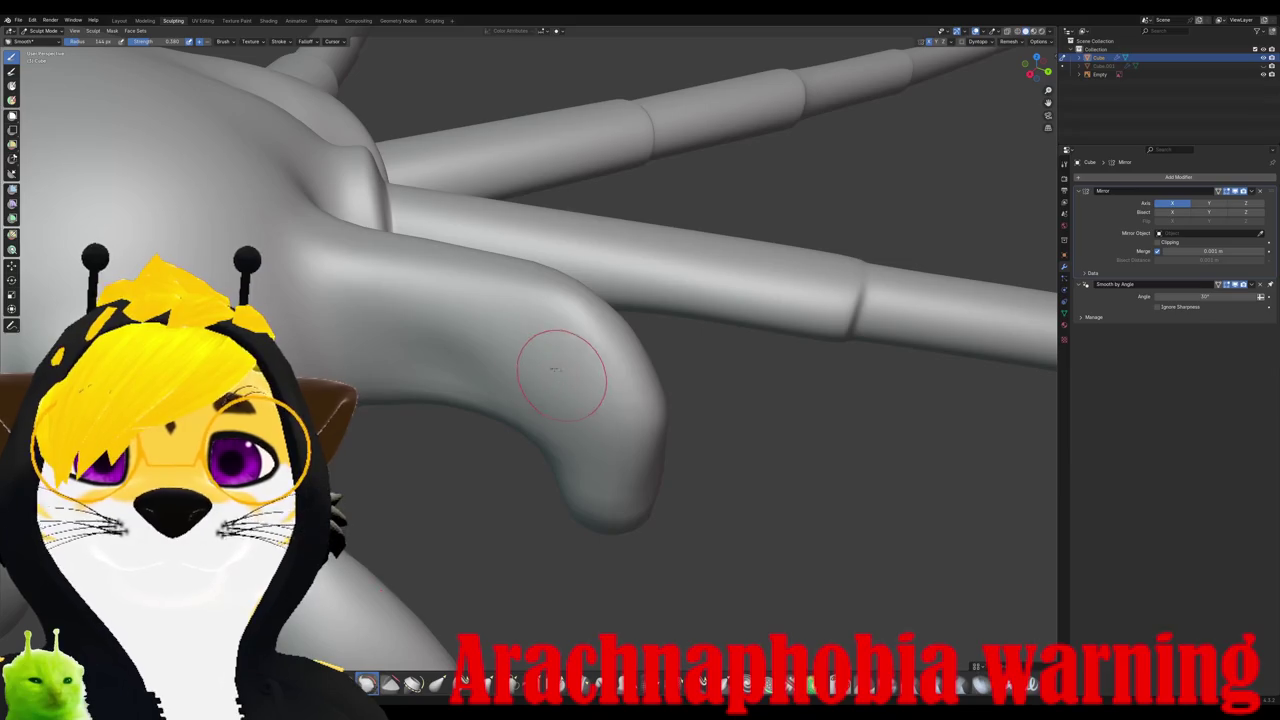
{"action": "middle_click_drag", "start_coordinate": [561, 346], "coordinate": [500, 314]}
{"action": "middle_click_drag", "start_coordinate": [455, 360], "coordinate": [440, 348]}
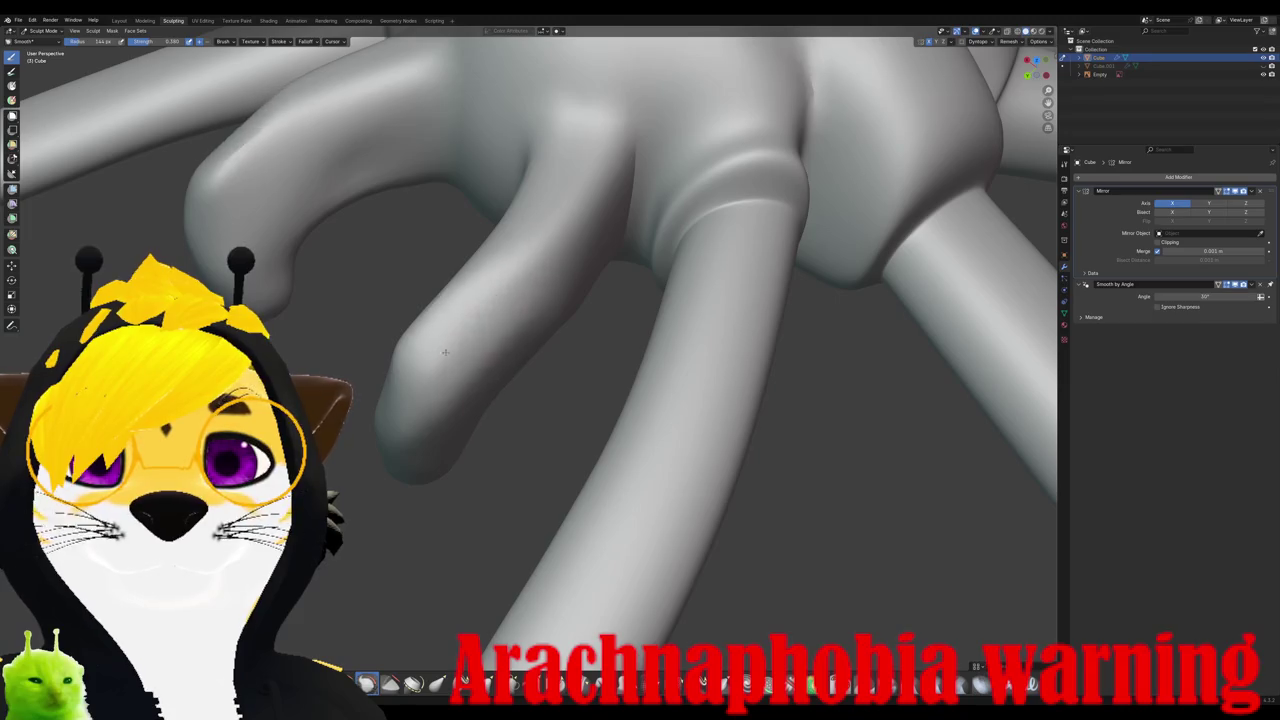
{"action": "middle_click_drag", "start_coordinate": [517, 259], "coordinate": [474, 318]}
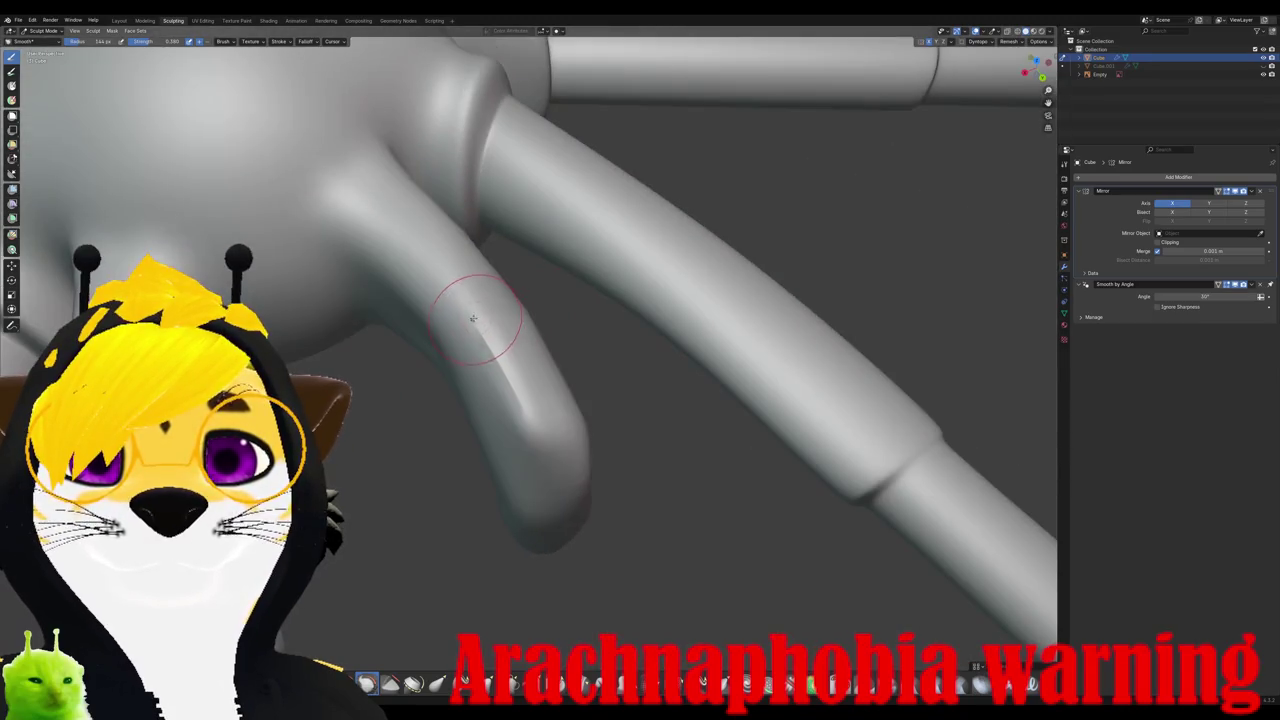
{"action": "mouse_move", "coordinate": [531, 411]}
{"action": "middle_mouse_down"}
{"action": "mouse_move", "coordinate": [567, 408]}
{"action": "mouse_move", "coordinate": [480, 360]}
{"action": "mouse_move", "coordinate": [490, 340]}
{"action": "mouse_move", "coordinate": [502, 357]}
{"action": "mouse_move", "coordinate": [477, 281]}
{"action": "middle_mouse_up"}
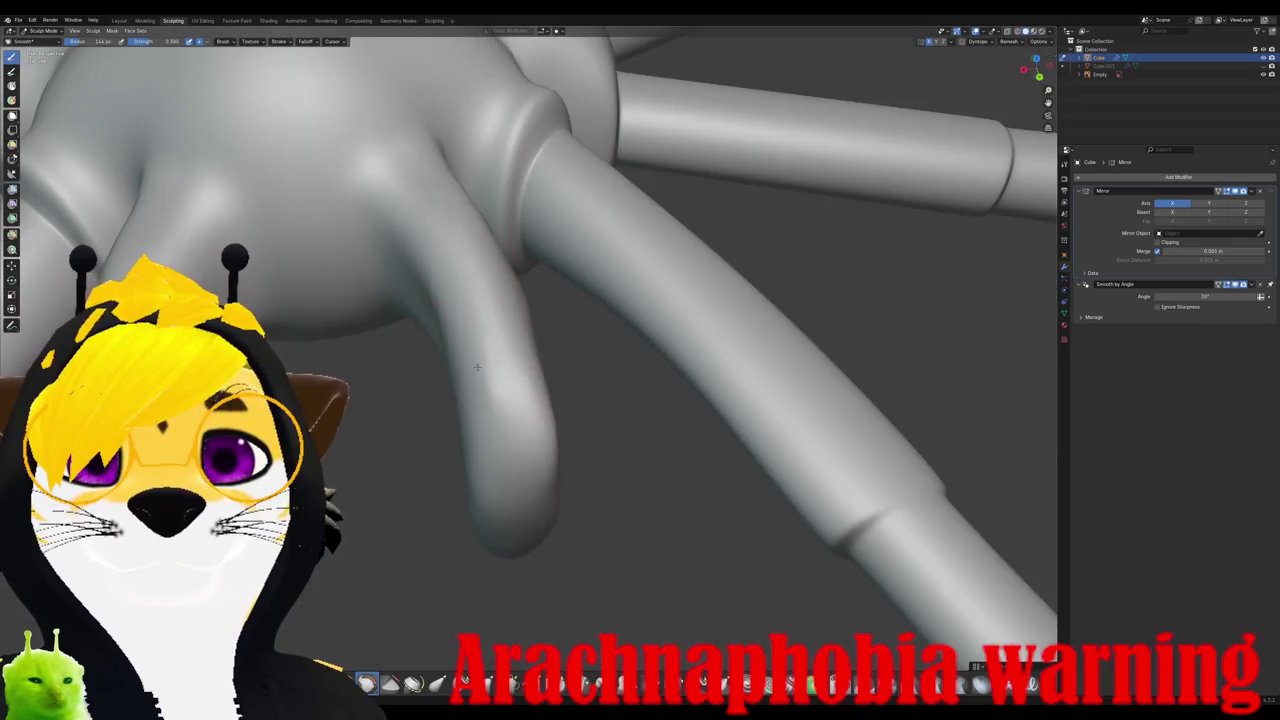
{"action": "middle_click_drag", "start_coordinate": [476, 350], "coordinate": [491, 323]}
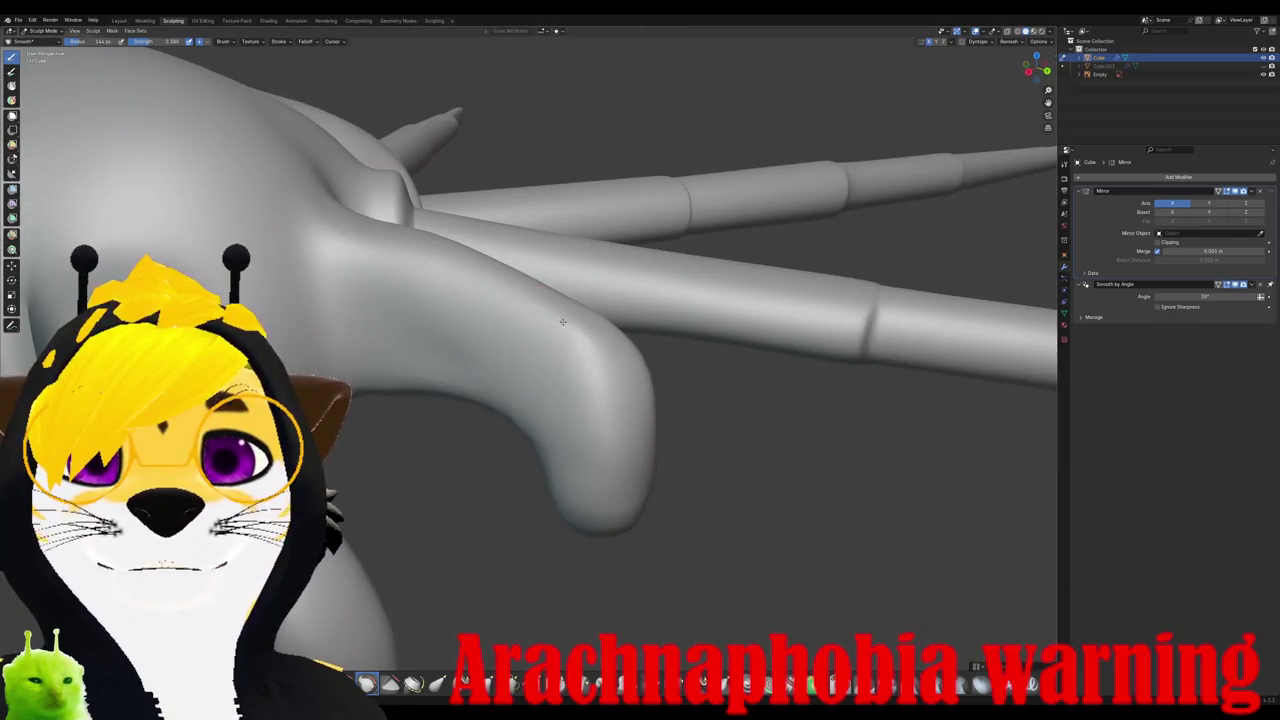
{"action": "mouse_move", "coordinate": [617, 426]}
{"action": "middle_mouse_down"}
{"action": "mouse_move", "coordinate": [500, 357]}
{"action": "mouse_move", "coordinate": [440, 363]}
{"action": "mouse_move", "coordinate": [425, 400]}
{"action": "mouse_move", "coordinate": [522, 384]}
{"action": "middle_mouse_up"}
{"action": "mouse_move", "coordinate": [500, 342]}
{"action": "middle_mouse_down"}
{"action": "mouse_move", "coordinate": [402, 421]}
{"action": "mouse_move", "coordinate": [566, 348]}
{"action": "middle_mouse_up"}
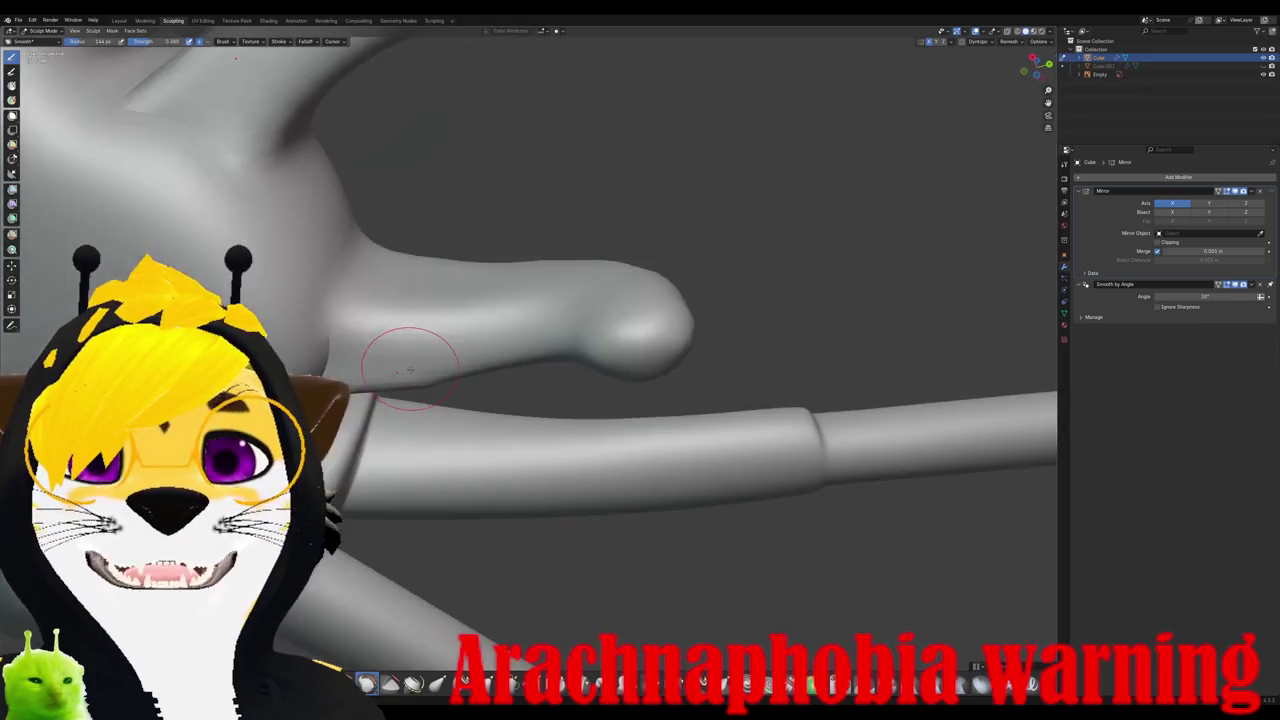
{"action": "middle_click_drag", "start_coordinate": [414, 357], "coordinate": [390, 330]}
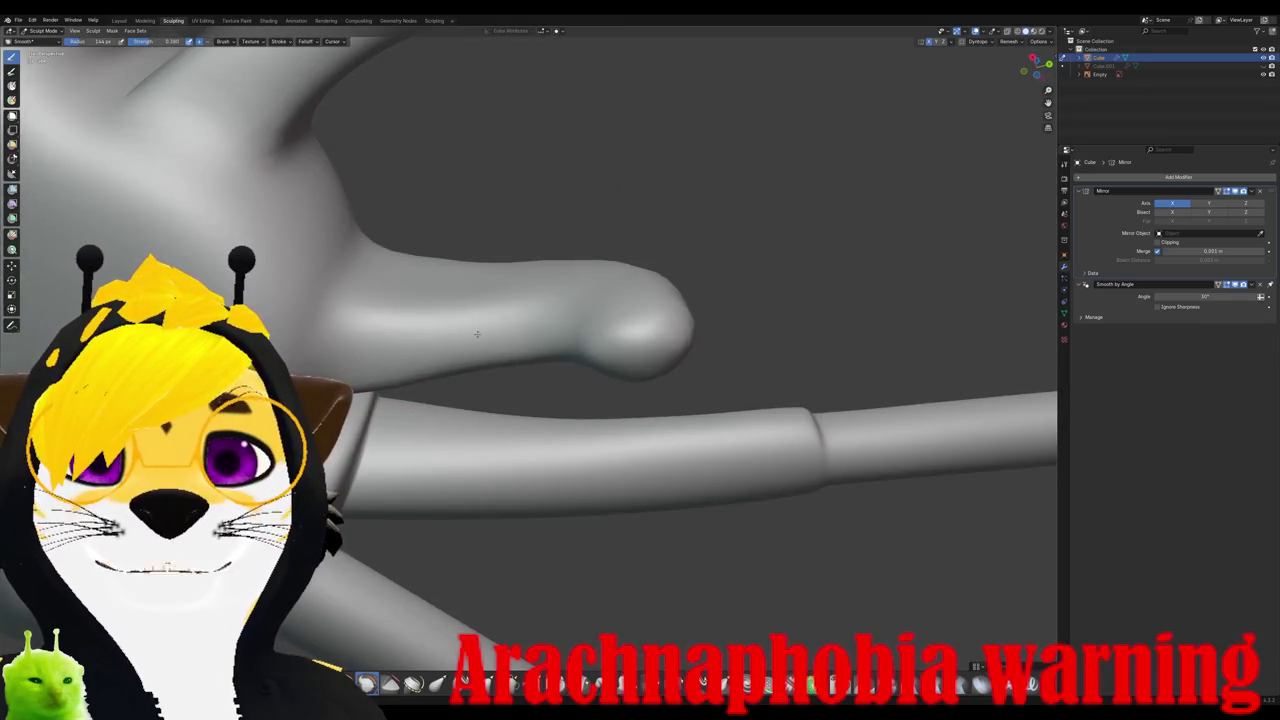
Step: Reopen the spider .blend from Open Recent, choosing Don't Save for sculpting changes
{"action": "middle_click_drag", "start_coordinate": [408, 329], "coordinate": [438, 473]}
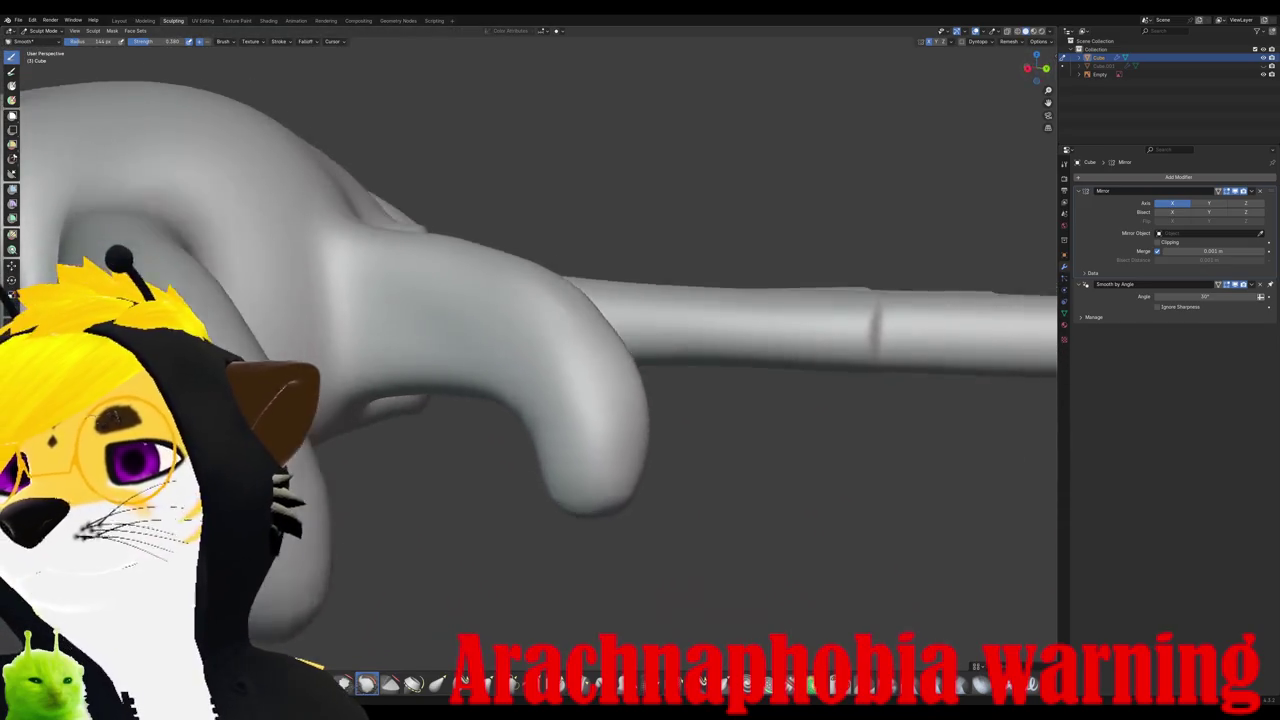
{"action": "left_click", "coordinate": [18, 20]}
{"action": "mouse_move", "coordinate": [40, 46]}
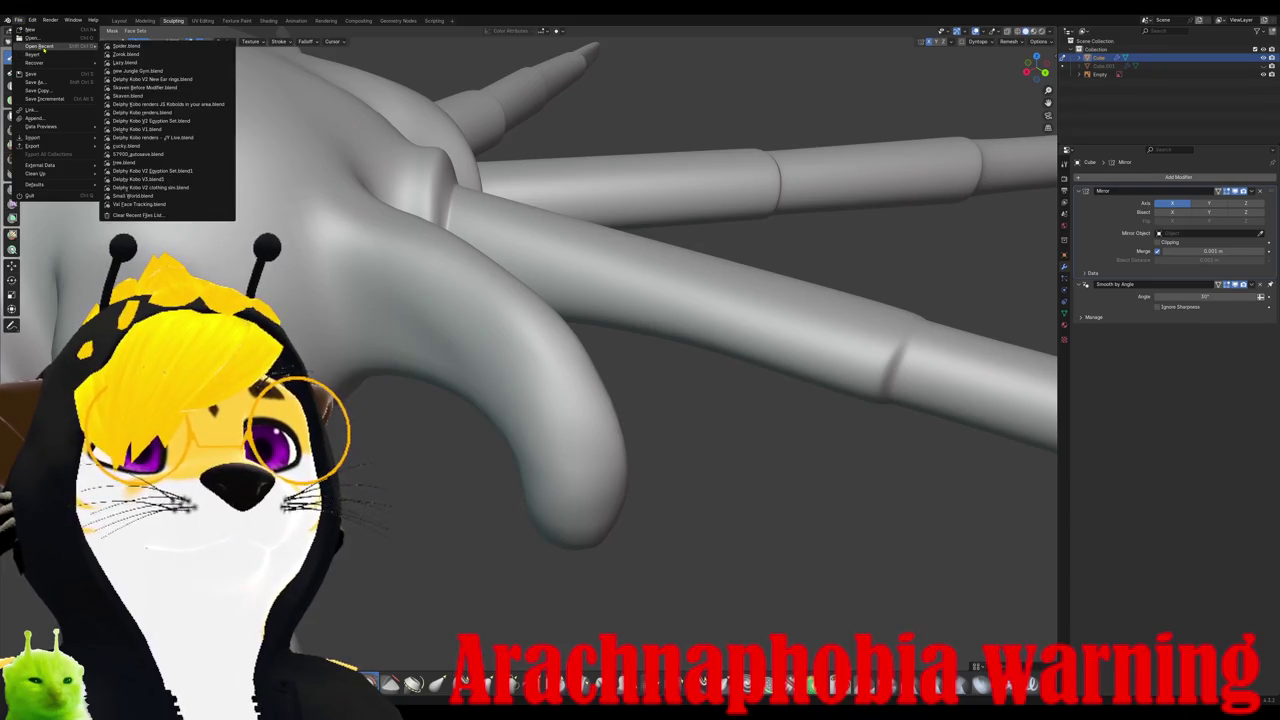
{"action": "key", "text": "Escape"}
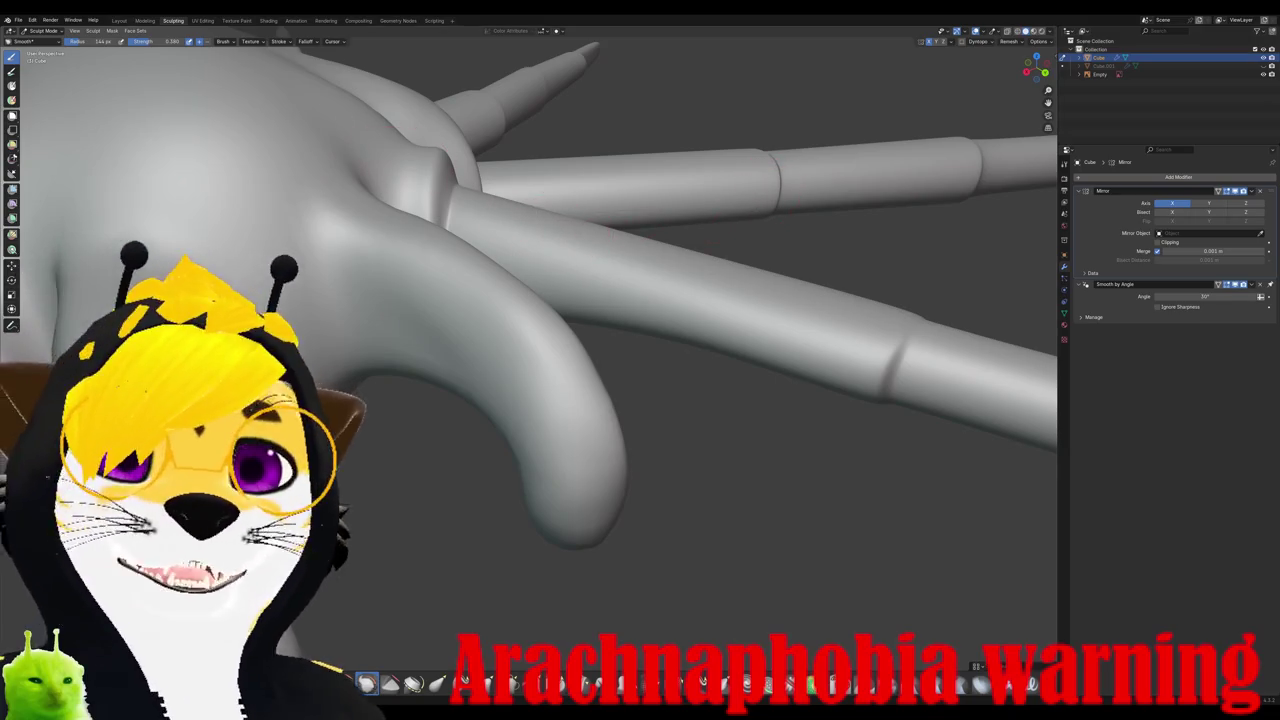
{"action": "left_click", "coordinate": [18, 20]}
{"action": "mouse_move", "coordinate": [40, 46]}
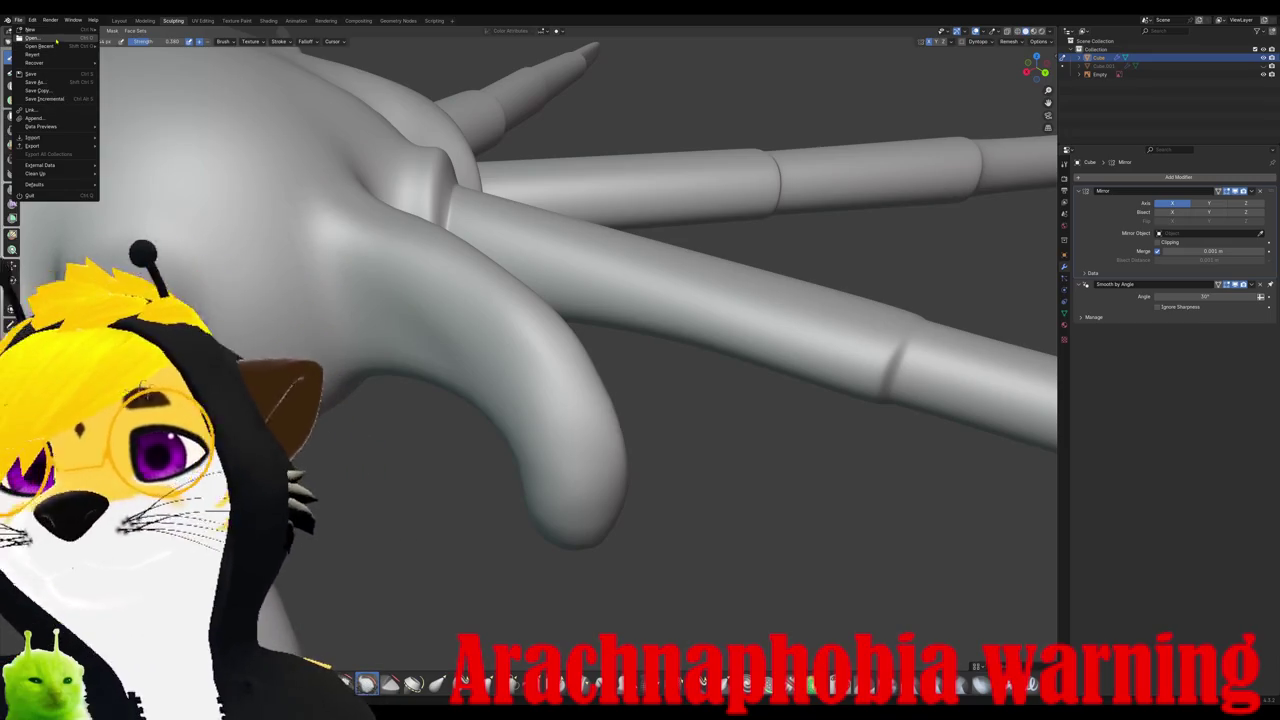
{"action": "left_click", "coordinate": [57, 40]}
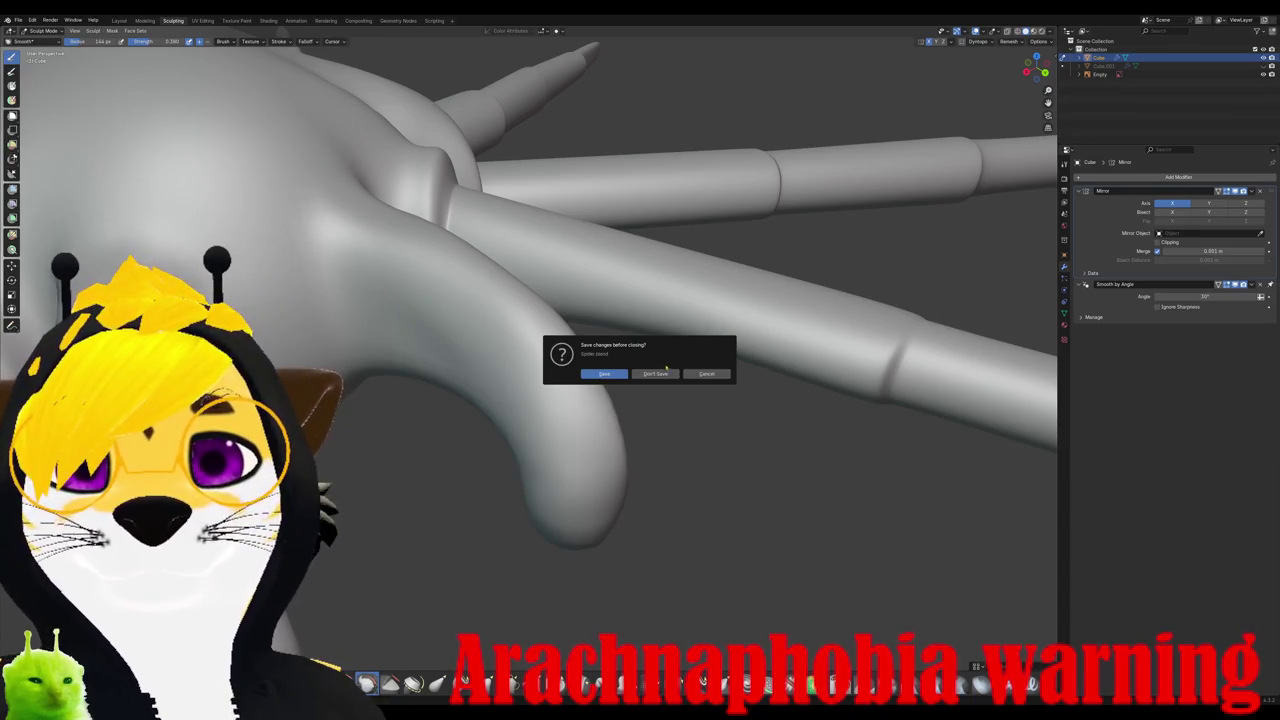
{"action": "left_click", "coordinate": [664, 373]}
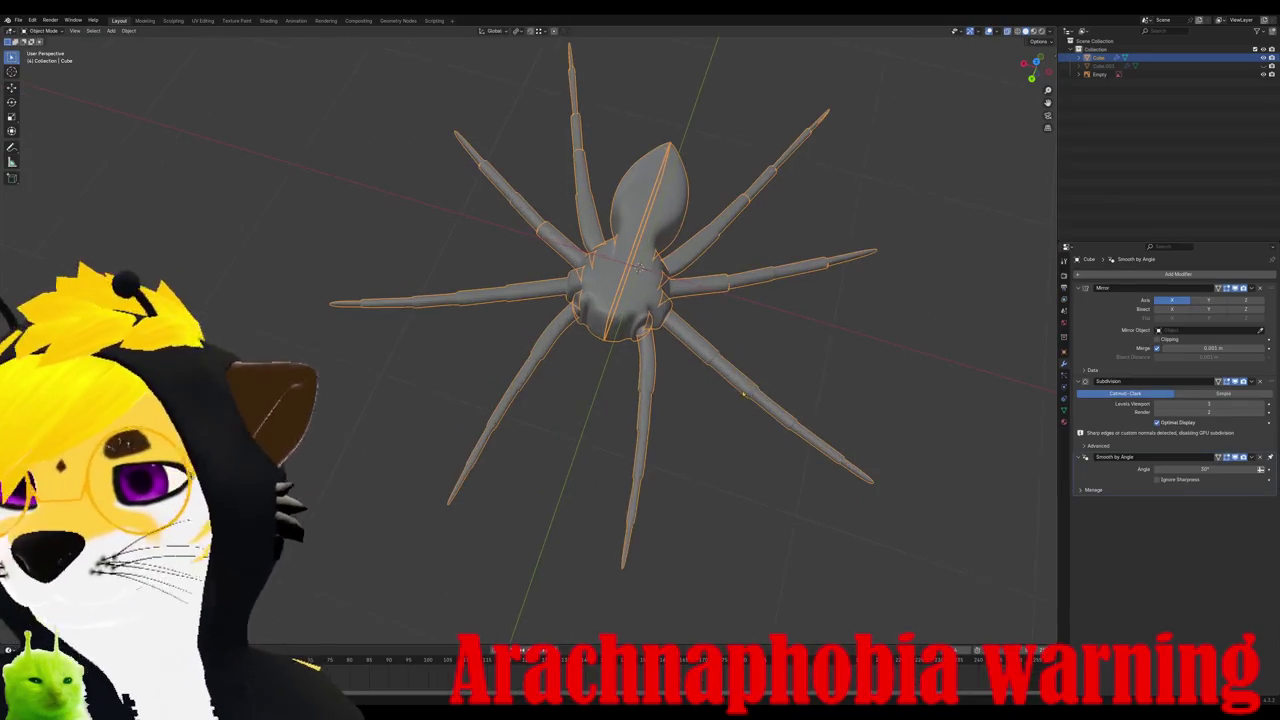
Step: Edge-slide the loop at the spider's front face to straighten it
{"action": "mouse_move", "coordinate": [797, 491]}
{"action": "middle_mouse_down"}
{"action": "mouse_move", "coordinate": [754, 414]}
{"action": "mouse_move", "coordinate": [756, 338]}
{"action": "mouse_move", "coordinate": [566, 314]}
{"action": "middle_mouse_up"}
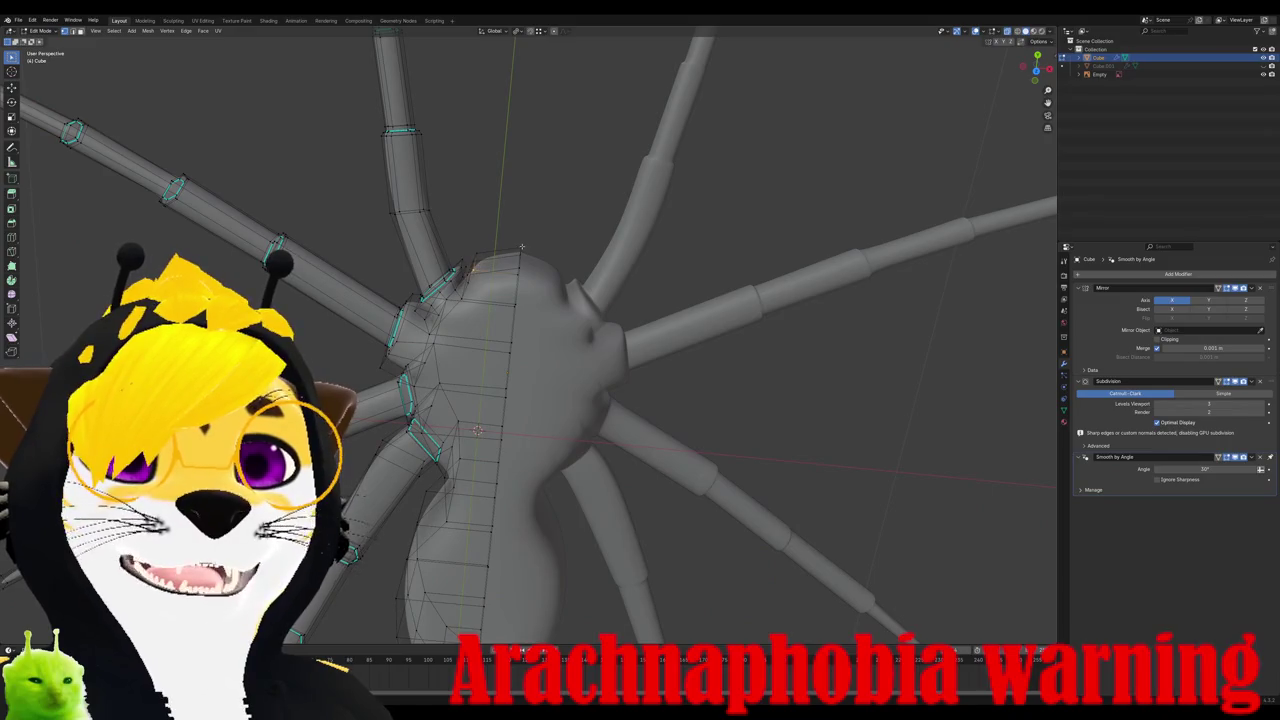
{"action": "middle_click_drag", "start_coordinate": [470, 292], "coordinate": [452, 262]}
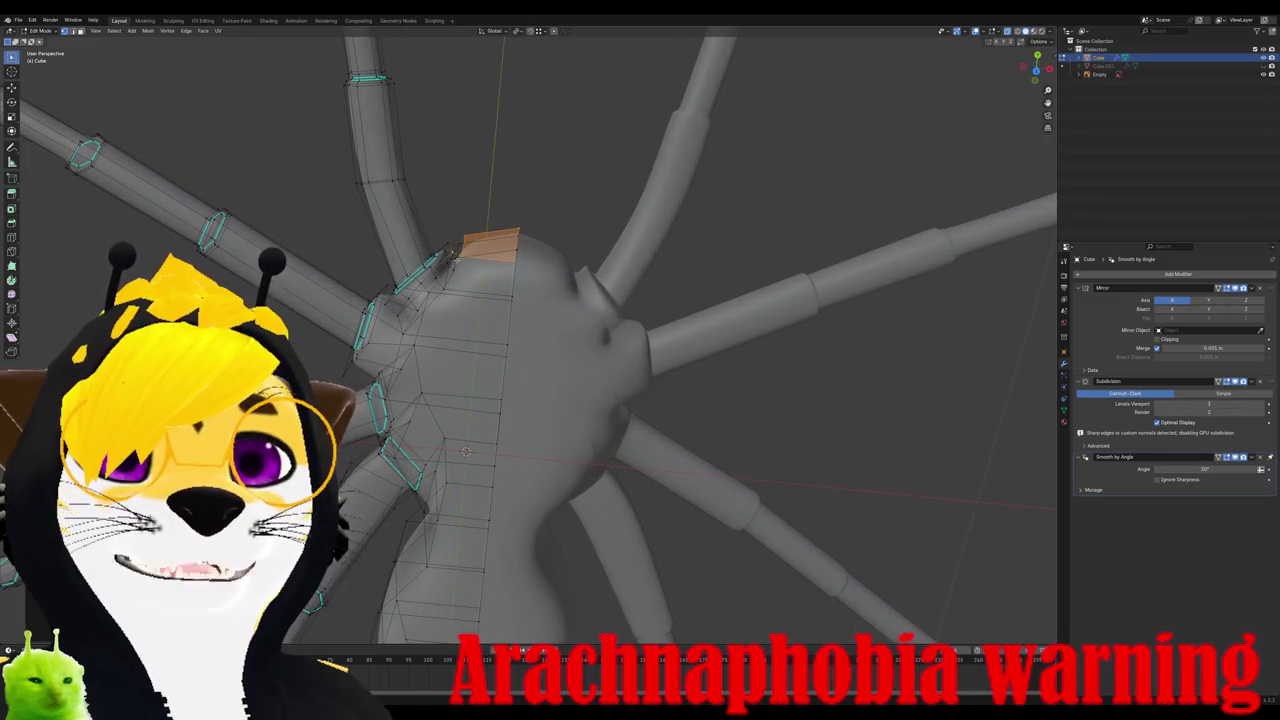
{"action": "mouse_move", "coordinate": [500, 300]}
{"action": "middle_mouse_down"}
{"action": "mouse_move", "coordinate": [540, 340]}
{"action": "mouse_move", "coordinate": [521, 318]}
{"action": "middle_mouse_up"}
{"action": "mouse_move", "coordinate": [617, 497]}
{"action": "middle_mouse_down"}
{"action": "mouse_move", "coordinate": [663, 420]}
{"action": "mouse_move", "coordinate": [630, 408]}
{"action": "middle_mouse_up"}
{"action": "scroll", "coordinate": [663, 420], "scroll_direction": "up", "scroll_amount": 2}
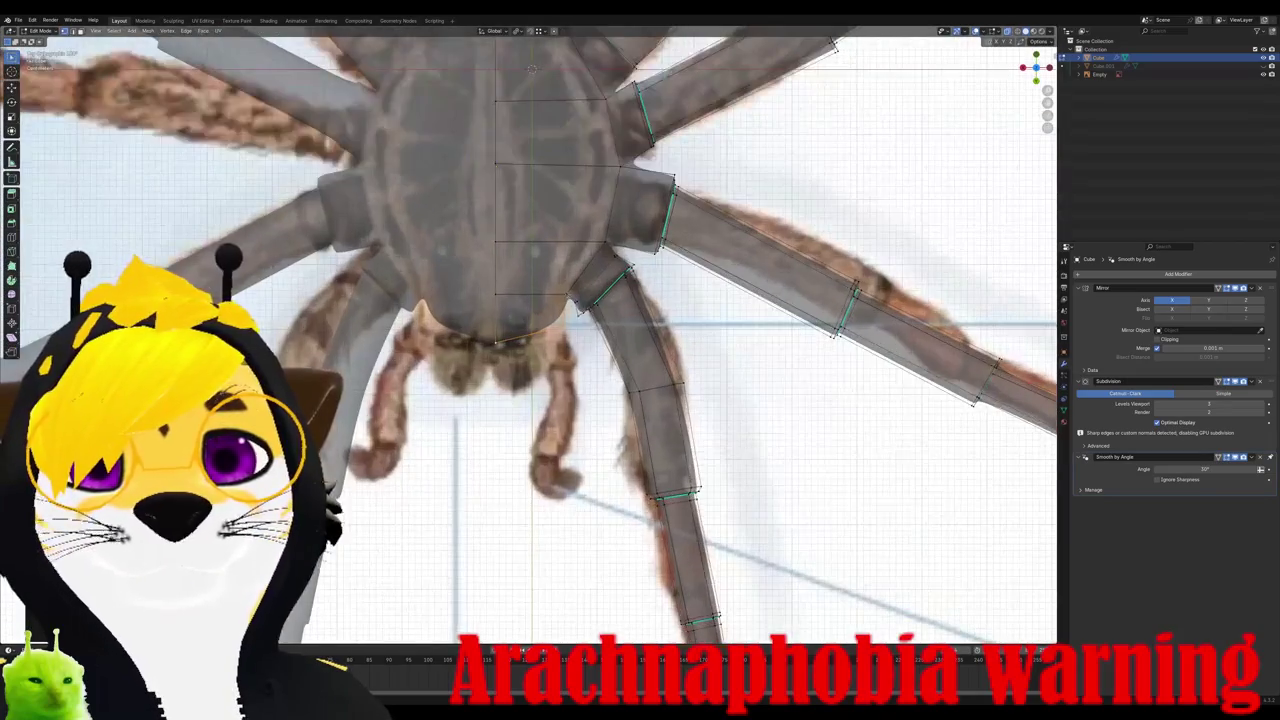
{"action": "key", "text": "g"}
{"action": "key", "text": "g"}
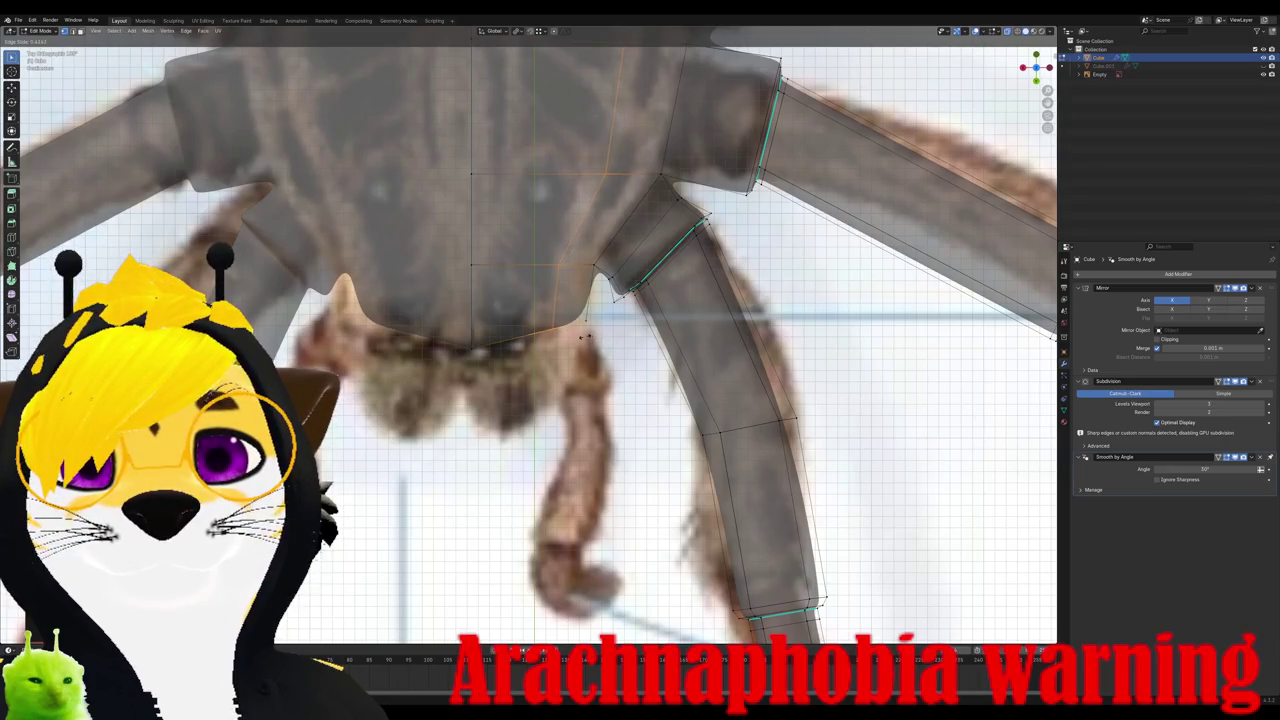
{"action": "left_click", "coordinate": [581, 337]}
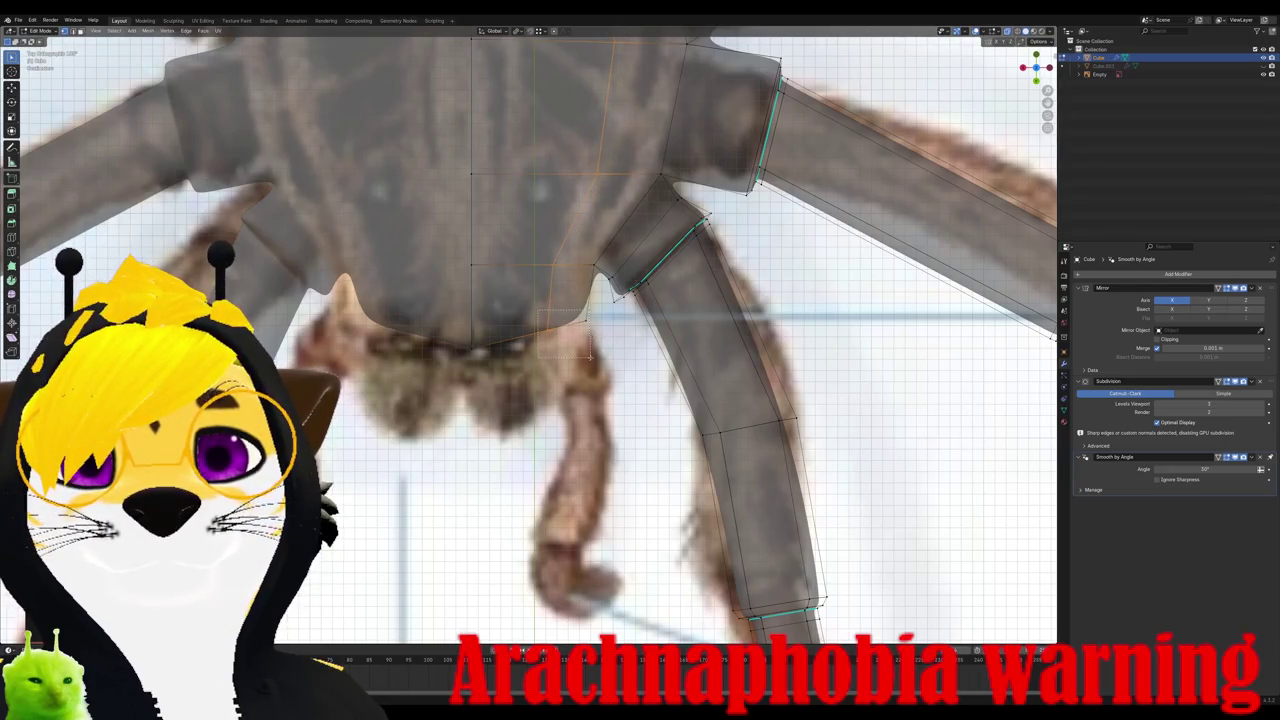
Step: Extrude the face downward into a new long chelicera segment
{"action": "key", "text": "e"}
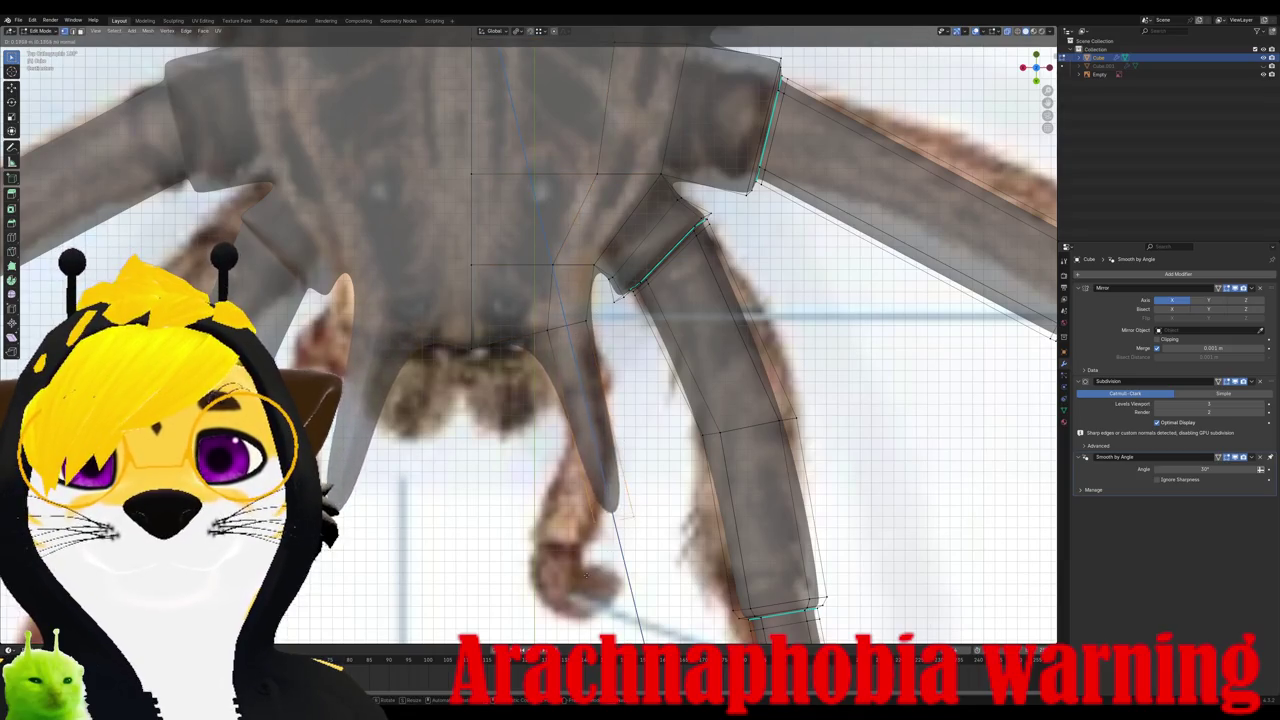
{"action": "left_click", "coordinate": [622, 498]}
{"action": "mouse_move", "coordinate": [622, 498]}
{"action": "middle_mouse_down"}
{"action": "mouse_move", "coordinate": [598, 366]}
{"action": "mouse_move", "coordinate": [531, 343]}
{"action": "middle_mouse_up"}
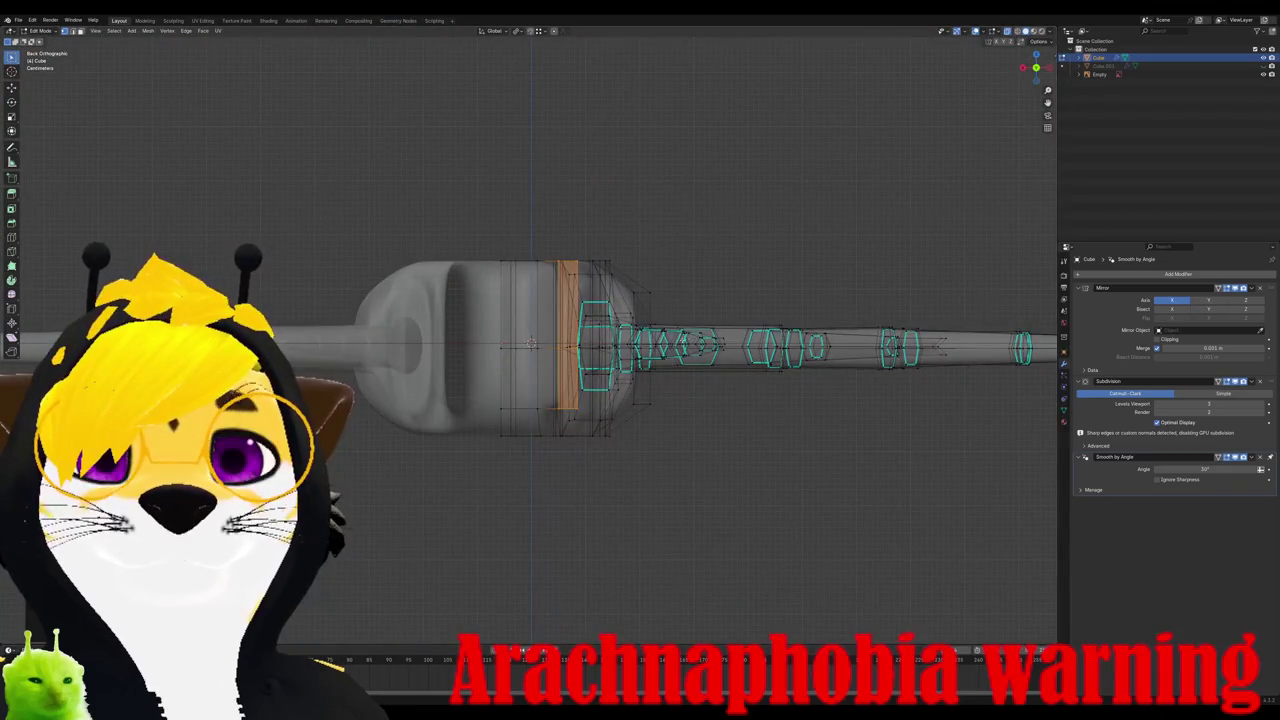
Step: Scale the selected fang edge loop vertically along Z
{"action": "key", "text": "s"}
{"action": "key", "text": "z"}
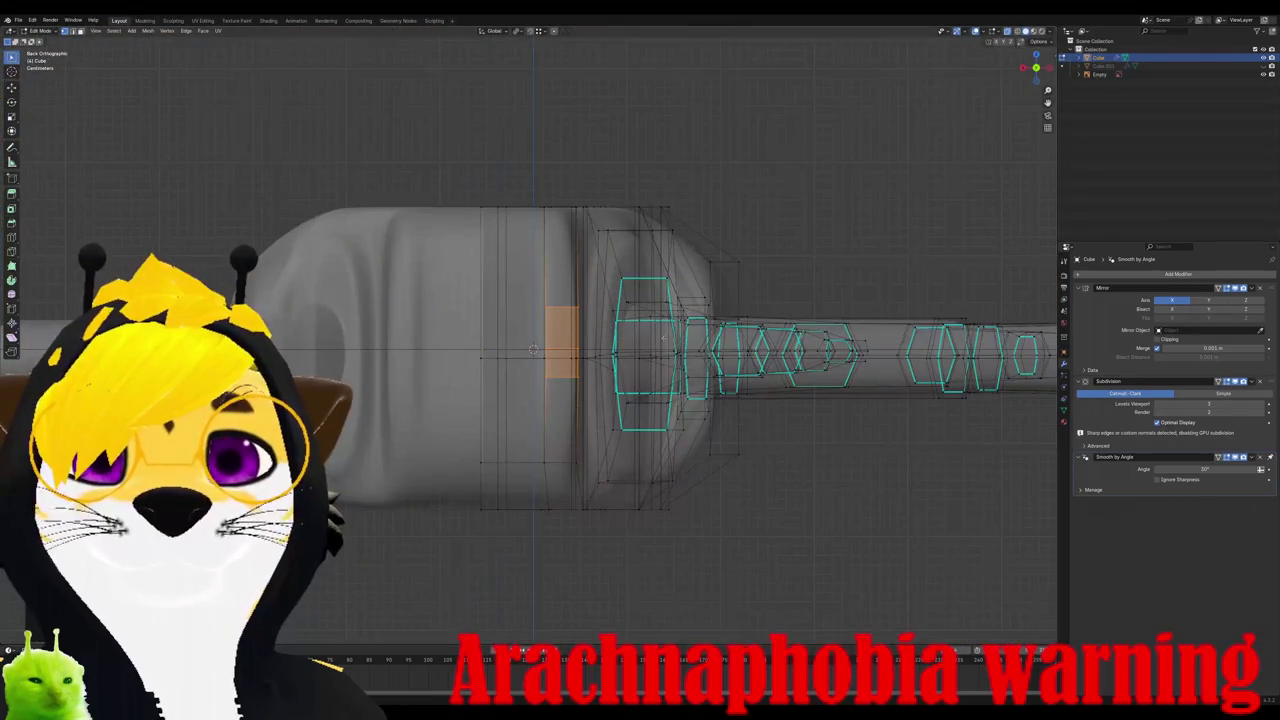
{"action": "middle_click_drag", "start_coordinate": [658, 341], "coordinate": [635, 517]}
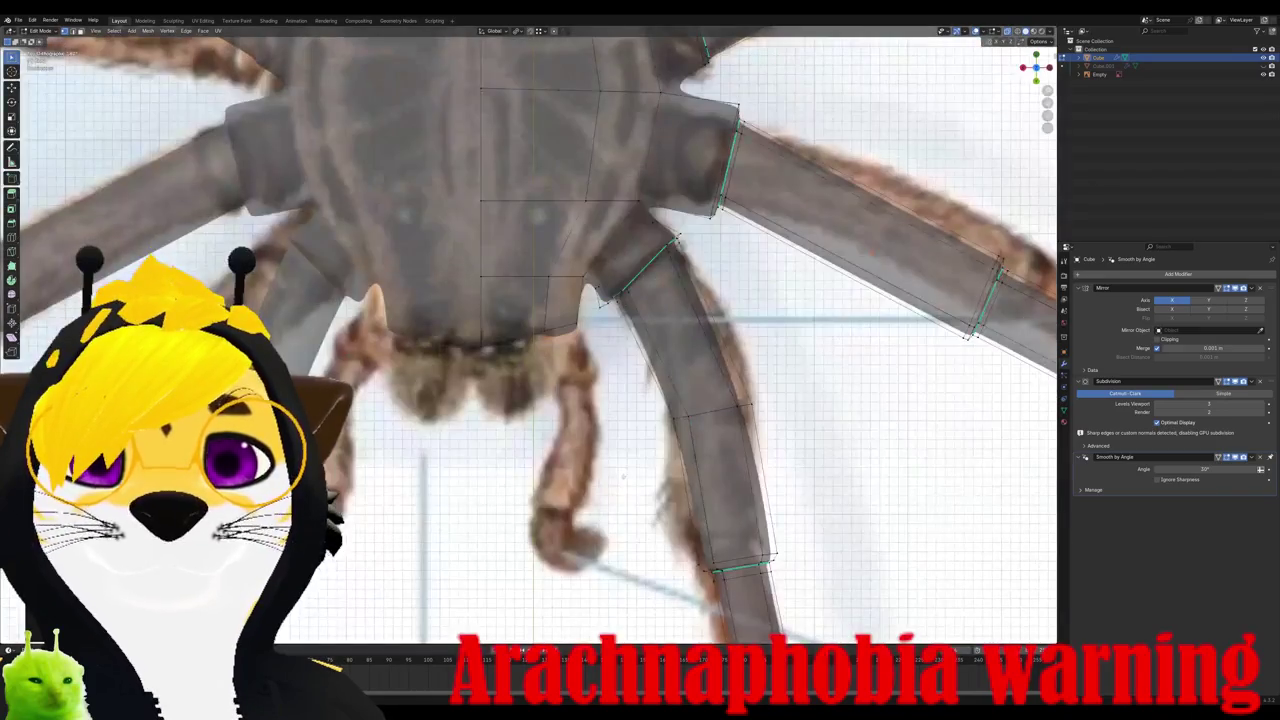
{"action": "key", "text": "s"}
{"action": "key", "text": "z"}
{"action": "left_click", "coordinate": [615, 447]}
Step: Reposition the fang vertices in front view over the reference photo
{"action": "middle_click_drag", "start_coordinate": [615, 447], "coordinate": [528, 225]}
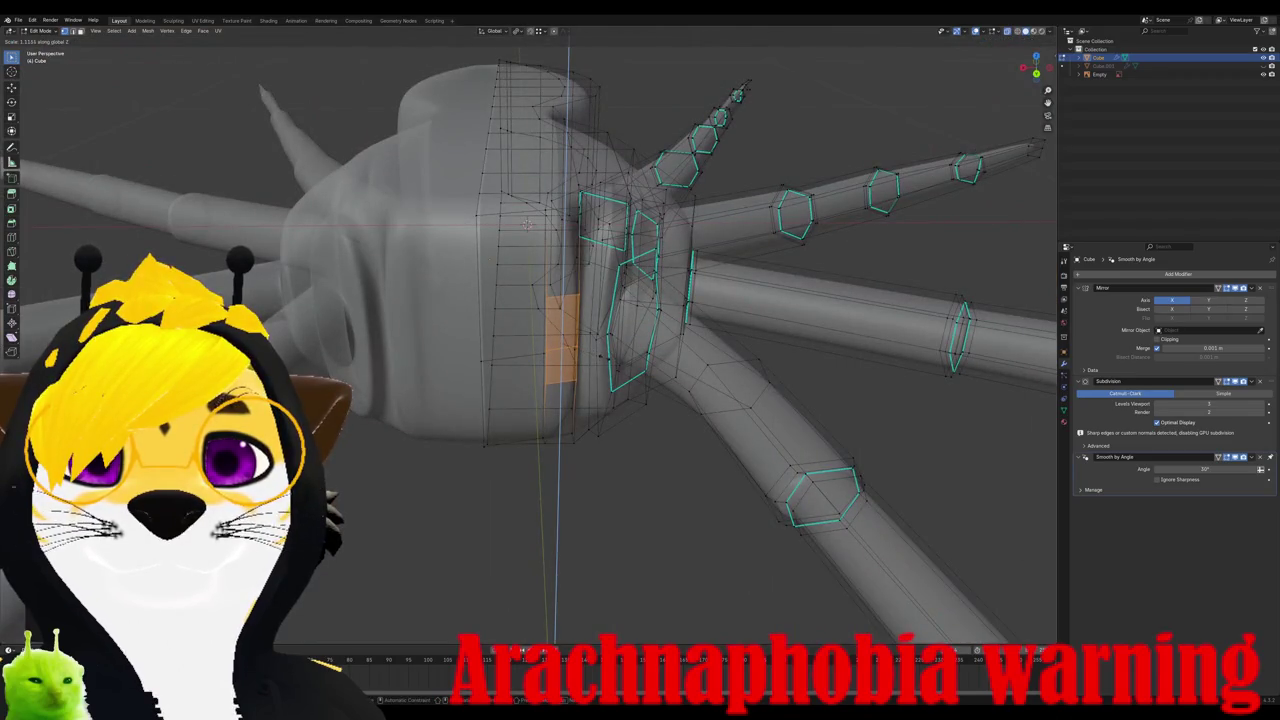
{"action": "scroll", "coordinate": [526, 224], "scroll_direction": "down", "scroll_amount": 2}
{"action": "key", "text": "KP_1"}
{"action": "scroll", "coordinate": [614, 553], "scroll_direction": "up", "scroll_amount": 2}
{"action": "scroll", "coordinate": [614, 553], "scroll_direction": "up", "scroll_amount": 2}
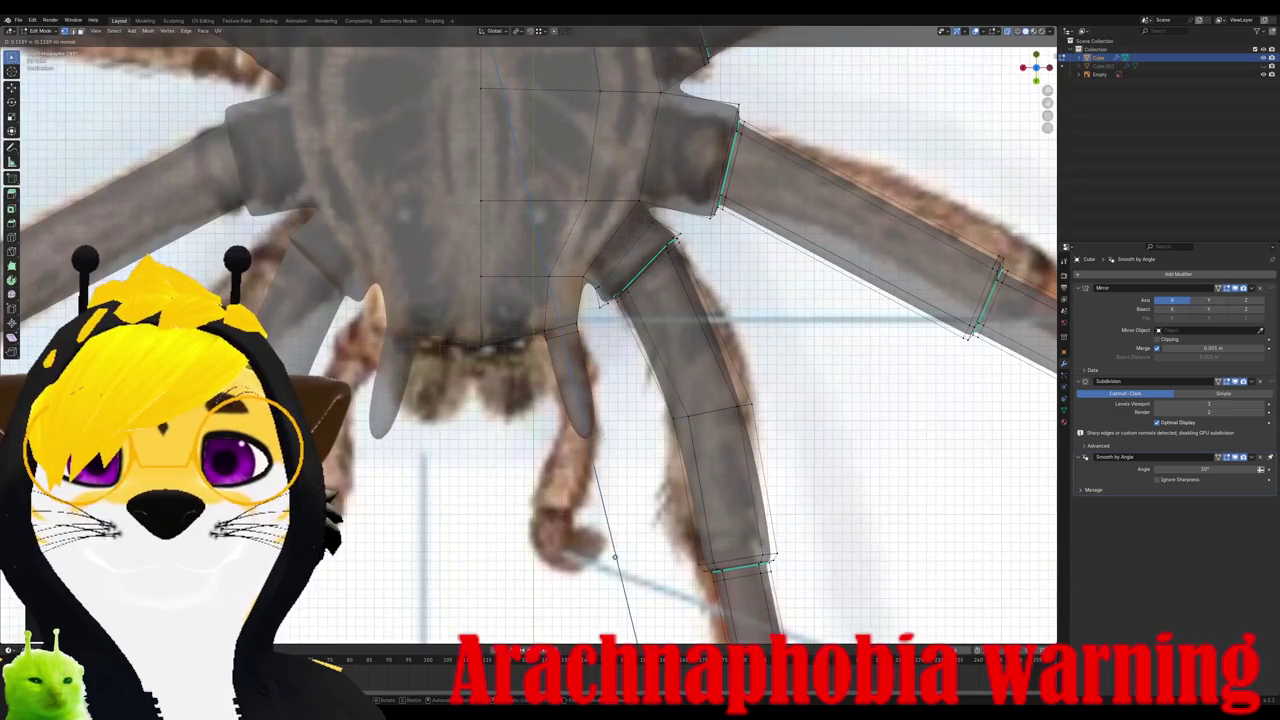
{"action": "left_click", "coordinate": [604, 544]}
{"action": "key", "text": "g"}
{"action": "left_click", "coordinate": [590, 525]}
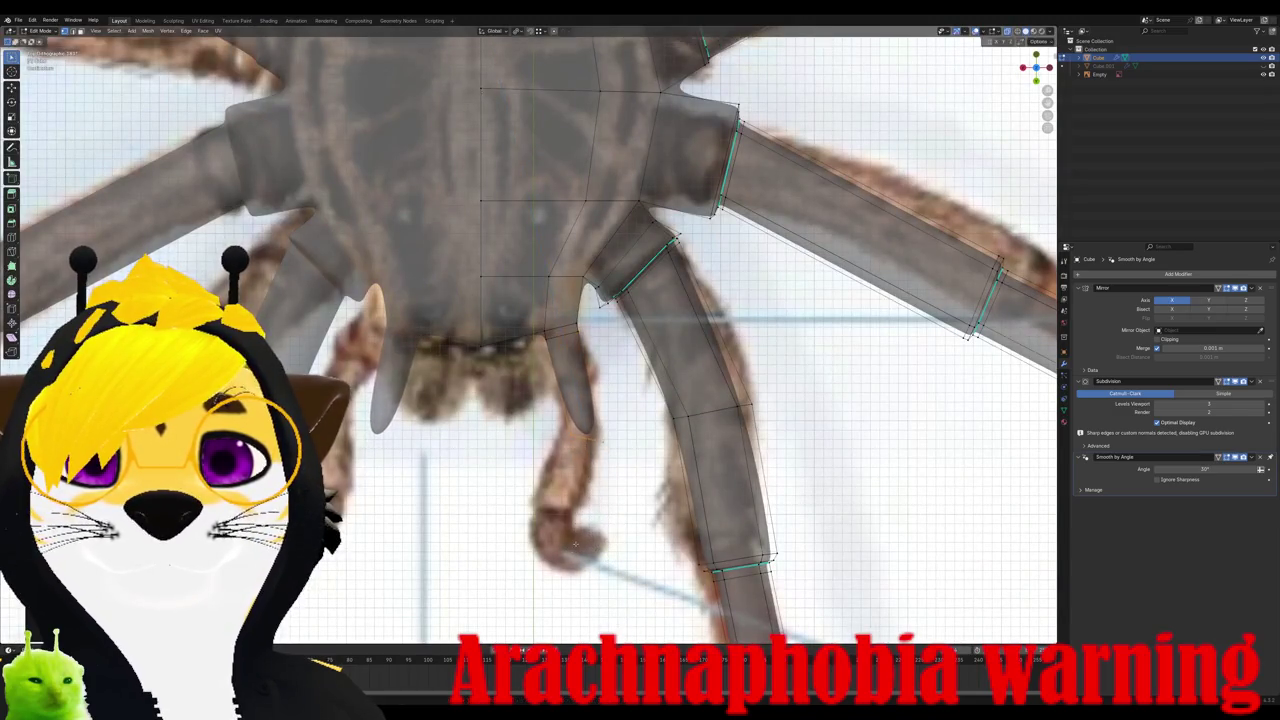
Step: Rotate the fang tip to bend it, then extrude two more sections downward
{"action": "key", "text": "g"}
{"action": "key", "text": "r"}
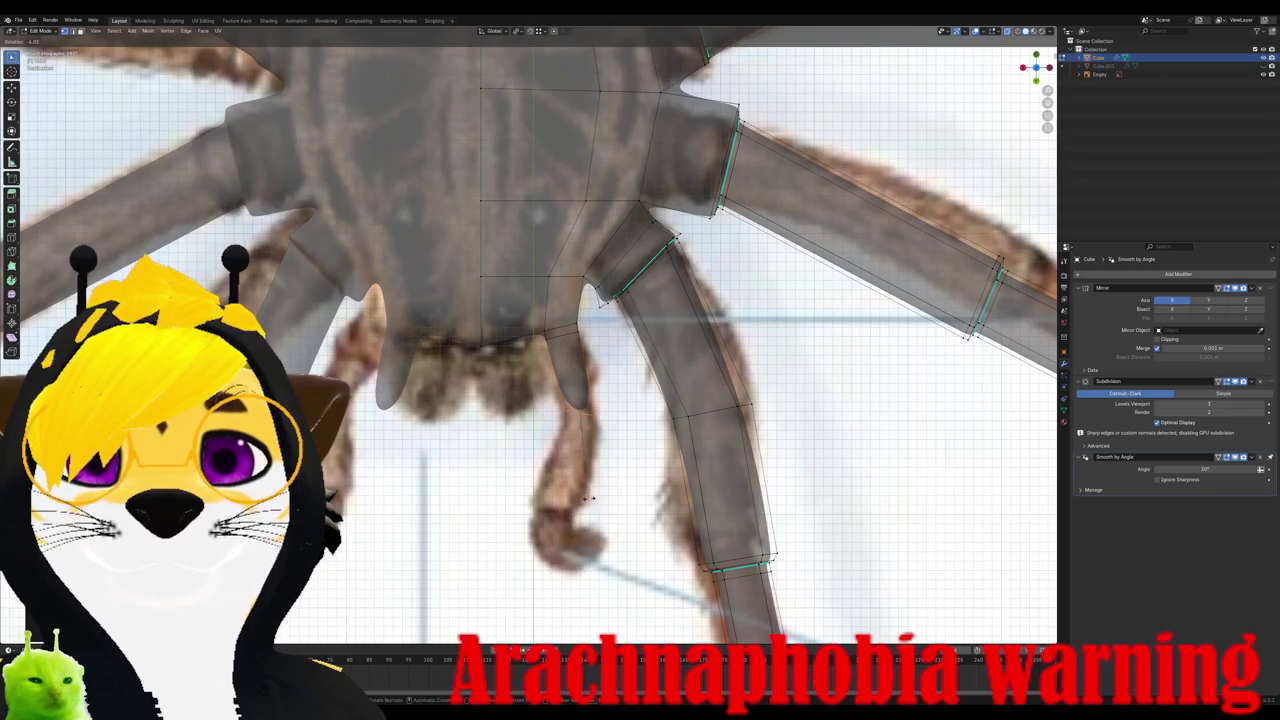
{"action": "left_click", "coordinate": [590, 497]}
{"action": "key", "text": "e"}
{"action": "left_click", "coordinate": [560, 545]}
{"action": "key", "text": "g"}
{"action": "left_click", "coordinate": [541, 583]}
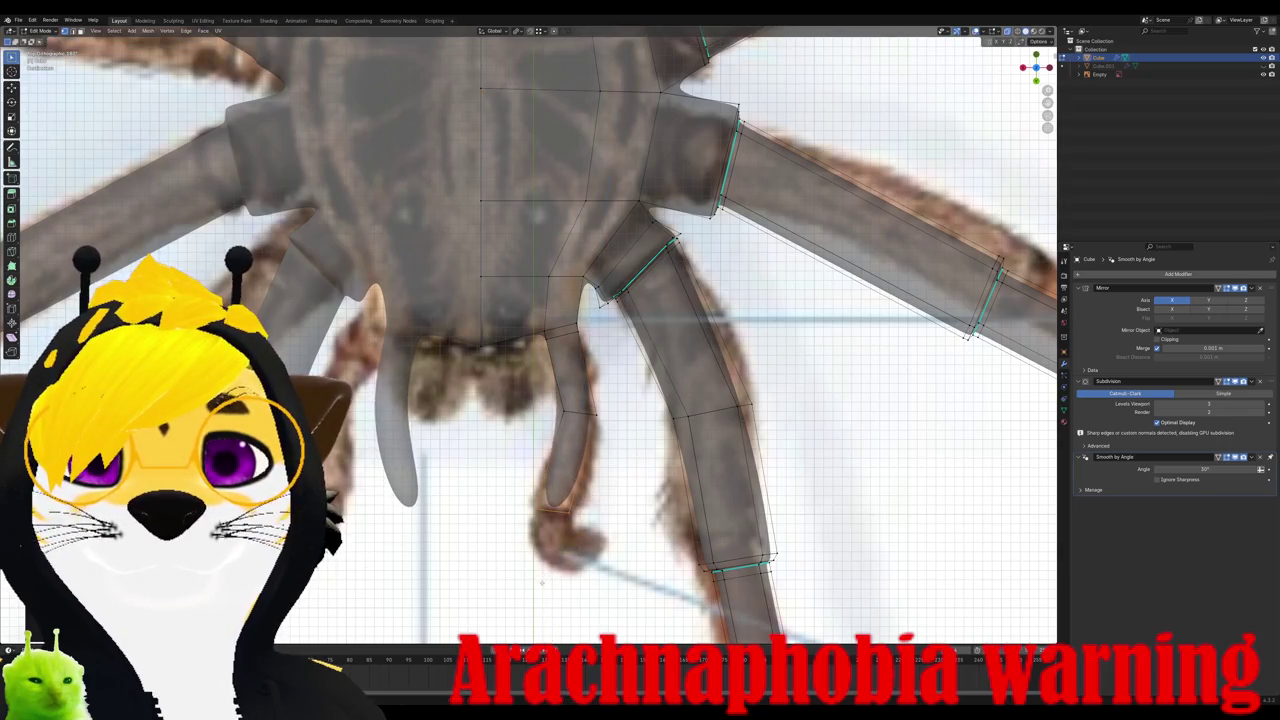
{"action": "key", "text": "e"}
{"action": "left_click", "coordinate": [584, 596]}
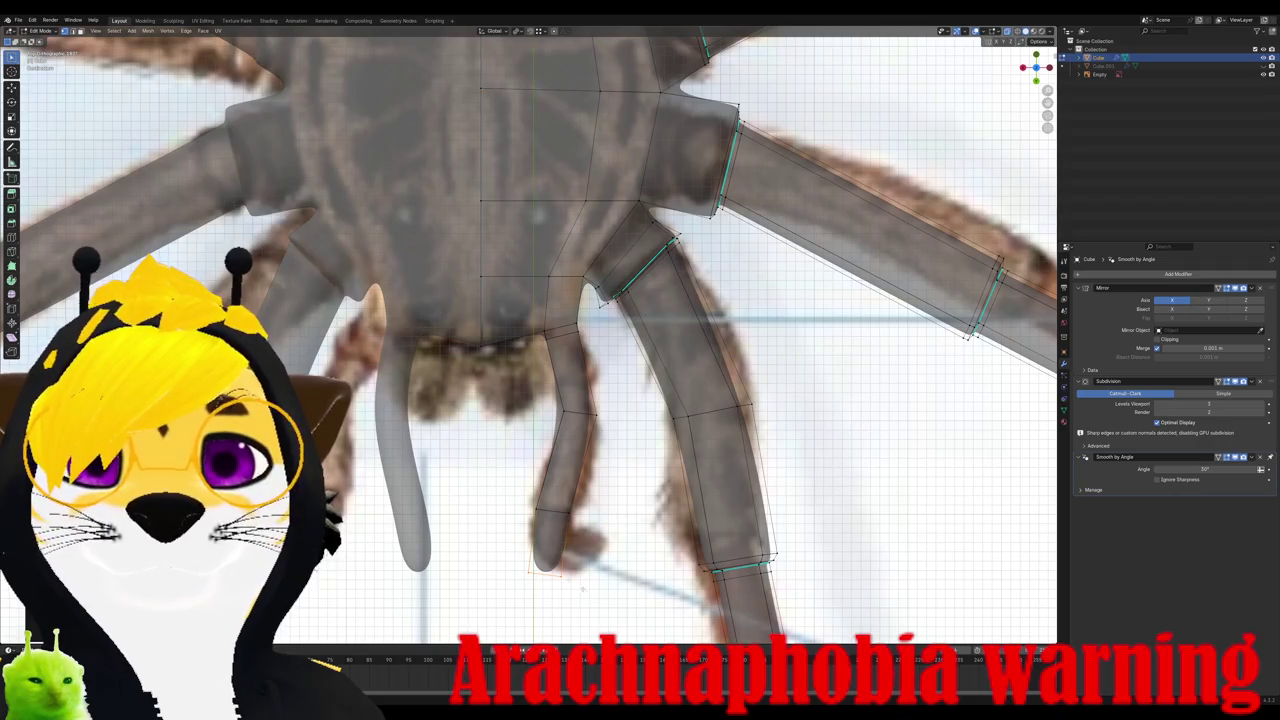
Step: In Right Orthographic view, extrude and rotate a new fang segment angled down and forward
{"action": "key", "text": "ctrl+KP_1"}
{"action": "key", "text": "KP_3"}
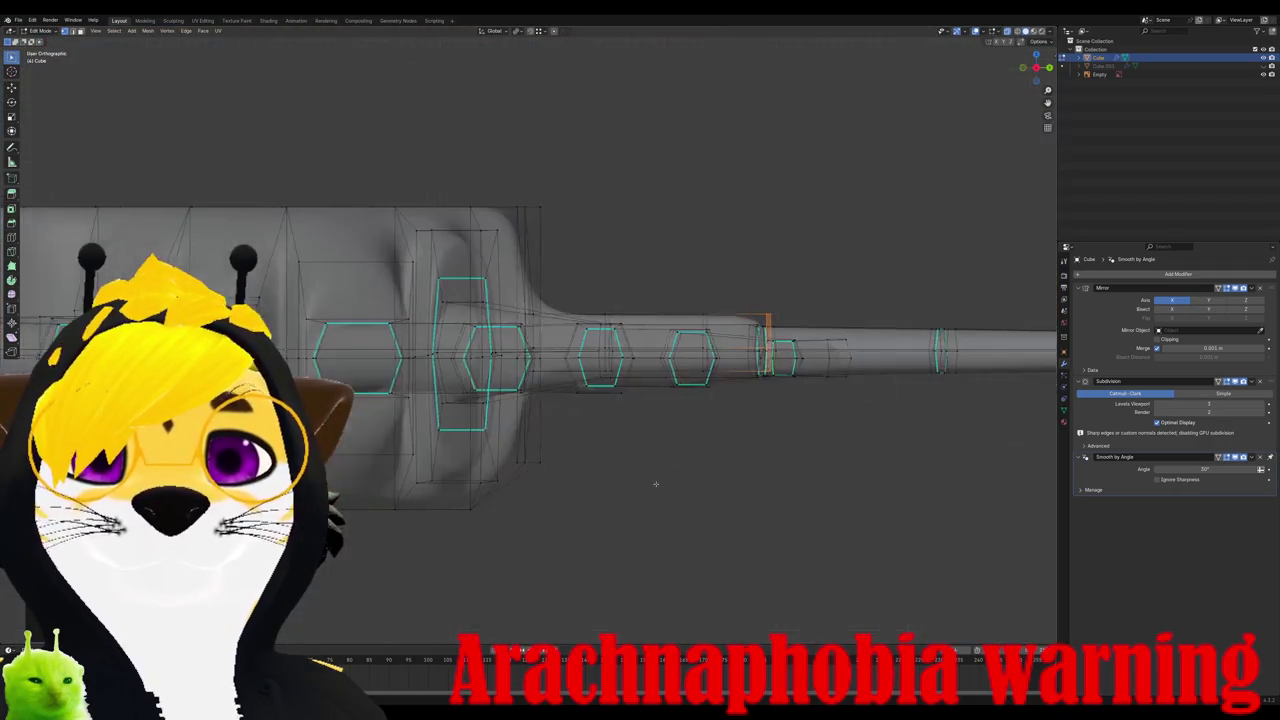
{"action": "key", "text": "e"}
{"action": "left_click", "coordinate": [880, 400]}
{"action": "key", "text": "r"}
{"action": "left_click", "coordinate": [844, 497]}
{"action": "key", "text": "e"}
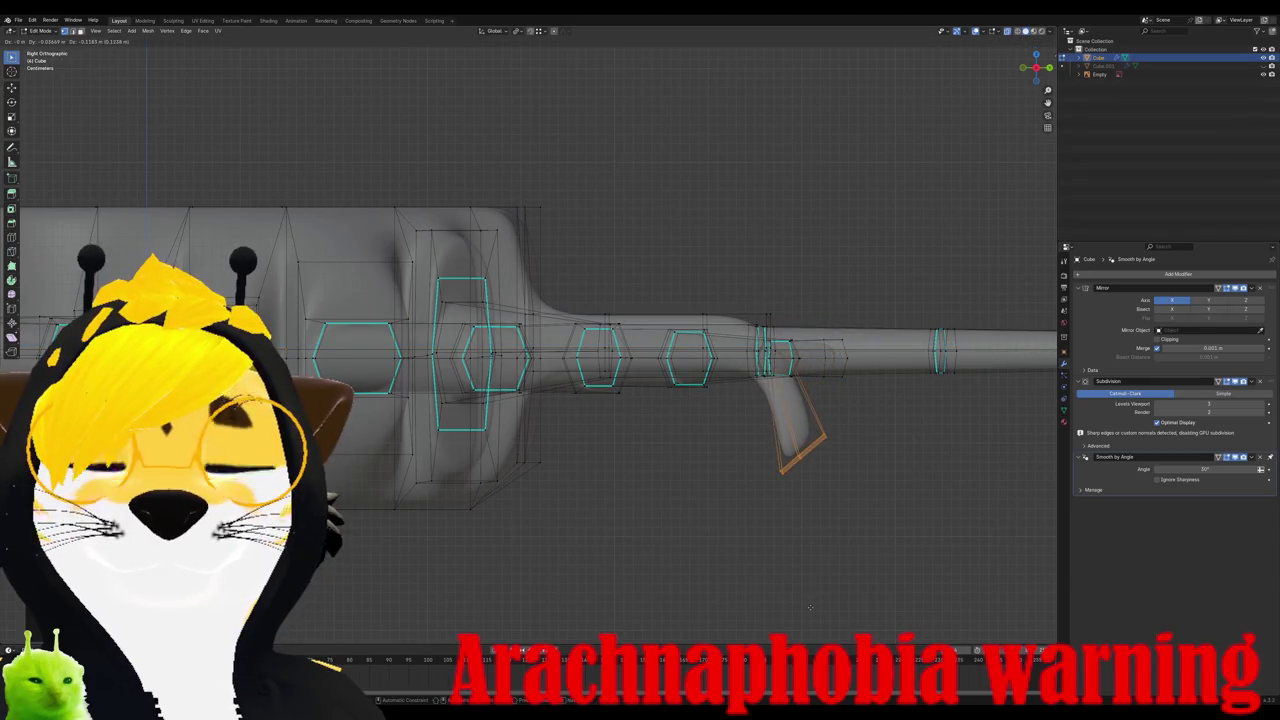
{"action": "left_click", "coordinate": [815, 600]}
Step: Rotate and lower the fang tip edge, then nudge it into place from behind
{"action": "middle_click_drag", "start_coordinate": [815, 600], "coordinate": [860, 560]}
{"action": "key", "text": "KP_3"}
{"action": "key", "text": "r"}
{"action": "key", "text": "g"}
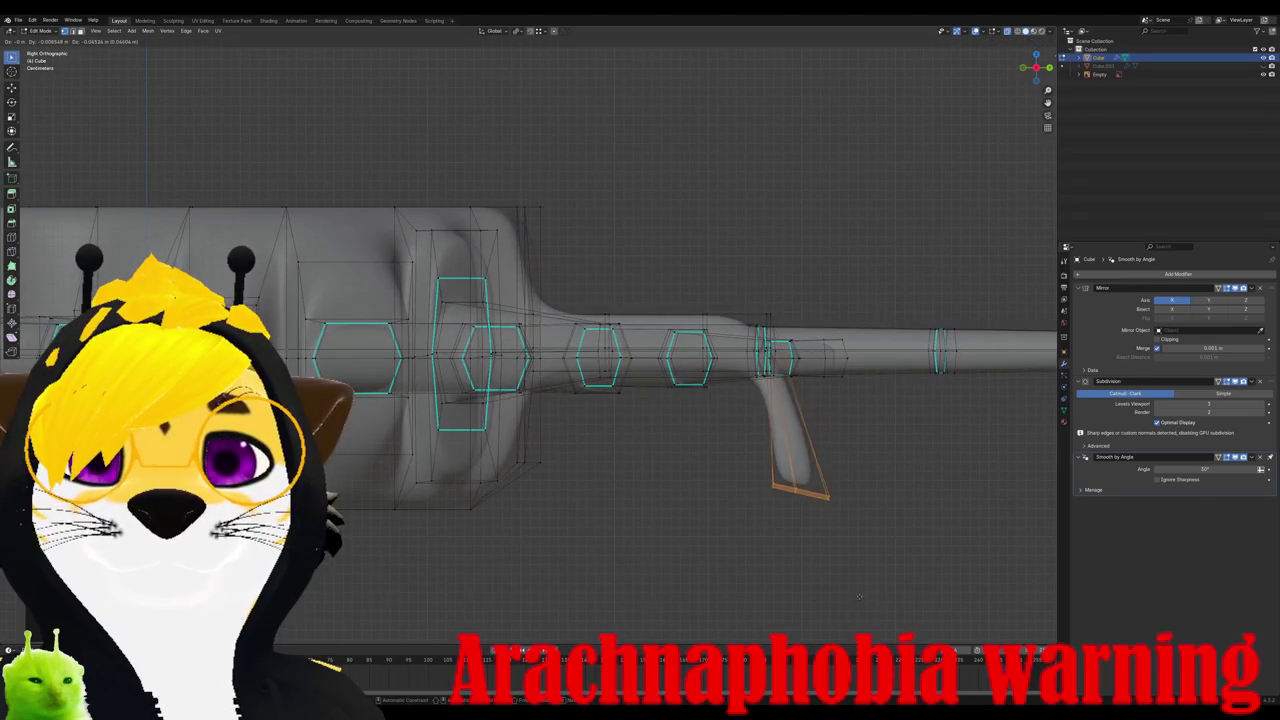
{"action": "left_click", "coordinate": [893, 573]}
{"action": "key", "text": "ctrl+KP_1"}
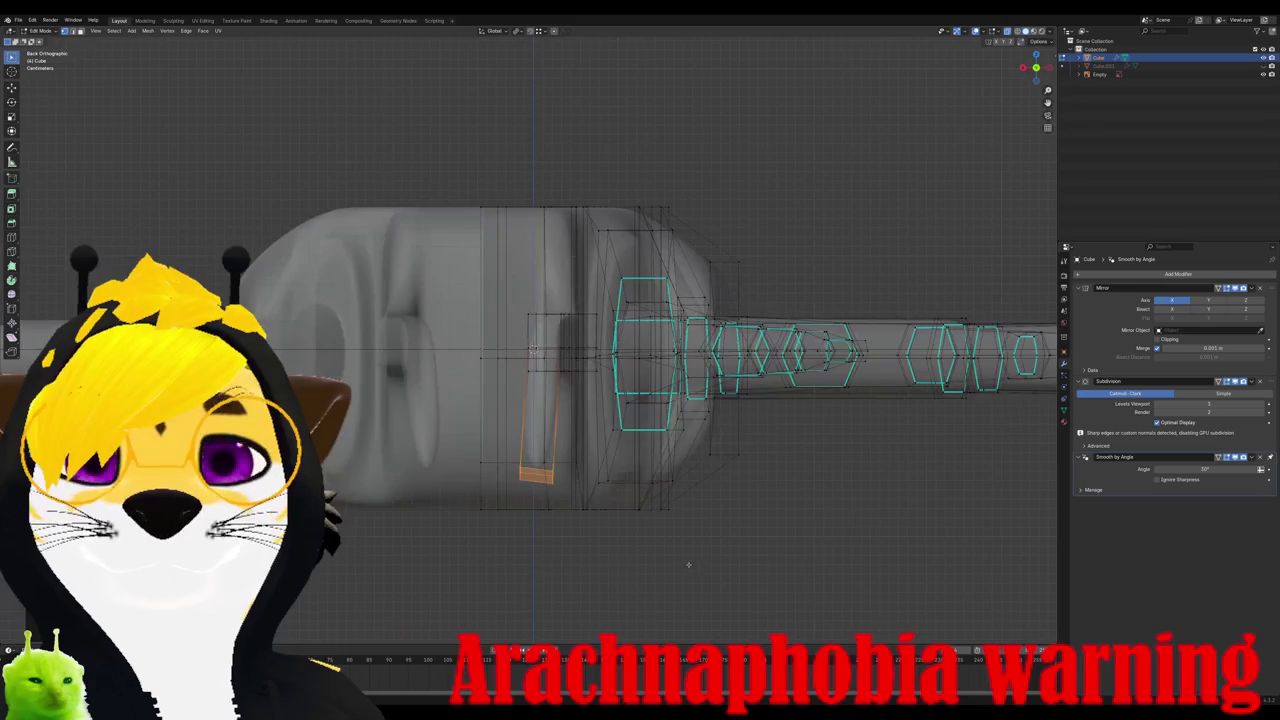
{"action": "key", "text": "g"}
{"action": "left_click", "coordinate": [594, 488]}
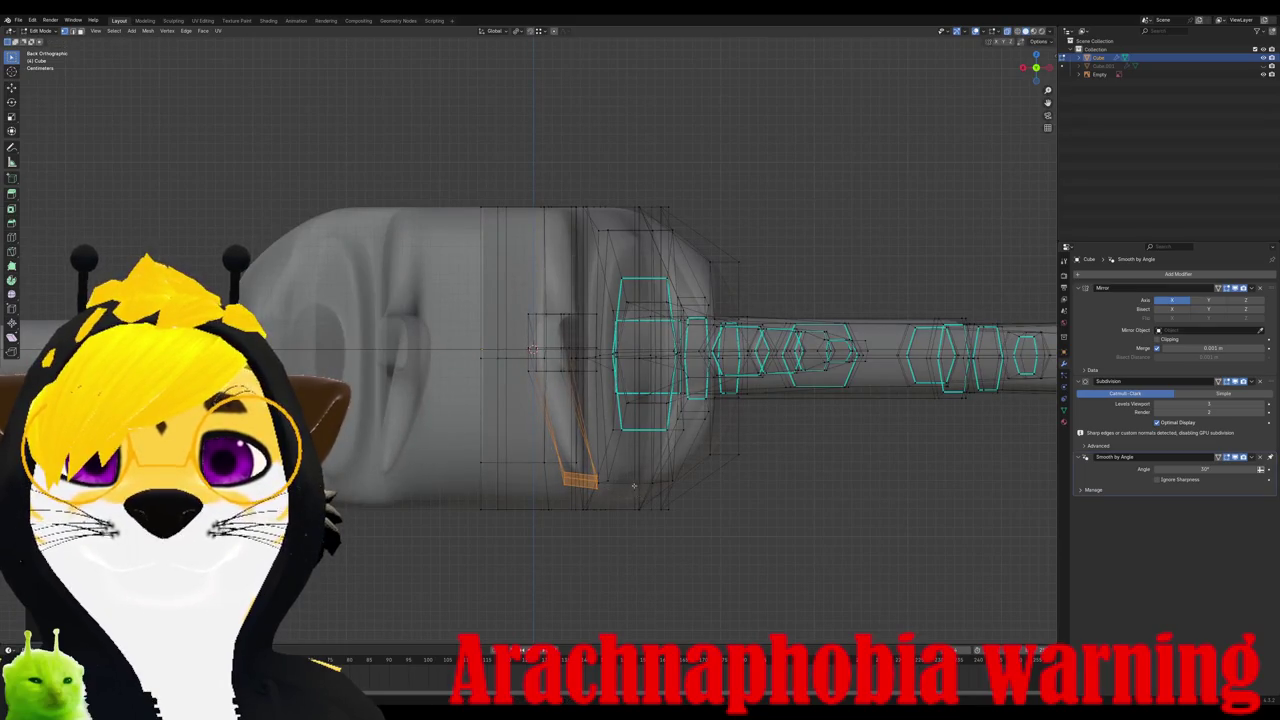
{"action": "key", "text": "KP_1"}
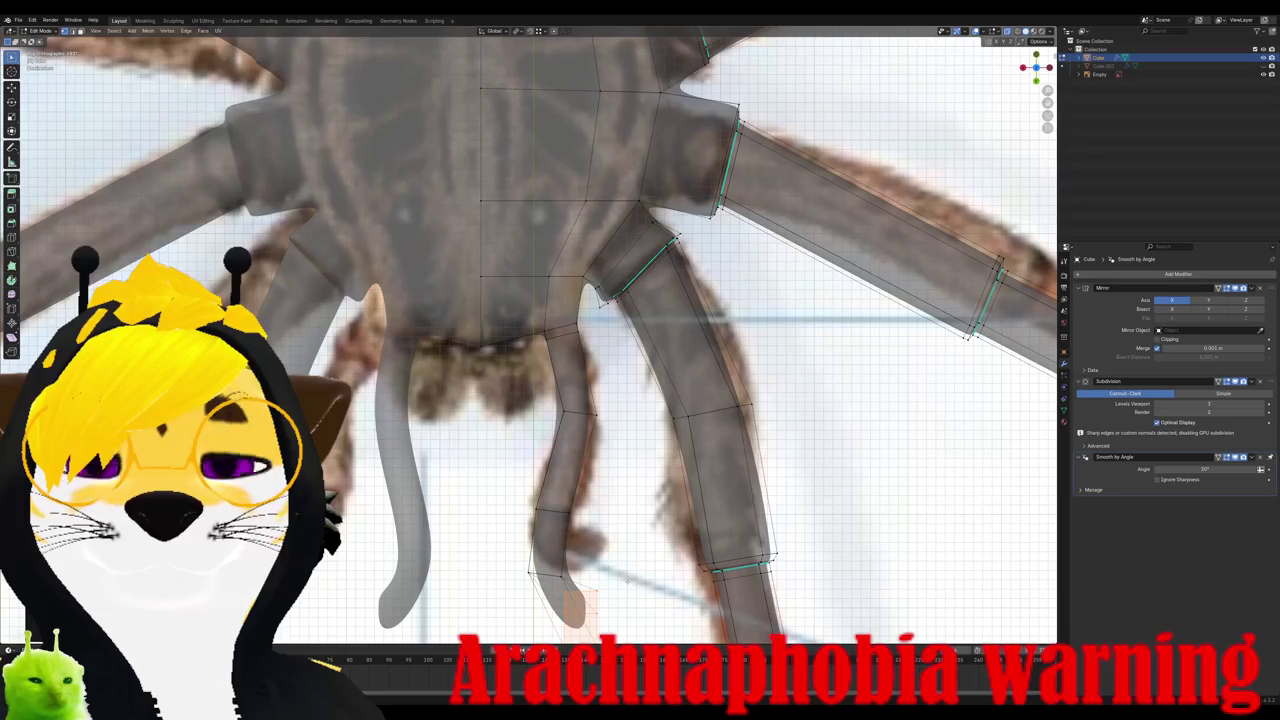
{"action": "middle_click_drag", "start_coordinate": [627, 578], "coordinate": [476, 578]}
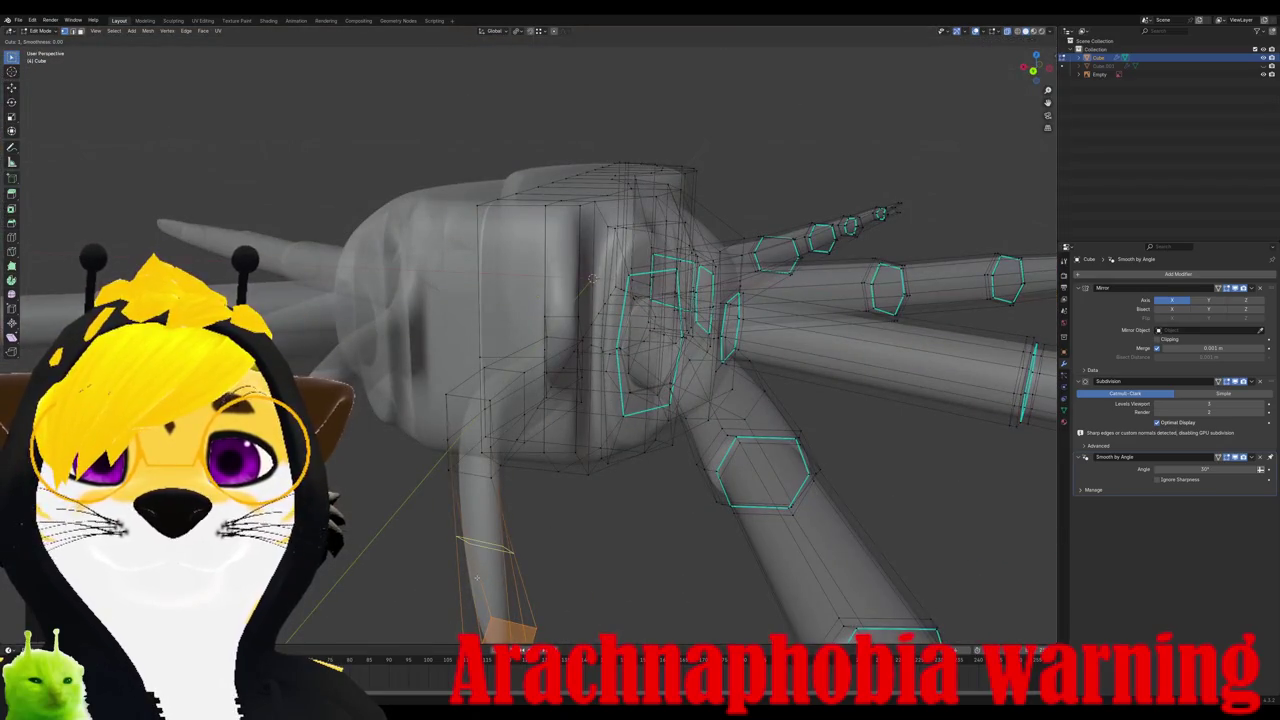
Step: Rotate and move the pedipalp end segment upright so it hangs straight down
{"action": "mouse_move", "coordinate": [592, 278]}
{"action": "middle_mouse_down"}
{"action": "mouse_move", "coordinate": [590, 570]}
{"action": "mouse_move", "coordinate": [667, 481]}
{"action": "mouse_move", "coordinate": [627, 505]}
{"action": "middle_mouse_up"}
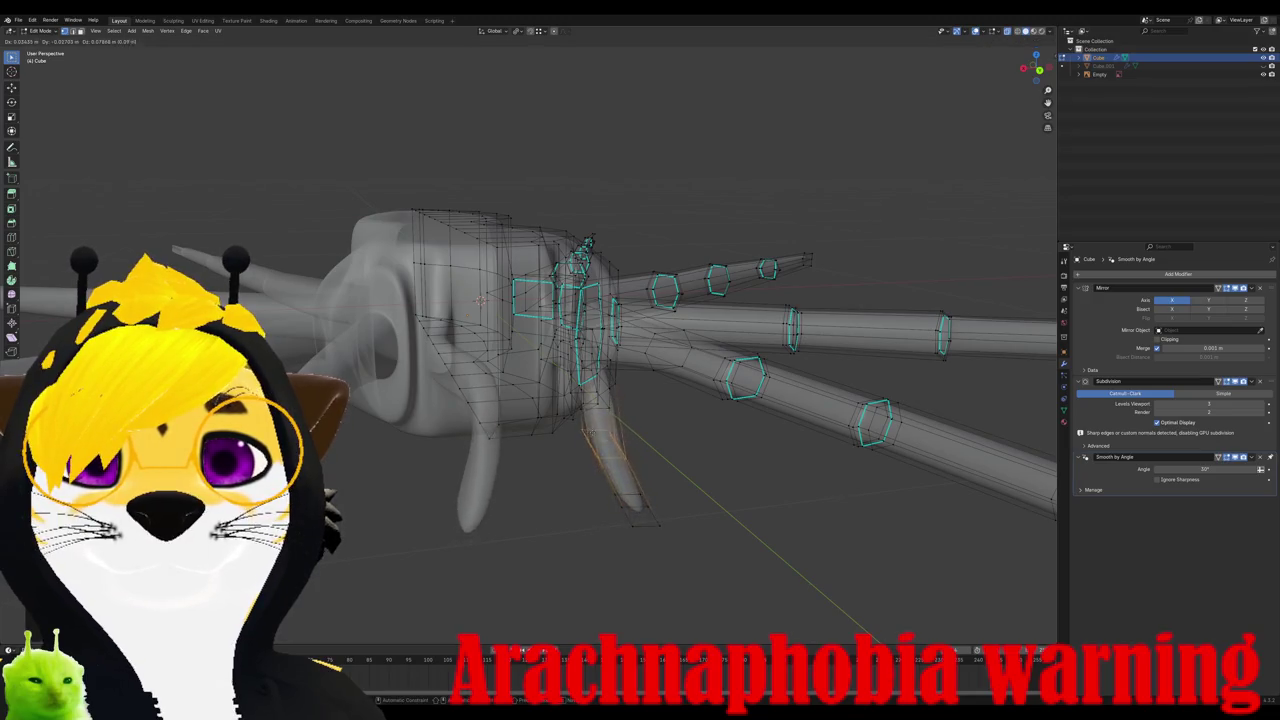
{"action": "mouse_move", "coordinate": [627, 505]}
{"action": "middle_mouse_down"}
{"action": "mouse_move", "coordinate": [531, 481]}
{"action": "mouse_move", "coordinate": [600, 481]}
{"action": "mouse_move", "coordinate": [681, 533]}
{"action": "mouse_move", "coordinate": [646, 478]}
{"action": "mouse_move", "coordinate": [505, 469]}
{"action": "mouse_move", "coordinate": [630, 420]}
{"action": "middle_mouse_up"}
{"action": "key", "text": "KP_7"}
{"action": "key", "text": "r"}
{"action": "key", "text": "g"}
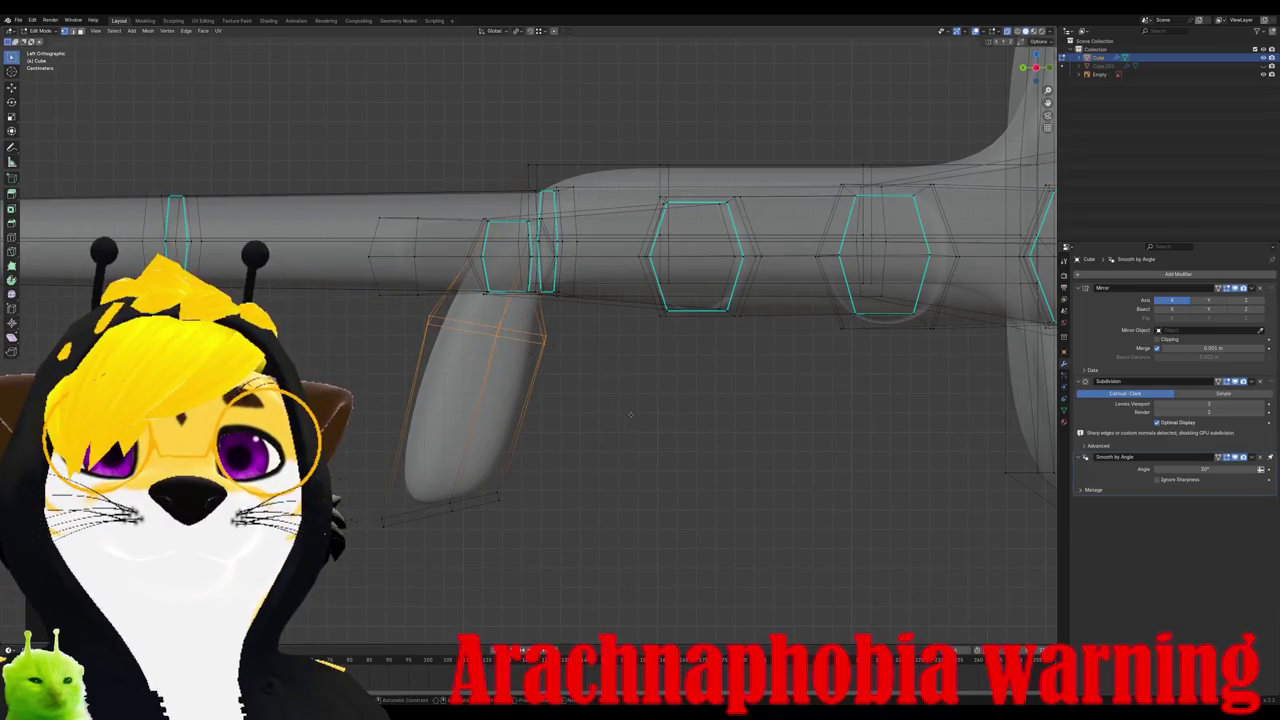
{"action": "left_click", "coordinate": [597, 426]}
{"action": "mouse_move", "coordinate": [597, 426]}
{"action": "middle_mouse_down"}
{"action": "mouse_move", "coordinate": [567, 478]}
{"action": "mouse_move", "coordinate": [666, 471]}
{"action": "middle_mouse_up"}
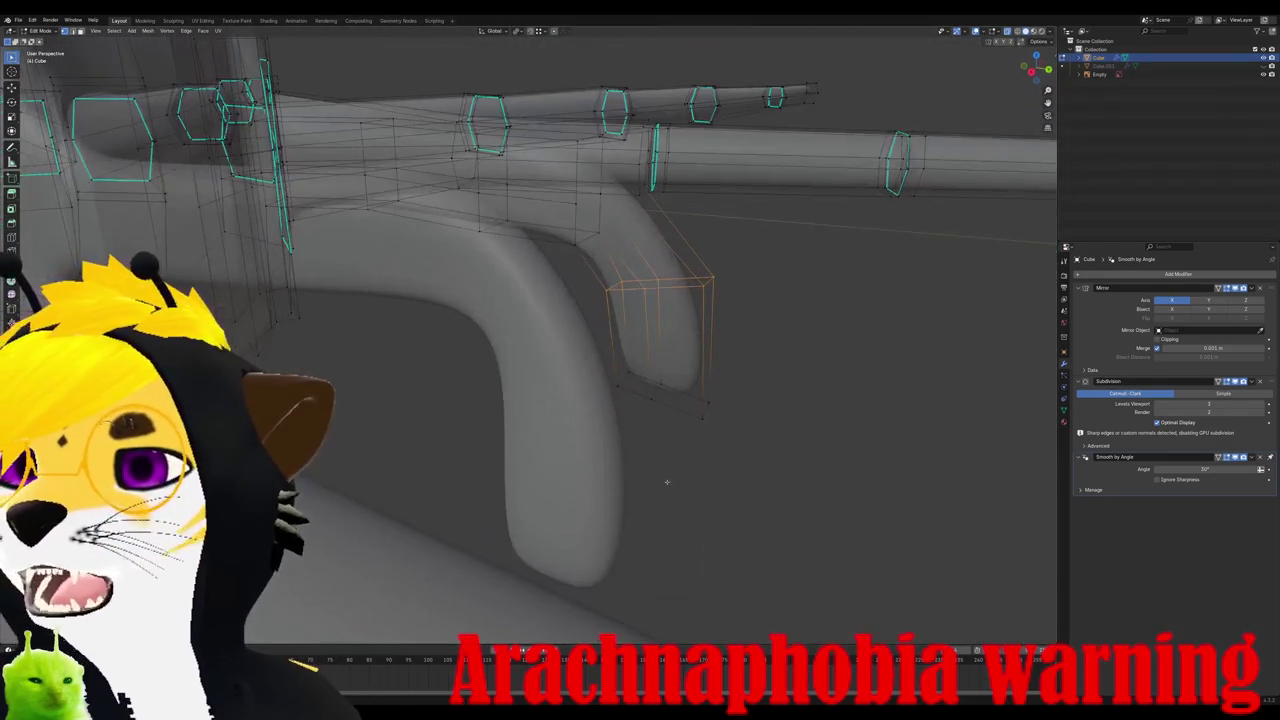
{"action": "key", "text": "ctrl+KP_3"}
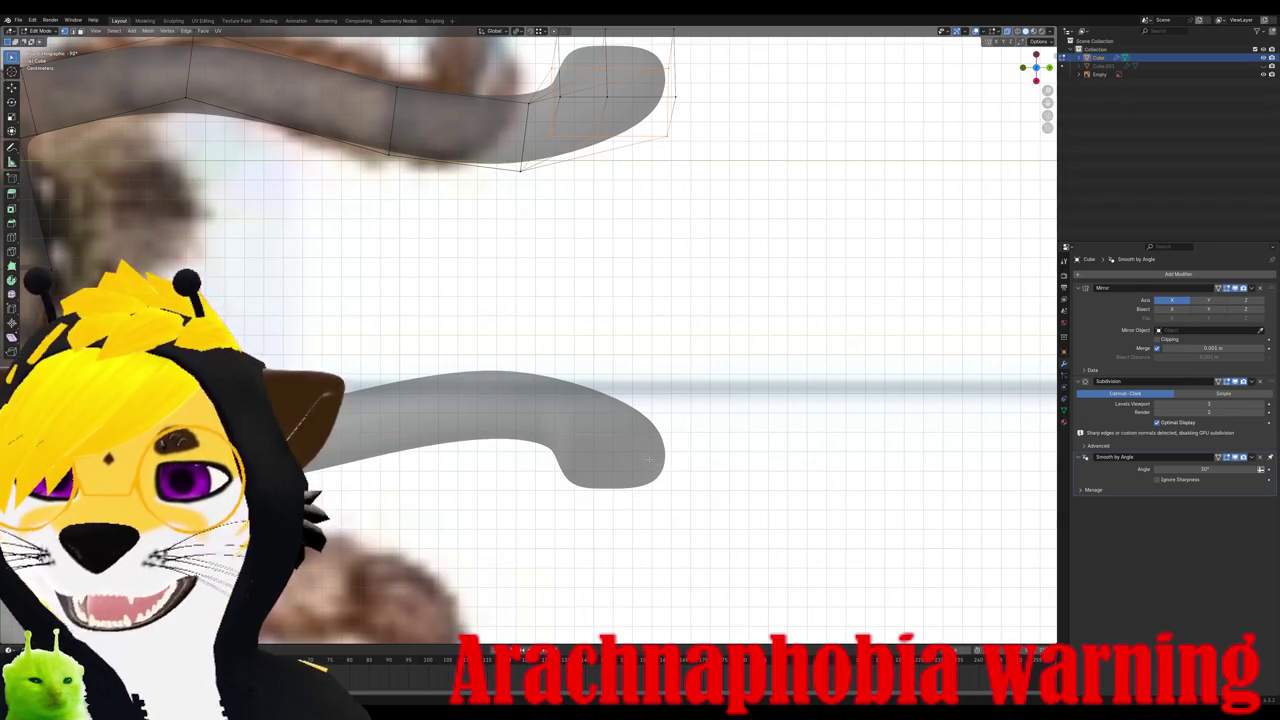
Step: Add an edge loop across the pedipalp tube, discarding a trial scale and move
{"action": "mouse_move", "coordinate": [313, 221]}
{"action": "middle_mouse_down", "text": "shift"}
{"action": "mouse_move", "coordinate": [468, 321]}
{"action": "mouse_move", "coordinate": [714, 366]}
{"action": "middle_mouse_up", "text": "shift"}
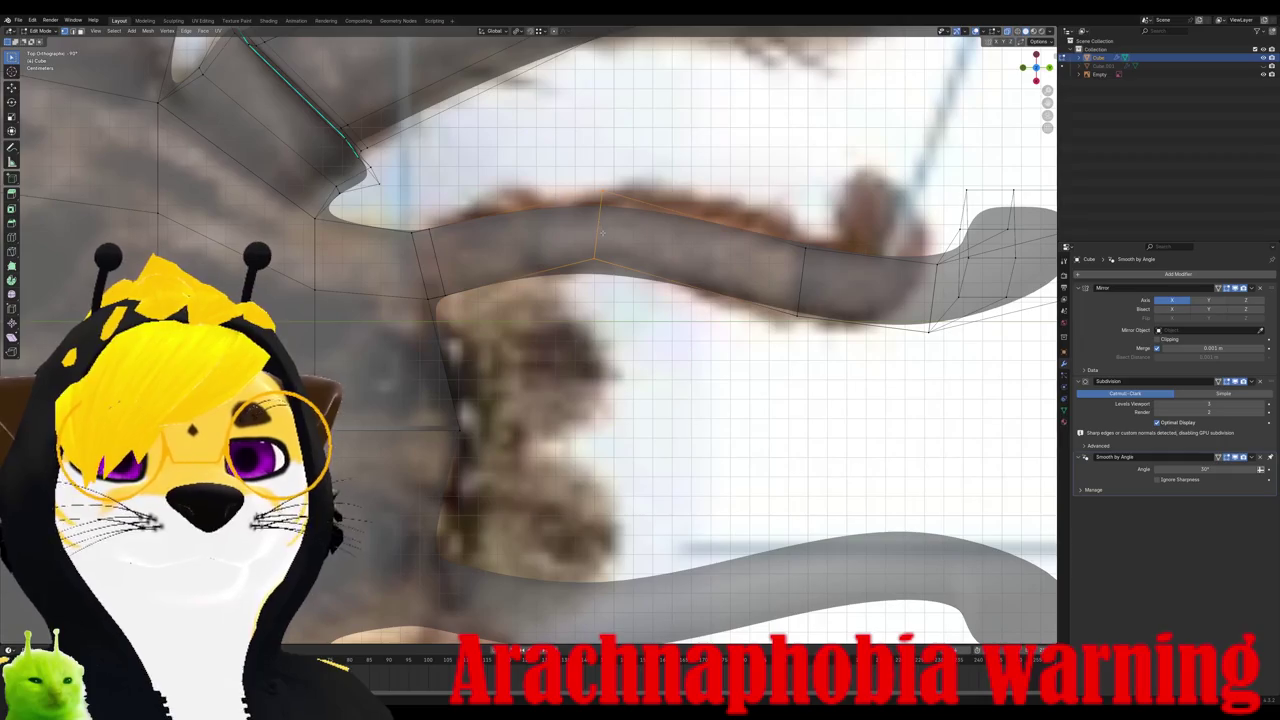
{"action": "left_click", "coordinate": [684, 215]}
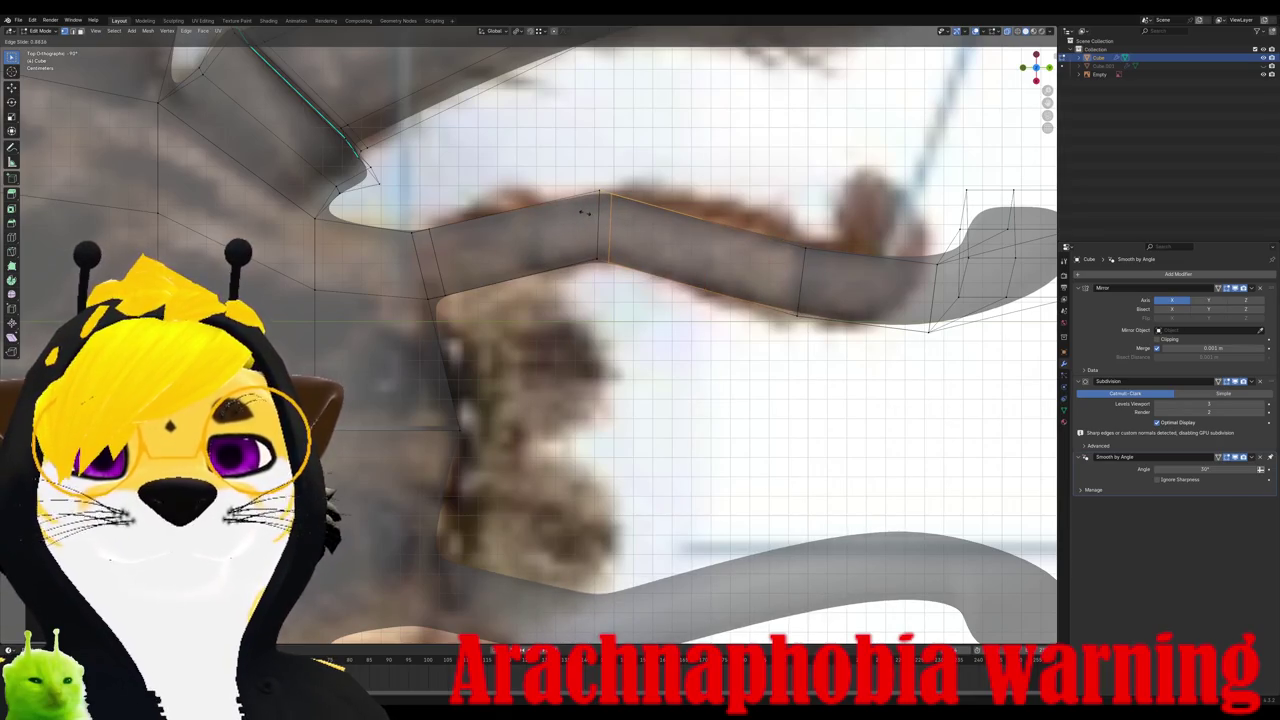
{"action": "left_click", "coordinate": [580, 212]}
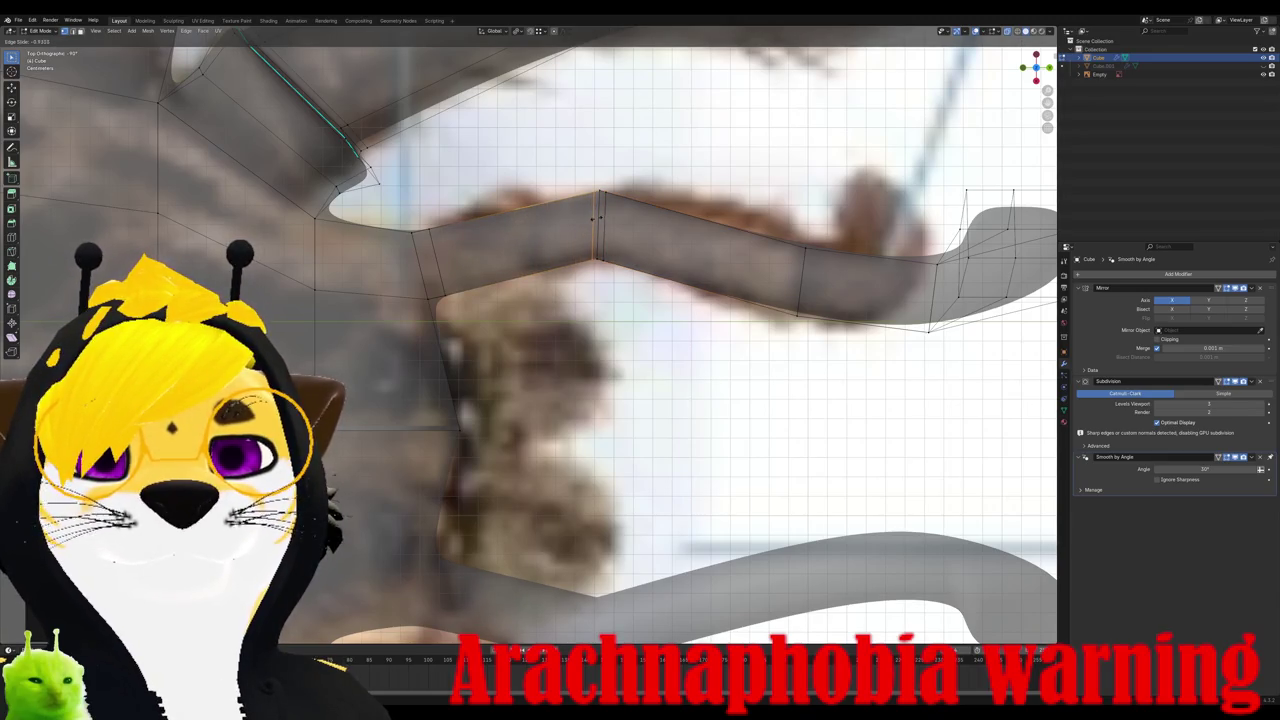
{"action": "left_click", "coordinate": [597, 217]}
{"action": "key", "text": "s"}
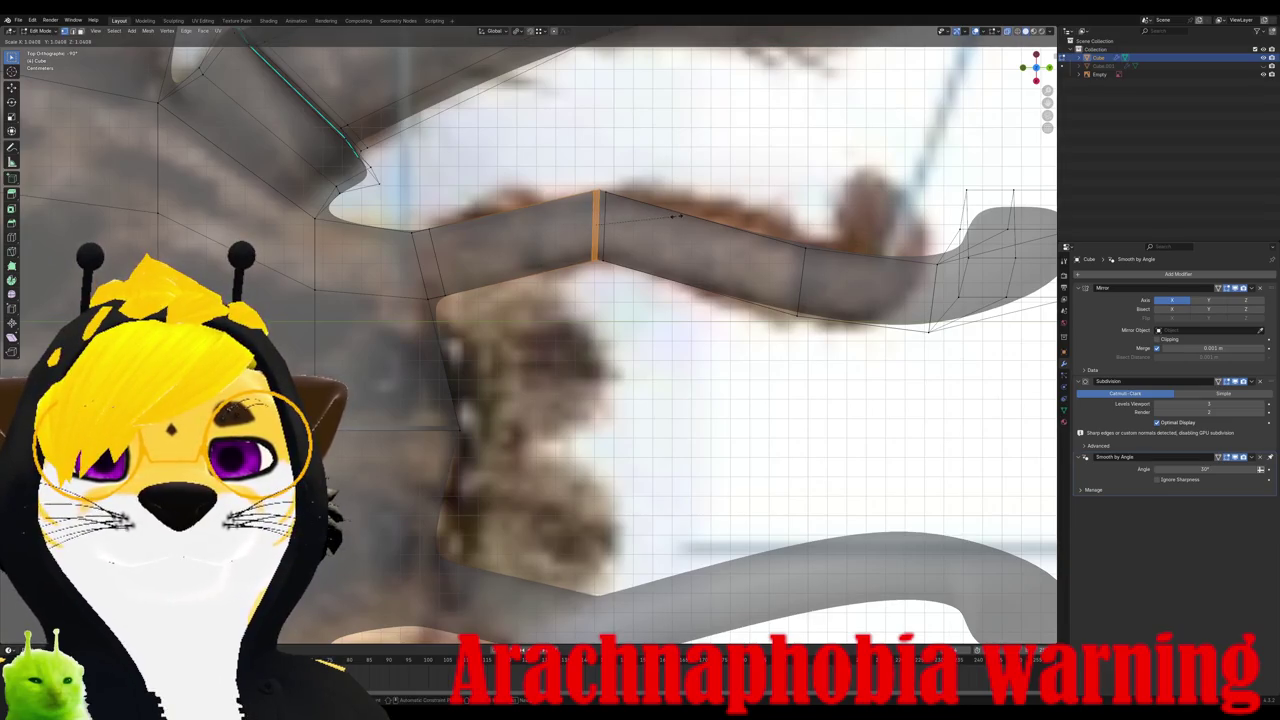
{"action": "right_click", "coordinate": [677, 216]}
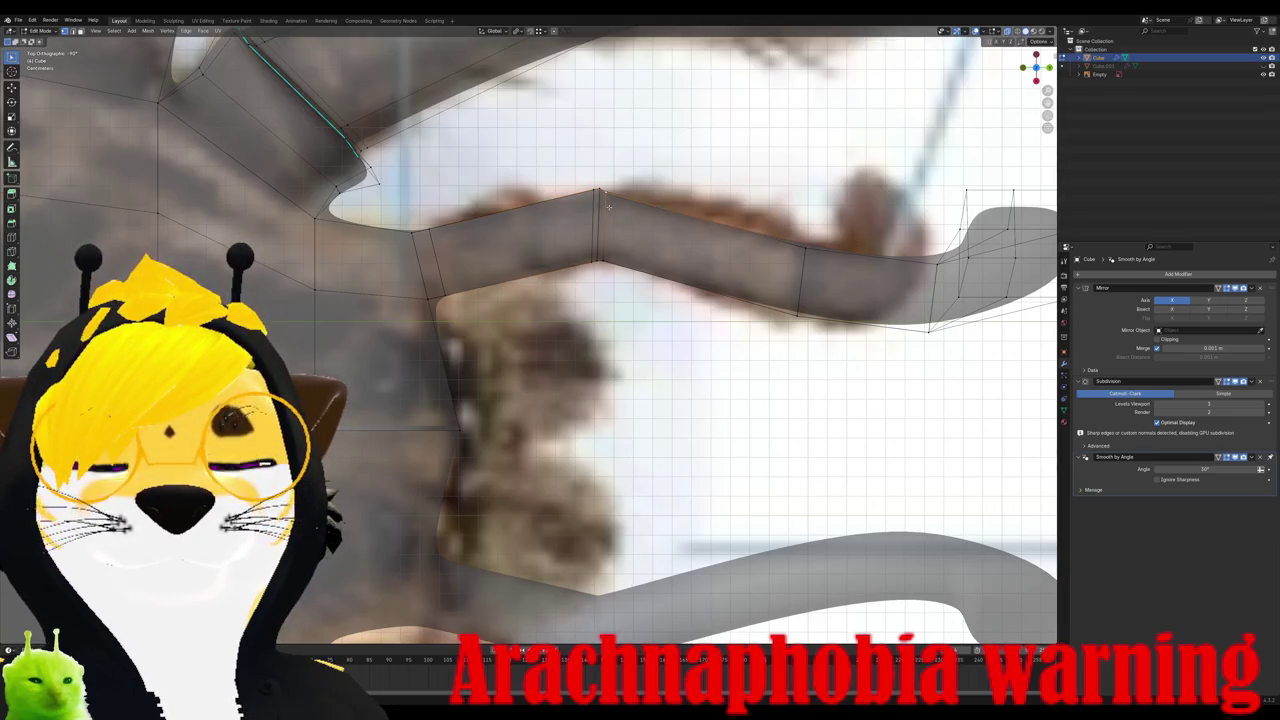
{"action": "key", "text": "g"}
{"action": "right_click", "coordinate": [602, 203]}
Step: Loop-cut a second edge loop on the pedipalp and select a loop around it
{"action": "key", "text": "ctrl+r"}
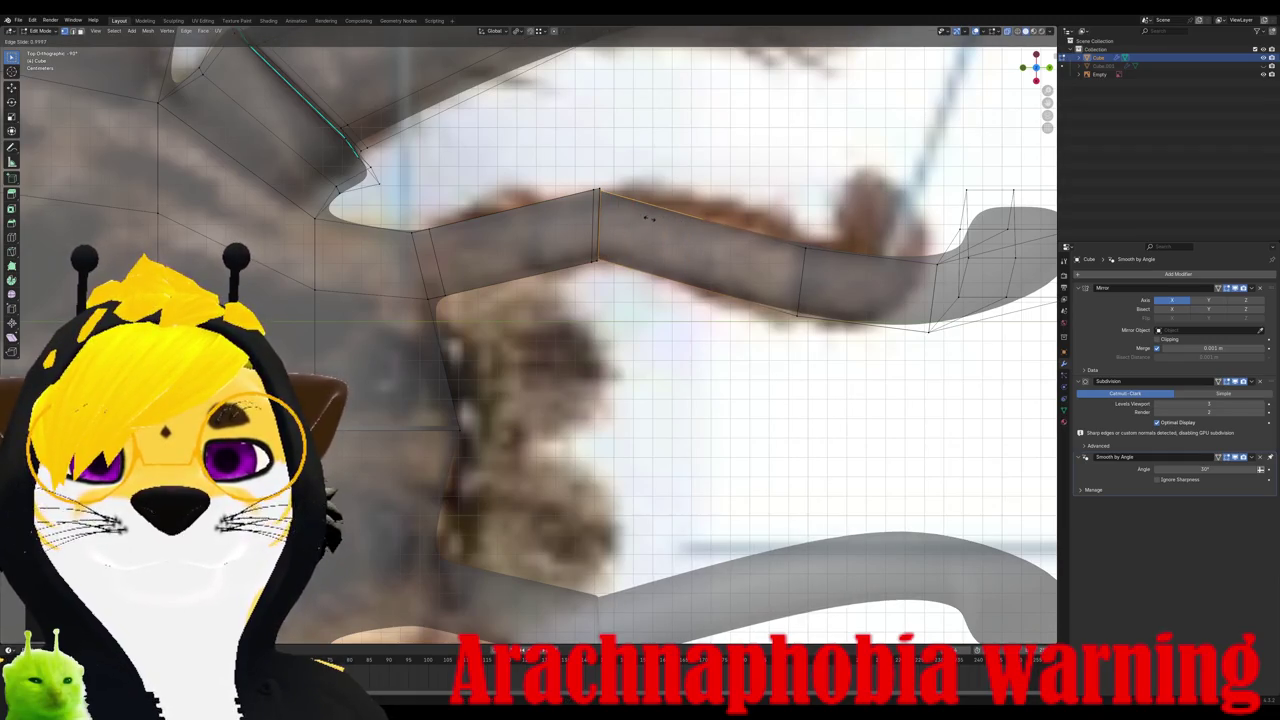
{"action": "left_click", "coordinate": [652, 222]}
{"action": "mouse_move", "coordinate": [652, 222]}
{"action": "middle_mouse_down"}
{"action": "mouse_move", "coordinate": [752, 250]}
{"action": "mouse_move", "coordinate": [610, 360]}
{"action": "middle_mouse_up"}
{"action": "left_click", "coordinate": [613, 350], "text": "alt"}
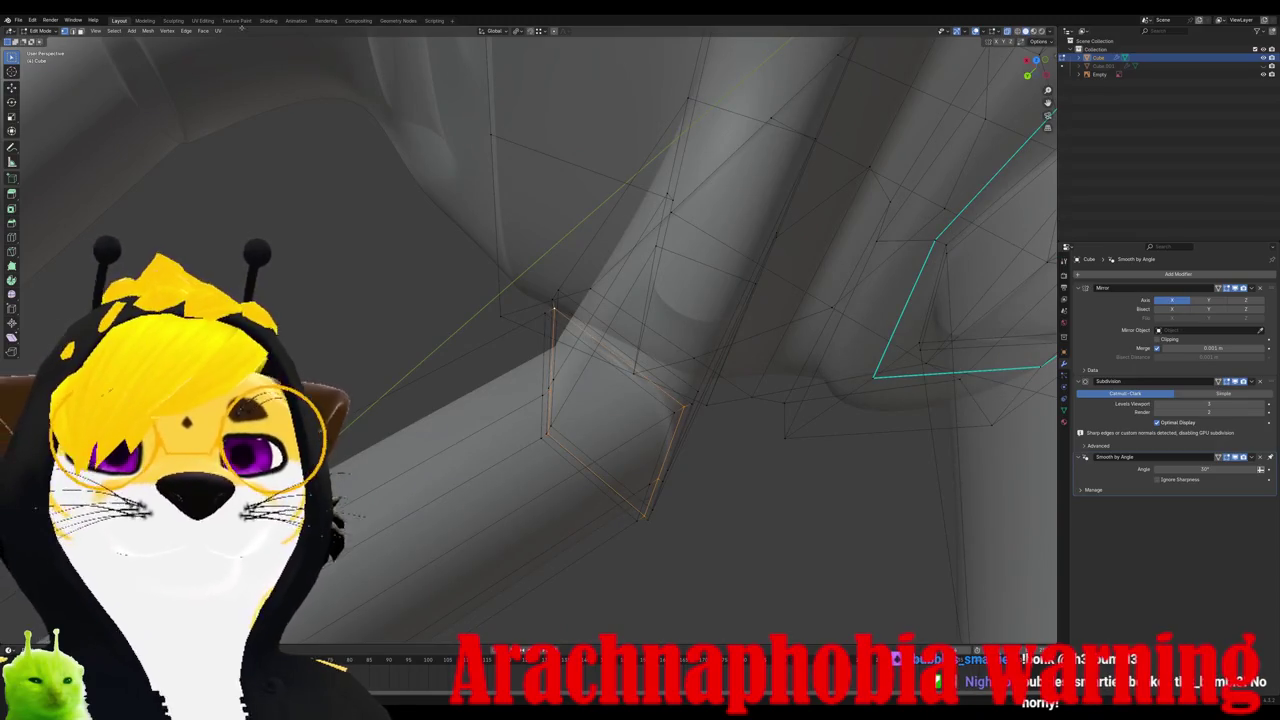
Step: Mark the selected pedipalp edge loop sharp and check the smoothed shape
{"action": "left_click", "coordinate": [186, 30]}
{"action": "left_click", "coordinate": [210, 185]}
{"action": "key", "text": "Tab"}
{"action": "mouse_move", "coordinate": [386, 270]}
{"action": "middle_mouse_down"}
{"action": "mouse_move", "coordinate": [720, 233]}
{"action": "mouse_move", "coordinate": [776, 312]}
{"action": "mouse_move", "coordinate": [578, 290]}
{"action": "middle_mouse_up"}
{"action": "key", "text": "Tab"}
{"action": "mouse_move", "coordinate": [698, 296]}
{"action": "middle_mouse_down"}
{"action": "mouse_move", "coordinate": [698, 330]}
{"action": "mouse_move", "coordinate": [699, 314]}
{"action": "middle_mouse_up"}
Step: Flatten a band of pedipalp faces vertically with S Z
{"action": "left_click", "coordinate": [722, 313]}
{"action": "left_click", "coordinate": [736, 310], "text": "alt"}
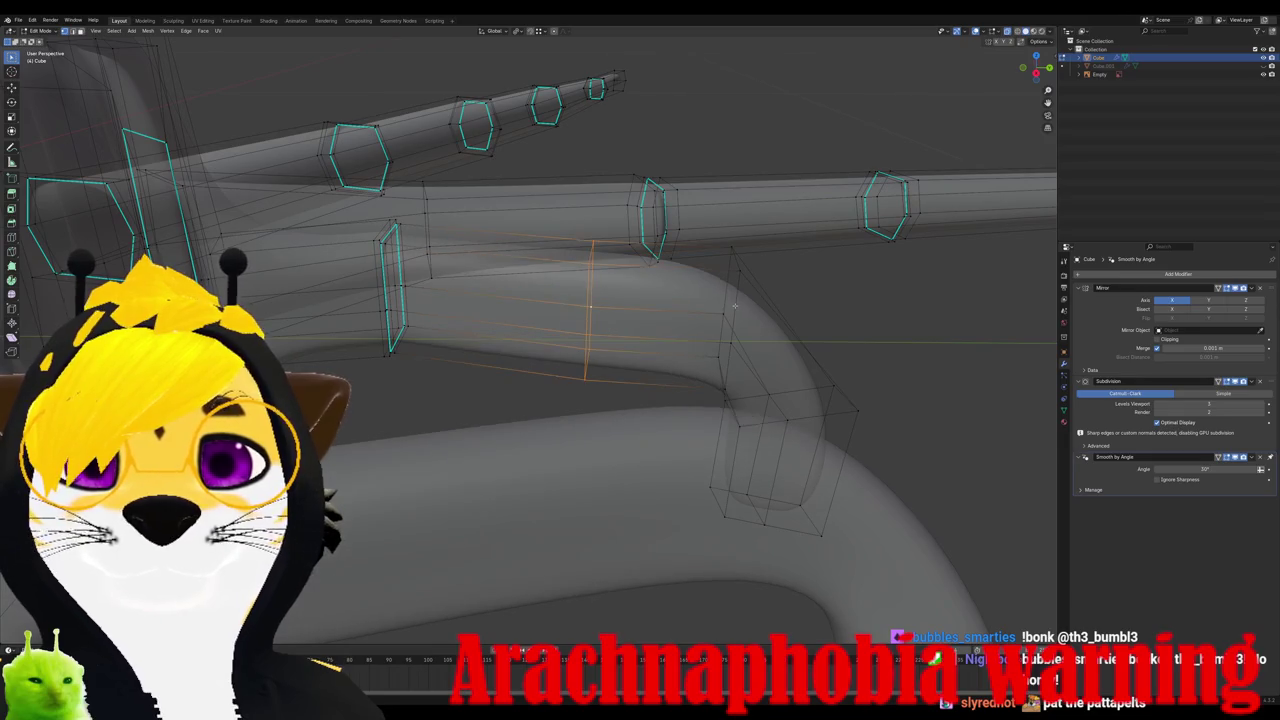
{"action": "key", "text": "s"}
{"action": "key", "text": "z"}
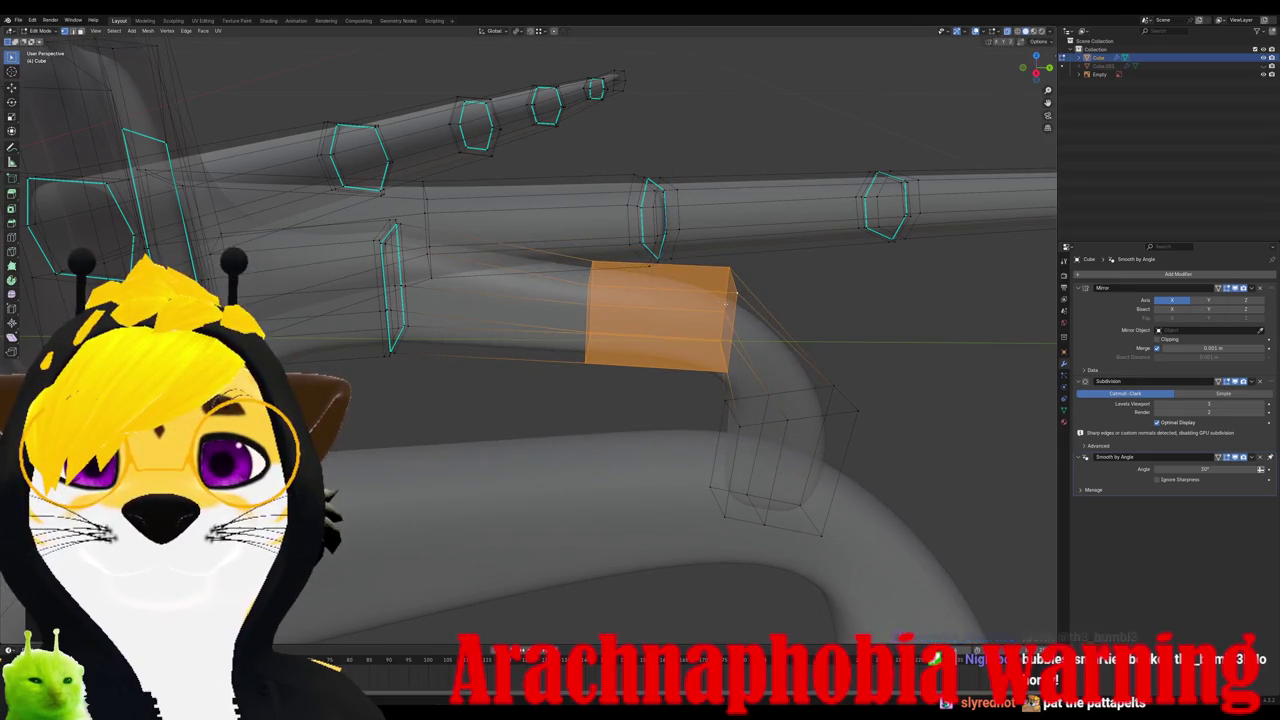
{"action": "key", "text": "Return"}
Step: Shrink the pedipalp tip faces to taper its end
{"action": "middle_click_drag", "start_coordinate": [700, 330], "coordinate": [616, 401]}
{"action": "key", "text": "alt+a"}
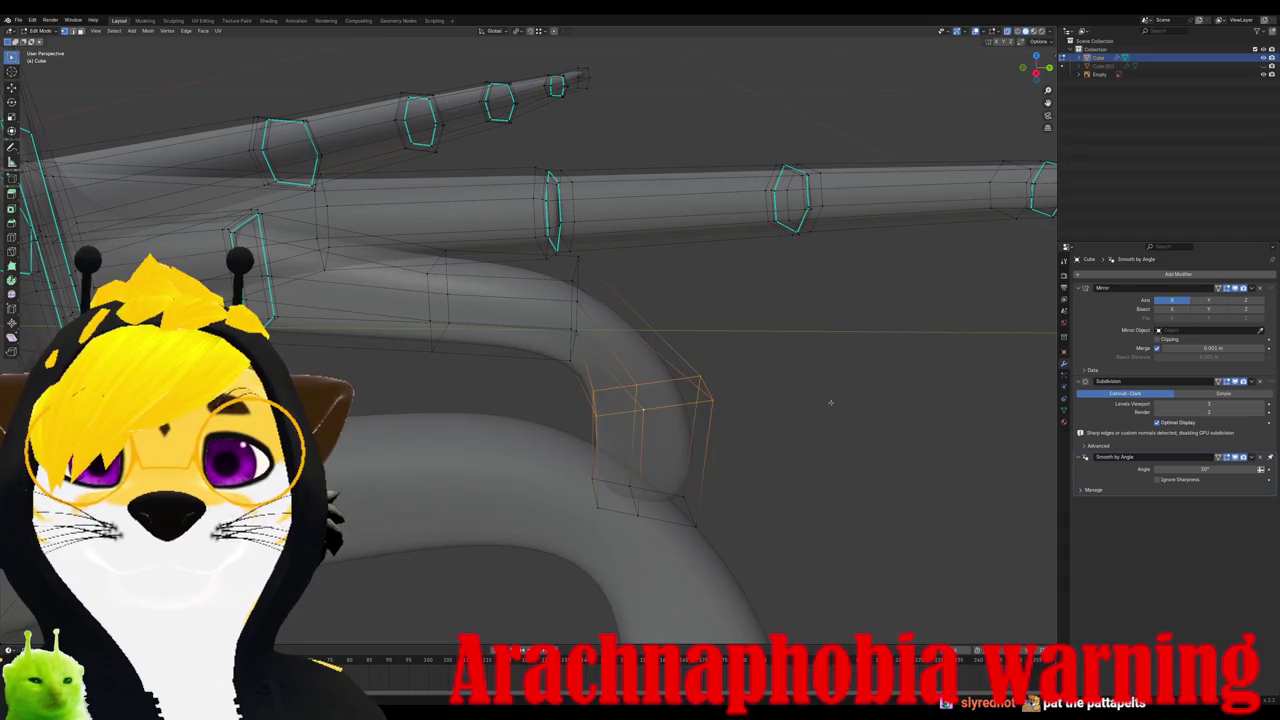
{"action": "key", "text": "s"}
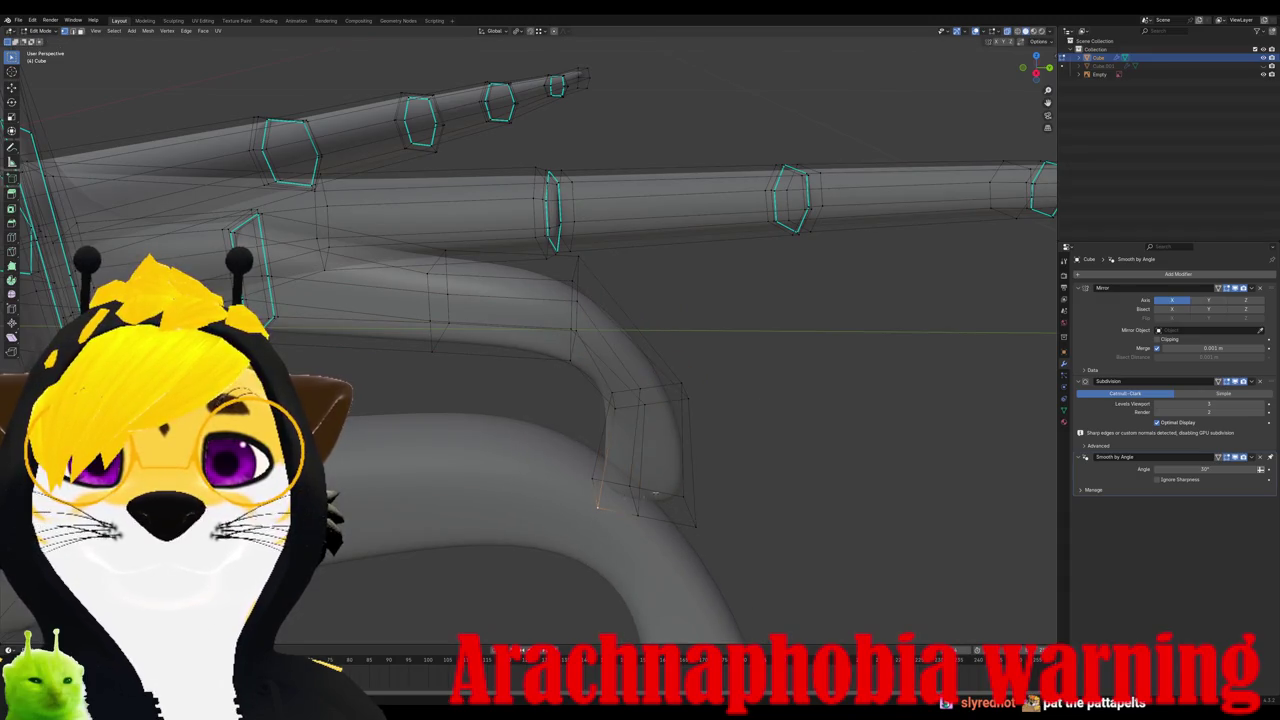
{"action": "left_click", "coordinate": [691, 487]}
{"action": "middle_click_drag", "start_coordinate": [691, 487], "coordinate": [539, 473]}
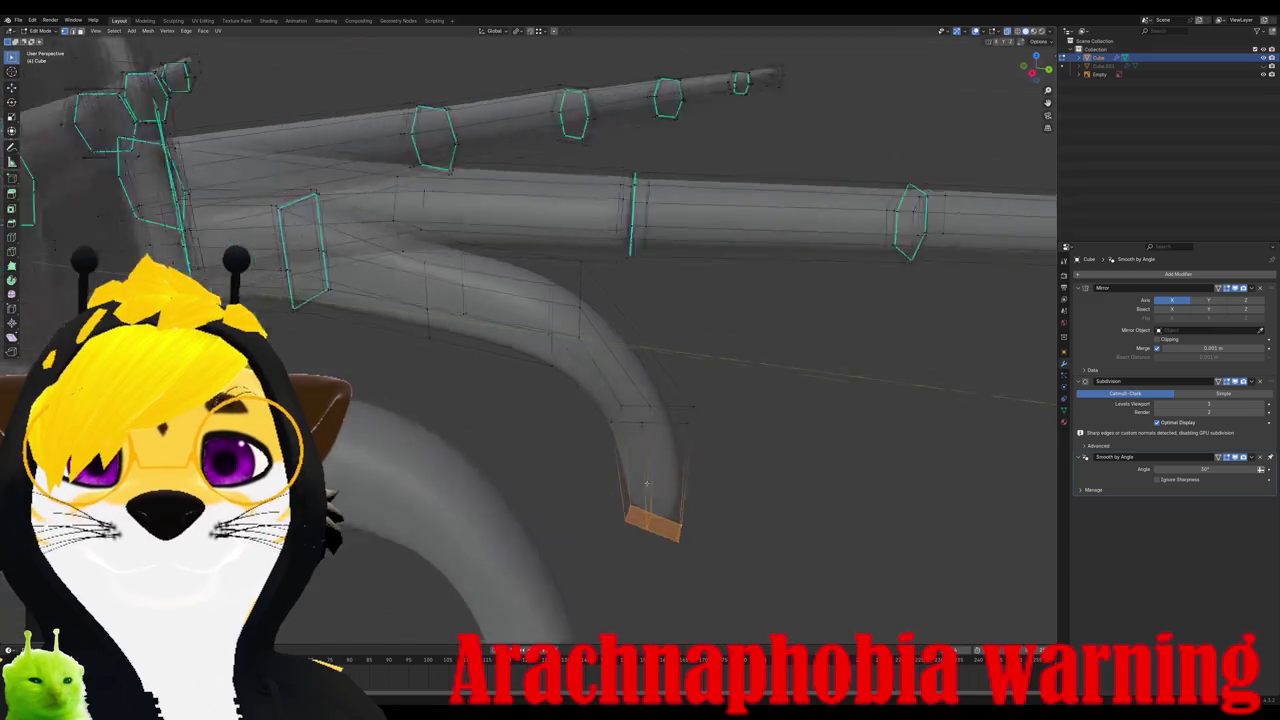
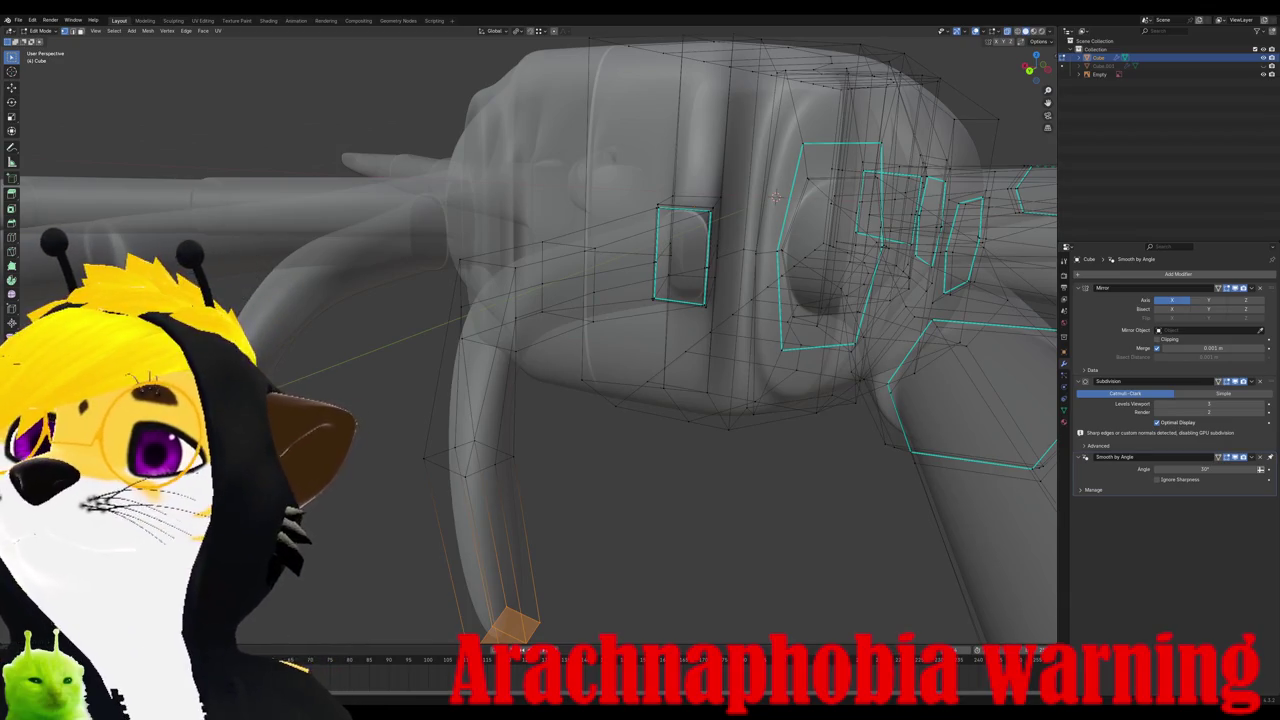
Step: Edge-slide the leg's bottom loops closer together along the leg
{"action": "middle_click_drag", "start_coordinate": [776, 197], "coordinate": [793, 137]}
{"action": "key", "text": "g"}
{"action": "key", "text": "g"}
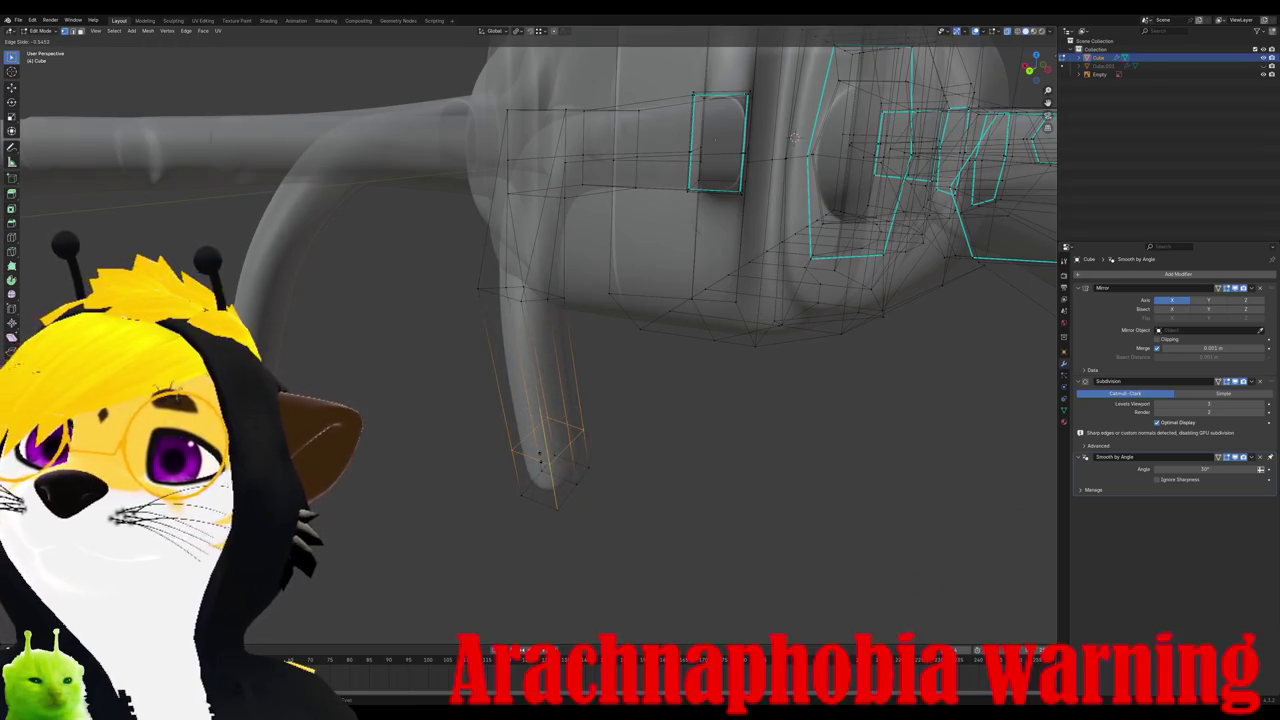
{"action": "left_click", "coordinate": [793, 137]}
{"action": "mouse_move", "coordinate": [793, 137]}
{"action": "middle_mouse_down"}
{"action": "mouse_move", "coordinate": [521, 451]}
{"action": "mouse_move", "coordinate": [480, 457]}
{"action": "mouse_move", "coordinate": [536, 467]}
{"action": "mouse_move", "coordinate": [600, 450]}
{"action": "middle_mouse_up"}
{"action": "key", "text": "g"}
{"action": "key", "text": "g"}
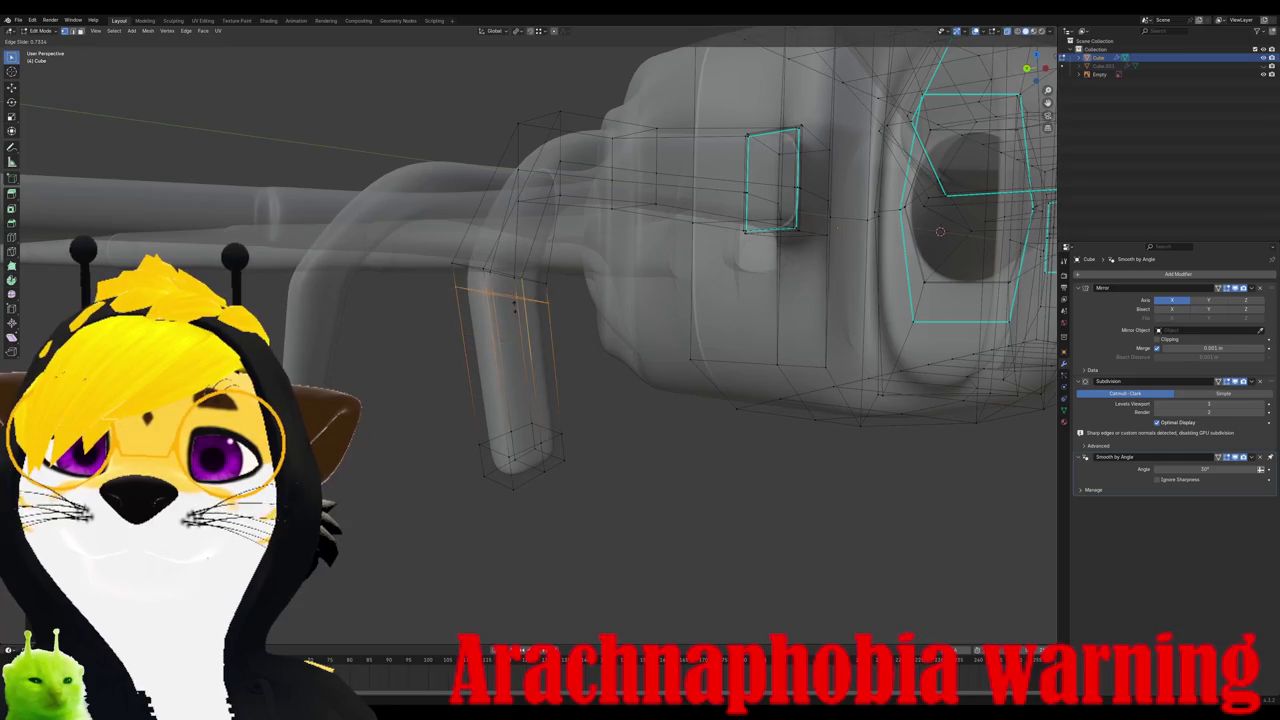
{"action": "left_click", "coordinate": [515, 292]}
Step: Shrink a leg loop, slide it down the leg and reposition it
{"action": "key", "text": "s"}
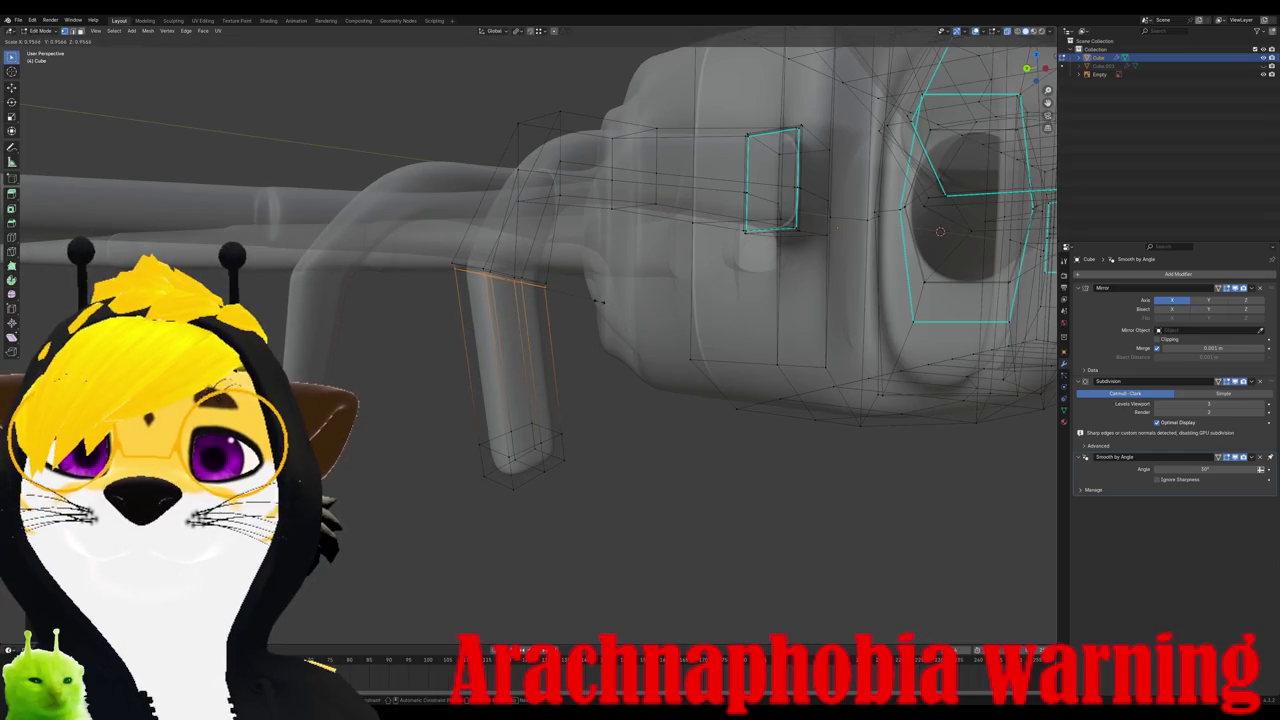
{"action": "key", "text": "Return"}
{"action": "key", "text": "g"}
{"action": "key", "text": "g"}
{"action": "left_click", "coordinate": [555, 517]}
{"action": "key", "text": "g"}
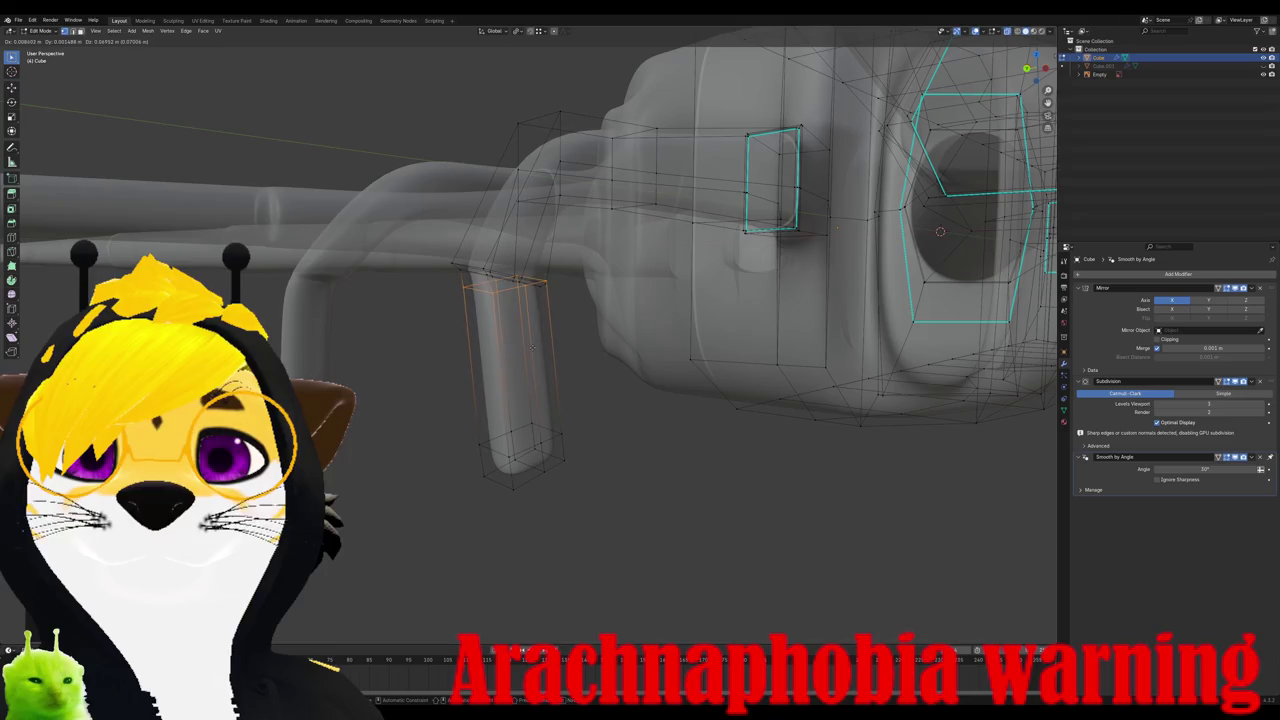
{"action": "left_click", "coordinate": [530, 350]}
Step: Rotate and move the loop in left side view, then shift an edge sideways in back view
{"action": "key", "text": "ctrl+KP_3"}
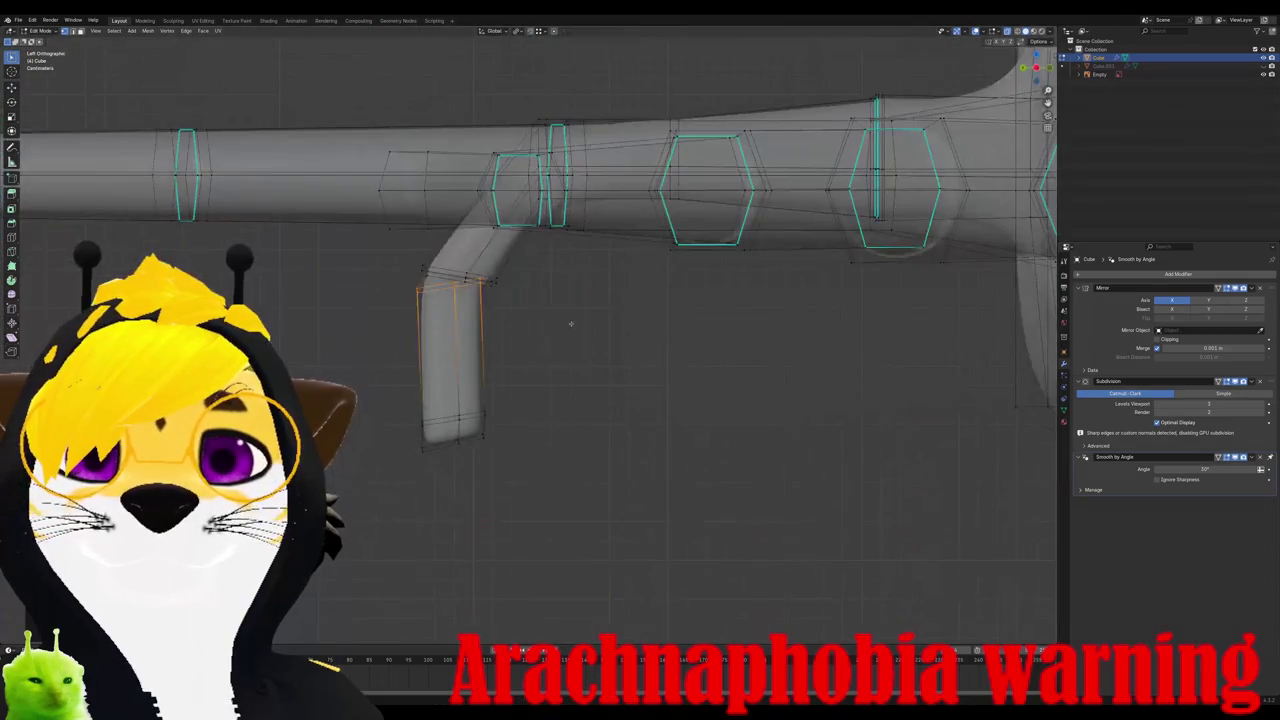
{"action": "key", "text": "r"}
{"action": "left_click", "coordinate": [576, 363]}
{"action": "key", "text": "g"}
{"action": "left_click", "coordinate": [581, 364]}
{"action": "middle_click_drag", "start_coordinate": [580, 363], "coordinate": [585, 367]}
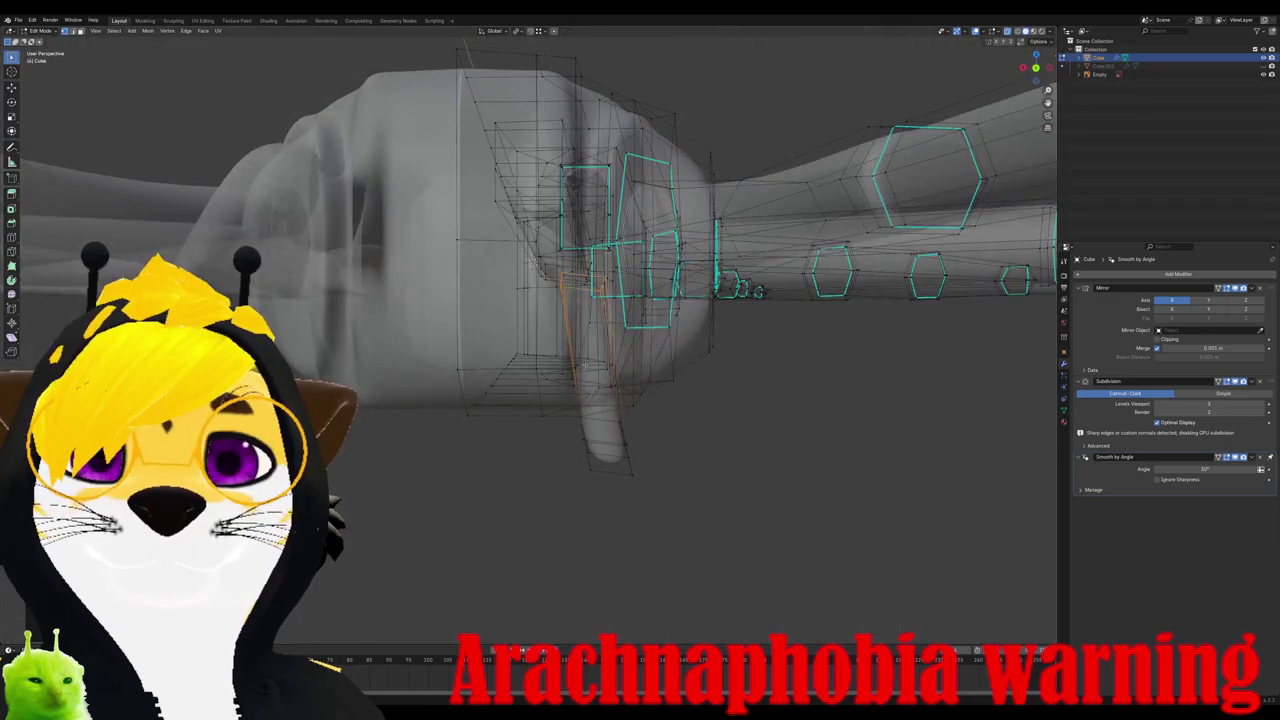
{"action": "key", "text": "ctrl+KP_1"}
{"action": "key", "text": "g"}
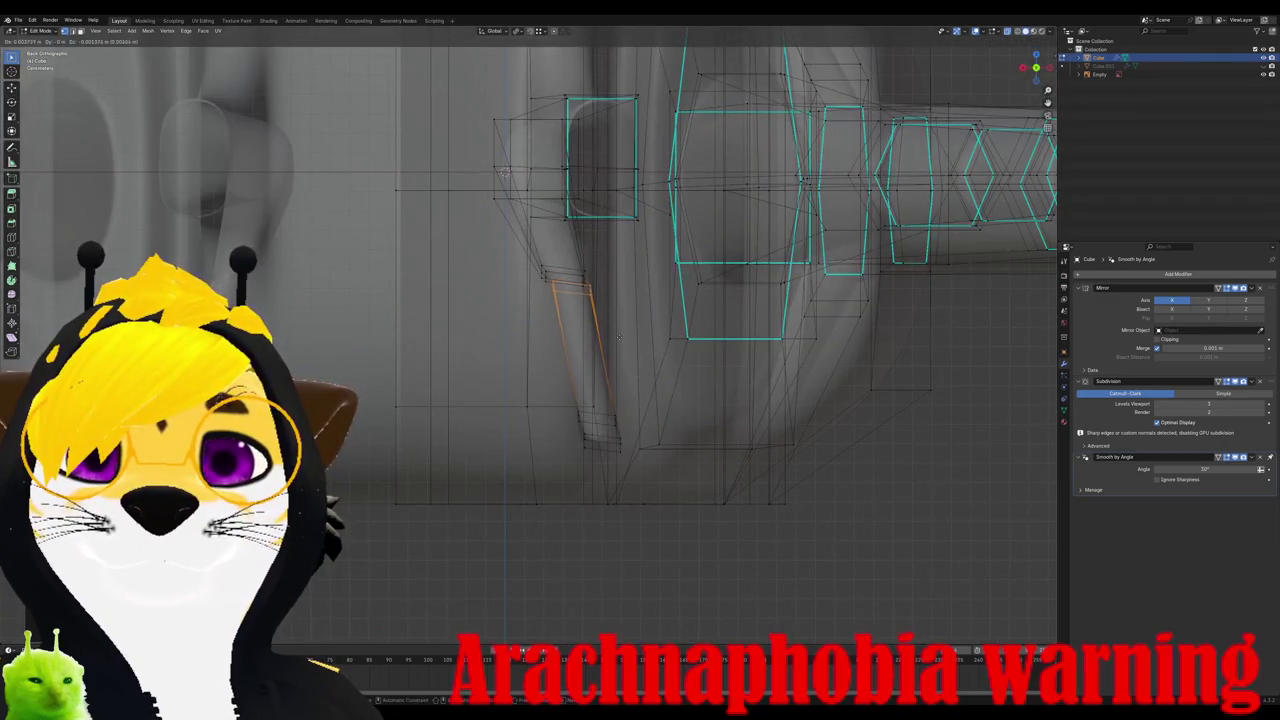
{"action": "left_click", "coordinate": [617, 338]}
Step: Reposition the leg loop again from the back ortho view to angle the tip
{"action": "middle_click_drag", "start_coordinate": [617, 338], "coordinate": [657, 348]}
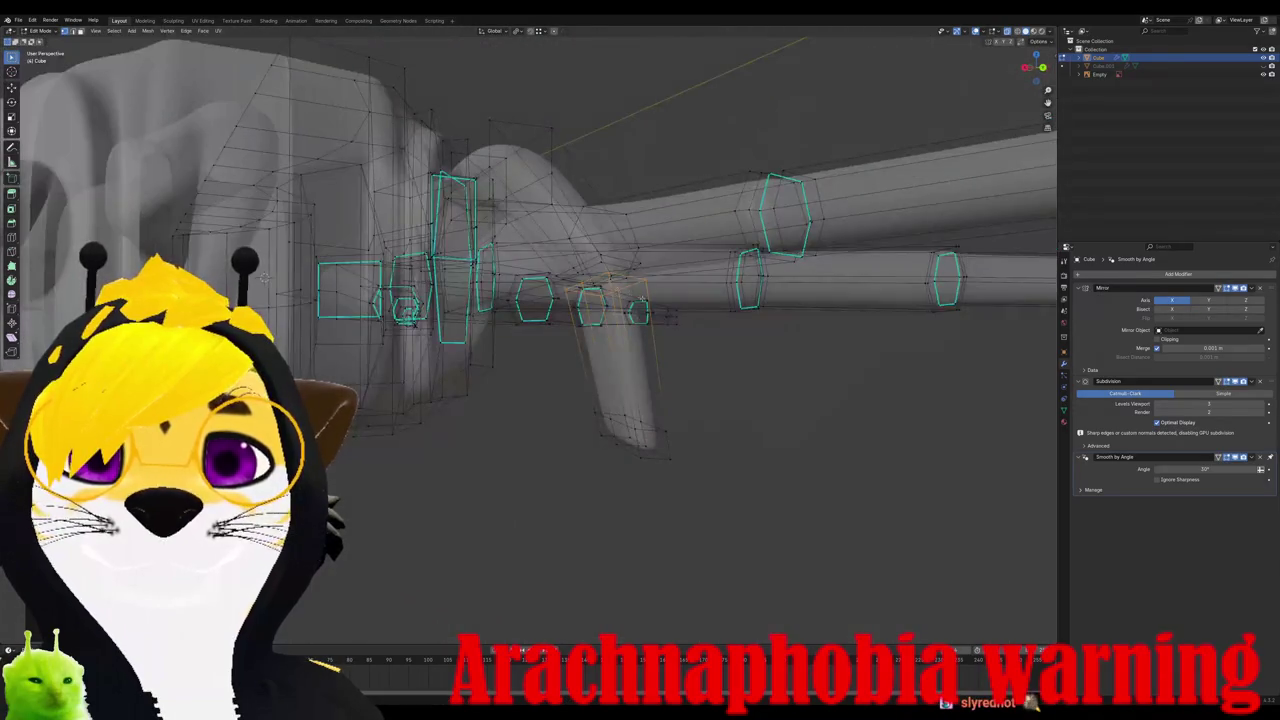
{"action": "scroll", "coordinate": [657, 348], "scroll_direction": "up", "scroll_amount": 5}
{"action": "key", "text": "ctrl+KP_1"}
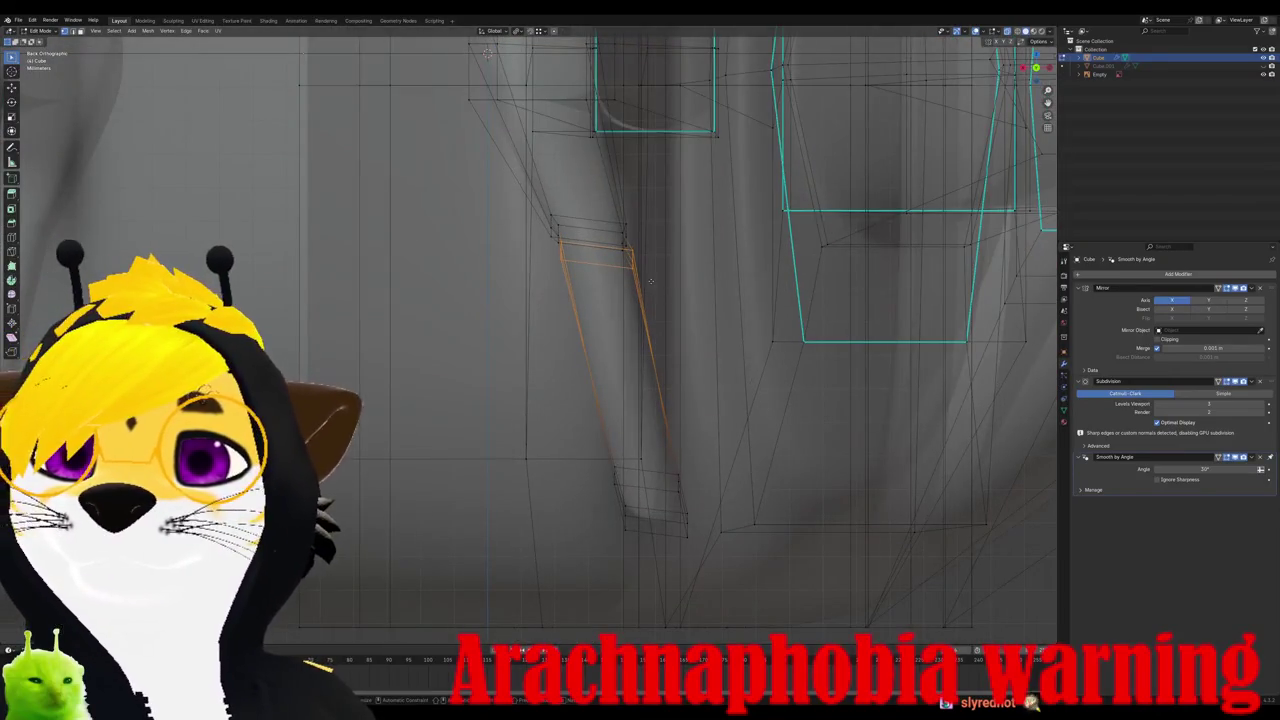
{"action": "key", "text": "g"}
{"action": "left_click", "coordinate": [646, 274]}
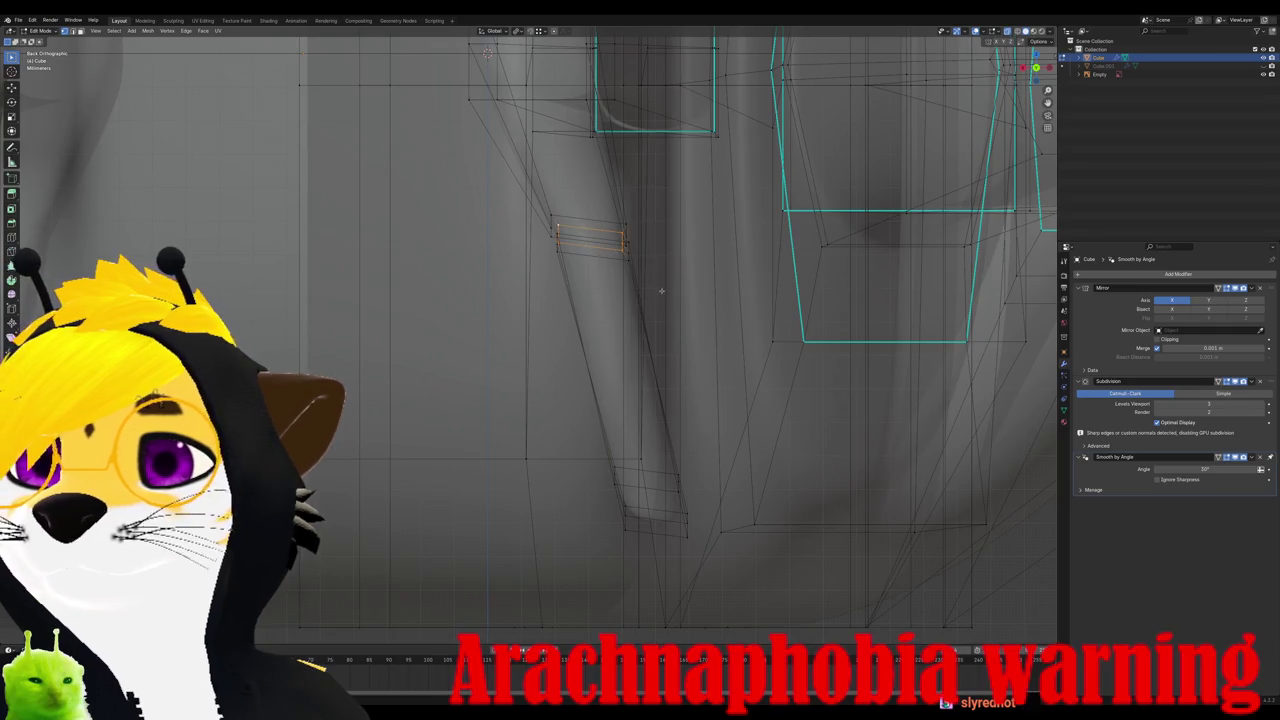
{"action": "middle_click_drag", "start_coordinate": [582, 228], "coordinate": [383, 241]}
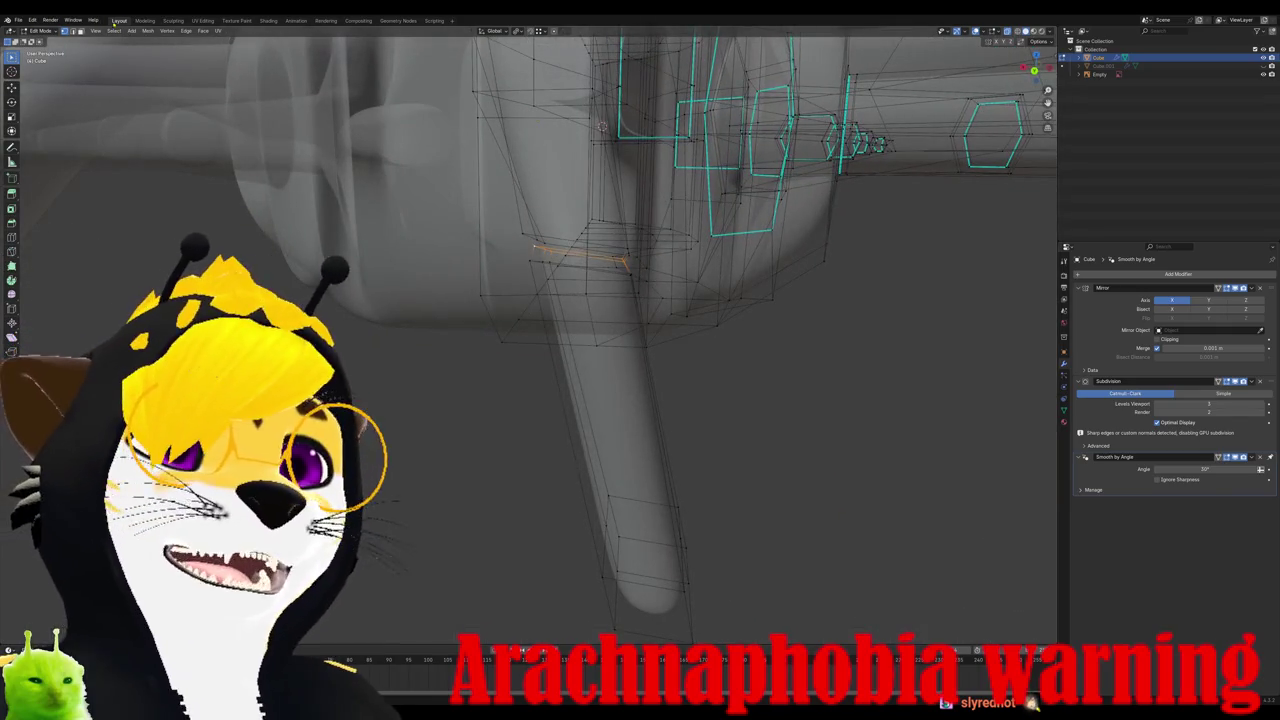
{"action": "left_click", "coordinate": [186, 30]}
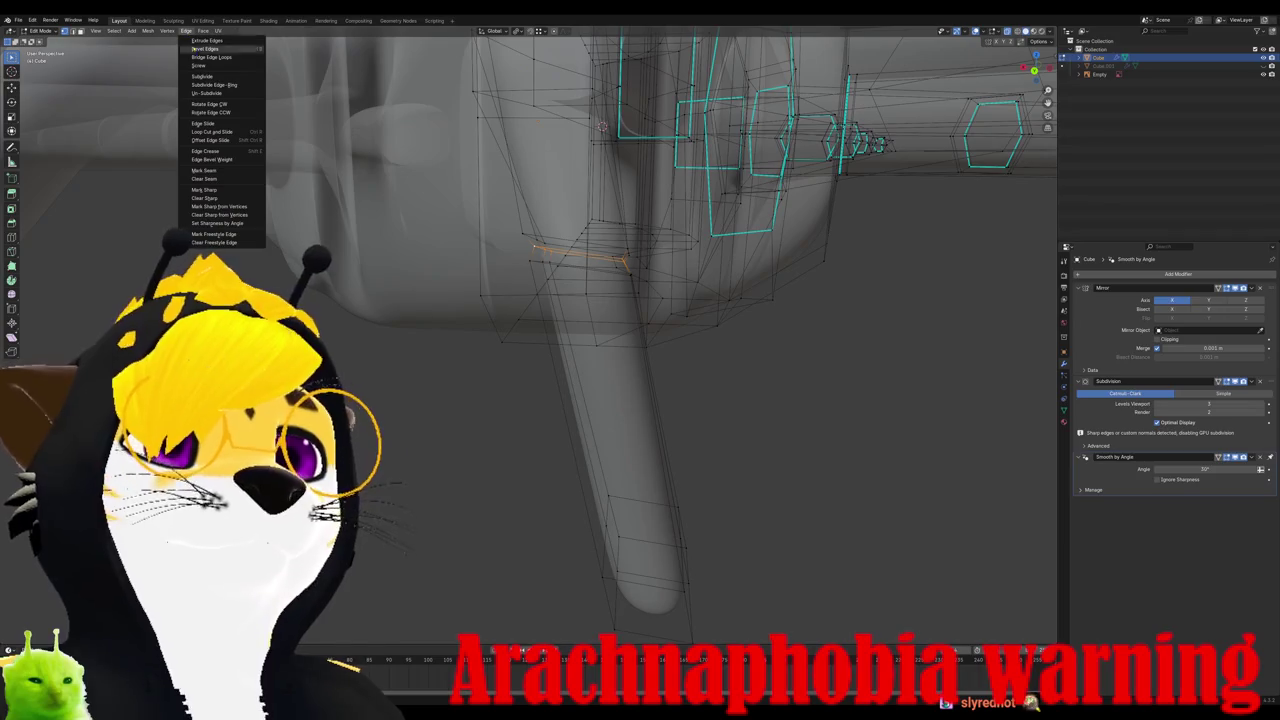
Step: Preview the object, then nudge the selected leg face upward
{"action": "left_click", "coordinate": [205, 170]}
{"action": "key", "text": "Tab"}
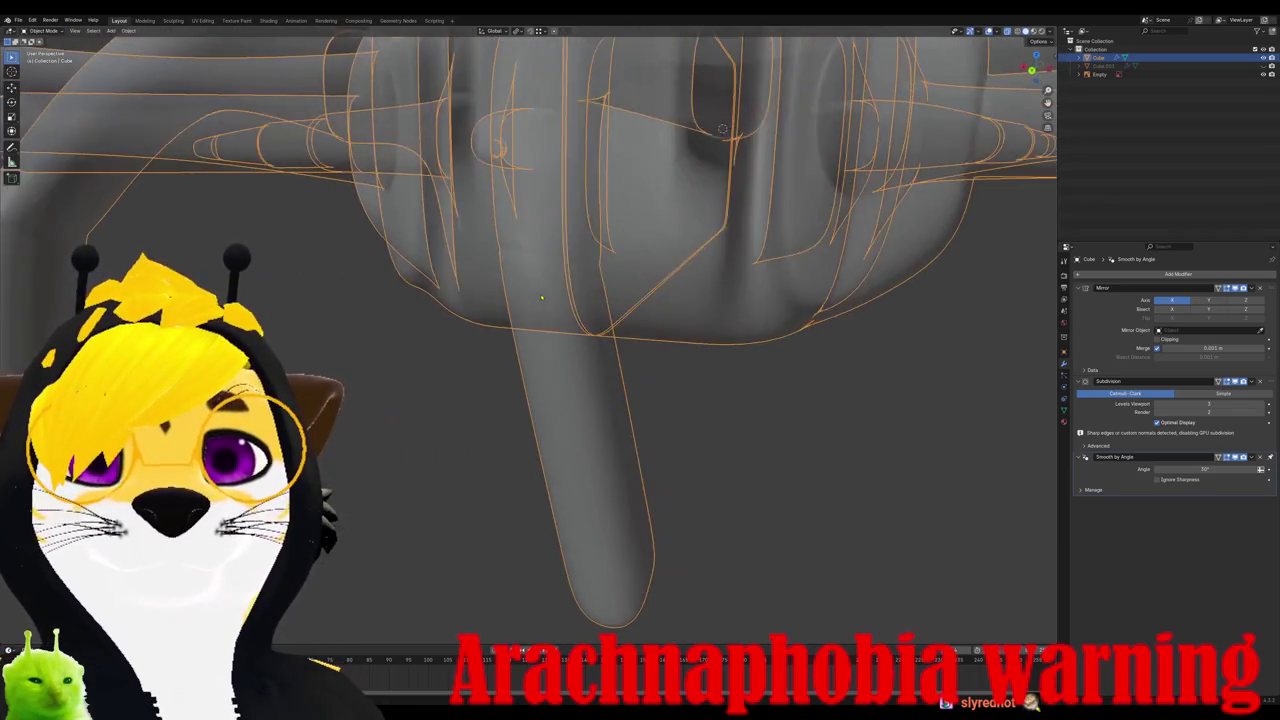
{"action": "middle_click_drag", "start_coordinate": [559, 302], "coordinate": [457, 296], "text": "alt"}
{"action": "scroll", "coordinate": [457, 297], "scroll_direction": "up", "scroll_amount": 8}
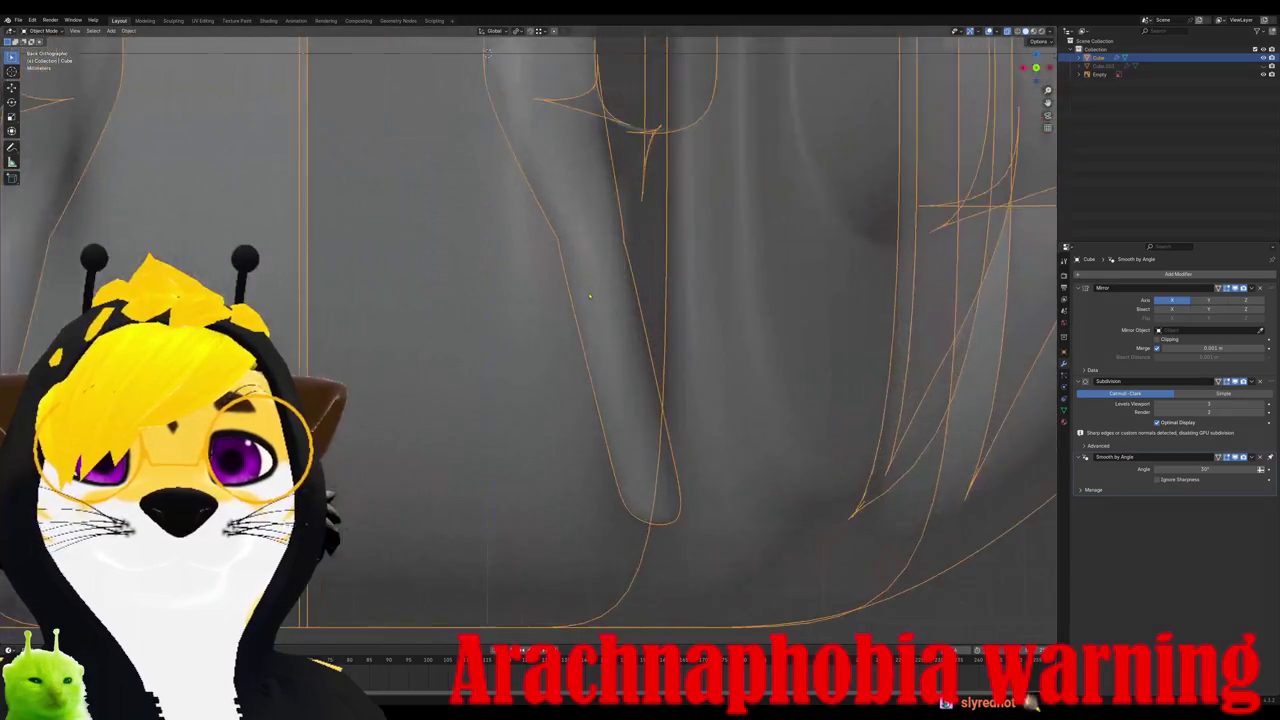
{"action": "key", "text": "Tab"}
{"action": "key", "text": "g"}
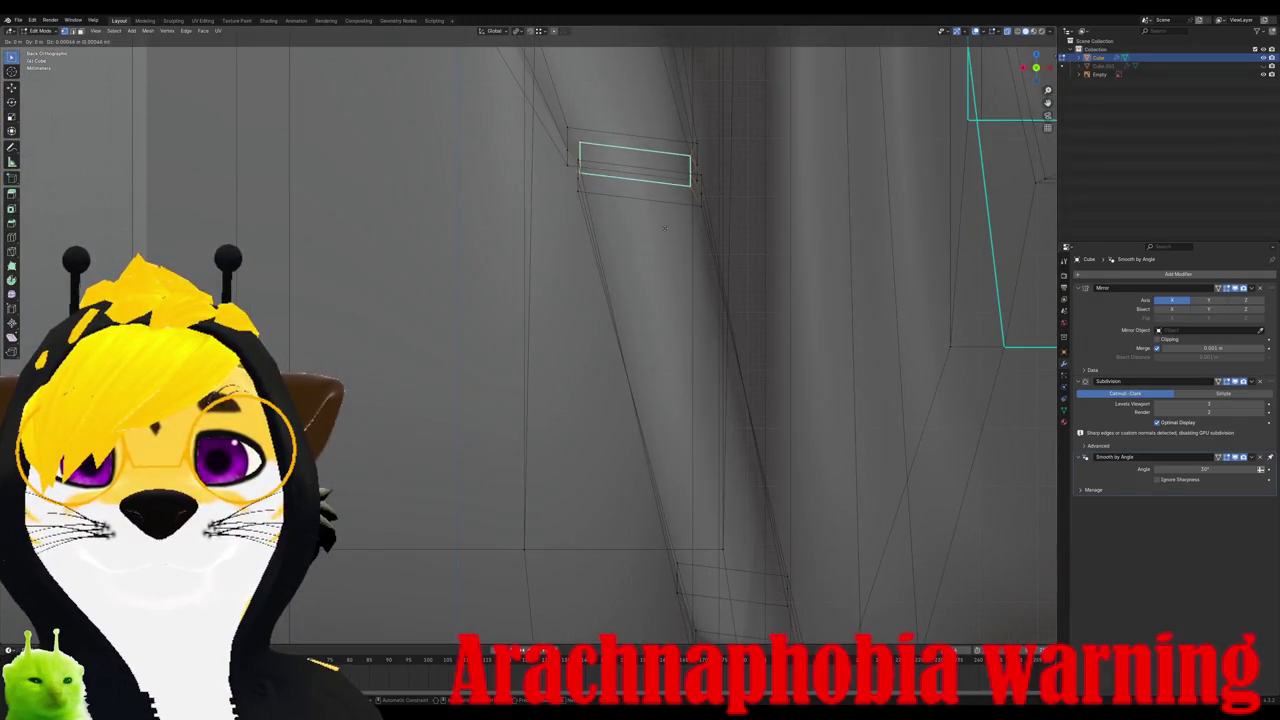
{"action": "left_click", "coordinate": [659, 226]}
Step: Move the selected leg face along the leg, checked from the back view
{"action": "key", "text": "Tab"}
{"action": "middle_click_drag", "start_coordinate": [659, 226], "coordinate": [586, 302]}
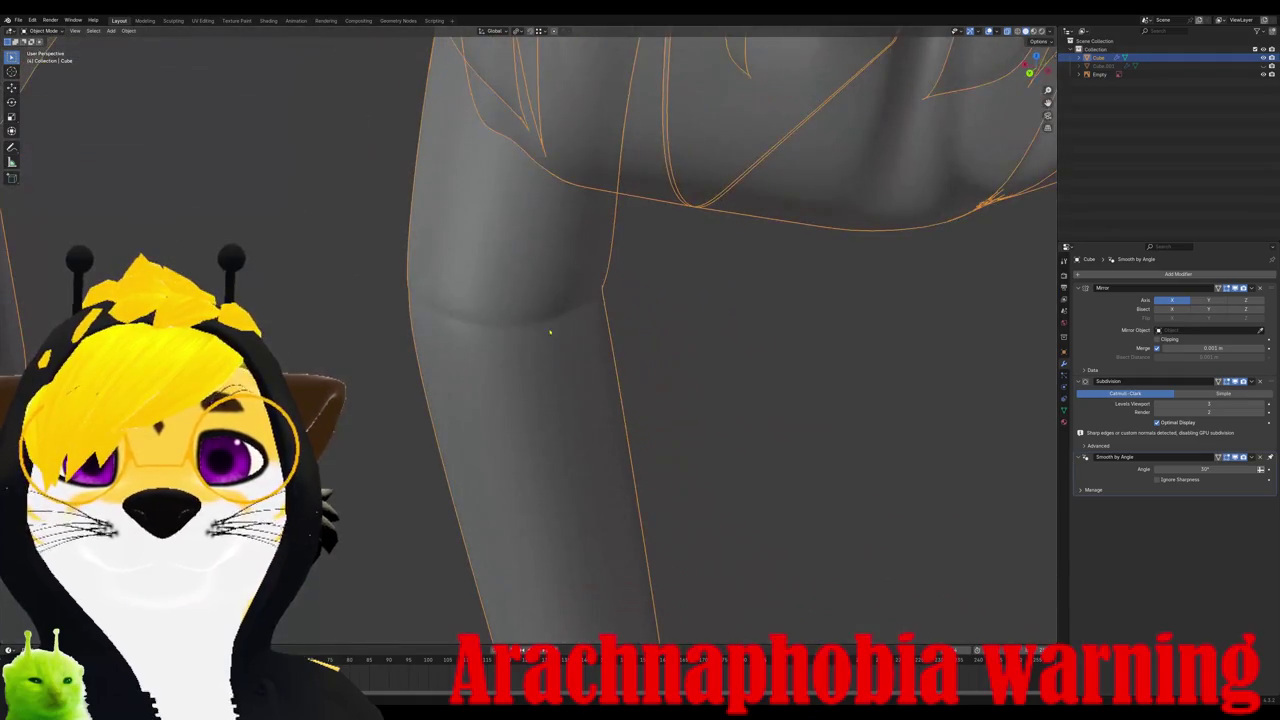
{"action": "scroll", "coordinate": [554, 312], "scroll_direction": "up", "scroll_amount": 3}
{"action": "key", "text": "ctrl+KP_1"}
{"action": "key", "text": "Tab"}
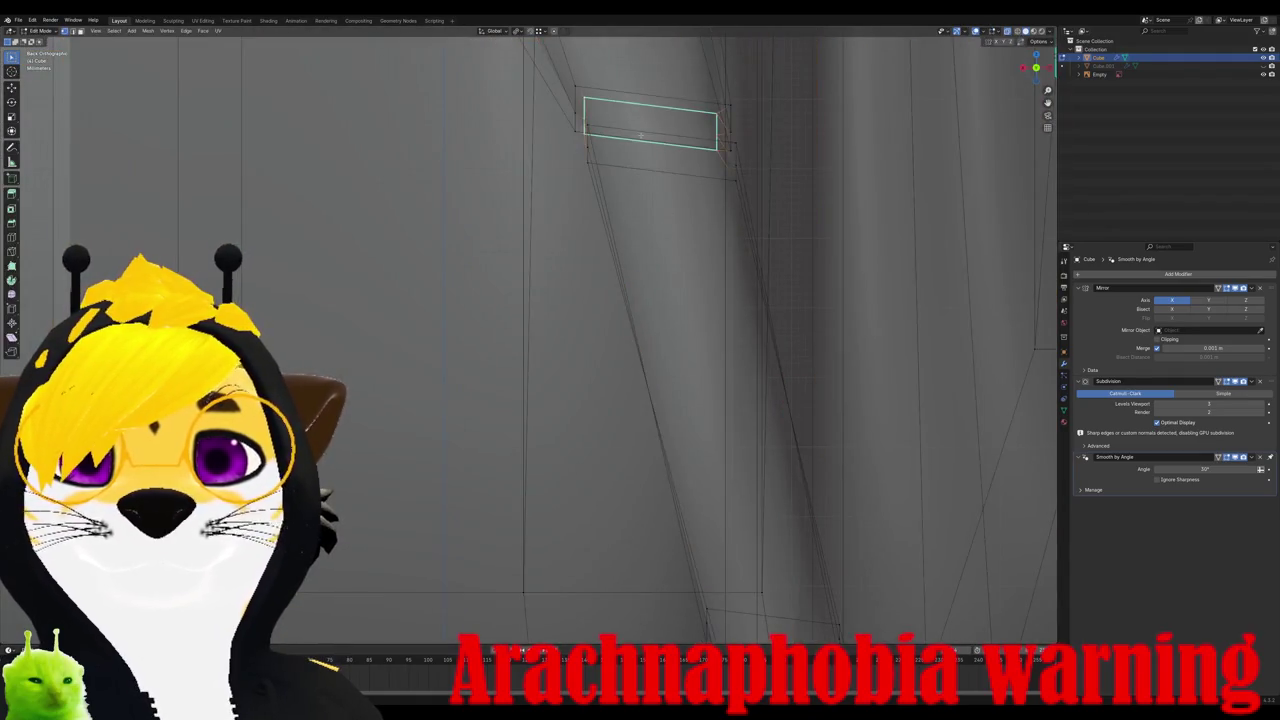
{"action": "key", "text": "g"}
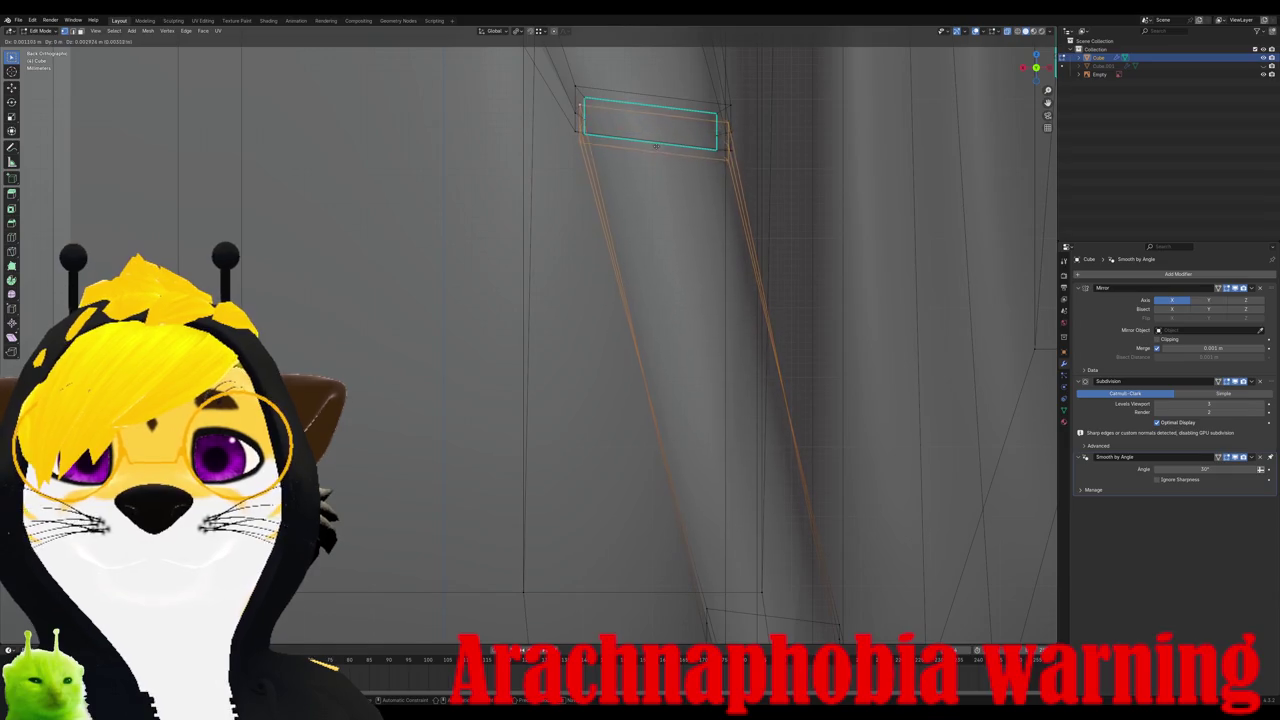
{"action": "left_click", "coordinate": [656, 138]}
{"action": "key", "text": "Tab"}
{"action": "mouse_move", "coordinate": [656, 138]}
{"action": "middle_mouse_down"}
{"action": "mouse_move", "coordinate": [544, 276]}
{"action": "mouse_move", "coordinate": [528, 281]}
{"action": "mouse_move", "coordinate": [503, 258]}
{"action": "middle_mouse_up"}
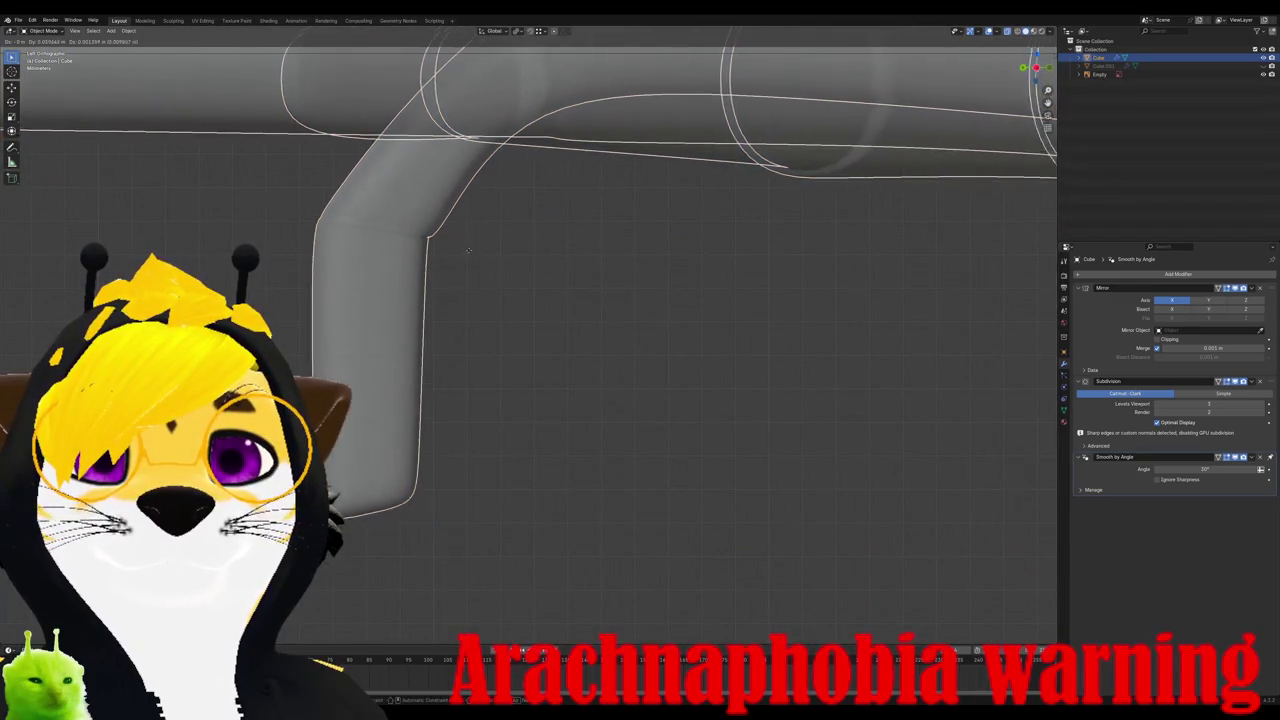
Step: Shrink the leg's upper edge loop slightly and preview the result
{"action": "key", "text": "Tab"}
{"action": "scroll", "coordinate": [453, 258], "scroll_direction": "up", "scroll_amount": 2}
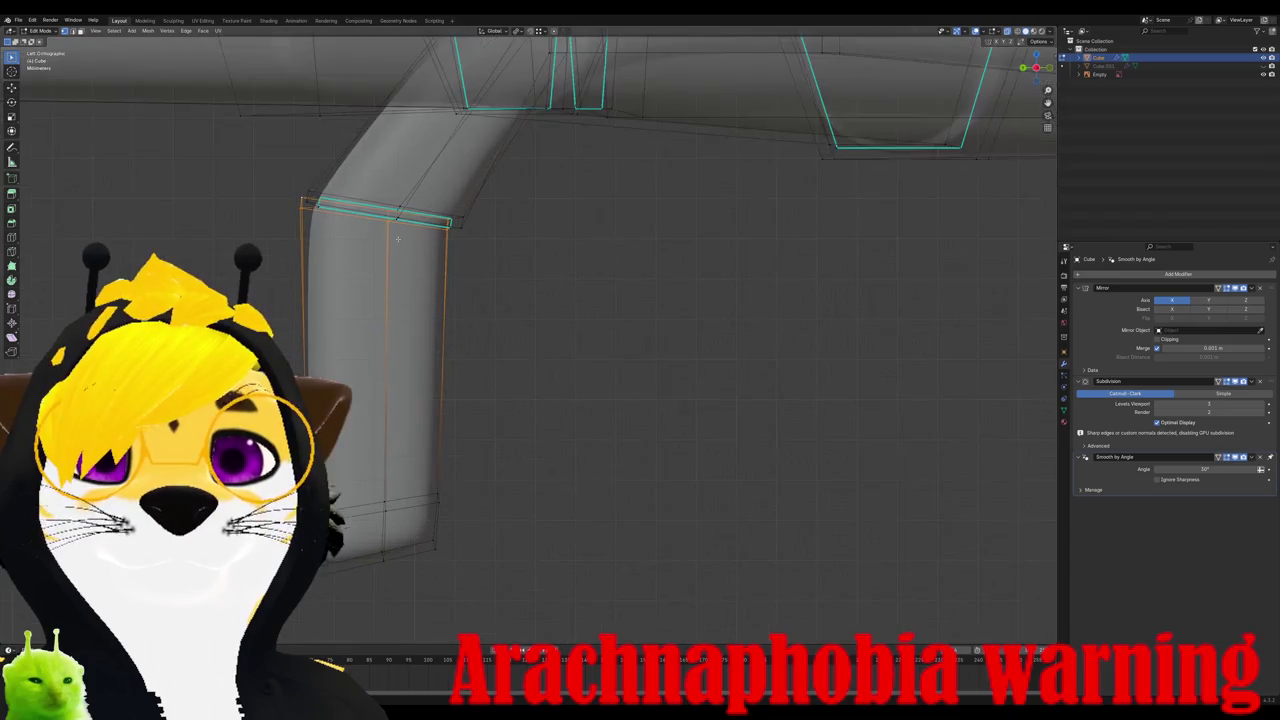
{"action": "scroll", "coordinate": [350, 203], "scroll_direction": "up", "scroll_amount": 1}
{"action": "middle_click_drag", "start_coordinate": [350, 203], "coordinate": [419, 209]}
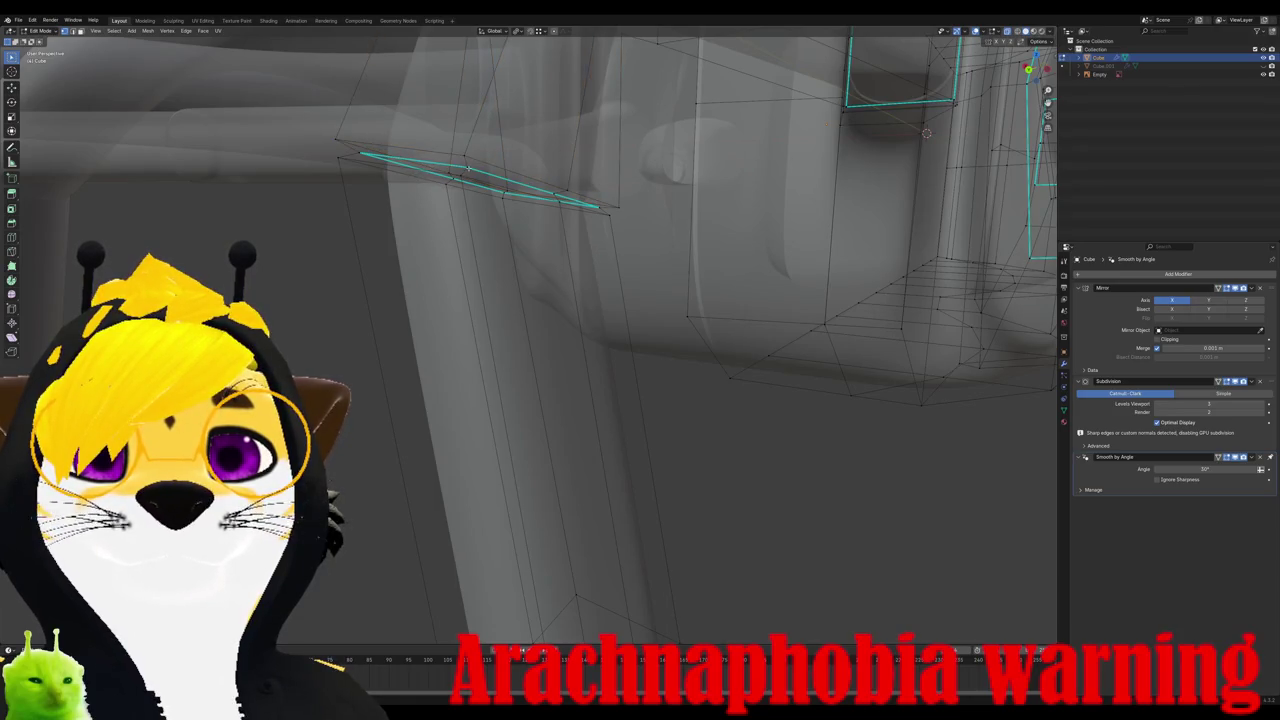
{"action": "key", "text": "s"}
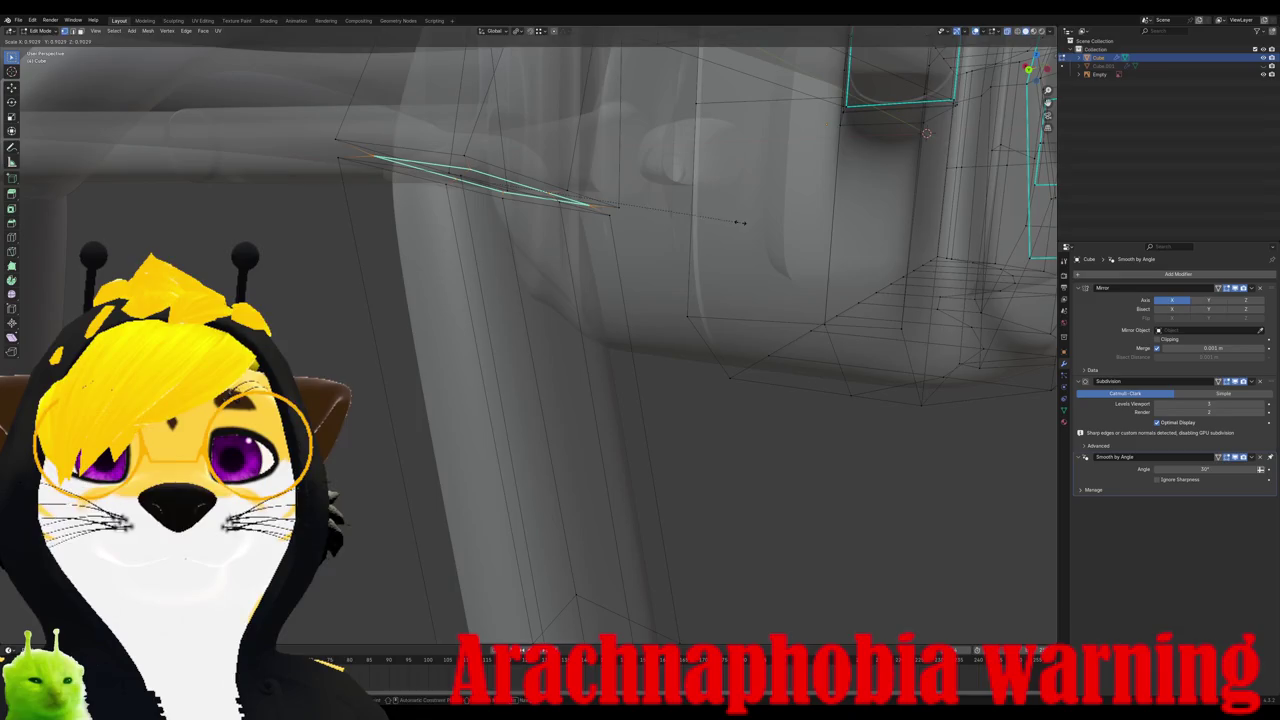
{"action": "left_click", "coordinate": [740, 222]}
{"action": "key", "text": "Tab"}
{"action": "mouse_move", "coordinate": [740, 222]}
{"action": "middle_mouse_down"}
{"action": "mouse_move", "coordinate": [552, 287]}
{"action": "mouse_move", "coordinate": [515, 330]}
{"action": "mouse_move", "coordinate": [536, 349]}
{"action": "mouse_move", "coordinate": [557, 260]}
{"action": "mouse_move", "coordinate": [580, 277]}
{"action": "mouse_move", "coordinate": [680, 250]}
{"action": "mouse_move", "coordinate": [570, 215]}
{"action": "middle_mouse_up"}
{"action": "scroll", "coordinate": [552, 287], "scroll_direction": "up", "scroll_amount": 5}
{"action": "key", "text": "Tab"}
Step: Add a loop cut across the leg bend and enlarge it slightly
{"action": "key", "text": "ctrl+r"}
{"action": "left_click", "coordinate": [560, 215]}
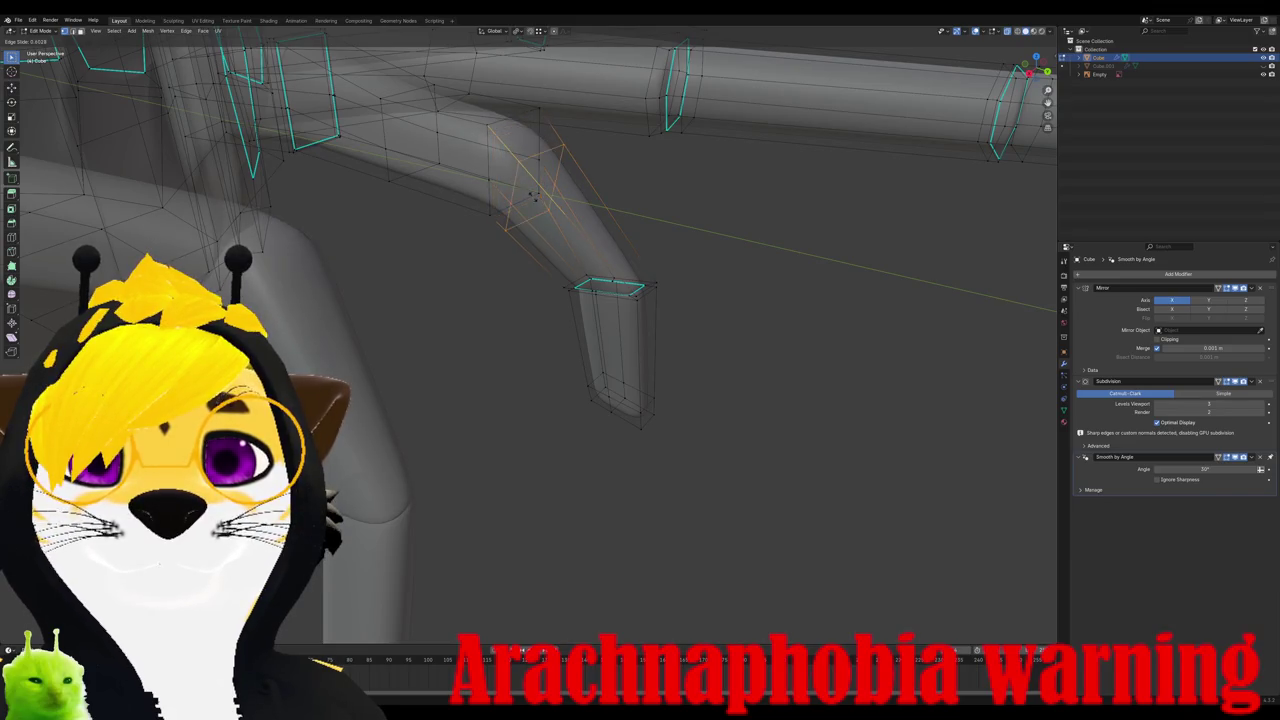
{"action": "left_click", "coordinate": [507, 172]}
{"action": "key", "text": "s"}
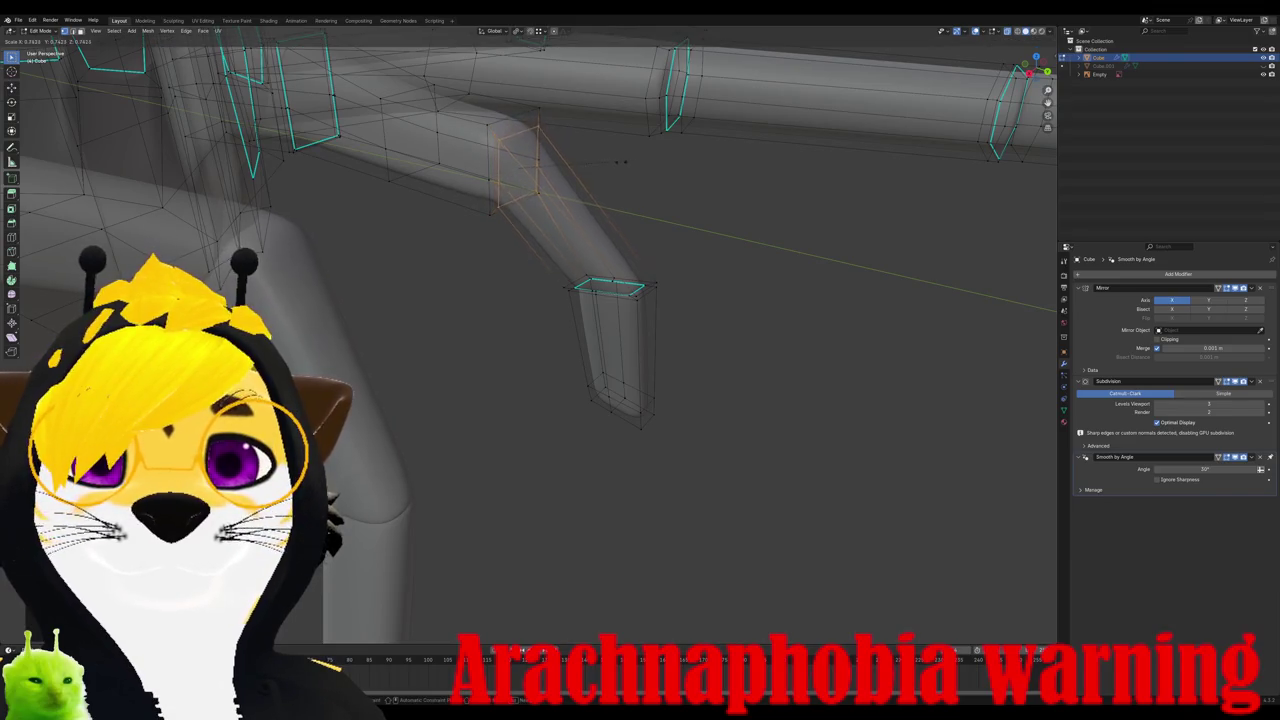
{"action": "left_click", "coordinate": [614, 165]}
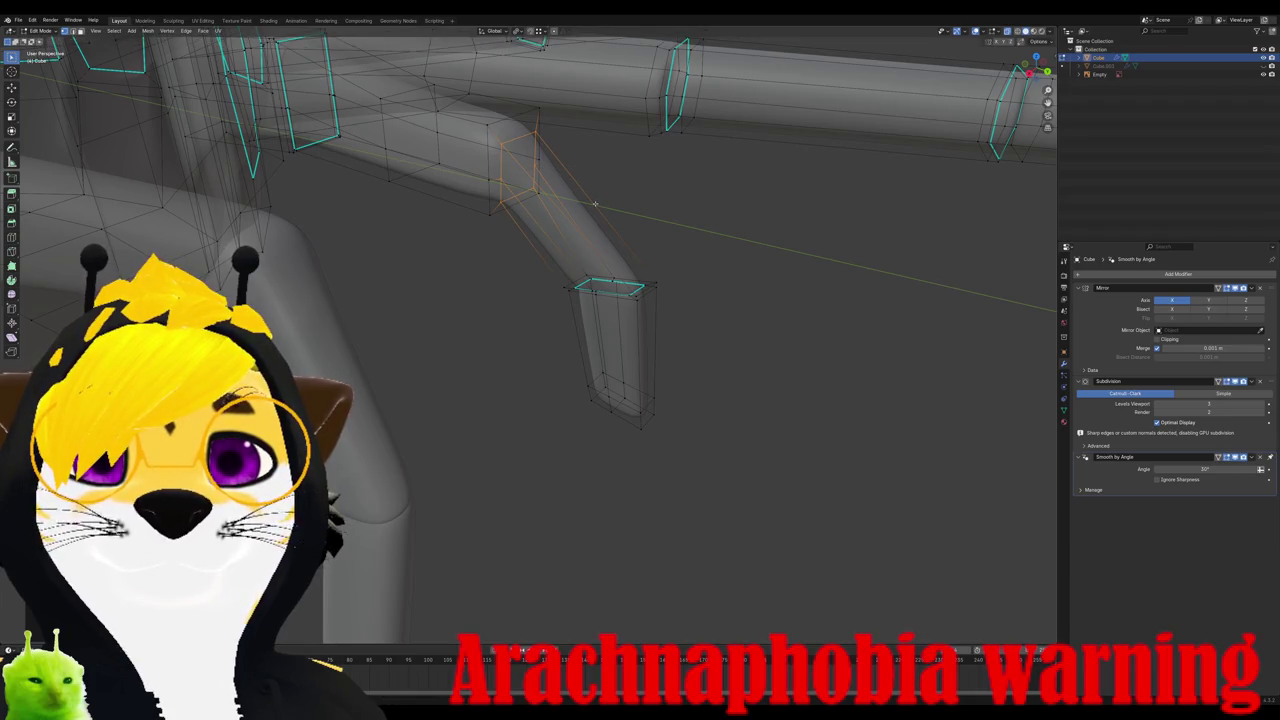
Step: Move the bend vertices and the leg tip vertices into a narrowed knee shape
{"action": "mouse_move", "coordinate": [603, 207]}
{"action": "middle_mouse_down"}
{"action": "mouse_move", "coordinate": [576, 323]}
{"action": "mouse_move", "coordinate": [519, 224]}
{"action": "mouse_move", "coordinate": [513, 387]}
{"action": "middle_mouse_up"}
{"action": "key", "text": "g"}
{"action": "left_click", "coordinate": [568, 316]}
{"action": "key", "text": "g"}
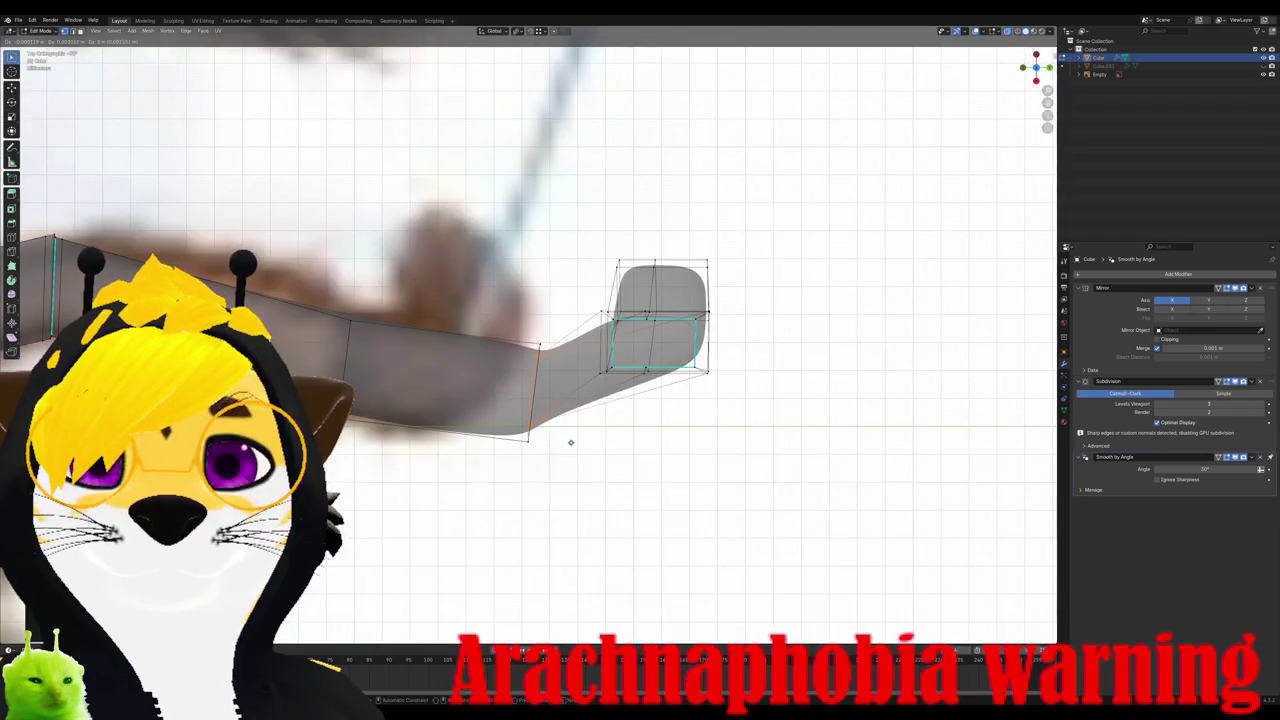
{"action": "left_click", "coordinate": [570, 442]}
{"action": "middle_click_drag", "start_coordinate": [570, 442], "coordinate": [497, 330]}
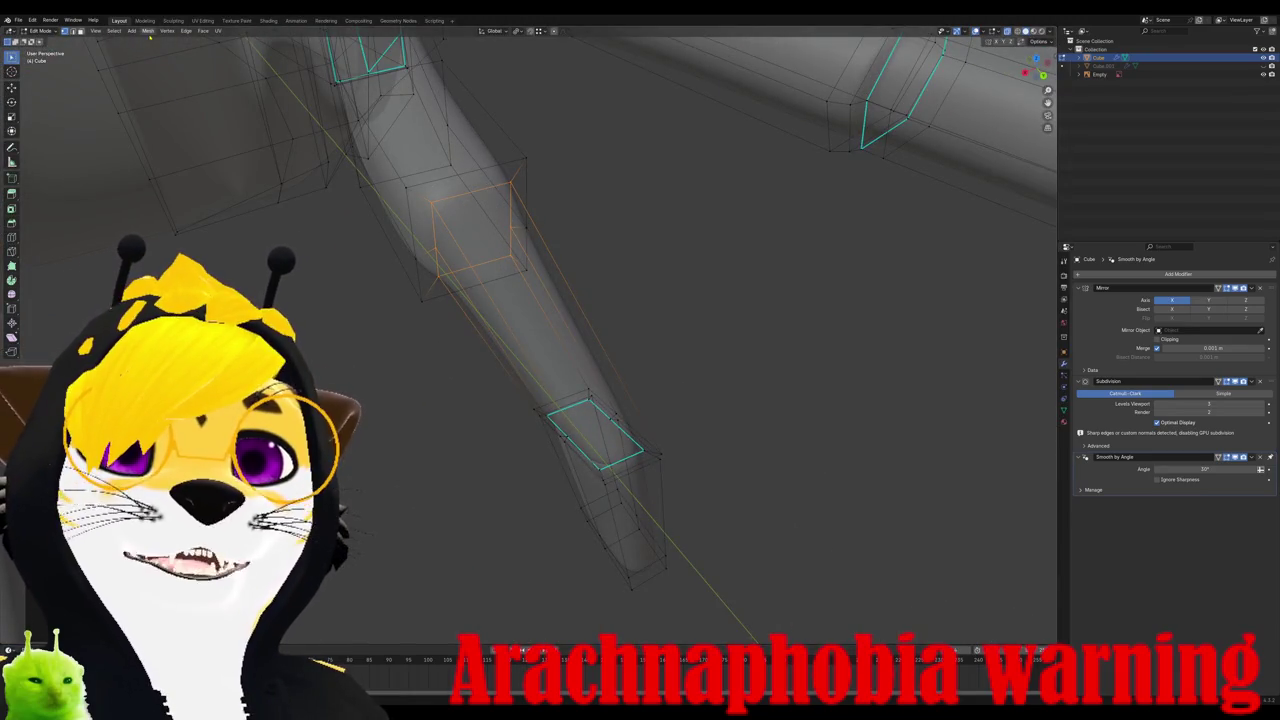
Step: Mark the selected leg edges as sharp
{"action": "left_click", "coordinate": [186, 30]}
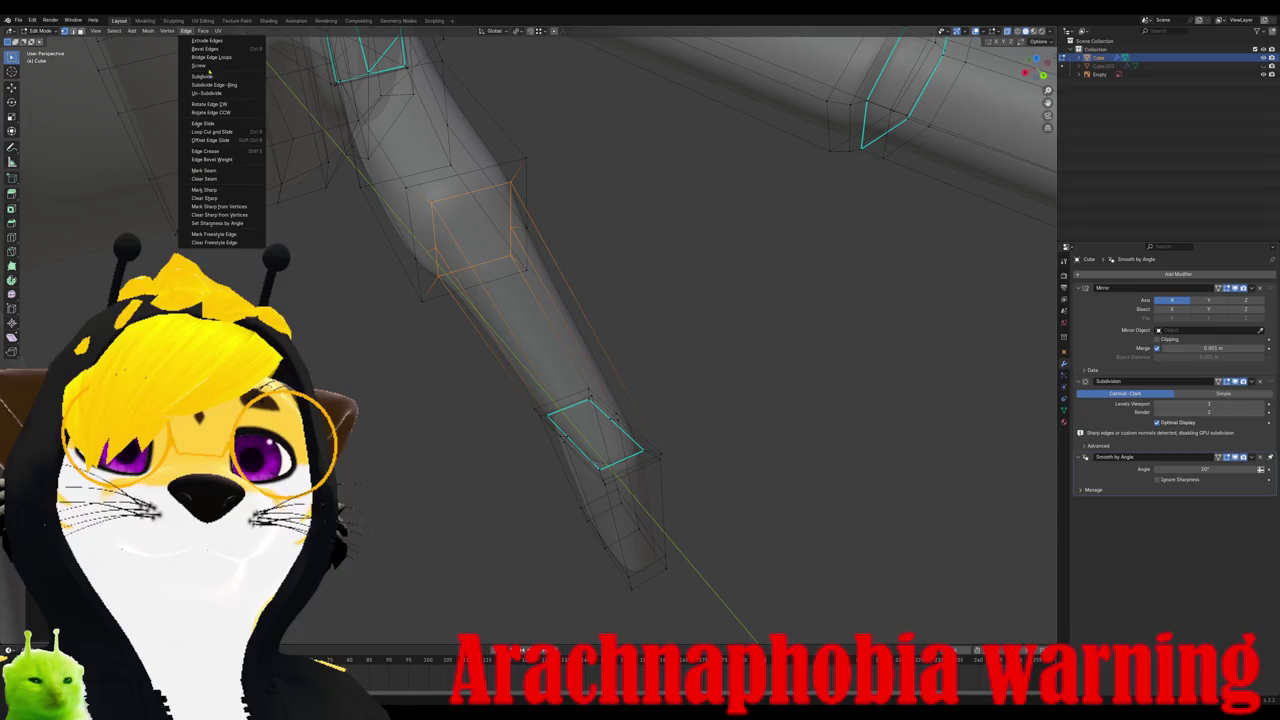
{"action": "left_click", "coordinate": [205, 189]}
{"action": "mouse_move", "coordinate": [219, 188]}
{"action": "middle_mouse_down"}
{"action": "mouse_move", "coordinate": [437, 277]}
{"action": "mouse_move", "coordinate": [395, 245]}
{"action": "mouse_move", "coordinate": [482, 248]}
{"action": "mouse_move", "coordinate": [500, 262]}
{"action": "middle_mouse_up"}
{"action": "key", "text": "Tab"}
{"action": "scroll", "coordinate": [420, 250], "scroll_direction": "up", "scroll_amount": 5}
Step: Slide two leg edge loops to new positions along the leg
{"action": "key", "text": "Tab"}
{"action": "key", "text": "g"}
{"action": "key", "text": "g"}
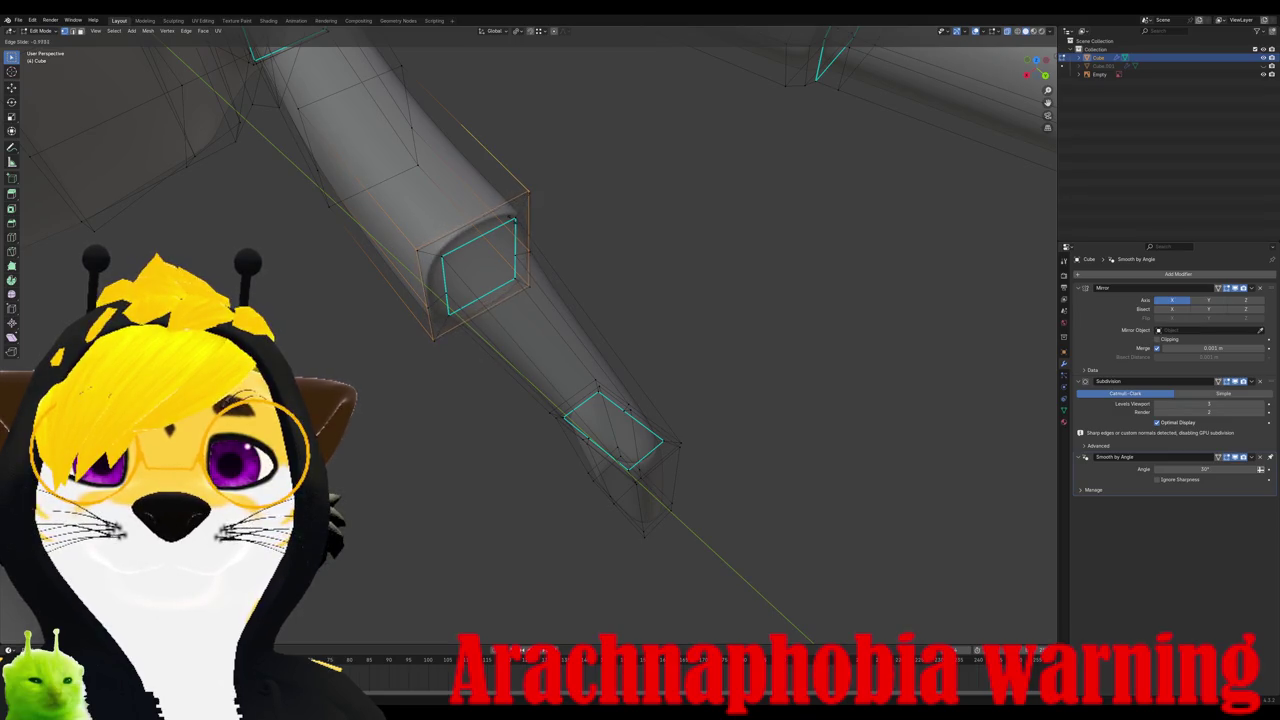
{"action": "left_click", "coordinate": [454, 292]}
{"action": "key", "text": "Tab"}
{"action": "middle_click_drag", "start_coordinate": [440, 280], "coordinate": [454, 292]}
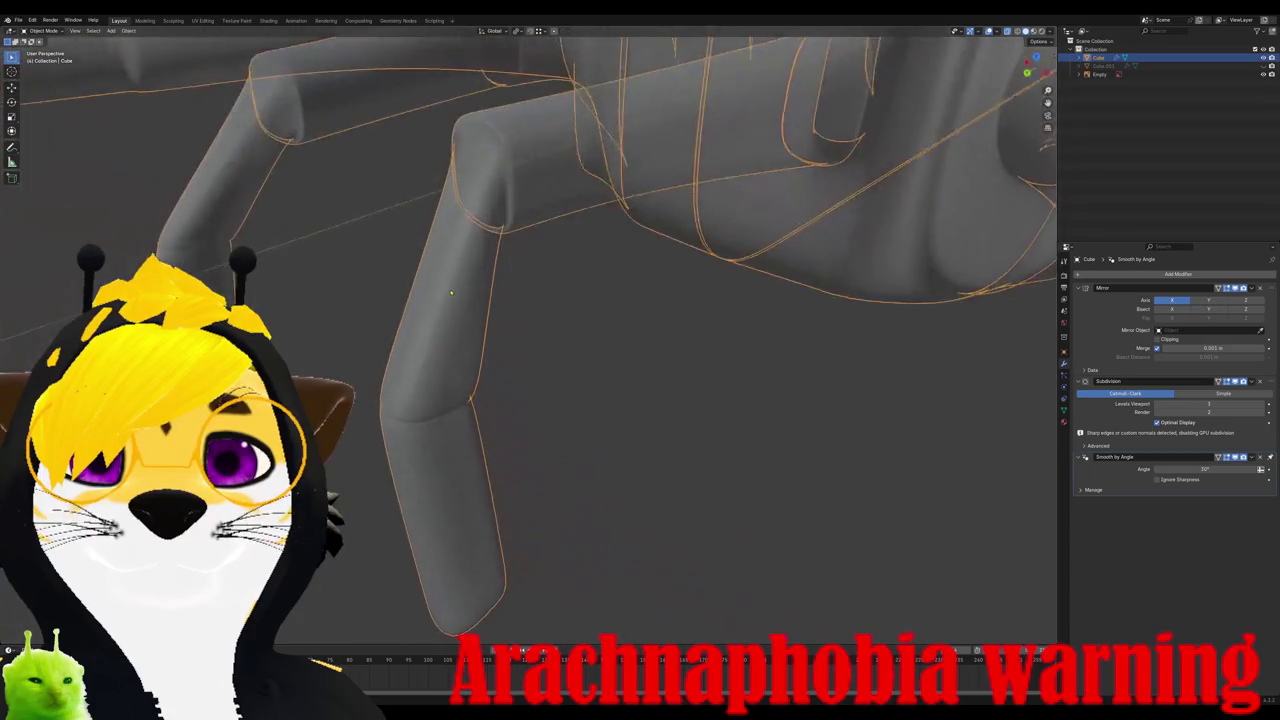
{"action": "key", "text": "Tab"}
{"action": "left_click", "coordinate": [452, 295]}
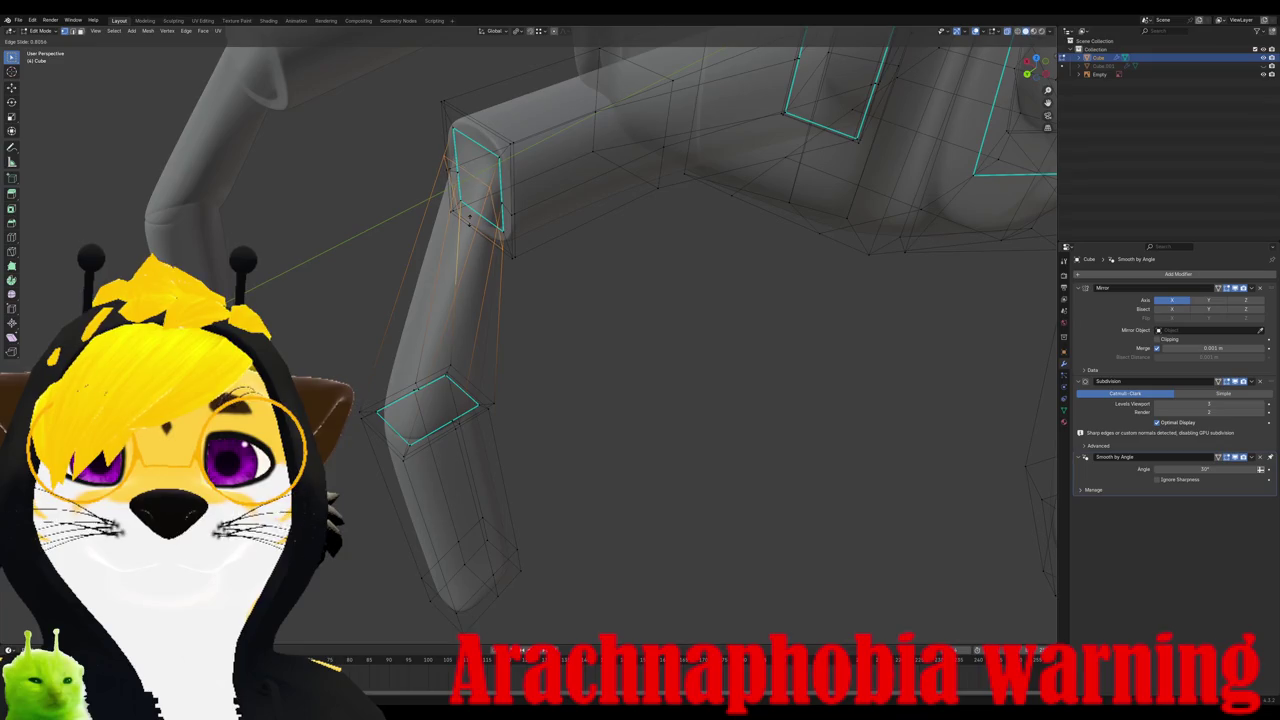
{"action": "left_click", "coordinate": [466, 227]}
{"action": "key", "text": "Tab"}
{"action": "mouse_move", "coordinate": [466, 227]}
{"action": "middle_mouse_down"}
{"action": "mouse_move", "coordinate": [498, 254]}
{"action": "mouse_move", "coordinate": [543, 263]}
{"action": "mouse_move", "coordinate": [504, 275]}
{"action": "mouse_move", "coordinate": [470, 330]}
{"action": "middle_mouse_up"}
{"action": "scroll", "coordinate": [504, 275], "scroll_direction": "down", "scroll_amount": 4}
Step: Select a leg's bottom face and scale it down to taper the leg
{"action": "left_click", "coordinate": [443, 443]}
{"action": "mouse_move", "coordinate": [443, 443]}
{"action": "middle_mouse_down"}
{"action": "mouse_move", "coordinate": [390, 409]}
{"action": "mouse_move", "coordinate": [440, 414]}
{"action": "middle_mouse_up"}
{"action": "scroll", "coordinate": [390, 409], "scroll_direction": "up", "scroll_amount": 5}
{"action": "key", "text": "Tab"}
{"action": "left_click", "coordinate": [440, 414]}
{"action": "key", "text": "s"}
{"action": "left_click", "coordinate": [480, 434]}
{"action": "key", "text": "Tab"}
Step: Apply Smooth Vertices to the selected leg loops
{"action": "mouse_move", "coordinate": [486, 446]}
{"action": "middle_mouse_down"}
{"action": "mouse_move", "coordinate": [491, 428]}
{"action": "mouse_move", "coordinate": [555, 444]}
{"action": "mouse_move", "coordinate": [529, 429]}
{"action": "middle_mouse_up"}
{"action": "key", "text": "Tab"}
{"action": "right_click", "coordinate": [520, 428]}
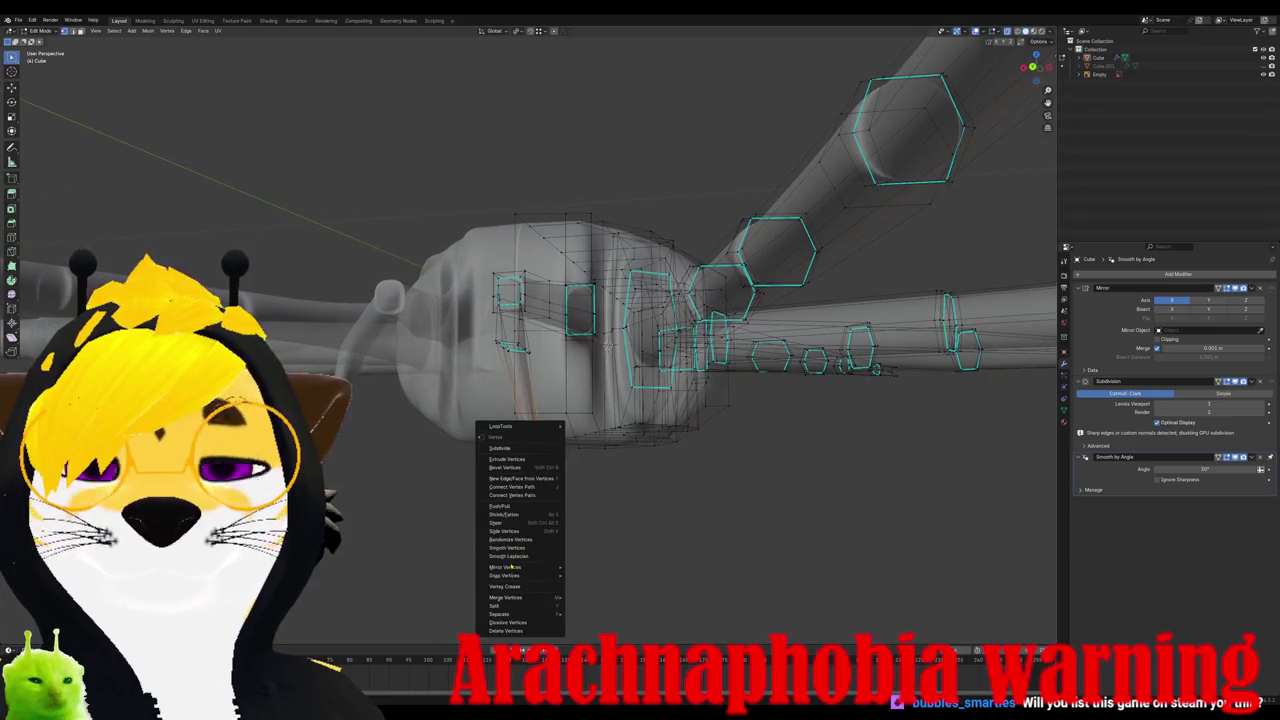
{"action": "left_click", "coordinate": [521, 549]}
{"action": "key", "text": "Tab"}
{"action": "mouse_move", "coordinate": [531, 491]}
{"action": "middle_mouse_down"}
{"action": "mouse_move", "coordinate": [402, 503]}
{"action": "mouse_move", "coordinate": [553, 509]}
{"action": "mouse_move", "coordinate": [470, 516]}
{"action": "middle_mouse_up"}
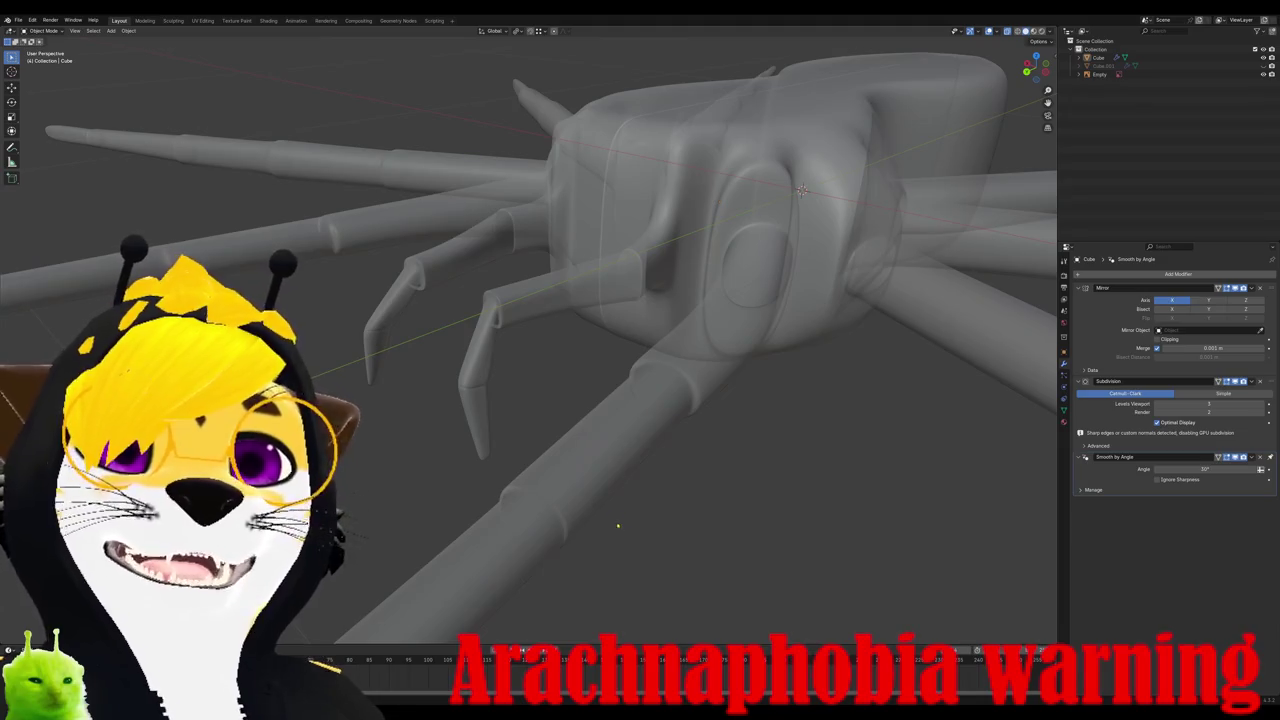
Step: Edge-slide a leg tip loop after comparing against the reference photo in top view
{"action": "scroll", "coordinate": [505, 308], "scroll_direction": "up", "scroll_amount": 2}
{"action": "mouse_move", "coordinate": [570, 347]}
{"action": "middle_mouse_down"}
{"action": "mouse_move", "coordinate": [608, 323]}
{"action": "mouse_move", "coordinate": [603, 343]}
{"action": "mouse_move", "coordinate": [620, 345]}
{"action": "mouse_move", "coordinate": [541, 363]}
{"action": "mouse_move", "coordinate": [580, 349]}
{"action": "middle_mouse_up"}
{"action": "key", "text": "Tab"}
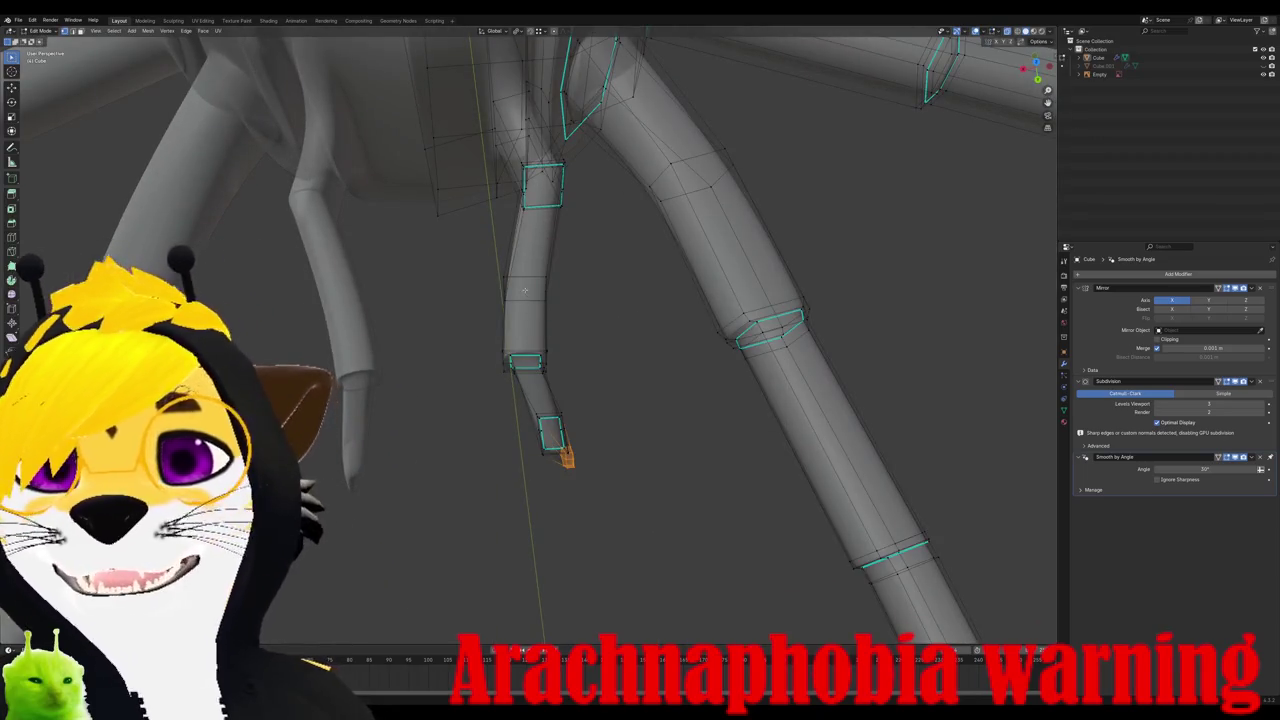
{"action": "key", "text": "KP_7"}
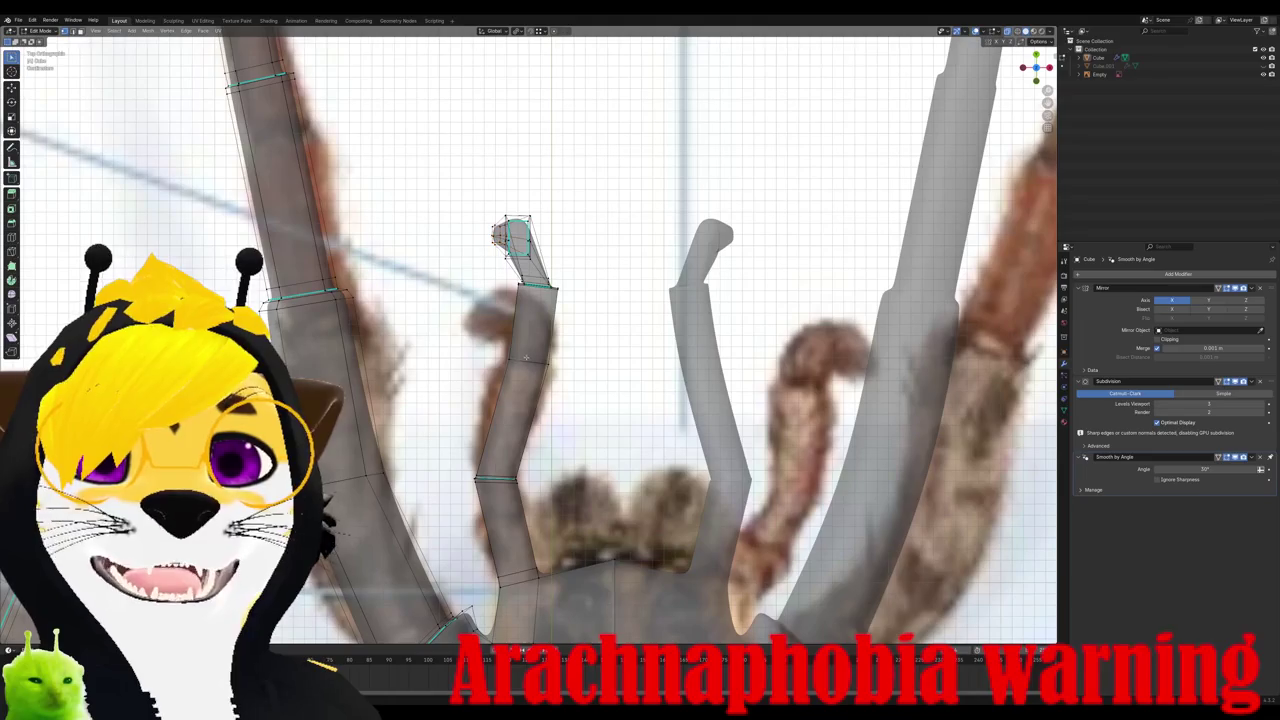
{"action": "key", "text": "Tab"}
{"action": "scroll", "coordinate": [528, 363], "scroll_direction": "down", "scroll_amount": 2}
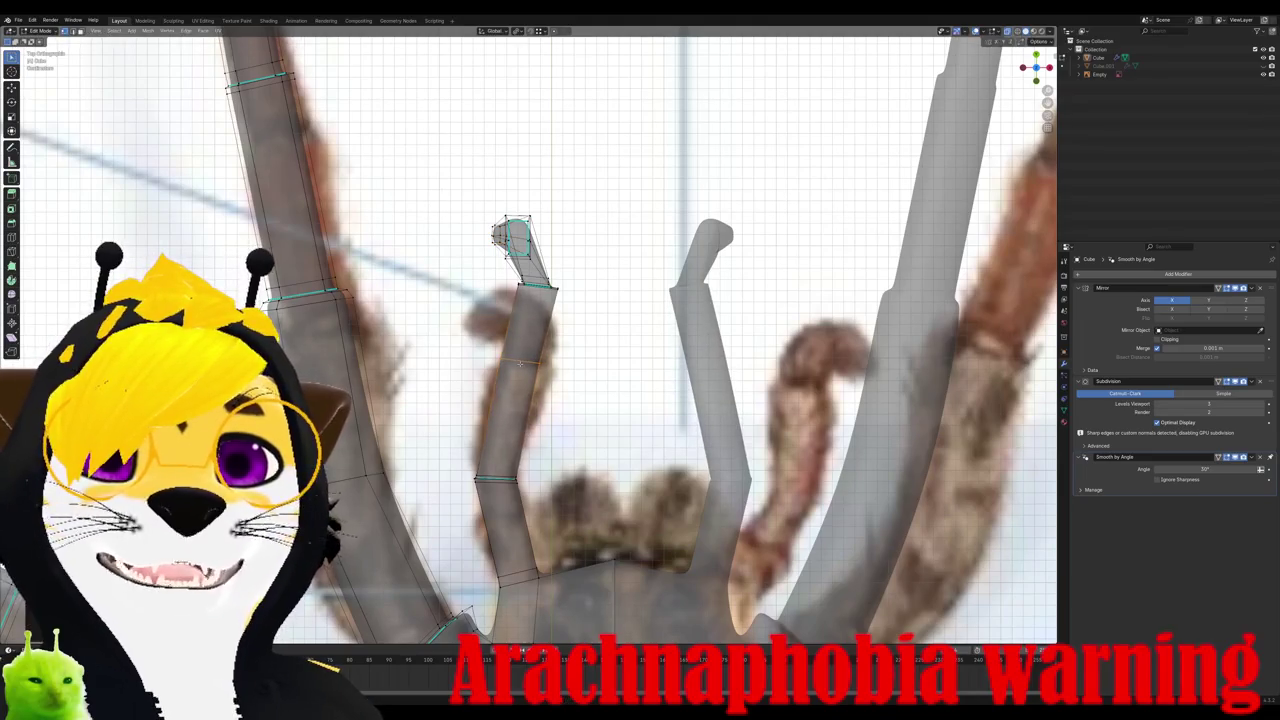
{"action": "scroll", "coordinate": [528, 363], "scroll_direction": "down", "scroll_amount": 2}
{"action": "mouse_move", "coordinate": [528, 363]}
{"action": "middle_mouse_down"}
{"action": "mouse_move", "coordinate": [599, 323]}
{"action": "mouse_move", "coordinate": [594, 309]}
{"action": "mouse_move", "coordinate": [541, 325]}
{"action": "middle_mouse_up"}
{"action": "scroll", "coordinate": [594, 309], "scroll_direction": "up", "scroll_amount": 3}
{"action": "key", "text": "Tab"}
{"action": "scroll", "coordinate": [594, 309], "scroll_direction": "up", "scroll_amount": 2}
{"action": "scroll", "coordinate": [541, 325], "scroll_direction": "up", "scroll_amount": 2}
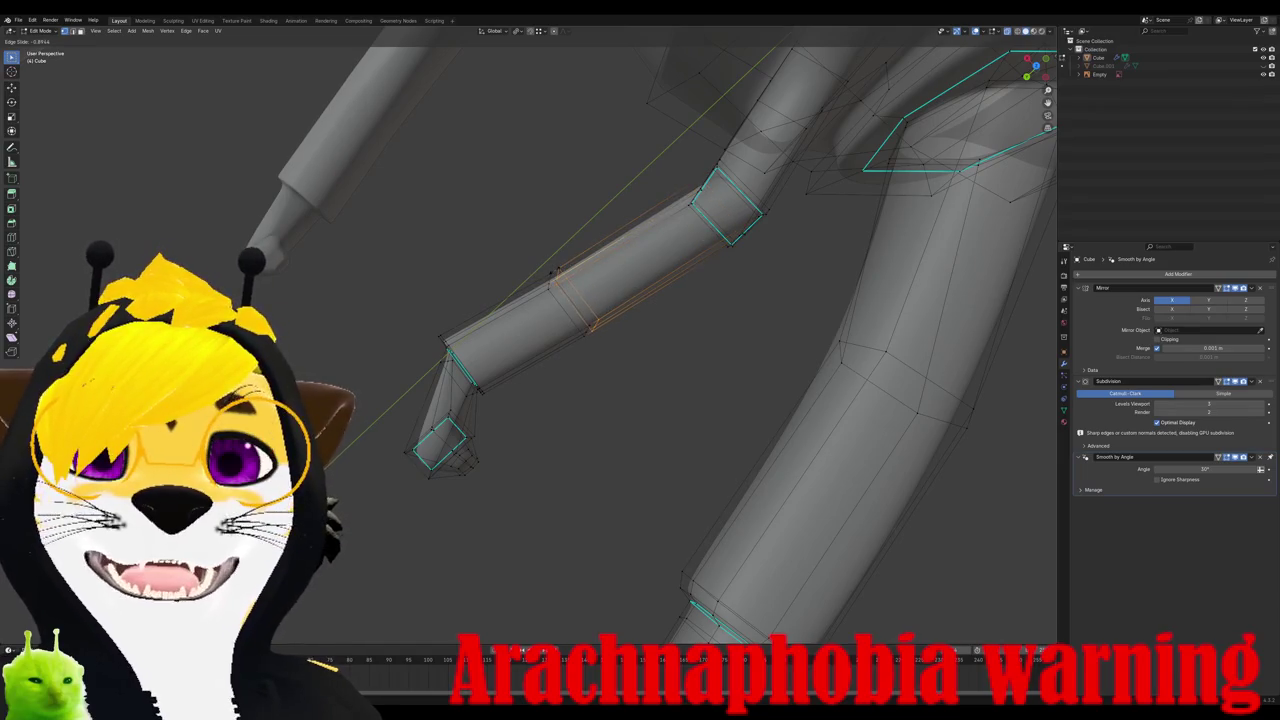
{"action": "left_click", "coordinate": [550, 272]}
Step: In top view, move and scale the leg loop to match the reference photo
{"action": "key", "text": "KP_7"}
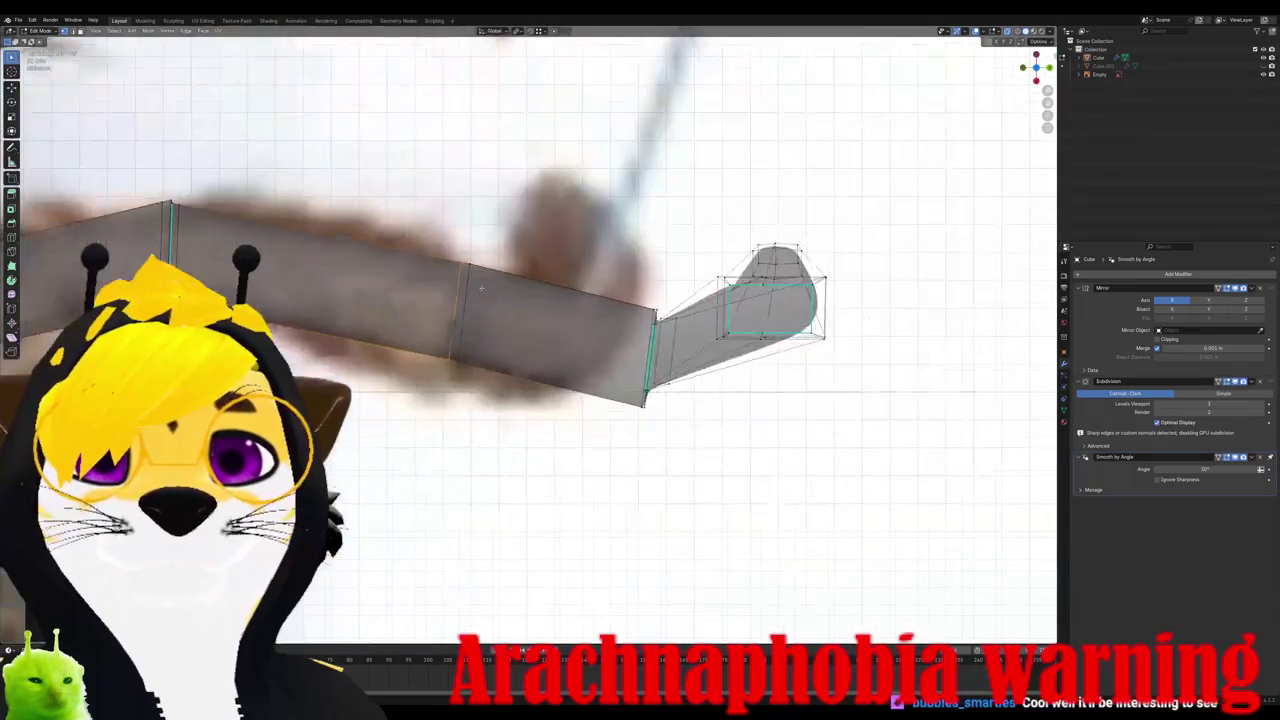
{"action": "key", "text": "g"}
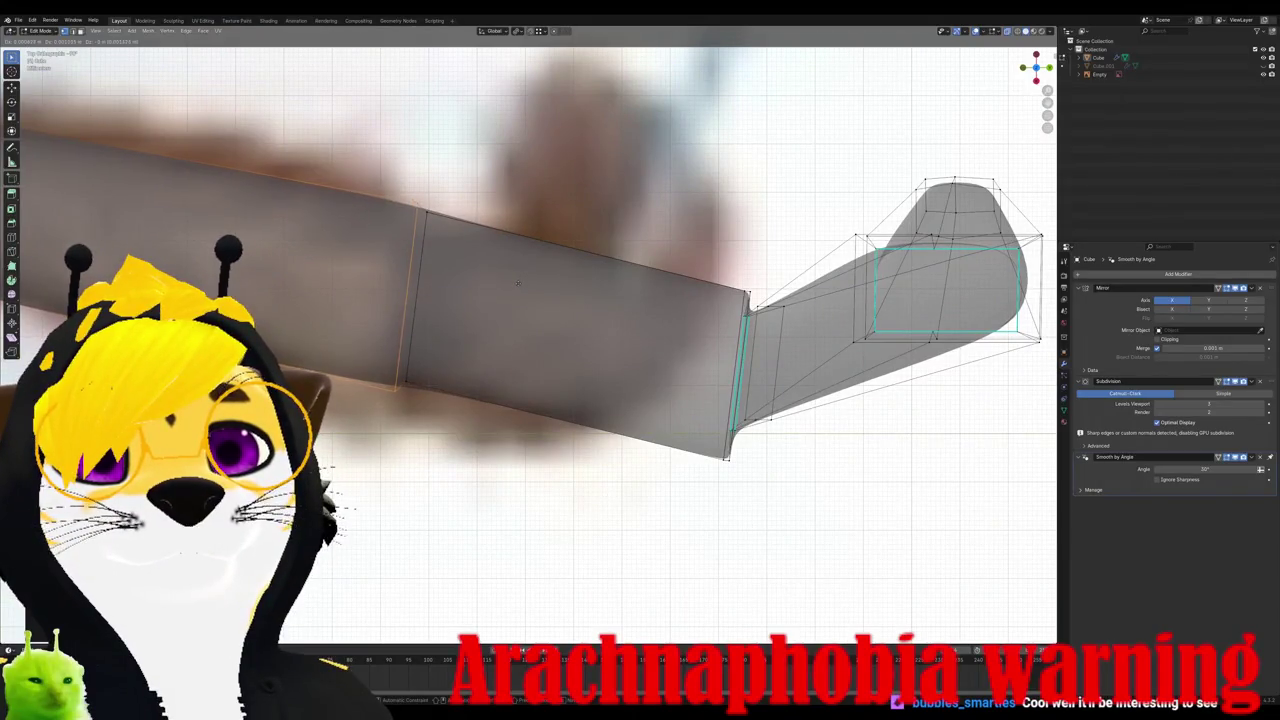
{"action": "left_click", "coordinate": [524, 283]}
{"action": "key", "text": "g"}
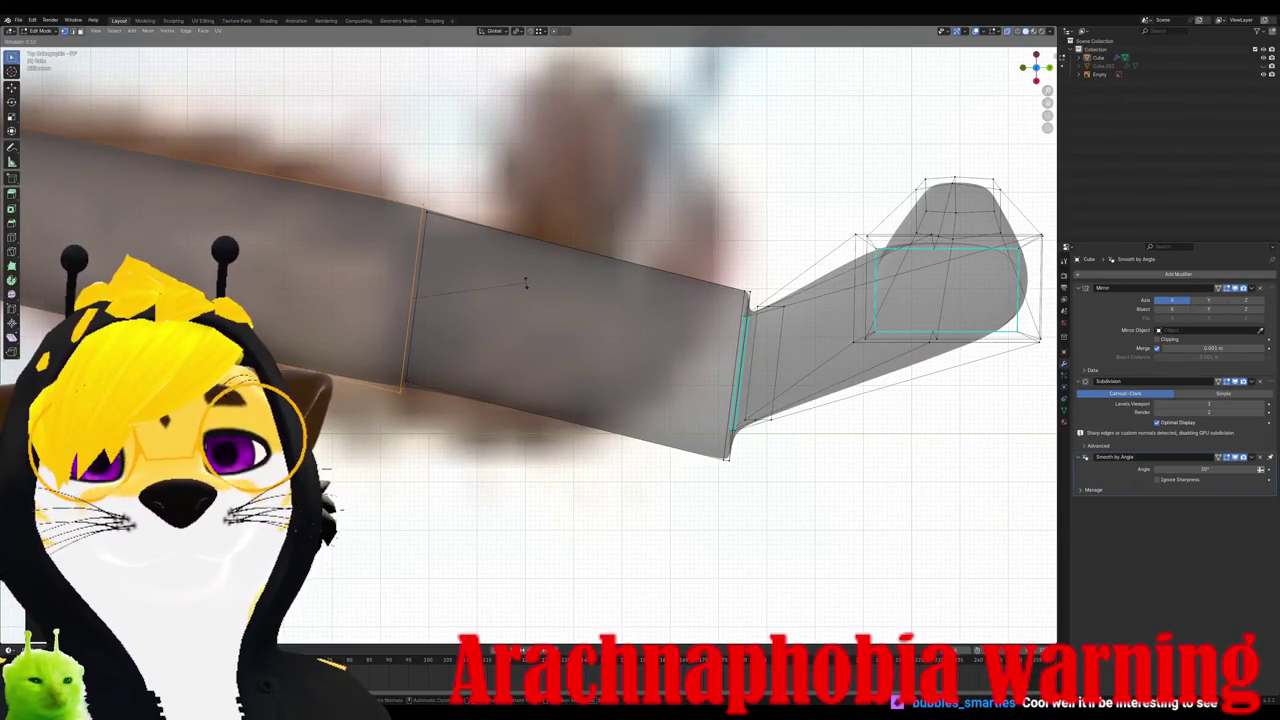
{"action": "key", "text": "s"}
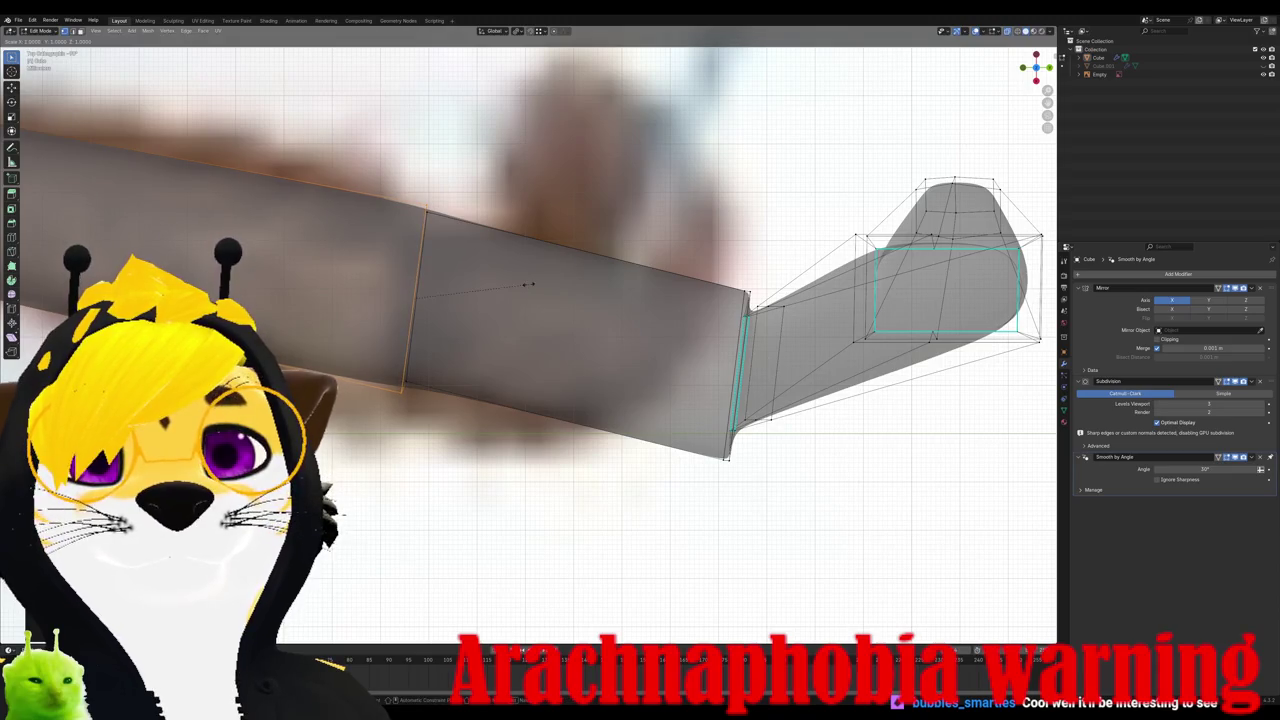
{"action": "left_click", "coordinate": [533, 287]}
Step: Slide a loop along the leg tube and mark its edges sharp
{"action": "middle_click_drag", "start_coordinate": [533, 287], "coordinate": [492, 265]}
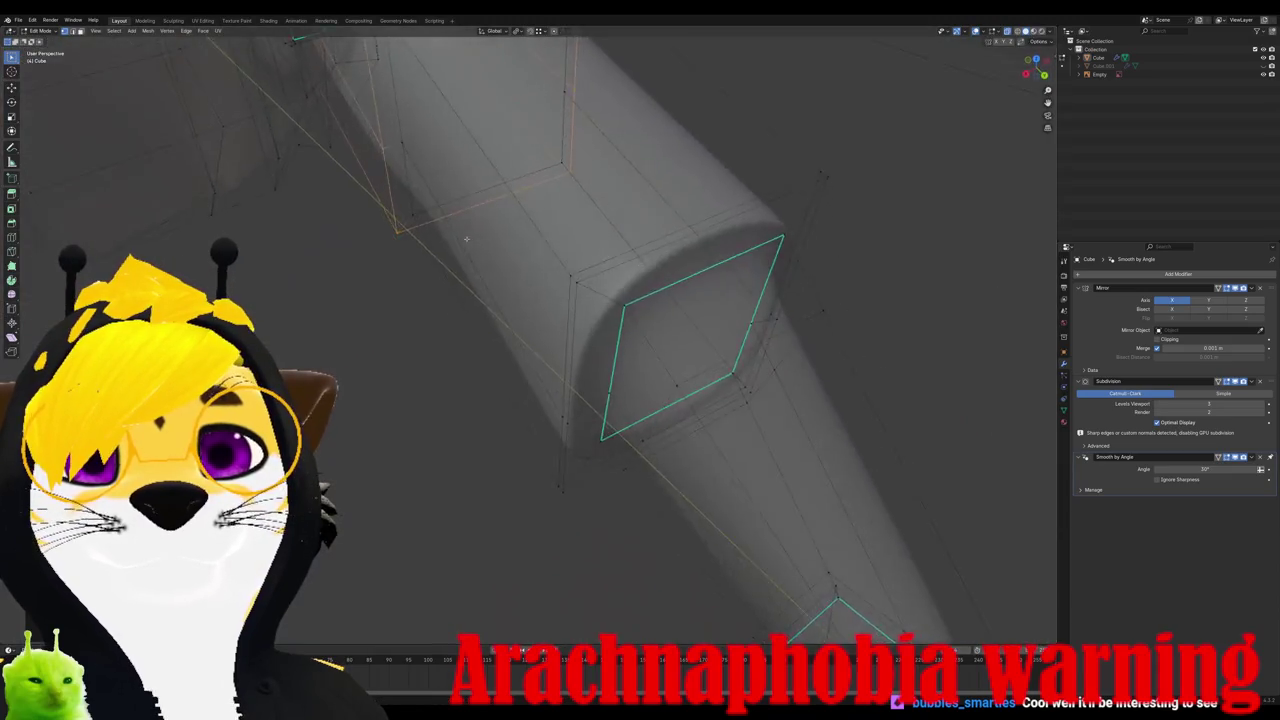
{"action": "key", "text": "g"}
{"action": "key", "text": "g"}
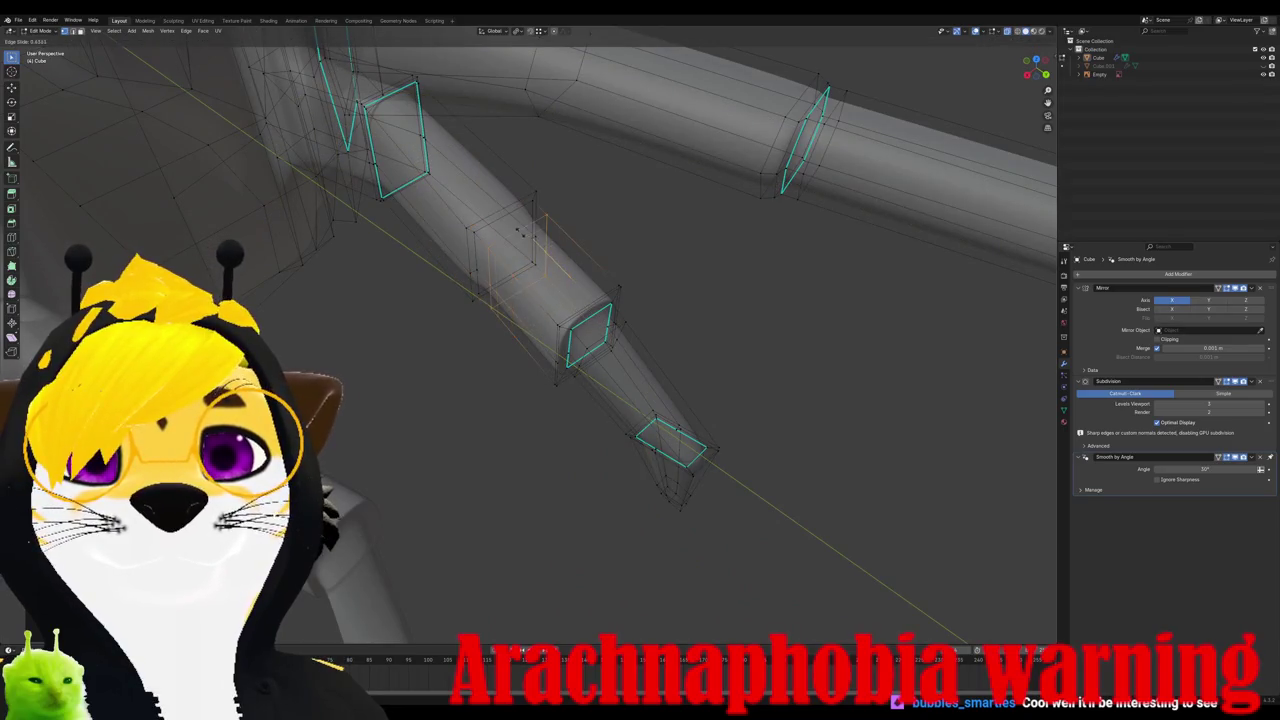
{"action": "left_click", "coordinate": [509, 226]}
{"action": "middle_click_drag", "start_coordinate": [509, 226], "coordinate": [440, 182]}
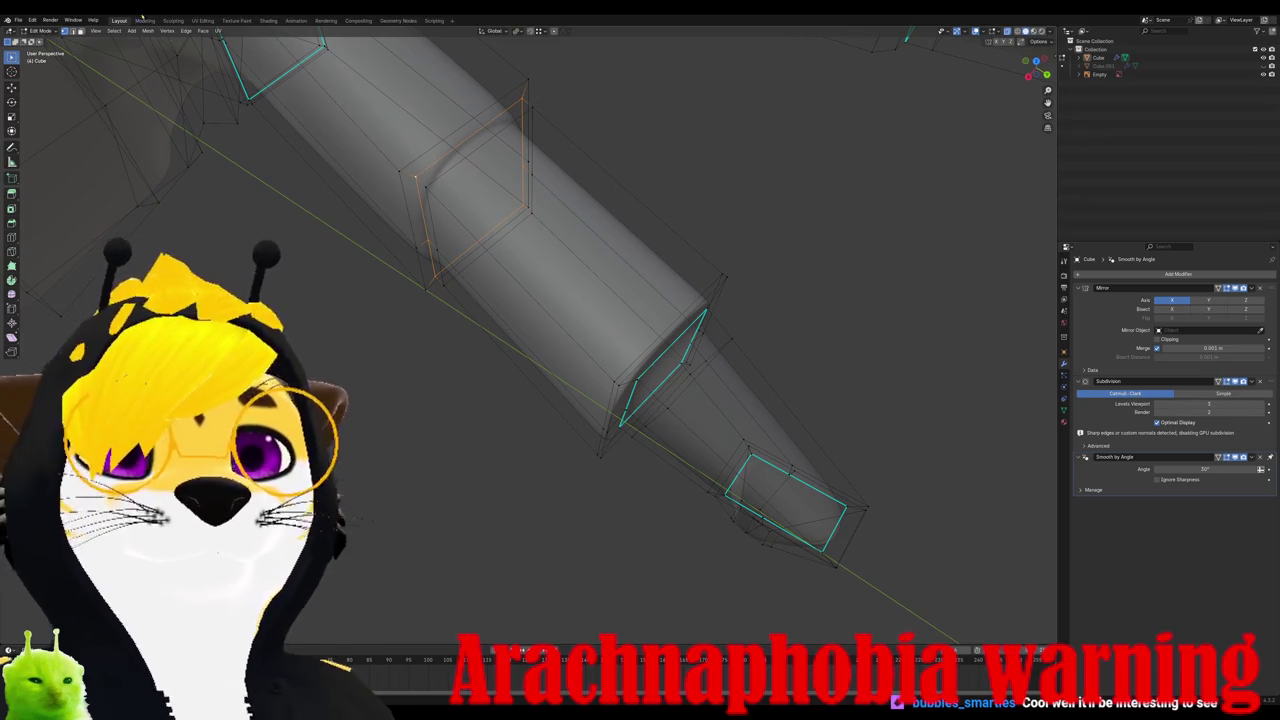
{"action": "left_click", "coordinate": [186, 30]}
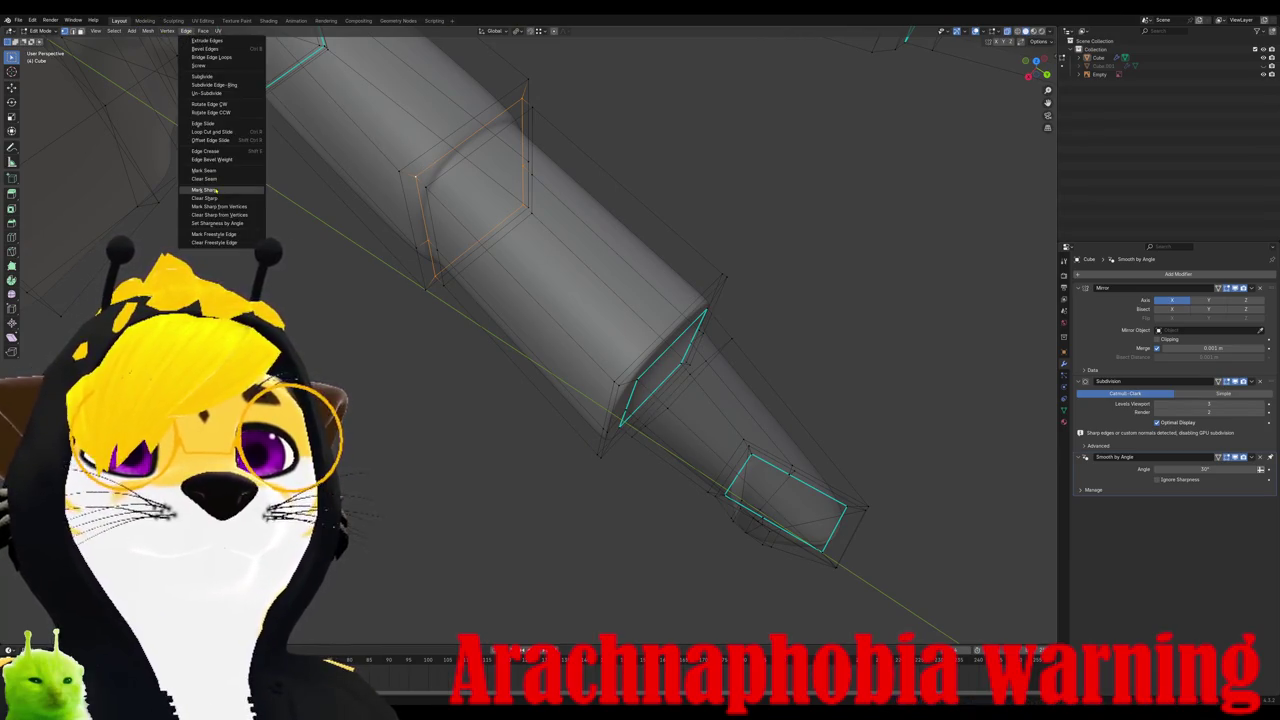
{"action": "left_click", "coordinate": [205, 189]}
Step: Scale the selected leg loops up by about 1.15 to thicken the joints
{"action": "key", "text": "Tab"}
{"action": "scroll", "coordinate": [534, 214], "scroll_direction": "down", "scroll_amount": 5}
{"action": "mouse_move", "coordinate": [534, 214]}
{"action": "middle_mouse_down"}
{"action": "mouse_move", "coordinate": [536, 181]}
{"action": "mouse_move", "coordinate": [481, 189]}
{"action": "mouse_move", "coordinate": [600, 288]}
{"action": "middle_mouse_up"}
{"action": "key", "text": "Tab"}
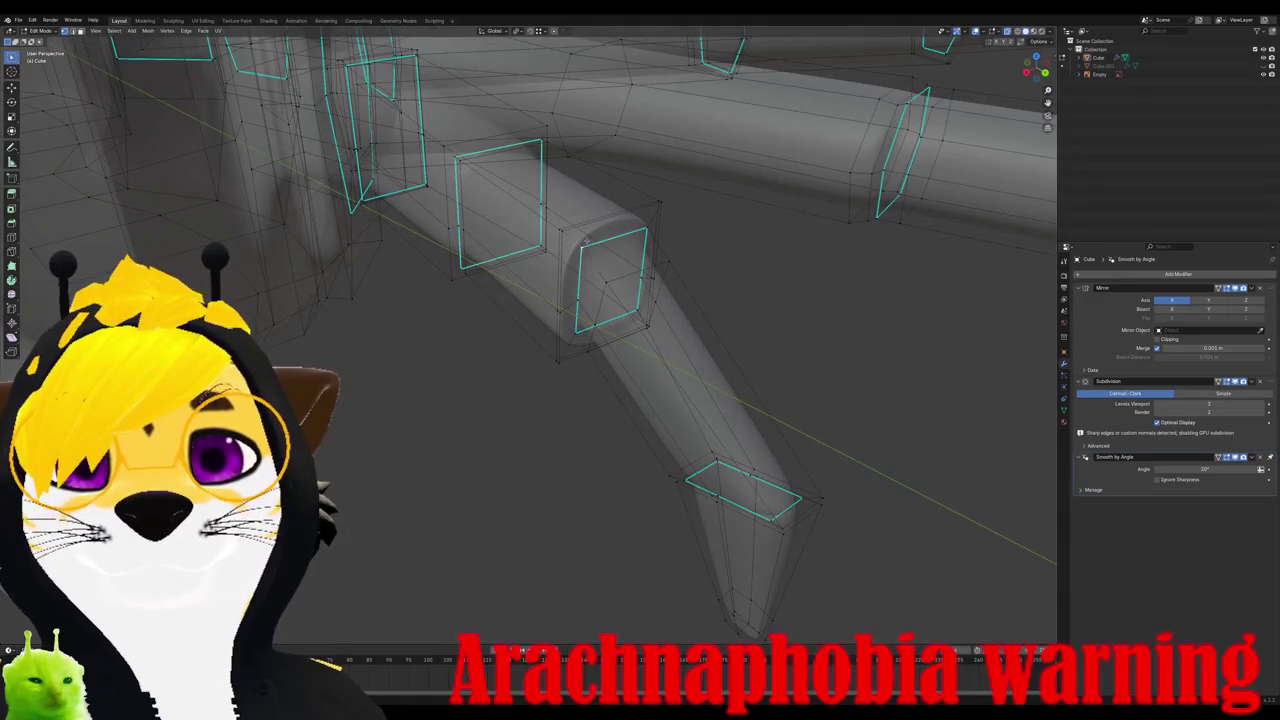
{"action": "key", "text": "s"}
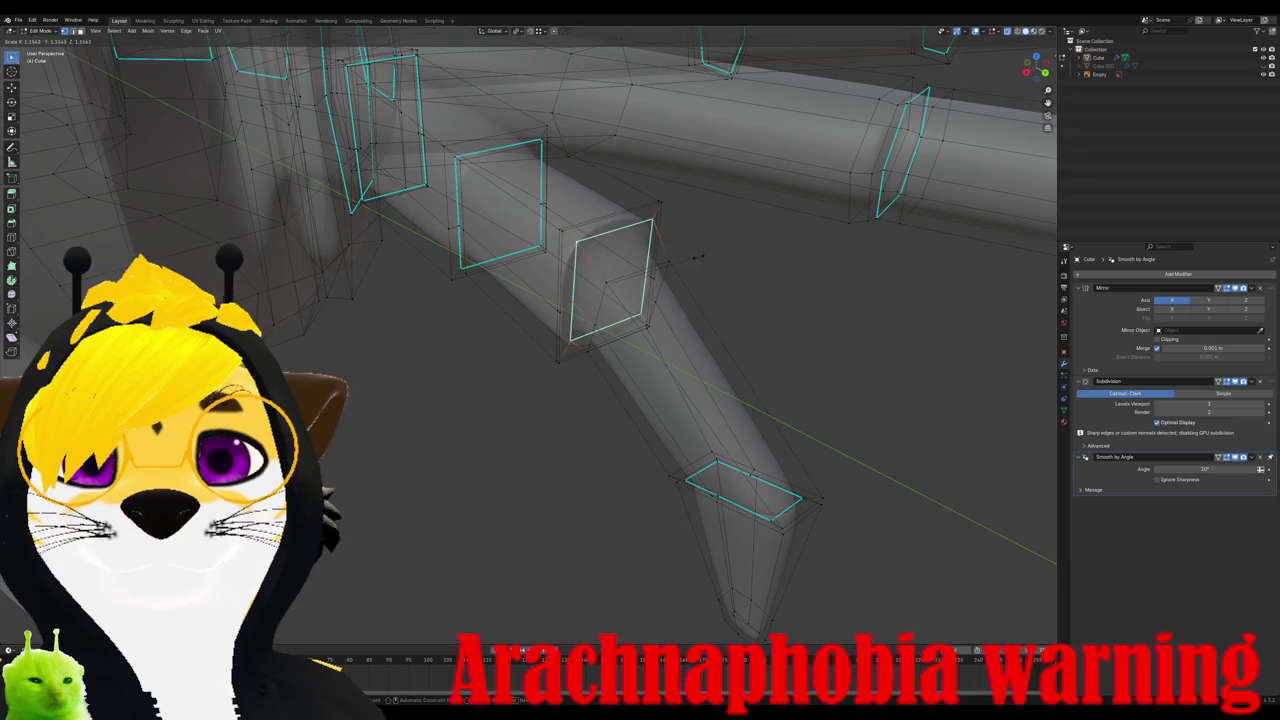
{"action": "left_click", "coordinate": [697, 257]}
{"action": "key", "text": "Tab"}
{"action": "mouse_move", "coordinate": [697, 257]}
{"action": "middle_mouse_down"}
{"action": "mouse_move", "coordinate": [476, 316]}
{"action": "mouse_move", "coordinate": [573, 302]}
{"action": "middle_mouse_up"}
{"action": "key", "text": "Tab"}
{"action": "key", "text": "Tab"}
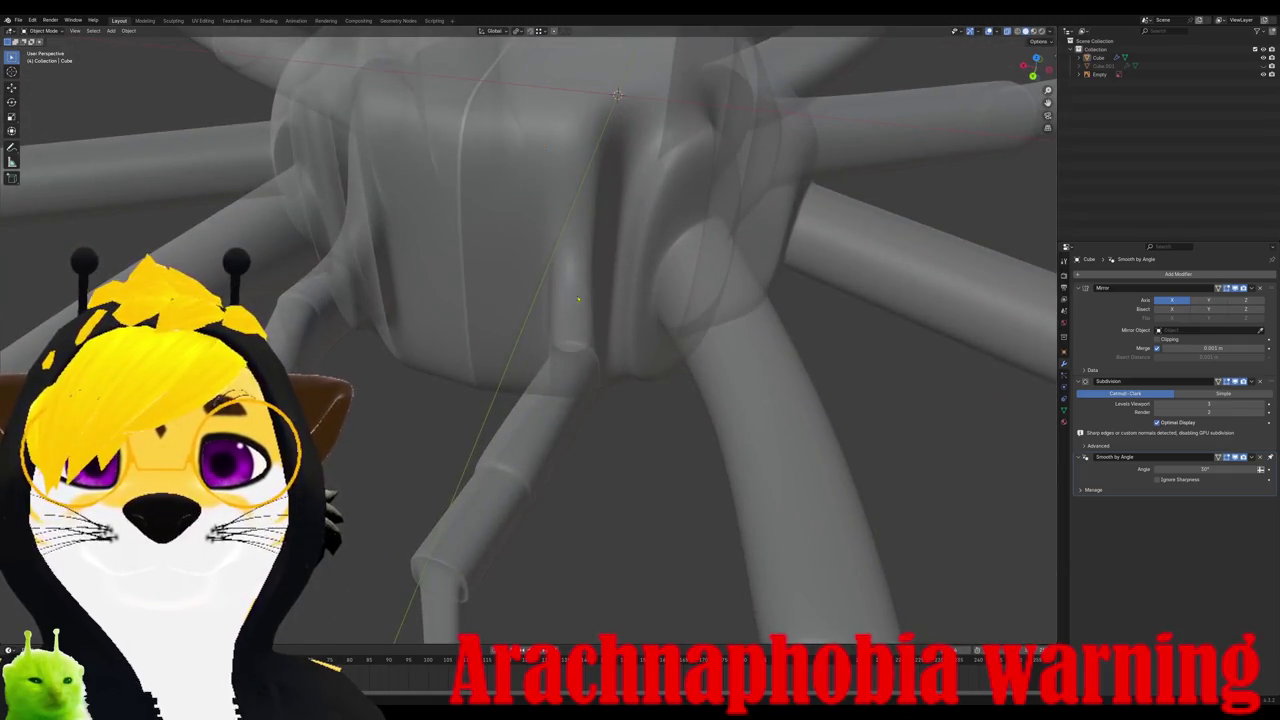
Step: Add an edge loop on the short front limb where it meets the body
{"action": "key", "text": "Tab"}
{"action": "middle_click_drag", "start_coordinate": [587, 336], "coordinate": [624, 395]}
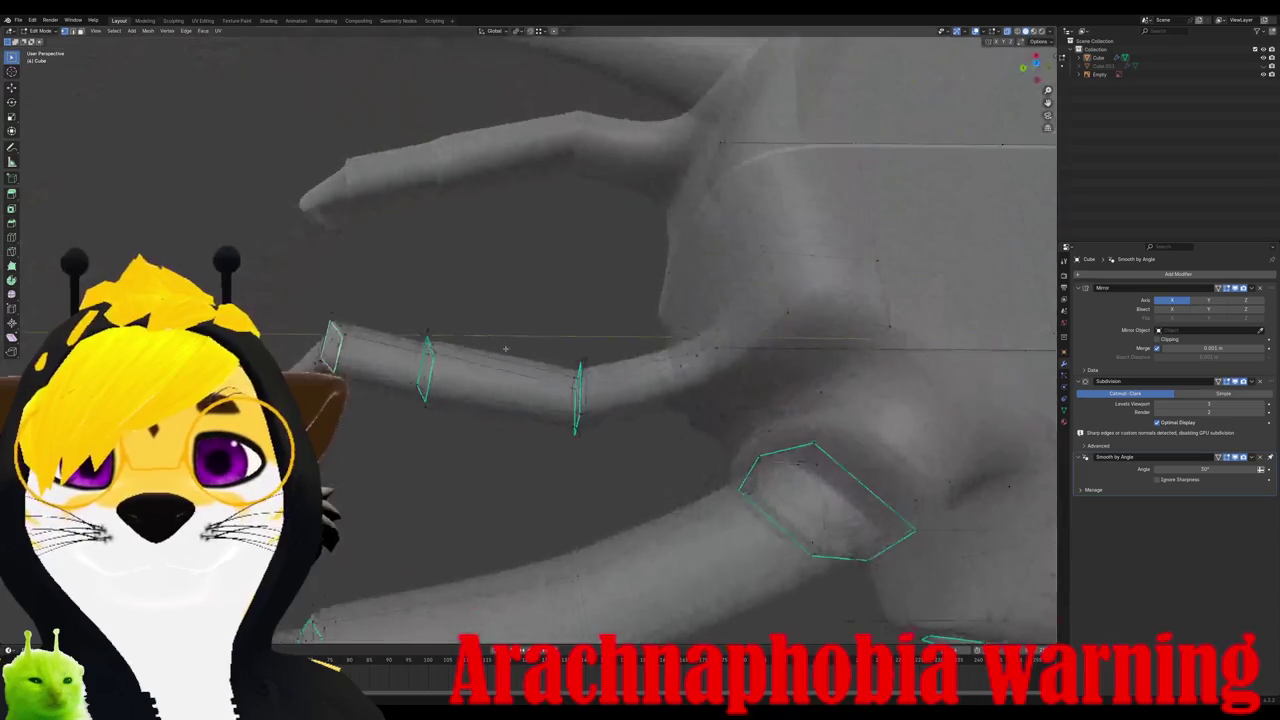
{"action": "left_click", "coordinate": [635, 385]}
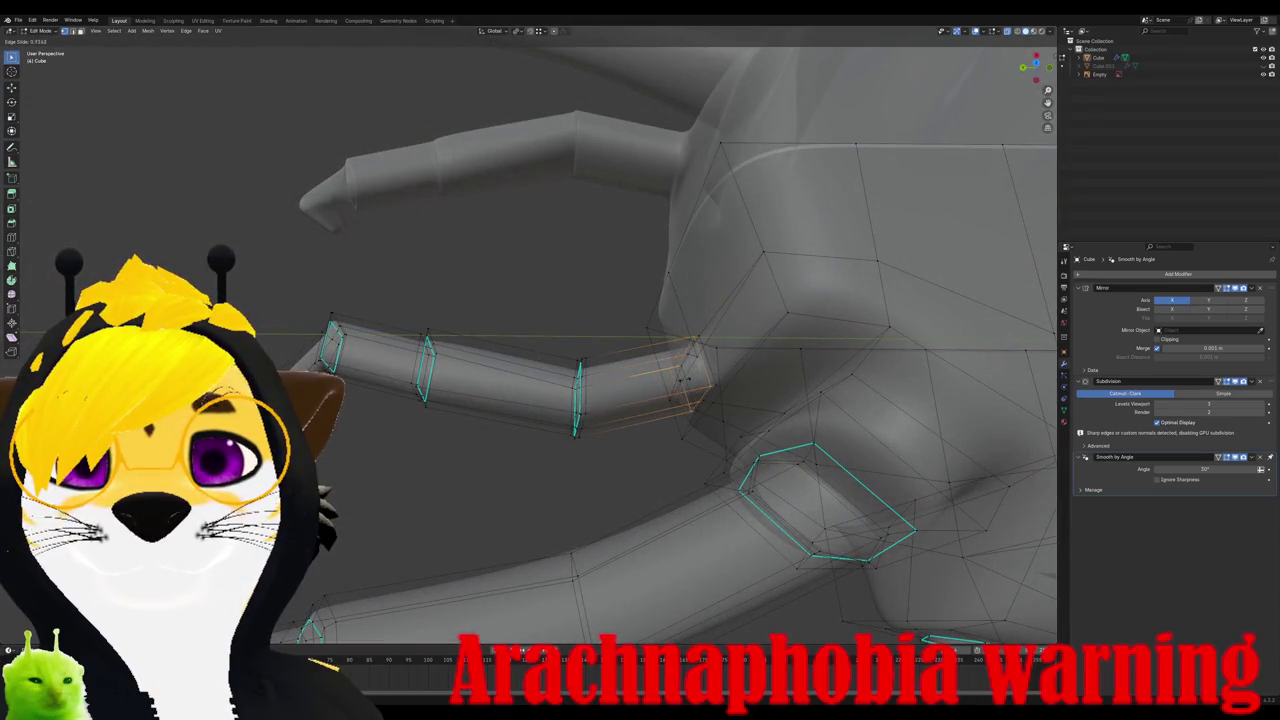
{"action": "left_click", "coordinate": [683, 378]}
{"action": "key", "text": "Tab"}
Step: Re-enter Edit Mode and orbit and zoom to inspect the legs and body
{"action": "mouse_move", "coordinate": [683, 378]}
{"action": "middle_mouse_down"}
{"action": "mouse_move", "coordinate": [714, 338]}
{"action": "mouse_move", "coordinate": [629, 351]}
{"action": "mouse_move", "coordinate": [712, 386]}
{"action": "middle_mouse_up"}
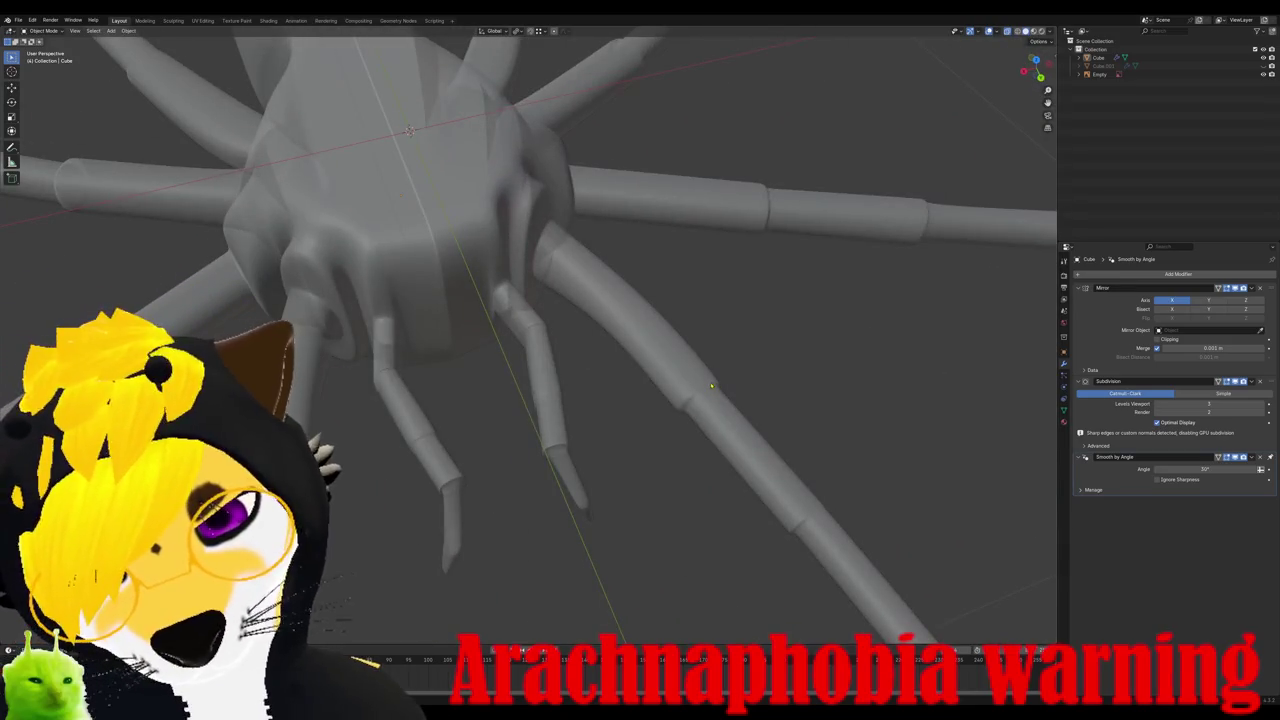
{"action": "mouse_move", "coordinate": [711, 386]}
{"action": "middle_mouse_down"}
{"action": "mouse_move", "coordinate": [500, 352]}
{"action": "mouse_move", "coordinate": [490, 318]}
{"action": "middle_mouse_up"}
{"action": "key", "text": "Tab"}
{"action": "scroll", "coordinate": [488, 358], "scroll_direction": "up", "scroll_amount": 4}
{"action": "scroll", "coordinate": [488, 358], "scroll_direction": "down", "scroll_amount": 5}
{"action": "scroll", "coordinate": [508, 345], "scroll_direction": "up", "scroll_amount": 5}
{"action": "scroll", "coordinate": [508, 345], "scroll_direction": "down", "scroll_amount": 4}
{"action": "scroll", "coordinate": [490, 318], "scroll_direction": "up", "scroll_amount": 3}
{"action": "scroll", "coordinate": [490, 318], "scroll_direction": "down", "scroll_amount": 4}
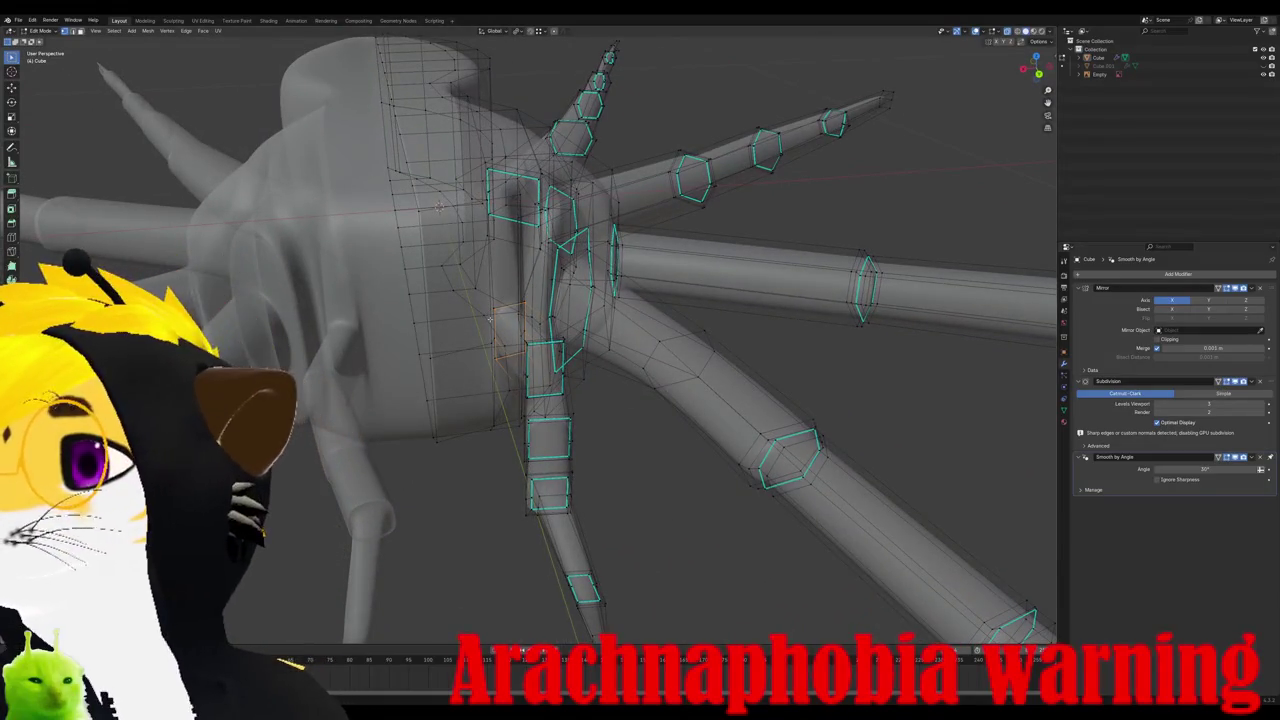
{"action": "scroll", "coordinate": [492, 312], "scroll_direction": "up", "scroll_amount": 4}
{"action": "mouse_move", "coordinate": [429, 190]}
{"action": "middle_mouse_down"}
{"action": "mouse_move", "coordinate": [418, 338]}
{"action": "mouse_move", "coordinate": [557, 328]}
{"action": "middle_mouse_up"}
{"action": "scroll", "coordinate": [557, 328], "scroll_direction": "up", "scroll_amount": 3}
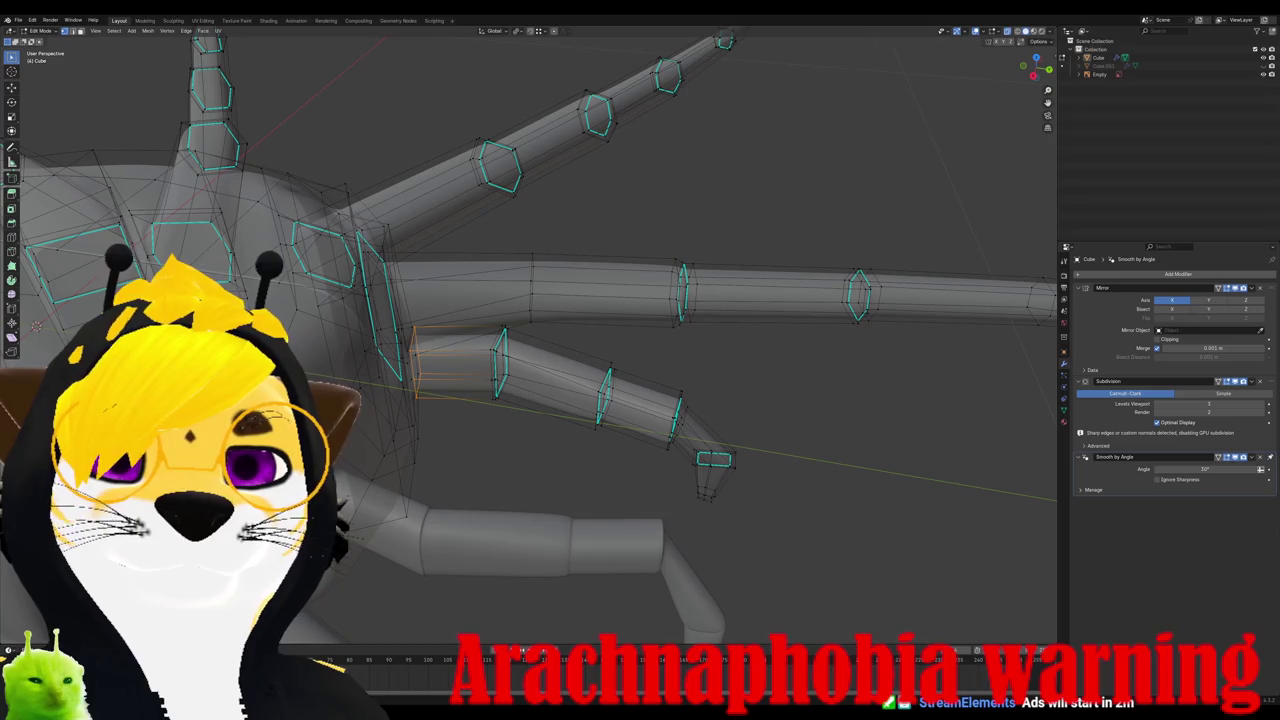
{"action": "mouse_move", "coordinate": [600, 350]}
{"action": "middle_mouse_down"}
{"action": "mouse_move", "coordinate": [800, 320]}
{"action": "mouse_move", "coordinate": [940, 340]}
{"action": "mouse_move", "coordinate": [980, 360]}
{"action": "mouse_move", "coordinate": [850, 250]}
{"action": "middle_mouse_up"}
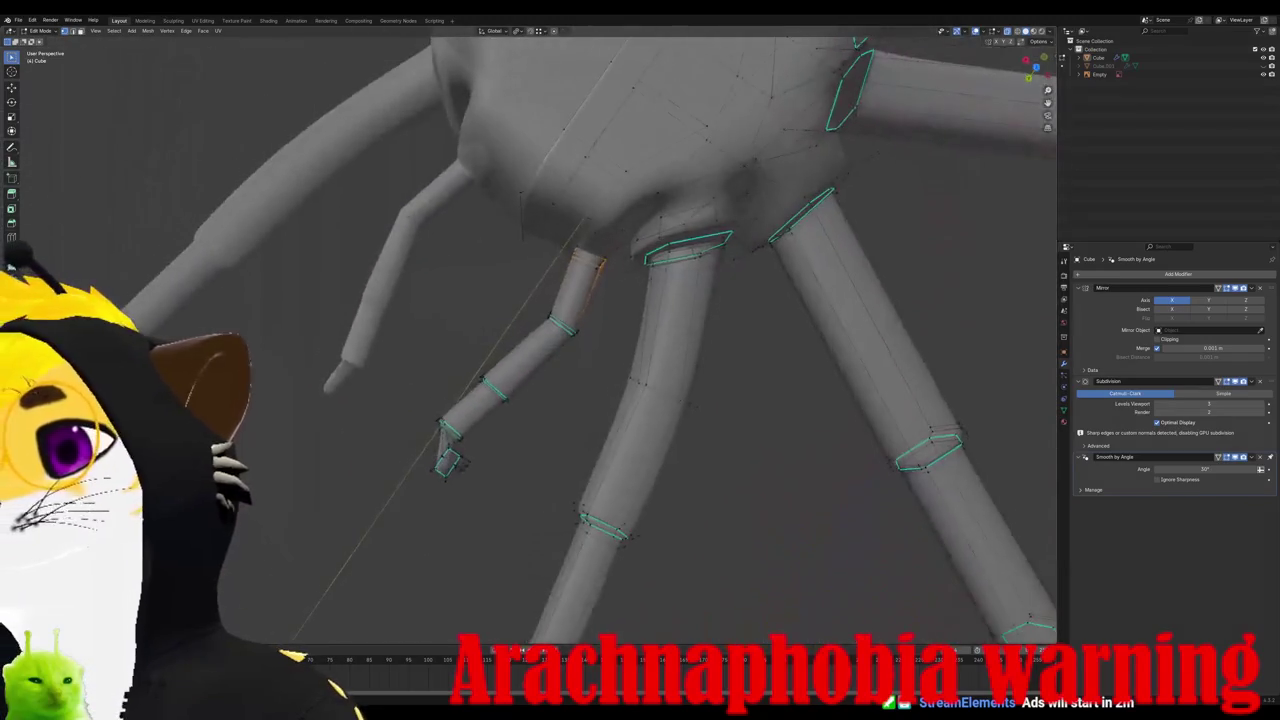
Step: In the front reference view, rotate and move the lower leg and foot into place
{"action": "key", "text": "KP_3"}
{"action": "key", "text": "KP_1"}
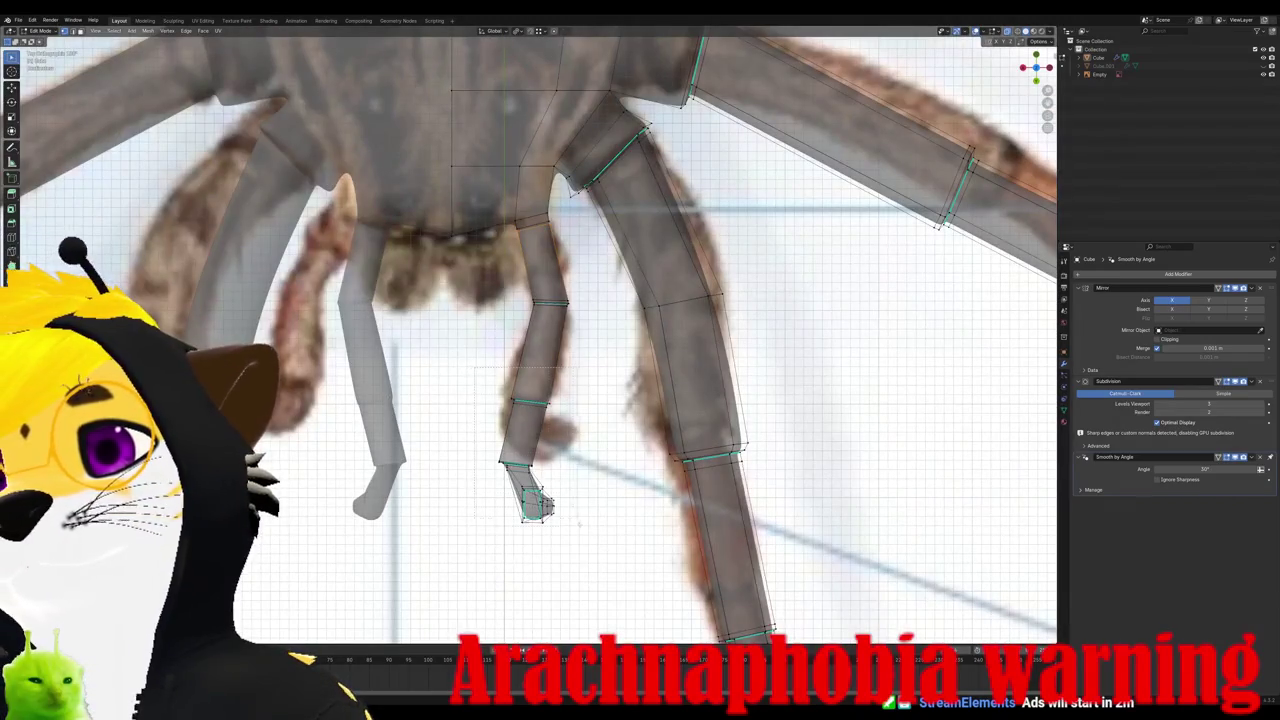
{"action": "left_click_drag", "start_coordinate": [490, 392], "coordinate": [592, 572]}
{"action": "key", "text": "r"}
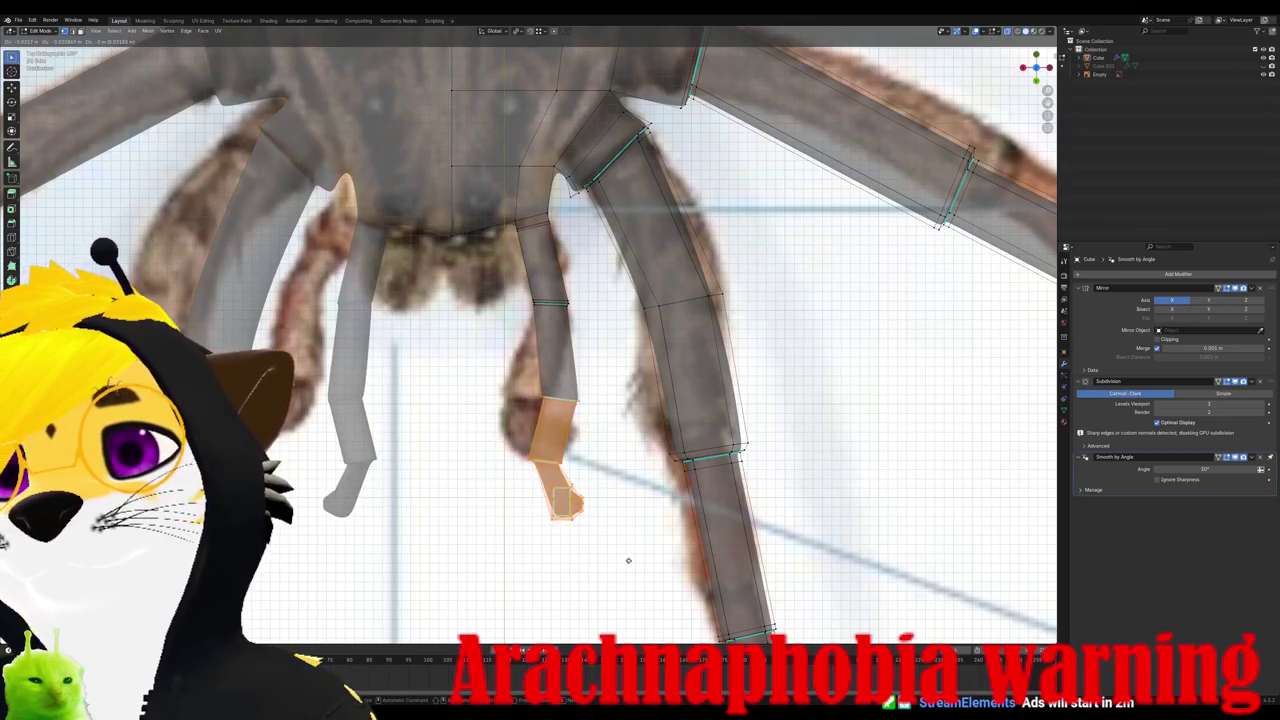
{"action": "left_click", "coordinate": [650, 535]}
{"action": "key", "text": "g"}
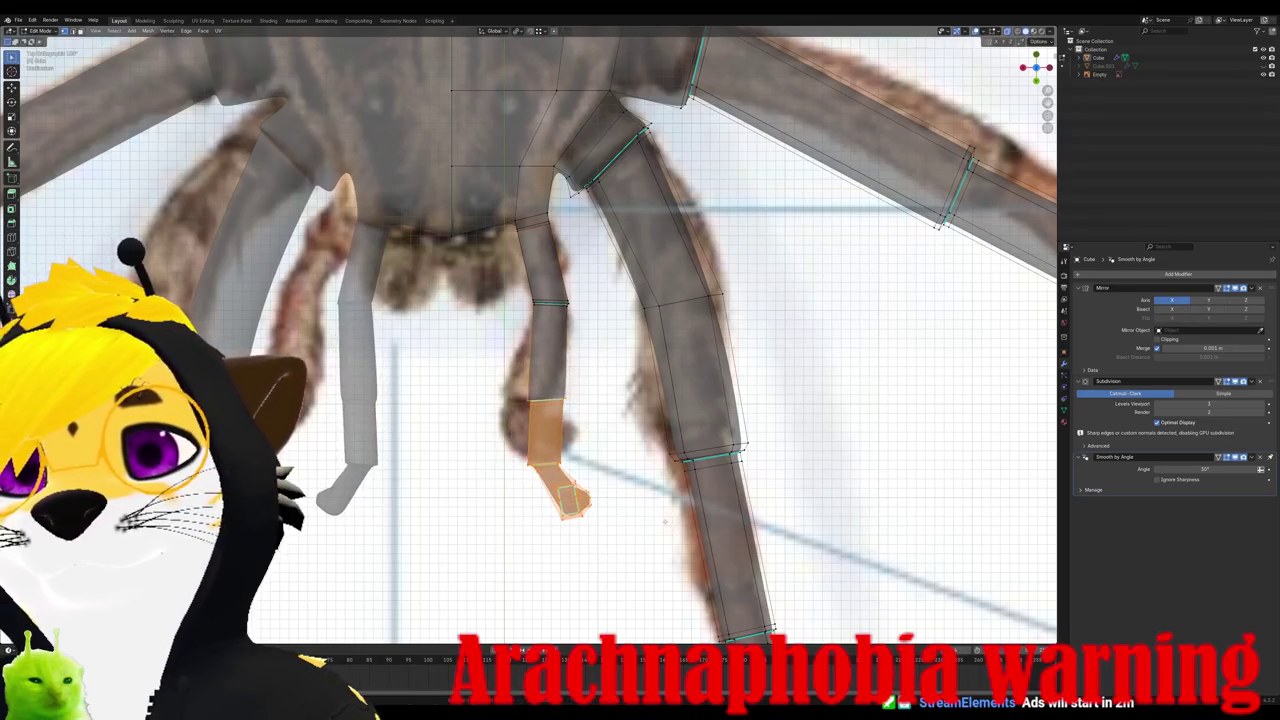
{"action": "left_click", "coordinate": [679, 521]}
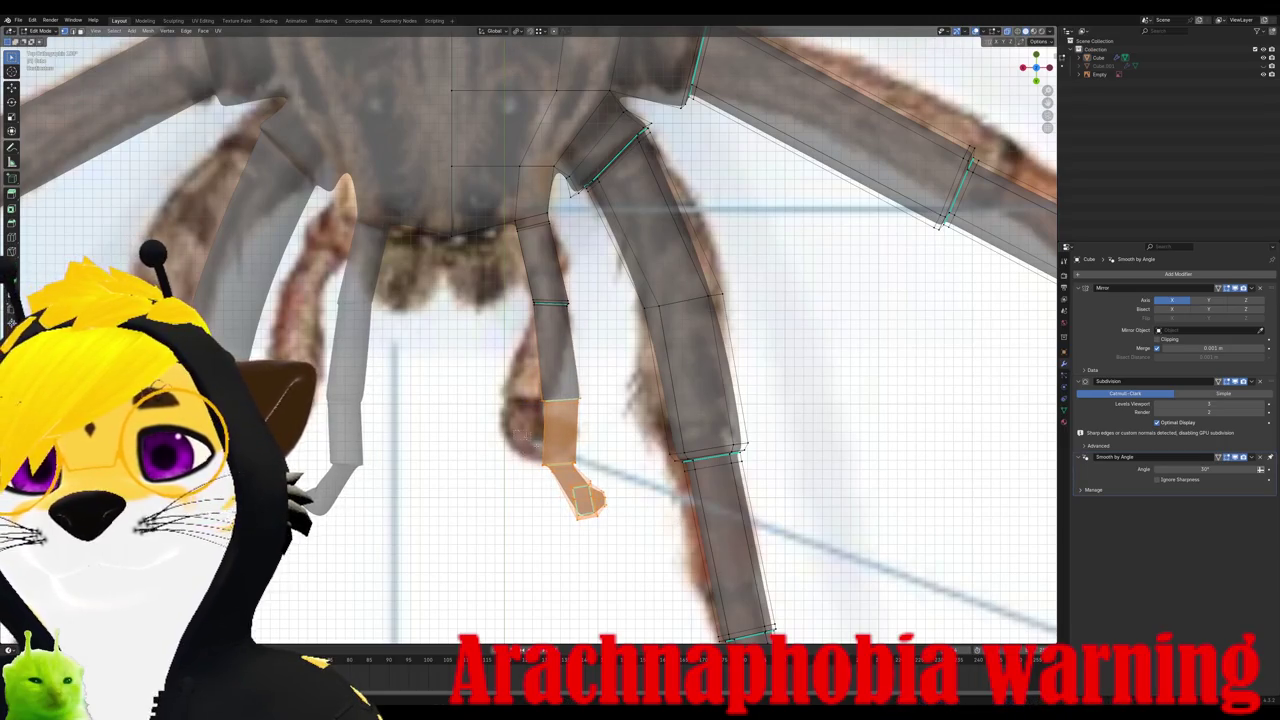
{"action": "key", "text": "g"}
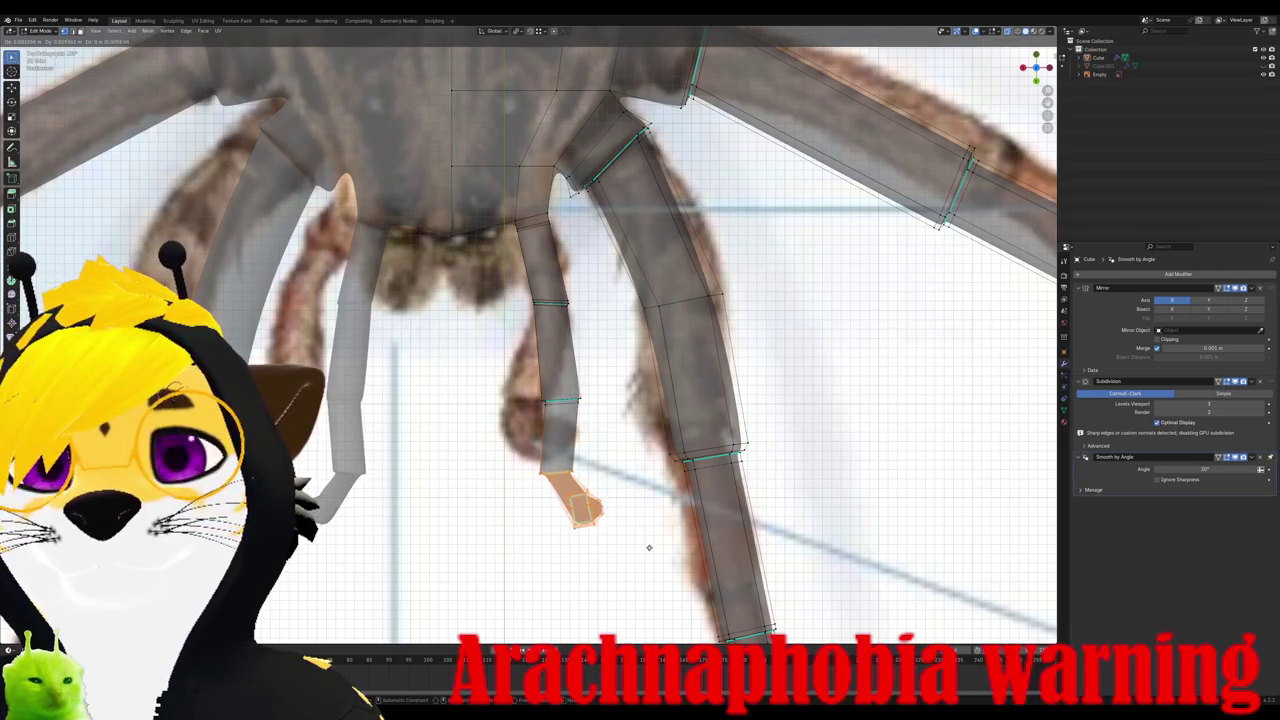
{"action": "left_click", "coordinate": [667, 538]}
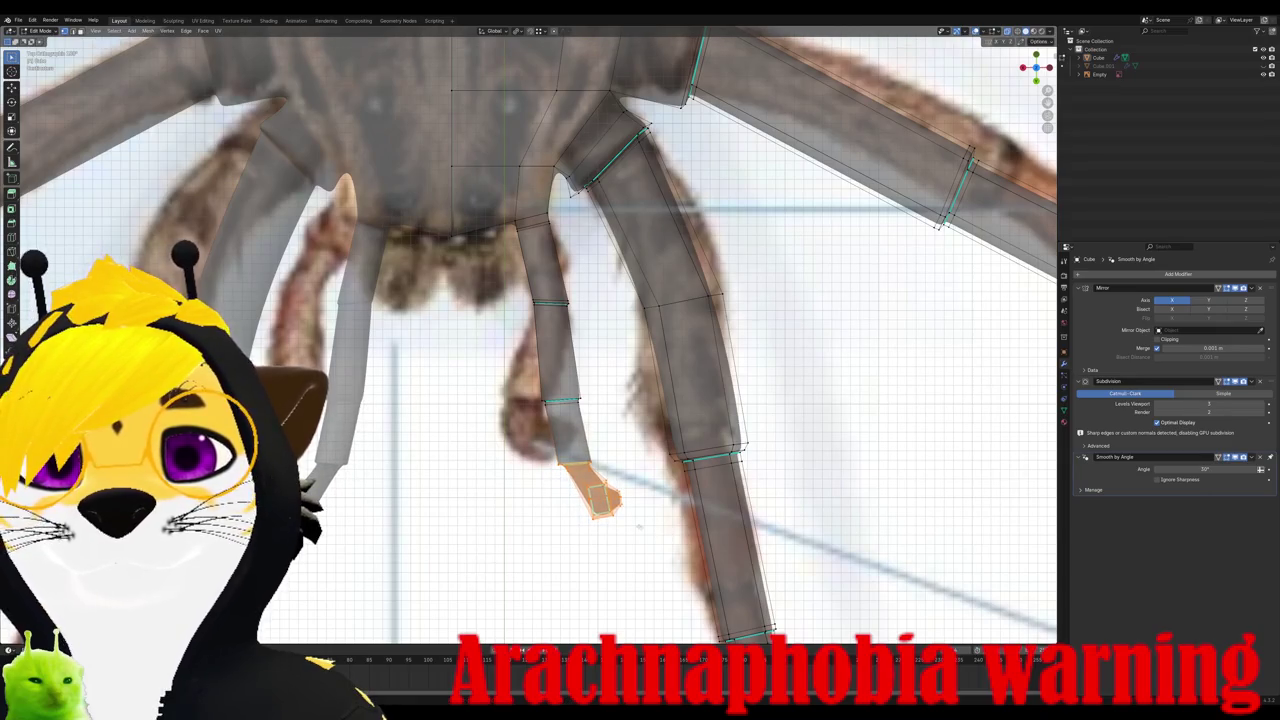
Step: Orbit out to view the whole spider, leaving and re-entering Edit Mode
{"action": "middle_click_drag", "start_coordinate": [667, 538], "coordinate": [600, 420]}
{"action": "mouse_move", "coordinate": [543, 220]}
{"action": "middle_mouse_down"}
{"action": "mouse_move", "coordinate": [528, 293]}
{"action": "mouse_move", "coordinate": [560, 360]}
{"action": "mouse_move", "coordinate": [560, 330]}
{"action": "mouse_move", "coordinate": [640, 310]}
{"action": "middle_mouse_up"}
{"action": "key", "text": "Tab"}
{"action": "scroll", "coordinate": [528, 293], "scroll_direction": "down", "scroll_amount": 5}
{"action": "scroll", "coordinate": [528, 340], "scroll_direction": "up", "scroll_amount": 2}
{"action": "scroll", "coordinate": [528, 340], "scroll_direction": "up", "scroll_amount": 2}
{"action": "scroll", "coordinate": [528, 340], "scroll_direction": "up", "scroll_amount": 2}
{"action": "key", "text": "Tab"}
Step: Add two new edge loops around the spider's body
{"action": "left_click", "coordinate": [660, 375]}
{"action": "left_click", "coordinate": [835, 335]}
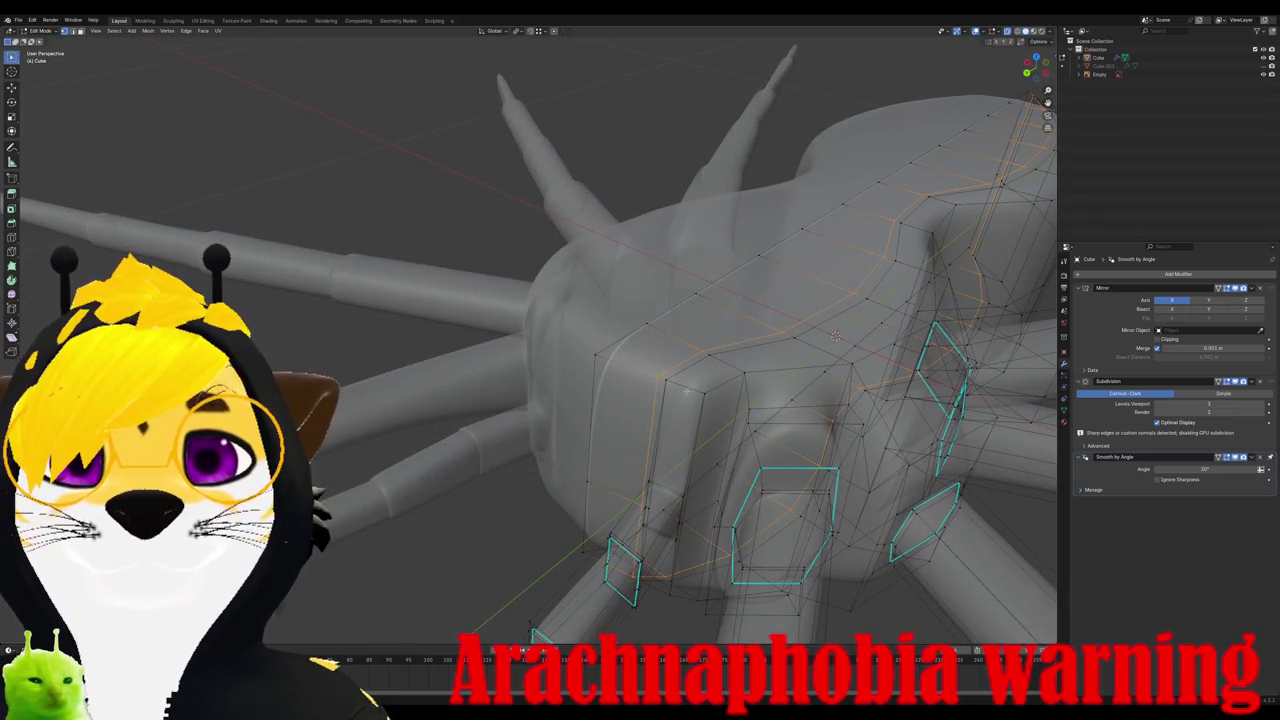
{"action": "middle_click_drag", "start_coordinate": [835, 335], "coordinate": [727, 170]}
{"action": "middle_click_drag", "start_coordinate": [599, 360], "coordinate": [603, 428]}
{"action": "key", "text": "ctrl+r"}
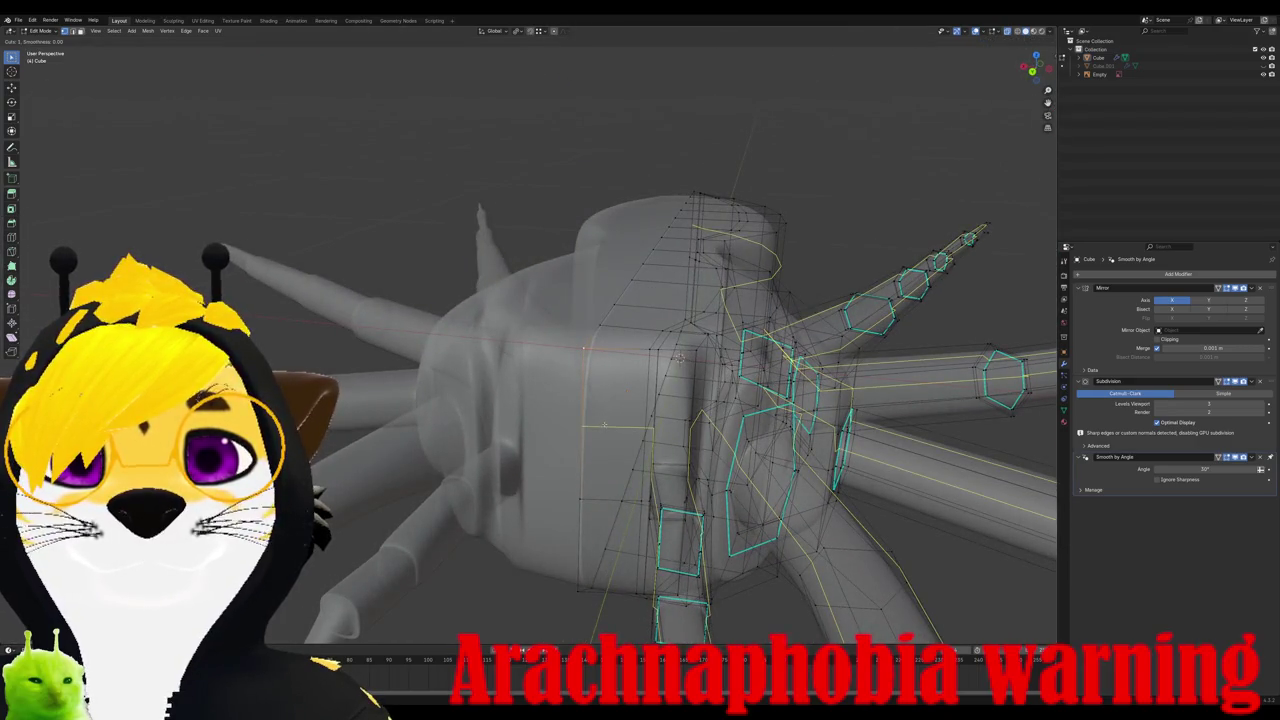
{"action": "left_click", "coordinate": [605, 423]}
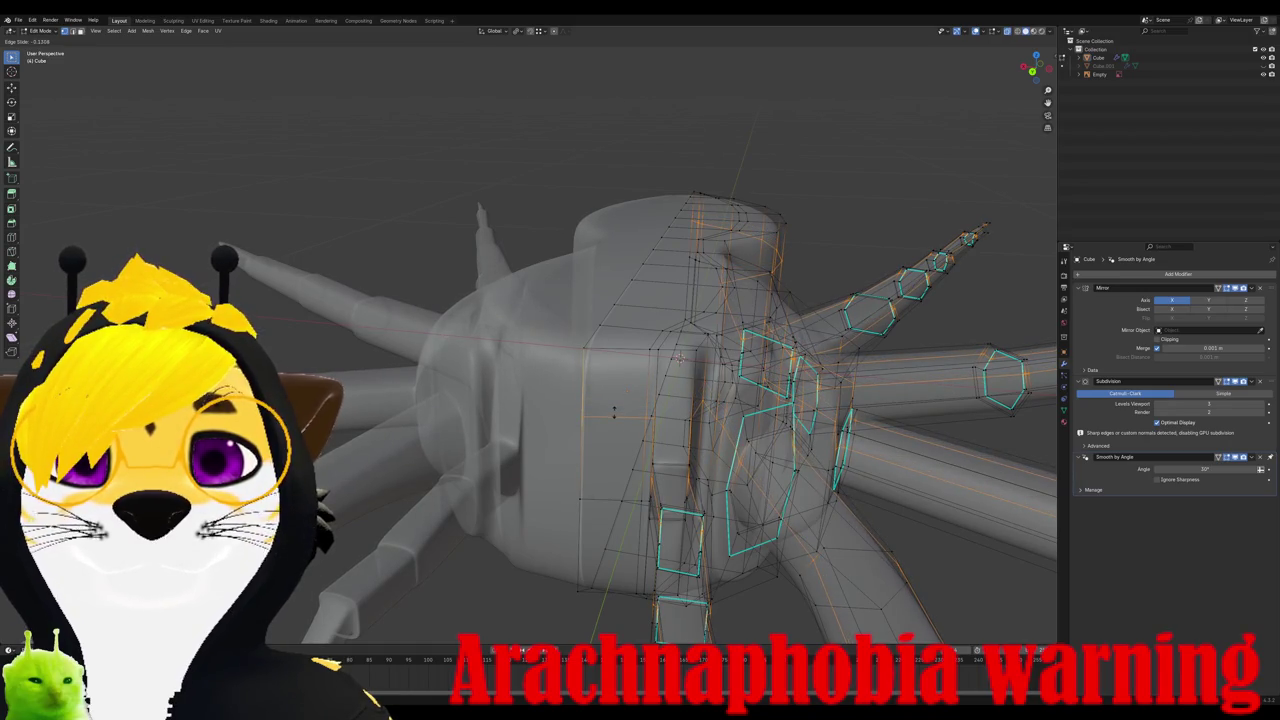
{"action": "left_click", "coordinate": [614, 411]}
Step: Extrude a face from the body's underside and scale it to start a short appendage
{"action": "mouse_move", "coordinate": [581, 427]}
{"action": "middle_mouse_down"}
{"action": "mouse_move", "coordinate": [639, 453]}
{"action": "mouse_move", "coordinate": [652, 477]}
{"action": "middle_mouse_up"}
{"action": "left_click", "coordinate": [667, 530]}
{"action": "middle_click_drag", "start_coordinate": [667, 530], "coordinate": [628, 548]}
{"action": "key", "text": "e"}
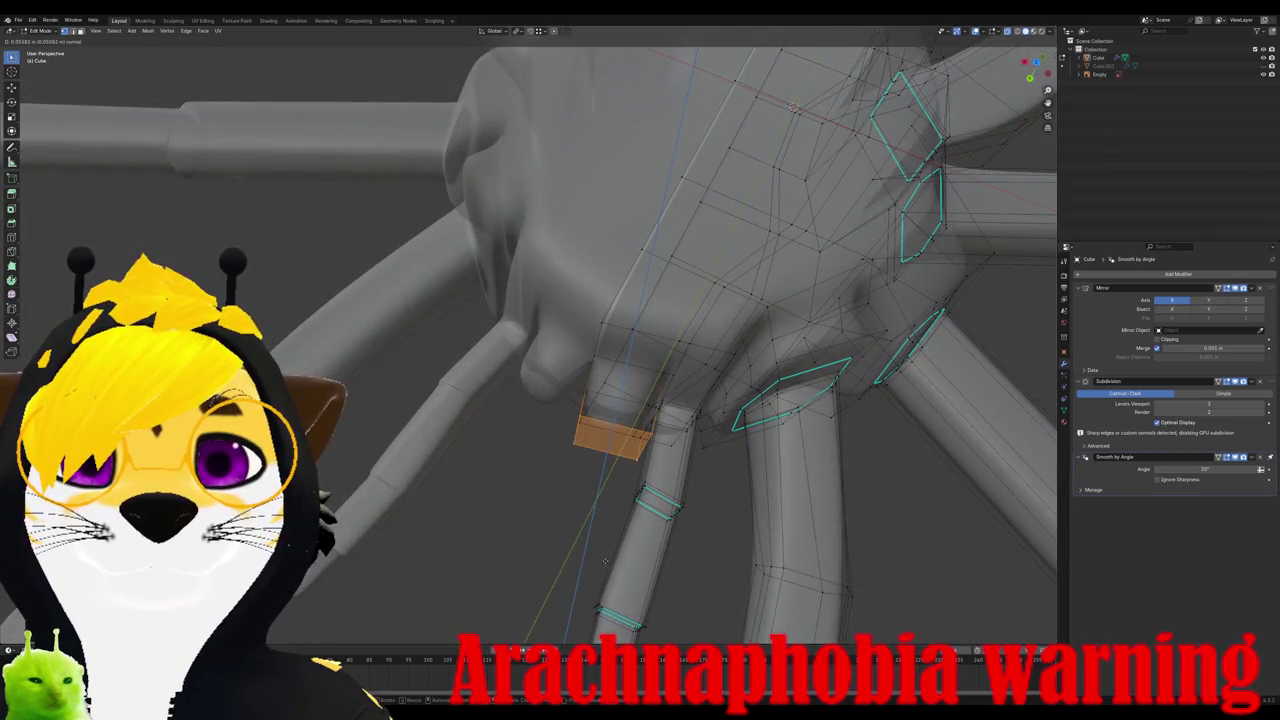
{"action": "left_click", "coordinate": [566, 605]}
{"action": "middle_click_drag", "start_coordinate": [566, 605], "coordinate": [640, 530]}
{"action": "key", "text": "s"}
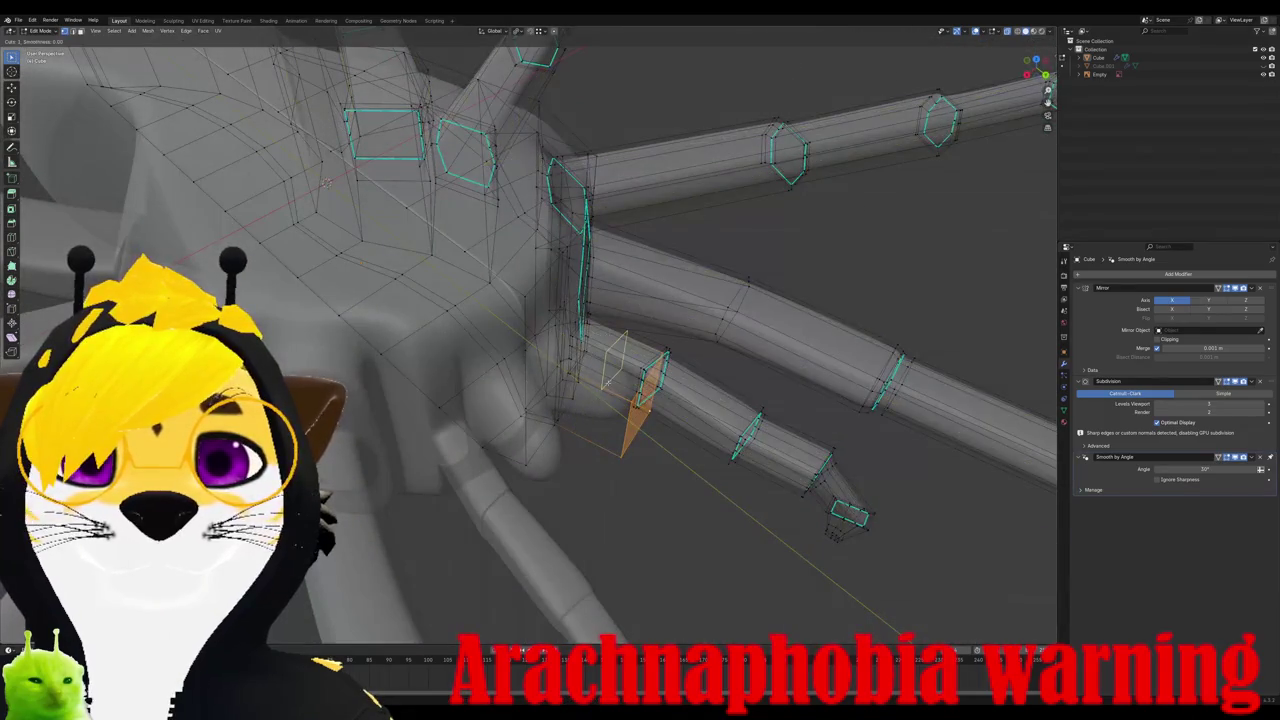
{"action": "key", "text": "Return"}
{"action": "key", "text": "g"}
{"action": "key", "text": "Return"}
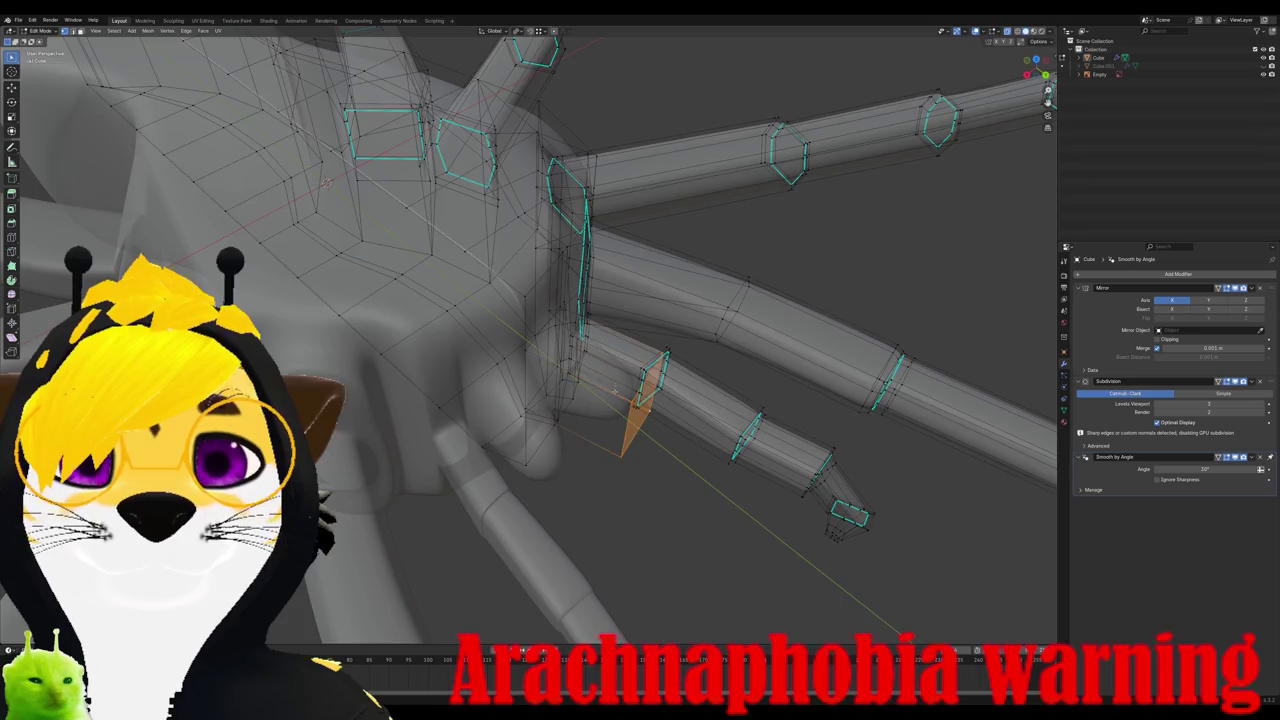
Step: Add an edge loop to the new appendage and move vertices along Z
{"action": "middle_click_drag", "start_coordinate": [616, 388], "coordinate": [600, 368]}
{"action": "key", "text": "ctrl+r"}
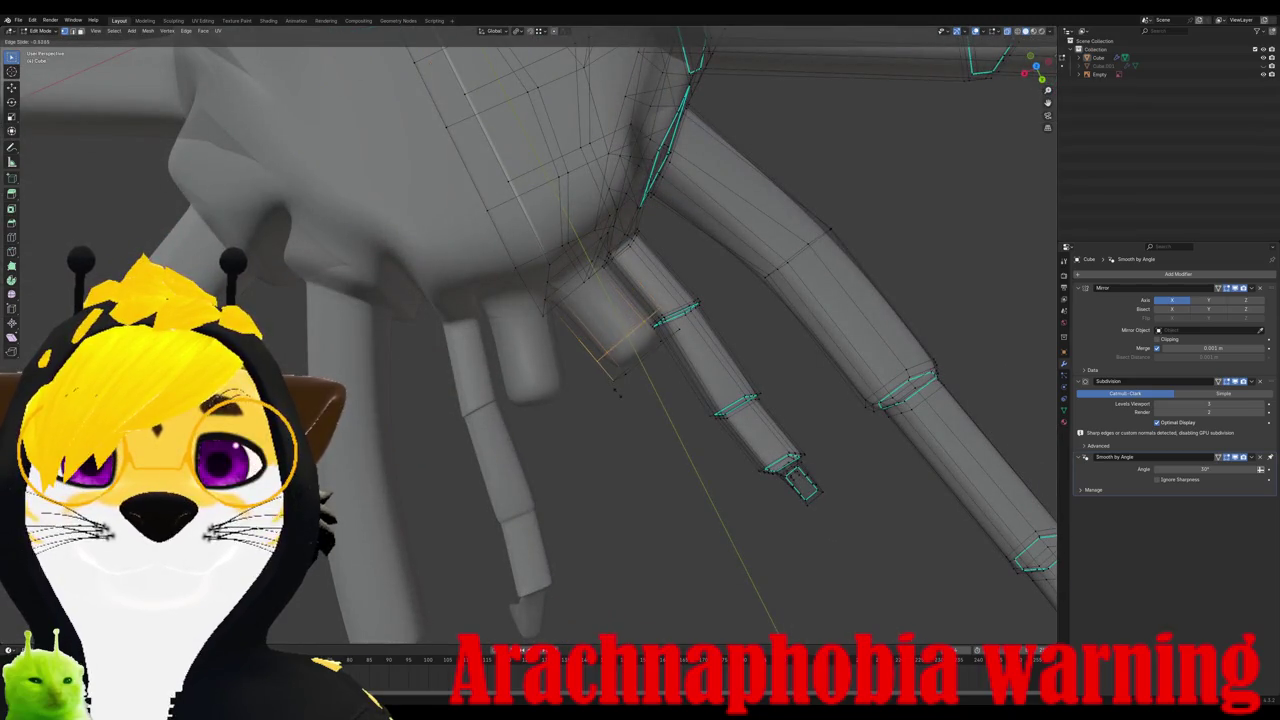
{"action": "left_click", "coordinate": [616, 388]}
{"action": "mouse_move", "coordinate": [616, 388]}
{"action": "middle_mouse_down"}
{"action": "mouse_move", "coordinate": [580, 378]}
{"action": "mouse_move", "coordinate": [538, 313]}
{"action": "middle_mouse_up"}
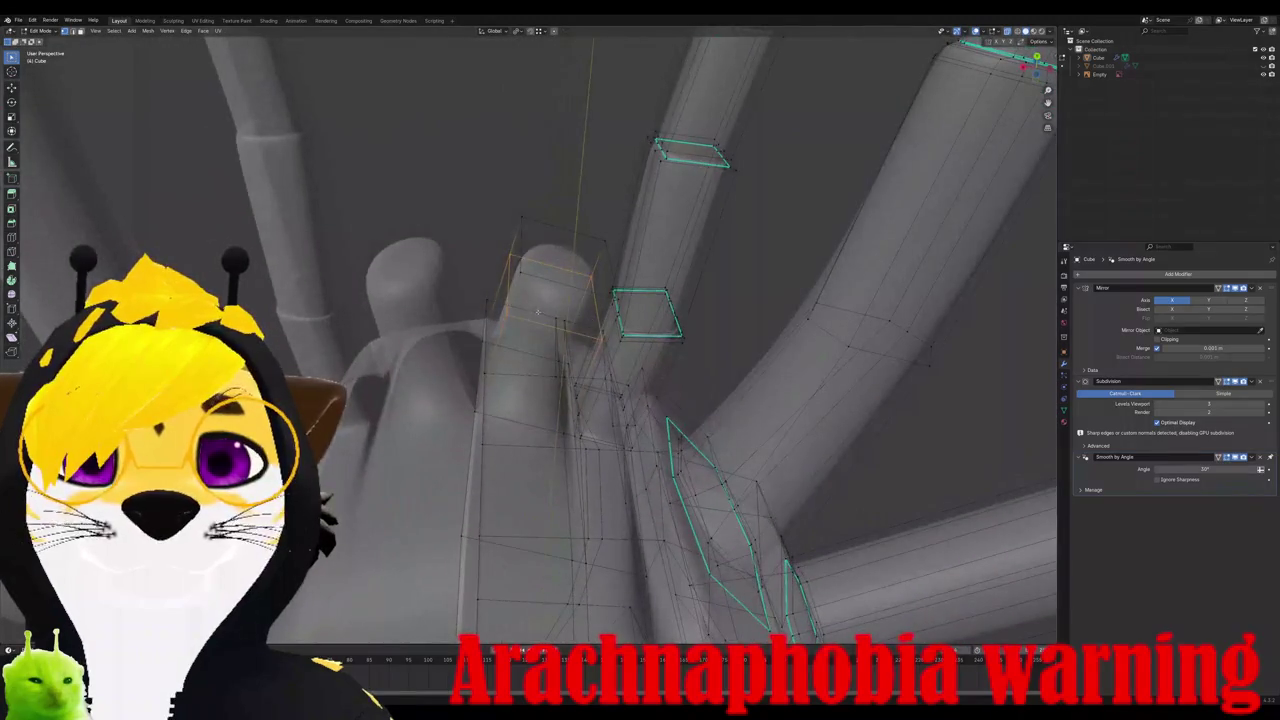
{"action": "mouse_move", "coordinate": [612, 340]}
{"action": "middle_mouse_down"}
{"action": "mouse_move", "coordinate": [537, 355]}
{"action": "mouse_move", "coordinate": [593, 350]}
{"action": "mouse_move", "coordinate": [433, 422]}
{"action": "mouse_move", "coordinate": [540, 390]}
{"action": "mouse_move", "coordinate": [533, 411]}
{"action": "mouse_move", "coordinate": [548, 421]}
{"action": "middle_mouse_up"}
{"action": "middle_click_drag", "start_coordinate": [540, 365], "coordinate": [535, 374]}
{"action": "key", "text": "g"}
{"action": "key", "text": "z"}
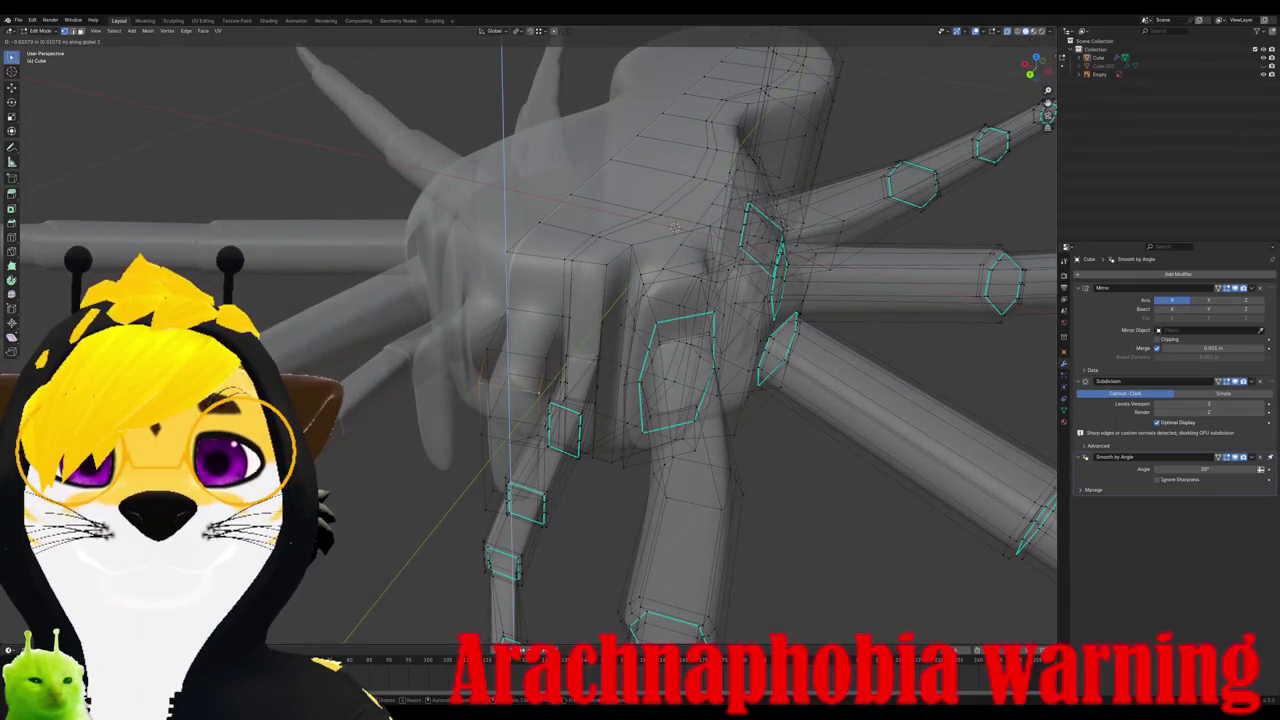
{"action": "left_click", "coordinate": [675, 228]}
Step: In top view, move the leg tip to match the reference photo
{"action": "mouse_move", "coordinate": [675, 228]}
{"action": "middle_mouse_down"}
{"action": "mouse_move", "coordinate": [546, 426]}
{"action": "mouse_move", "coordinate": [530, 418]}
{"action": "middle_mouse_up"}
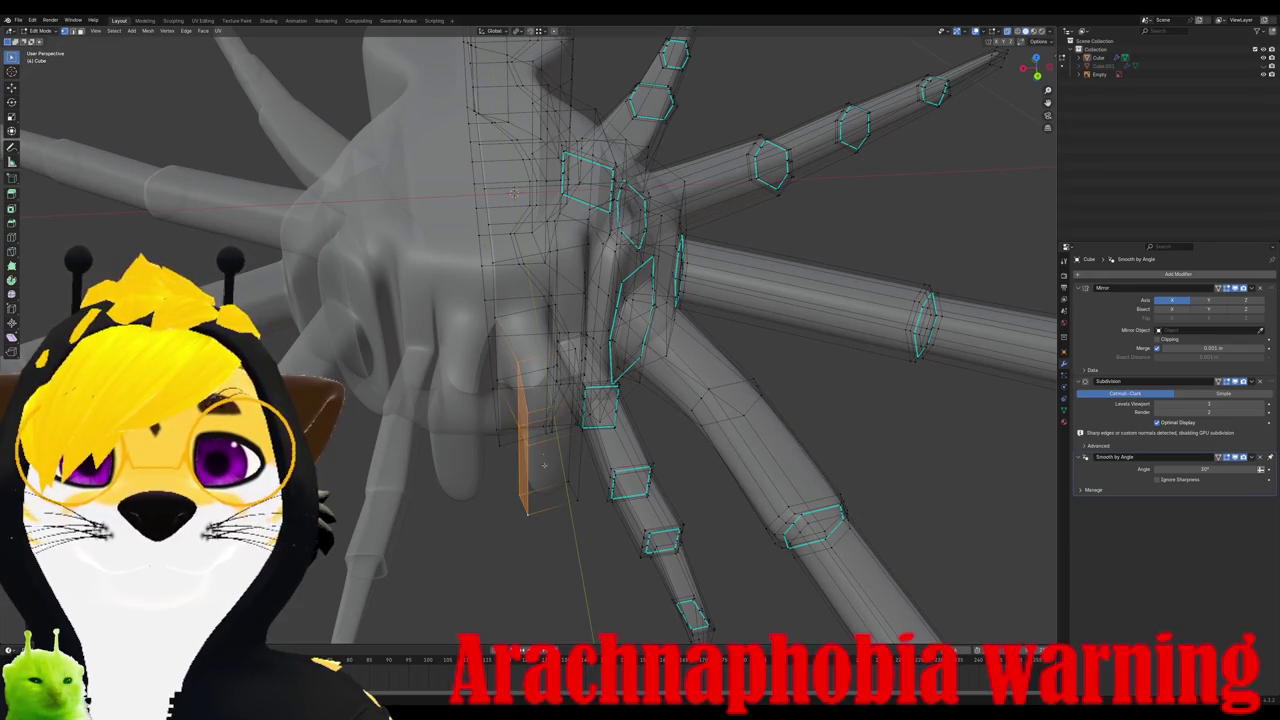
{"action": "key", "text": "KP_7"}
{"action": "key", "text": "g"}
{"action": "left_click", "coordinate": [561, 412]}
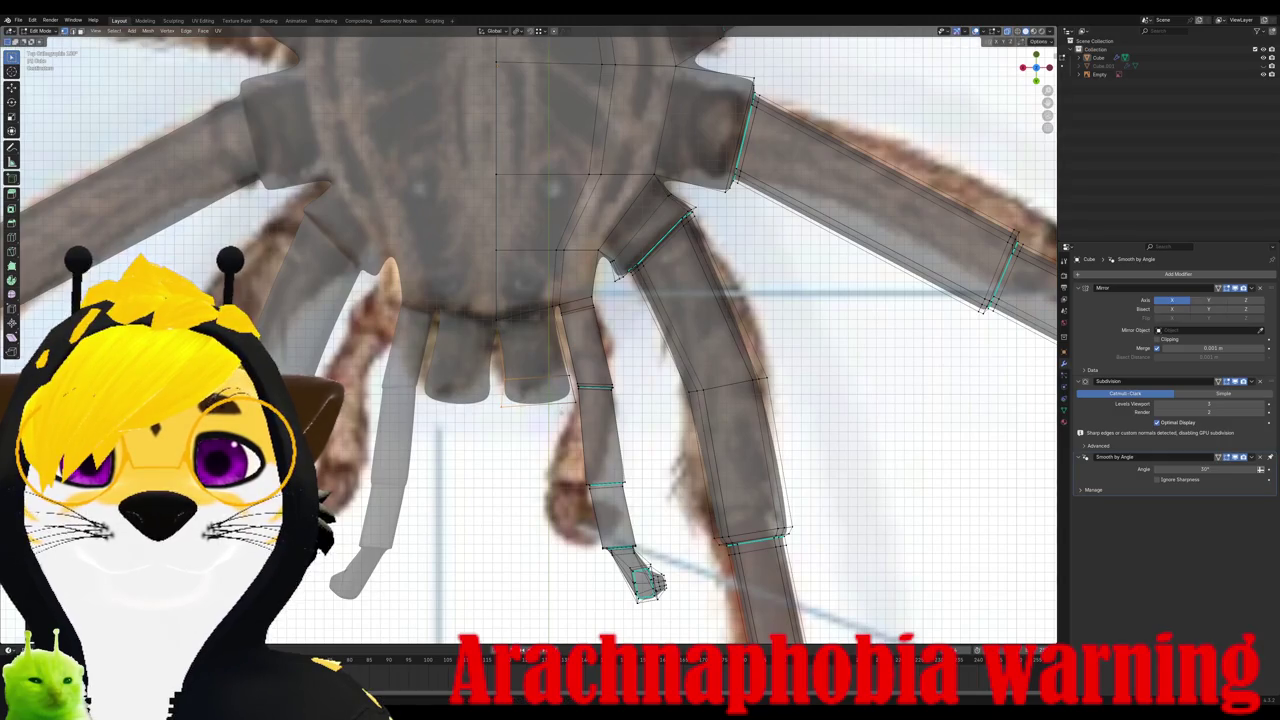
Step: Add an edge loop to the fang under the head
{"action": "middle_click_drag", "start_coordinate": [561, 412], "coordinate": [549, 409]}
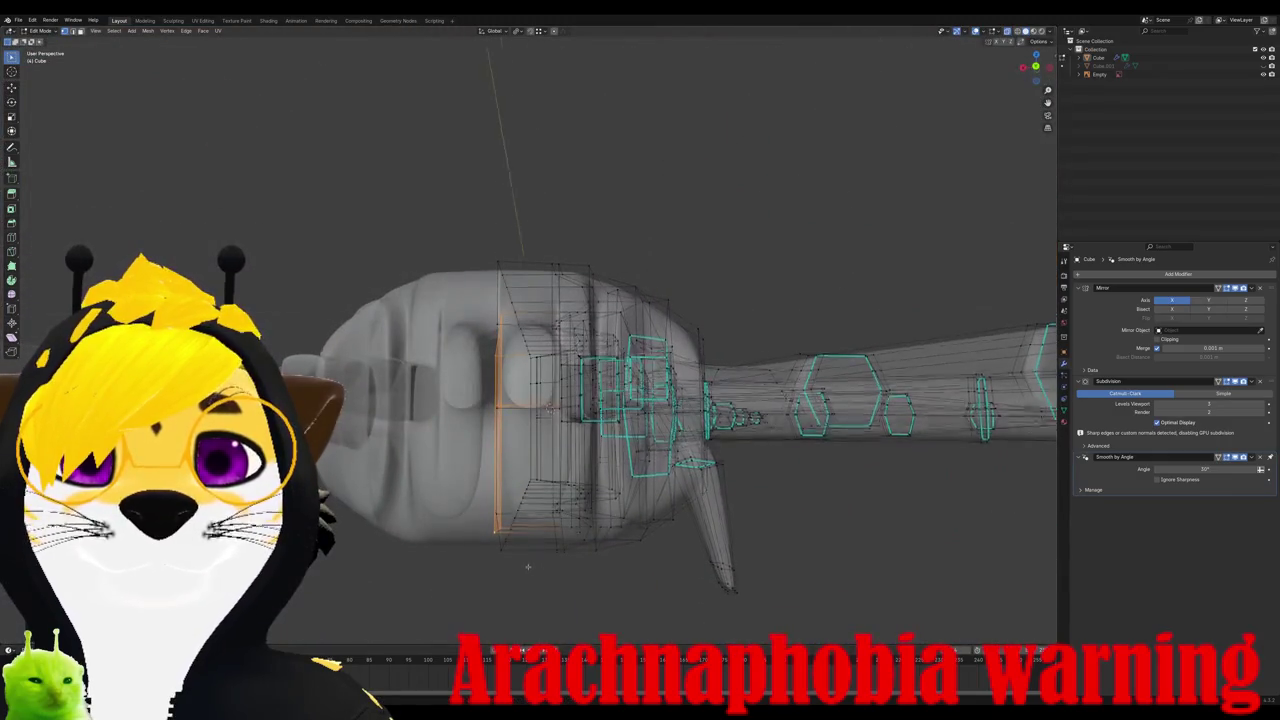
{"action": "middle_click_drag", "start_coordinate": [528, 566], "coordinate": [526, 487]}
{"action": "key", "text": "ctrl+r"}
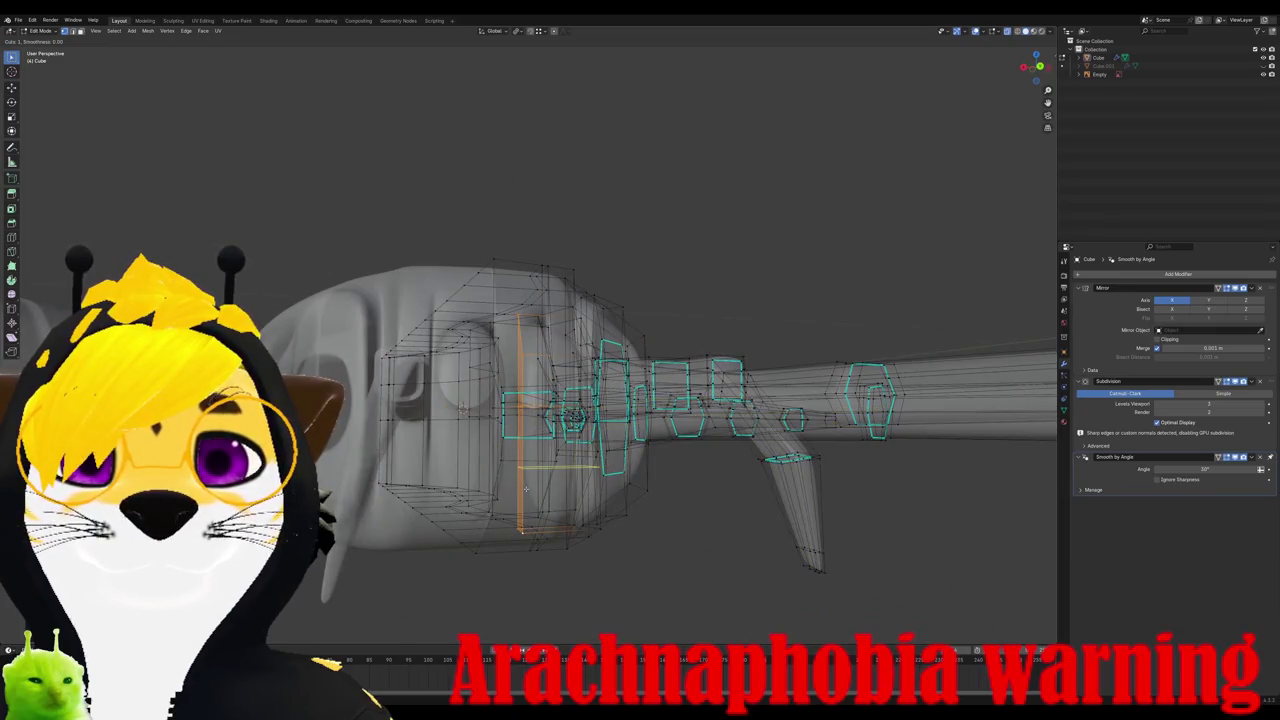
{"action": "left_click", "coordinate": [524, 505]}
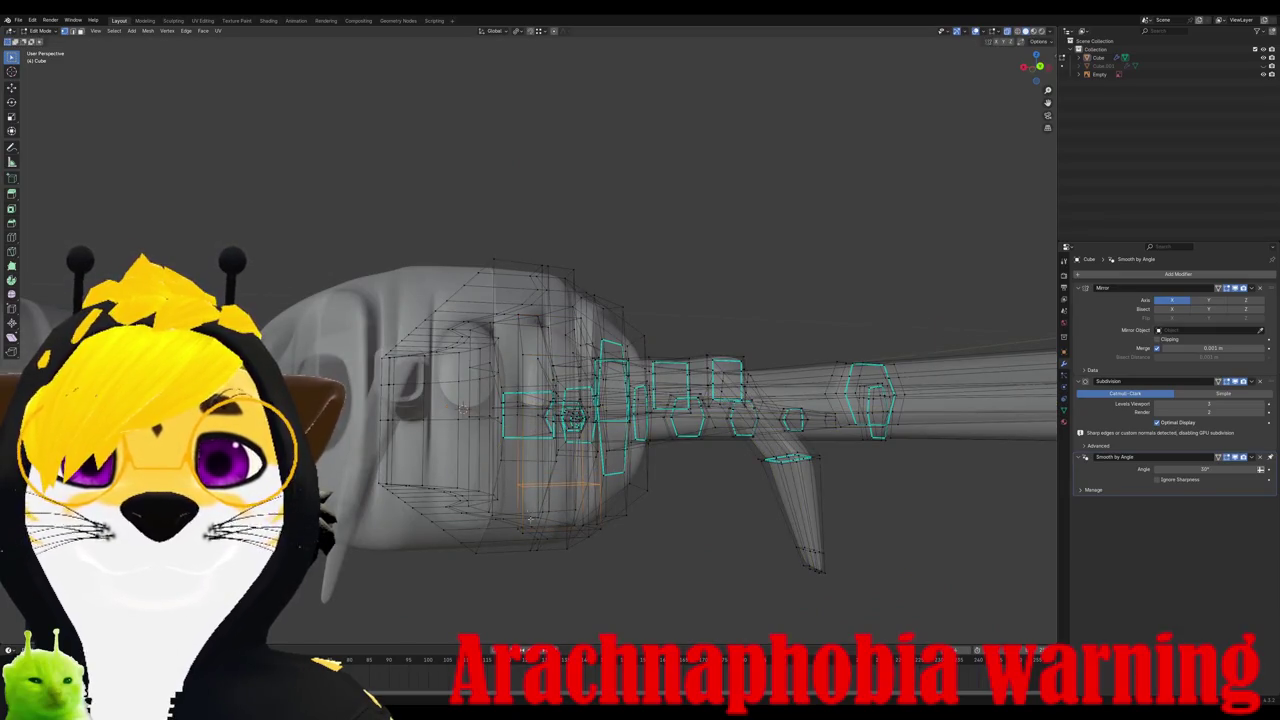
{"action": "middle_click_drag", "start_coordinate": [524, 505], "coordinate": [523, 541]}
{"action": "middle_click_drag", "start_coordinate": [550, 423], "coordinate": [556, 549]}
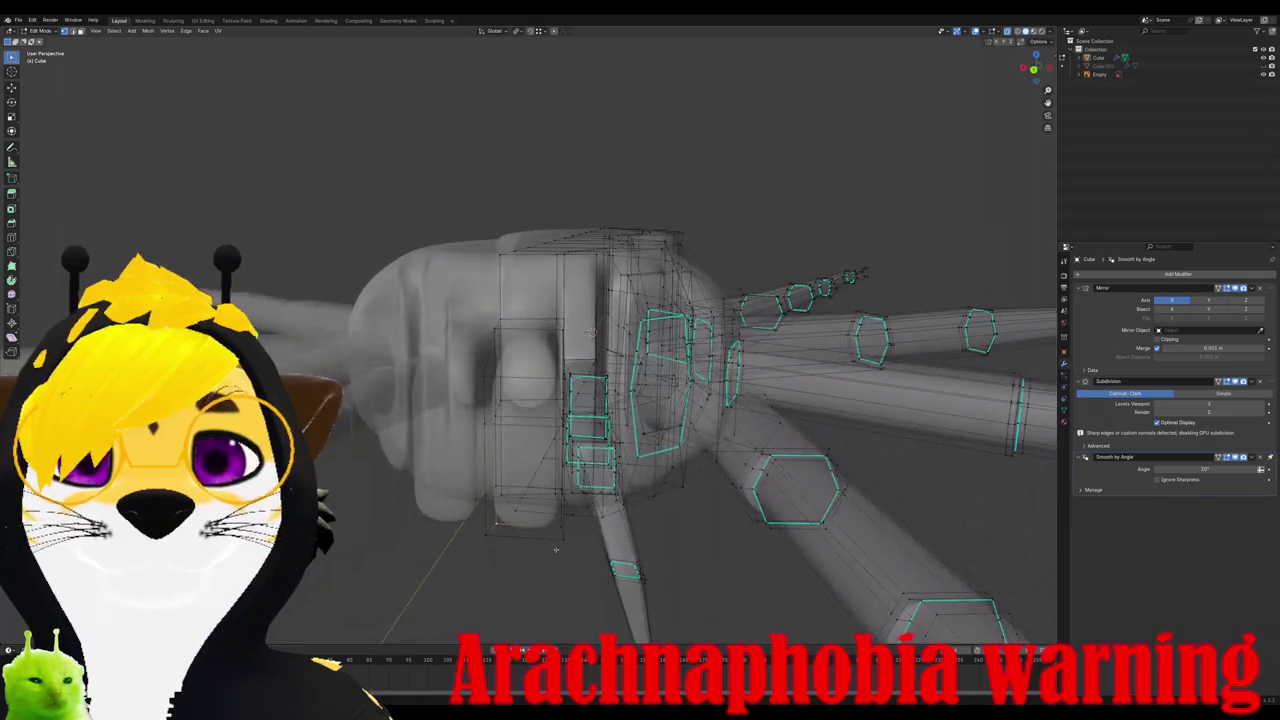
Step: Taper the fang tip by shrinking its face, sliding an edge, and repositioning it in back view
{"action": "key", "text": "s"}
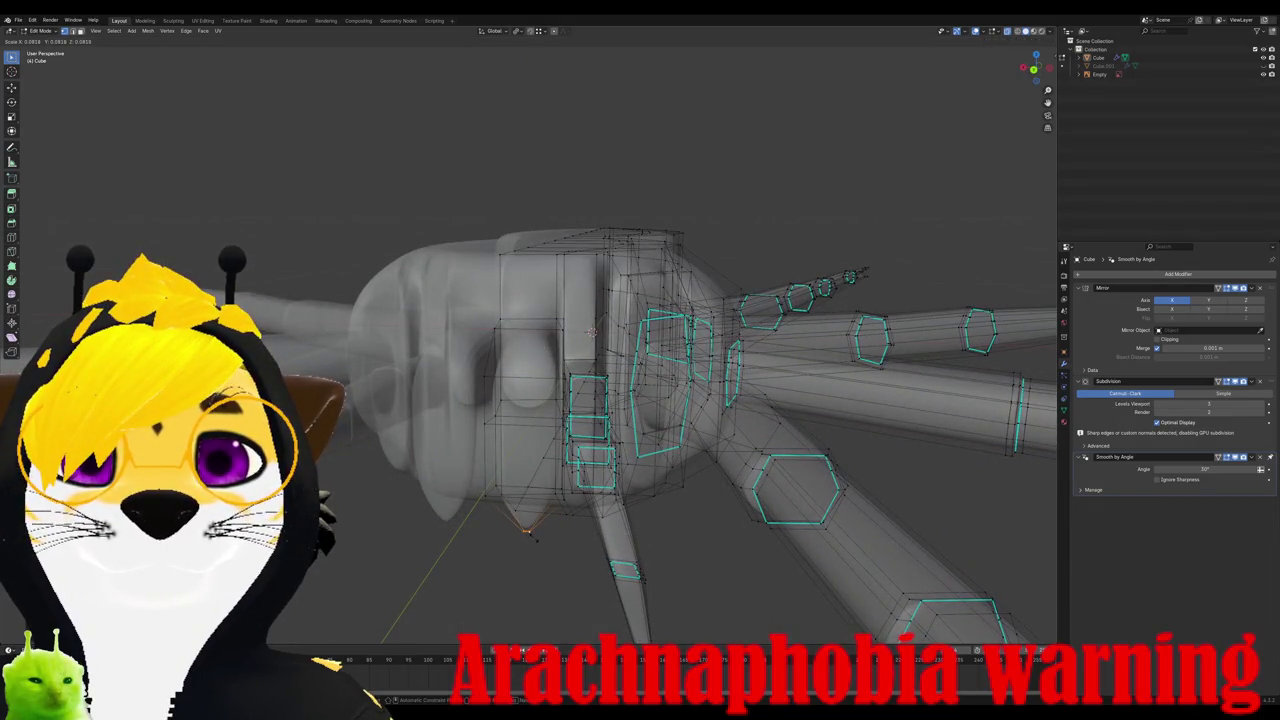
{"action": "middle_click_drag", "start_coordinate": [382, 640], "coordinate": [420, 560]}
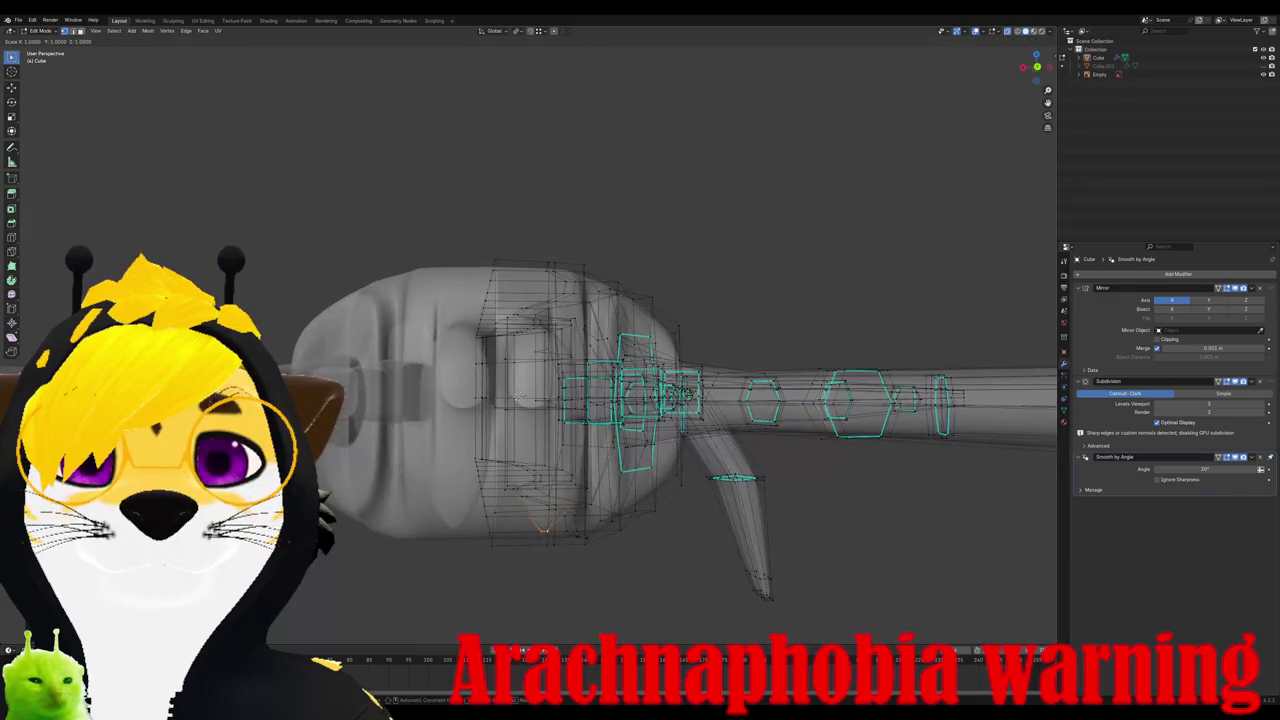
{"action": "left_click", "coordinate": [564, 540]}
{"action": "key", "text": "g"}
{"action": "key", "text": "g"}
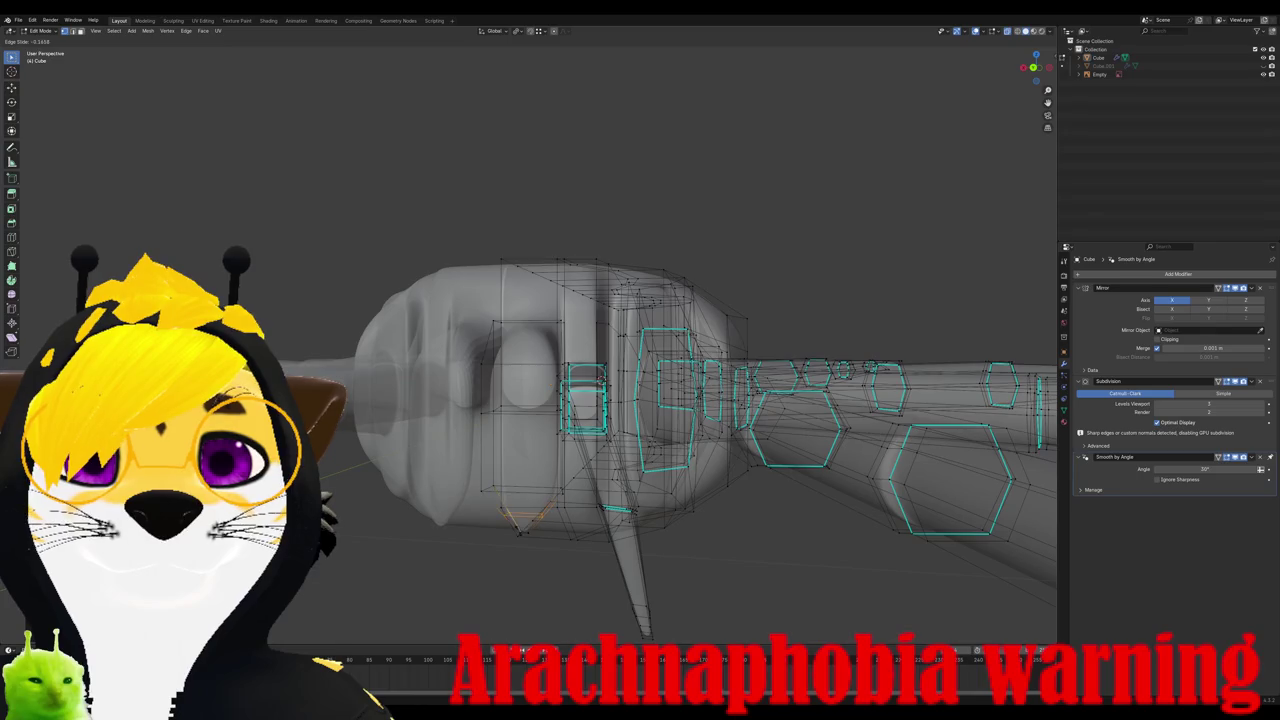
{"action": "left_click", "coordinate": [518, 548]}
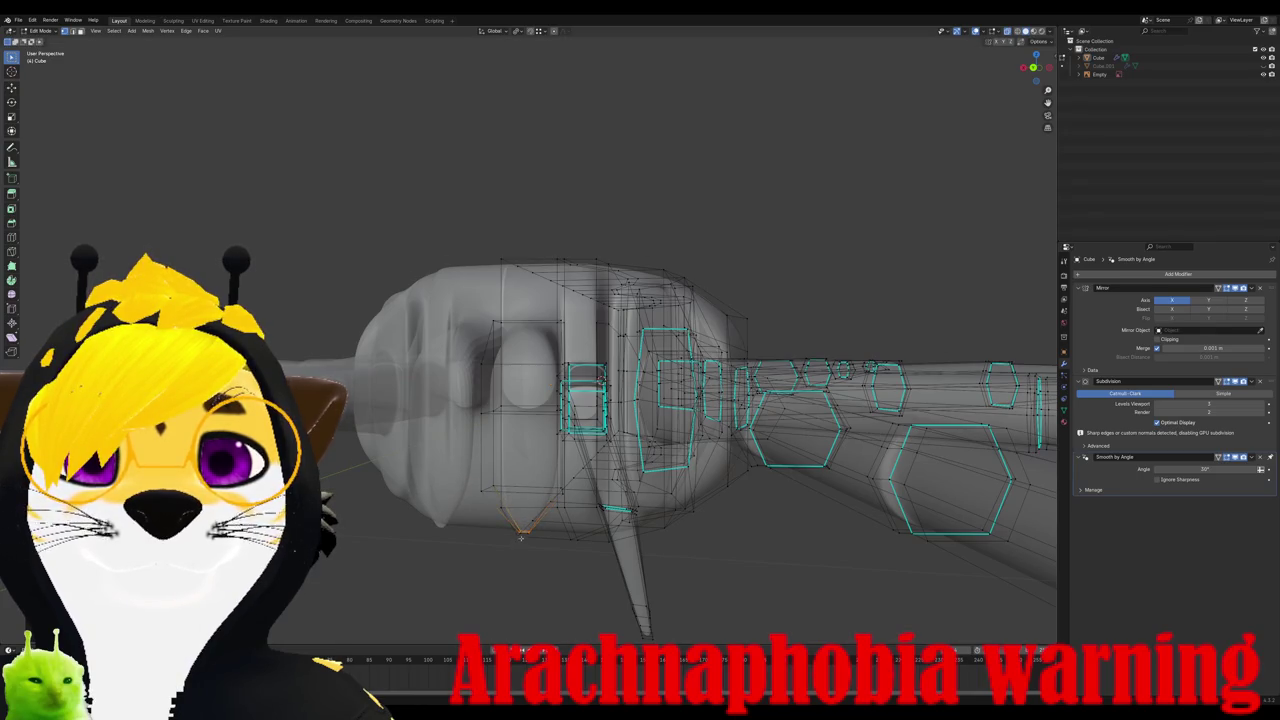
{"action": "key", "text": "ctrl+KP_1"}
{"action": "key", "text": "g"}
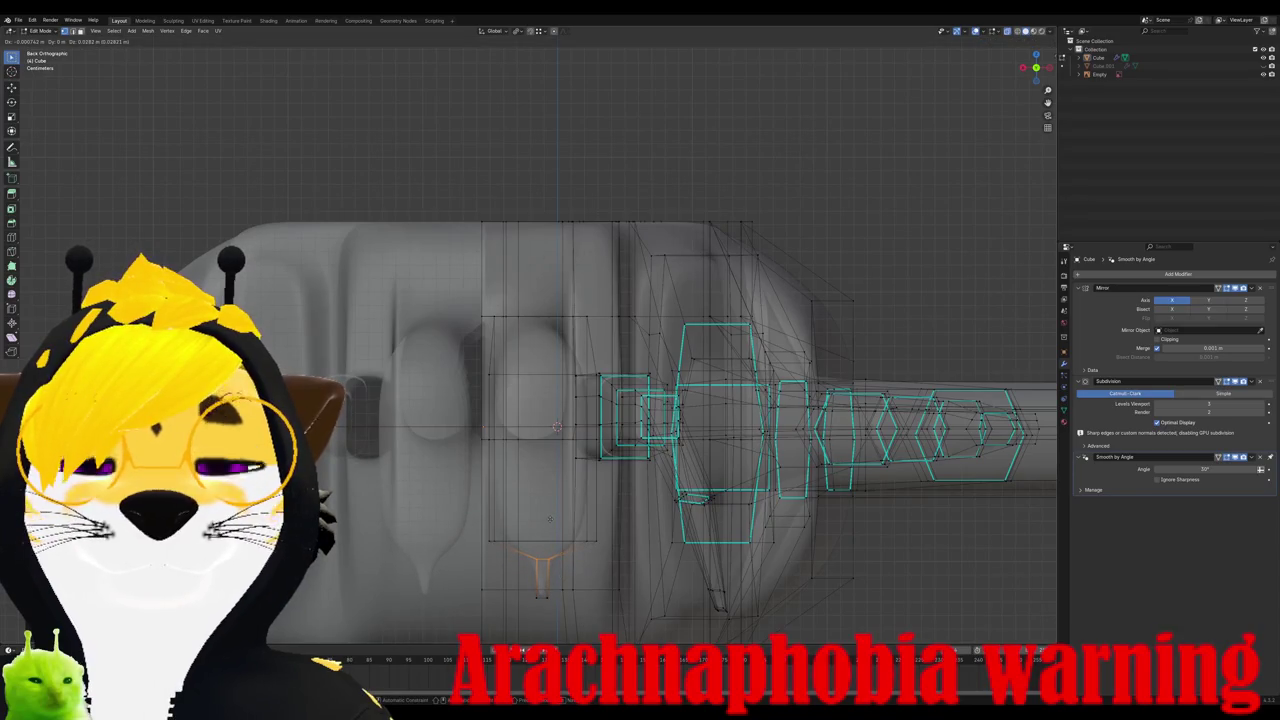
{"action": "left_click", "coordinate": [549, 518]}
Step: Lengthen the fang segment by scaling it along its Y axis
{"action": "mouse_move", "coordinate": [549, 518]}
{"action": "middle_mouse_down"}
{"action": "mouse_move", "coordinate": [541, 601]}
{"action": "mouse_move", "coordinate": [693, 591]}
{"action": "mouse_move", "coordinate": [593, 497]}
{"action": "mouse_move", "coordinate": [603, 560]}
{"action": "middle_mouse_up"}
{"action": "left_click", "coordinate": [603, 560]}
{"action": "key", "text": "s"}
{"action": "key", "text": "x"}
{"action": "key", "text": "y"}
{"action": "key", "text": "y"}
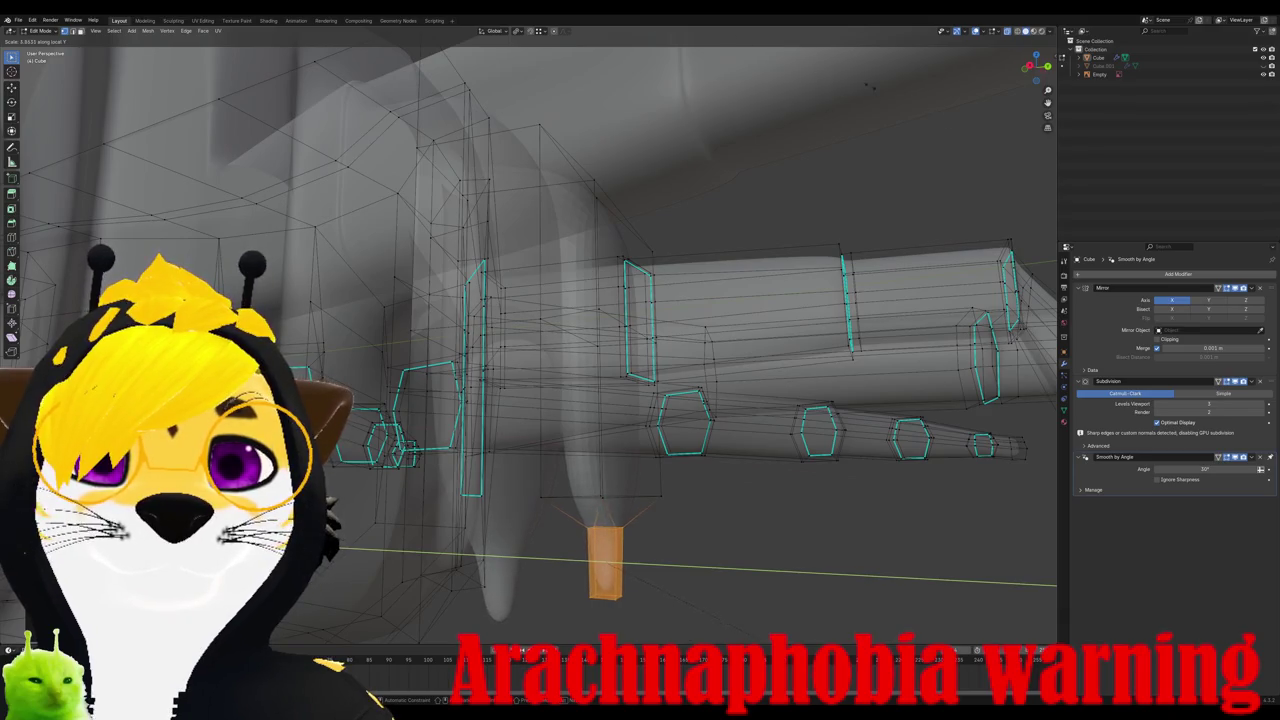
{"action": "key", "text": "Return"}
Step: Place another edge loop on the fang and orbit so the legs face the viewer
{"action": "mouse_move", "coordinate": [548, 392]}
{"action": "middle_mouse_down"}
{"action": "mouse_move", "coordinate": [520, 360]}
{"action": "mouse_move", "coordinate": [548, 392]}
{"action": "middle_mouse_up"}
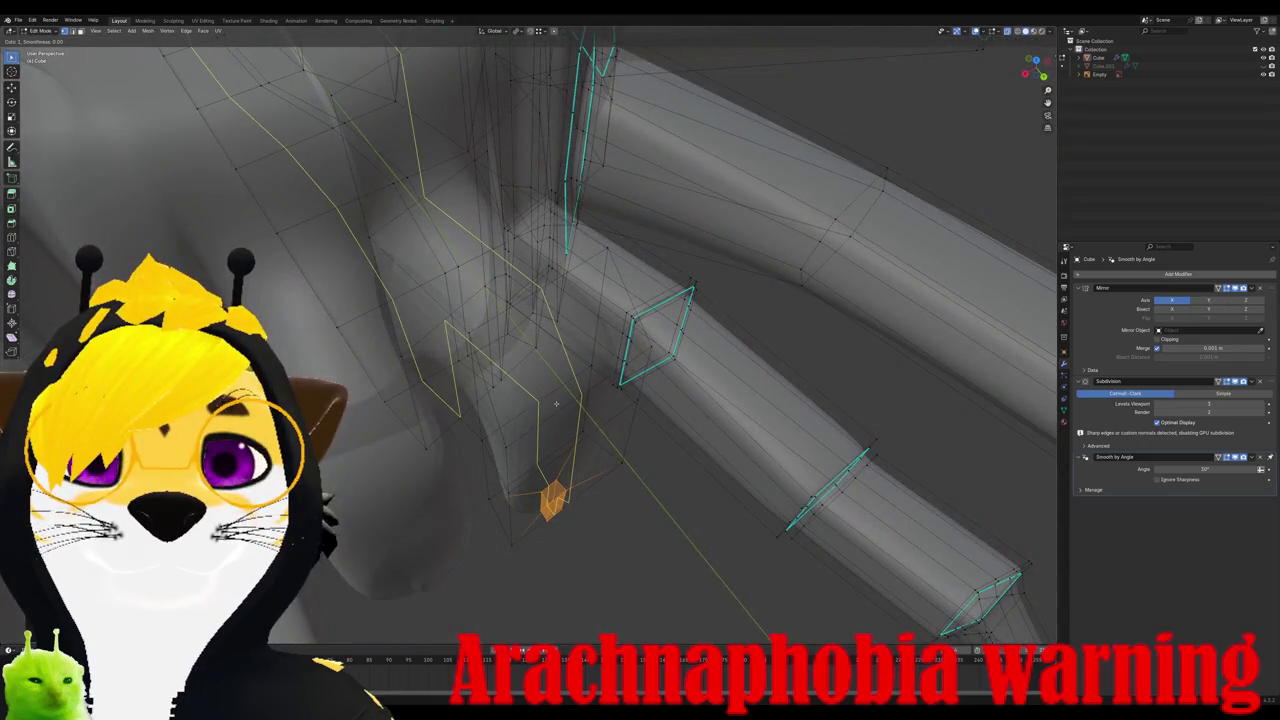
{"action": "left_click", "coordinate": [556, 403]}
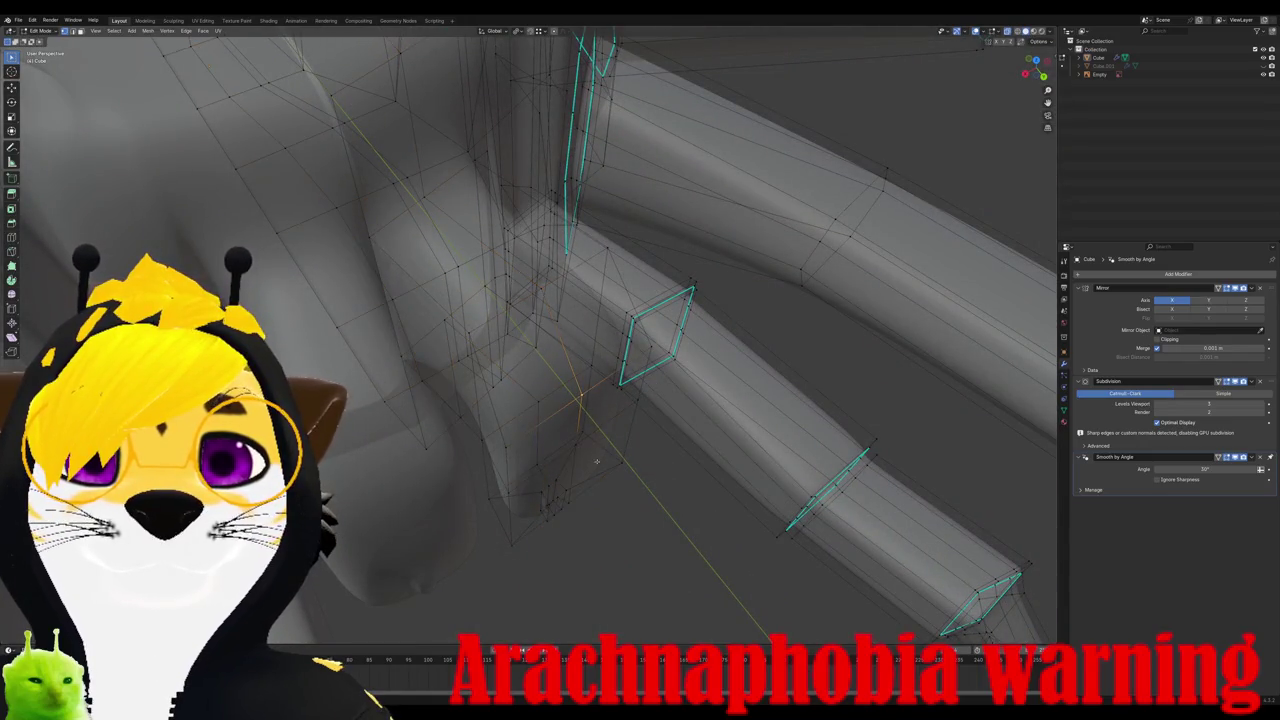
{"action": "middle_click_drag", "start_coordinate": [578, 396], "coordinate": [578, 432]}
{"action": "mouse_move", "coordinate": [570, 540]}
{"action": "middle_mouse_down"}
{"action": "mouse_move", "coordinate": [566, 271]}
{"action": "mouse_move", "coordinate": [600, 340]}
{"action": "mouse_move", "coordinate": [469, 410]}
{"action": "middle_mouse_up"}
{"action": "key", "text": "g"}
{"action": "left_click", "coordinate": [561, 256]}
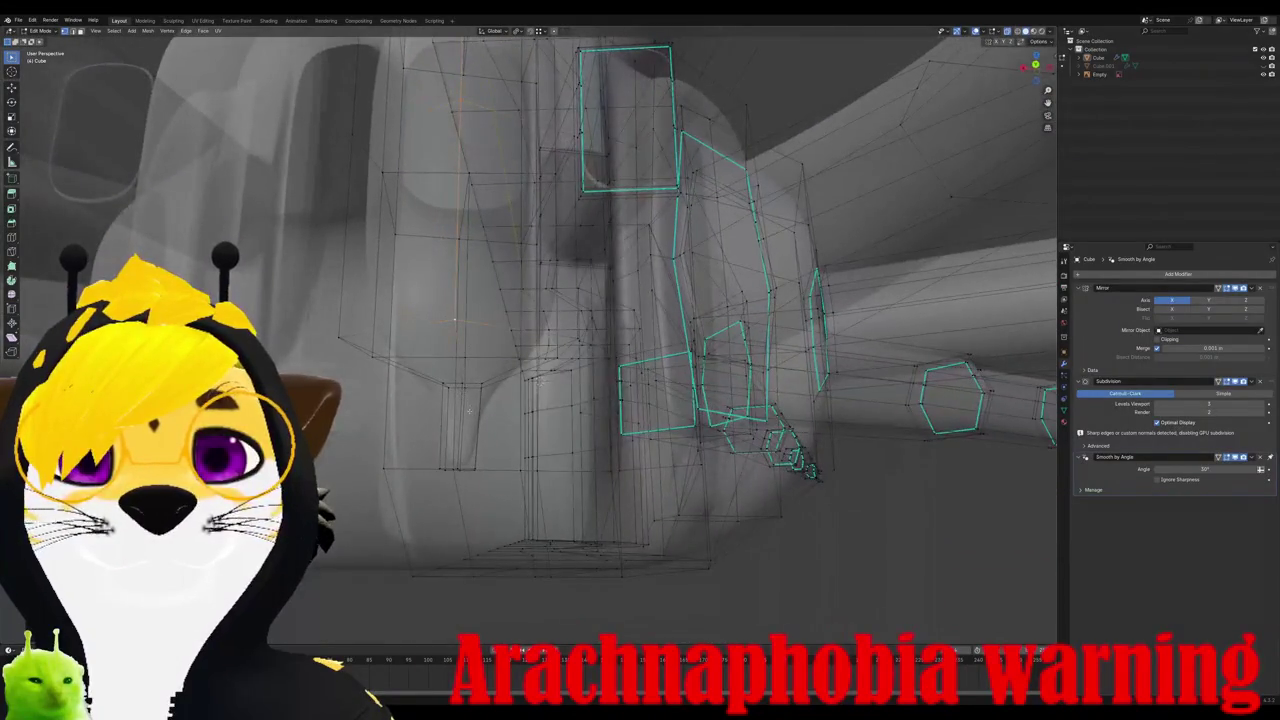
{"action": "key", "text": "ctrl+r"}
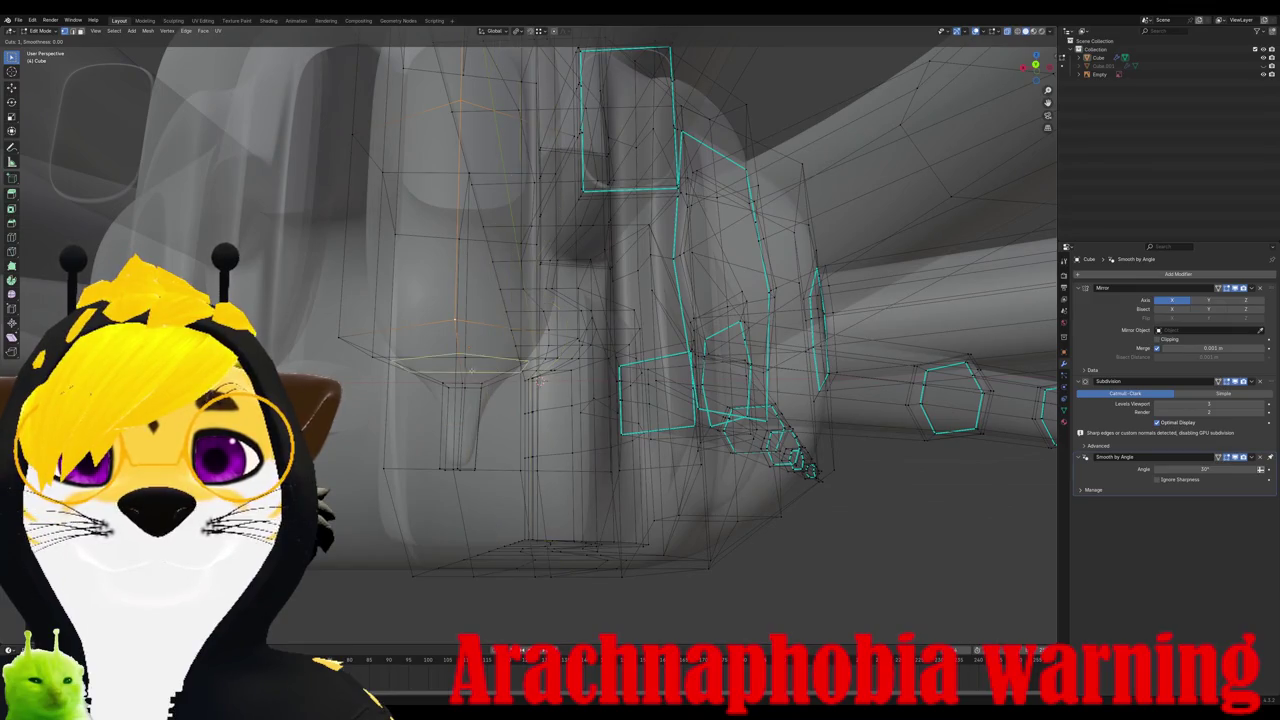
{"action": "left_click", "coordinate": [495, 380]}
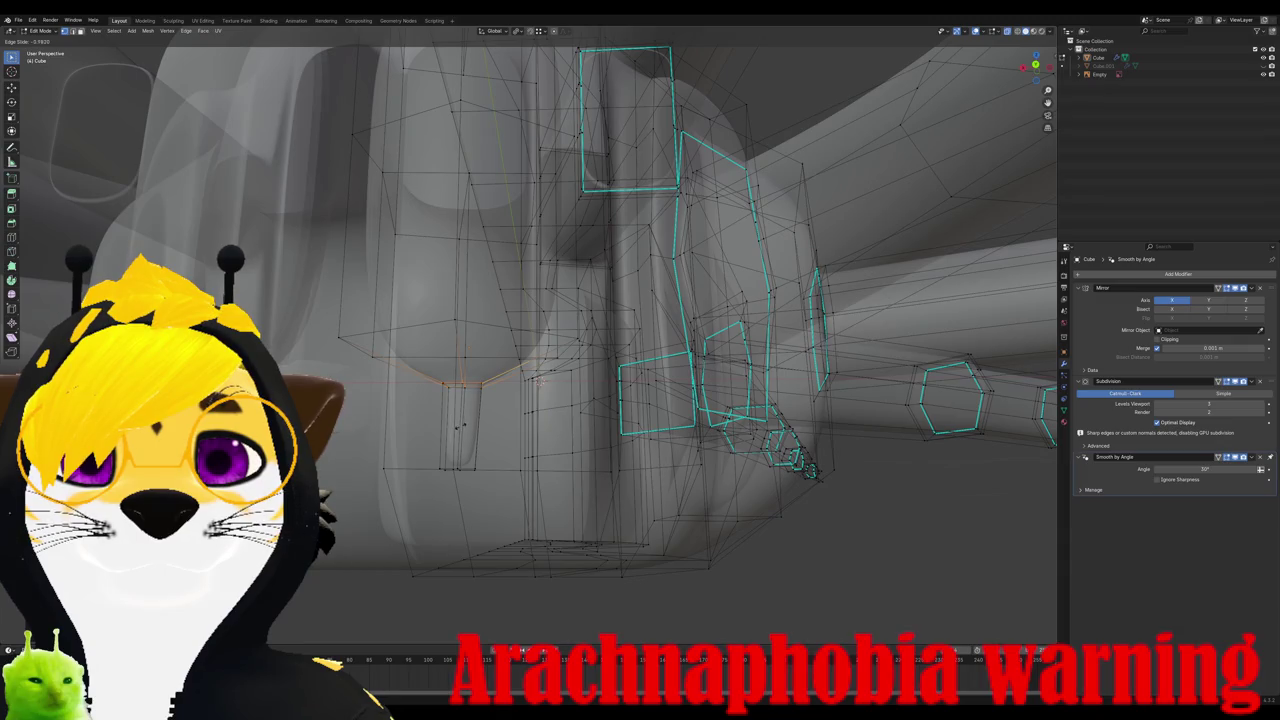
{"action": "left_click", "coordinate": [540, 382]}
{"action": "mouse_move", "coordinate": [540, 382]}
{"action": "middle_mouse_down"}
{"action": "mouse_move", "coordinate": [447, 380]}
{"action": "mouse_move", "coordinate": [447, 296]}
{"action": "middle_mouse_up"}
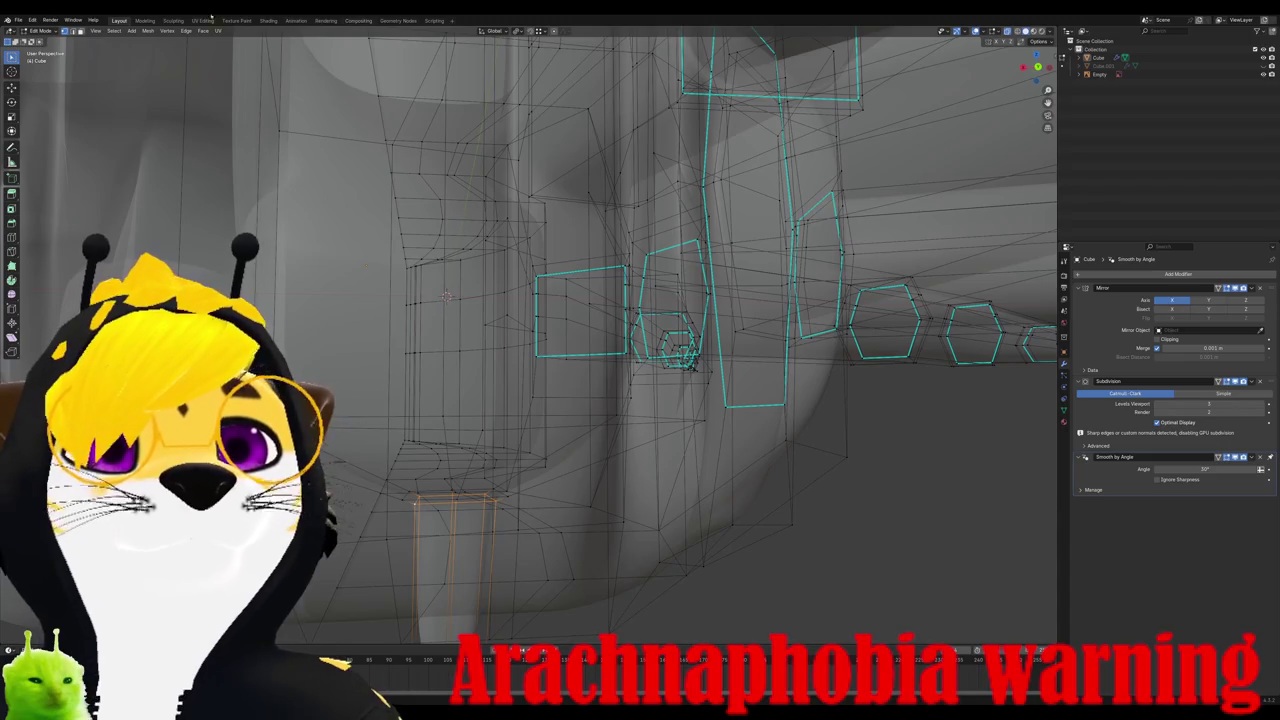
{"action": "left_click", "coordinate": [185, 31]}
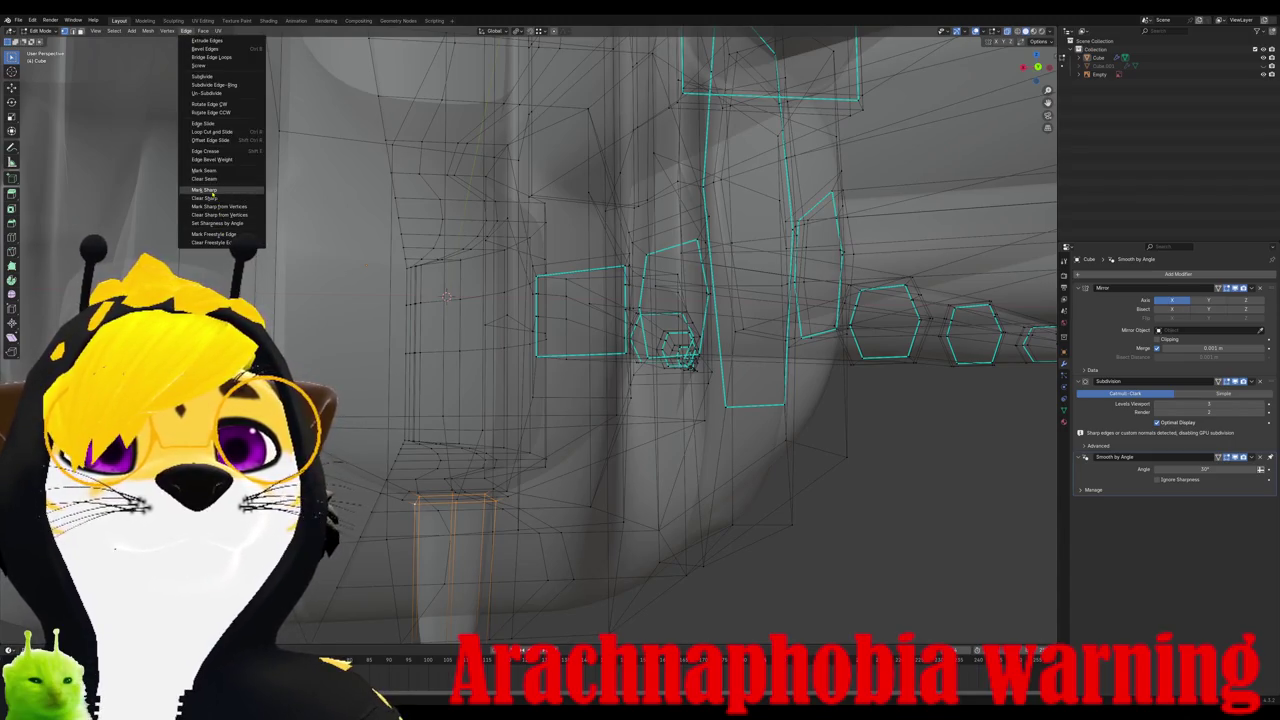
{"action": "left_click", "coordinate": [204, 190]}
{"action": "mouse_move", "coordinate": [450, 300]}
{"action": "middle_mouse_down"}
{"action": "mouse_move", "coordinate": [554, 397]}
{"action": "mouse_move", "coordinate": [500, 407]}
{"action": "middle_mouse_up"}
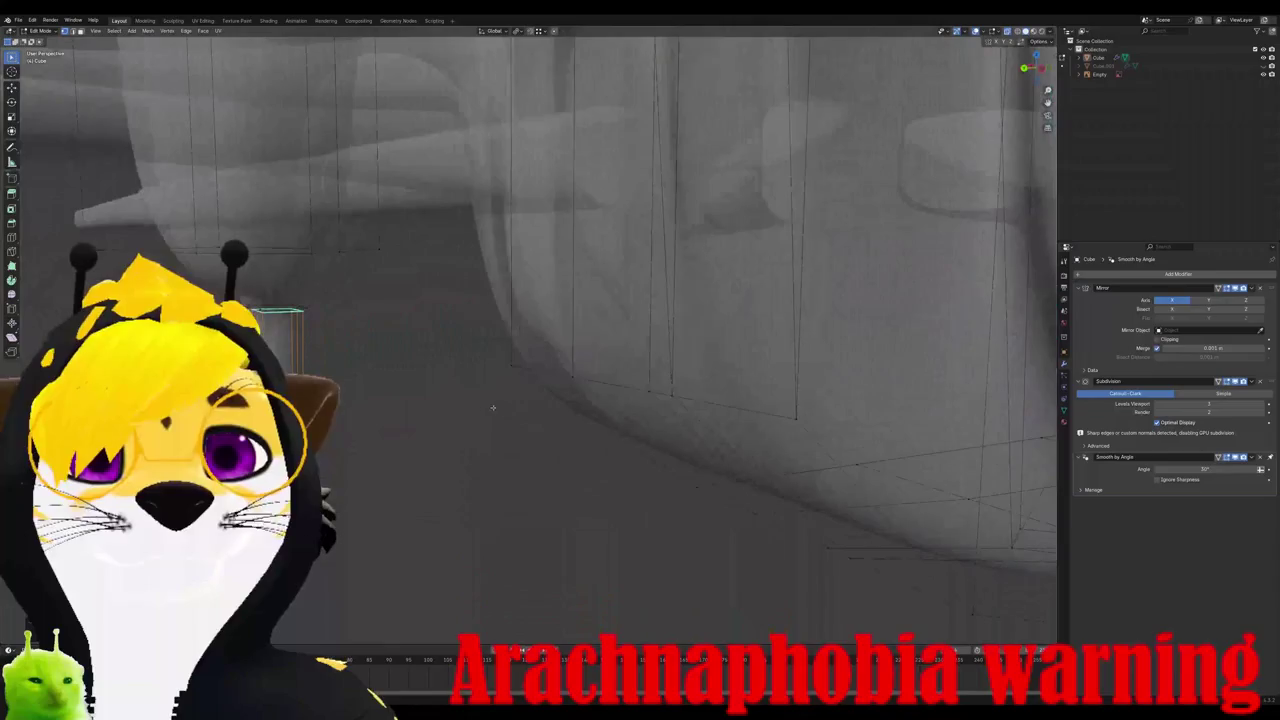
{"action": "mouse_move", "coordinate": [389, 462]}
{"action": "middle_mouse_down"}
{"action": "mouse_move", "coordinate": [343, 450]}
{"action": "mouse_move", "coordinate": [430, 445]}
{"action": "middle_mouse_up"}
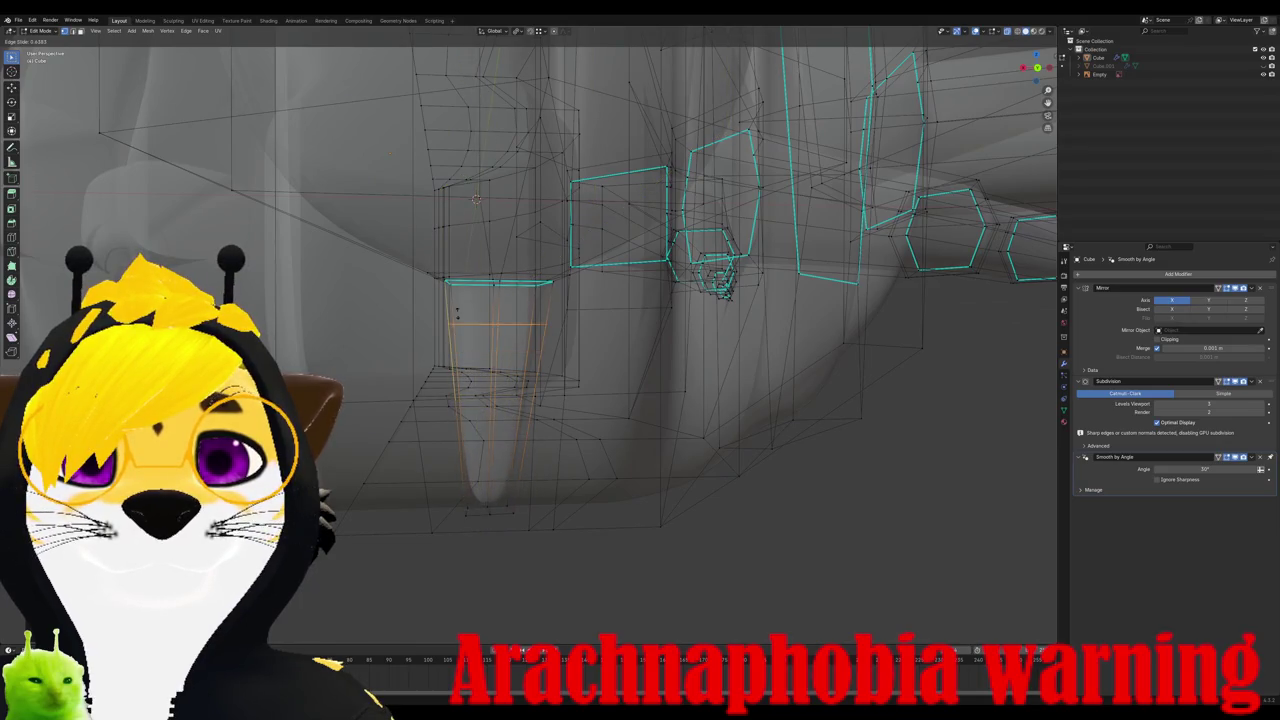
{"action": "left_click", "coordinate": [462, 308]}
{"action": "mouse_move", "coordinate": [462, 308]}
{"action": "middle_mouse_down"}
{"action": "mouse_move", "coordinate": [492, 439]}
{"action": "mouse_move", "coordinate": [723, 380]}
{"action": "mouse_move", "coordinate": [676, 330]}
{"action": "mouse_move", "coordinate": [449, 306]}
{"action": "middle_mouse_up"}
{"action": "key", "text": "Tab"}
{"action": "key", "text": "Tab"}
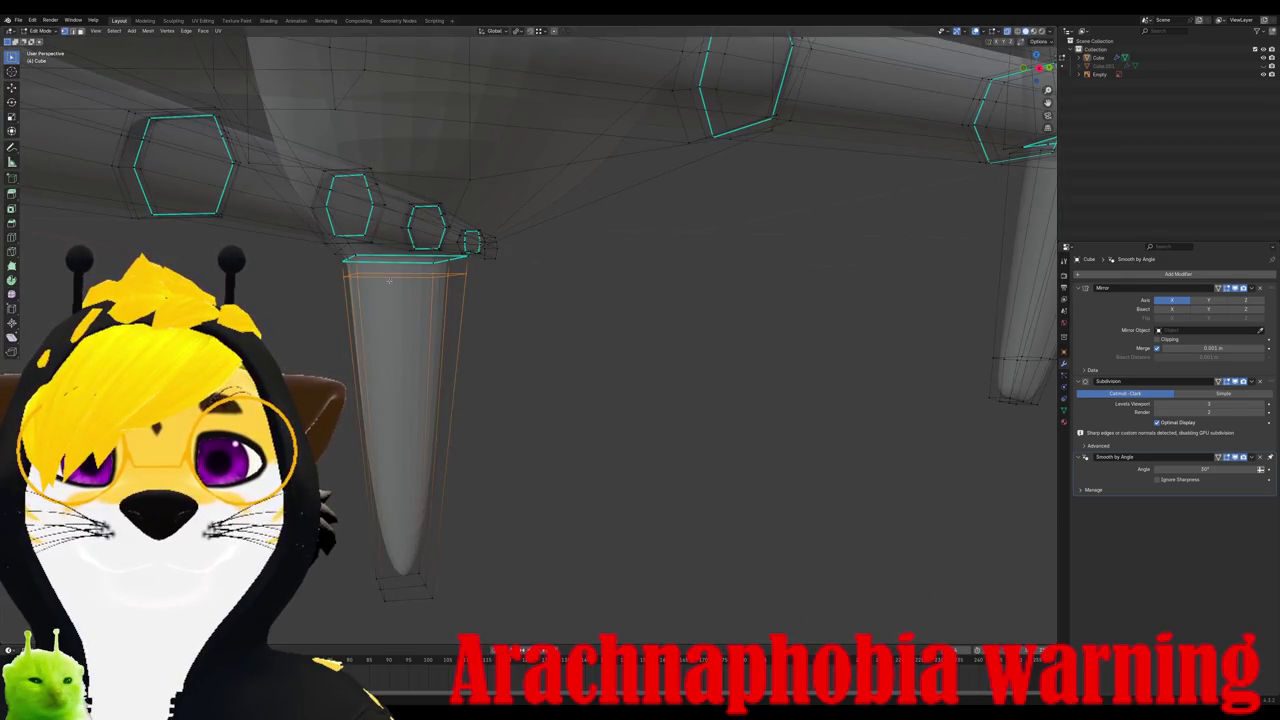
{"action": "key", "text": "ctrl+r"}
{"action": "left_click", "coordinate": [353, 267]}
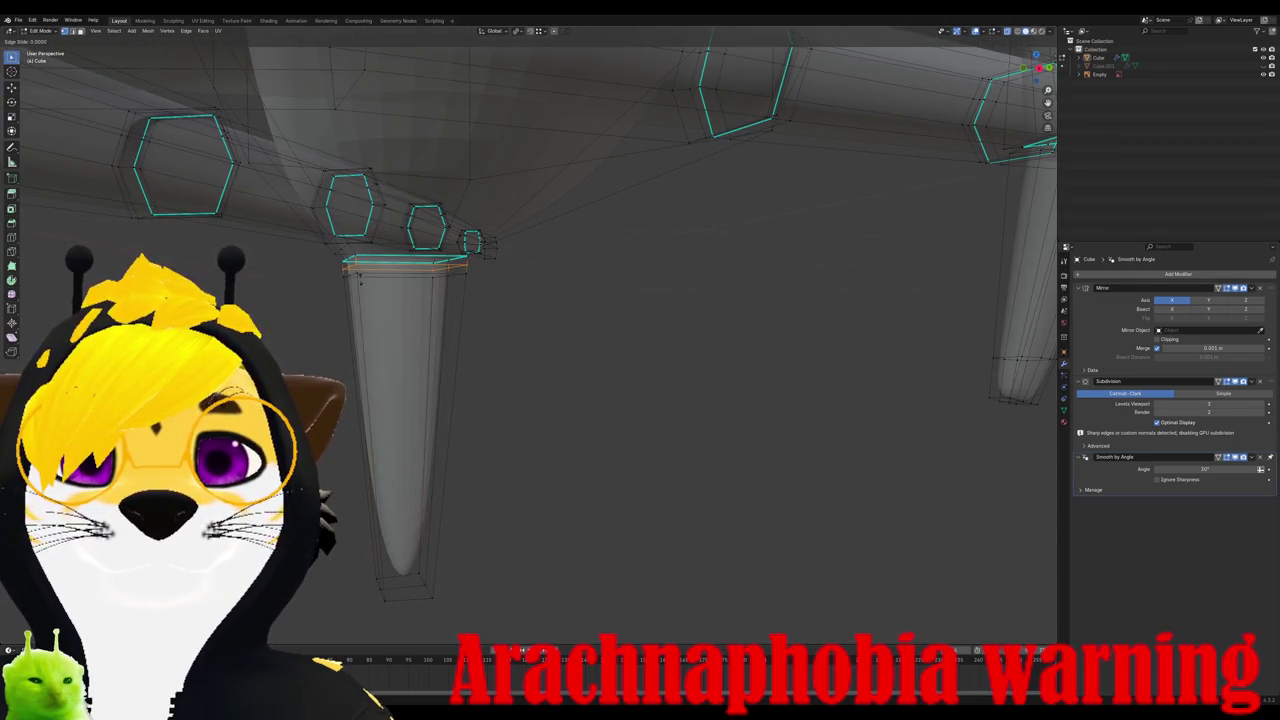
{"action": "mouse_move", "coordinate": [450, 300]}
{"action": "middle_mouse_down"}
{"action": "mouse_move", "coordinate": [754, 311]}
{"action": "mouse_move", "coordinate": [568, 437]}
{"action": "mouse_move", "coordinate": [600, 420]}
{"action": "middle_mouse_up"}
{"action": "key", "text": "Tab"}
{"action": "scroll", "coordinate": [754, 311], "scroll_direction": "up", "scroll_amount": 5}
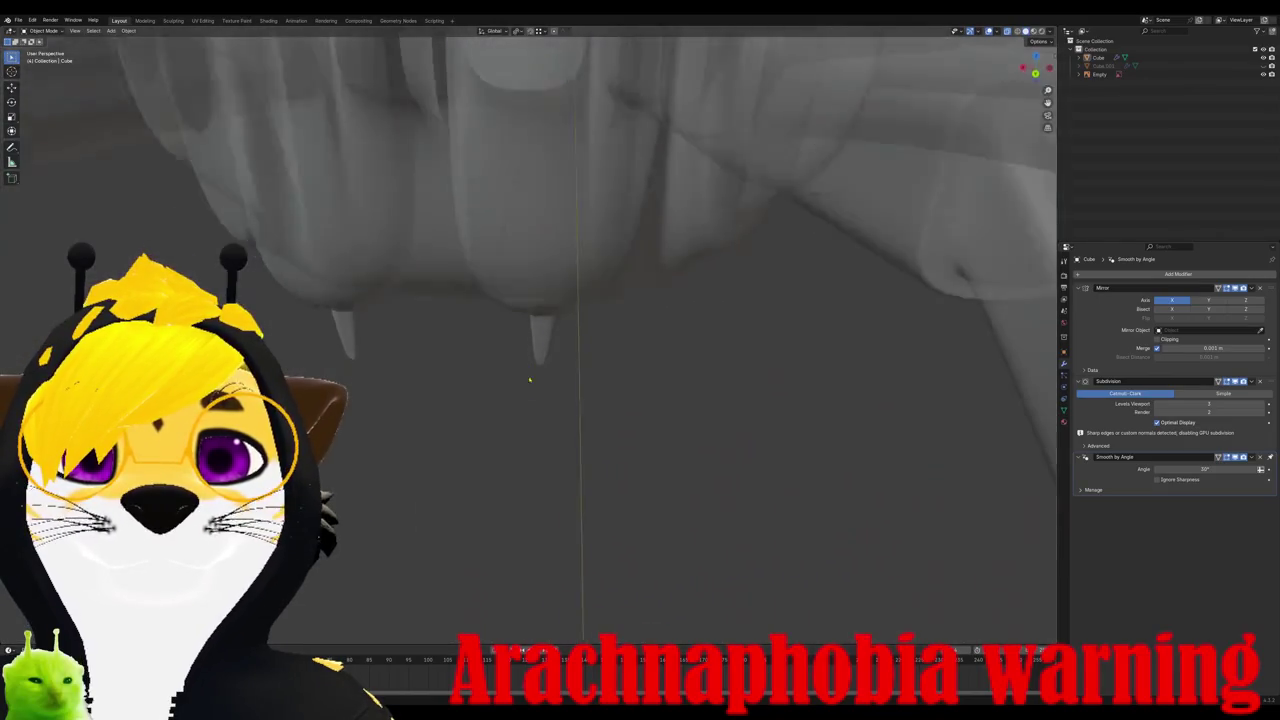
{"action": "scroll", "coordinate": [530, 380], "scroll_direction": "down", "scroll_amount": 5}
{"action": "middle_click_drag", "start_coordinate": [530, 380], "coordinate": [495, 318]}
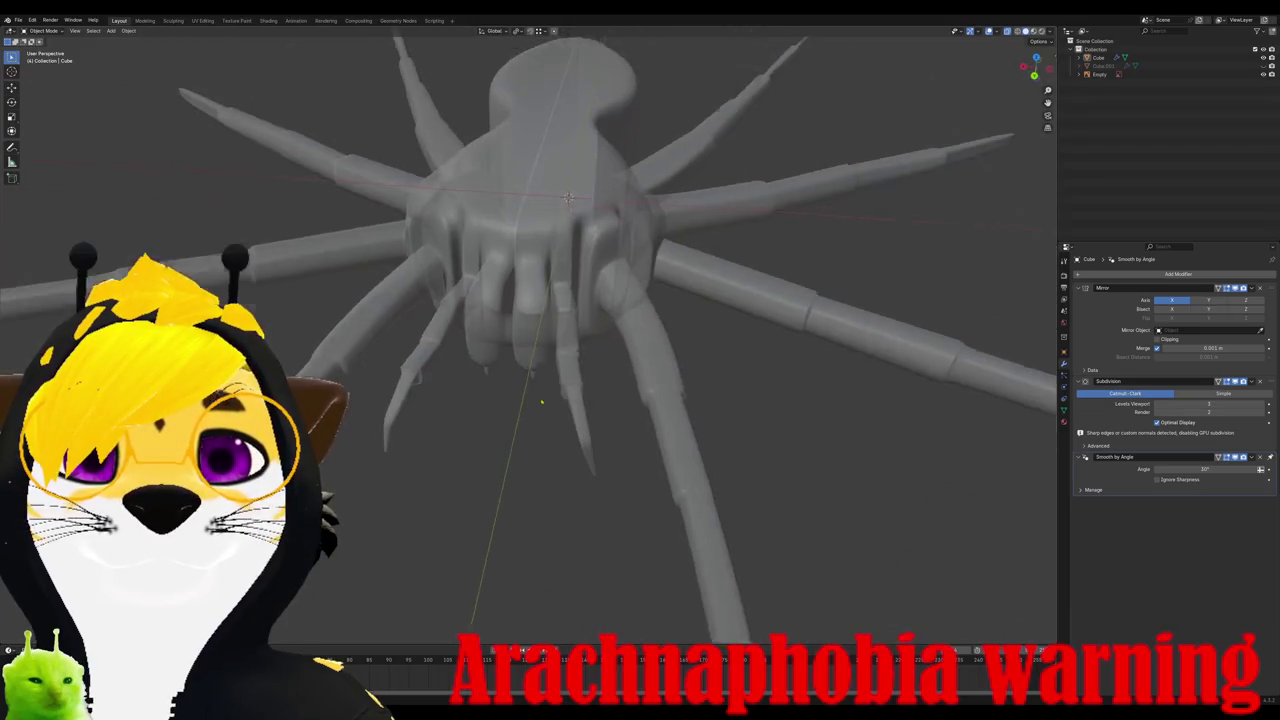
{"action": "key", "text": "Tab"}
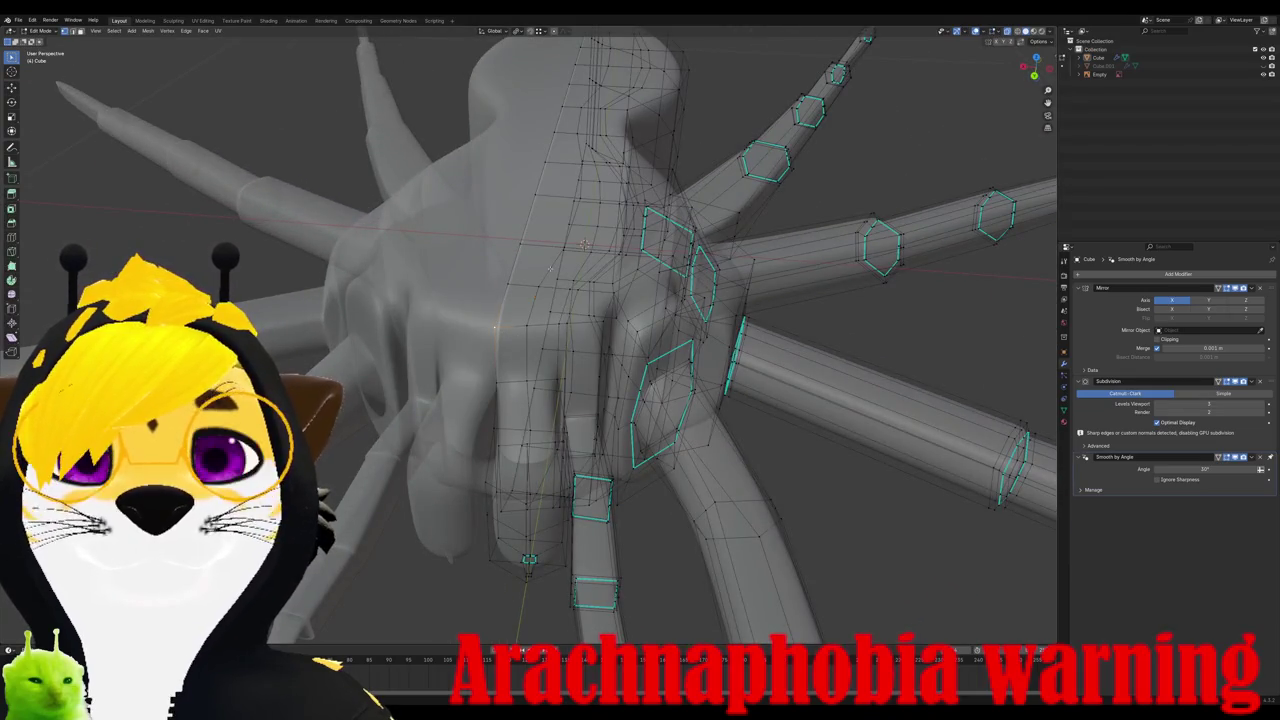
{"action": "middle_click_drag", "start_coordinate": [550, 269], "coordinate": [548, 260]}
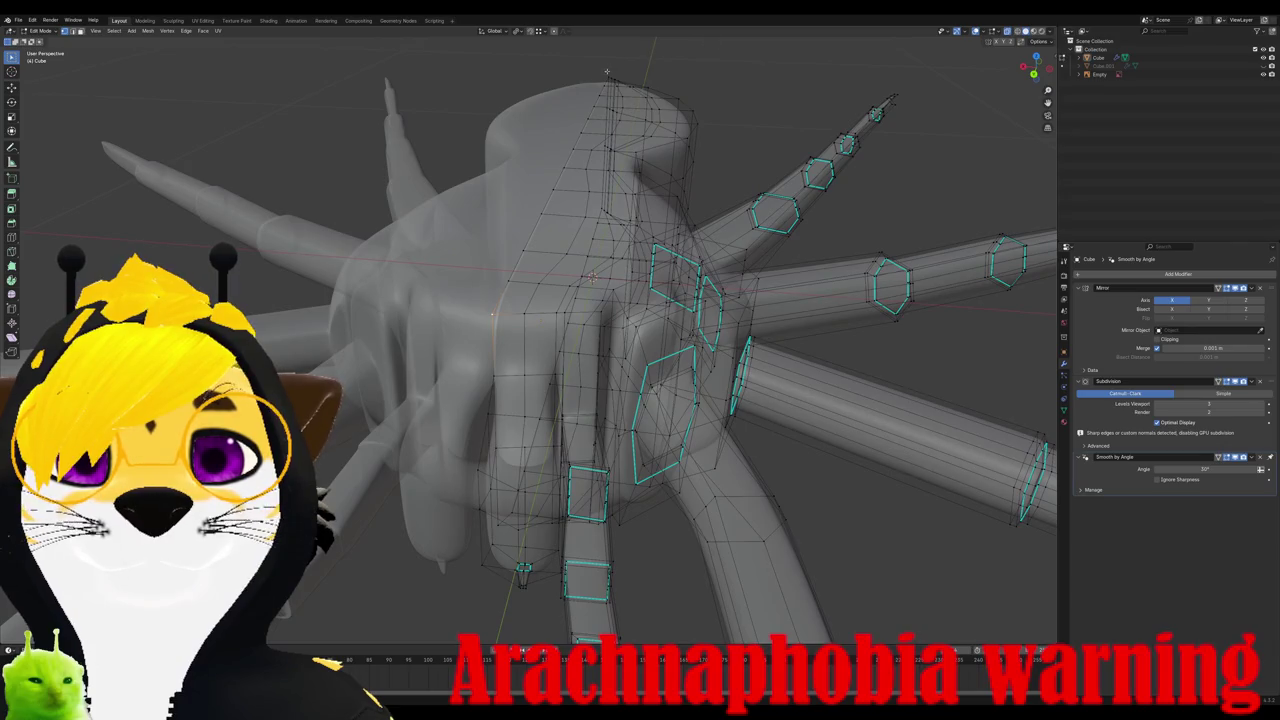
{"action": "scroll", "coordinate": [590, 177], "scroll_direction": "down", "scroll_amount": 3}
{"action": "key", "text": "Tab"}
{"action": "mouse_move", "coordinate": [590, 177]}
{"action": "middle_mouse_down"}
{"action": "mouse_move", "coordinate": [635, 420]}
{"action": "mouse_move", "coordinate": [400, 455]}
{"action": "middle_mouse_up"}
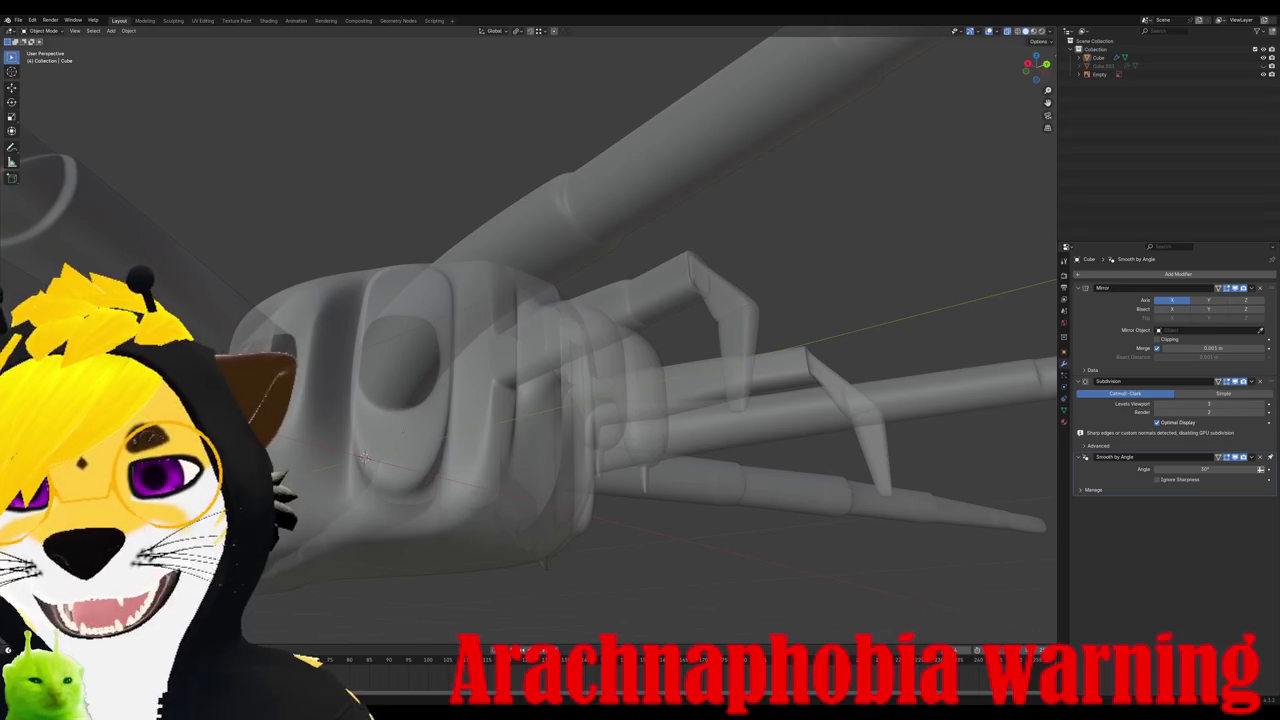
{"action": "mouse_move", "coordinate": [400, 455]}
{"action": "middle_mouse_down"}
{"action": "mouse_move", "coordinate": [586, 377]}
{"action": "mouse_move", "coordinate": [652, 430]}
{"action": "mouse_move", "coordinate": [704, 560]}
{"action": "middle_mouse_up"}
Step: Select the spider mesh in Edit Mode and zoom into a side view of the fang
{"action": "left_click", "coordinate": [652, 430]}
{"action": "key", "text": "Tab"}
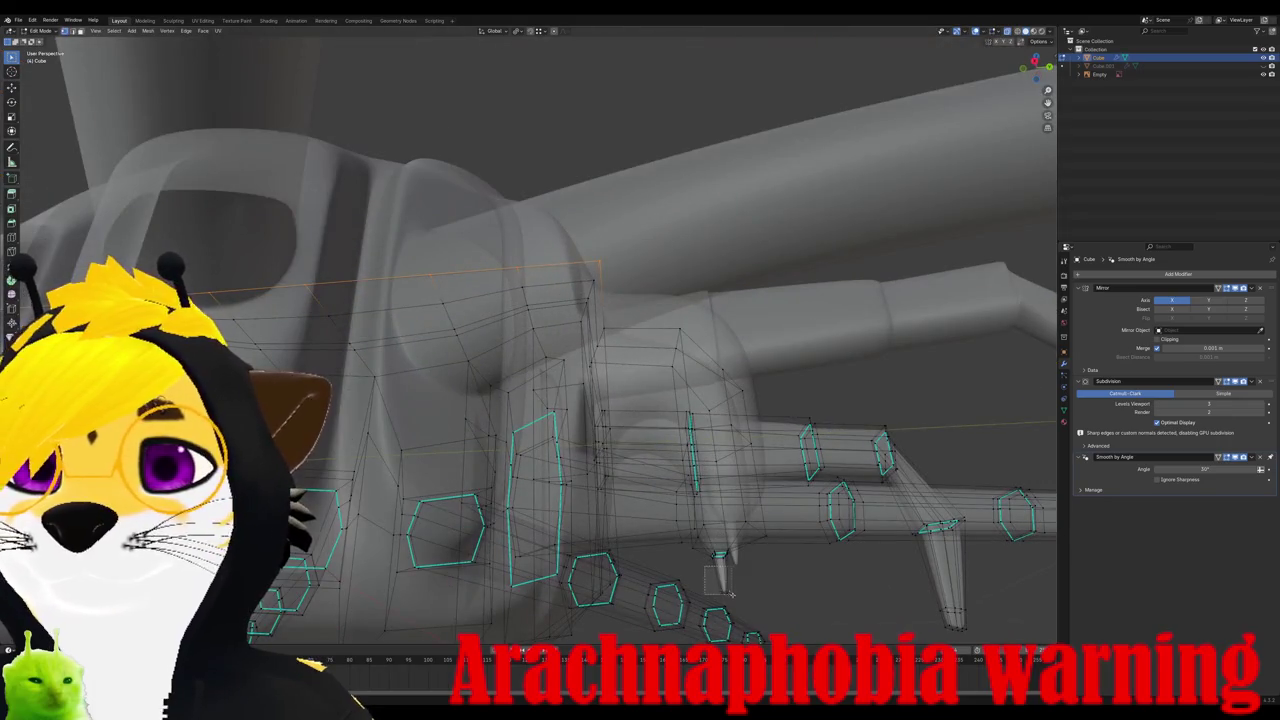
{"action": "key", "text": "ctrl+KP_1"}
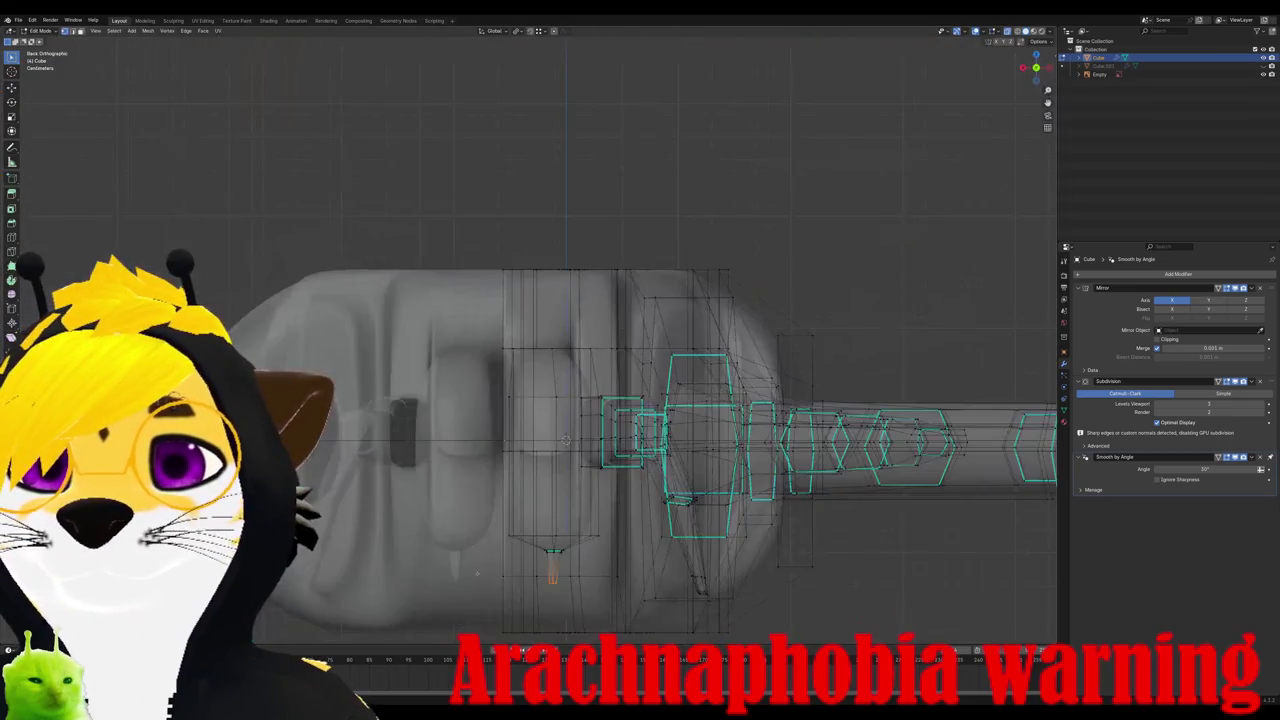
{"action": "key", "text": "KP_3"}
{"action": "key", "text": "g"}
{"action": "key", "text": "Escape"}
{"action": "scroll", "coordinate": [715, 585], "scroll_direction": "up", "scroll_amount": 2}
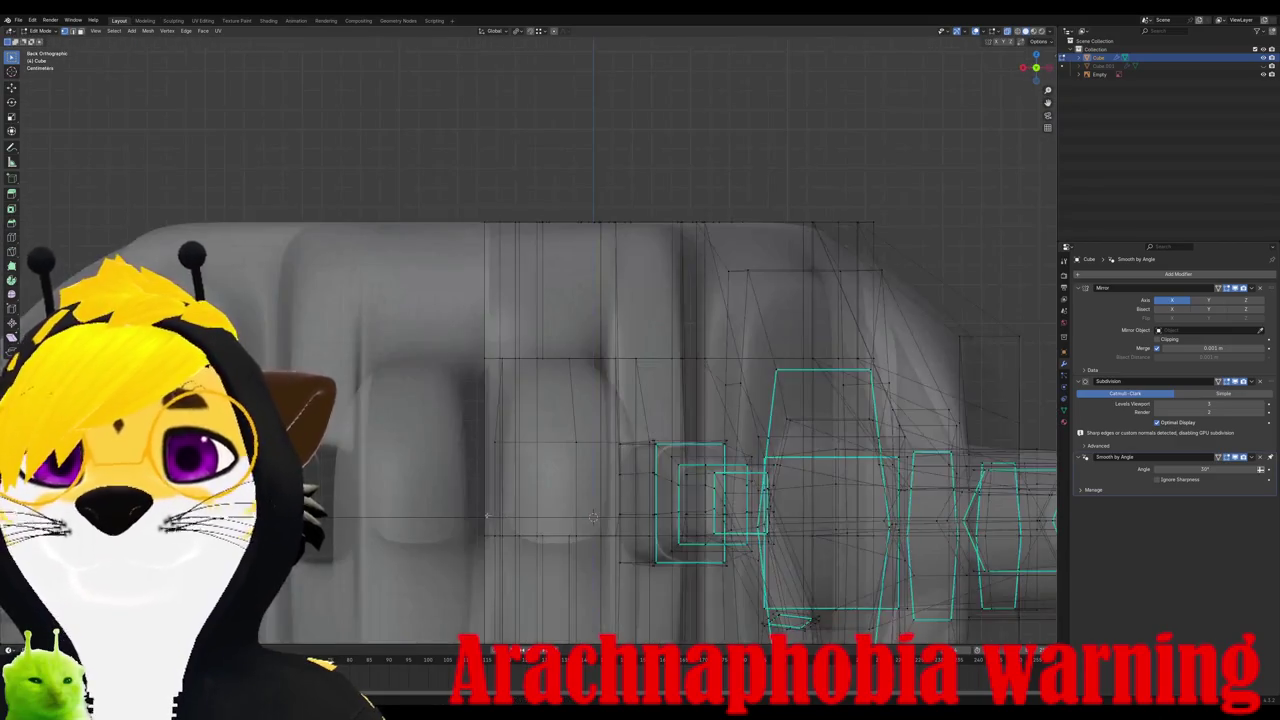
{"action": "key", "text": "ctrl+KP_7"}
{"action": "key", "text": "KP_3"}
{"action": "scroll", "coordinate": [650, 460], "scroll_direction": "up", "scroll_amount": 2}
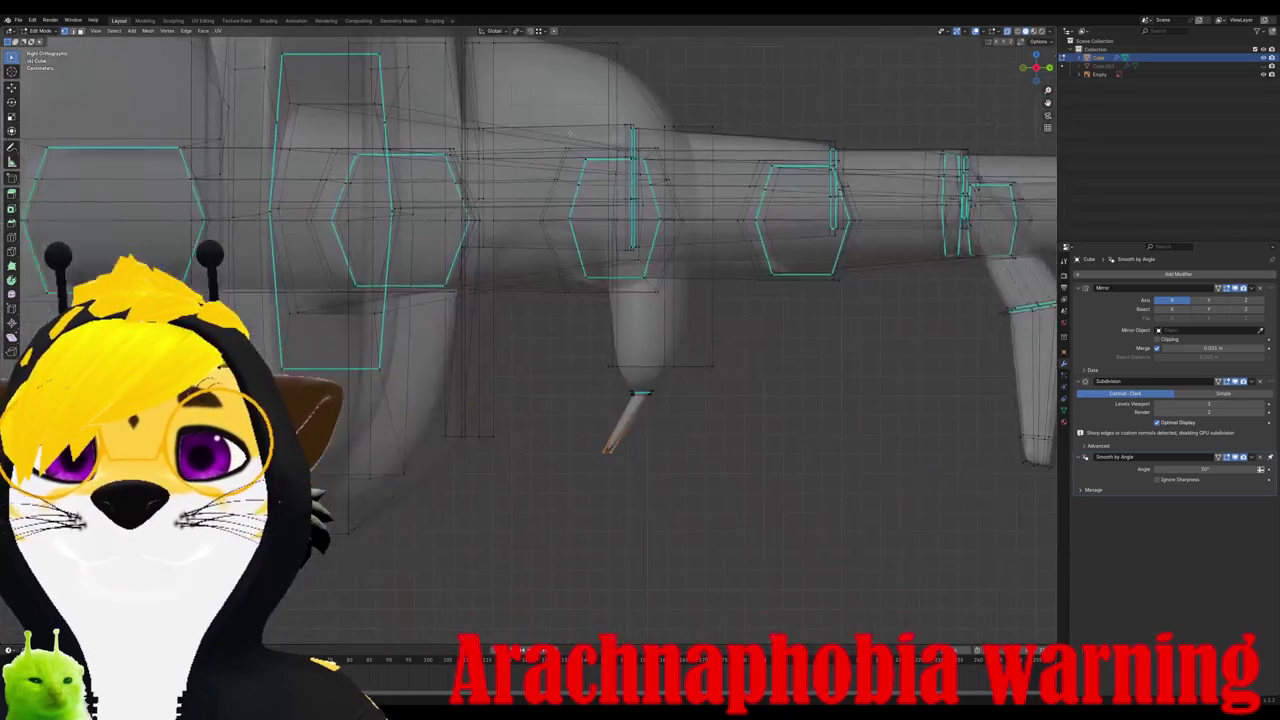
{"action": "scroll", "coordinate": [647, 461], "scroll_direction": "up", "scroll_amount": 2}
Step: Add an edge loop near the fang tip and slide it so the point hooks
{"action": "key", "text": "ctrl+r"}
{"action": "left_click", "coordinate": [647, 461]}
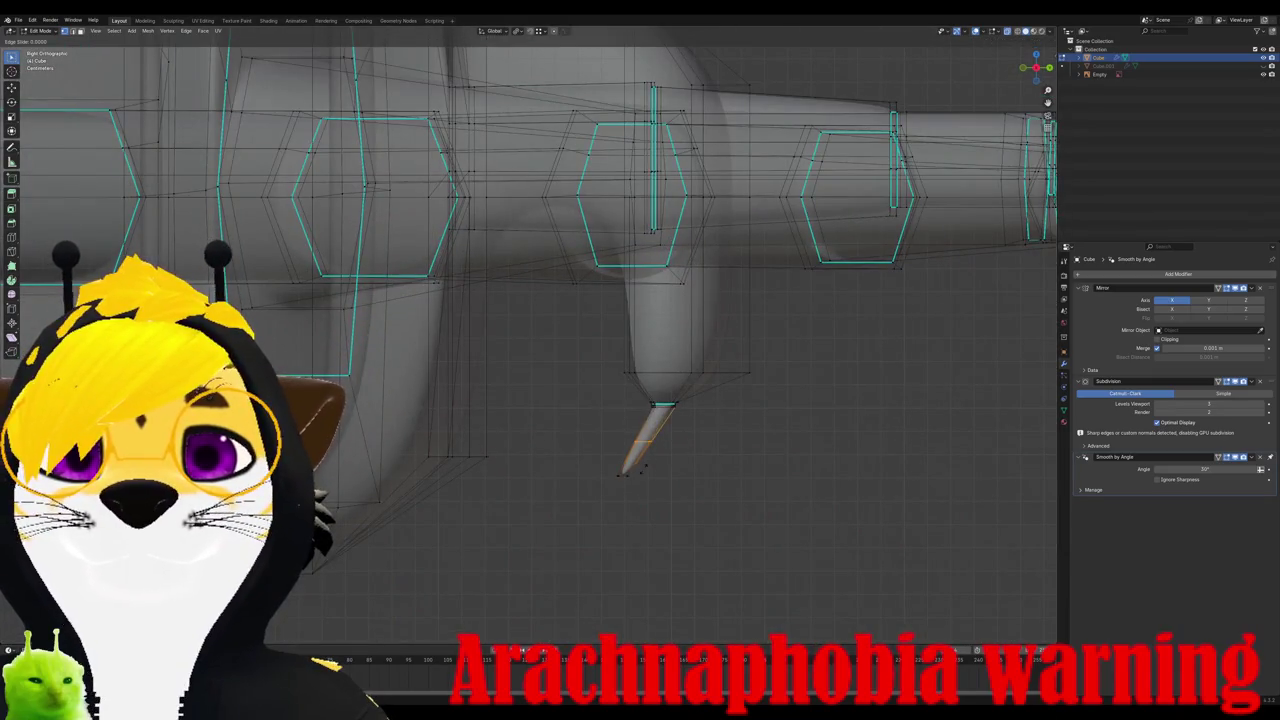
{"action": "left_click", "coordinate": [660, 462]}
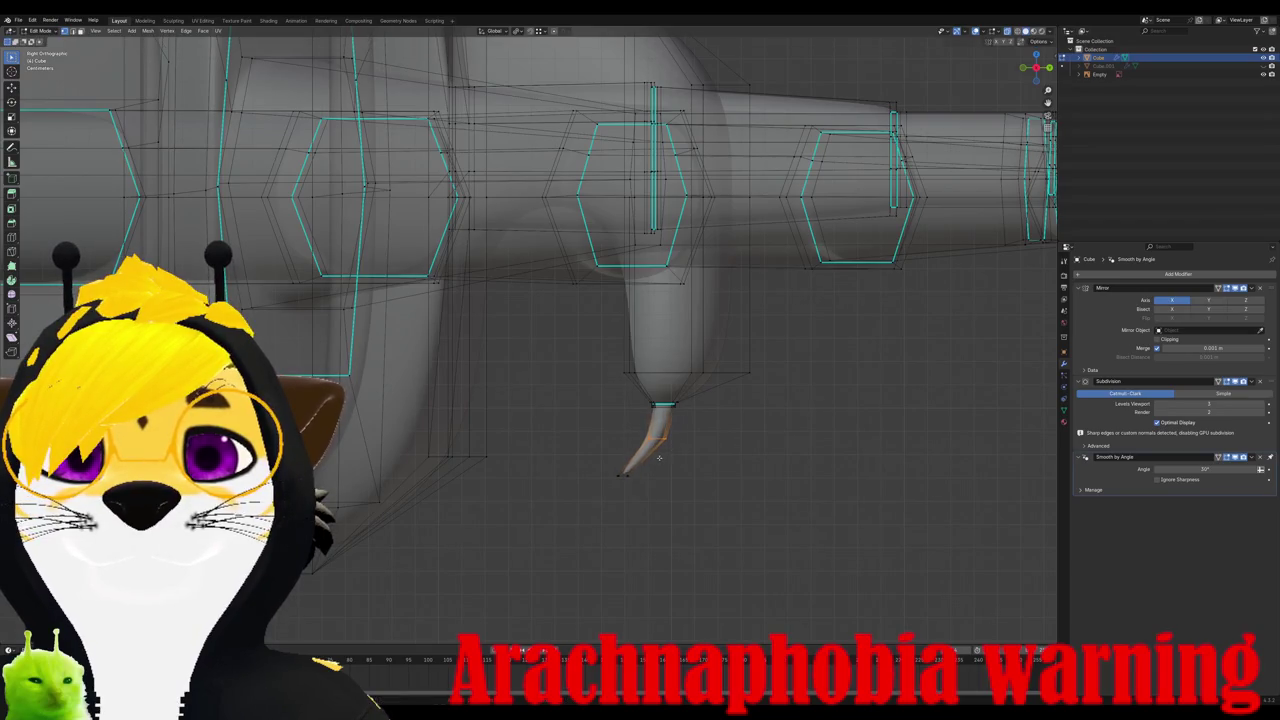
{"action": "key", "text": "Tab"}
Step: Toggle X-ray to inspect hidden leg edges, then return to Object Mode
{"action": "mouse_move", "coordinate": [663, 463]}
{"action": "middle_mouse_down"}
{"action": "mouse_move", "coordinate": [445, 440]}
{"action": "mouse_move", "coordinate": [629, 449]}
{"action": "mouse_move", "coordinate": [555, 400]}
{"action": "middle_mouse_up"}
{"action": "key", "text": "Tab"}
{"action": "key", "text": "alt+z"}
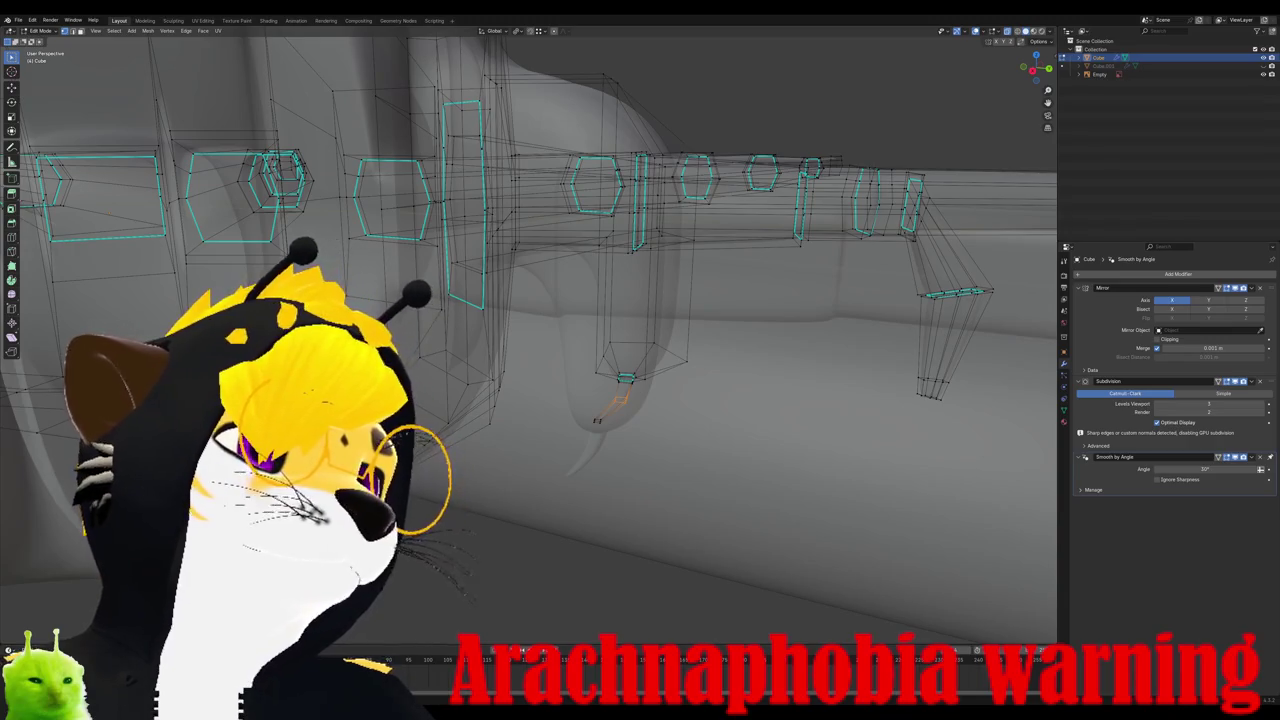
{"action": "mouse_move", "coordinate": [597, 420]}
{"action": "middle_mouse_down"}
{"action": "mouse_move", "coordinate": [388, 332]}
{"action": "mouse_move", "coordinate": [425, 300]}
{"action": "mouse_move", "coordinate": [400, 366]}
{"action": "mouse_move", "coordinate": [430, 330]}
{"action": "middle_mouse_up"}
{"action": "key", "text": "Tab"}
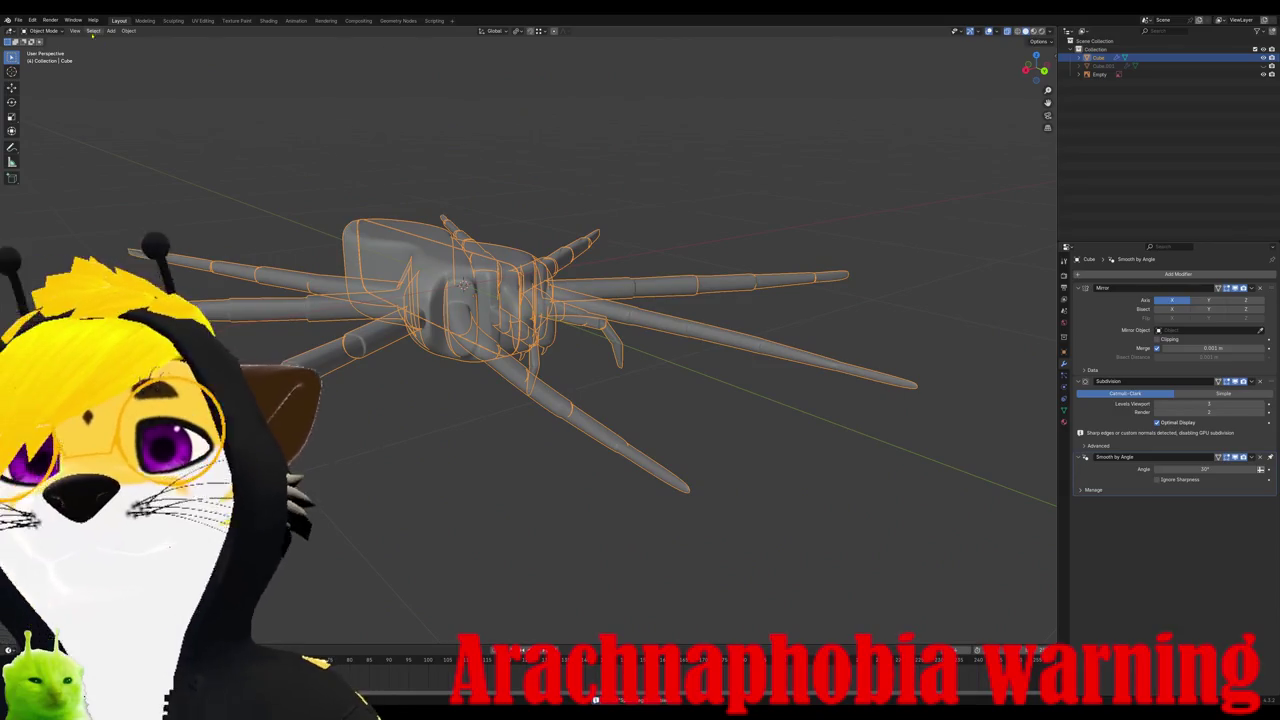
Step: Browse the File menu, then open the Mirror modifier's dropdown menu
{"action": "left_click", "coordinate": [18, 21]}
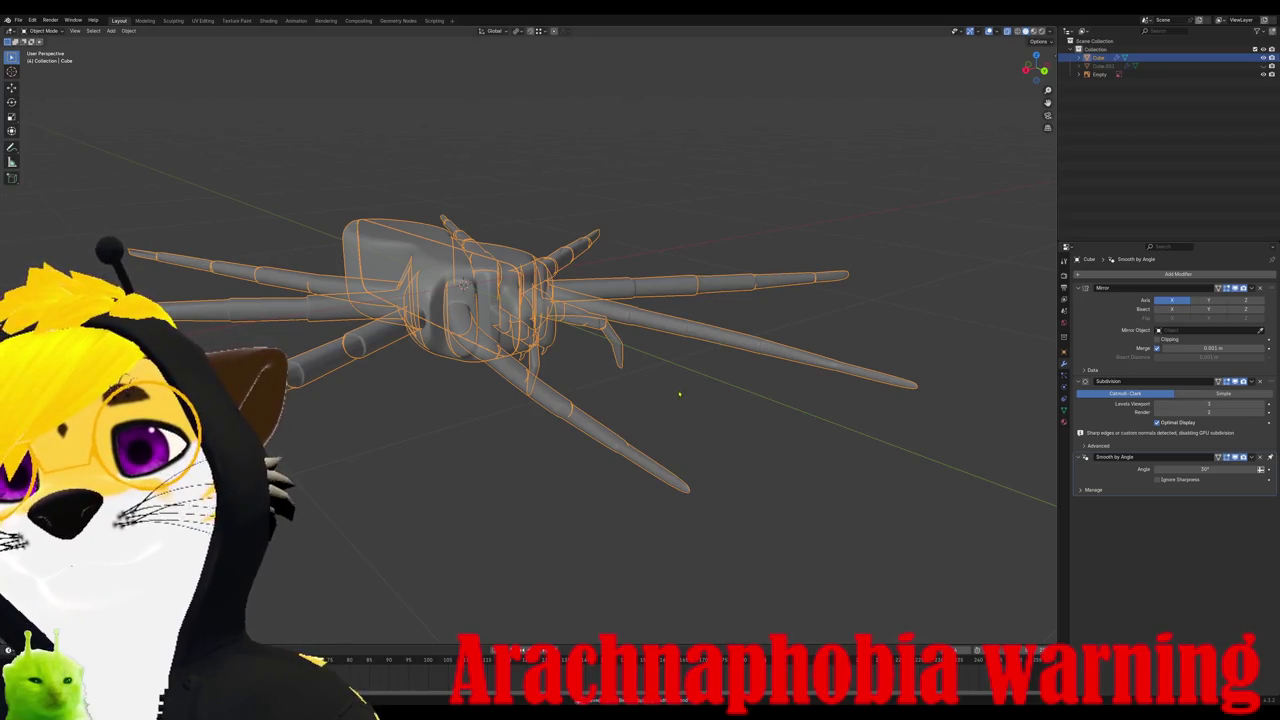
{"action": "middle_click_drag", "start_coordinate": [679, 389], "coordinate": [671, 437]}
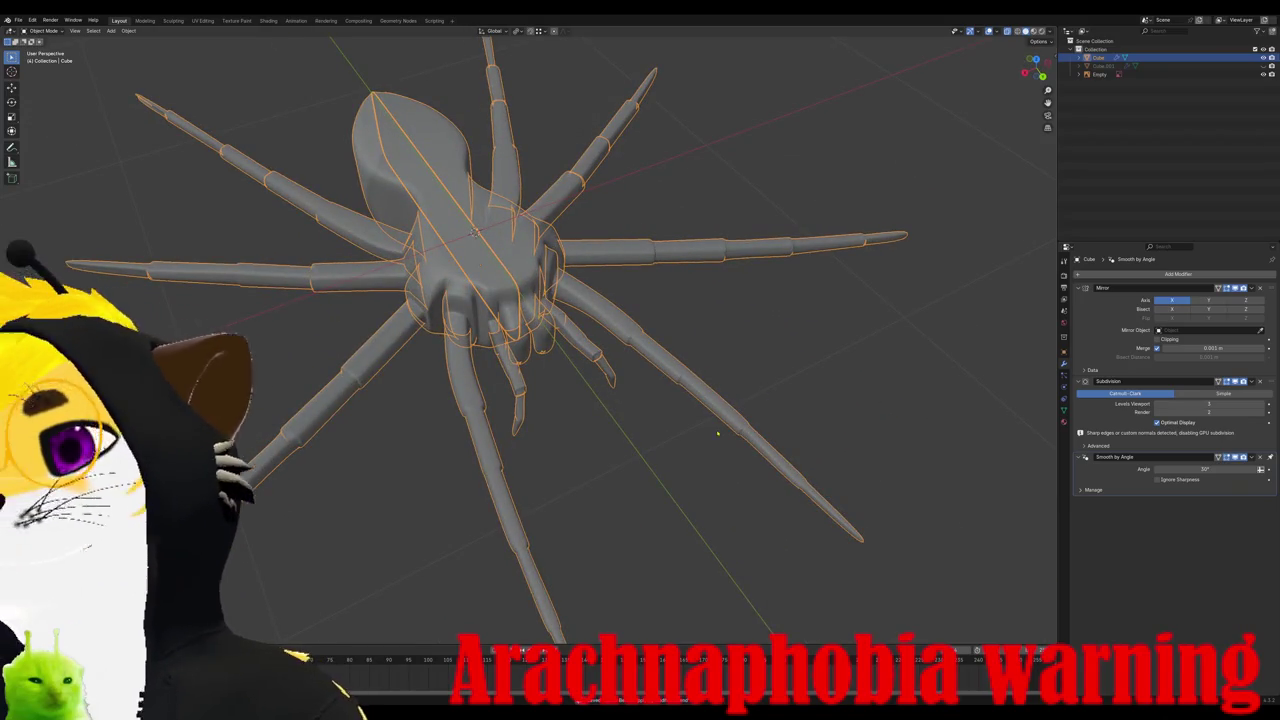
{"action": "left_click", "coordinate": [18, 20]}
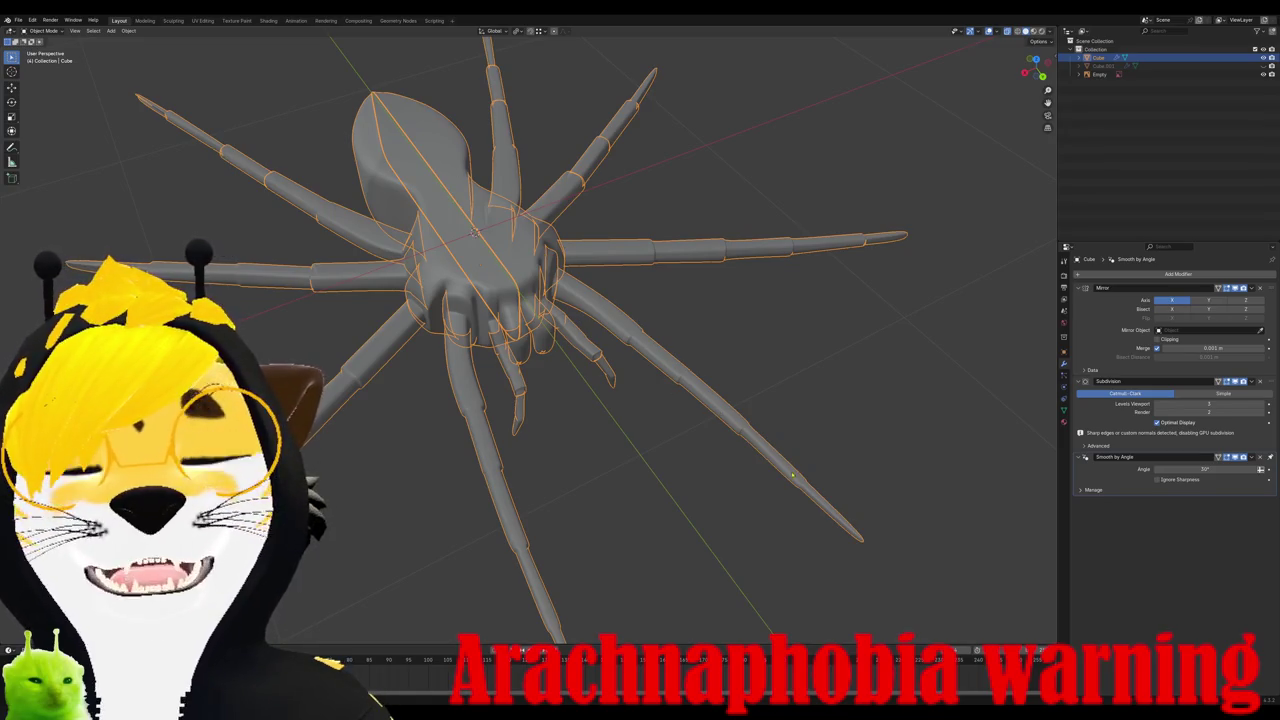
{"action": "middle_click_drag", "start_coordinate": [500, 300], "coordinate": [530, 345]}
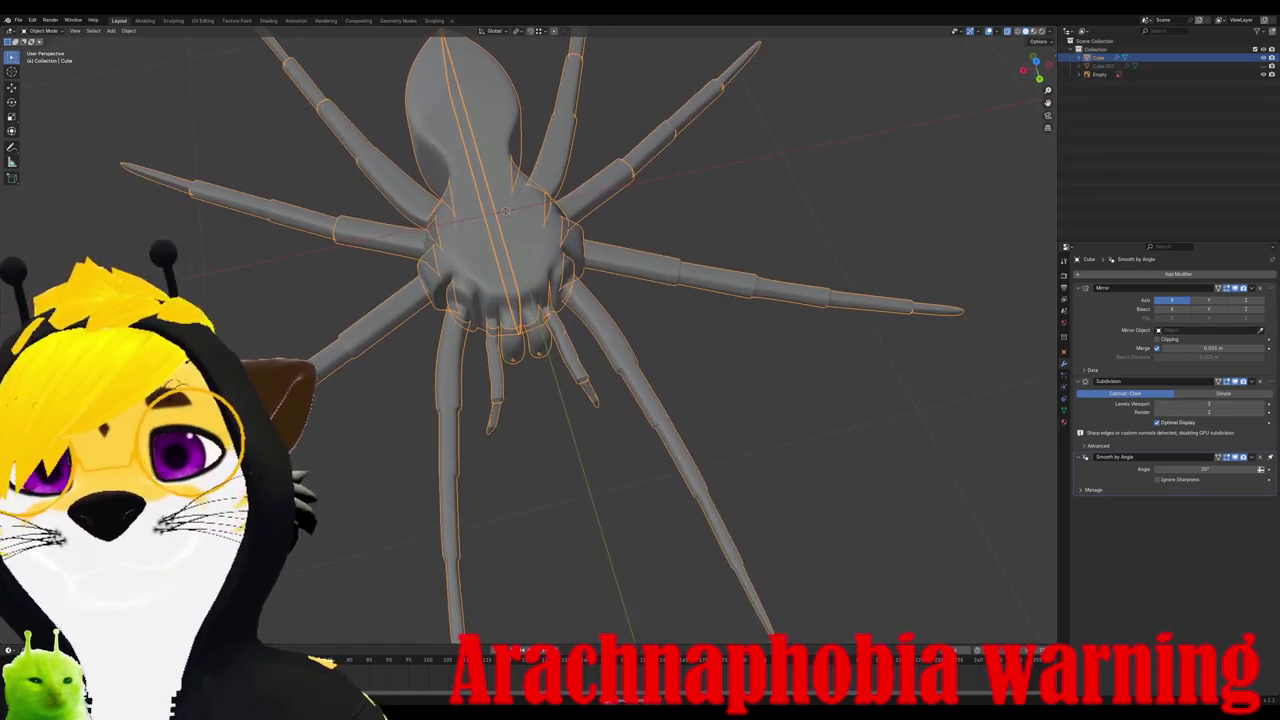
{"action": "left_click", "coordinate": [1251, 288]}
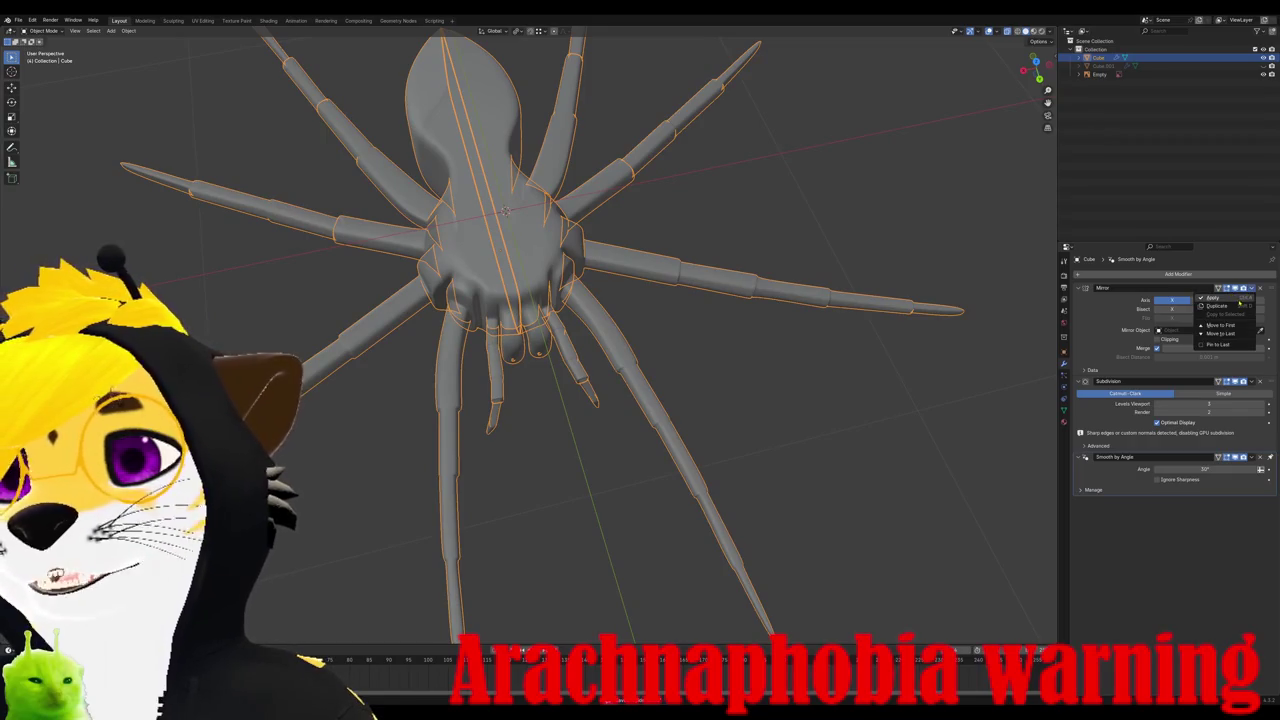
Step: Apply the Mirror and Subdivision modifiers and check the resulting mesh from front and top
{"action": "left_click", "coordinate": [1239, 299]}
{"action": "left_click", "coordinate": [1251, 288]}
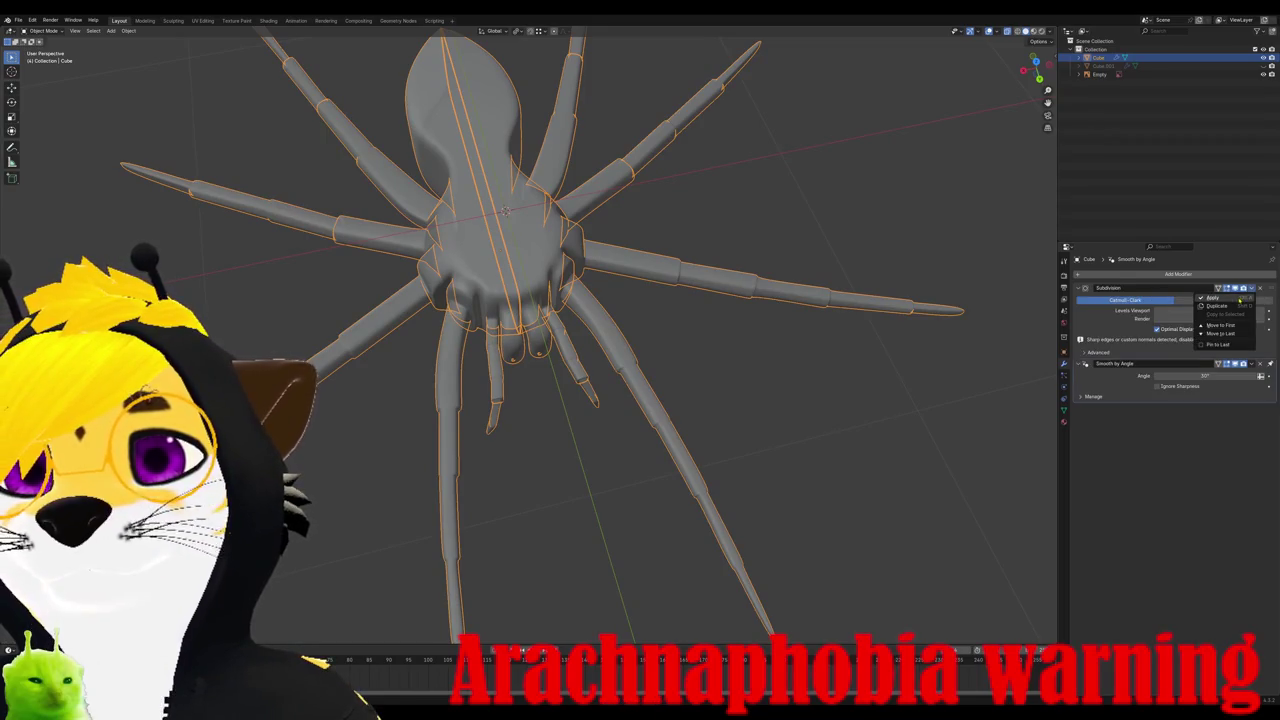
{"action": "left_click", "coordinate": [1230, 298]}
{"action": "scroll", "coordinate": [530, 330], "scroll_direction": "up", "scroll_amount": 2}
{"action": "key", "text": "Tab"}
{"action": "scroll", "coordinate": [530, 330], "scroll_direction": "up", "scroll_amount": 3}
{"action": "key", "text": "Tab"}
{"action": "key", "text": "KP_1"}
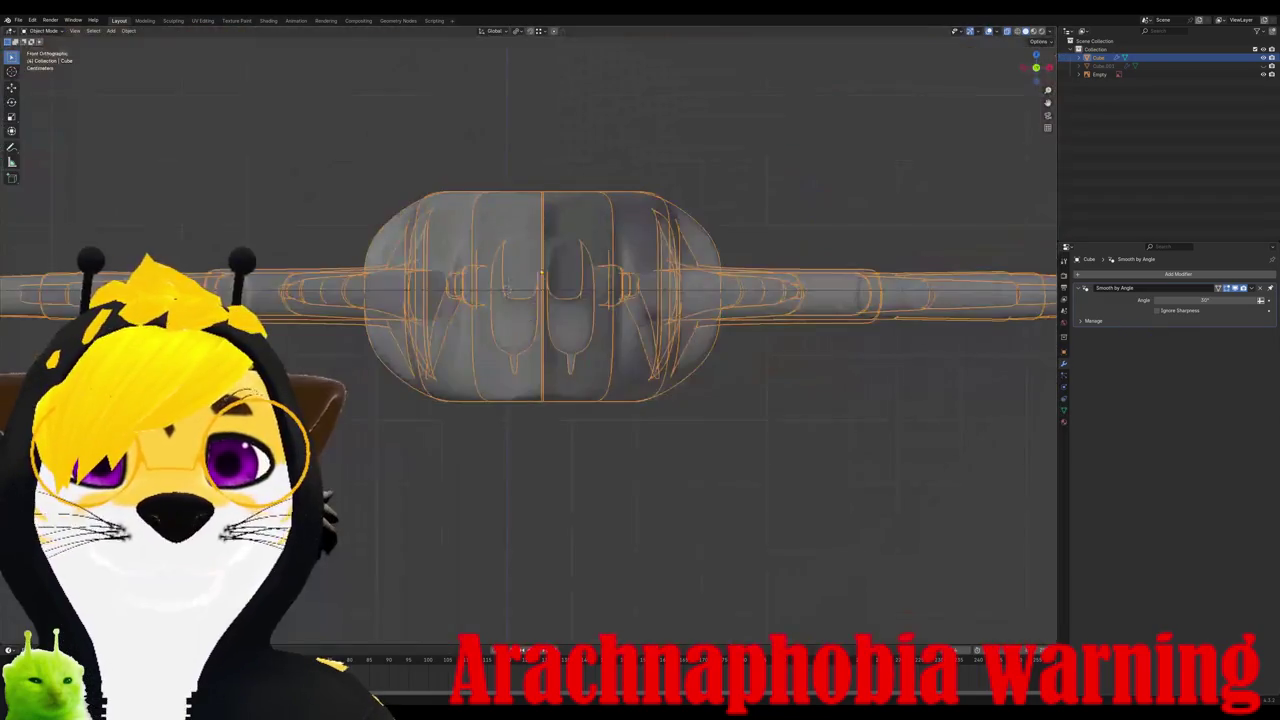
{"action": "key", "text": "KP_7"}
{"action": "key", "text": "Tab"}
{"action": "key", "text": "Tab"}
Step: Re-add a Subdivision modifier with Ctrl+1, then deselect everything in Edit Mode
{"action": "key", "text": "ctrl+1"}
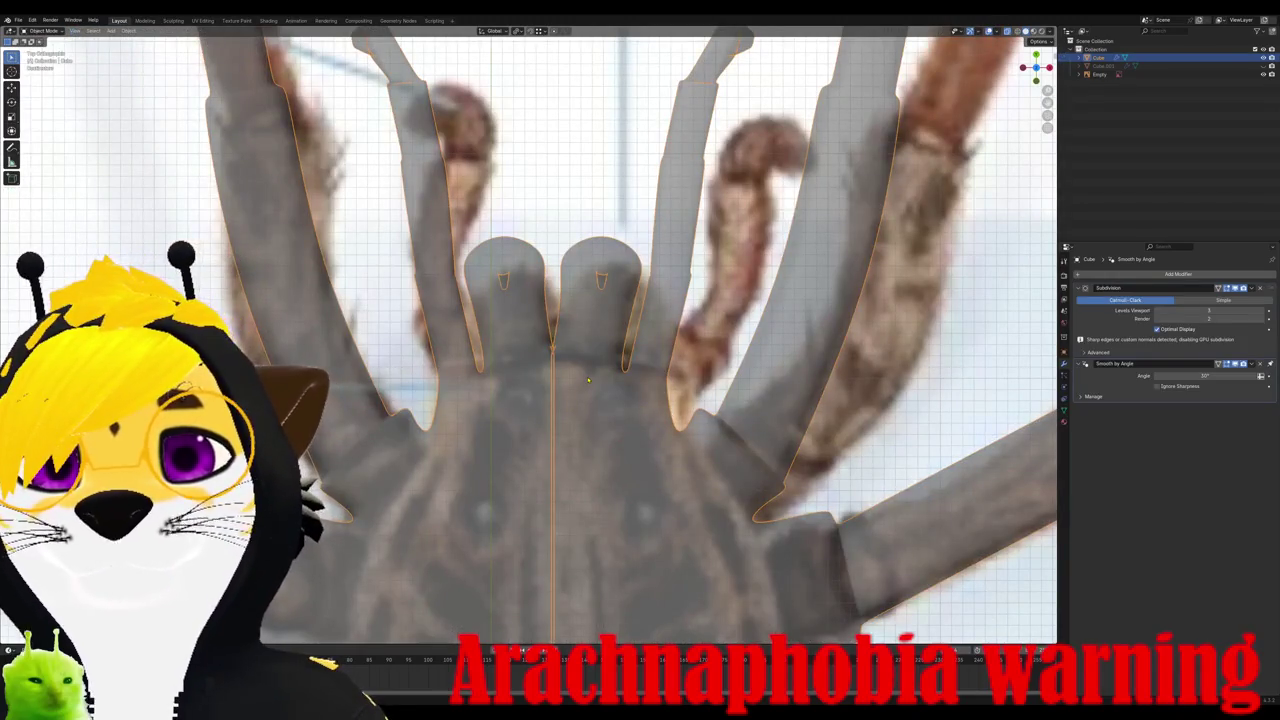
{"action": "key", "text": "Tab"}
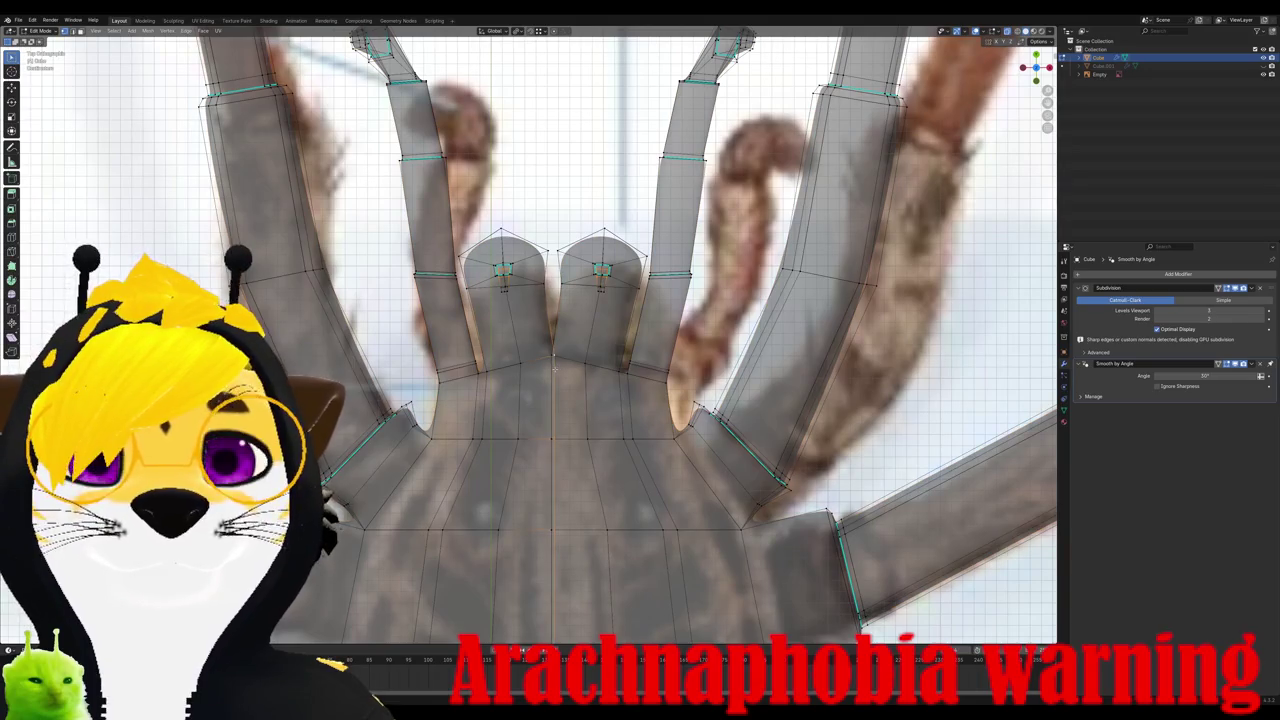
{"action": "scroll", "coordinate": [551, 369], "scroll_direction": "down", "scroll_amount": 3}
{"action": "scroll", "coordinate": [551, 369], "scroll_direction": "down", "scroll_amount": 2}
{"action": "middle_click_drag", "start_coordinate": [551, 369], "coordinate": [565, 481]}
{"action": "key", "text": "alt+a"}
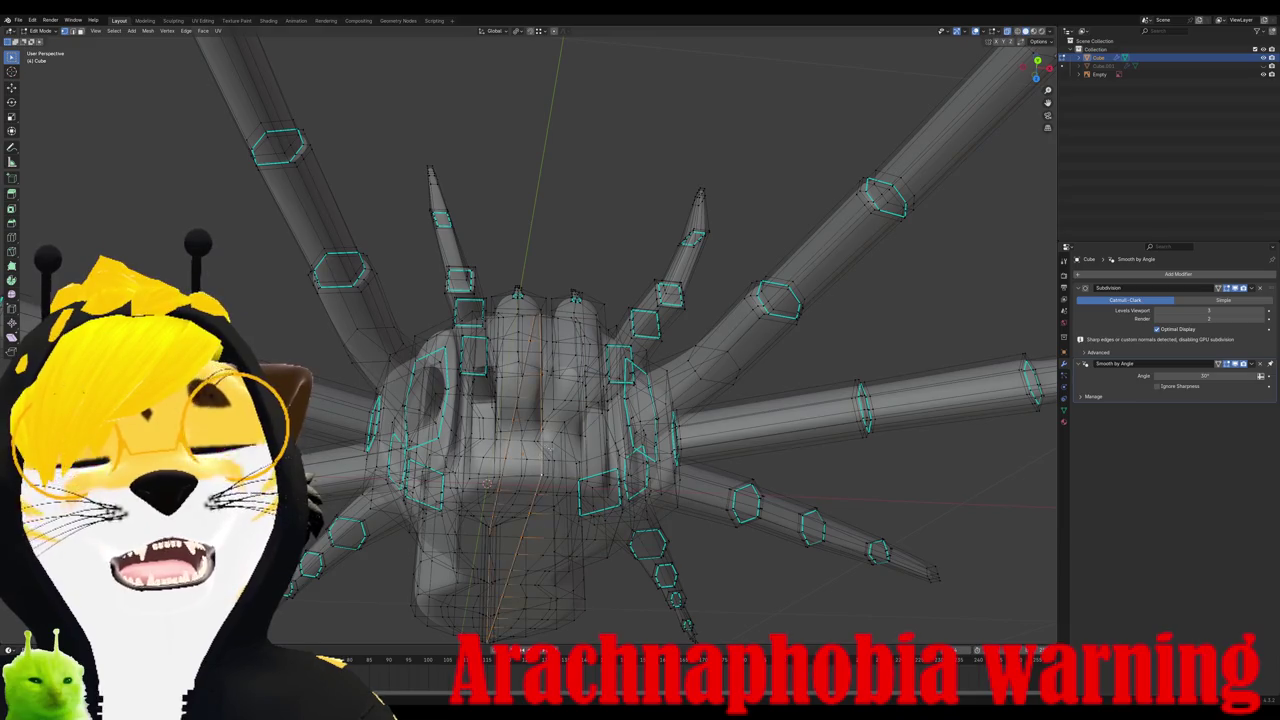
Step: Merge the spider's overlapping centre vertices By Distance
{"action": "middle_click_drag", "start_coordinate": [487, 483], "coordinate": [549, 437]}
{"action": "scroll", "coordinate": [549, 437], "scroll_direction": "up", "scroll_amount": 2}
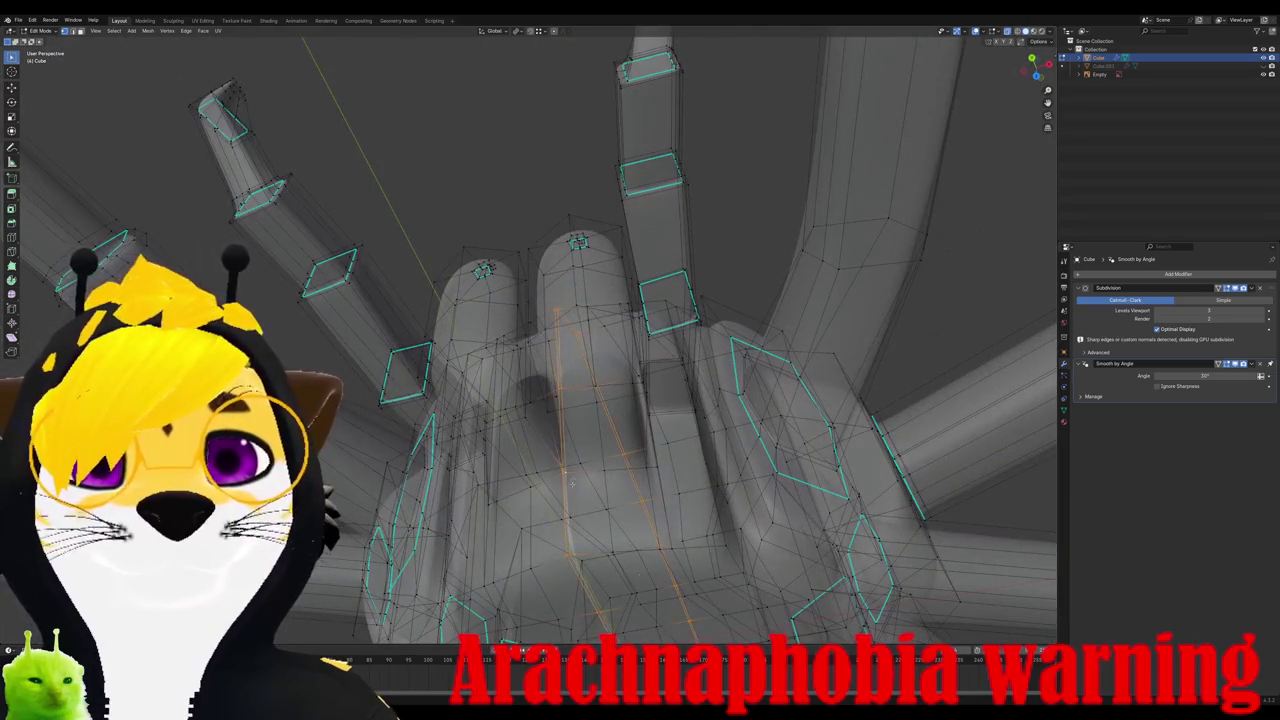
{"action": "middle_click_drag", "start_coordinate": [572, 486], "coordinate": [588, 447]}
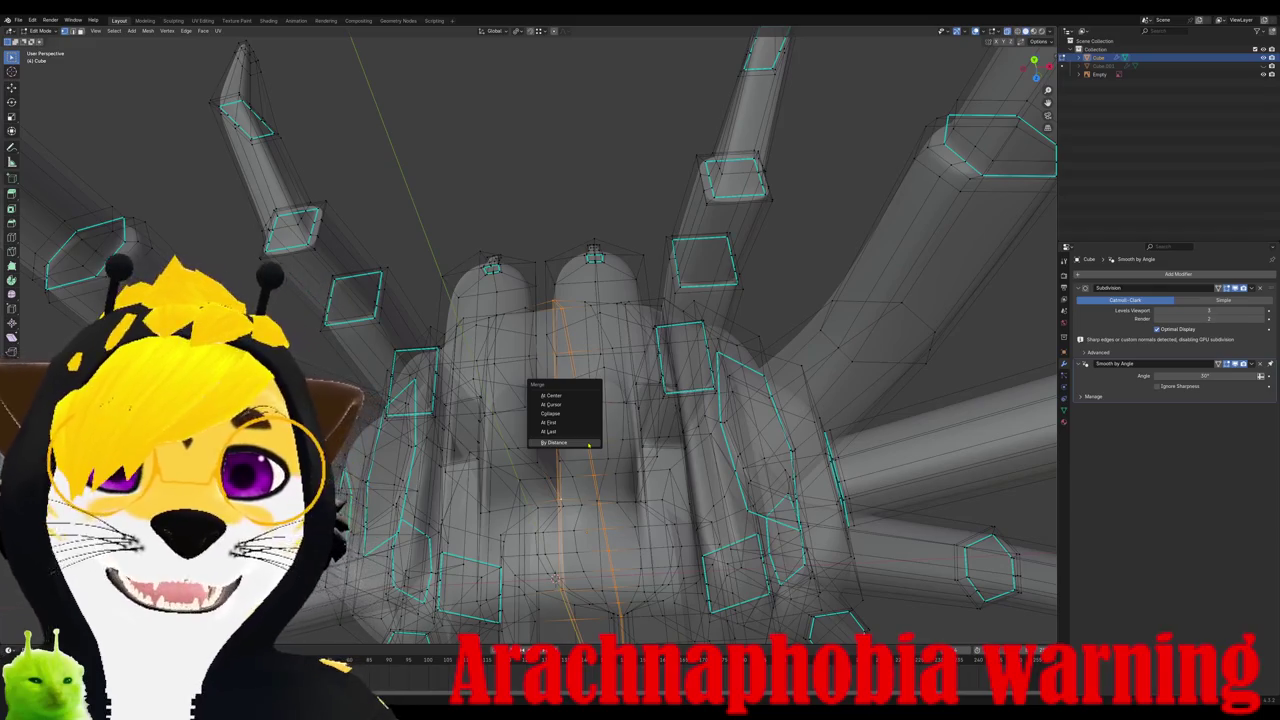
{"action": "left_click", "coordinate": [586, 443]}
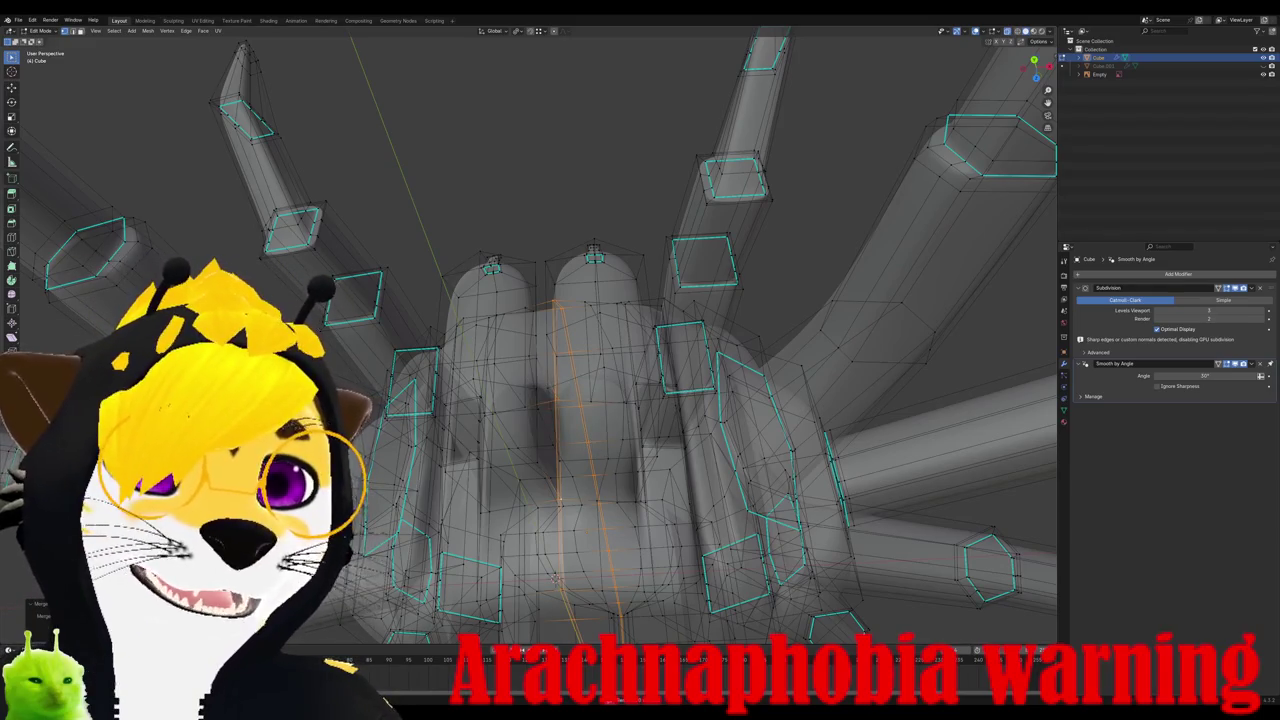
{"action": "scroll", "coordinate": [556, 580], "scroll_direction": "down", "scroll_amount": 3}
{"action": "mouse_move", "coordinate": [556, 580]}
{"action": "middle_mouse_down"}
{"action": "mouse_move", "coordinate": [614, 226]}
{"action": "mouse_move", "coordinate": [452, 355]}
{"action": "mouse_move", "coordinate": [480, 277]}
{"action": "mouse_move", "coordinate": [470, 337]}
{"action": "middle_mouse_up"}
{"action": "scroll", "coordinate": [614, 226], "scroll_direction": "up", "scroll_amount": 3}
Step: Back in Object Mode, remove the Subdivision modifier and switch to the Sculpting workspace
{"action": "key", "text": "Tab"}
{"action": "scroll", "coordinate": [614, 226], "scroll_direction": "down", "scroll_amount": 3}
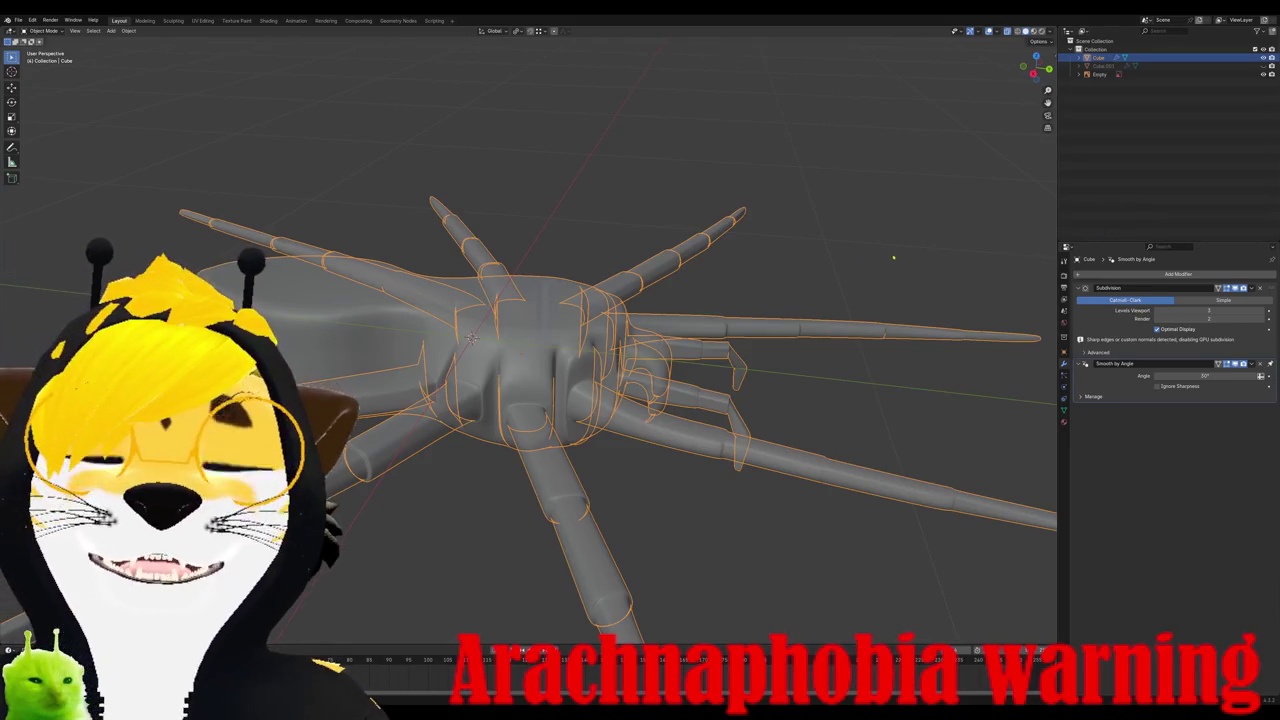
{"action": "mouse_move", "coordinate": [472, 338]}
{"action": "middle_mouse_down"}
{"action": "mouse_move", "coordinate": [487, 236]}
{"action": "mouse_move", "coordinate": [463, 268]}
{"action": "middle_mouse_up"}
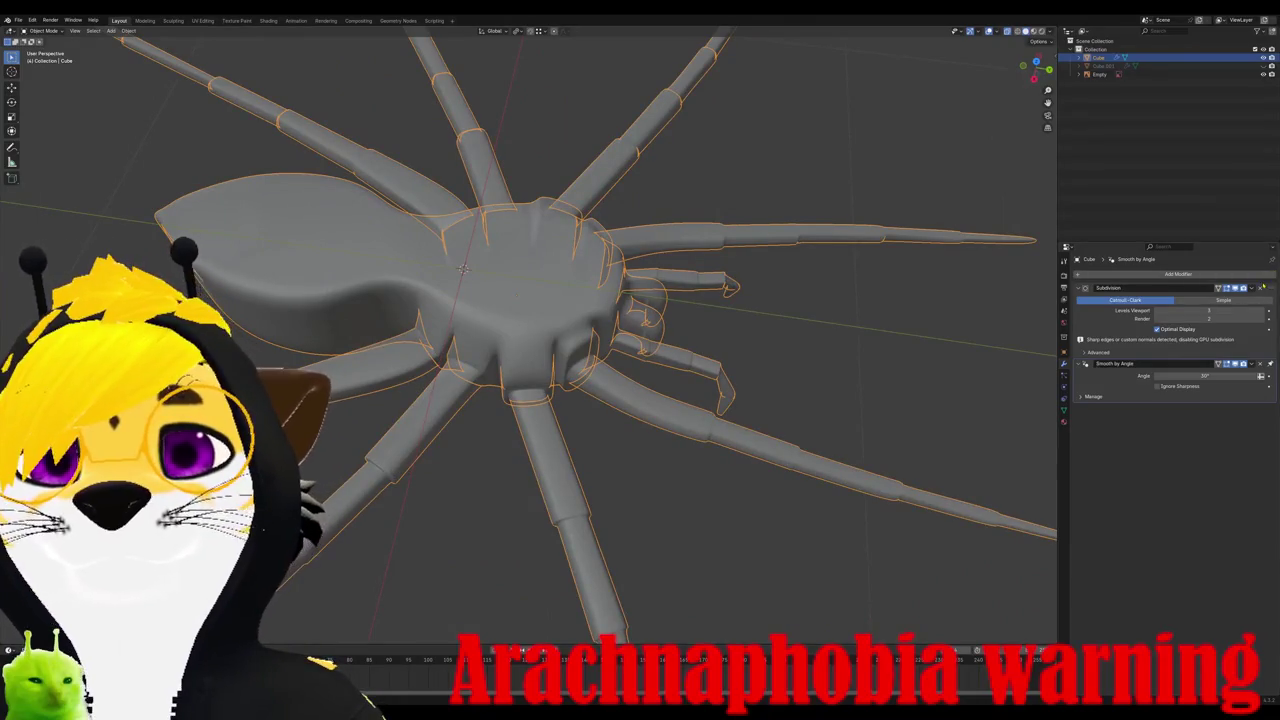
{"action": "key", "text": "ctrl+z"}
{"action": "mouse_move", "coordinate": [463, 268]}
{"action": "middle_mouse_down"}
{"action": "mouse_move", "coordinate": [478, 240]}
{"action": "mouse_move", "coordinate": [494, 267]}
{"action": "middle_mouse_up"}
{"action": "left_click", "coordinate": [40, 31]}
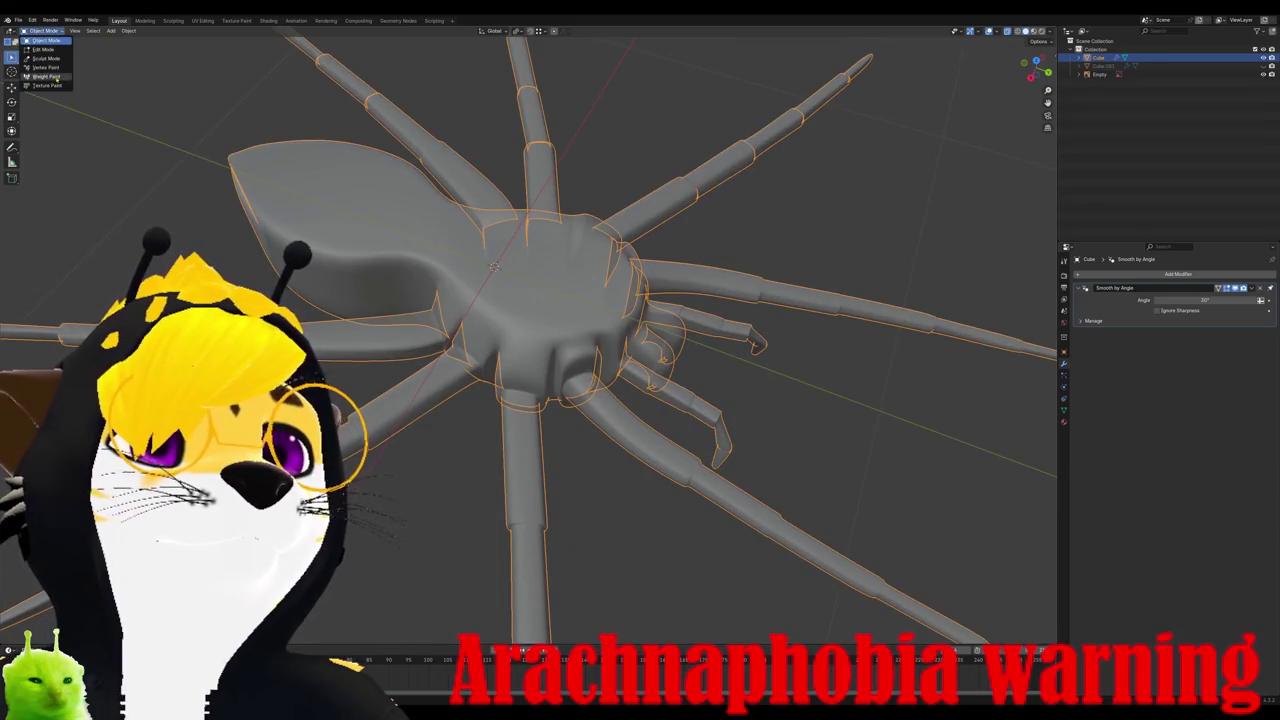
{"action": "left_click", "coordinate": [173, 20]}
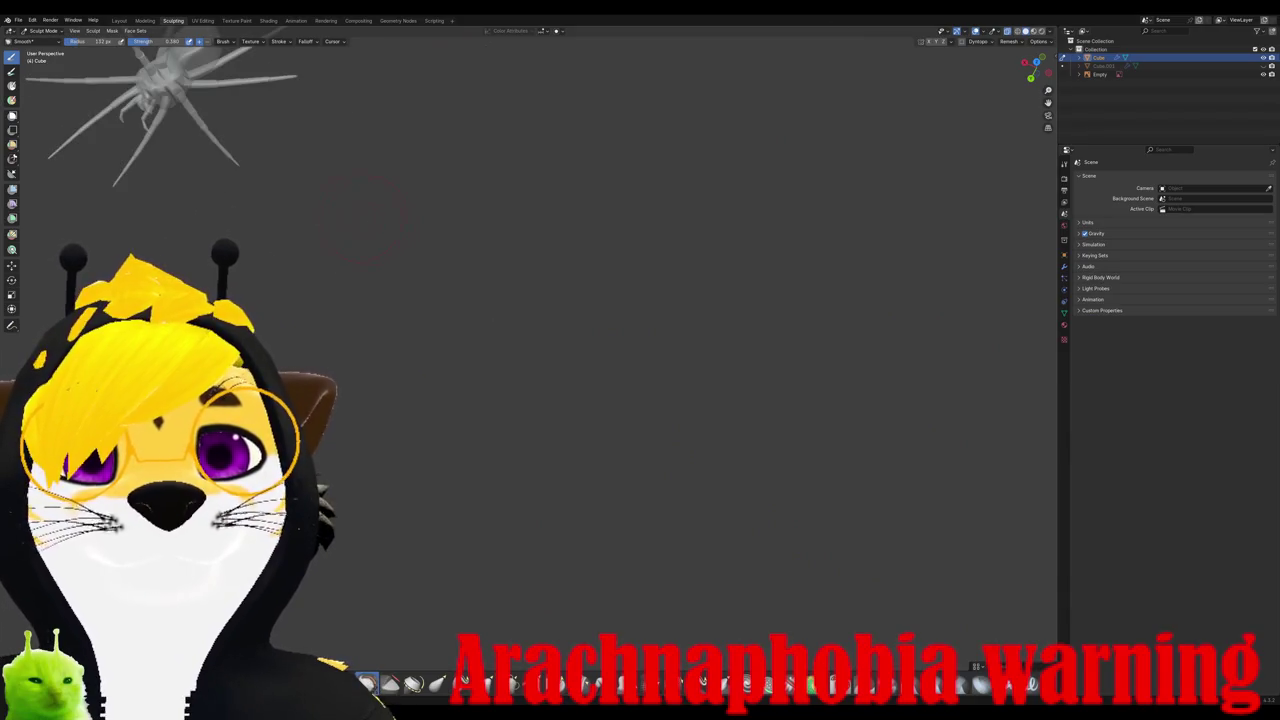
Step: From a low side view, carve a groove across the spider's abdomen
{"action": "key", "text": "KP_3"}
{"action": "scroll", "coordinate": [440, 340], "scroll_direction": "up", "scroll_amount": 2}
{"action": "mouse_move", "coordinate": [440, 340]}
{"action": "middle_mouse_down"}
{"action": "mouse_move", "coordinate": [520, 300]}
{"action": "mouse_move", "coordinate": [540, 340]}
{"action": "middle_mouse_up"}
{"action": "scroll", "coordinate": [540, 380], "scroll_direction": "up", "scroll_amount": 3}
{"action": "scroll", "coordinate": [561, 250], "scroll_direction": "up", "scroll_amount": 4}
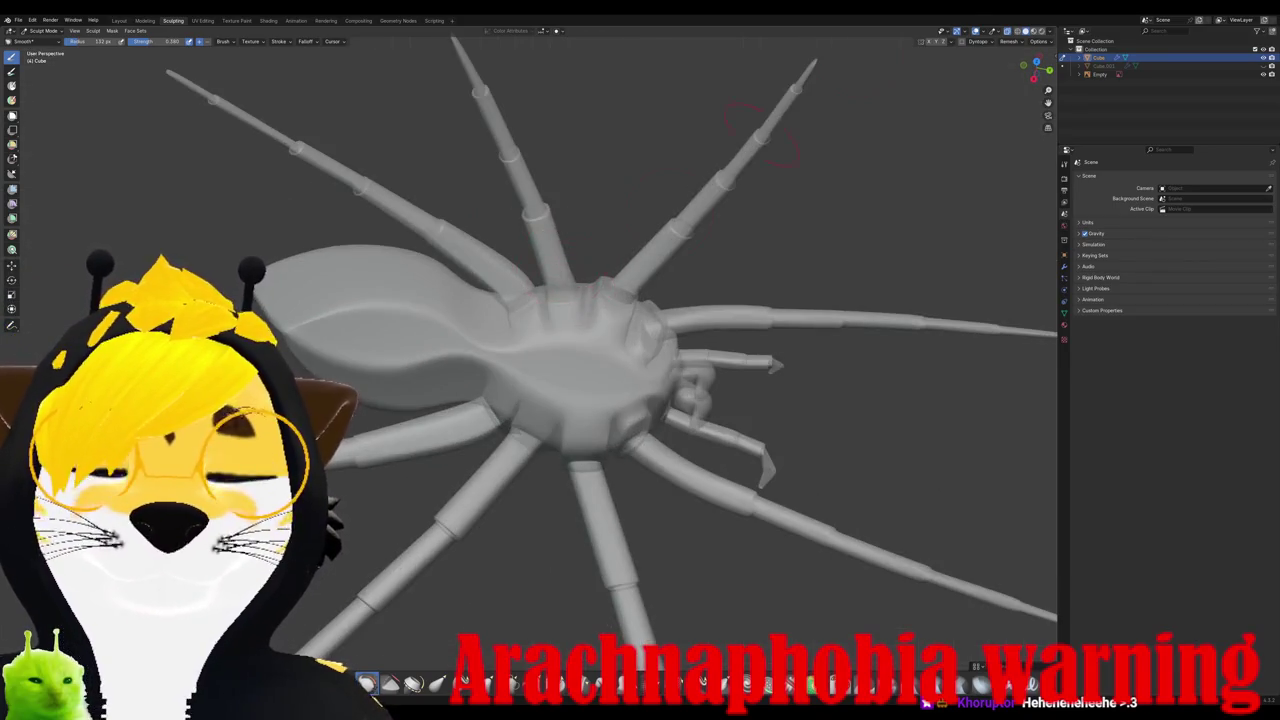
{"action": "mouse_move", "coordinate": [561, 280]}
{"action": "middle_mouse_down"}
{"action": "mouse_move", "coordinate": [590, 380]}
{"action": "mouse_move", "coordinate": [518, 340]}
{"action": "mouse_move", "coordinate": [543, 349]}
{"action": "middle_mouse_up"}
{"action": "scroll", "coordinate": [574, 307], "scroll_direction": "up", "scroll_amount": 2}
{"action": "scroll", "coordinate": [596, 411], "scroll_direction": "up", "scroll_amount": 2}
{"action": "scroll", "coordinate": [518, 340], "scroll_direction": "down", "scroll_amount": 3}
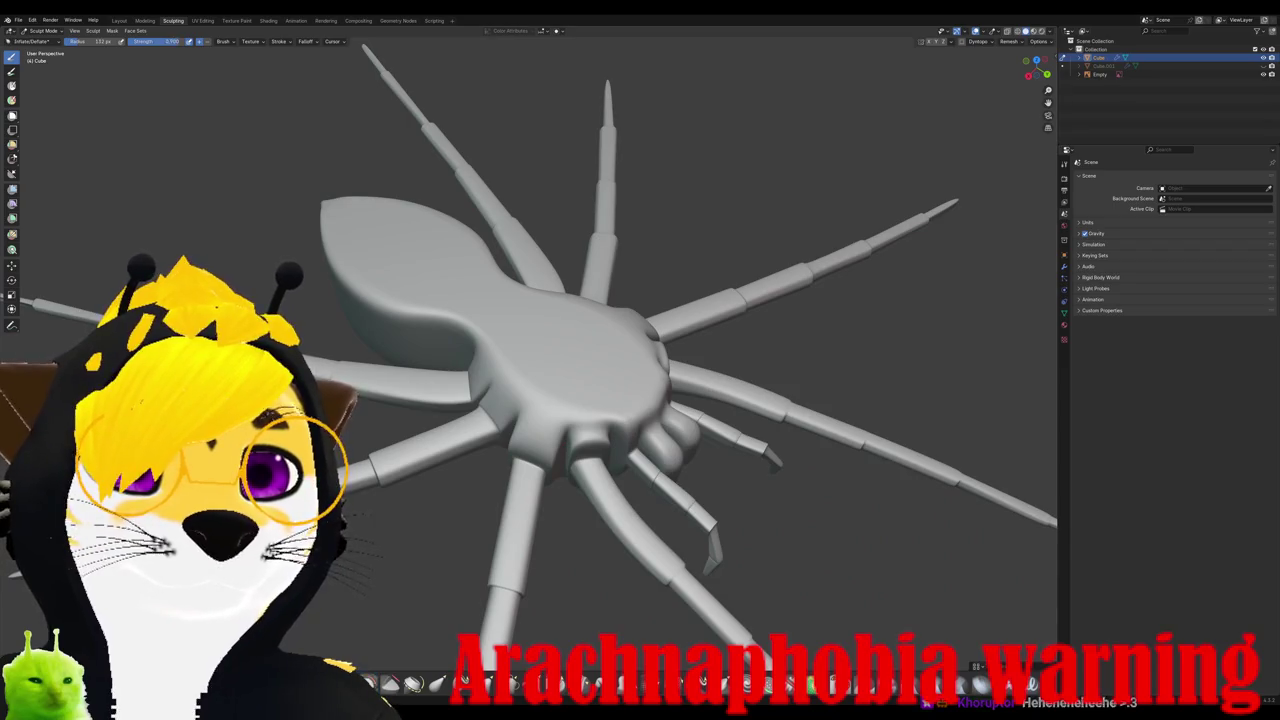
{"action": "middle_click_drag", "start_coordinate": [543, 349], "coordinate": [578, 295]}
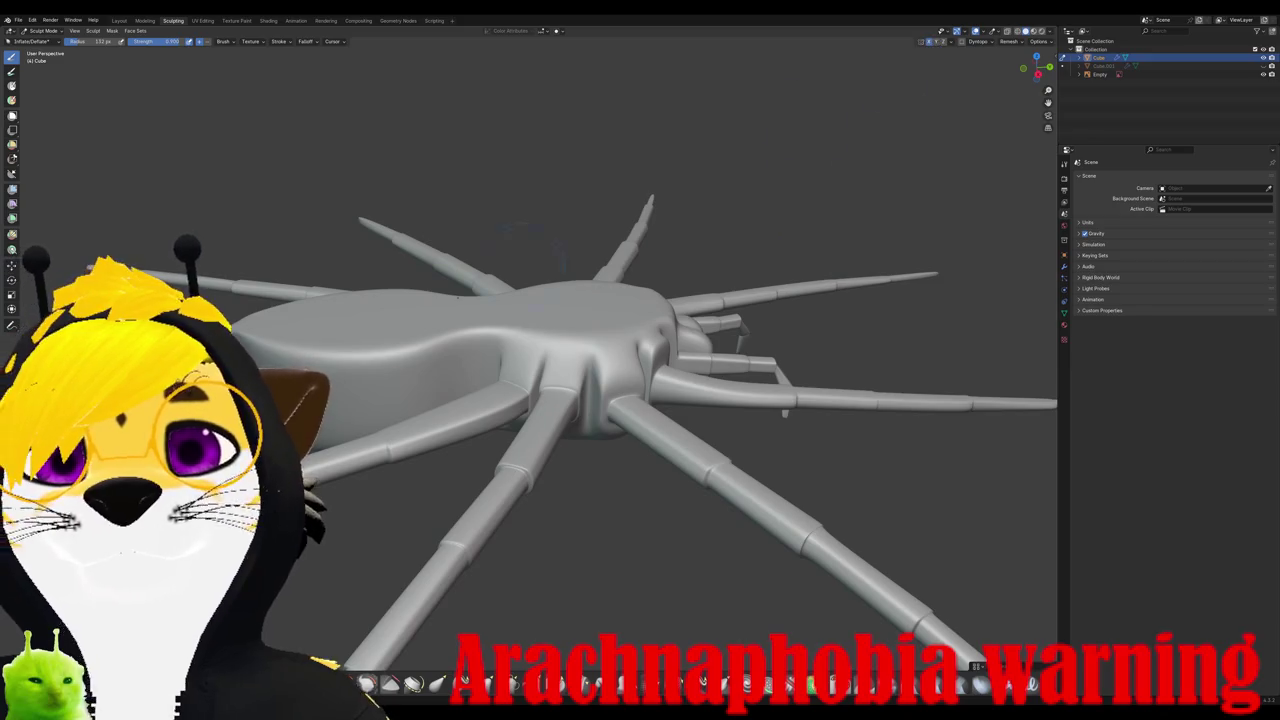
{"action": "left_click_drag", "start_coordinate": [480, 362], "coordinate": [320, 355]}
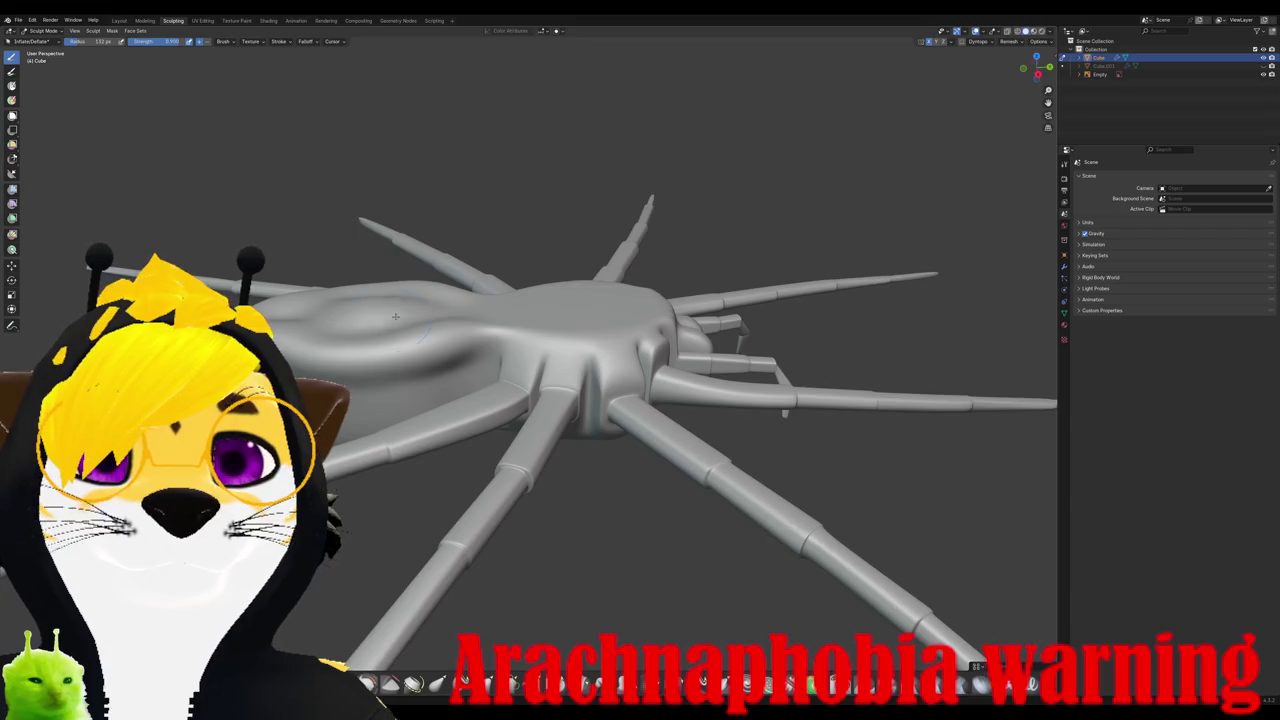
Step: From above, inflate the abdomen surface into a smooth bulge
{"action": "middle_click_drag", "start_coordinate": [540, 380], "coordinate": [457, 385]}
{"action": "scroll", "coordinate": [457, 385], "scroll_direction": "down", "scroll_amount": 3}
{"action": "left_click_drag", "start_coordinate": [457, 385], "coordinate": [491, 382]}
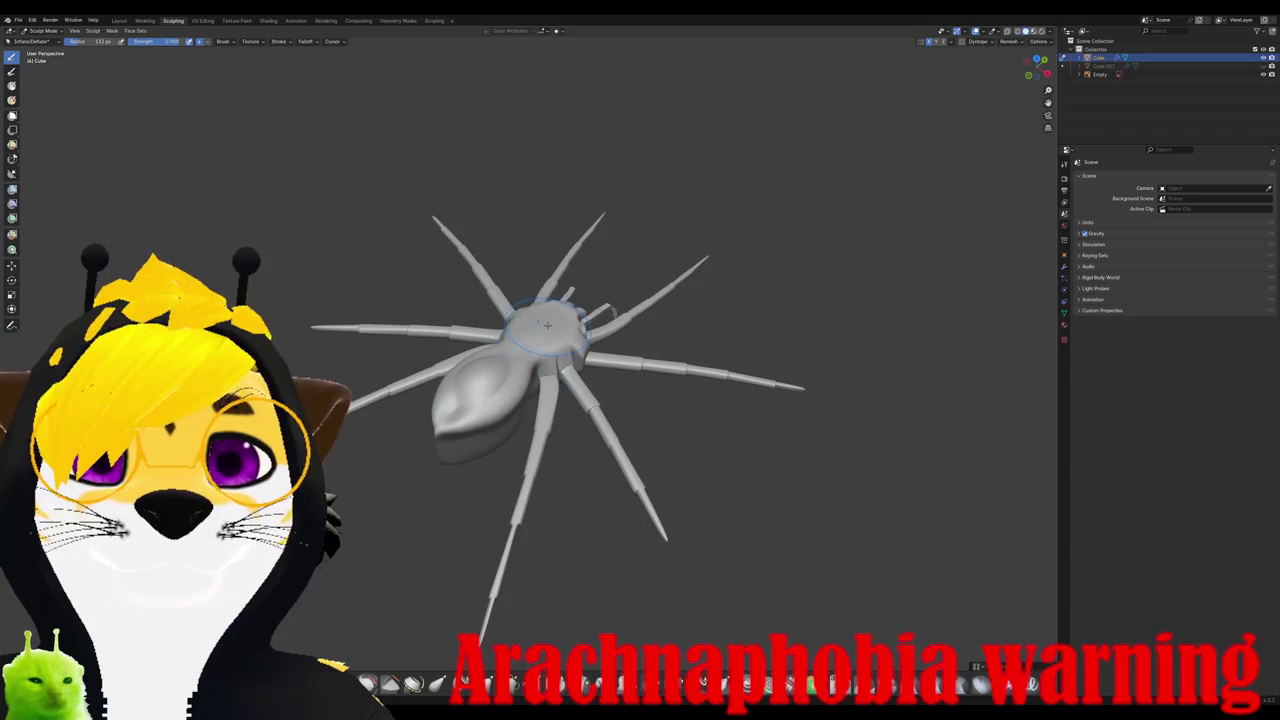
{"action": "mouse_move", "coordinate": [523, 356]}
{"action": "middle_mouse_down"}
{"action": "mouse_move", "coordinate": [540, 300]}
{"action": "mouse_move", "coordinate": [531, 370]}
{"action": "mouse_move", "coordinate": [556, 358]}
{"action": "mouse_move", "coordinate": [500, 286]}
{"action": "middle_mouse_up"}
{"action": "scroll", "coordinate": [531, 370], "scroll_direction": "up", "scroll_amount": 2}
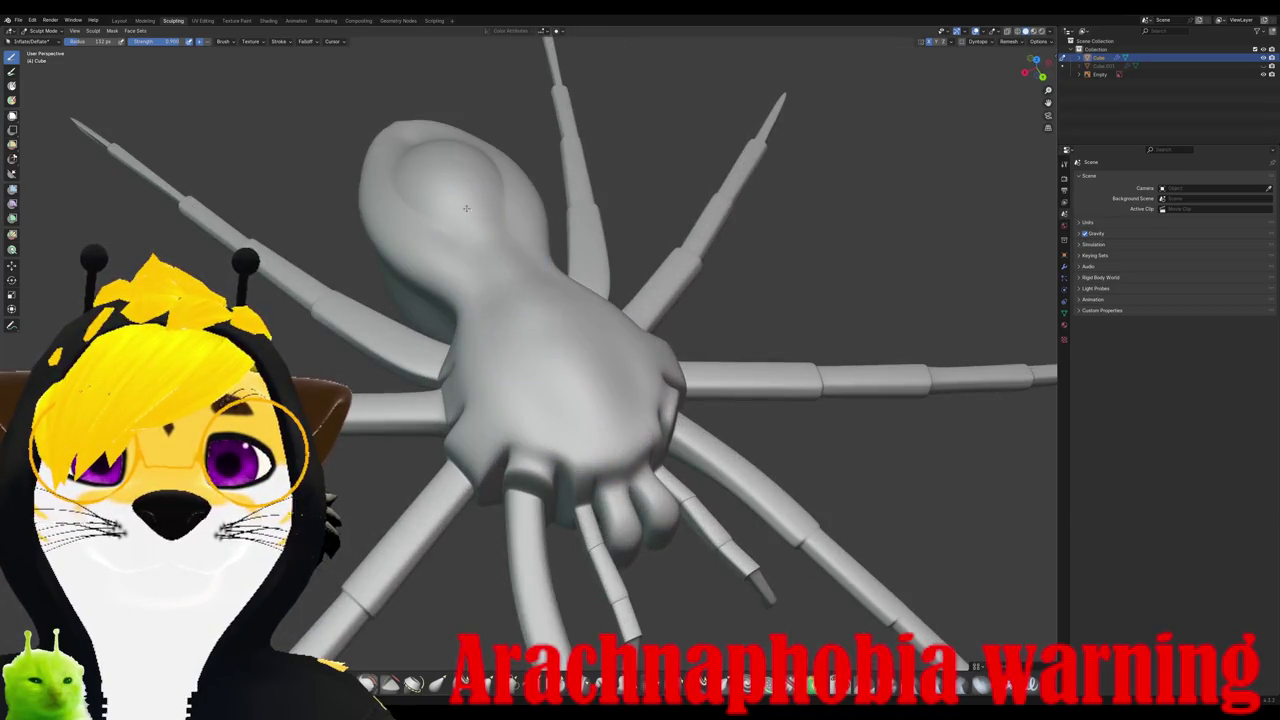
Step: Reshape the abdomen with Inflate/Deflate strokes toward the upper left
{"action": "middle_click_drag", "start_coordinate": [460, 215], "coordinate": [464, 241]}
{"action": "left_click_drag", "start_coordinate": [488, 276], "coordinate": [473, 249]}
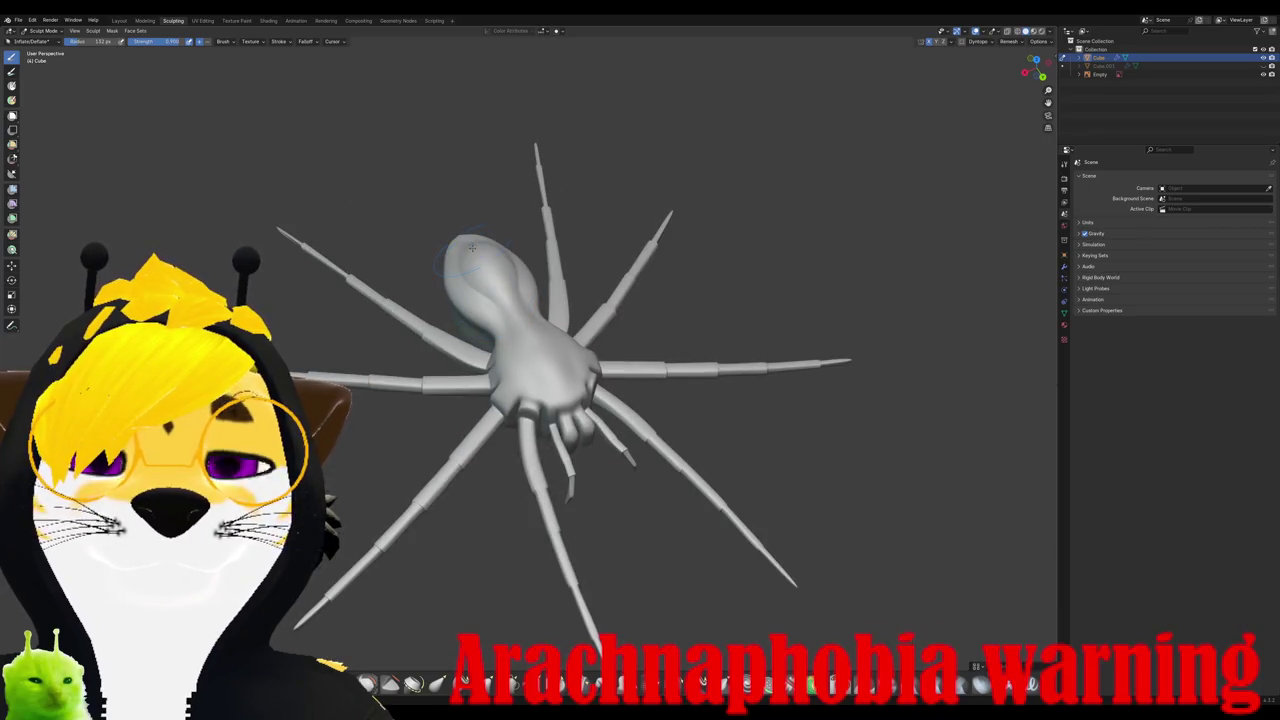
{"action": "middle_click_drag", "start_coordinate": [470, 245], "coordinate": [428, 316]}
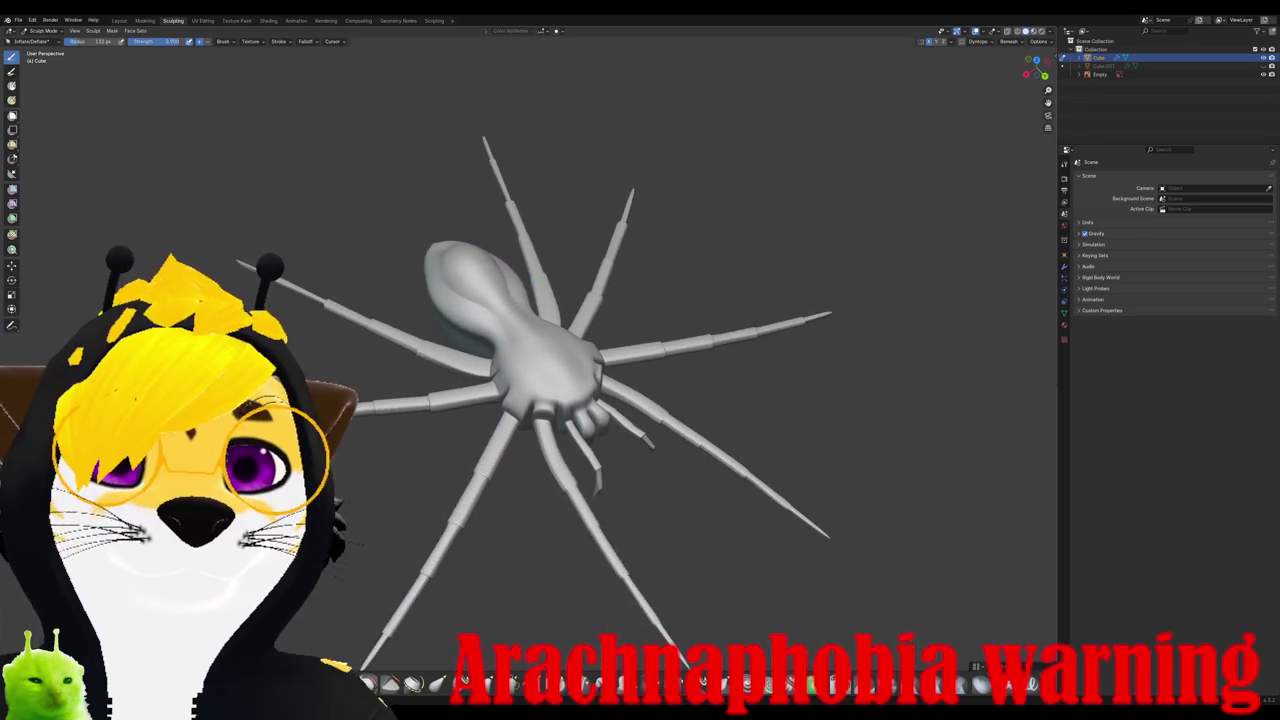
{"action": "left_click_drag", "start_coordinate": [435, 318], "coordinate": [445, 287]}
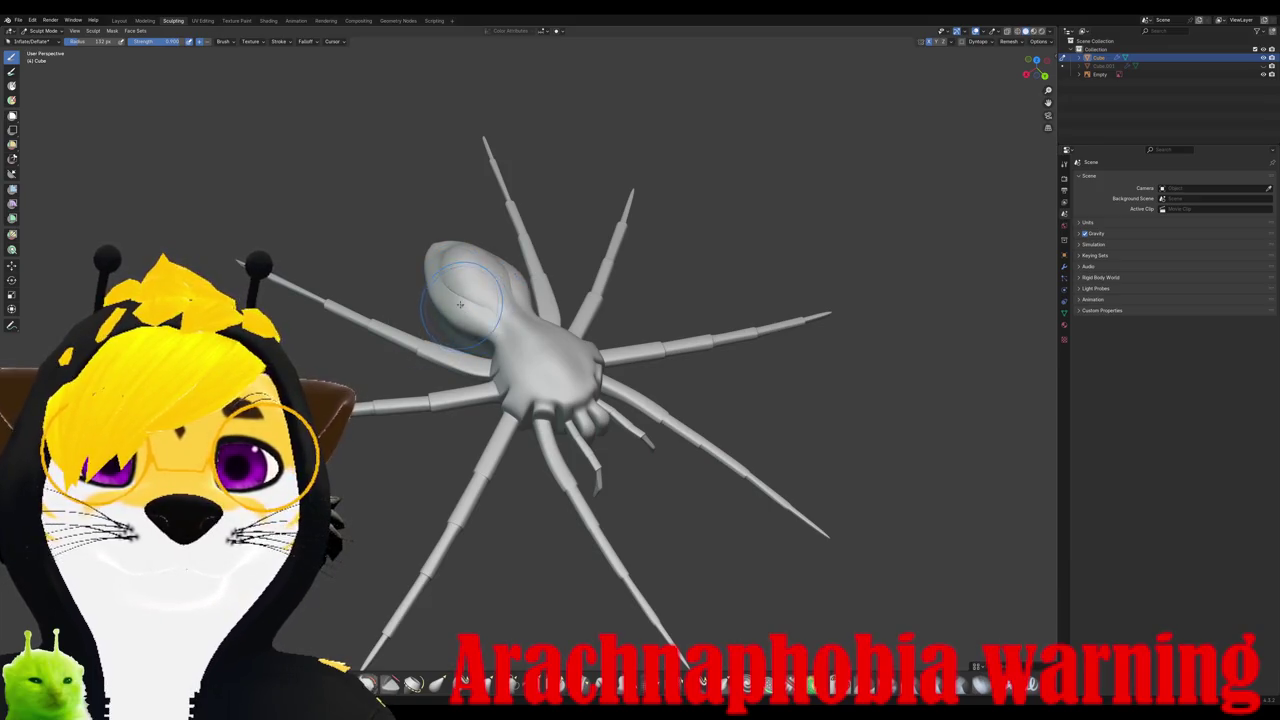
{"action": "middle_click_drag", "start_coordinate": [445, 287], "coordinate": [642, 364]}
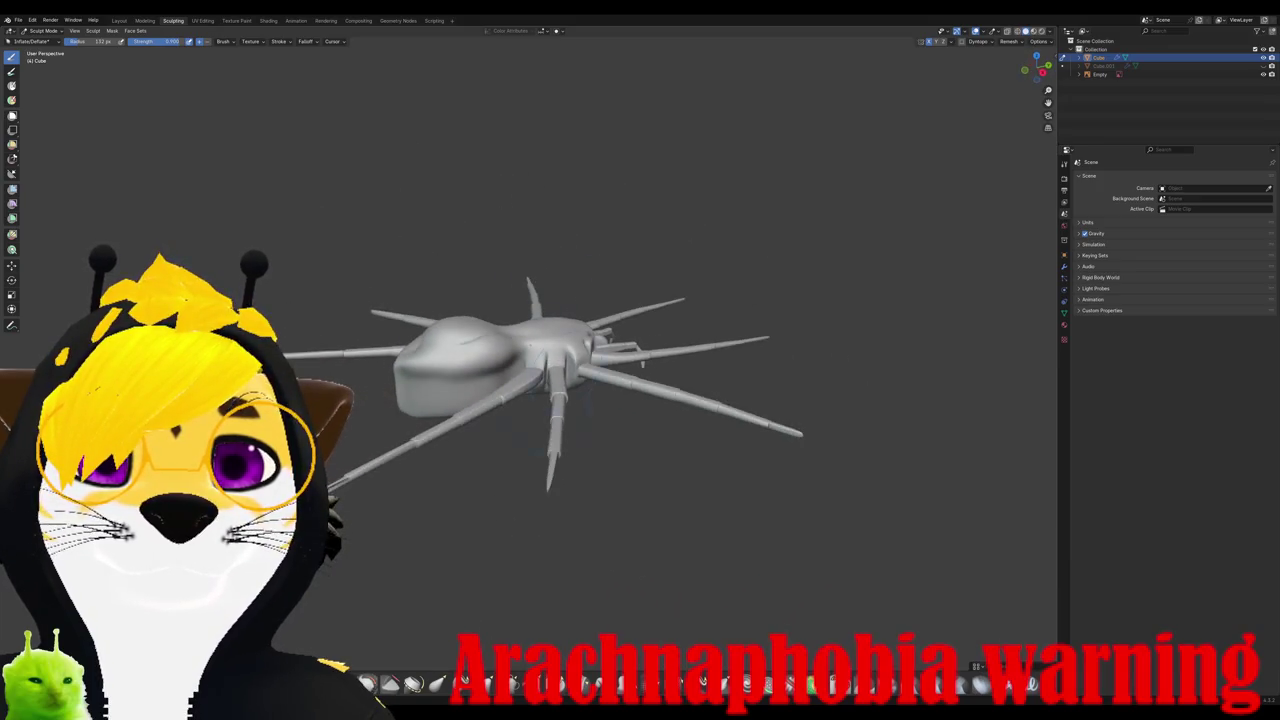
Step: Smooth the crease on the abdomen with the Smooth brush
{"action": "key", "text": "shift+s"}
{"action": "left_click_drag", "start_coordinate": [501, 341], "coordinate": [489, 352]}
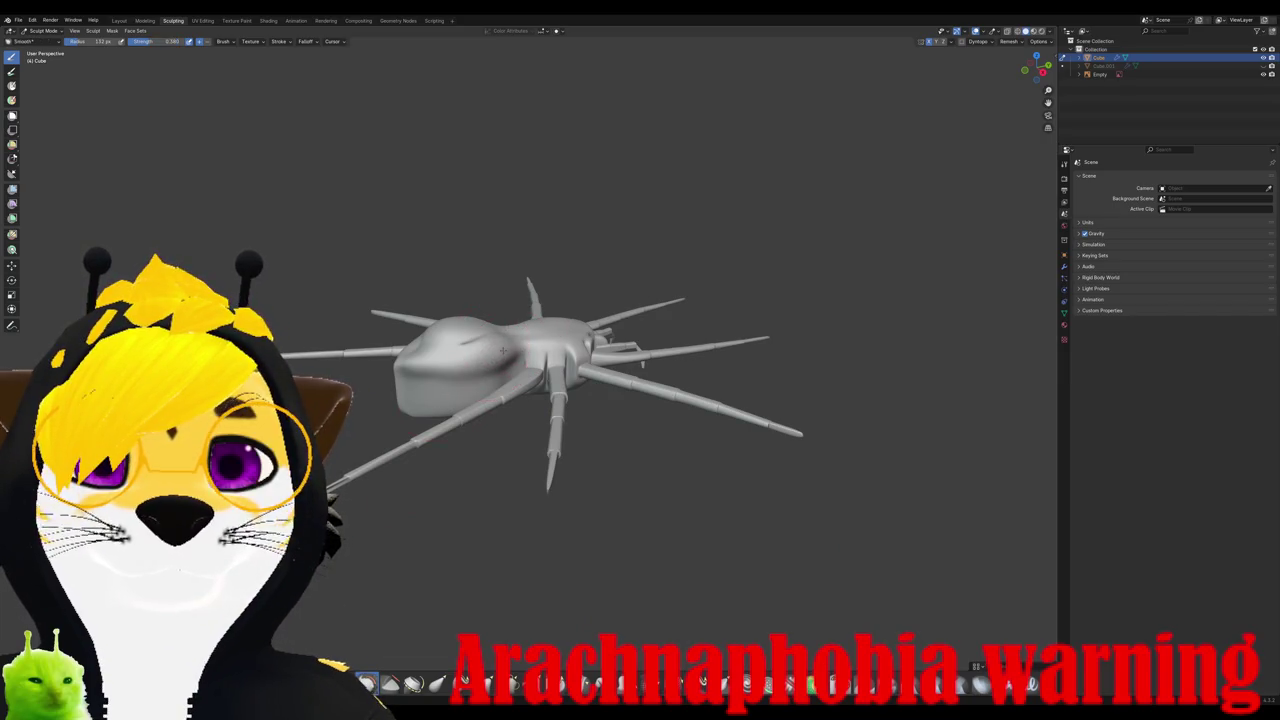
{"action": "middle_click_drag", "start_coordinate": [503, 350], "coordinate": [470, 388]}
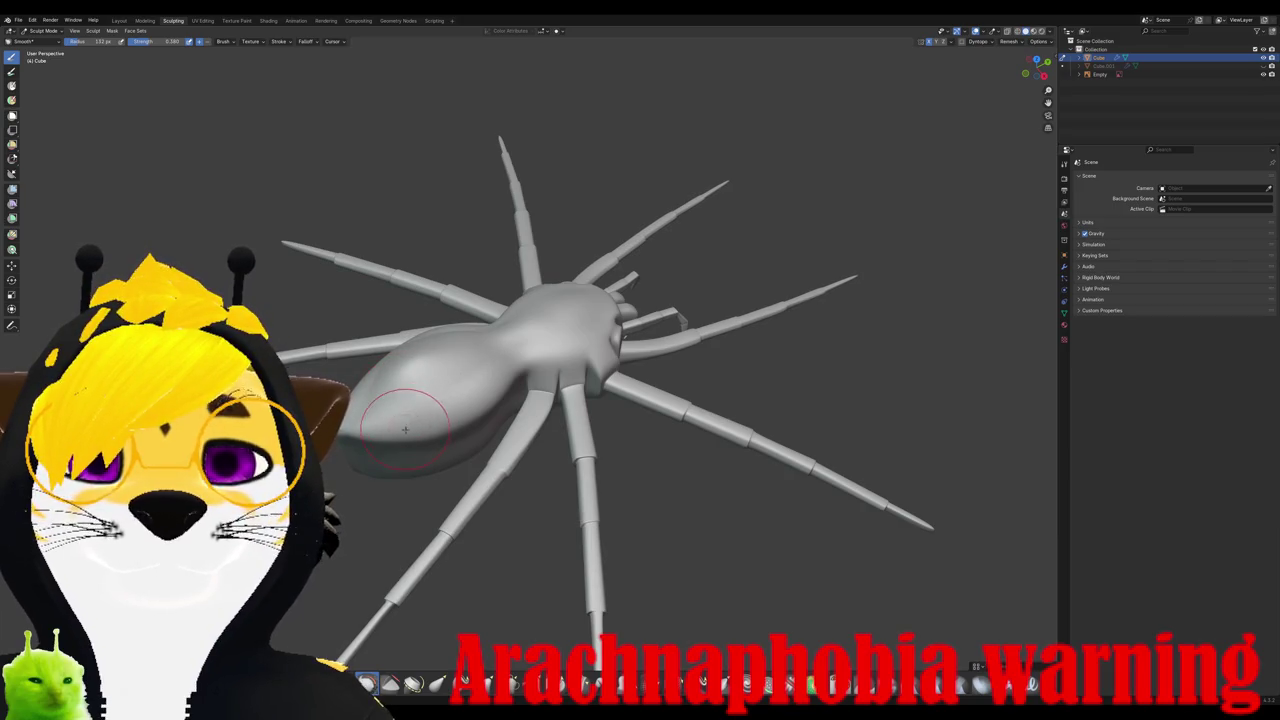
{"action": "middle_click_drag", "start_coordinate": [387, 424], "coordinate": [509, 428]}
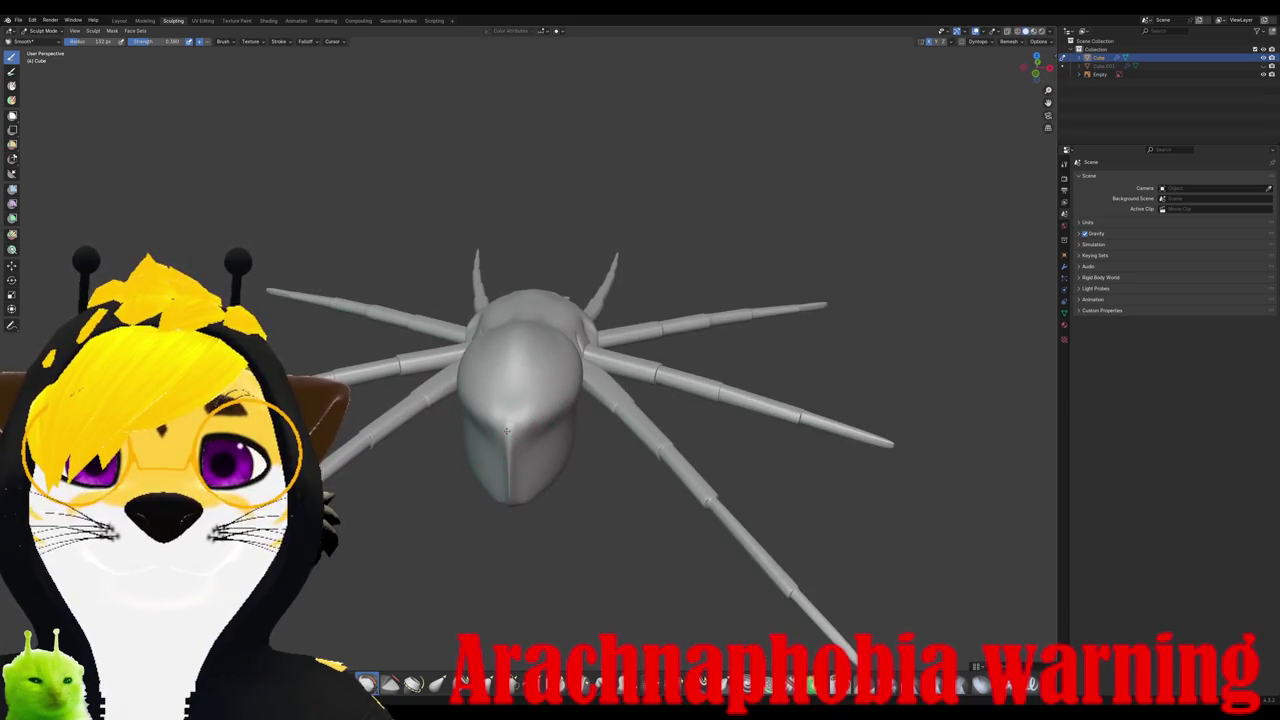
{"action": "middle_click_drag", "start_coordinate": [500, 400], "coordinate": [553, 410]}
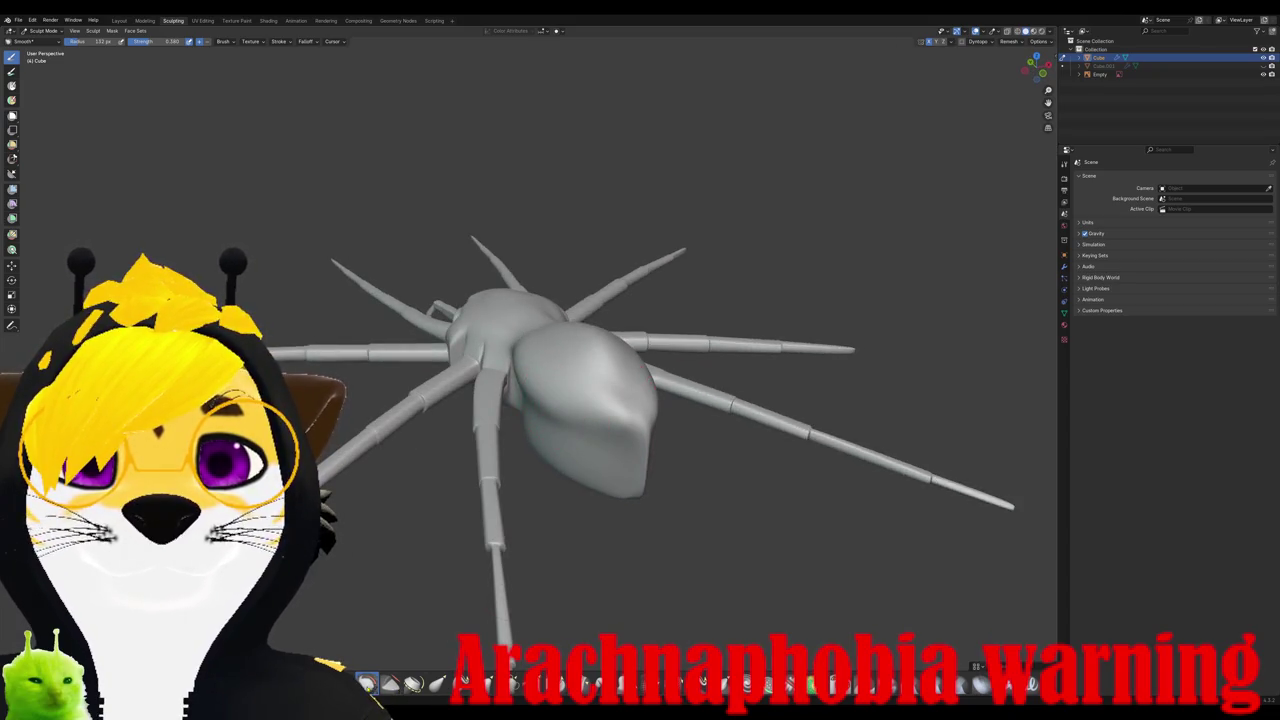
Step: Return to Inflate/Deflate, check both sides of the body, then pick the Smooth brush
{"action": "key", "text": "i"}
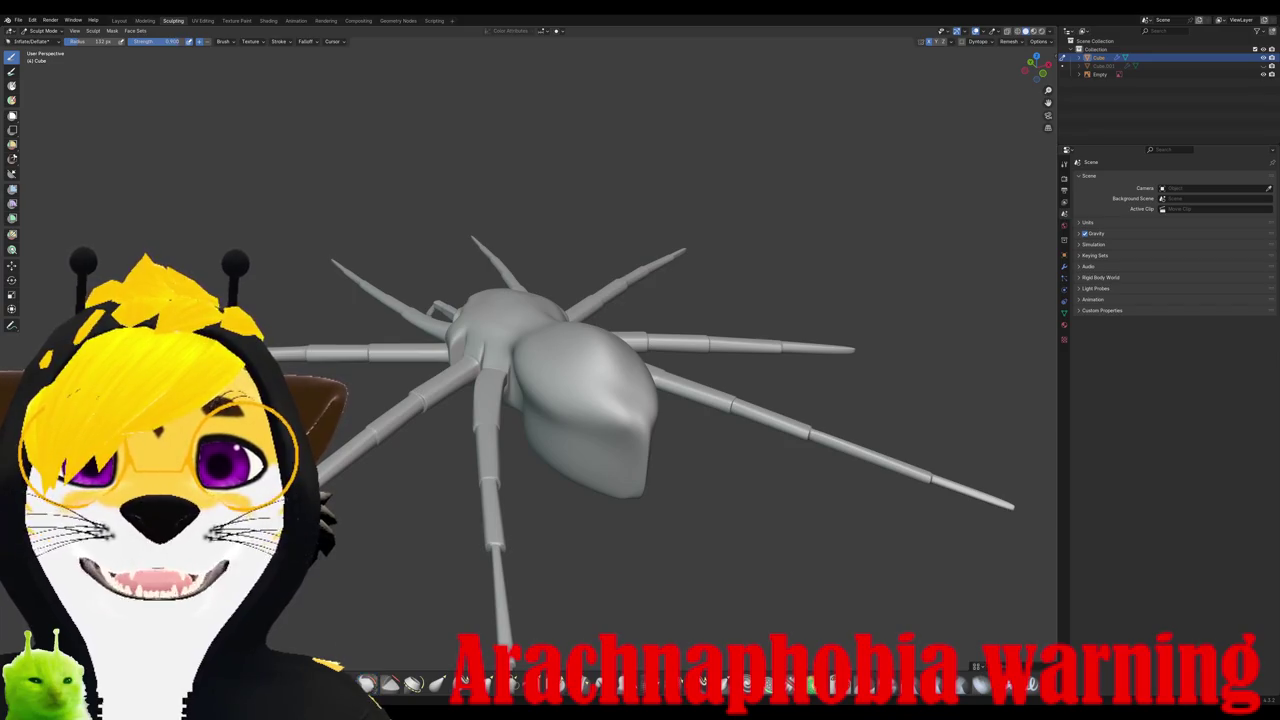
{"action": "middle_click_drag", "start_coordinate": [592, 408], "coordinate": [606, 427]}
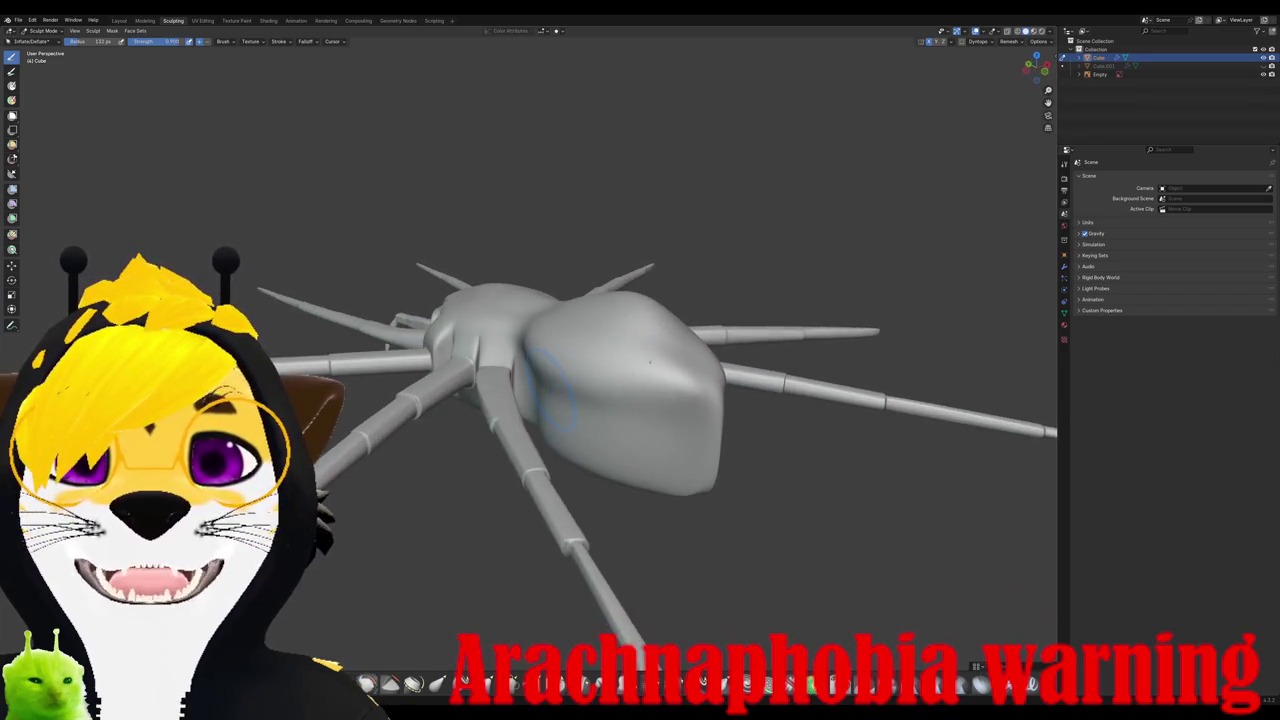
{"action": "mouse_move", "coordinate": [595, 414]}
{"action": "middle_mouse_down"}
{"action": "mouse_move", "coordinate": [582, 423]}
{"action": "mouse_move", "coordinate": [595, 418]}
{"action": "middle_mouse_up"}
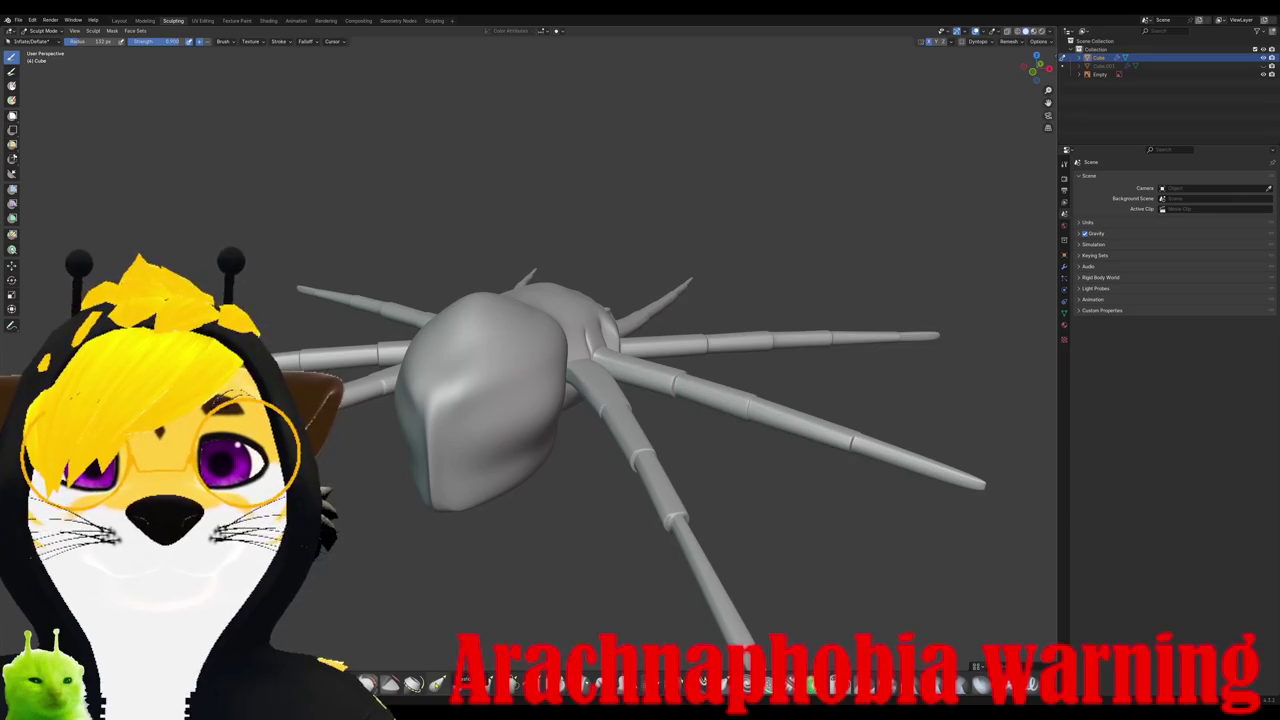
{"action": "left_click", "coordinate": [367, 683]}
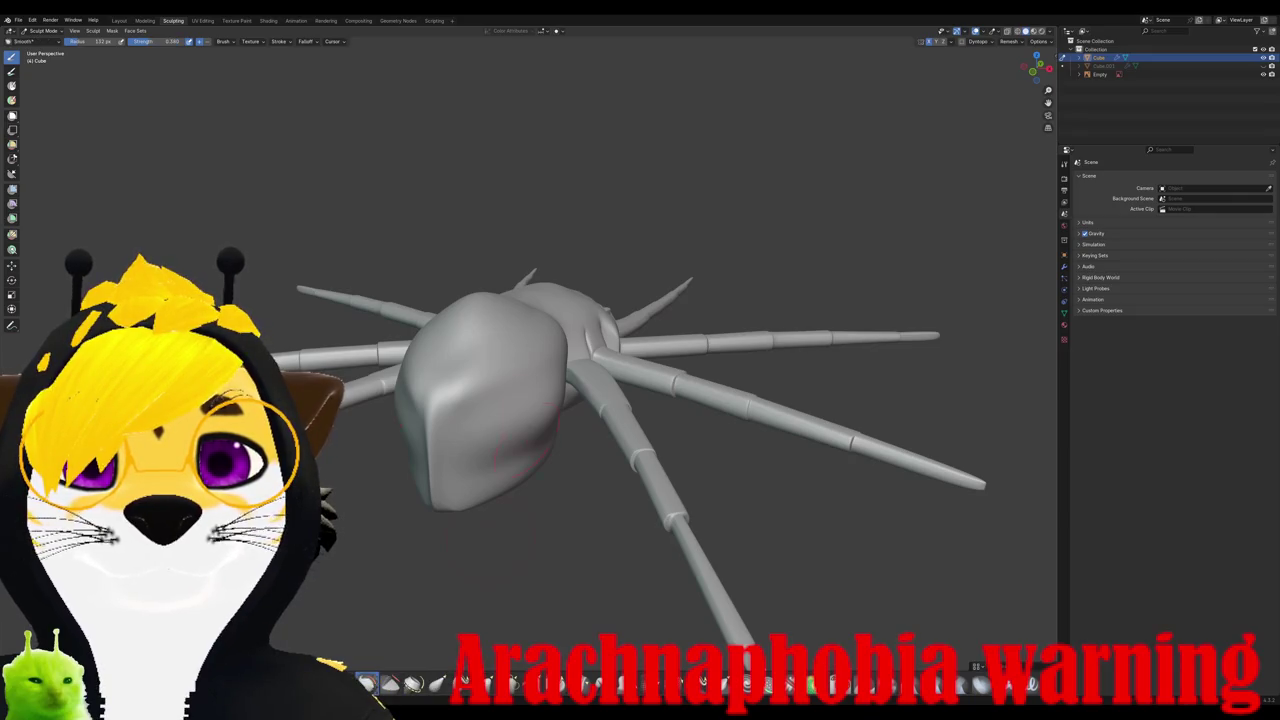
Step: Raise the Smooth brush strength to 1.000 in the radius/strength popup
{"action": "right_click", "coordinate": [452, 405]}
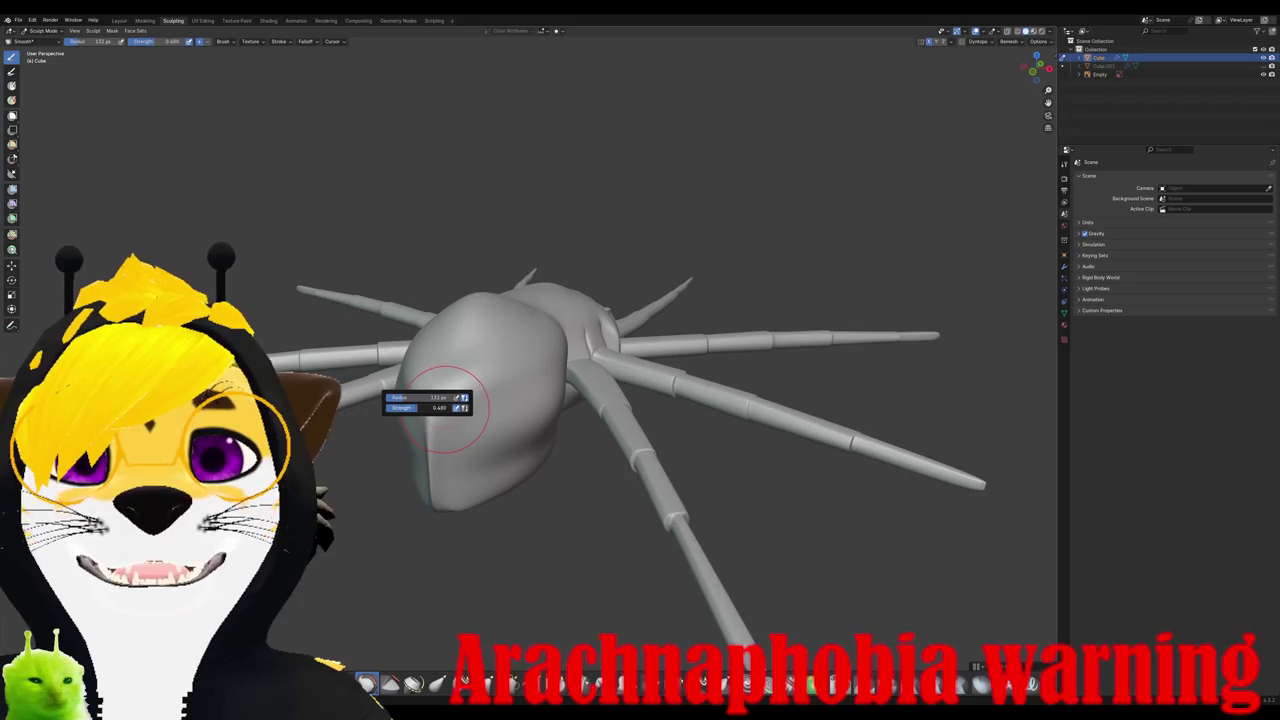
{"action": "mouse_move", "coordinate": [600, 400]}
{"action": "middle_mouse_down"}
{"action": "mouse_move", "coordinate": [560, 330]}
{"action": "mouse_move", "coordinate": [640, 420]}
{"action": "middle_mouse_up"}
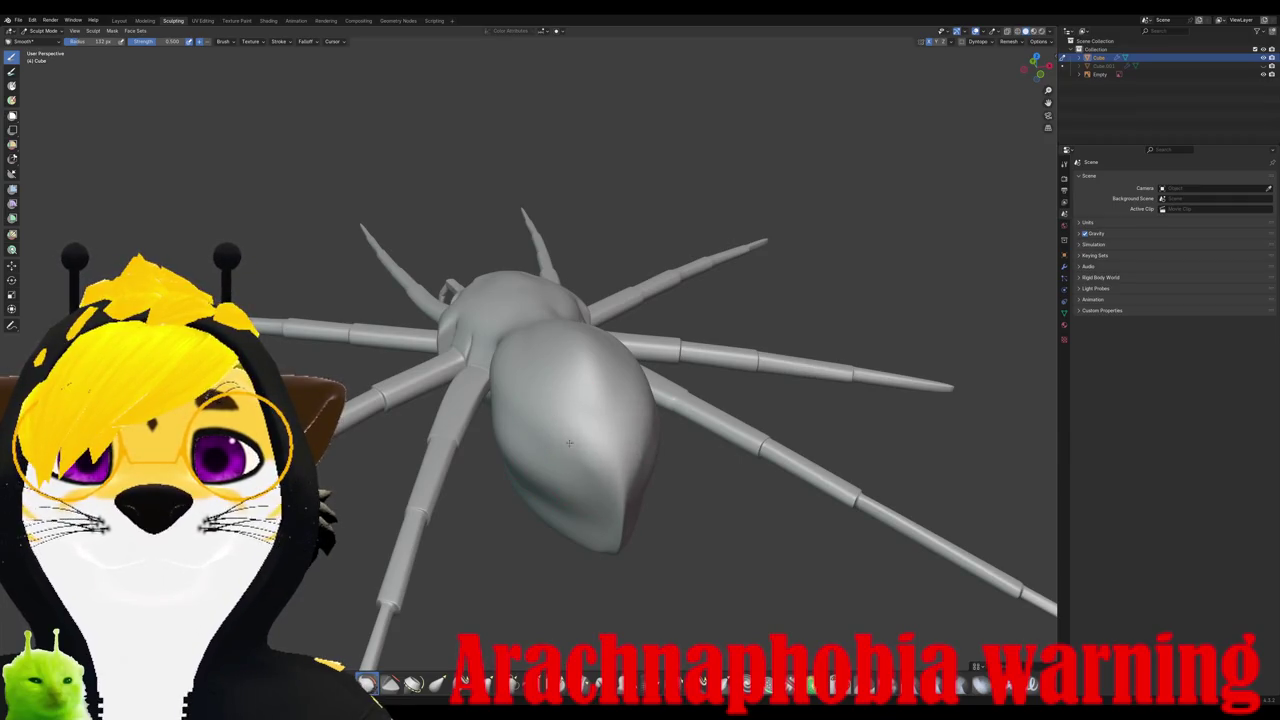
{"action": "right_click", "coordinate": [584, 467]}
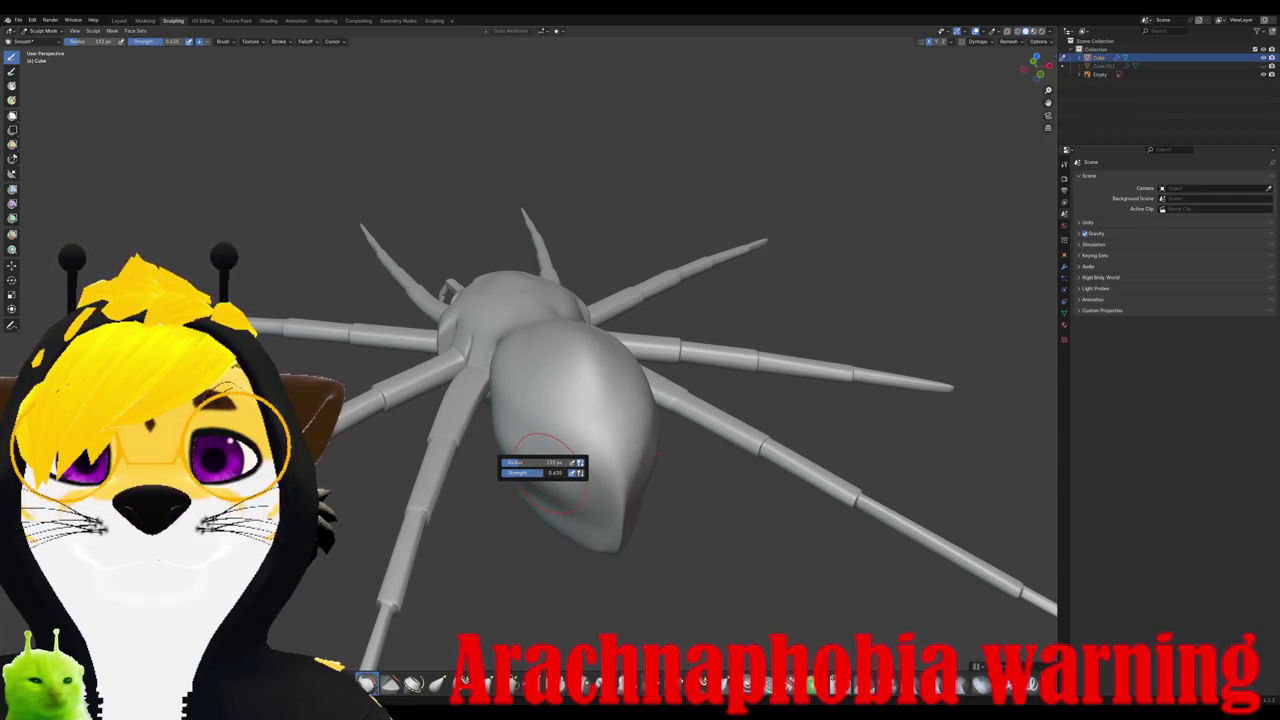
{"action": "right_click", "coordinate": [590, 470]}
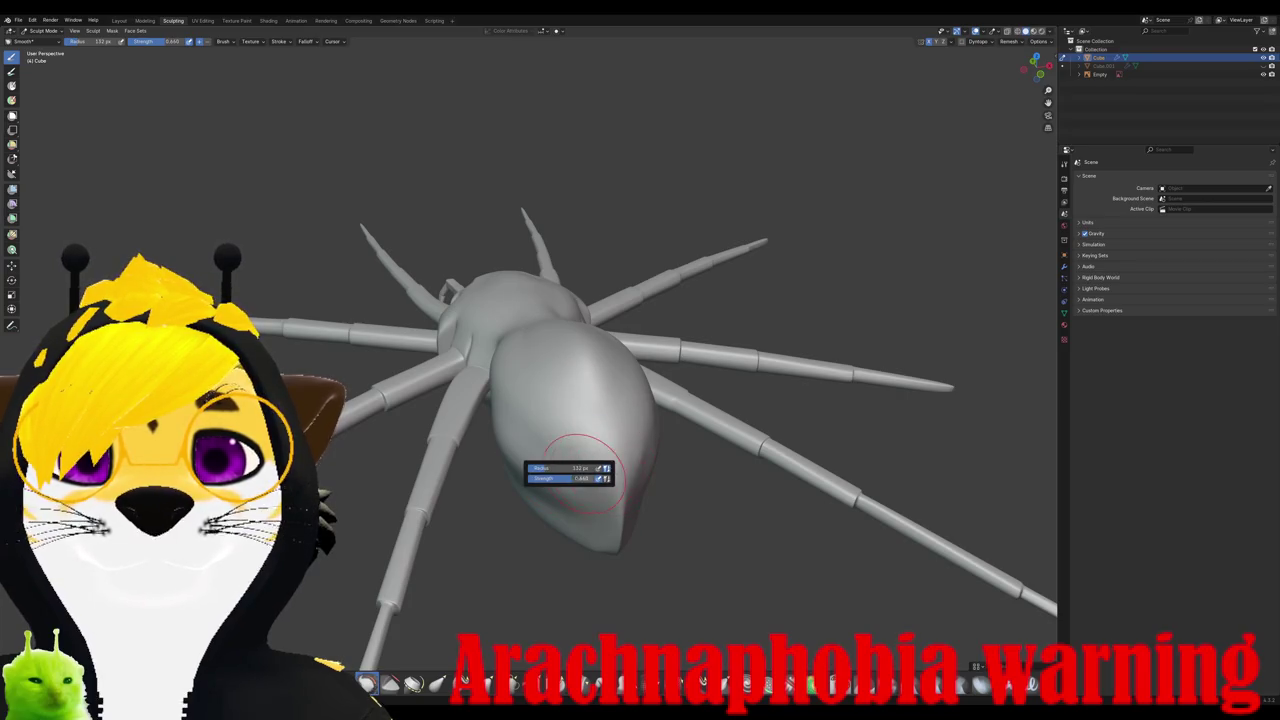
{"action": "left_click_drag", "start_coordinate": [570, 478], "coordinate": [590, 478]}
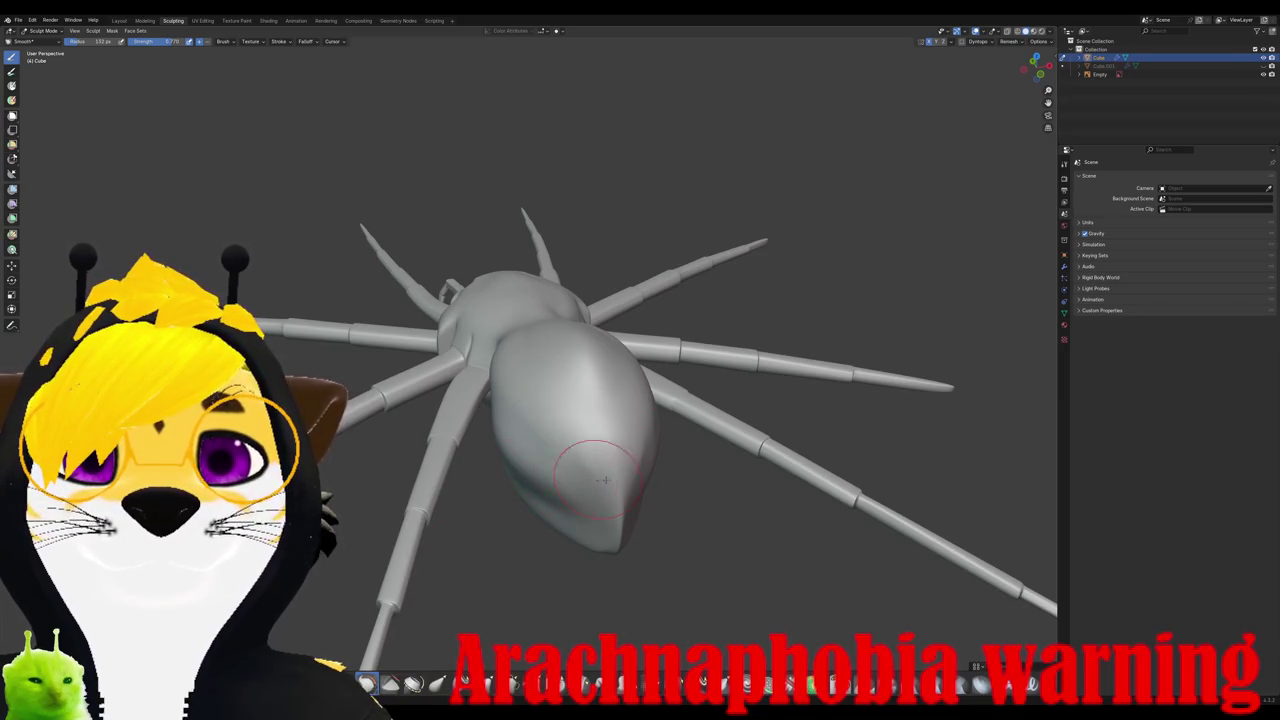
{"action": "middle_click_drag", "start_coordinate": [618, 524], "coordinate": [556, 443]}
{"action": "right_click", "coordinate": [556, 443]}
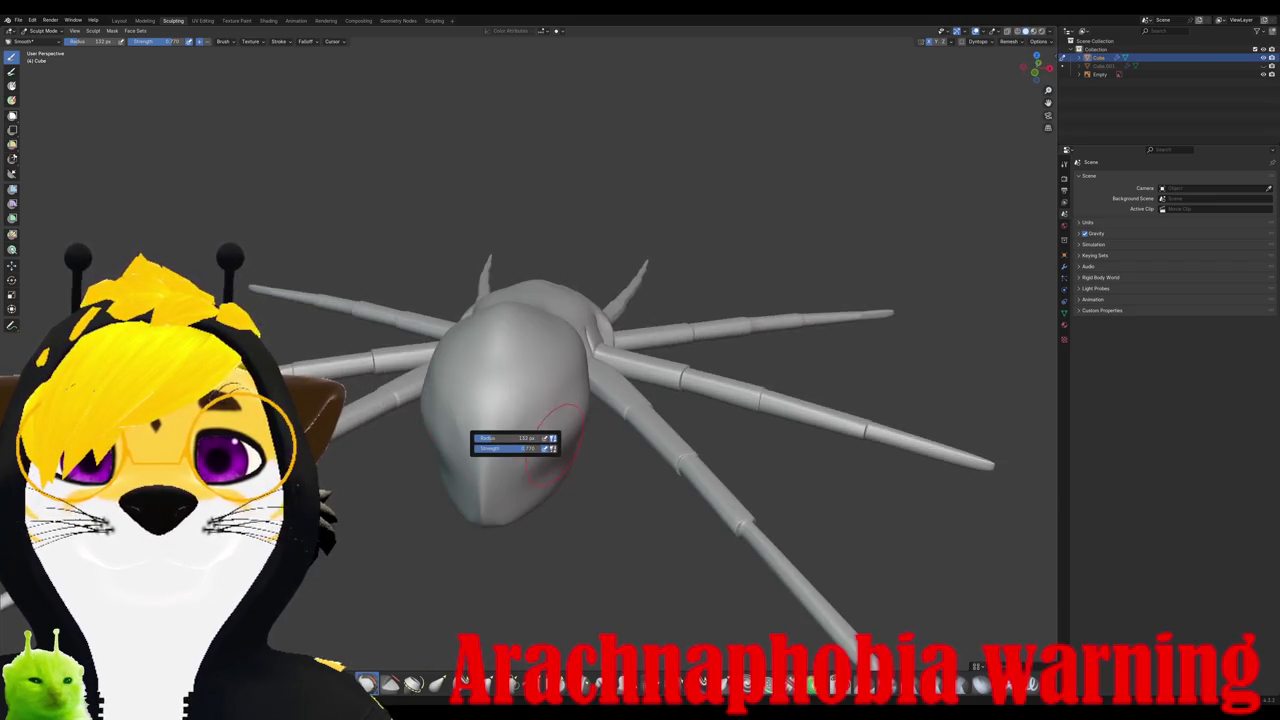
{"action": "left_click_drag", "start_coordinate": [527, 448], "coordinate": [560, 448]}
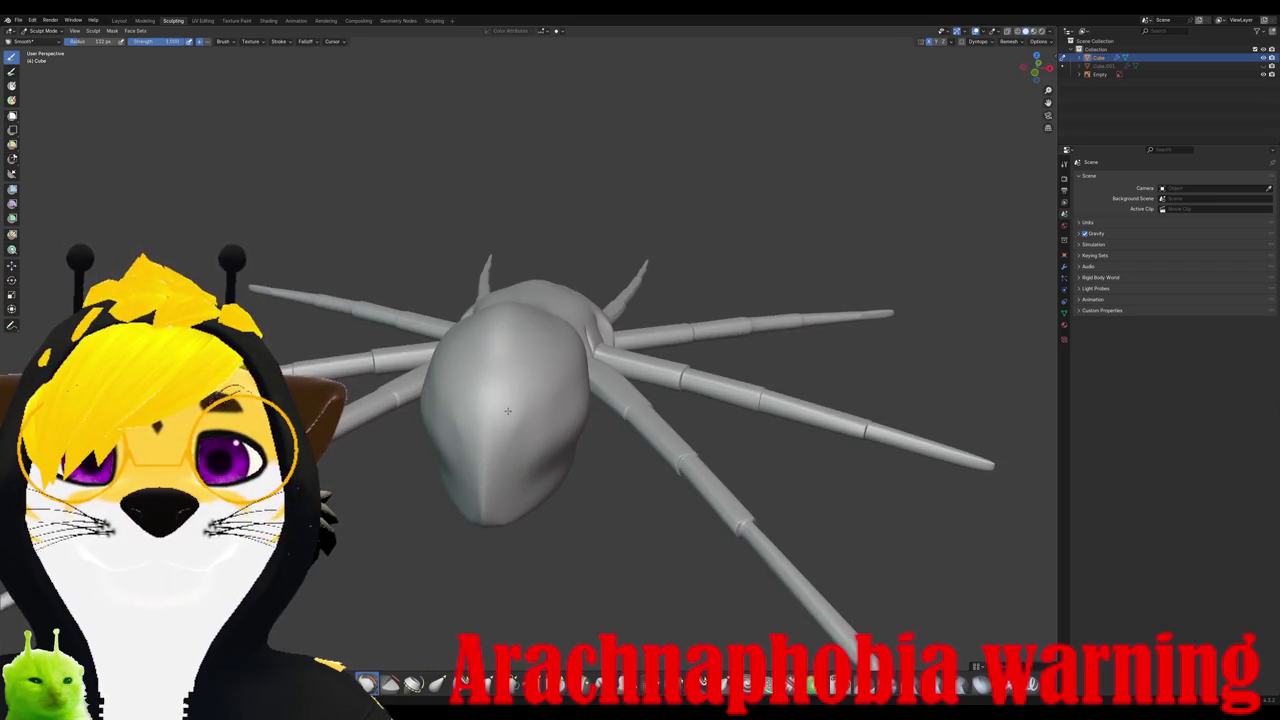
{"action": "mouse_move", "coordinate": [499, 456]}
{"action": "middle_mouse_down"}
{"action": "mouse_move", "coordinate": [472, 351]}
{"action": "mouse_move", "coordinate": [450, 375]}
{"action": "mouse_move", "coordinate": [462, 373]}
{"action": "middle_mouse_up"}
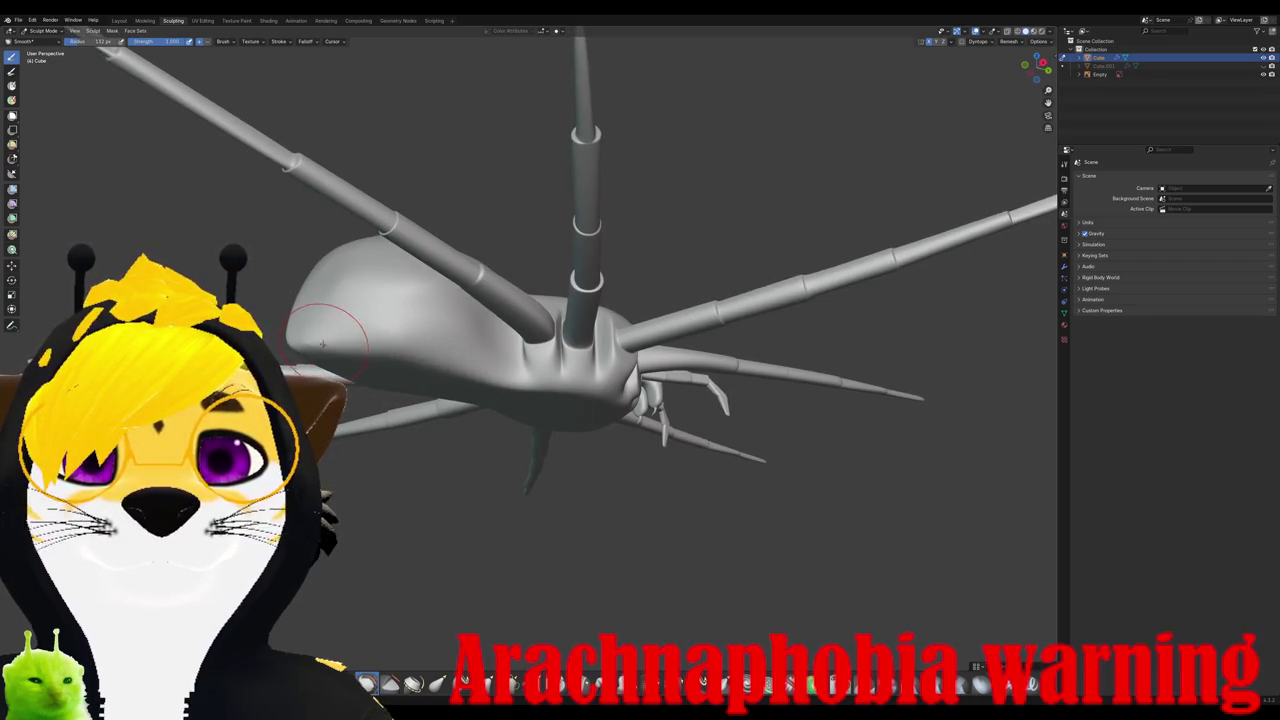
{"action": "middle_click_drag", "start_coordinate": [305, 332], "coordinate": [639, 378]}
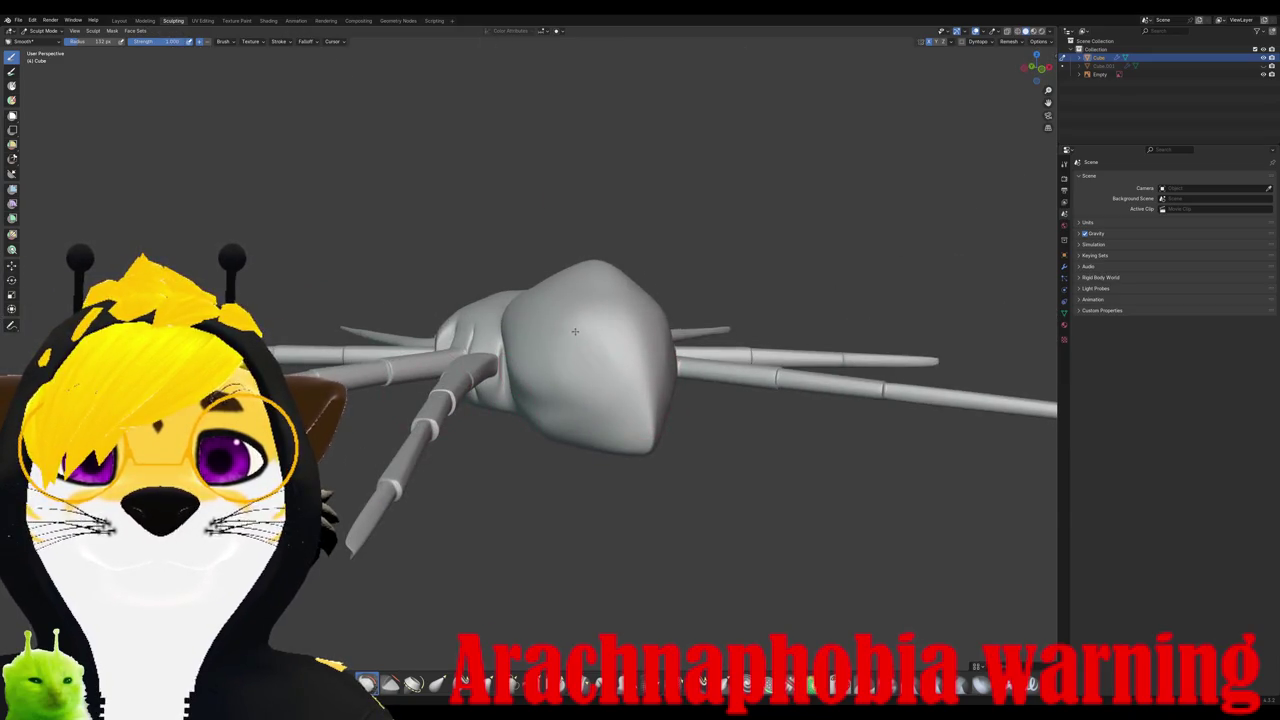
{"action": "middle_click_drag", "start_coordinate": [602, 327], "coordinate": [634, 427]}
{"action": "mouse_move", "coordinate": [610, 342]}
{"action": "middle_mouse_down"}
{"action": "mouse_move", "coordinate": [608, 423]}
{"action": "mouse_move", "coordinate": [640, 352]}
{"action": "mouse_move", "coordinate": [588, 342]}
{"action": "middle_mouse_up"}
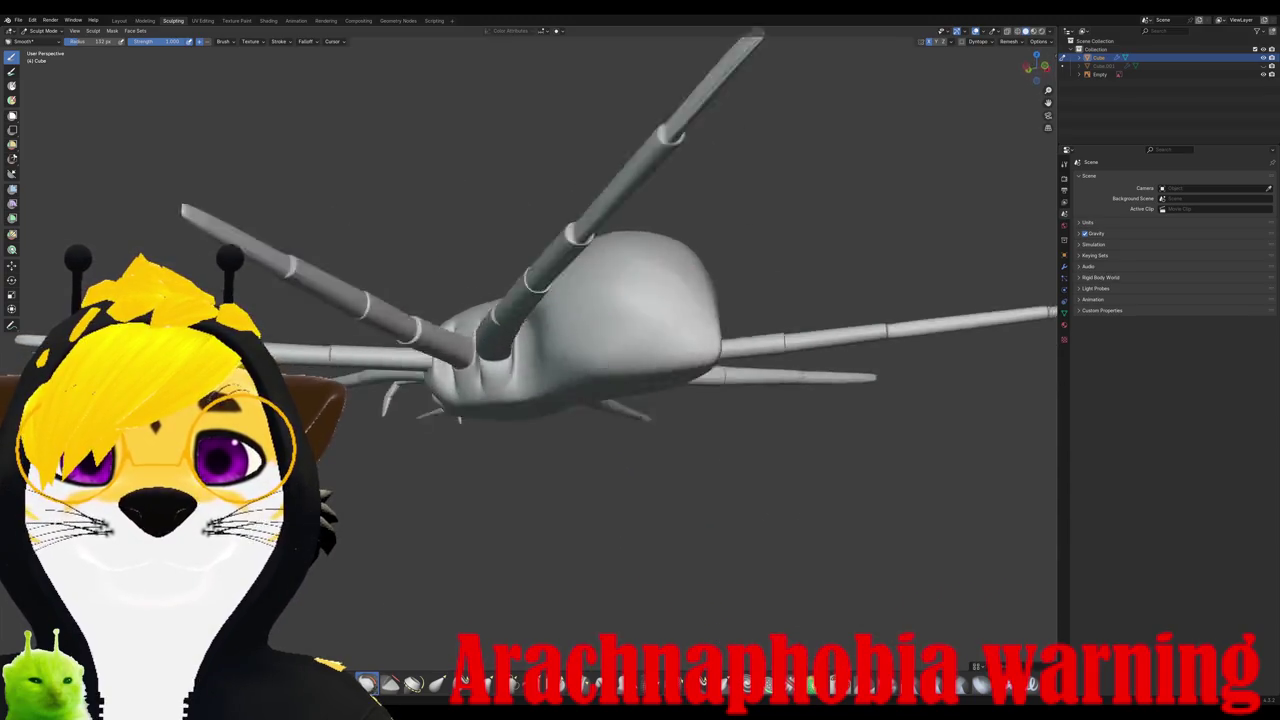
{"action": "left_click_drag", "start_coordinate": [582, 296], "coordinate": [633, 289]}
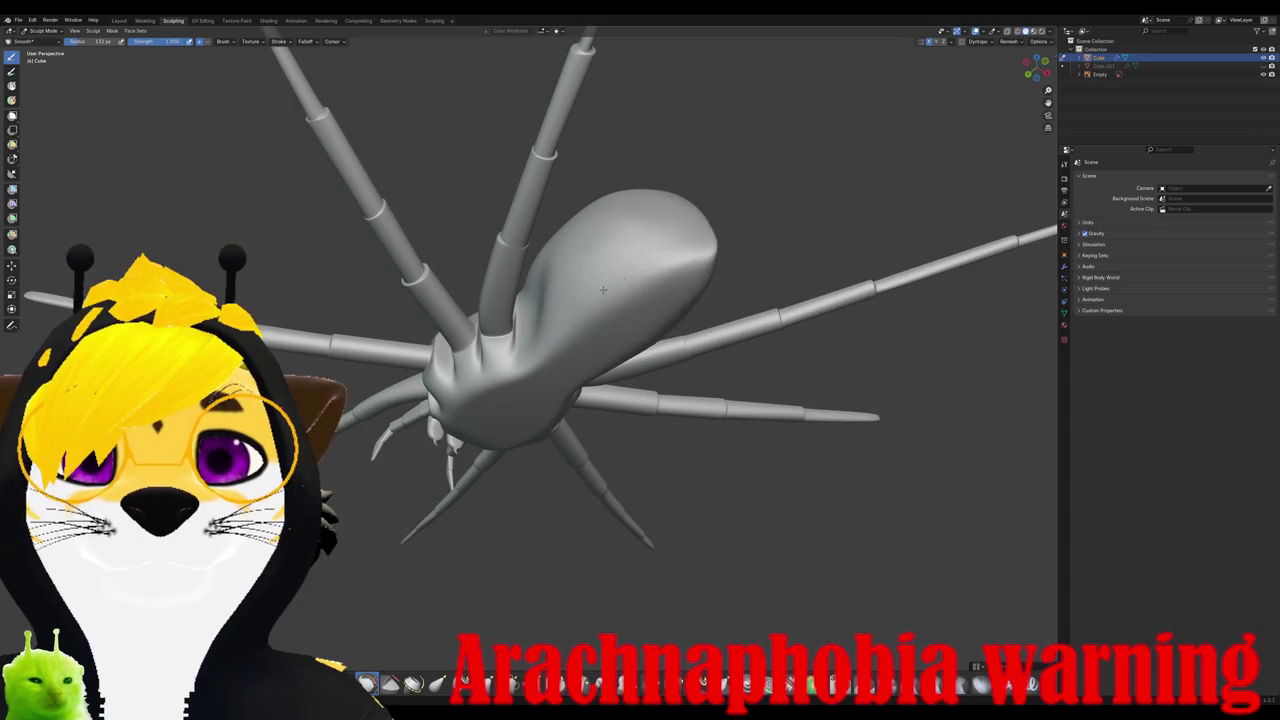
{"action": "mouse_move", "coordinate": [582, 330]}
{"action": "middle_mouse_down"}
{"action": "mouse_move", "coordinate": [570, 363]}
{"action": "mouse_move", "coordinate": [548, 322]}
{"action": "mouse_move", "coordinate": [583, 357]}
{"action": "middle_mouse_up"}
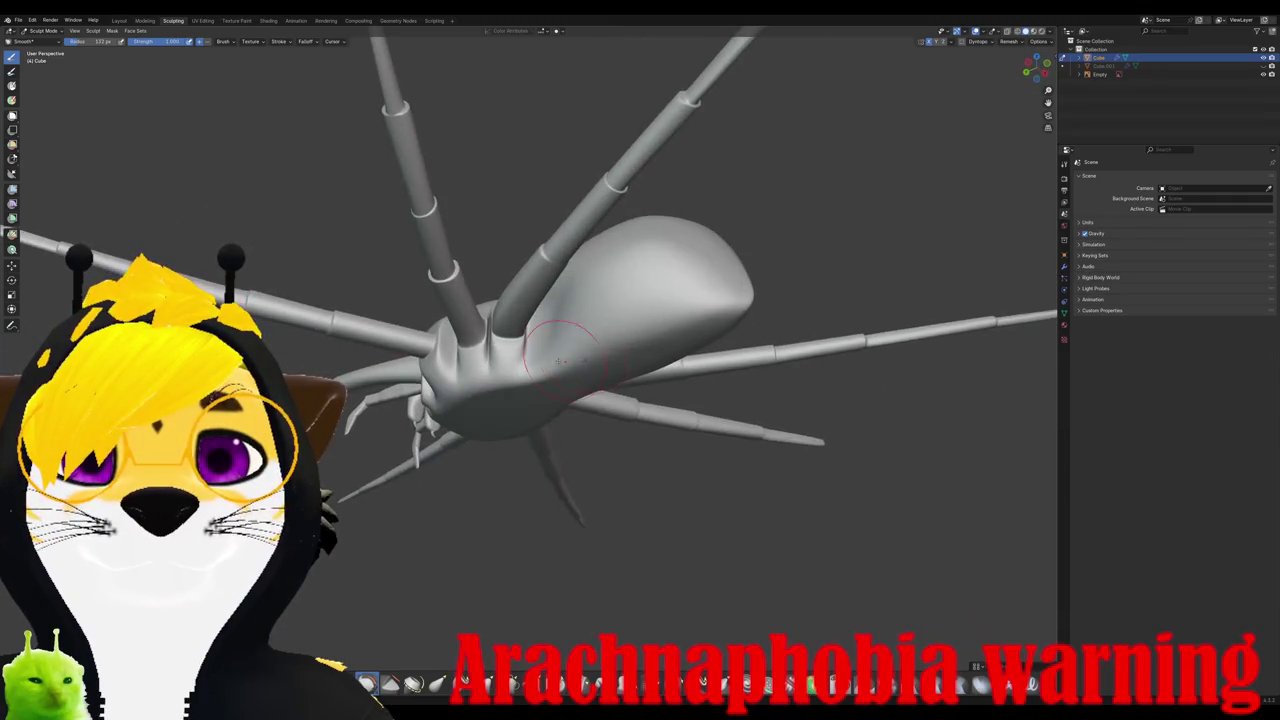
{"action": "scroll", "coordinate": [535, 370], "scroll_direction": "up", "scroll_amount": 2}
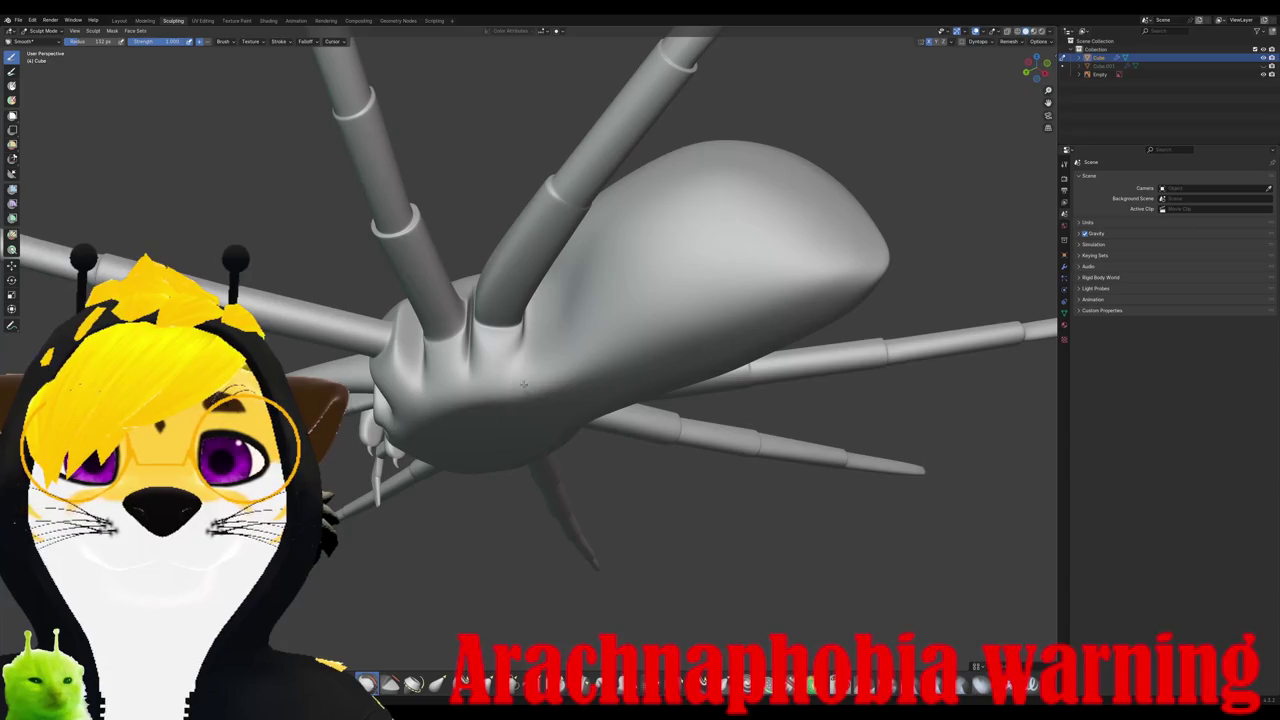
{"action": "middle_click_drag", "start_coordinate": [512, 388], "coordinate": [486, 329]}
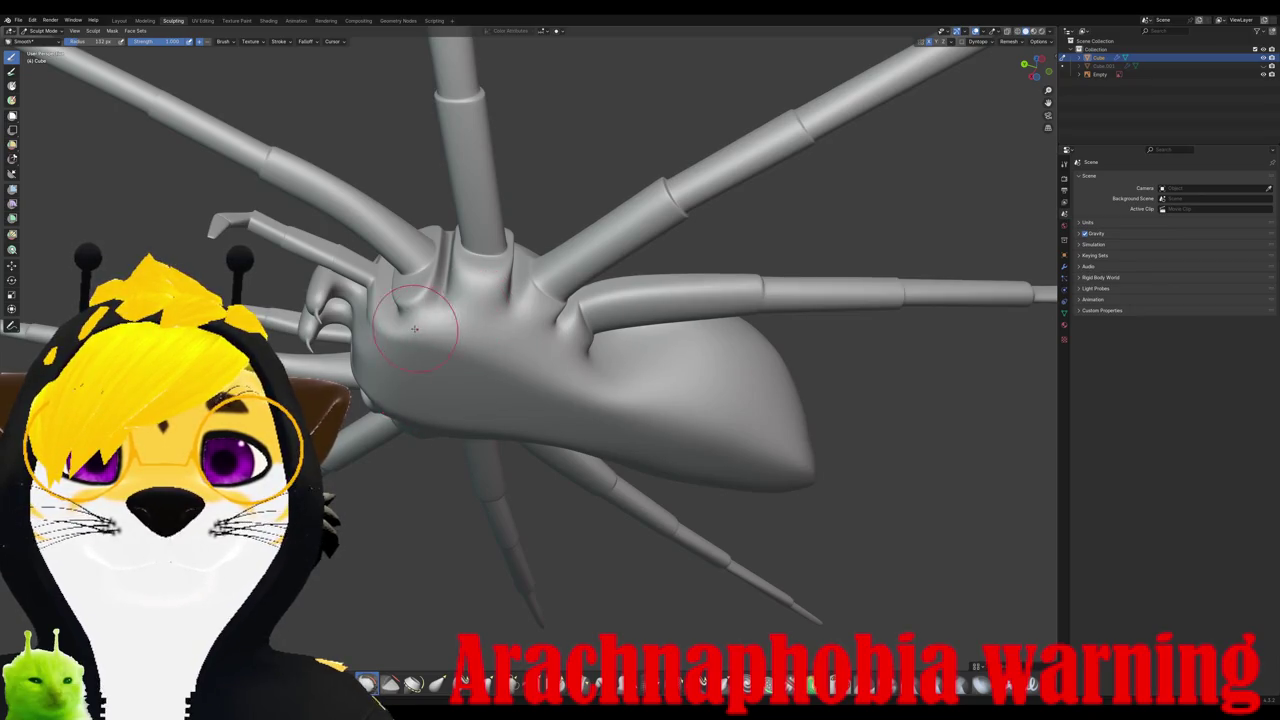
{"action": "middle_click_drag", "start_coordinate": [412, 311], "coordinate": [480, 305]}
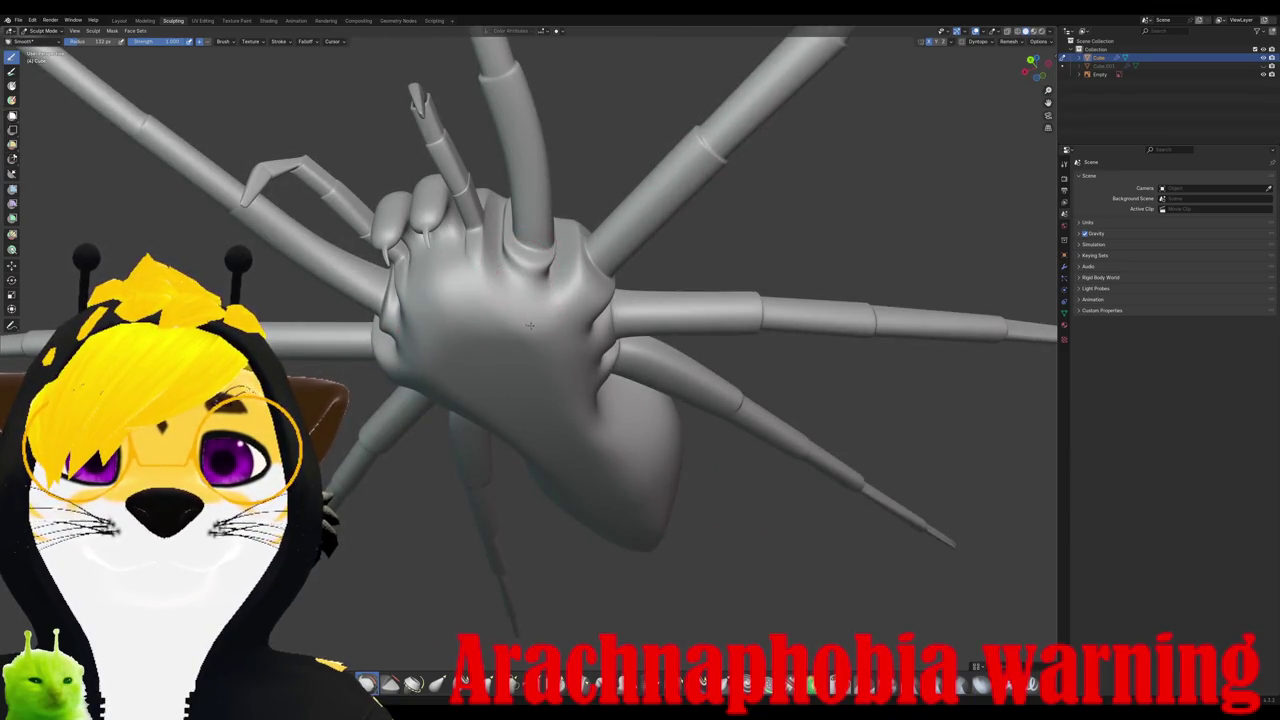
{"action": "middle_click_drag", "start_coordinate": [528, 324], "coordinate": [553, 348]}
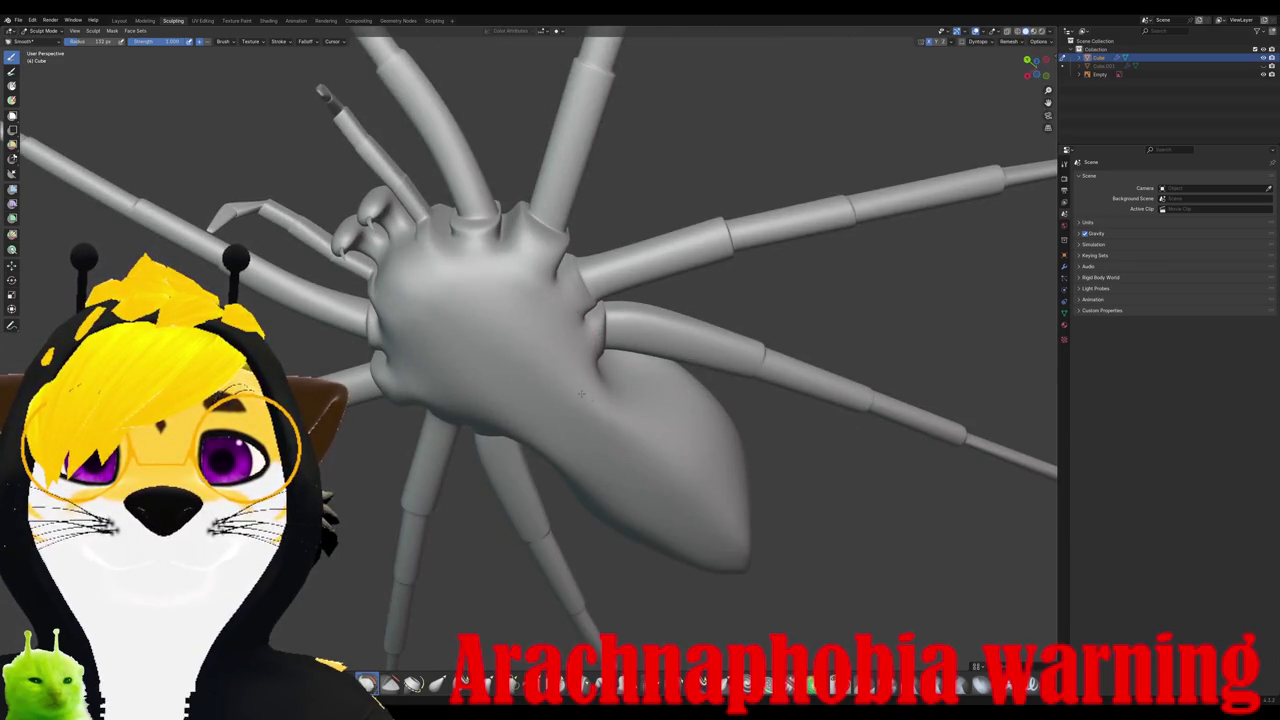
{"action": "middle_click_drag", "start_coordinate": [551, 384], "coordinate": [558, 362]}
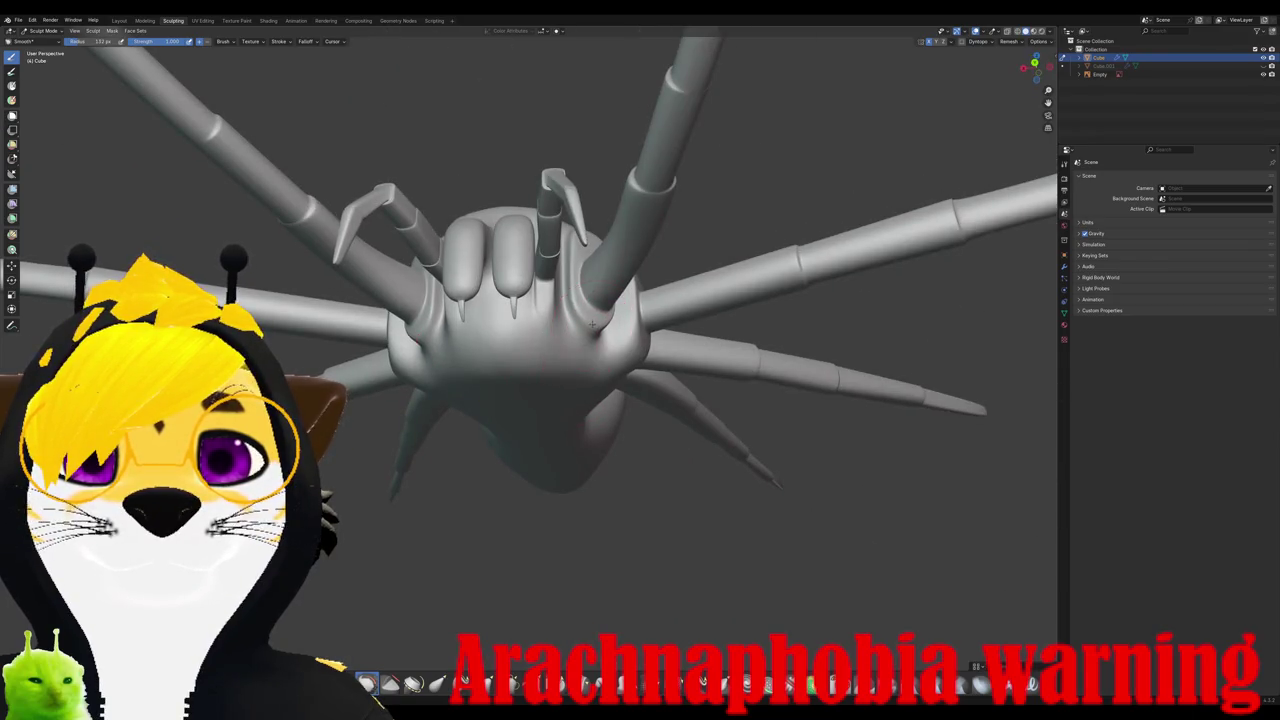
{"action": "middle_click_drag", "start_coordinate": [529, 360], "coordinate": [590, 292]}
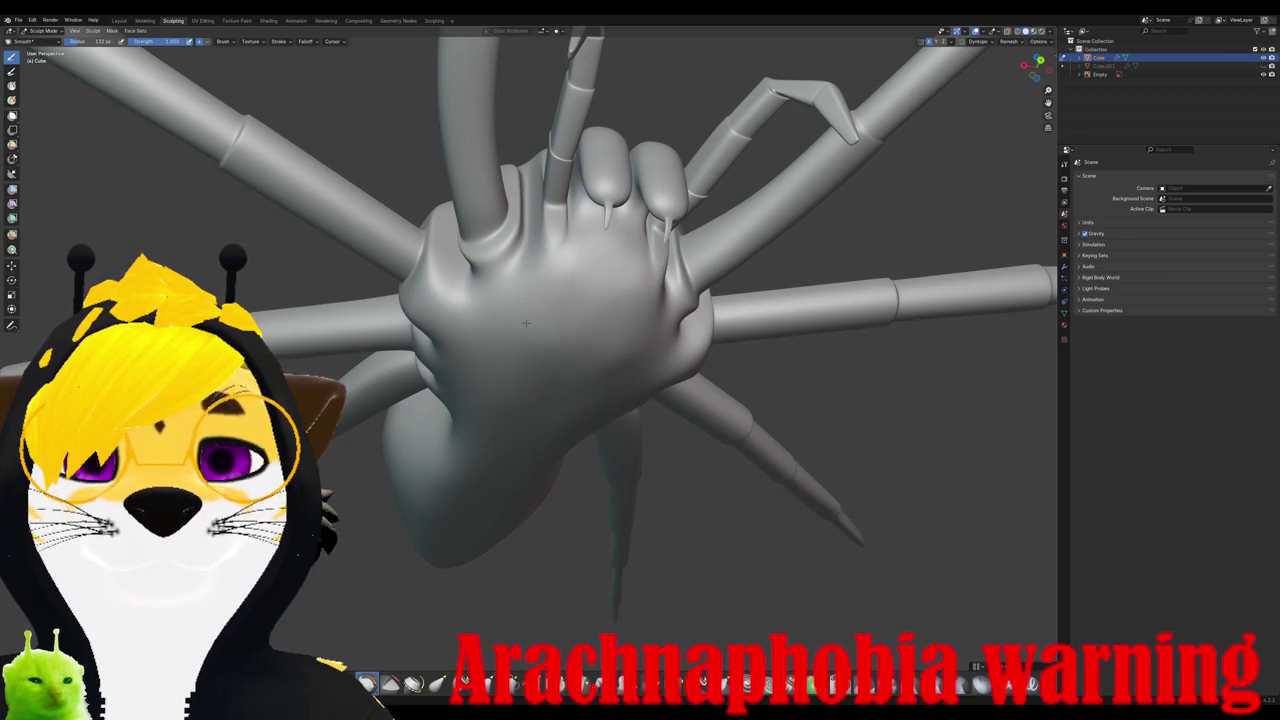
{"action": "middle_click_drag", "start_coordinate": [530, 368], "coordinate": [457, 286]}
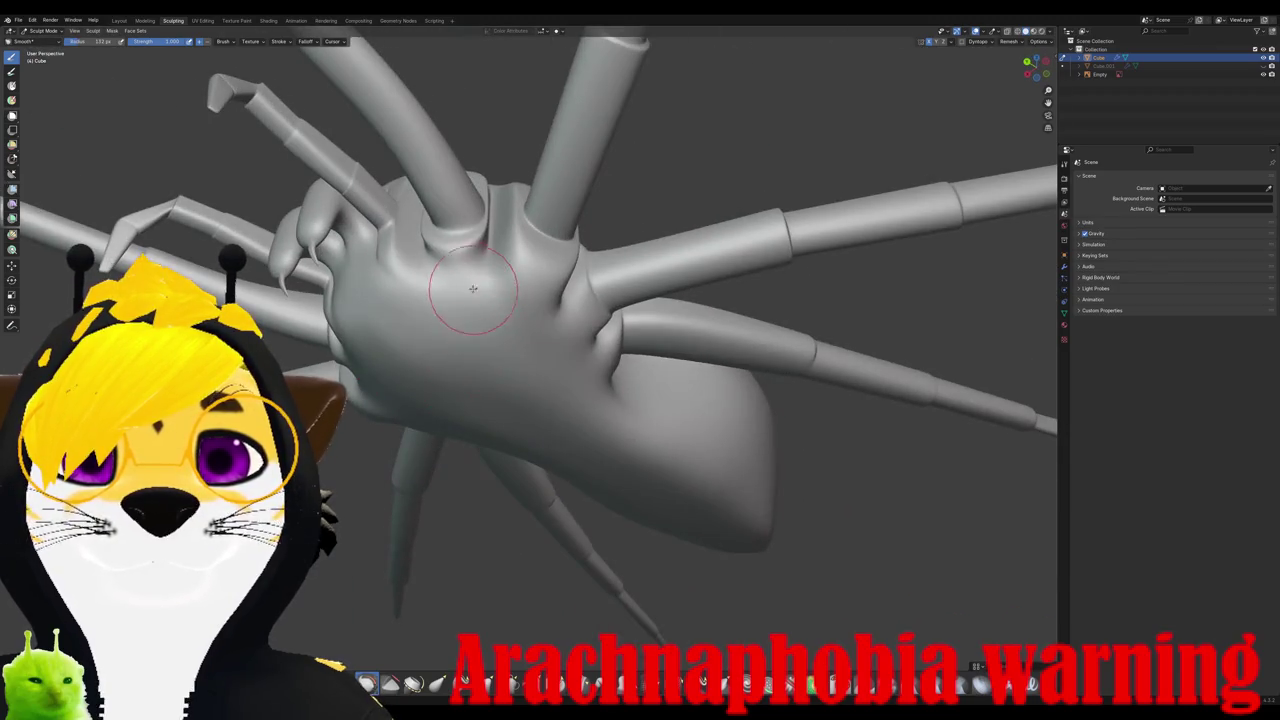
{"action": "middle_click_drag", "start_coordinate": [537, 278], "coordinate": [500, 300]}
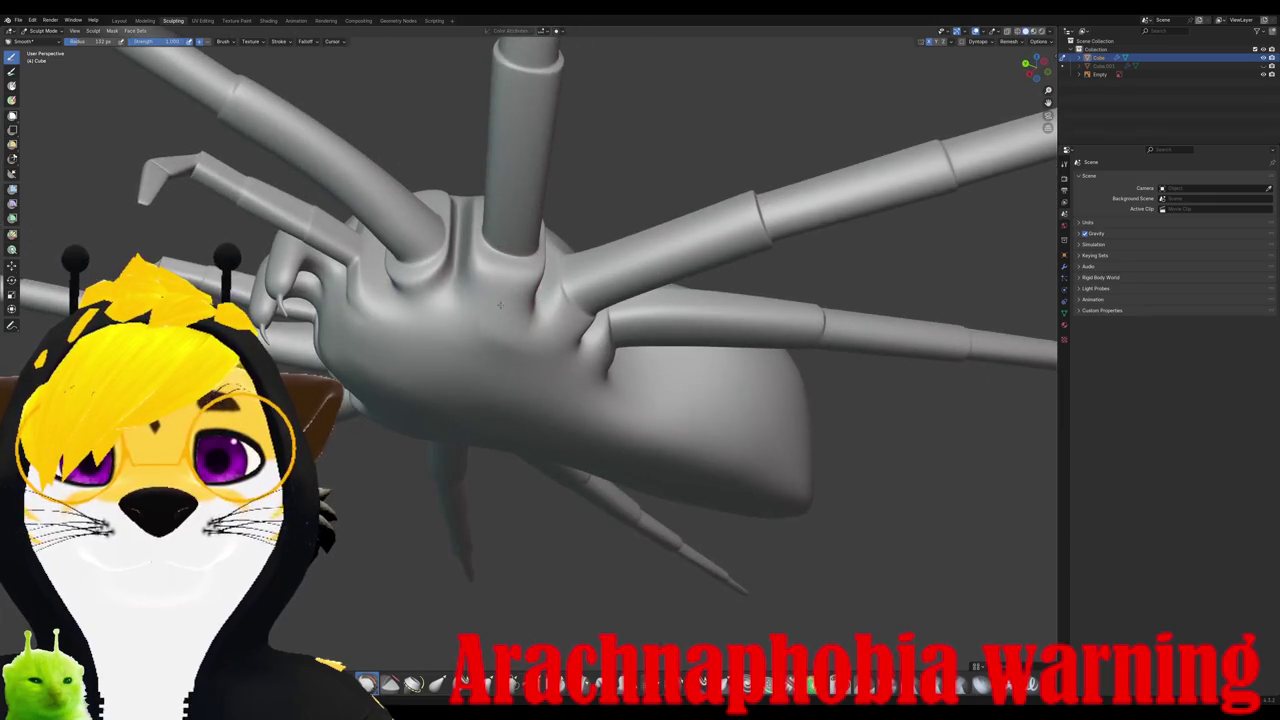
{"action": "mouse_move", "coordinate": [525, 368]}
{"action": "middle_mouse_down"}
{"action": "mouse_move", "coordinate": [484, 334]}
{"action": "mouse_move", "coordinate": [517, 362]}
{"action": "mouse_move", "coordinate": [493, 403]}
{"action": "mouse_move", "coordinate": [499, 343]}
{"action": "middle_mouse_up"}
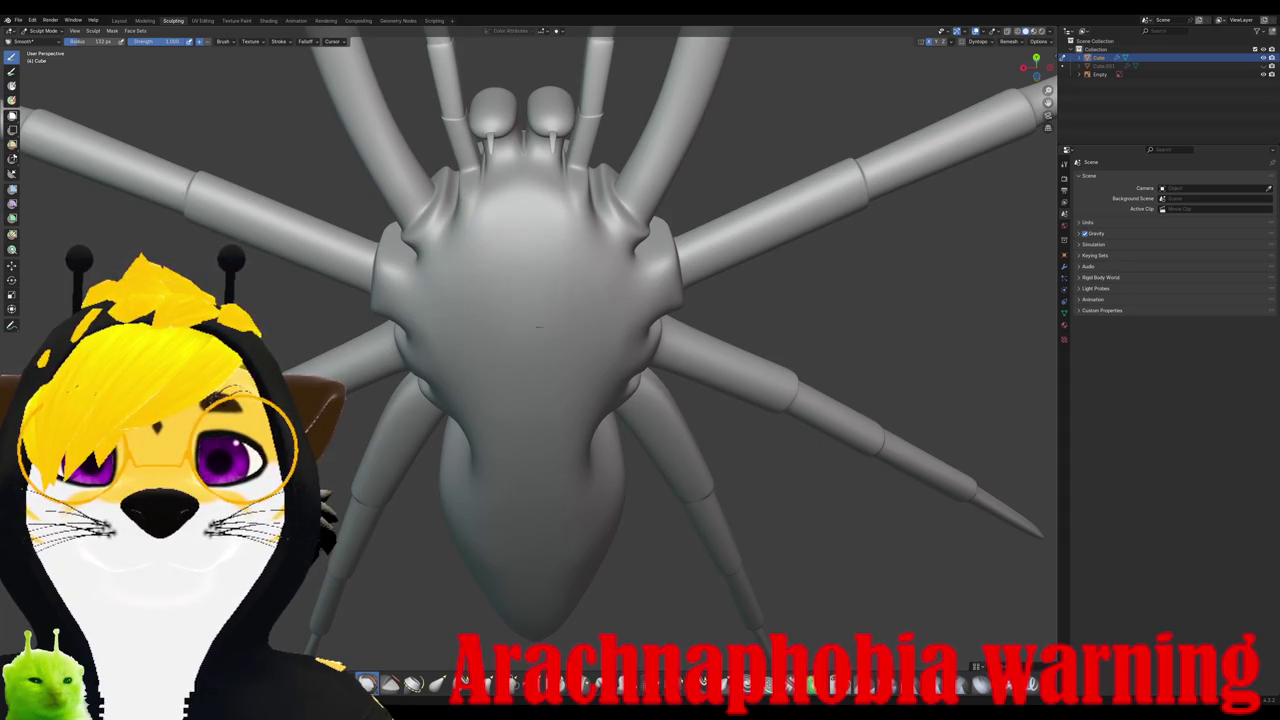
Step: Smooth the top and upper body of the cephalothorax with Smooth strokes
{"action": "middle_click_drag", "start_coordinate": [554, 241], "coordinate": [561, 304]}
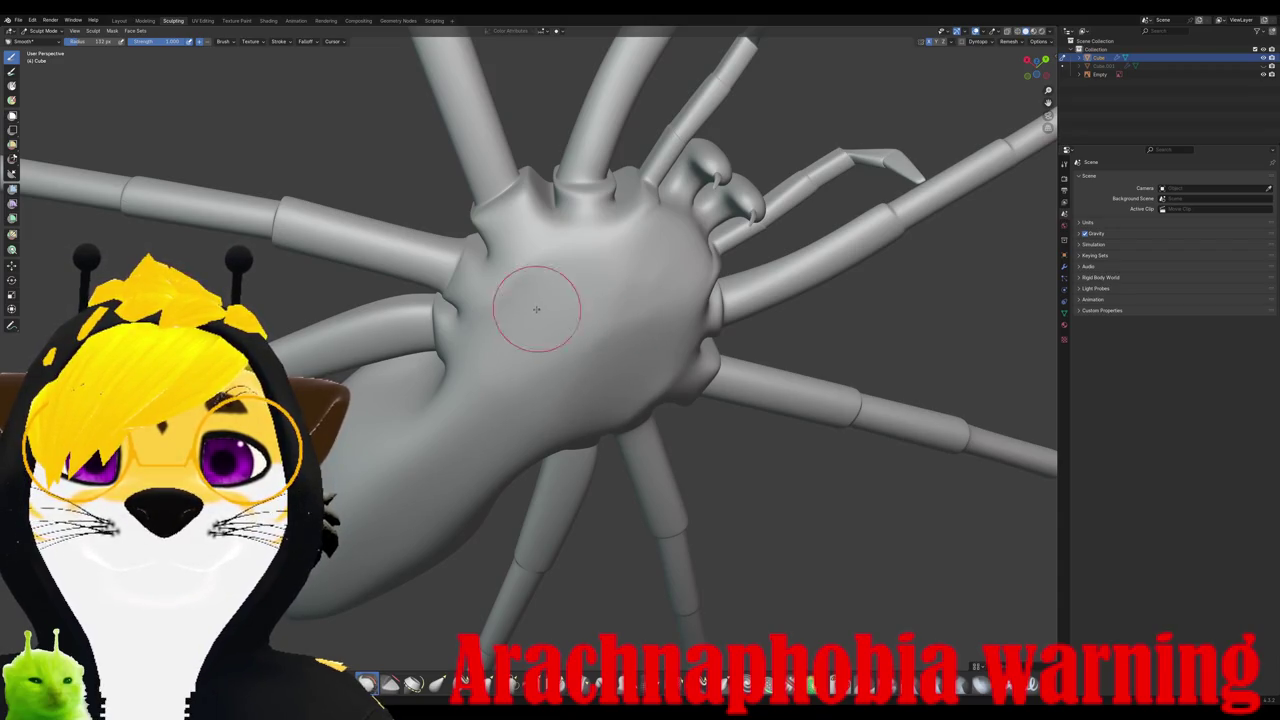
{"action": "middle_click_drag", "start_coordinate": [536, 308], "coordinate": [505, 289]}
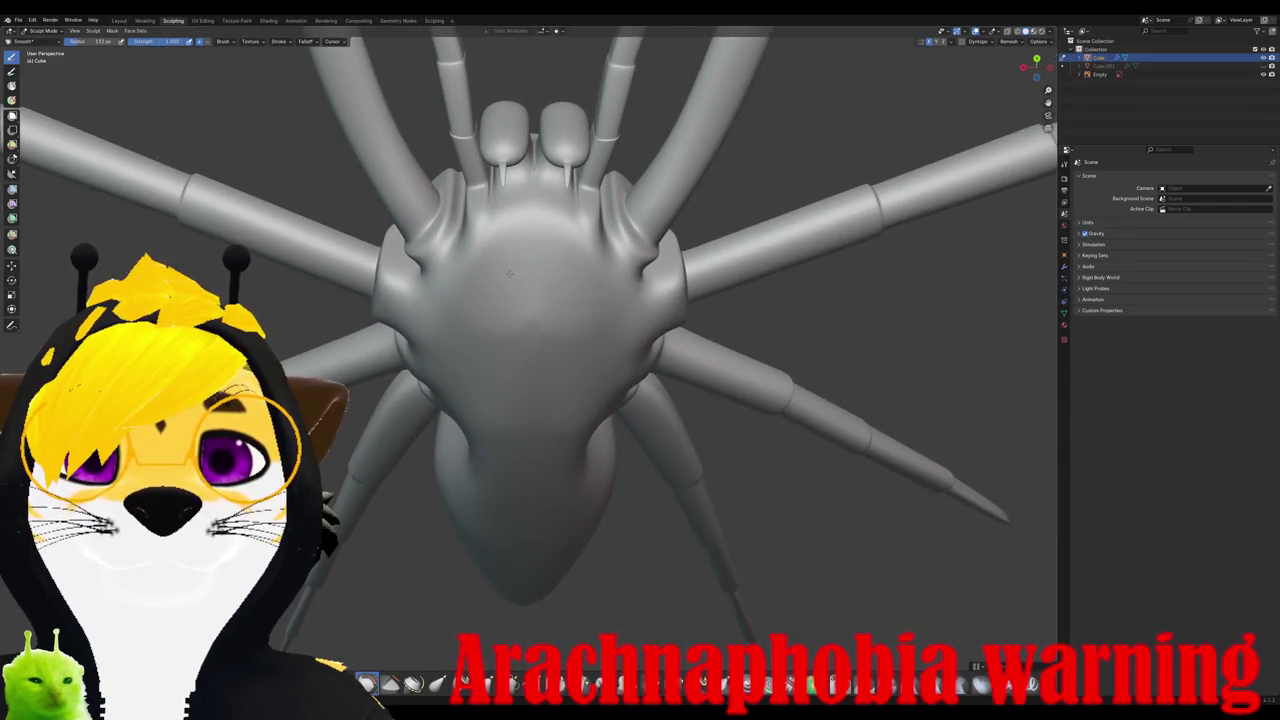
{"action": "middle_click_drag", "start_coordinate": [508, 288], "coordinate": [582, 330]}
{"action": "left_click_drag", "start_coordinate": [590, 325], "coordinate": [591, 319]}
{"action": "middle_click_drag", "start_coordinate": [587, 322], "coordinate": [543, 257]}
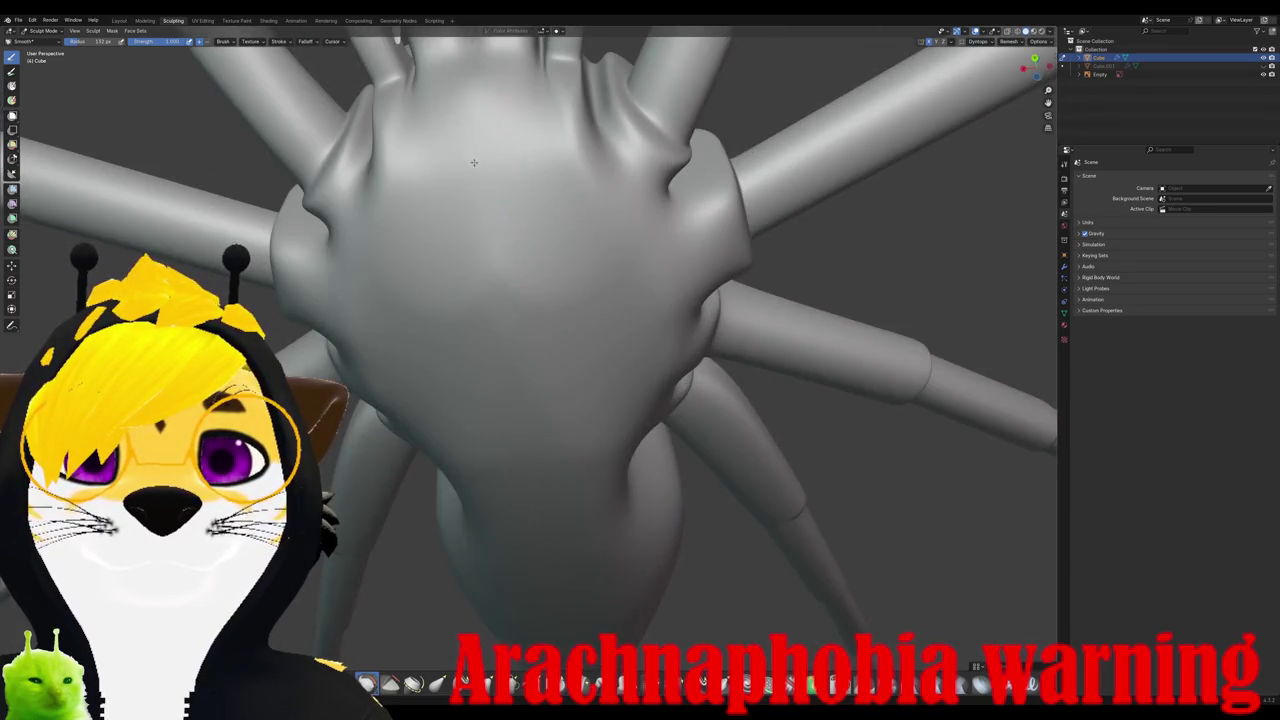
{"action": "left_click_drag", "start_coordinate": [465, 197], "coordinate": [444, 128]}
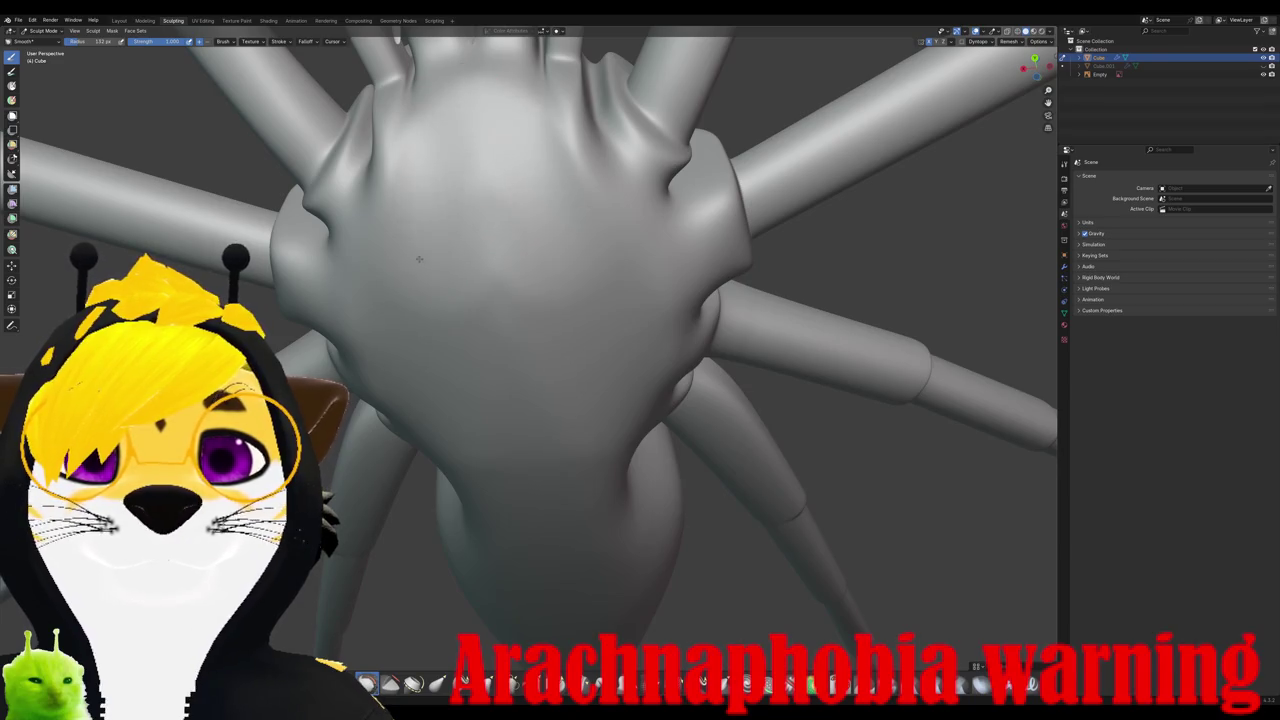
{"action": "left_click_drag", "start_coordinate": [457, 177], "coordinate": [465, 388]}
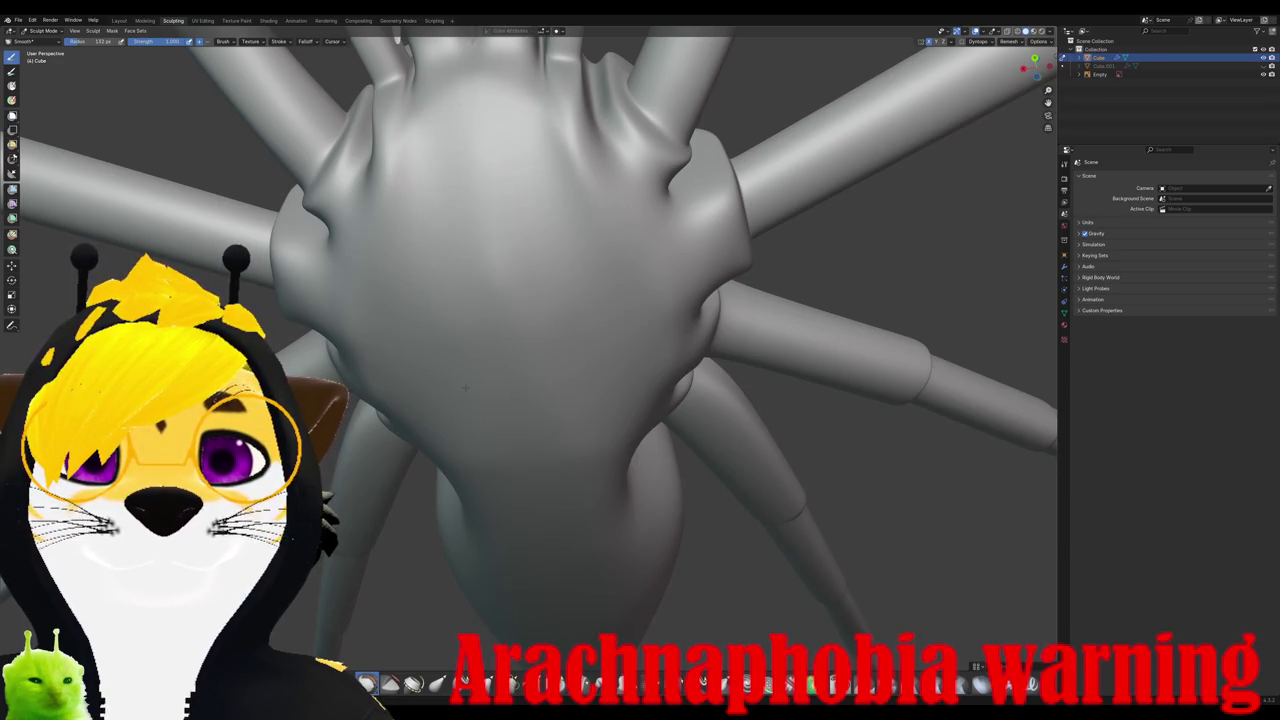
{"action": "mouse_move", "coordinate": [458, 380]}
{"action": "middle_mouse_down"}
{"action": "mouse_move", "coordinate": [540, 340]}
{"action": "mouse_move", "coordinate": [516, 360]}
{"action": "middle_mouse_up"}
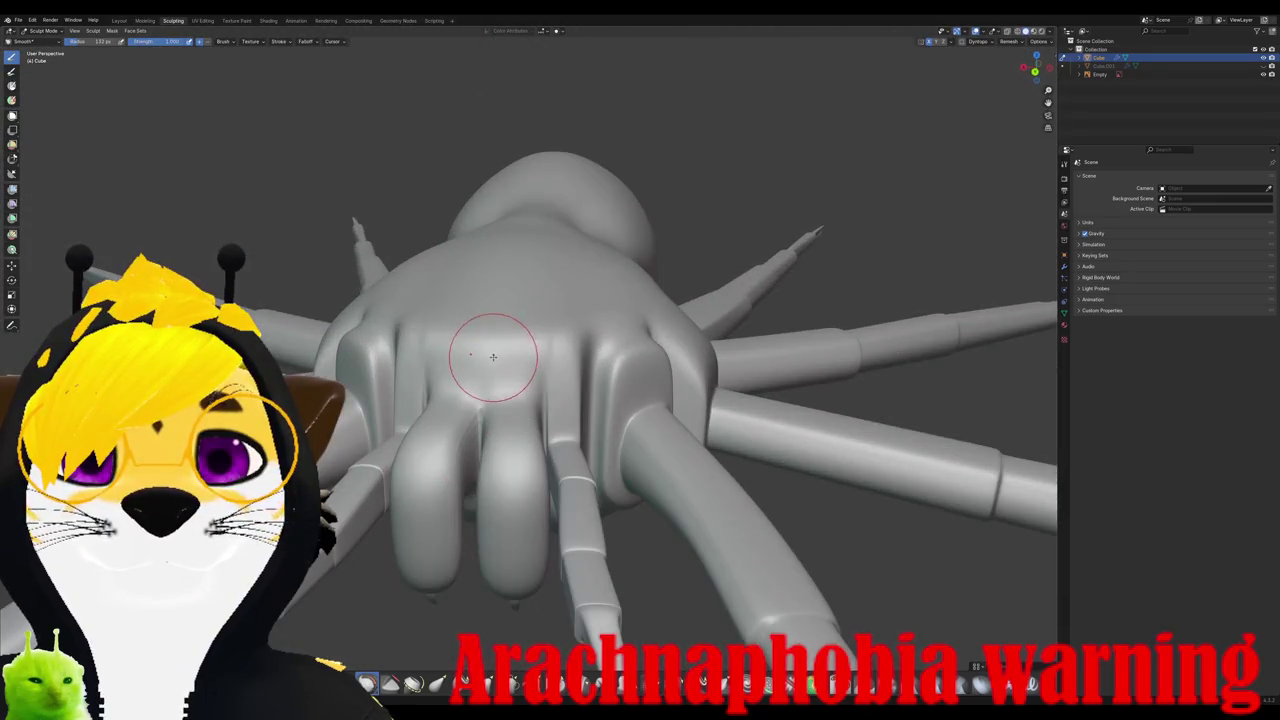
Step: Smooth the centre and lower body surface symmetrically on both sides
{"action": "left_click_drag", "start_coordinate": [516, 348], "coordinate": [578, 345]}
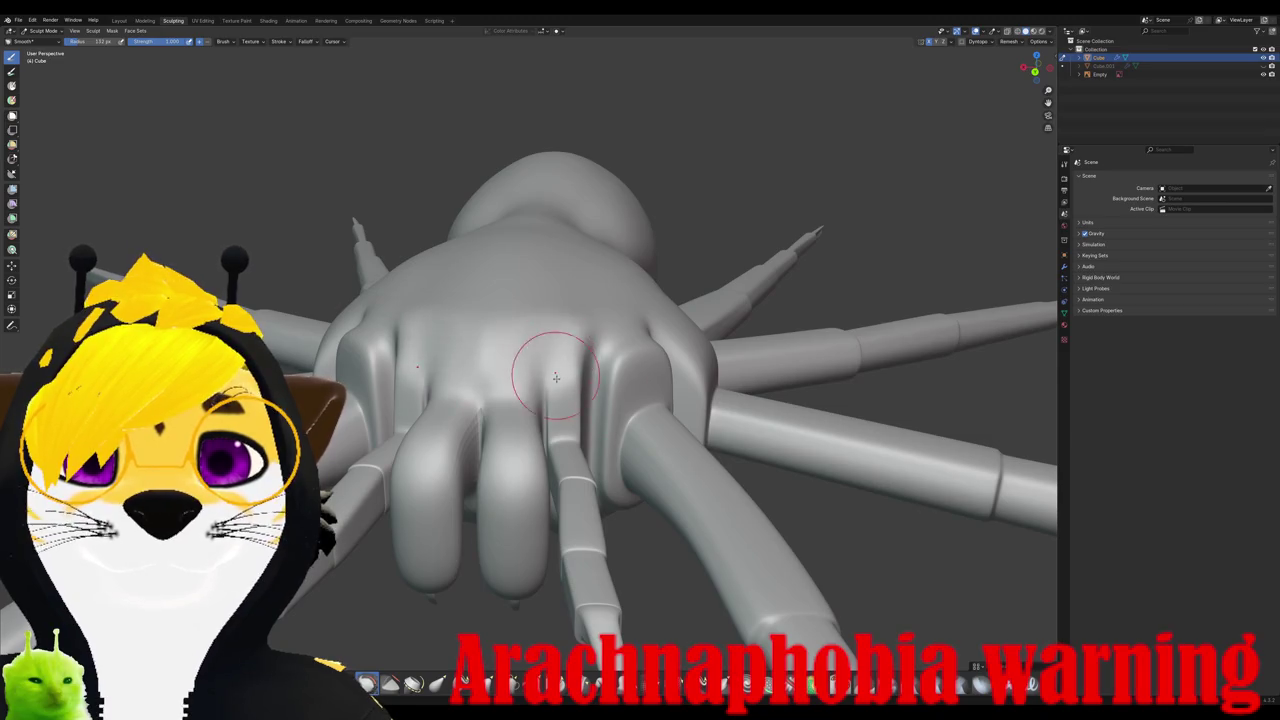
{"action": "left_click_drag", "start_coordinate": [551, 386], "coordinate": [622, 310]}
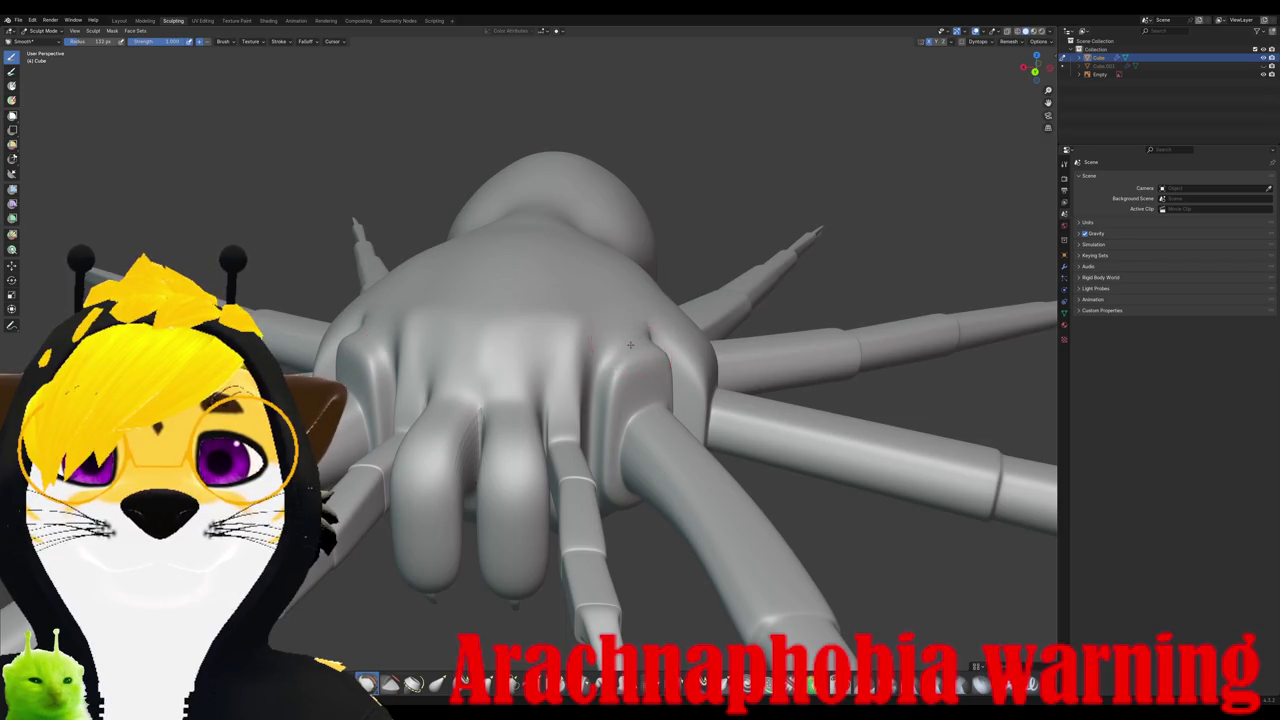
{"action": "left_click_drag", "start_coordinate": [614, 369], "coordinate": [564, 339]}
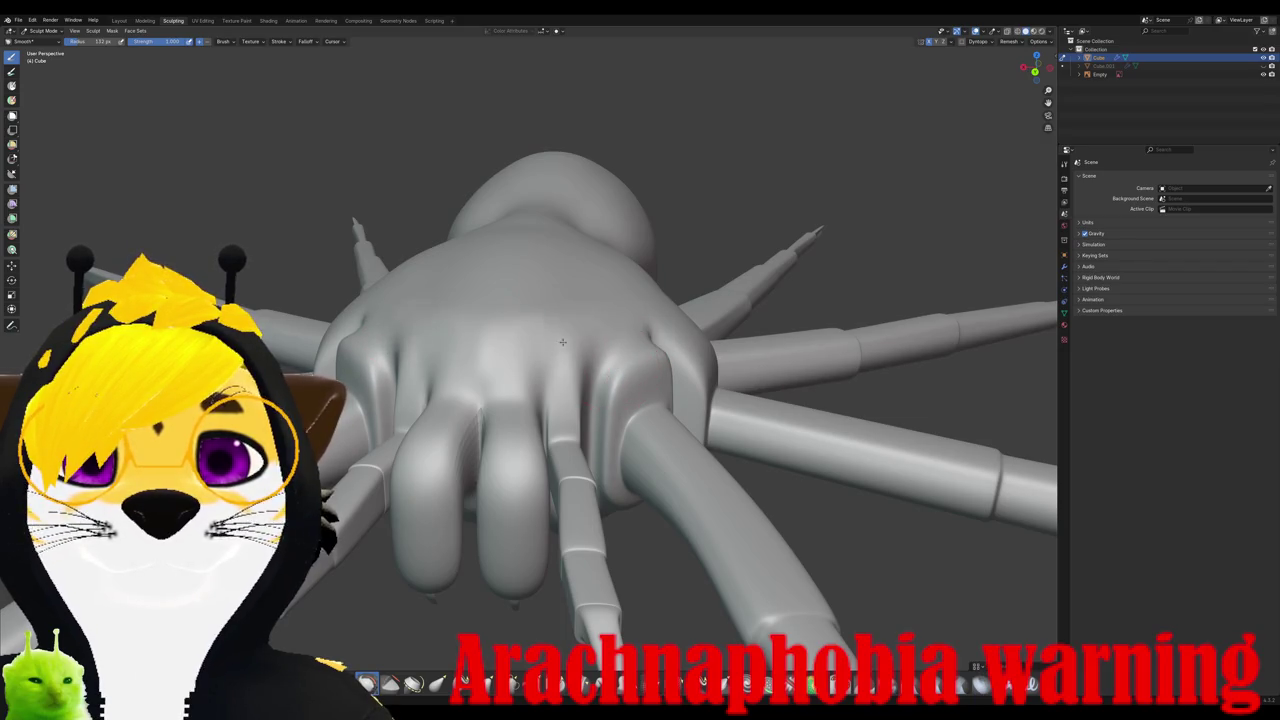
{"action": "middle_click_drag", "start_coordinate": [500, 337], "coordinate": [490, 407]}
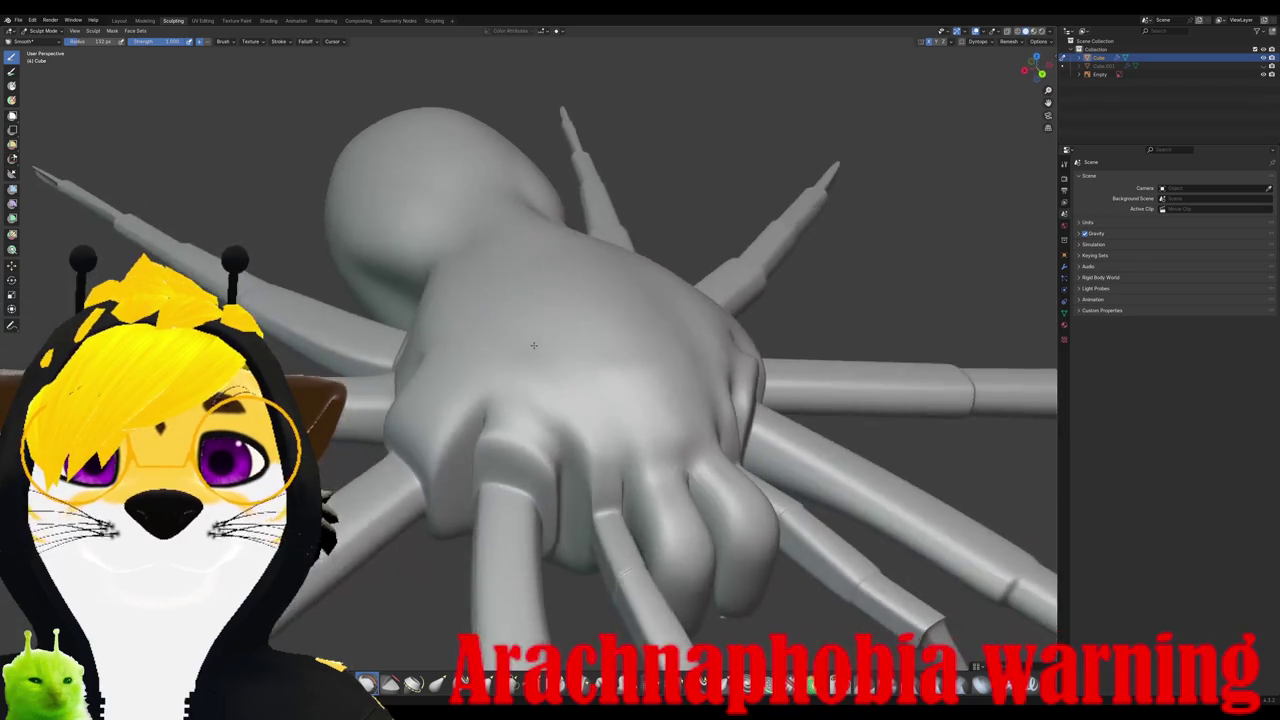
{"action": "left_click_drag", "start_coordinate": [575, 447], "coordinate": [593, 477]}
Step: Soften the crease where the body meets the legs
{"action": "mouse_move", "coordinate": [599, 424]}
{"action": "middle_mouse_down"}
{"action": "mouse_move", "coordinate": [643, 419]}
{"action": "mouse_move", "coordinate": [529, 386]}
{"action": "middle_mouse_up"}
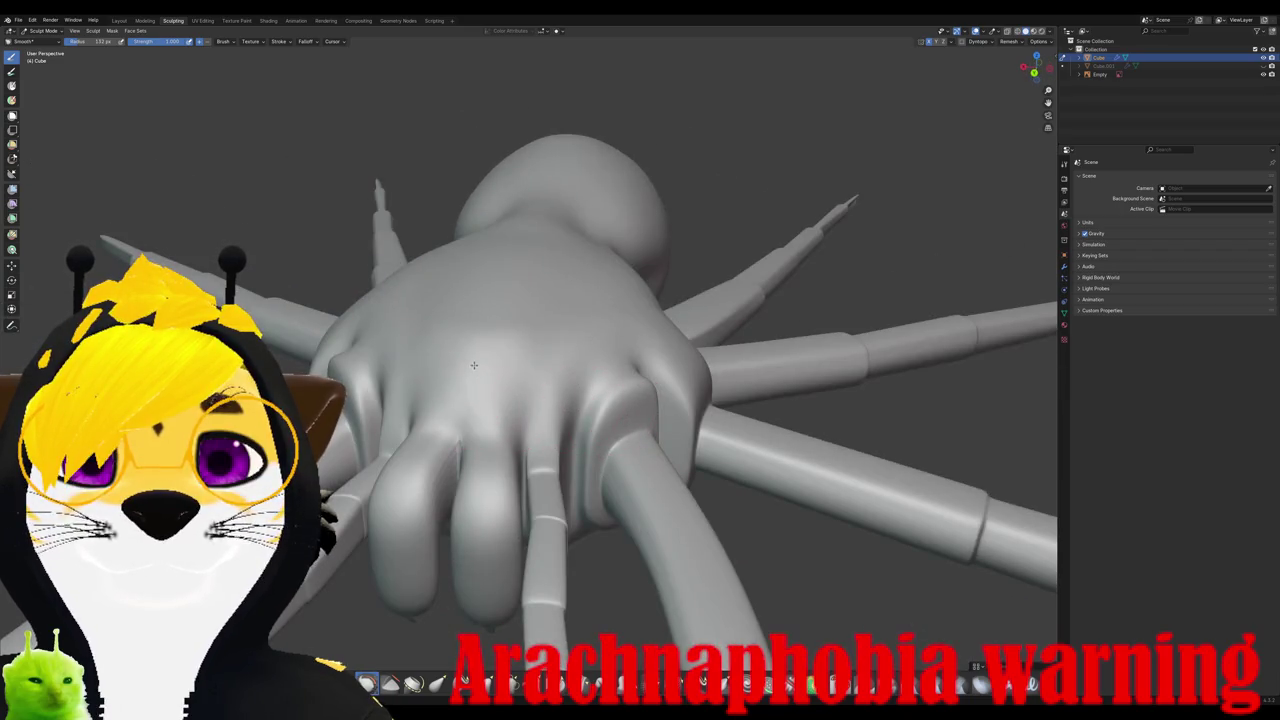
{"action": "middle_click_drag", "start_coordinate": [487, 318], "coordinate": [443, 337]}
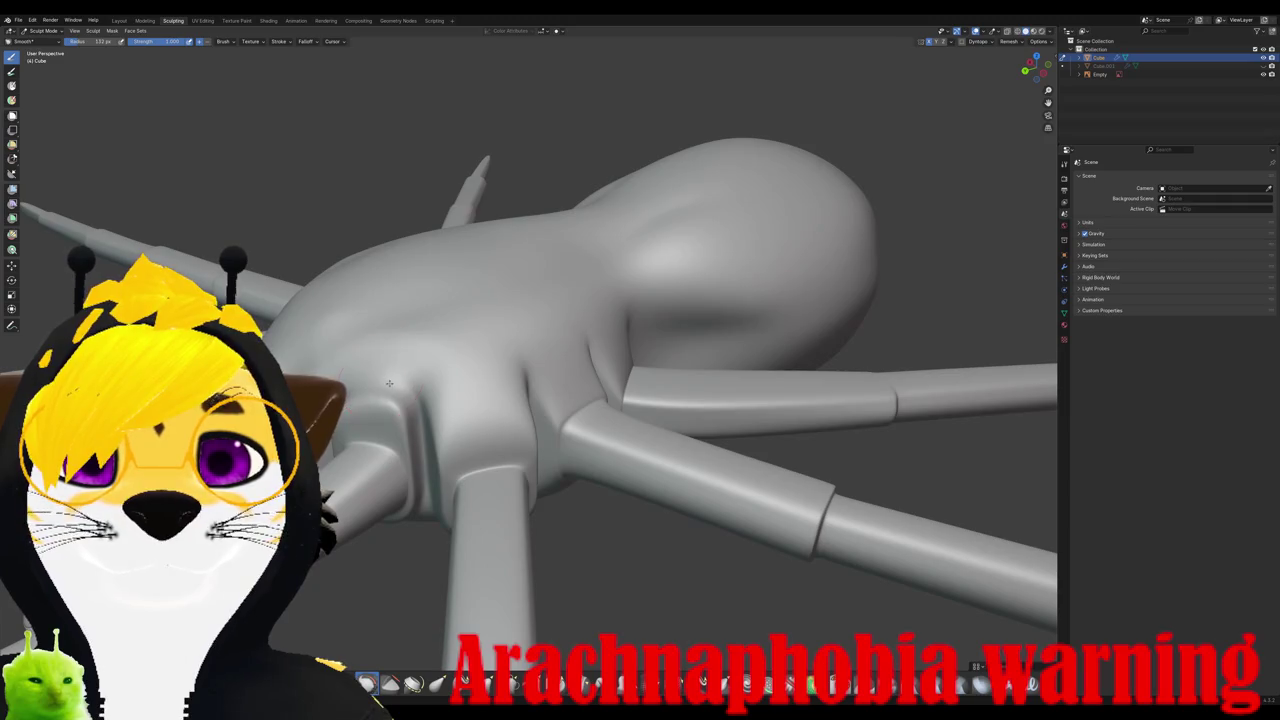
{"action": "left_click_drag", "start_coordinate": [402, 400], "coordinate": [384, 366]}
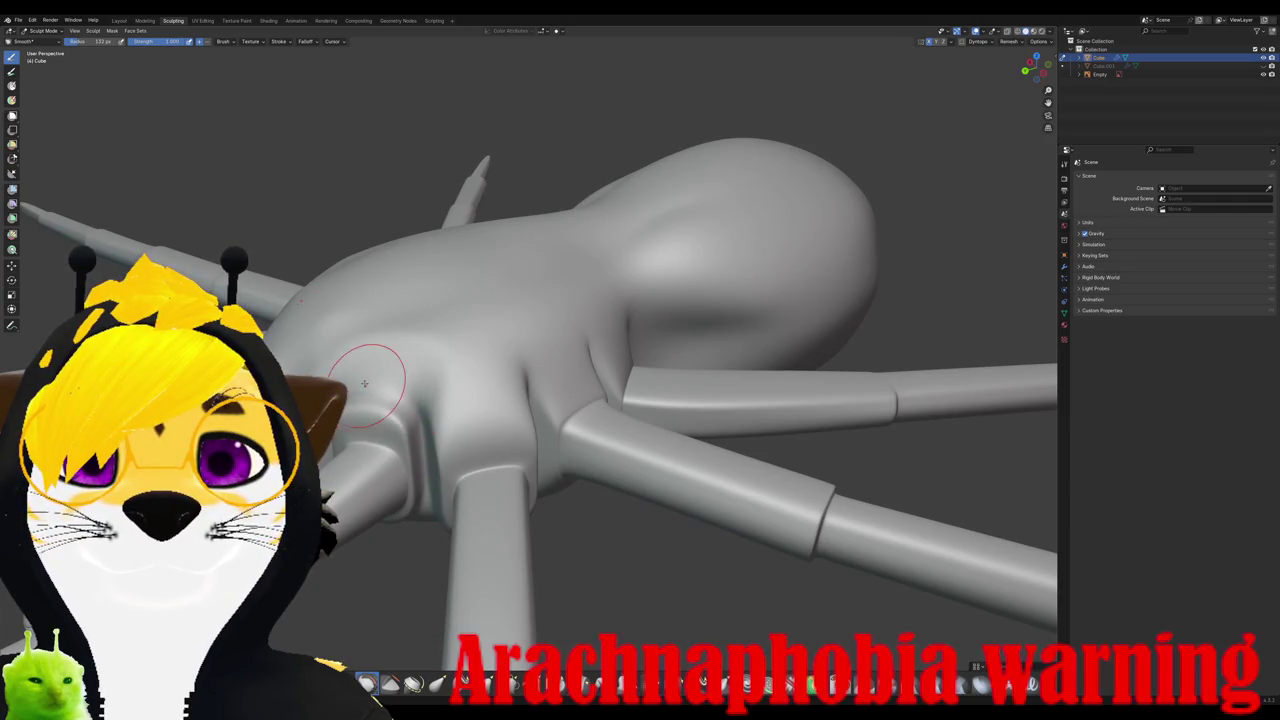
{"action": "middle_click_drag", "start_coordinate": [480, 356], "coordinate": [443, 357]}
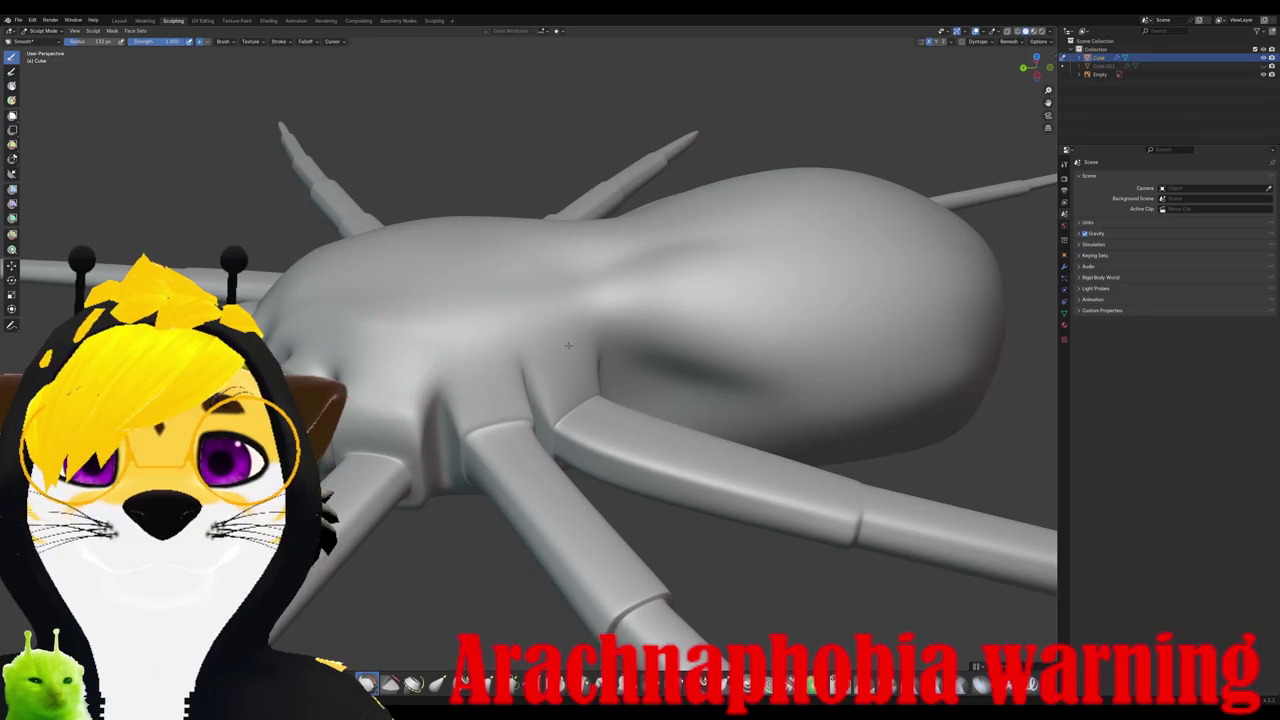
{"action": "mouse_move", "coordinate": [652, 333]}
{"action": "middle_mouse_down"}
{"action": "mouse_move", "coordinate": [607, 332]}
{"action": "mouse_move", "coordinate": [643, 329]}
{"action": "mouse_move", "coordinate": [674, 376]}
{"action": "mouse_move", "coordinate": [563, 334]}
{"action": "middle_mouse_up"}
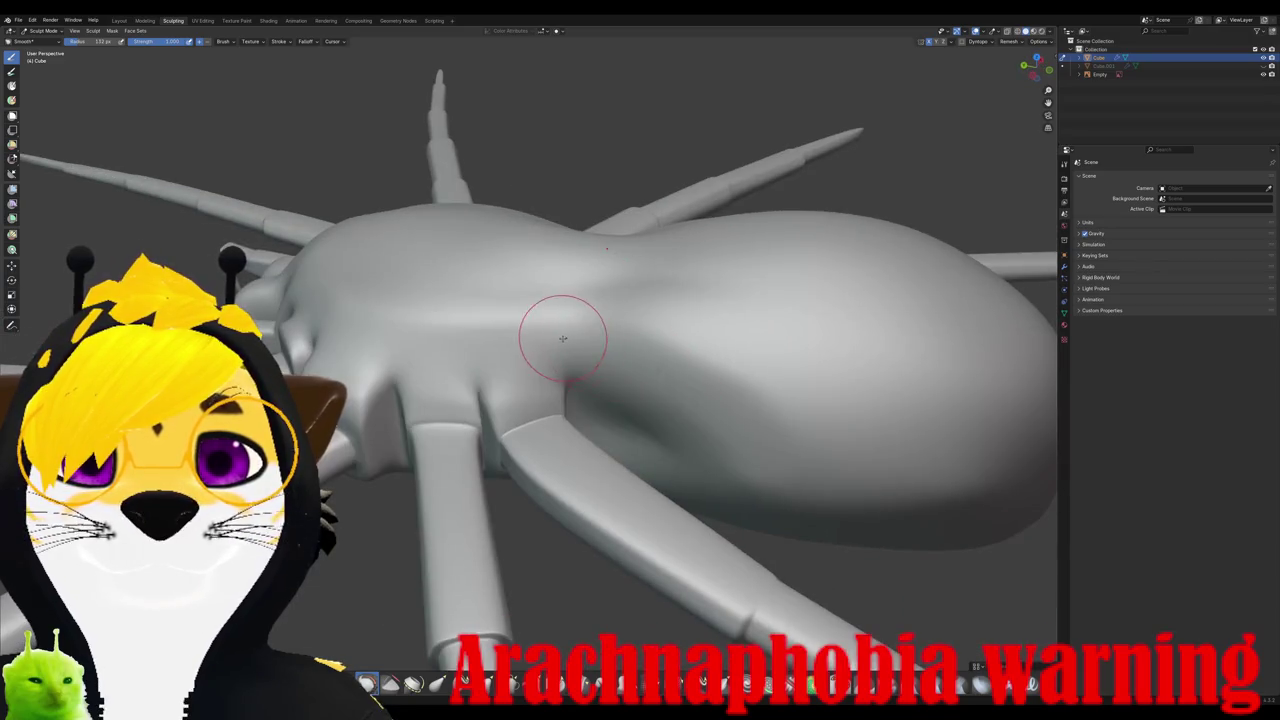
{"action": "scroll", "coordinate": [600, 378], "scroll_direction": "down", "scroll_amount": 3}
{"action": "mouse_move", "coordinate": [652, 363]}
{"action": "middle_mouse_down"}
{"action": "mouse_move", "coordinate": [468, 352]}
{"action": "mouse_move", "coordinate": [518, 356]}
{"action": "mouse_move", "coordinate": [527, 384]}
{"action": "mouse_move", "coordinate": [523, 357]}
{"action": "middle_mouse_up"}
{"action": "scroll", "coordinate": [539, 383], "scroll_direction": "up", "scroll_amount": 2}
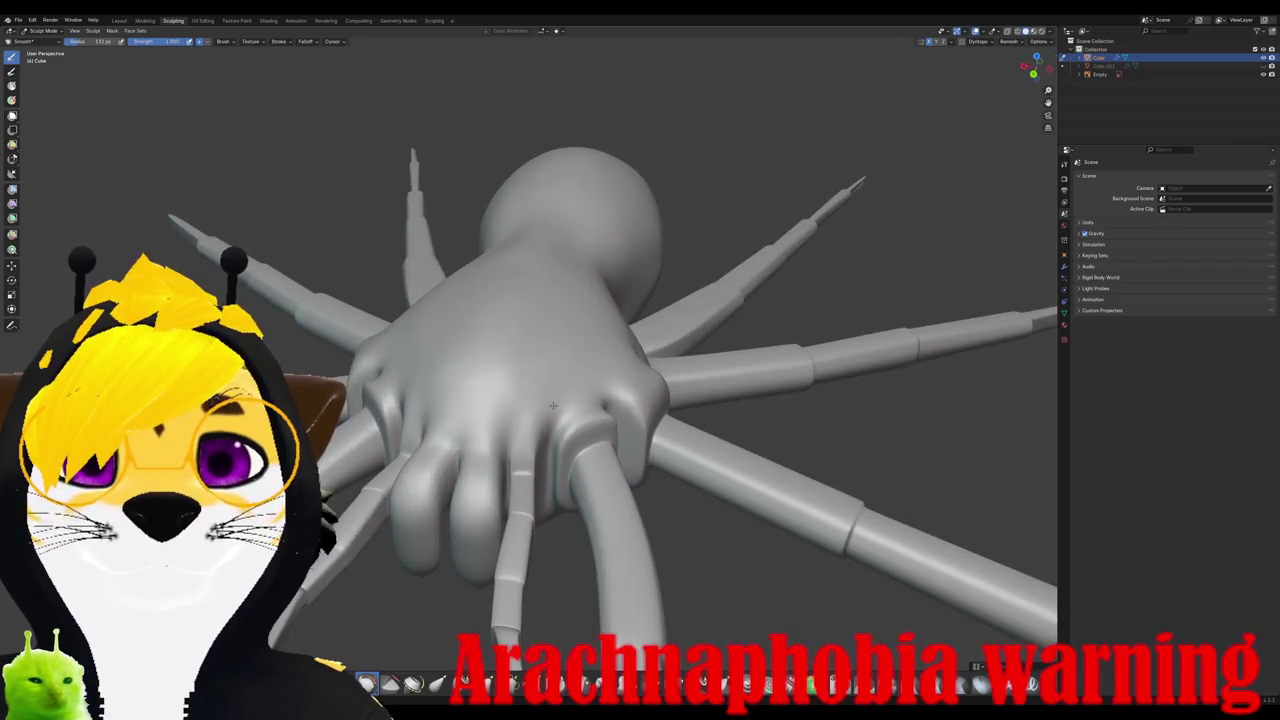
Step: Check the spider from the side, then nudge the body front with Elastic Grab
{"action": "mouse_move", "coordinate": [490, 400]}
{"action": "middle_mouse_down"}
{"action": "mouse_move", "coordinate": [474, 400]}
{"action": "mouse_move", "coordinate": [497, 361]}
{"action": "middle_mouse_up"}
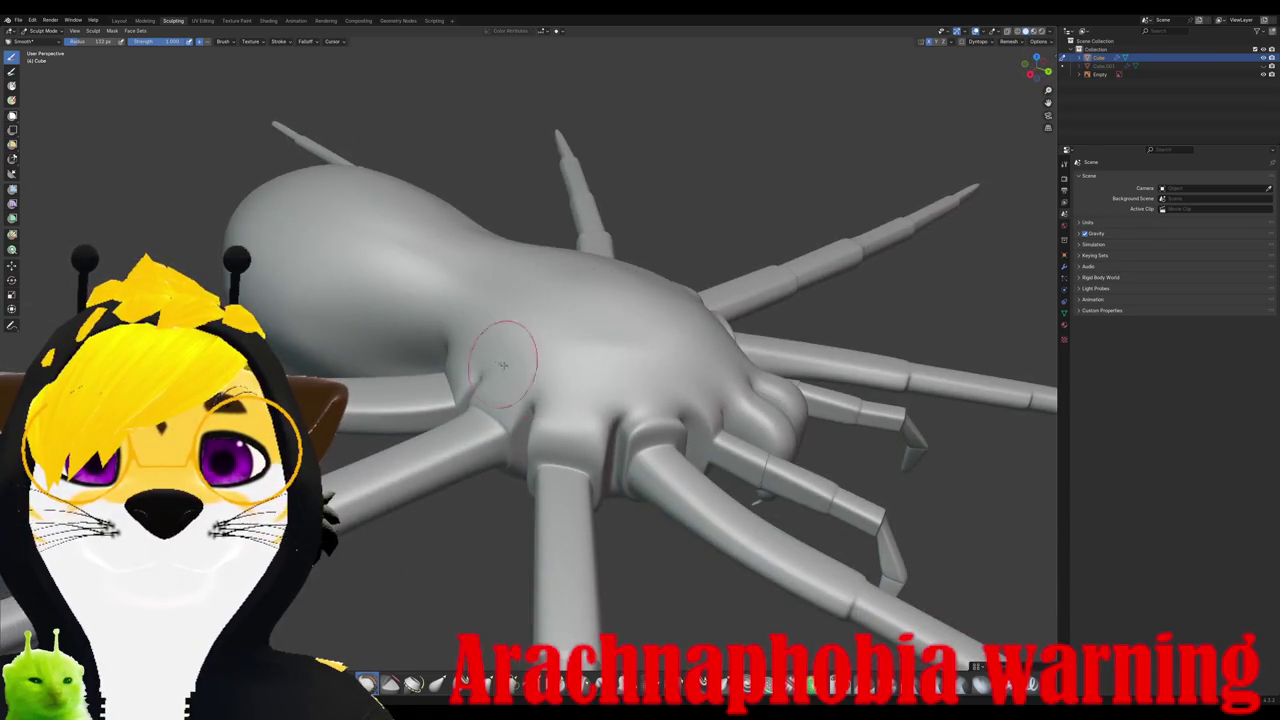
{"action": "middle_click_drag", "start_coordinate": [586, 400], "coordinate": [507, 371]}
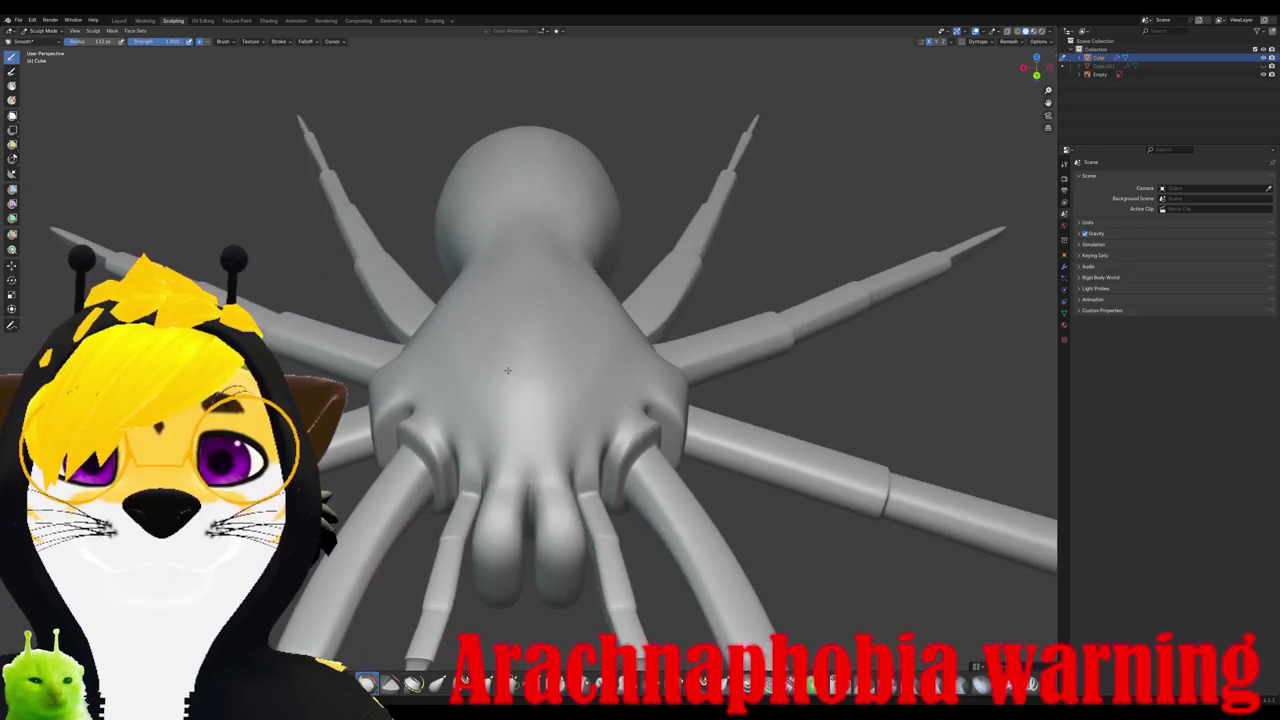
{"action": "middle_click_drag", "start_coordinate": [505, 257], "coordinate": [586, 294]}
{"action": "mouse_move", "coordinate": [650, 392]}
{"action": "middle_mouse_down"}
{"action": "mouse_move", "coordinate": [580, 376]}
{"action": "mouse_move", "coordinate": [586, 400]}
{"action": "mouse_move", "coordinate": [542, 291]}
{"action": "mouse_move", "coordinate": [552, 342]}
{"action": "middle_mouse_up"}
{"action": "scroll", "coordinate": [560, 392], "scroll_direction": "down", "scroll_amount": 2}
{"action": "scroll", "coordinate": [529, 386], "scroll_direction": "down", "scroll_amount": 2}
{"action": "scroll", "coordinate": [551, 335], "scroll_direction": "up", "scroll_amount": 3}
{"action": "scroll", "coordinate": [514, 388], "scroll_direction": "up", "scroll_amount": 2}
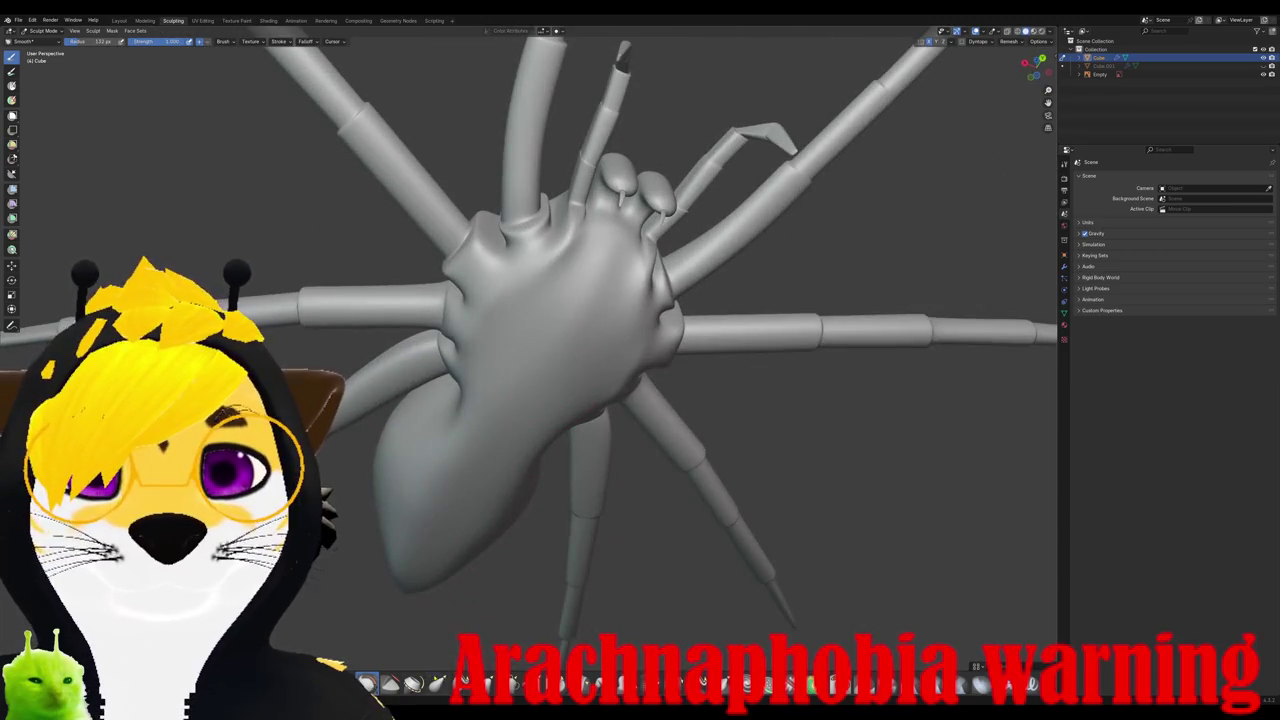
{"action": "scroll", "coordinate": [545, 355], "scroll_direction": "down", "scroll_amount": 2}
{"action": "mouse_move", "coordinate": [543, 355]}
{"action": "middle_mouse_down"}
{"action": "mouse_move", "coordinate": [543, 398]}
{"action": "mouse_move", "coordinate": [557, 395]}
{"action": "middle_mouse_up"}
{"action": "left_click_drag", "start_coordinate": [552, 378], "coordinate": [558, 382]}
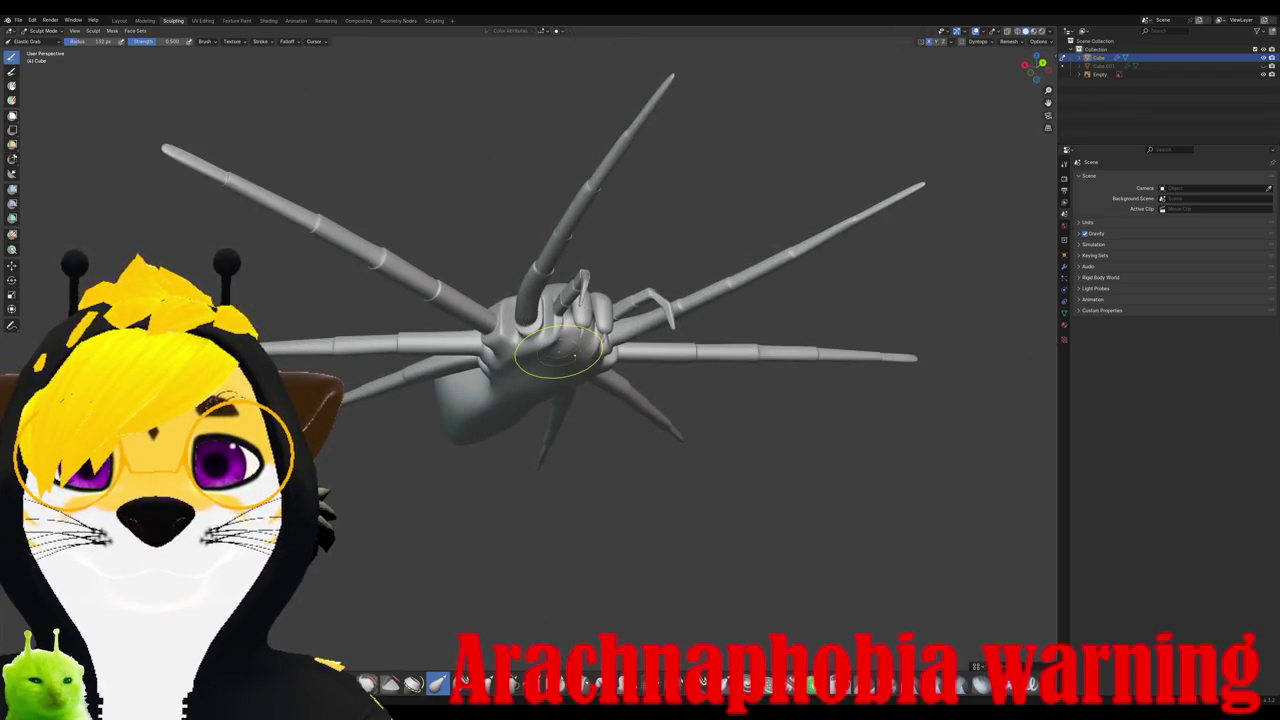
Step: Lower the Elastic Grab strength to about 0.49 and switch to the Crease brush
{"action": "scroll", "coordinate": [561, 384], "scroll_direction": "up", "scroll_amount": 2}
{"action": "right_click", "coordinate": [560, 384]}
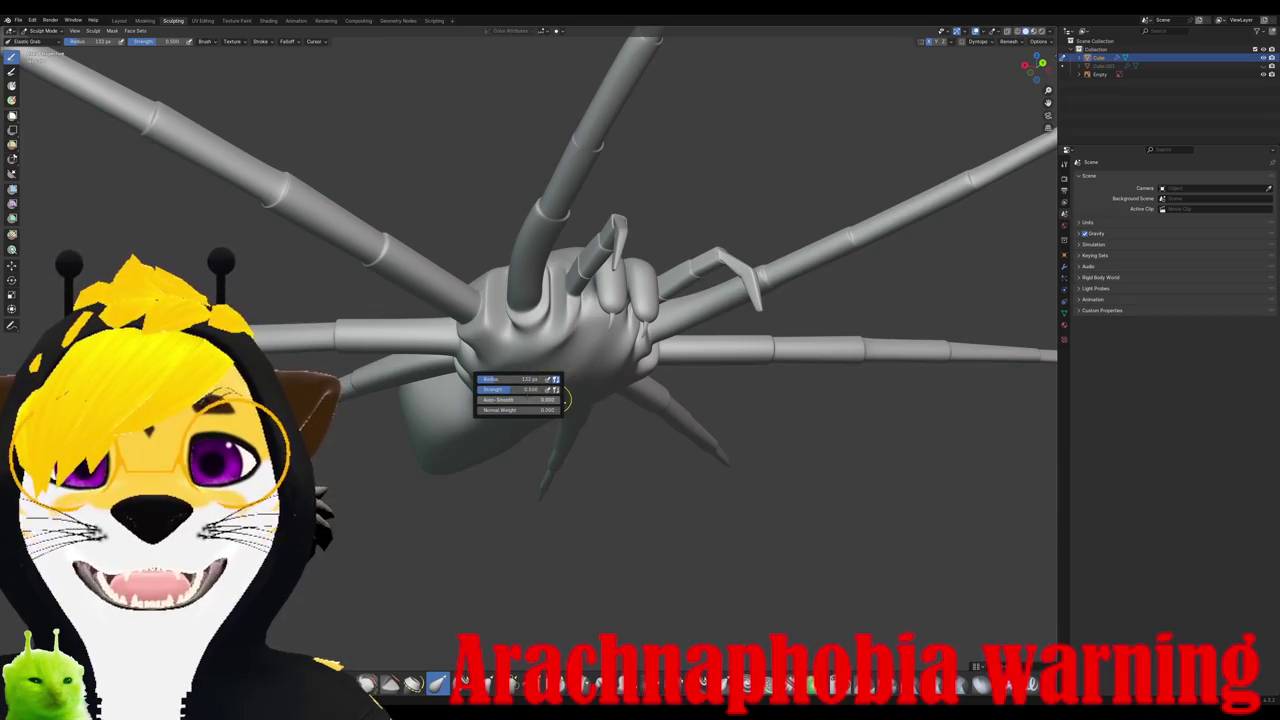
{"action": "left_click_drag", "start_coordinate": [540, 389], "coordinate": [532, 389]}
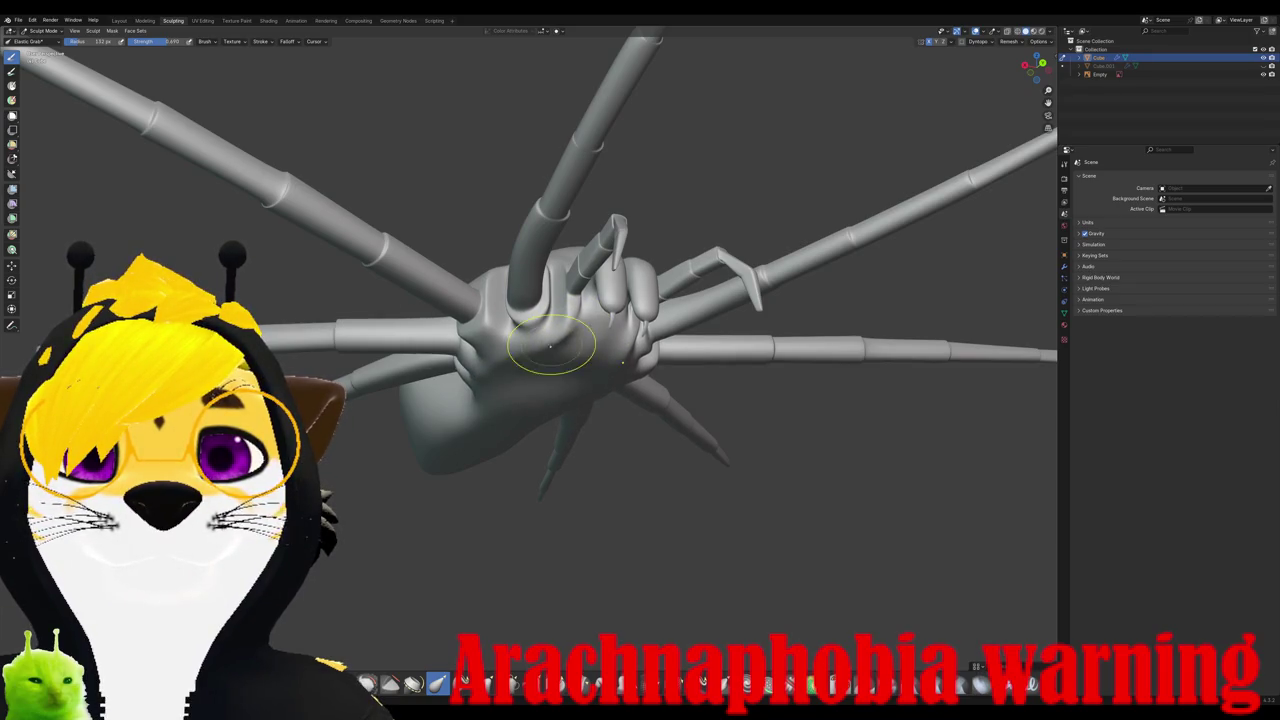
{"action": "middle_click_drag", "start_coordinate": [550, 345], "coordinate": [500, 366]}
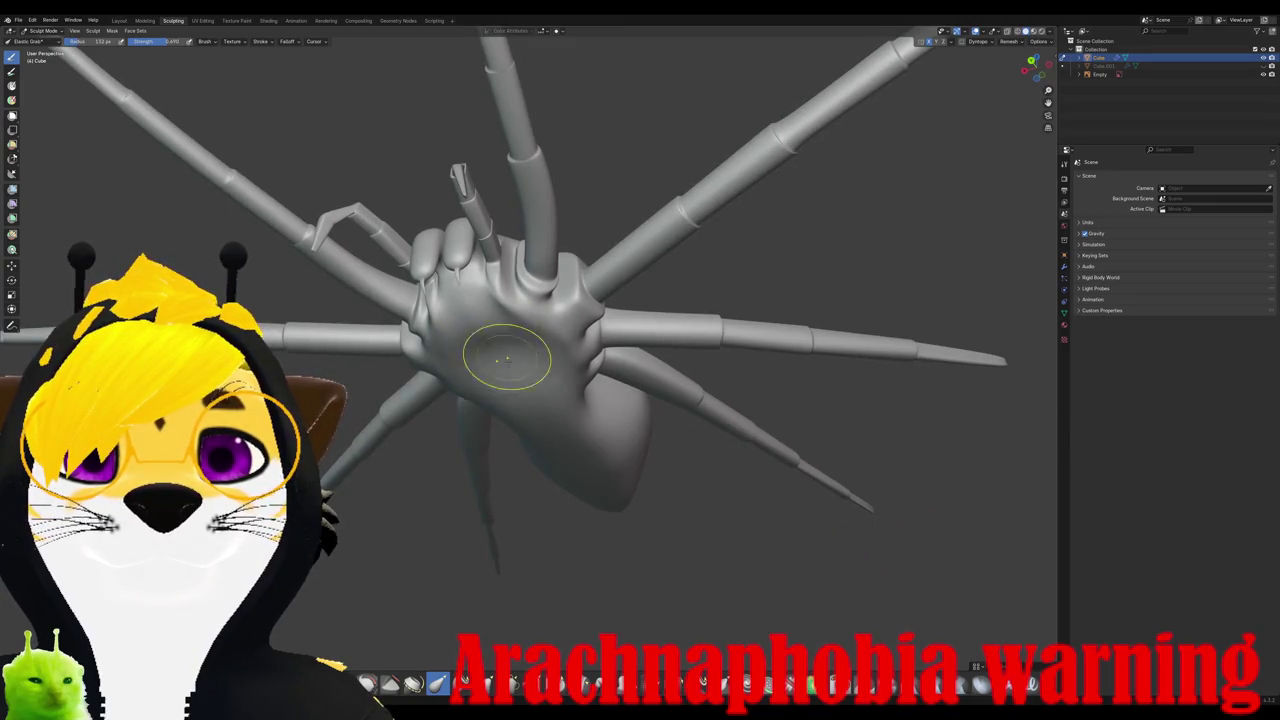
{"action": "middle_click_drag", "start_coordinate": [514, 366], "coordinate": [530, 300]}
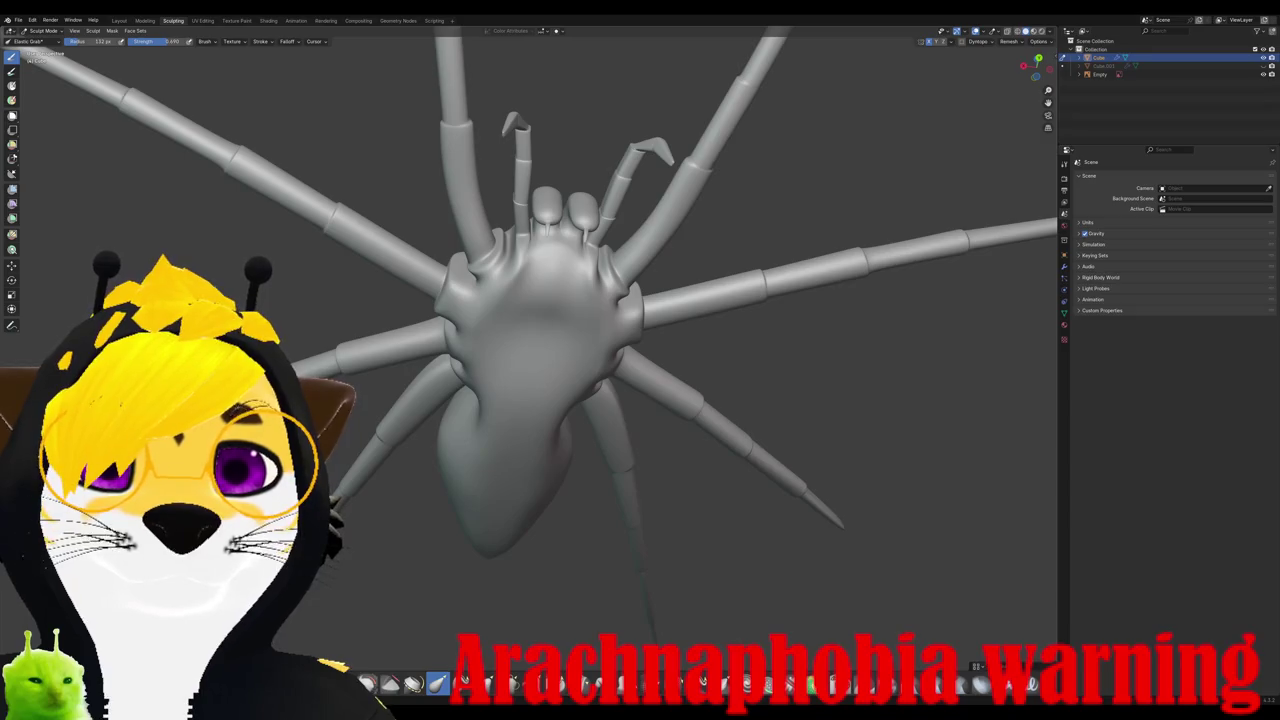
{"action": "key", "text": "shift+c"}
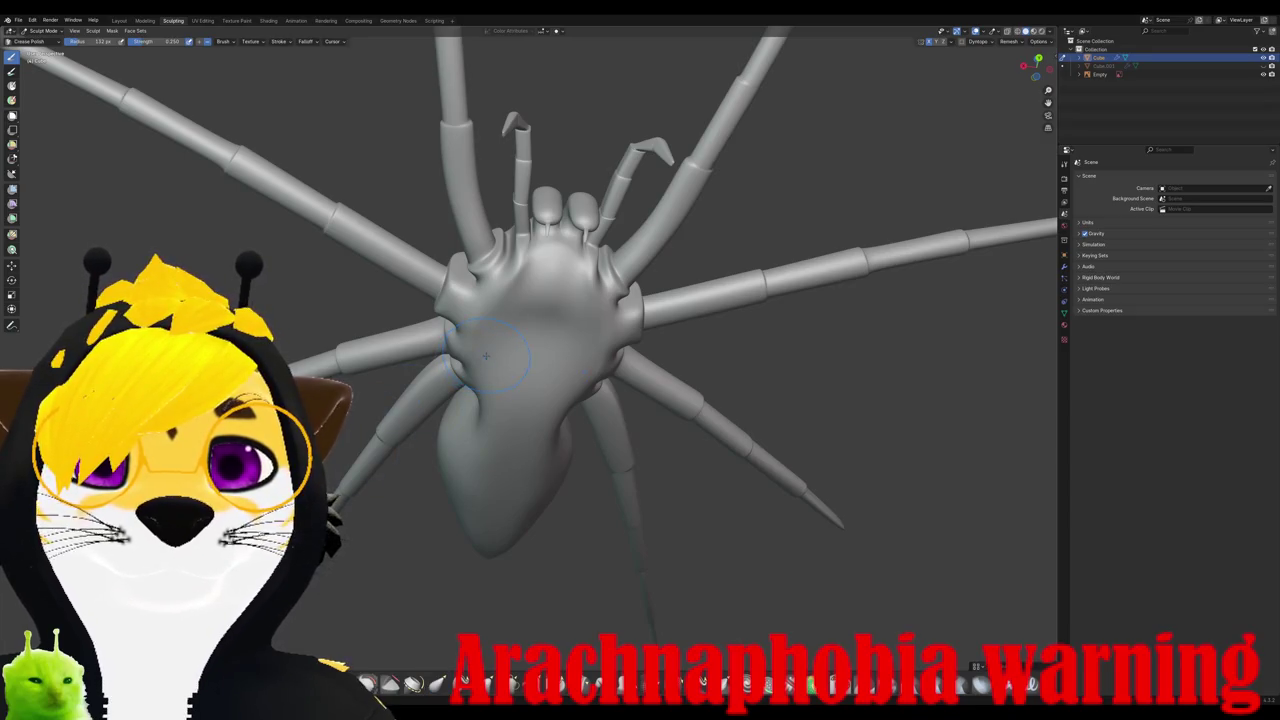
Step: Switch to the Crease Sharp brush and carve a crease into the body's upper surface
{"action": "scroll", "coordinate": [496, 357], "scroll_direction": "up", "scroll_amount": 3}
{"action": "scroll", "coordinate": [496, 357], "scroll_direction": "up", "scroll_amount": 1}
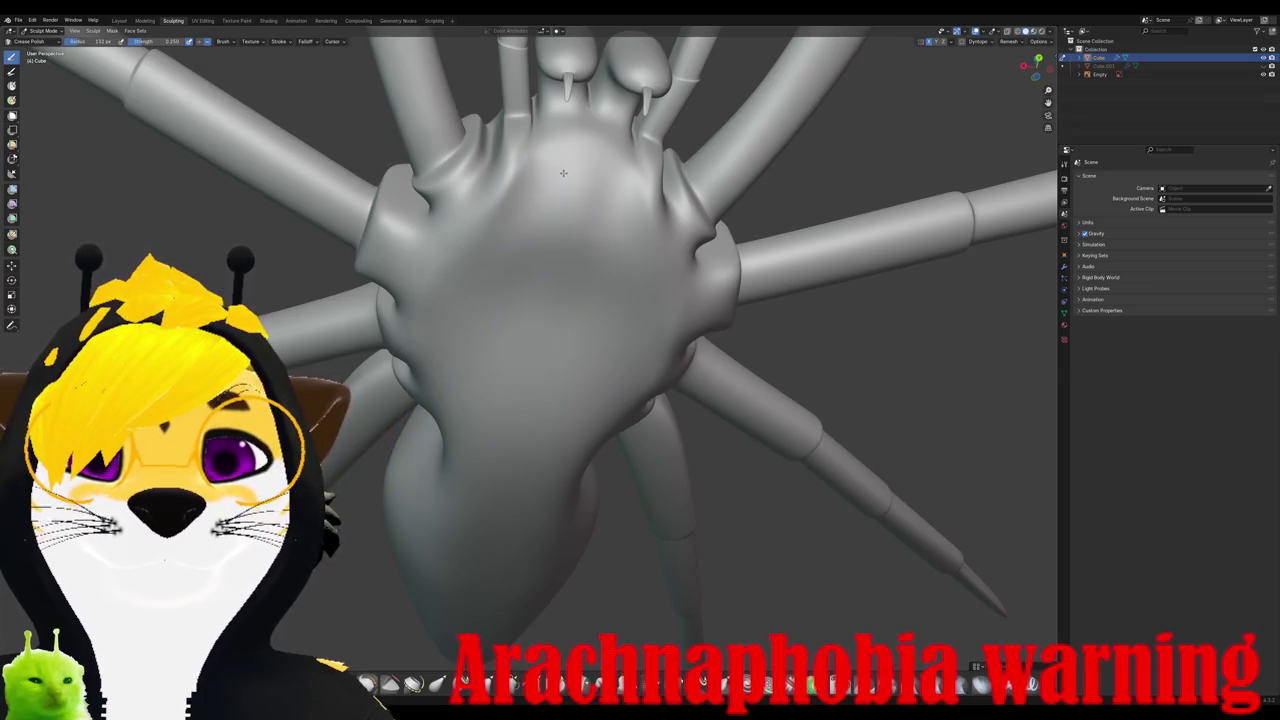
{"action": "key", "text": "shift+c"}
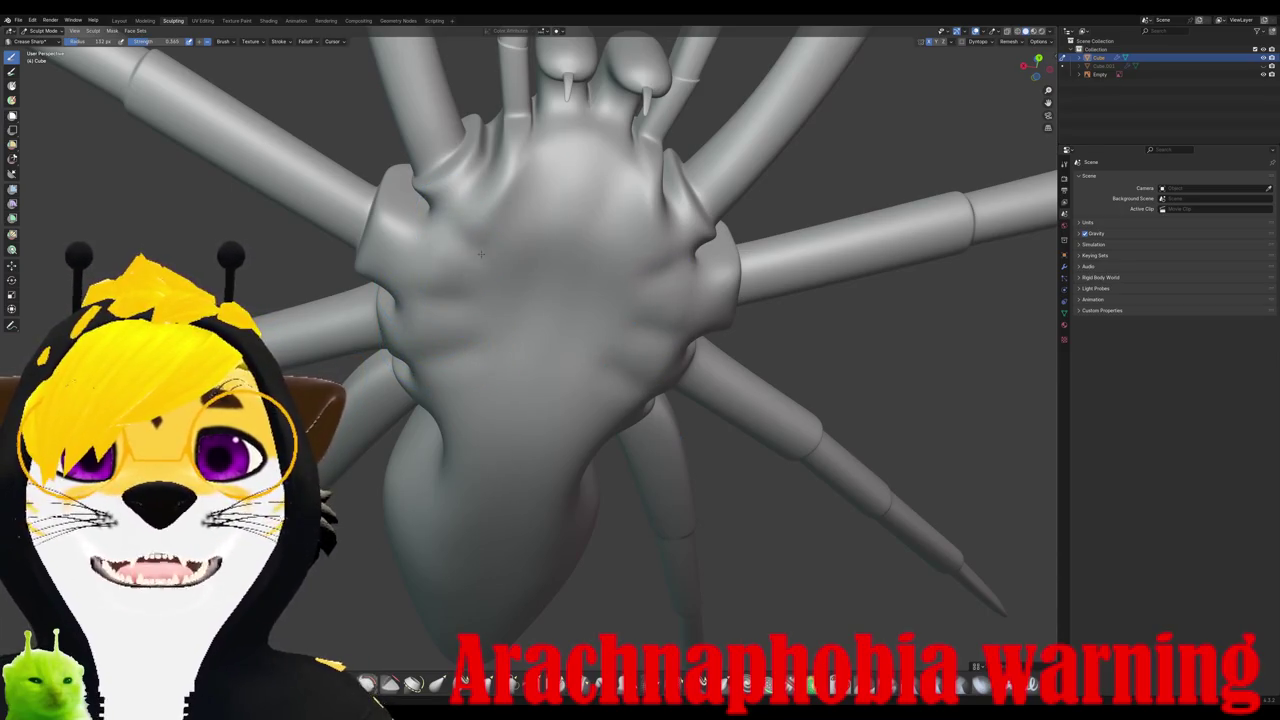
{"action": "middle_click_drag", "start_coordinate": [447, 223], "coordinate": [584, 240]}
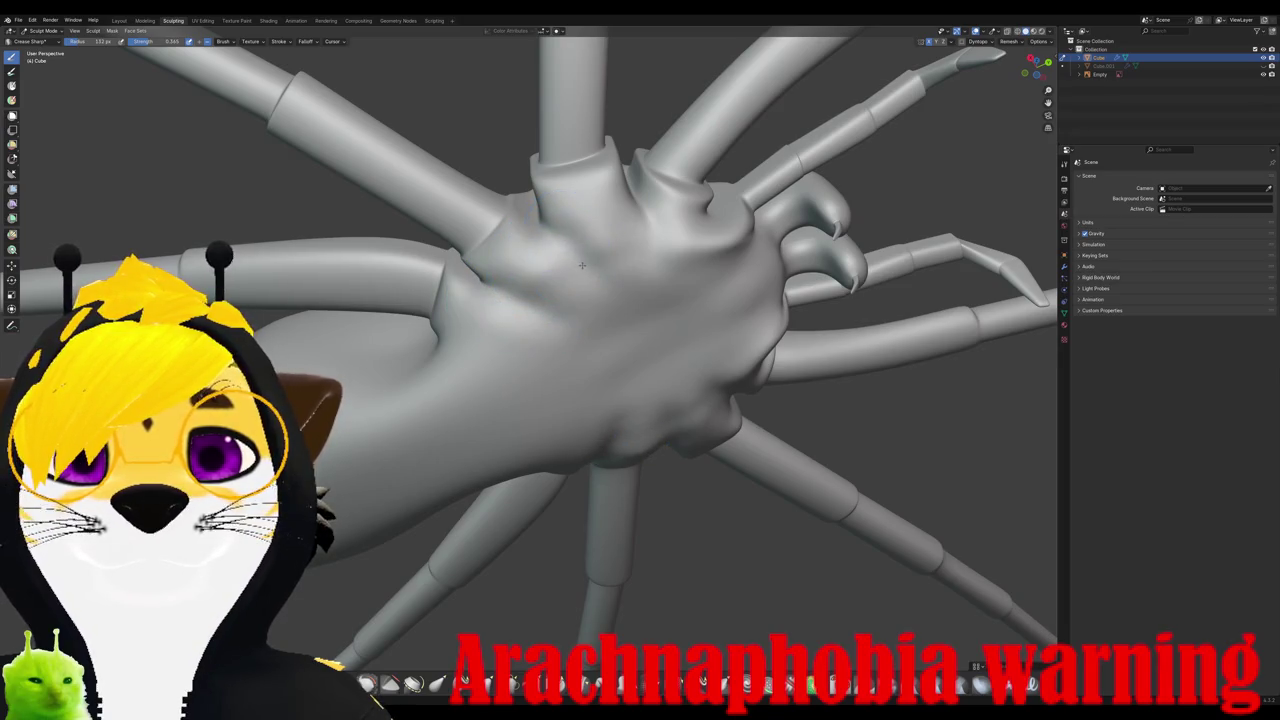
{"action": "left_click_drag", "start_coordinate": [638, 232], "coordinate": [638, 227]}
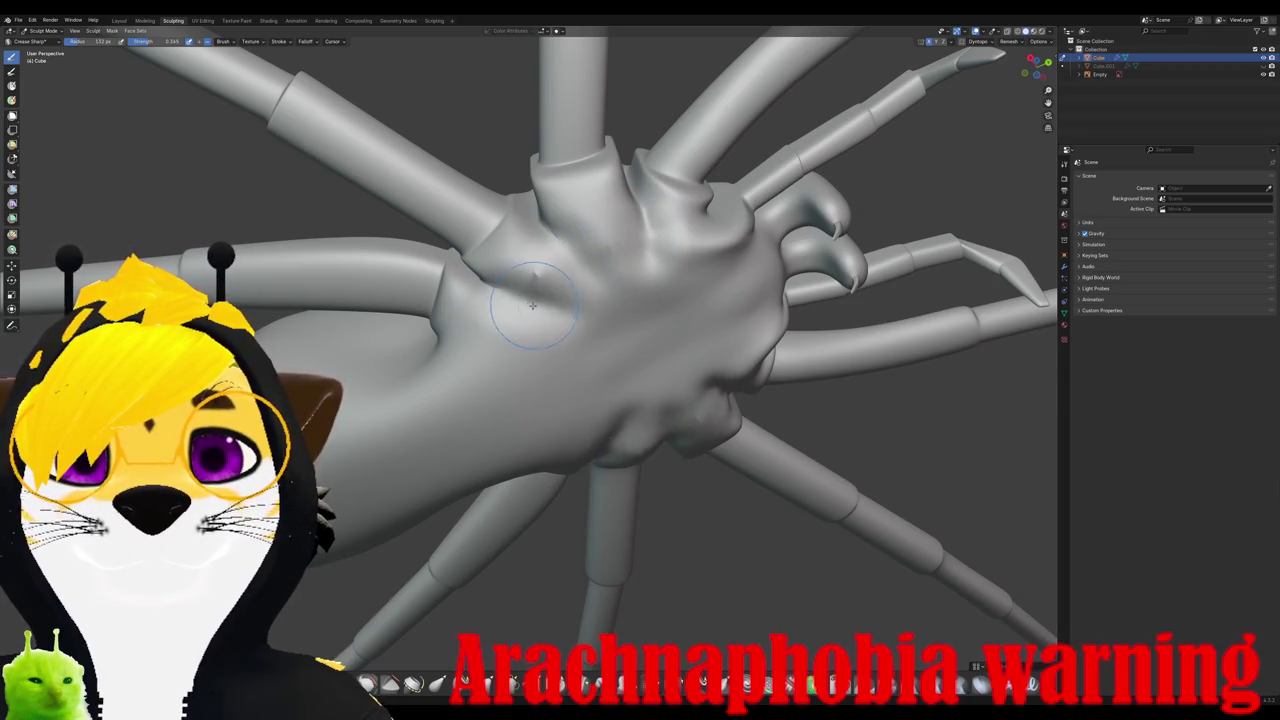
Step: Paint several mirrored crease strokes across the cephalothorax
{"action": "middle_click_drag", "start_coordinate": [543, 286], "coordinate": [491, 294]}
{"action": "right_click", "coordinate": [405, 303]}
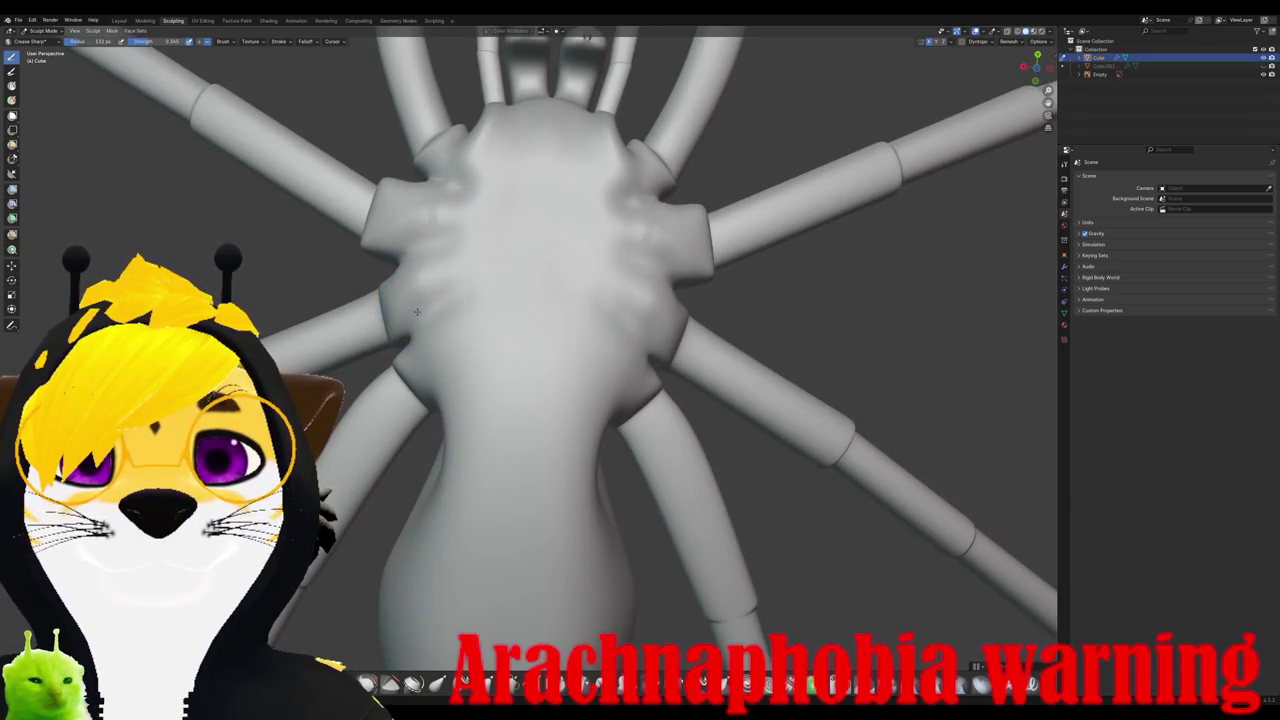
{"action": "left_click_drag", "start_coordinate": [408, 264], "coordinate": [421, 253]}
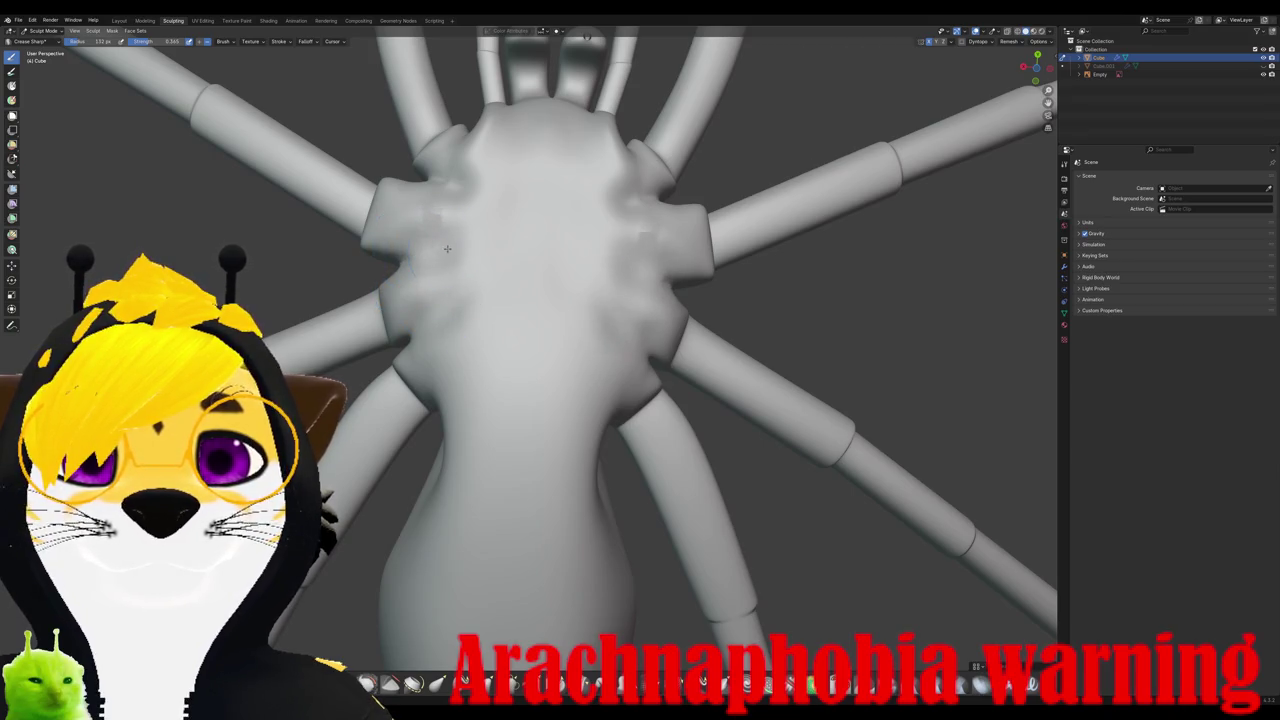
{"action": "middle_click_drag", "start_coordinate": [447, 248], "coordinate": [456, 264]}
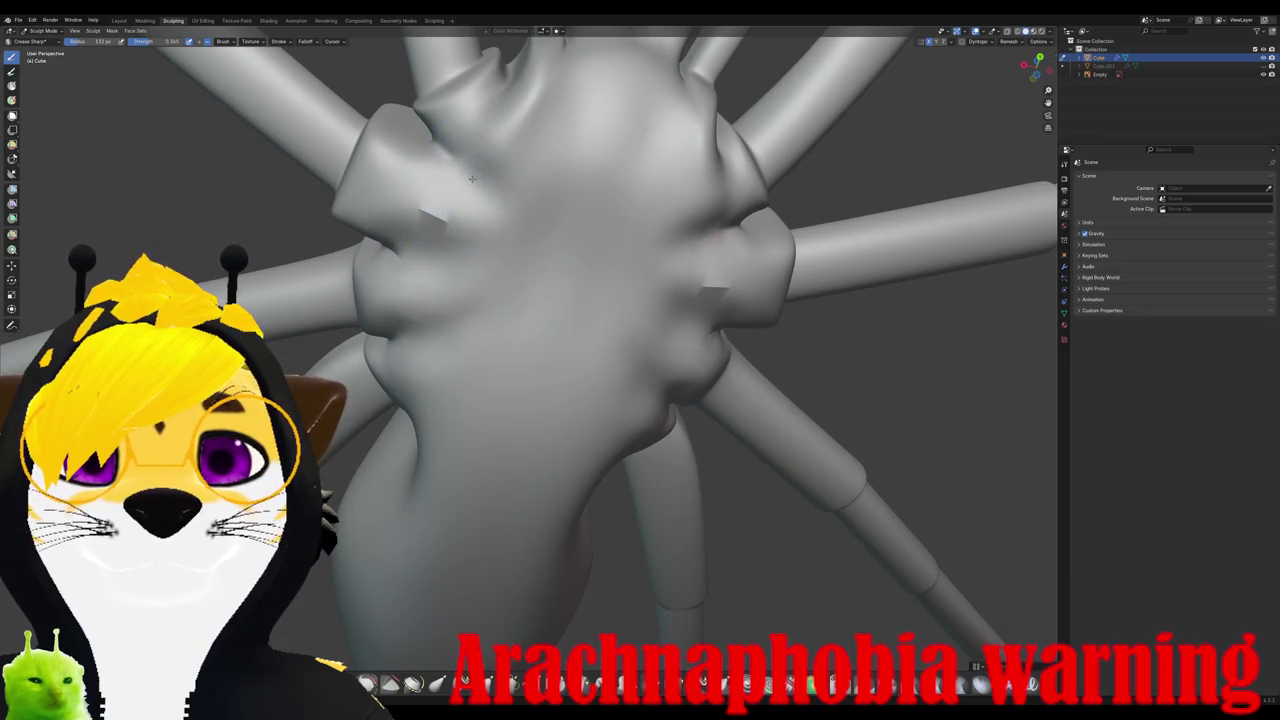
{"action": "left_click_drag", "start_coordinate": [439, 206], "coordinate": [452, 227]}
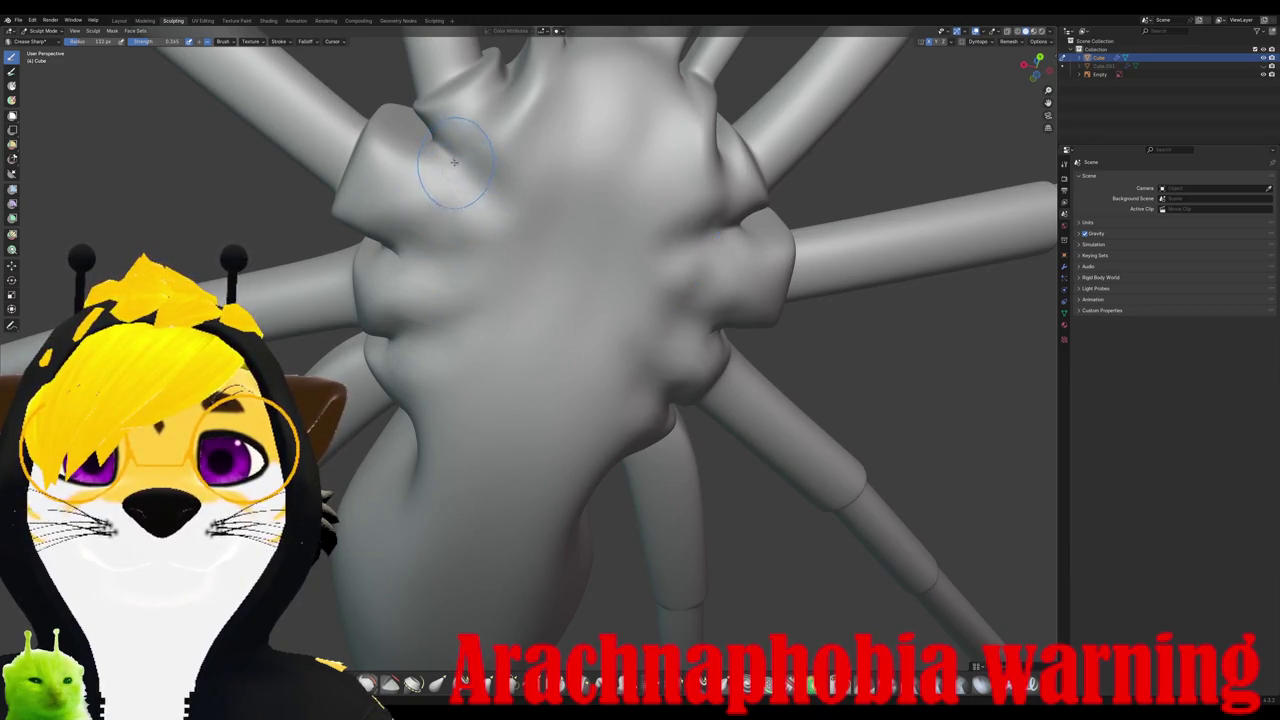
{"action": "middle_click_drag", "start_coordinate": [434, 321], "coordinate": [402, 303]}
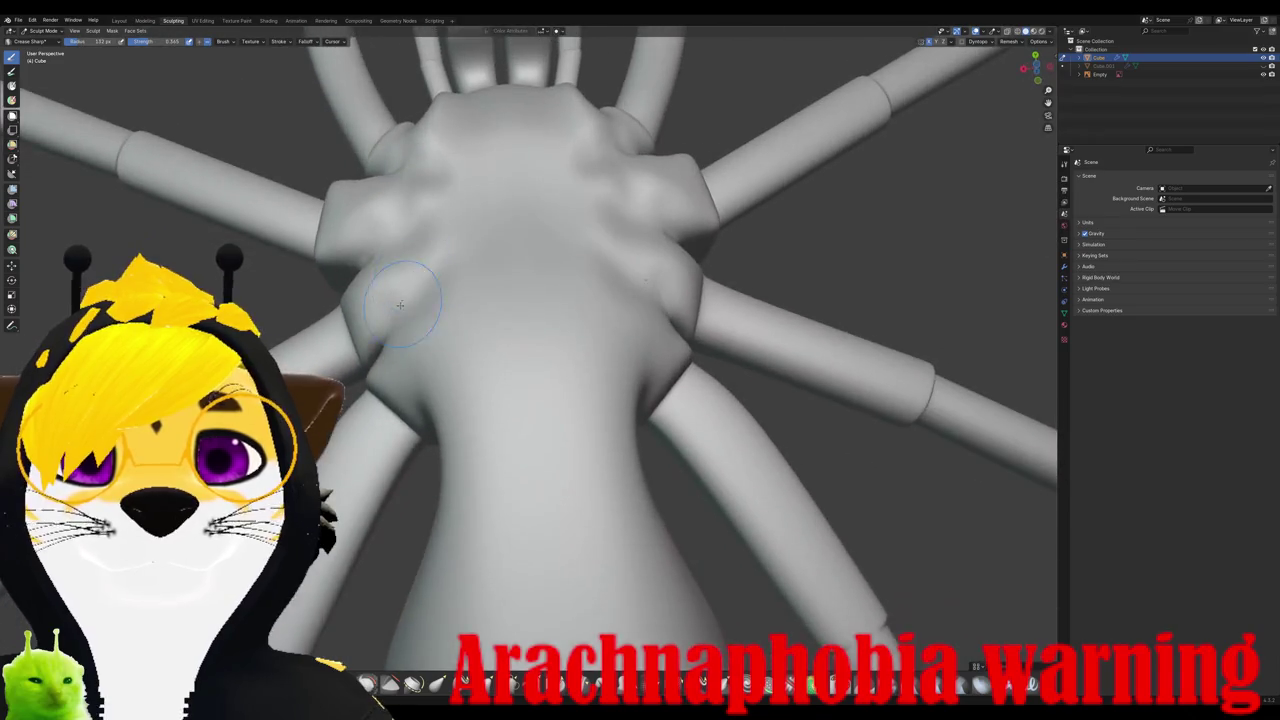
{"action": "left_click_drag", "start_coordinate": [404, 307], "coordinate": [452, 268]}
{"action": "middle_click_drag", "start_coordinate": [430, 290], "coordinate": [419, 318]}
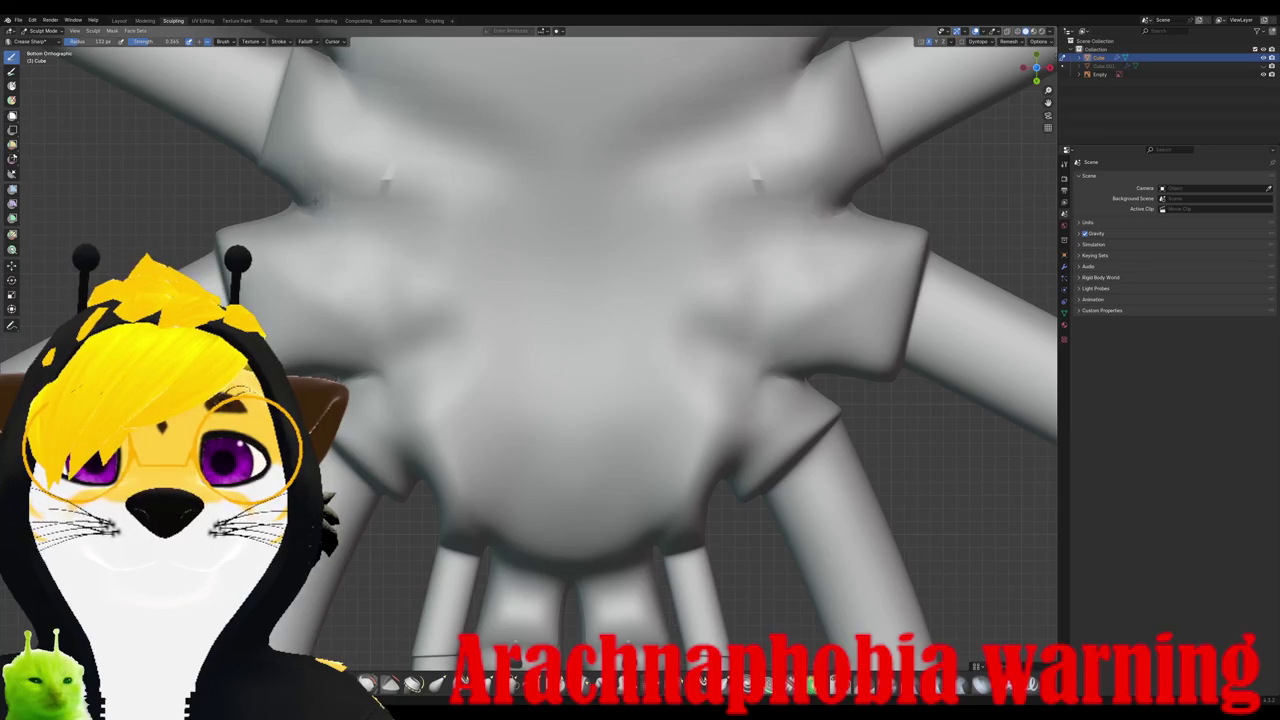
Step: Smooth small mirrored bumps and carve mirrored creases on the underside
{"action": "left_click_drag", "start_coordinate": [380, 178], "coordinate": [361, 218]}
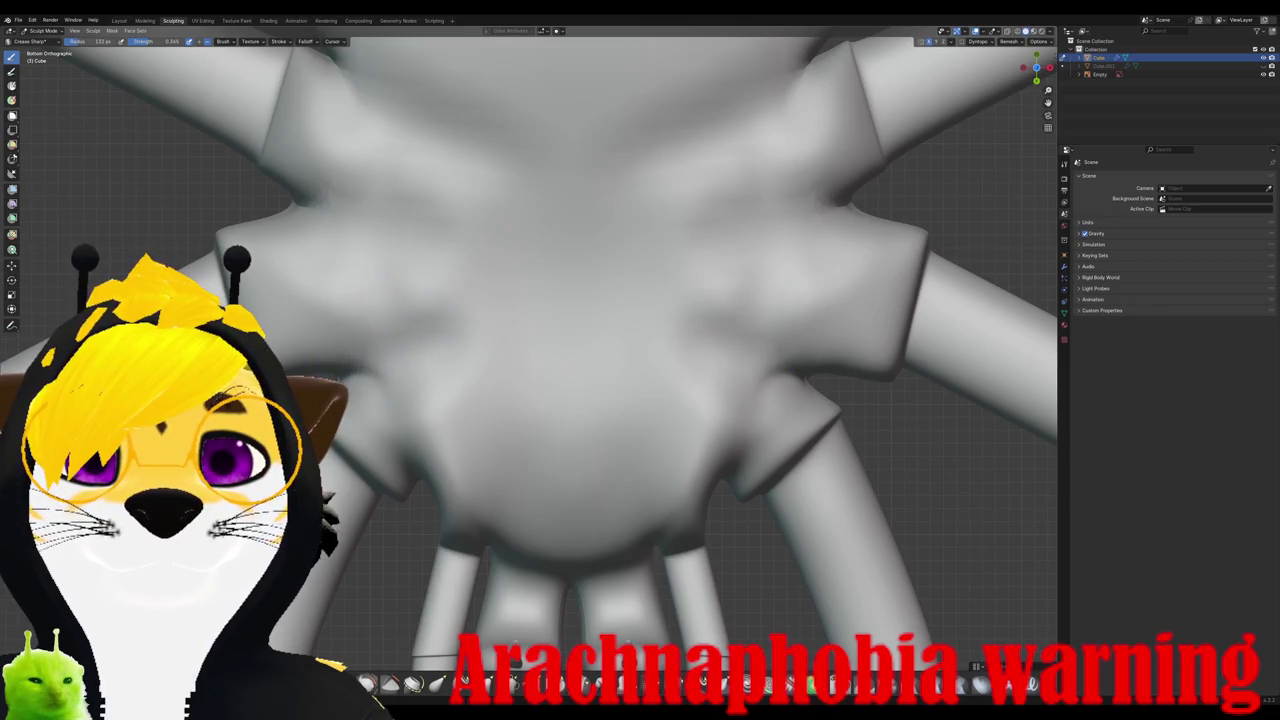
{"action": "right_click", "coordinate": [373, 365]}
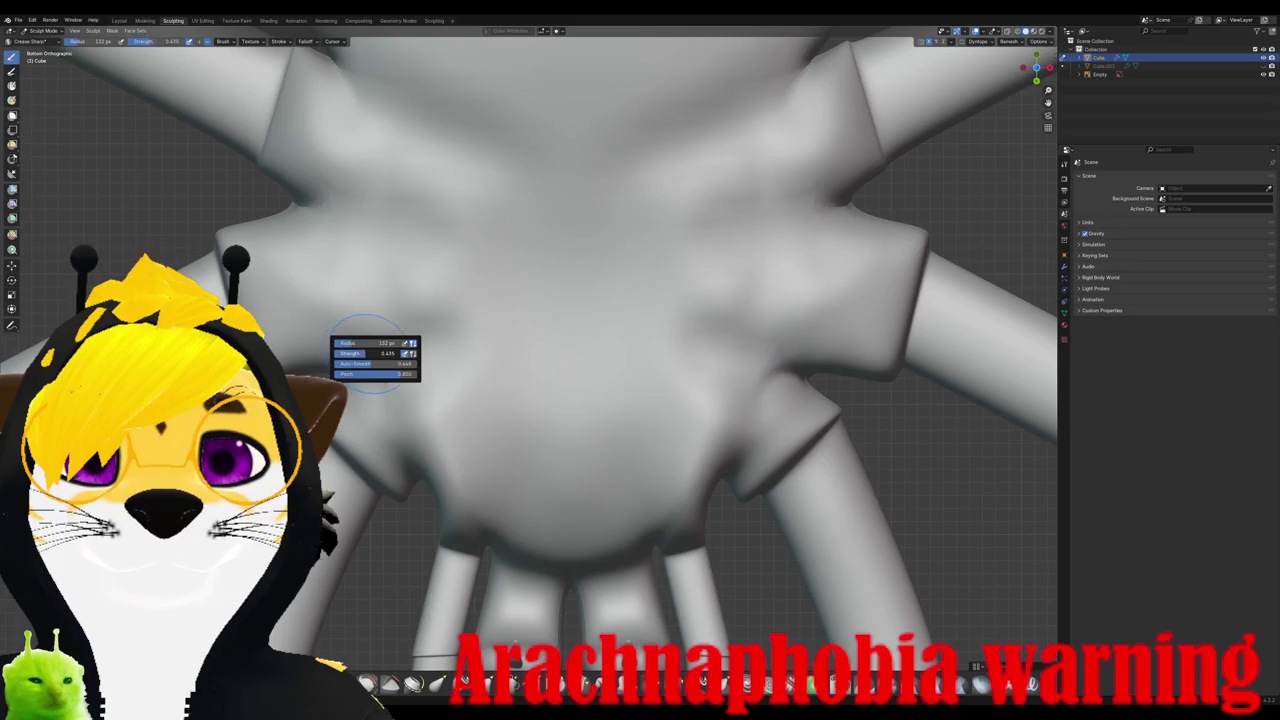
{"action": "left_click_drag", "start_coordinate": [440, 325], "coordinate": [400, 360]}
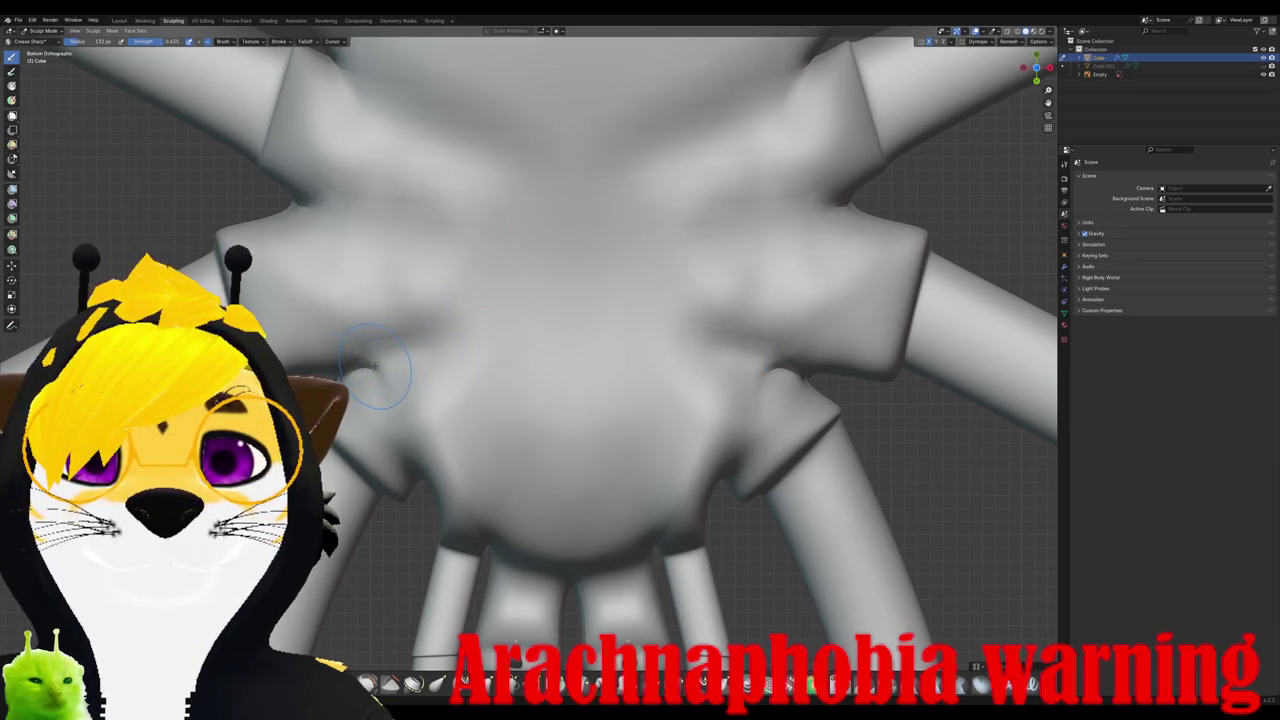
{"action": "left_click_drag", "start_coordinate": [402, 369], "coordinate": [393, 371]}
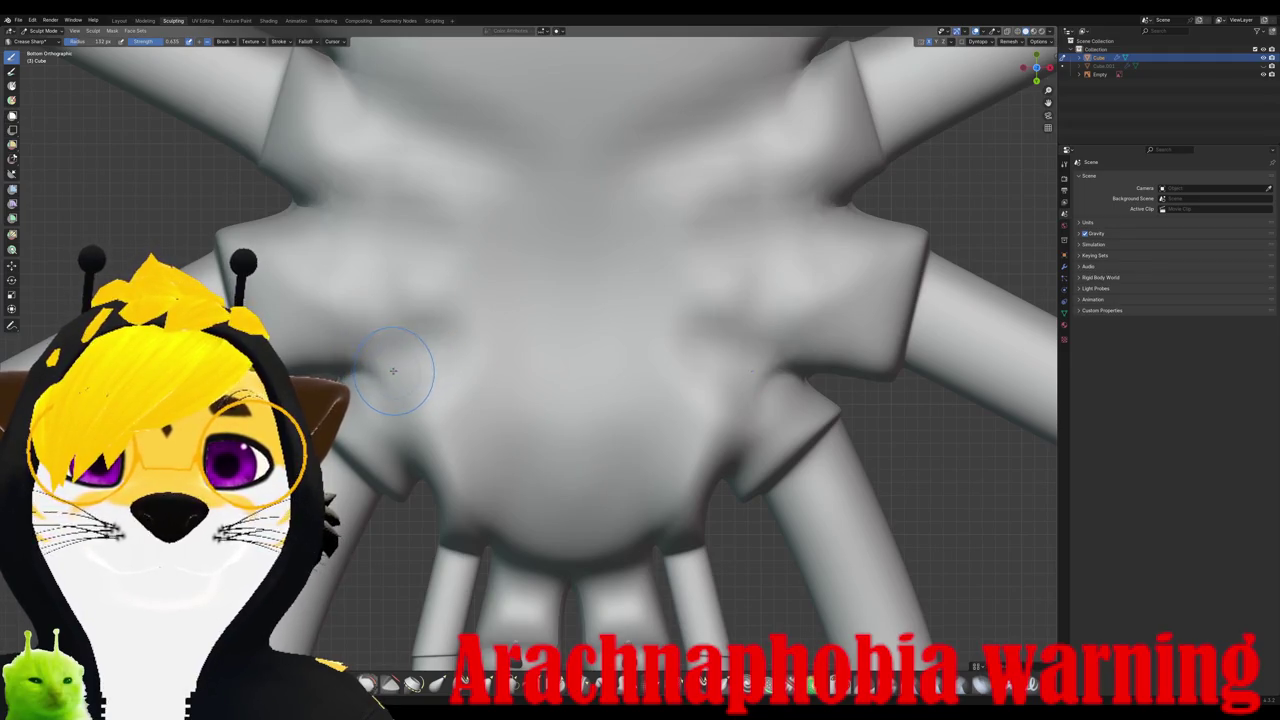
{"action": "right_click", "coordinate": [378, 371]}
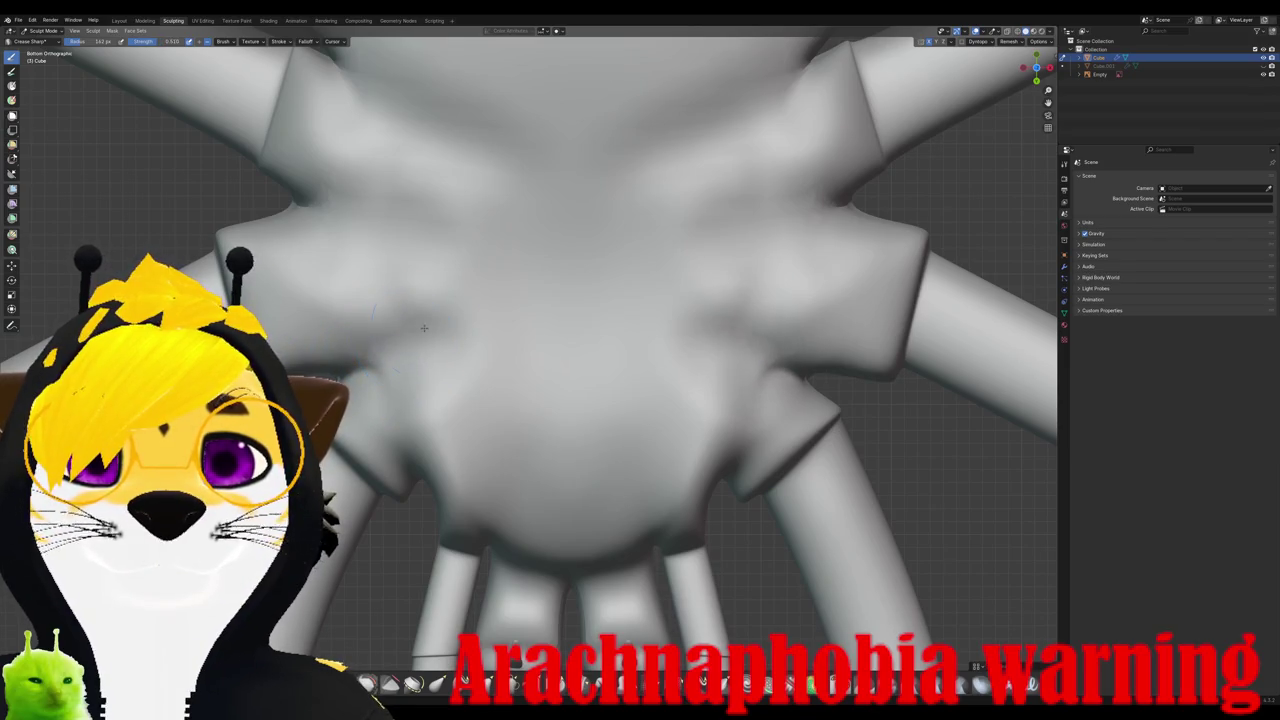
Step: Check the rear and bottom views, then carve two grooves between the leg sockets
{"action": "scroll", "coordinate": [405, 290], "scroll_direction": "down", "scroll_amount": 5}
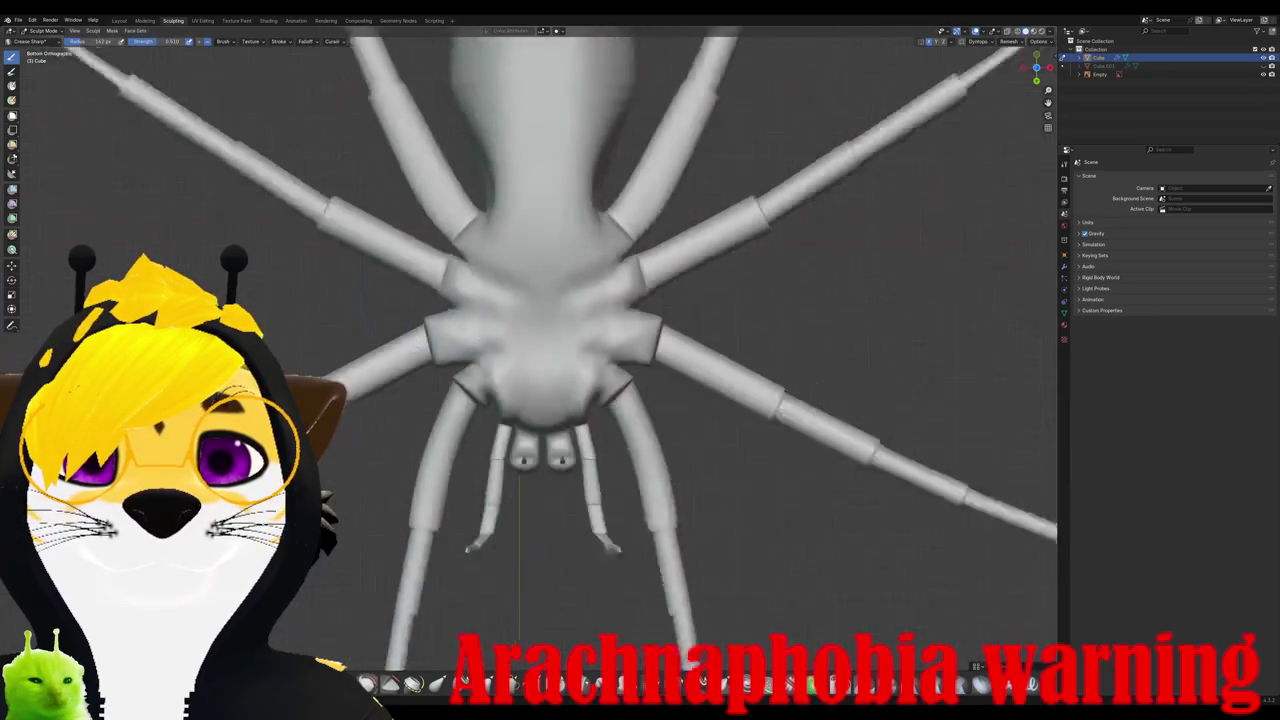
{"action": "middle_click_drag", "start_coordinate": [420, 300], "coordinate": [443, 215]}
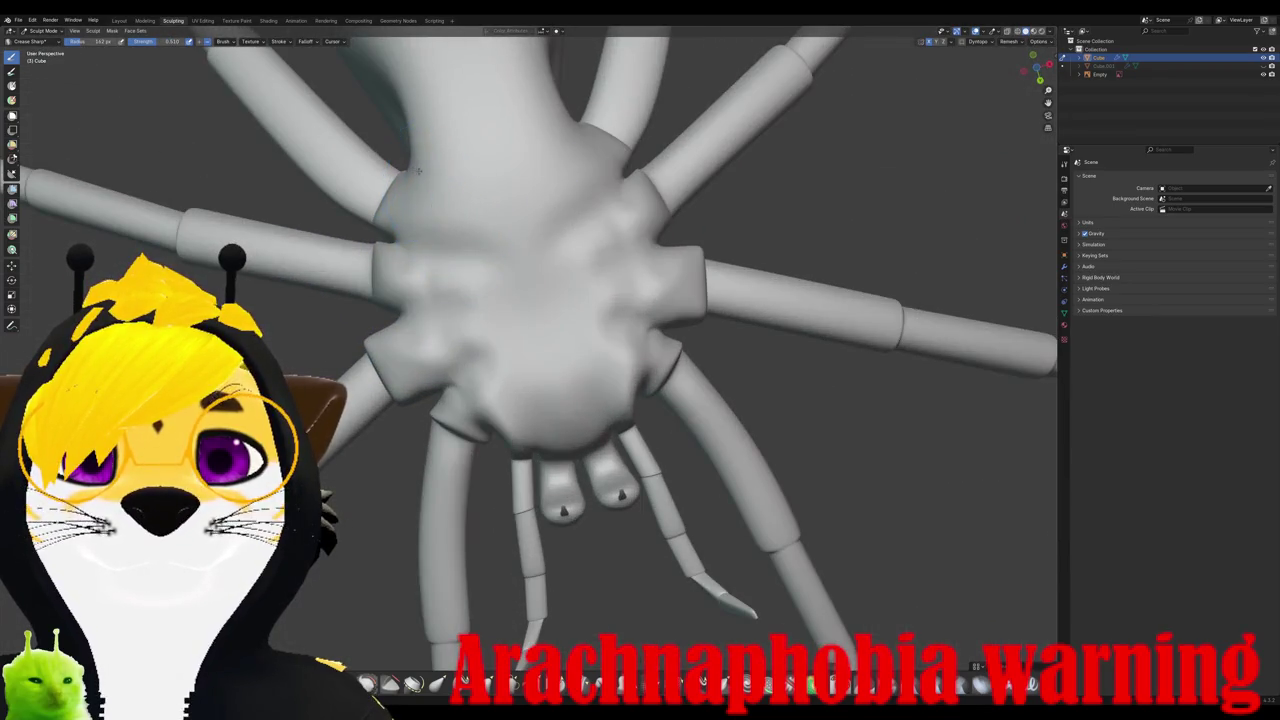
{"action": "mouse_move", "coordinate": [415, 170]}
{"action": "middle_mouse_down"}
{"action": "mouse_move", "coordinate": [467, 266]}
{"action": "mouse_move", "coordinate": [441, 265]}
{"action": "mouse_move", "coordinate": [470, 300]}
{"action": "middle_mouse_up"}
{"action": "key", "text": "ctrl+KP_1"}
{"action": "scroll", "coordinate": [500, 340], "scroll_direction": "up", "scroll_amount": 4}
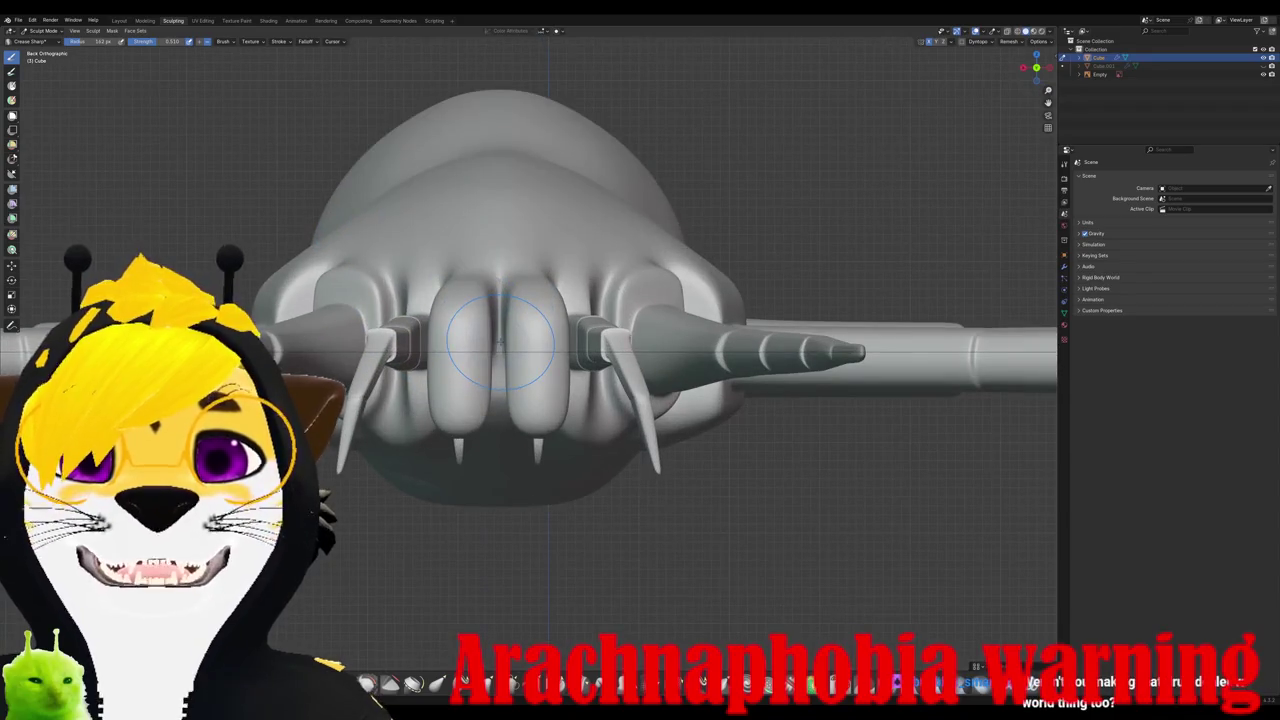
{"action": "key", "text": "ctrl+KP_7"}
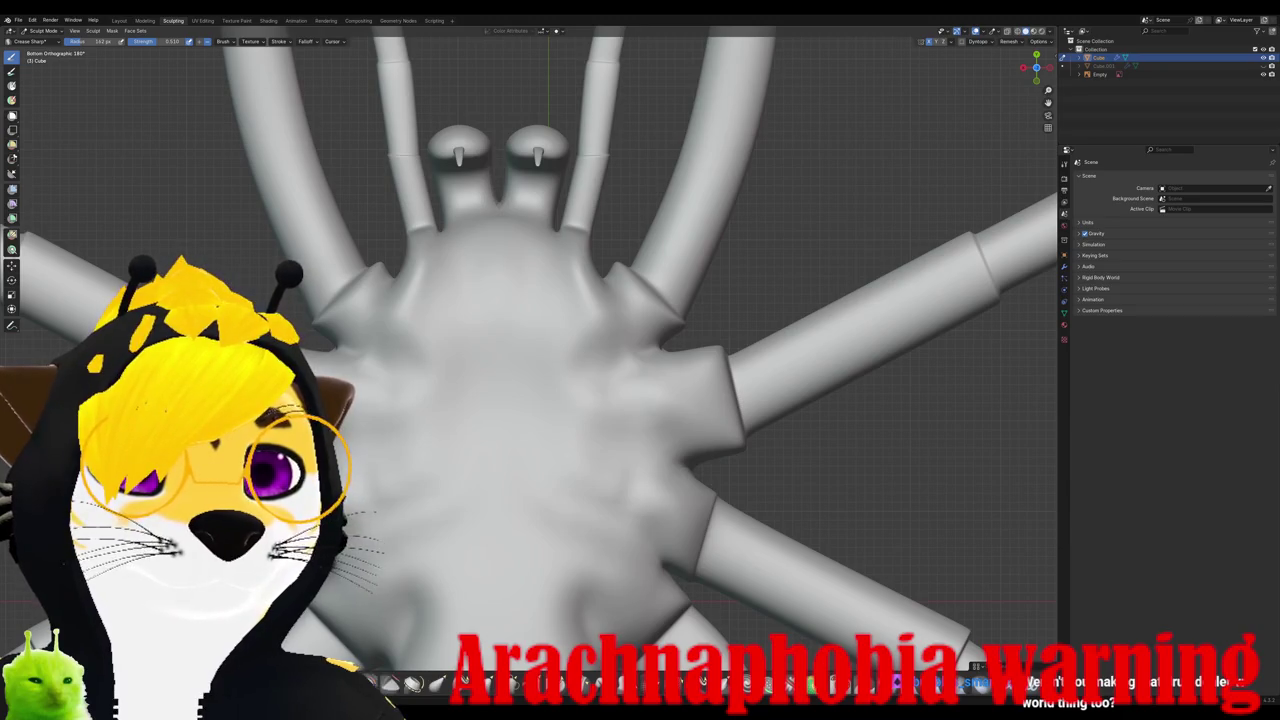
{"action": "left_click_drag", "start_coordinate": [443, 371], "coordinate": [550, 500]}
{"action": "mouse_move", "coordinate": [500, 530]}
{"action": "middle_mouse_down"}
{"action": "mouse_move", "coordinate": [465, 561]}
{"action": "mouse_move", "coordinate": [511, 380]}
{"action": "middle_mouse_up"}
{"action": "scroll", "coordinate": [465, 561], "scroll_direction": "down", "scroll_amount": 4}
{"action": "scroll", "coordinate": [511, 380], "scroll_direction": "up", "scroll_amount": 3}
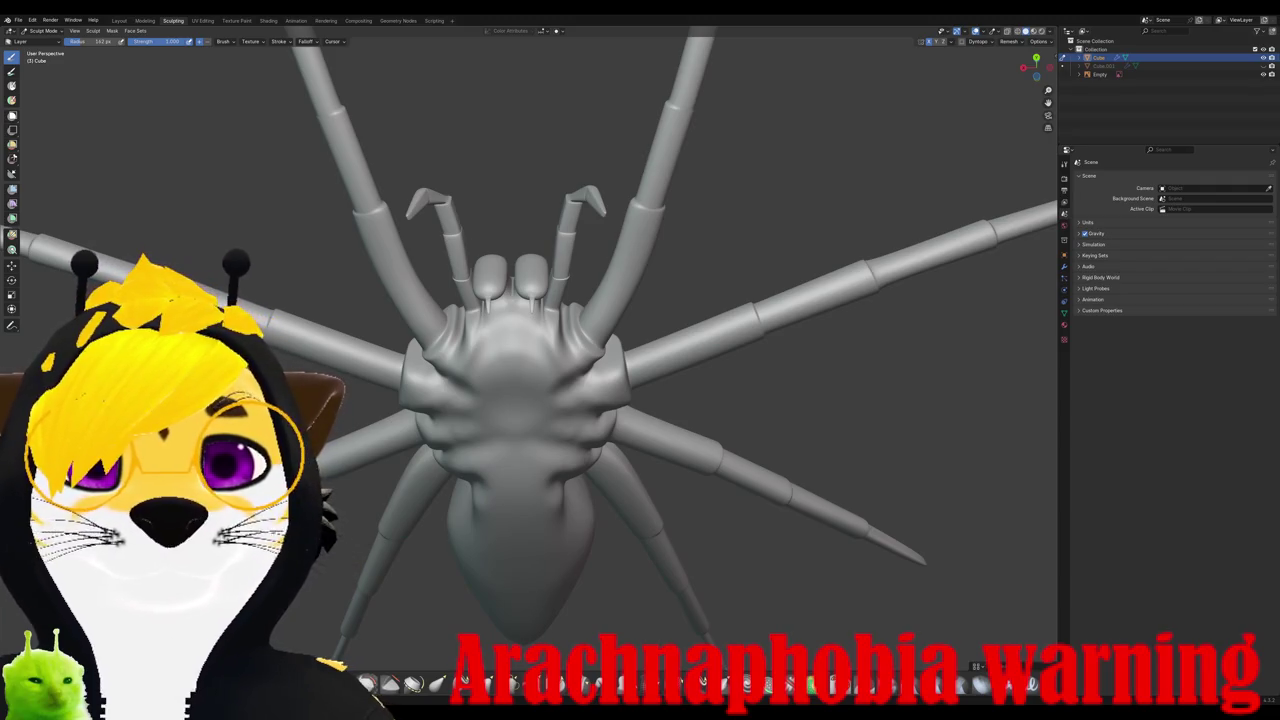
Step: Try the Boundary brush, pick another sculpting brush, and stroke over the waist
{"action": "left_click", "coordinate": [413, 683]}
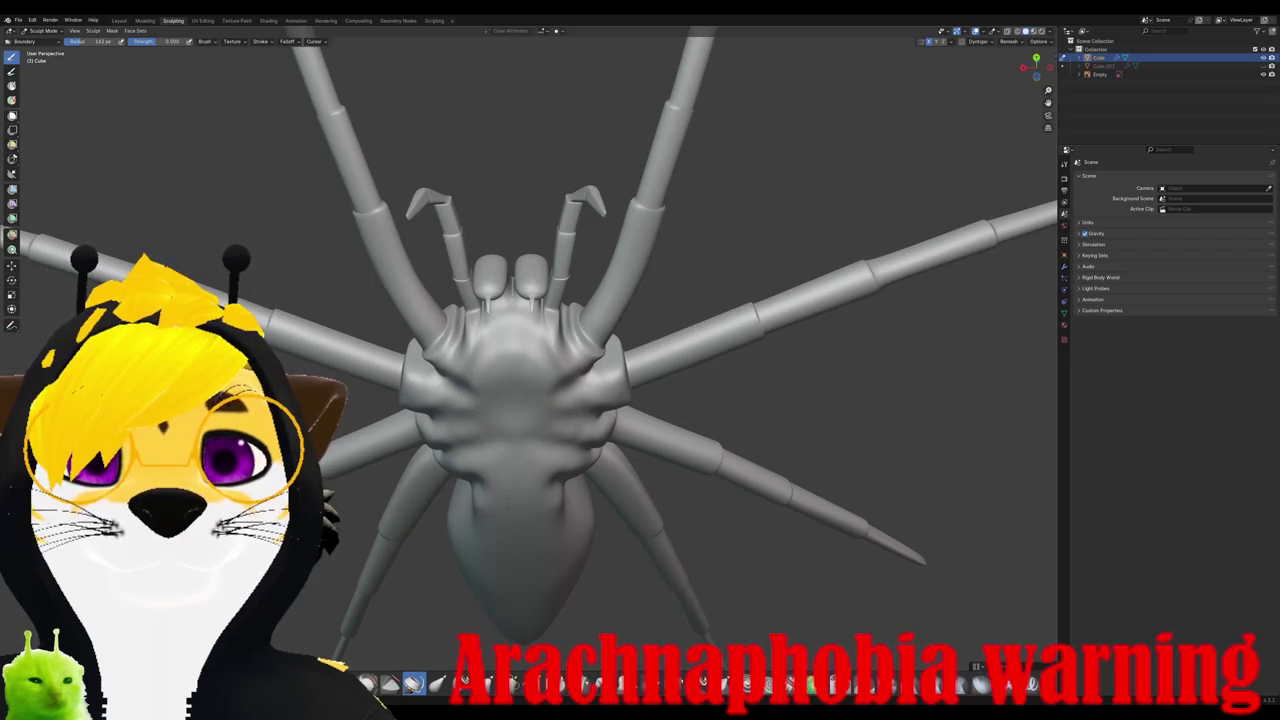
{"action": "left_click", "coordinate": [390, 683]}
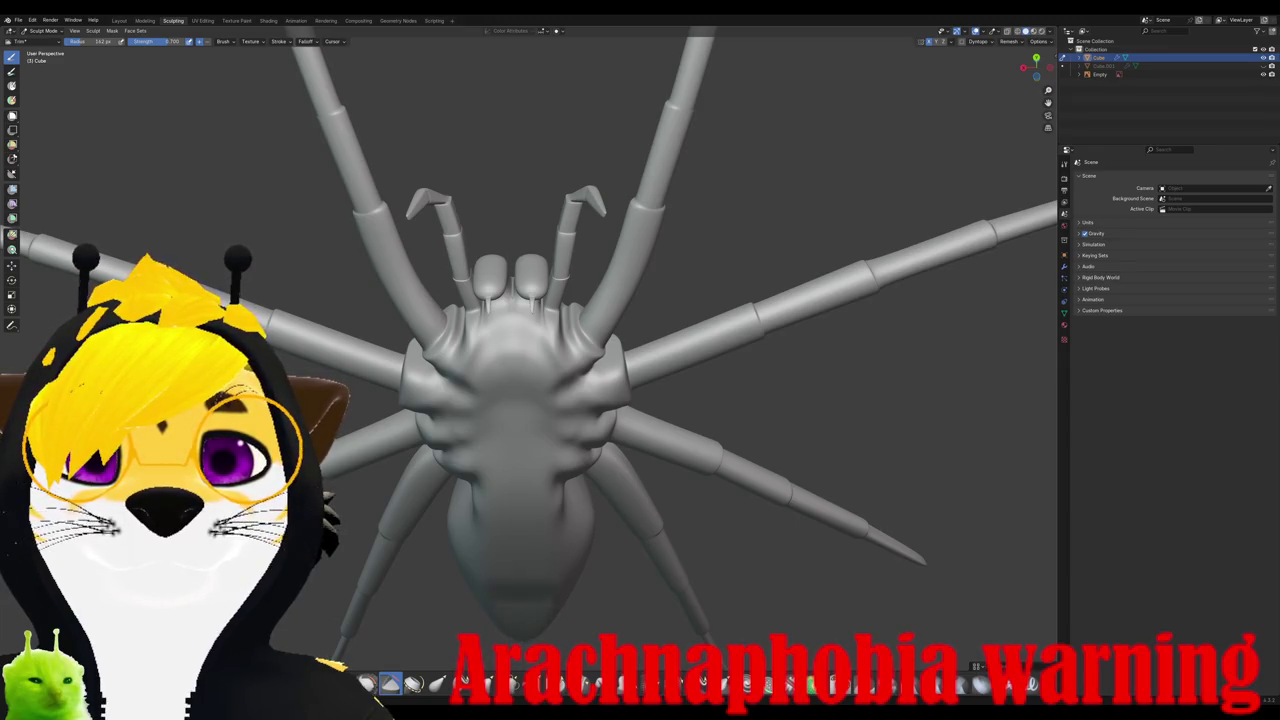
{"action": "right_click", "coordinate": [513, 465]}
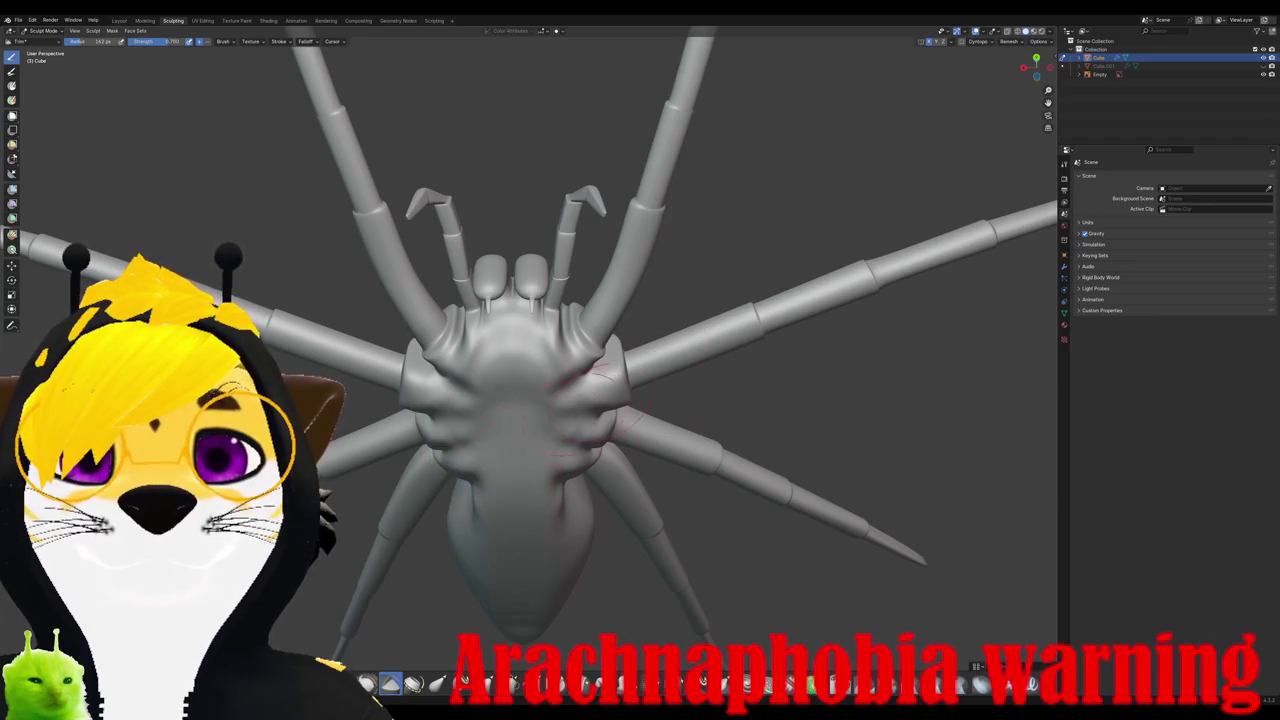
{"action": "right_click", "coordinate": [505, 442]}
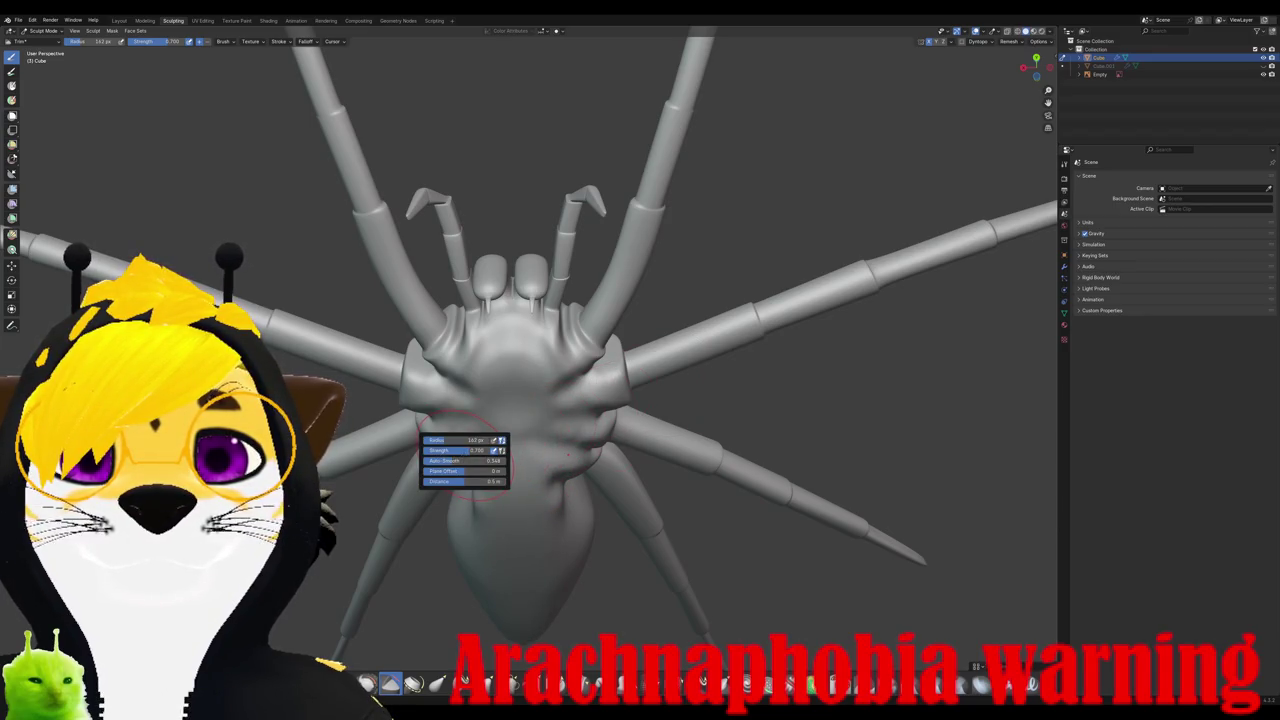
{"action": "left_click_drag", "start_coordinate": [512, 422], "coordinate": [515, 468]}
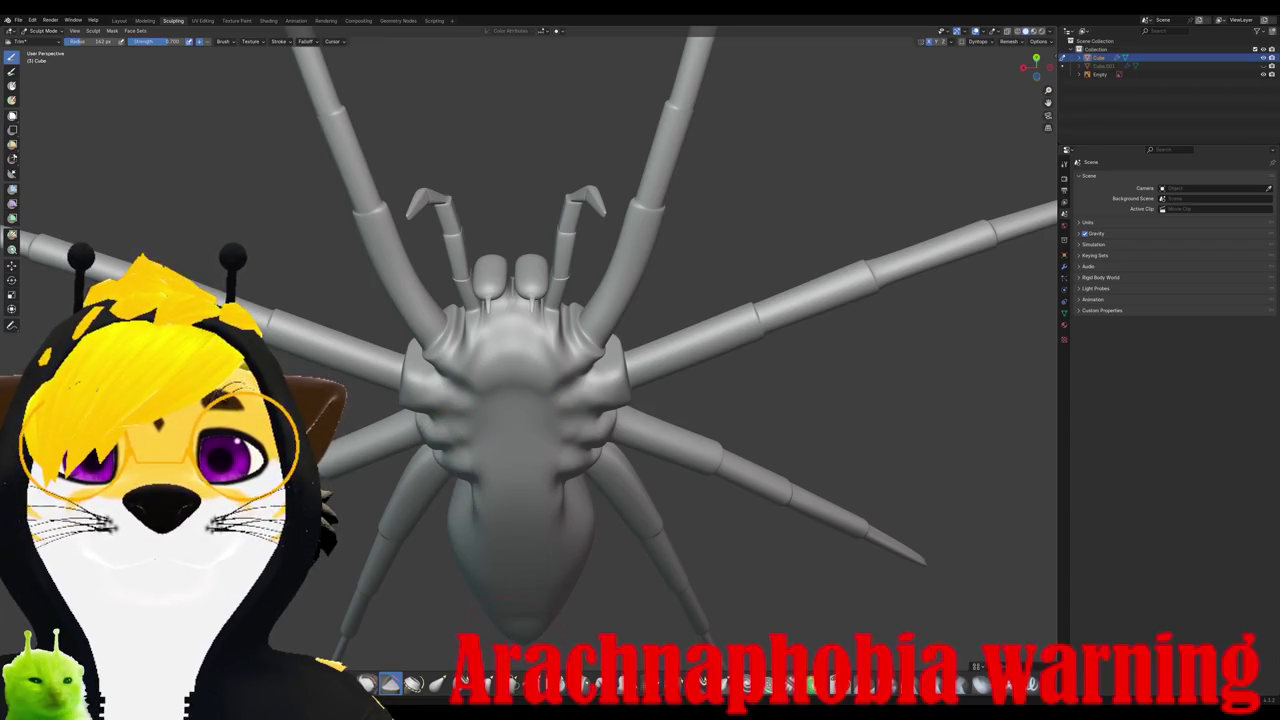
Step: Set the brush radius to 167 px and view the spider from the side
{"action": "right_click", "coordinate": [505, 445]}
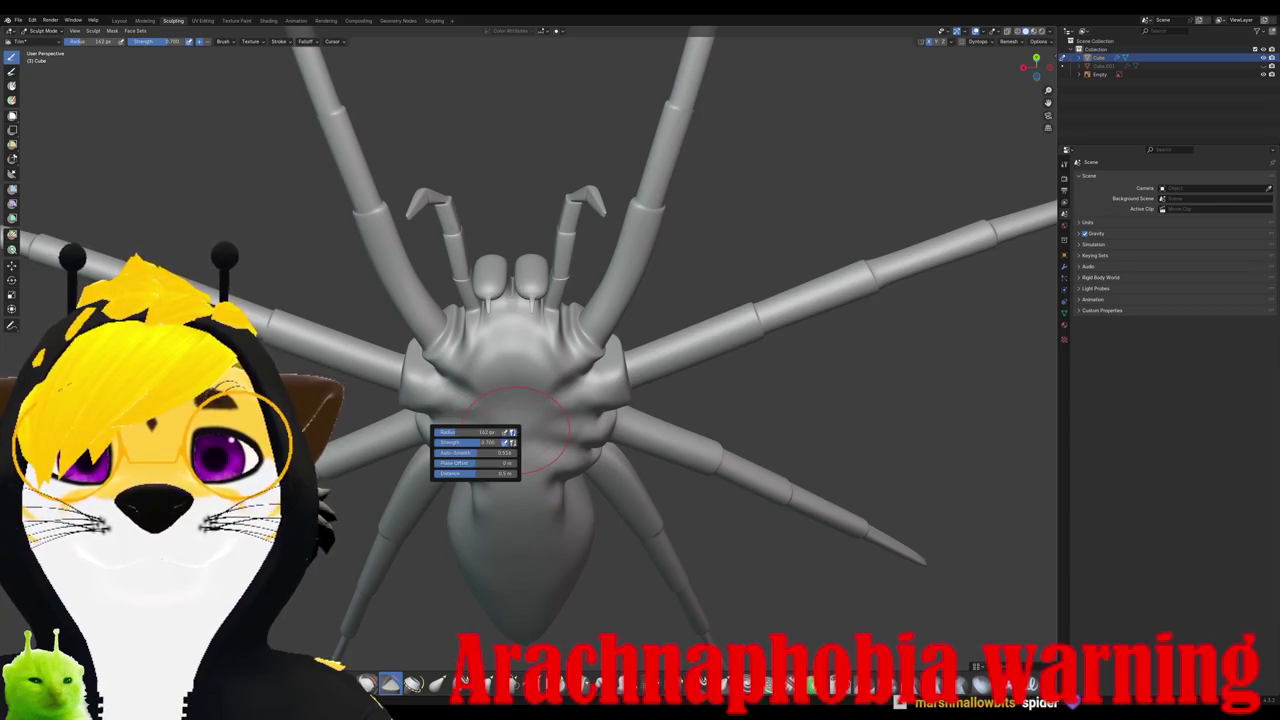
{"action": "left_click_drag", "start_coordinate": [479, 432], "coordinate": [484, 432]}
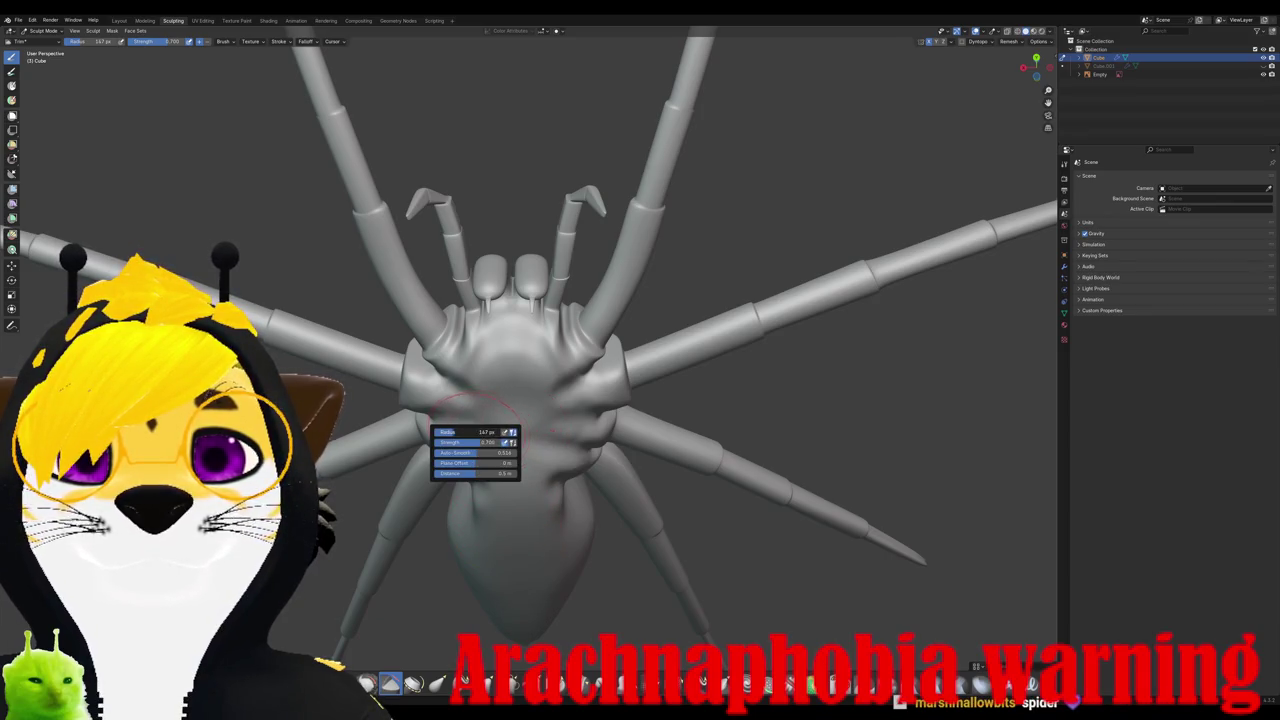
{"action": "left_click", "coordinate": [528, 464]}
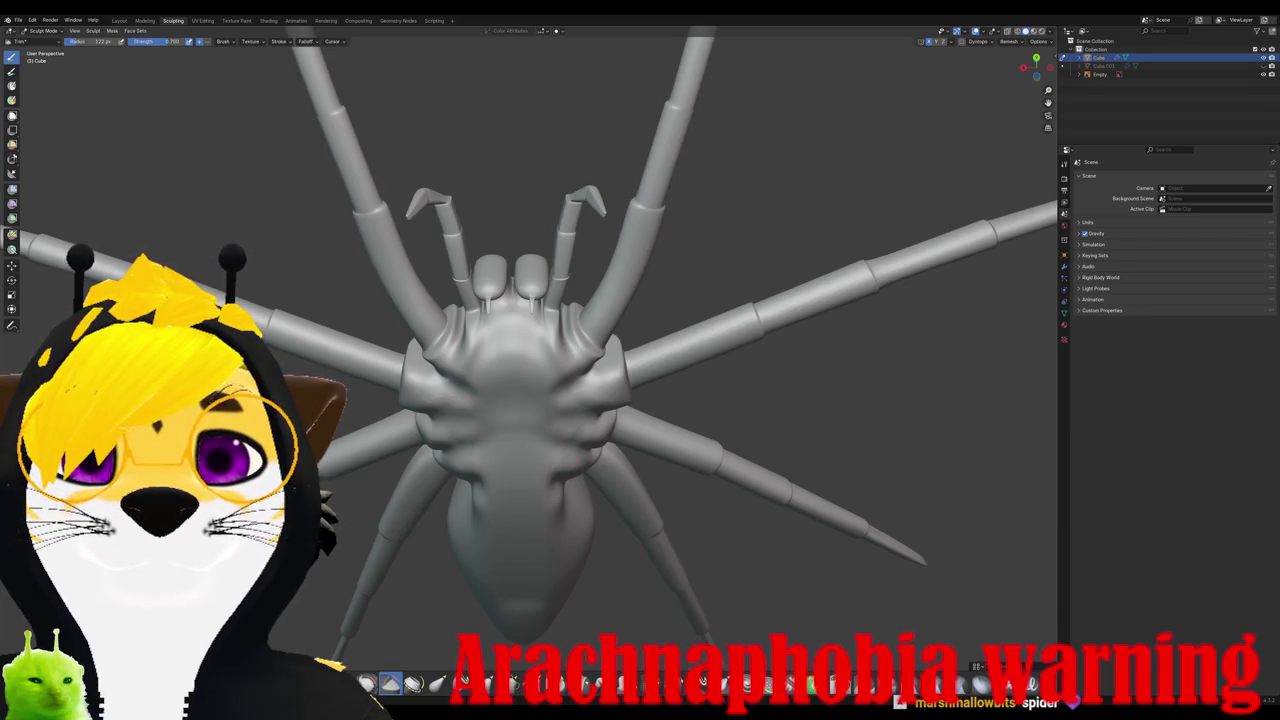
{"action": "mouse_move", "coordinate": [515, 497]}
{"action": "middle_mouse_down"}
{"action": "mouse_move", "coordinate": [614, 390]}
{"action": "mouse_move", "coordinate": [595, 370]}
{"action": "middle_mouse_up"}
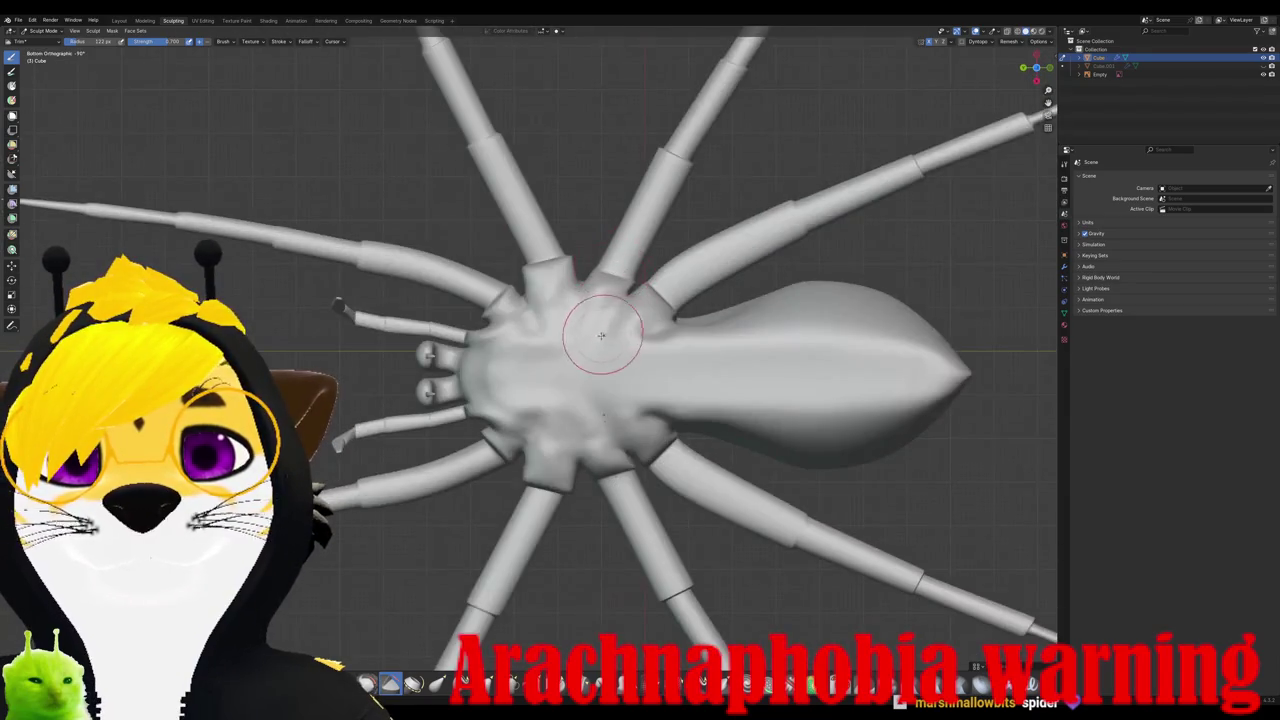
Step: Alternate between Right and Bottom orthographic views to compare the spider's side and underside
{"action": "left_click_drag", "start_coordinate": [720, 379], "coordinate": [962, 377]}
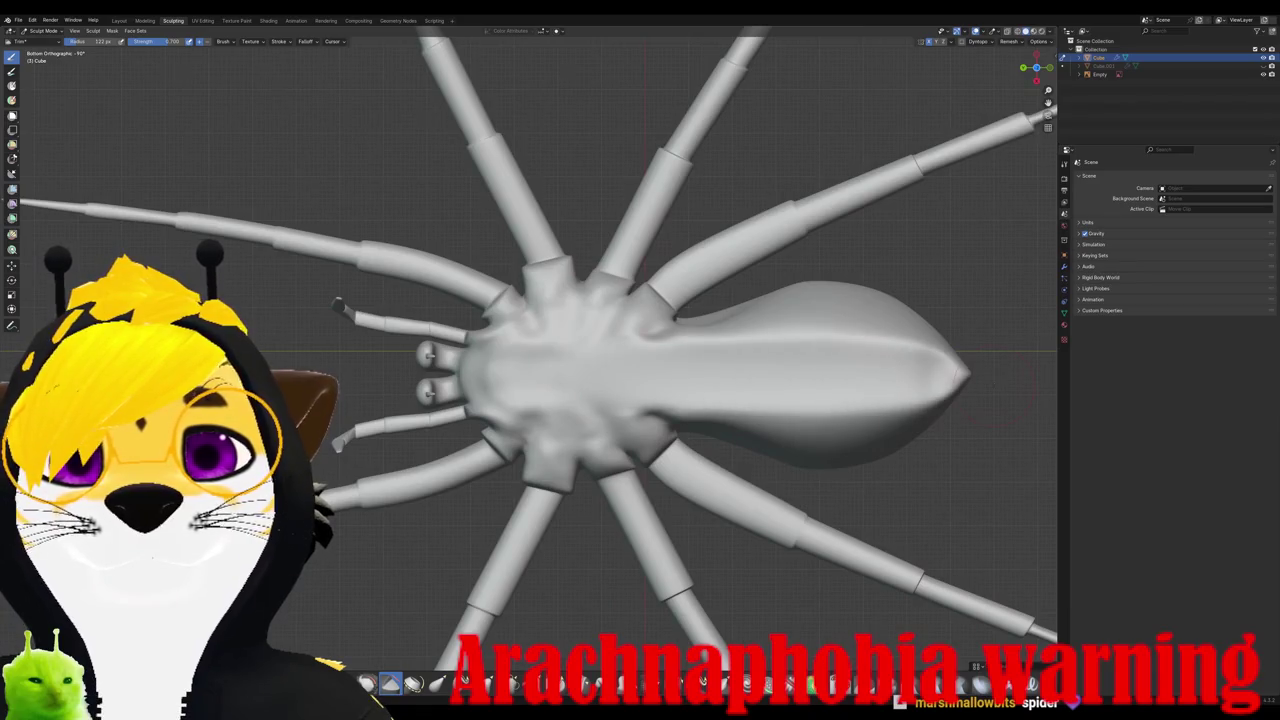
{"action": "middle_click_drag", "start_coordinate": [948, 388], "coordinate": [537, 358], "text": "alt"}
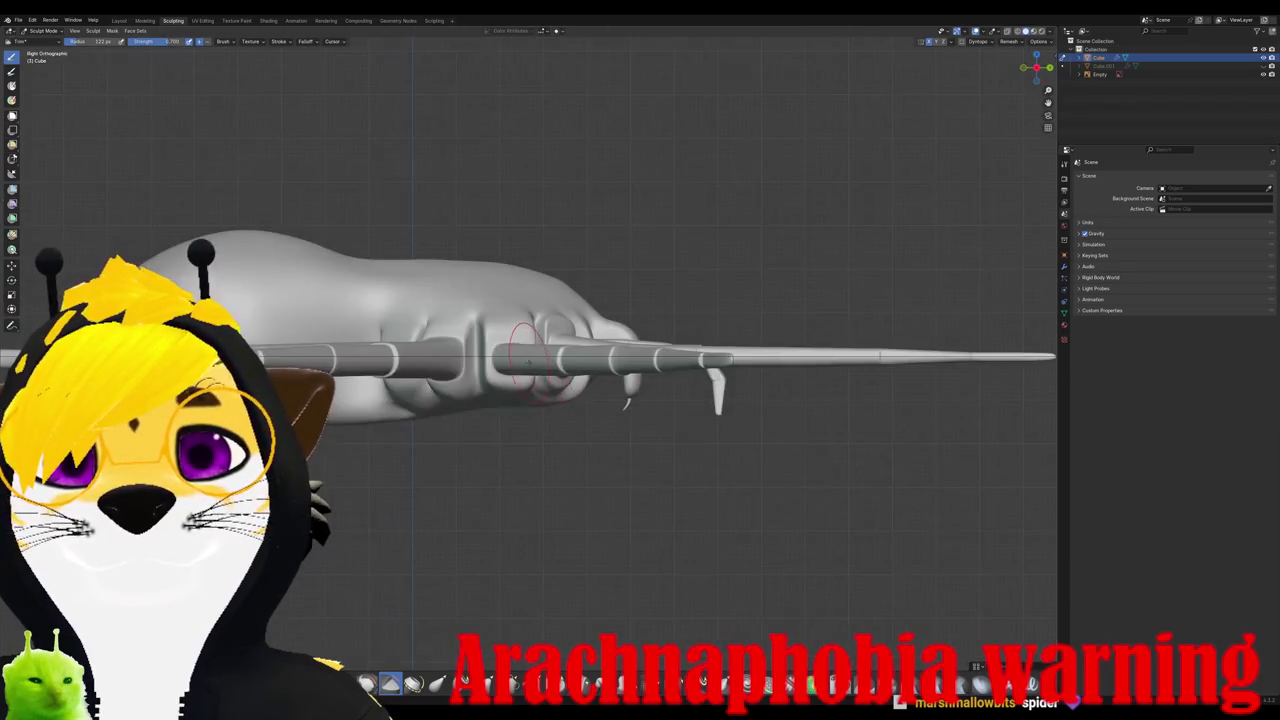
{"action": "key", "text": "ctrl+KP_7"}
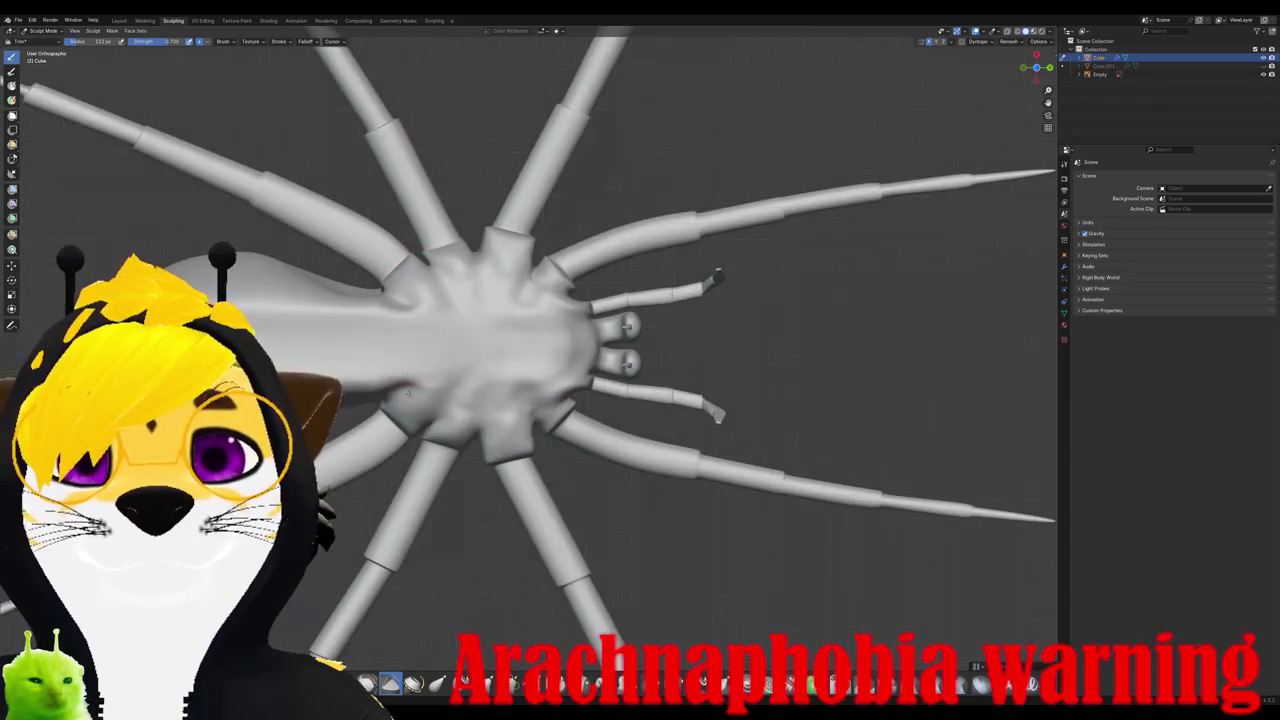
{"action": "key", "text": "KP_3"}
{"action": "key", "text": "ctrl+KP_7"}
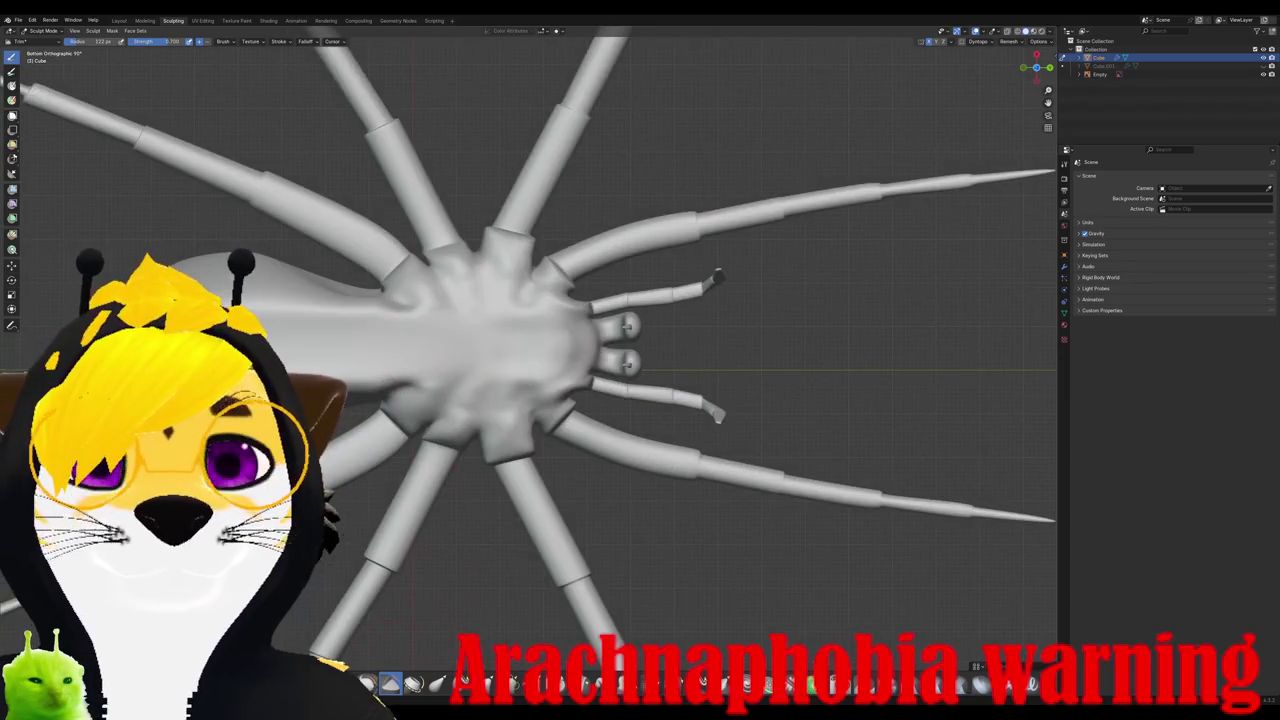
{"action": "key", "text": "KP_3"}
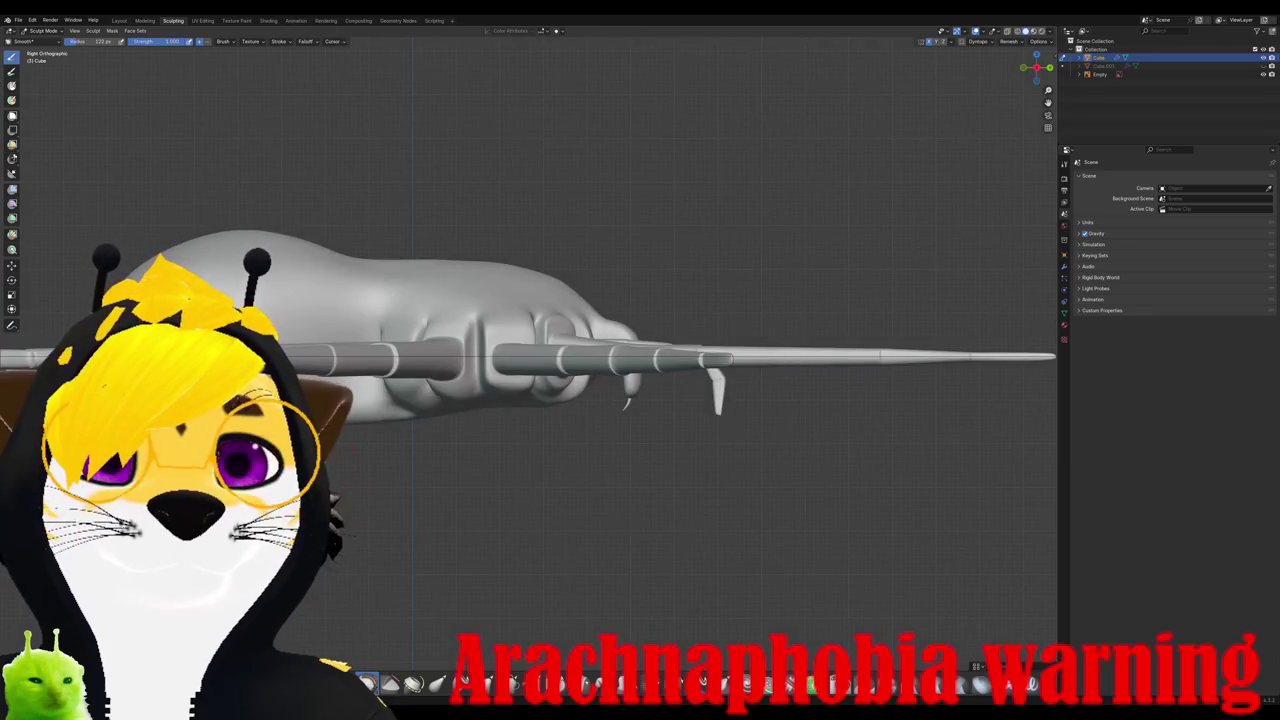
{"action": "key", "text": "ctrl+KP_7"}
Step: Return to the Right view and select the Elastic Grab brush
{"action": "key", "text": "KP_3"}
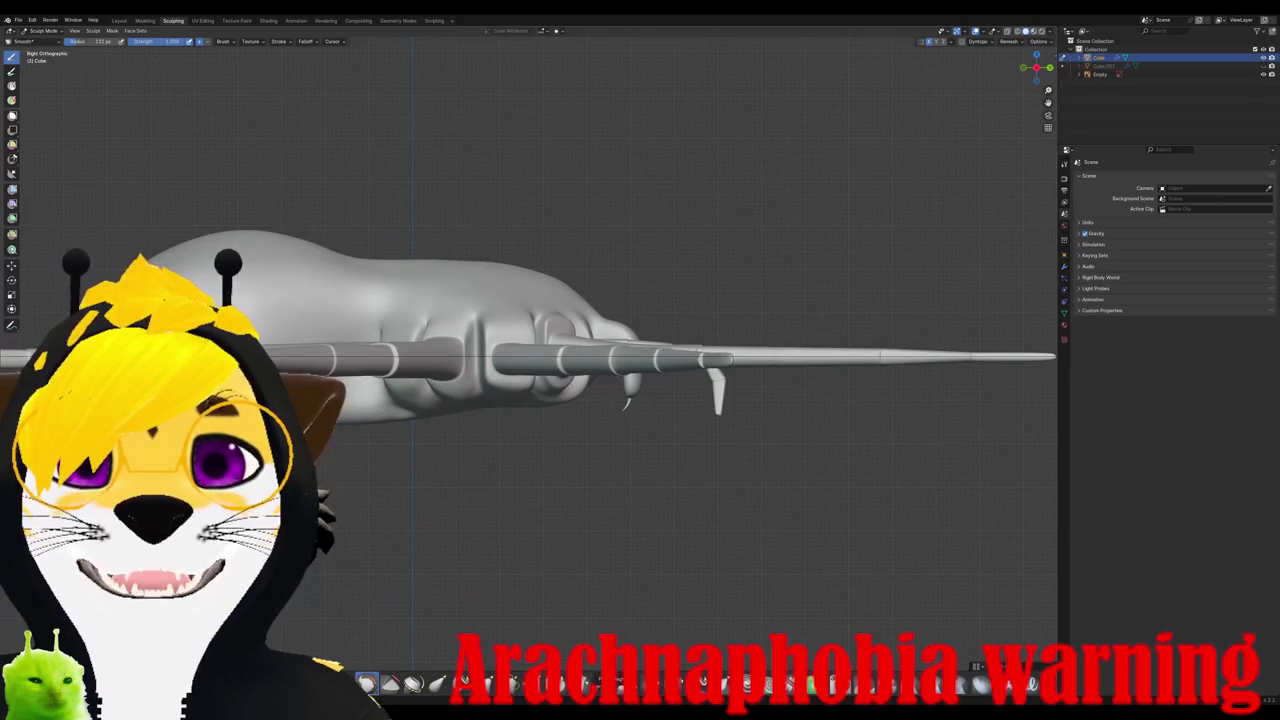
{"action": "left_click", "coordinate": [437, 683]}
{"action": "scroll", "coordinate": [528, 360], "scroll_direction": "down", "scroll_amount": 2}
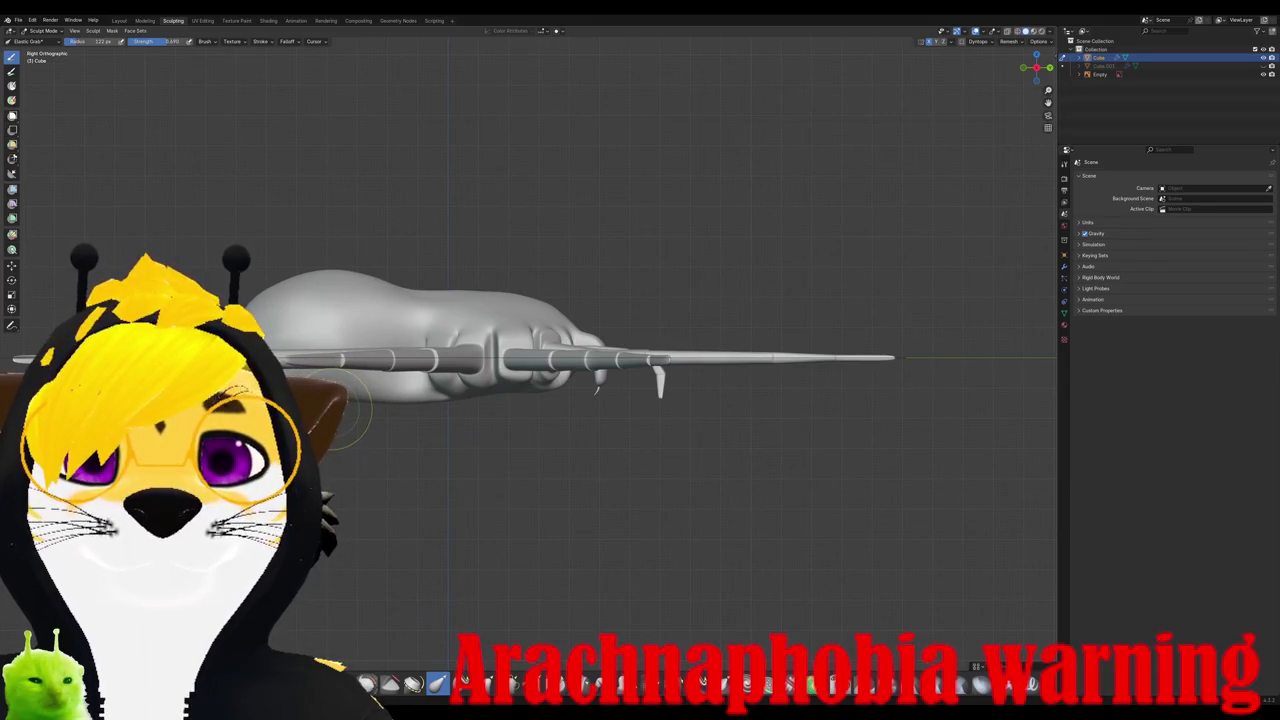
Step: Undo a trial groove stroke on the body top, then check back, bottom and top views
{"action": "mouse_move", "coordinate": [412, 292]}
{"action": "left_mouse_down"}
{"action": "mouse_move", "coordinate": [406, 310]}
{"action": "mouse_move", "coordinate": [418, 313]}
{"action": "left_mouse_up"}
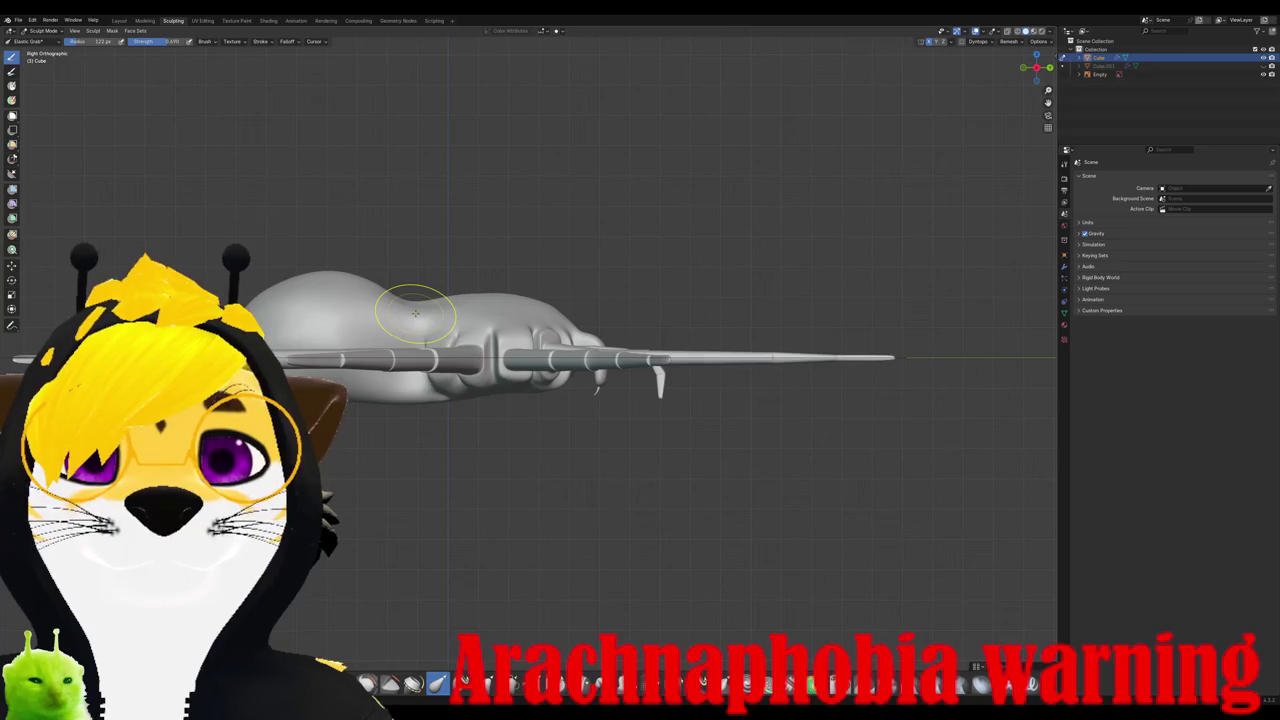
{"action": "key", "text": "ctrl+z"}
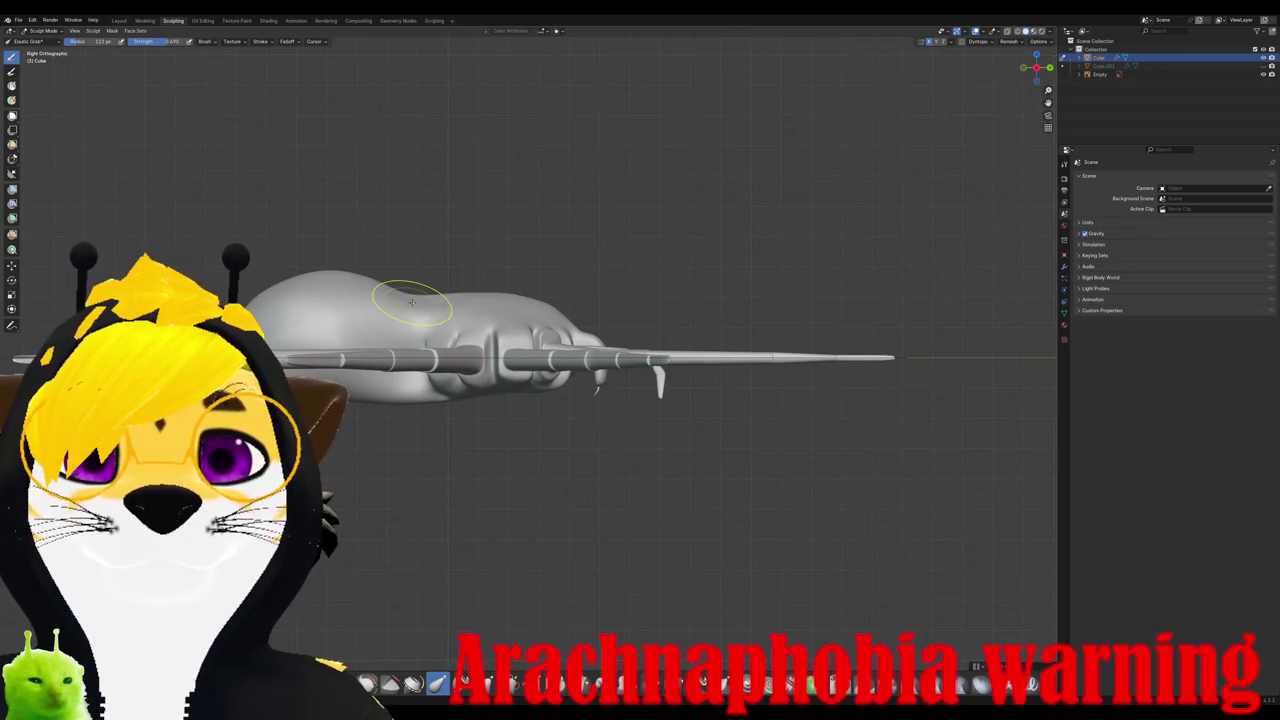
{"action": "key", "text": "ctrl+z"}
{"action": "key", "text": "ctrl+KP_1"}
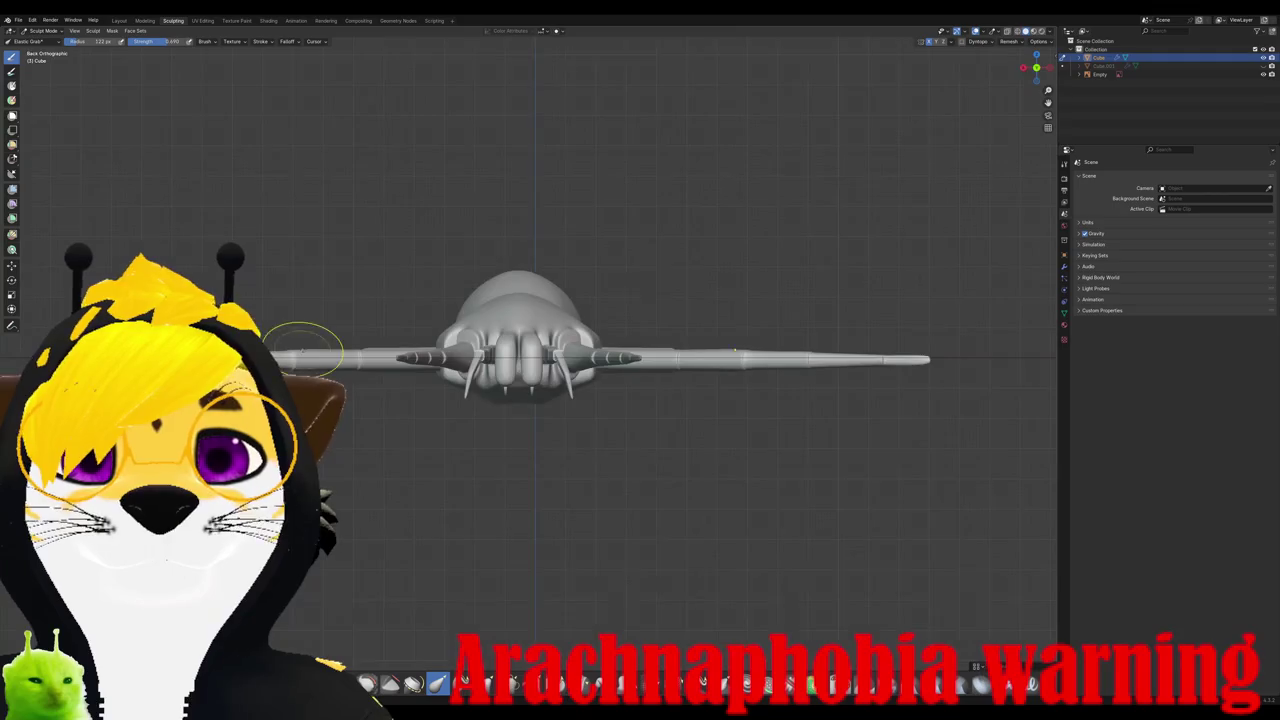
{"action": "key", "text": "KP_3"}
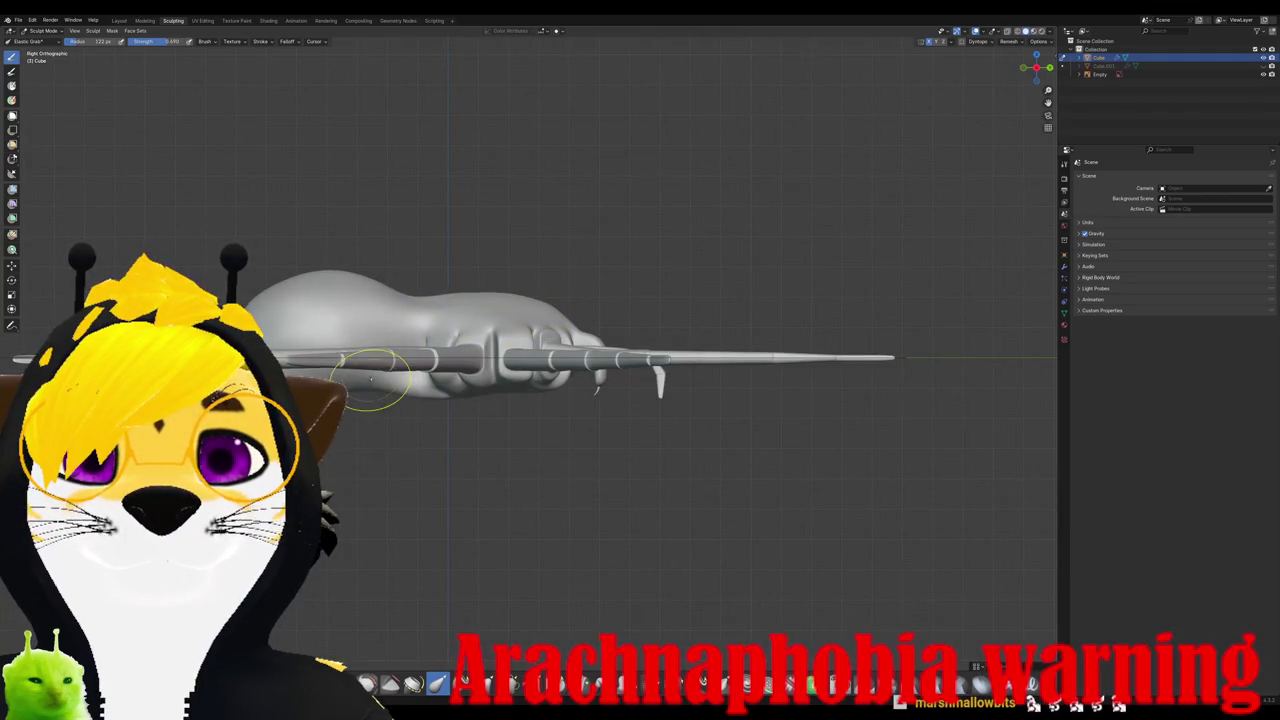
{"action": "key", "text": "ctrl+KP_7"}
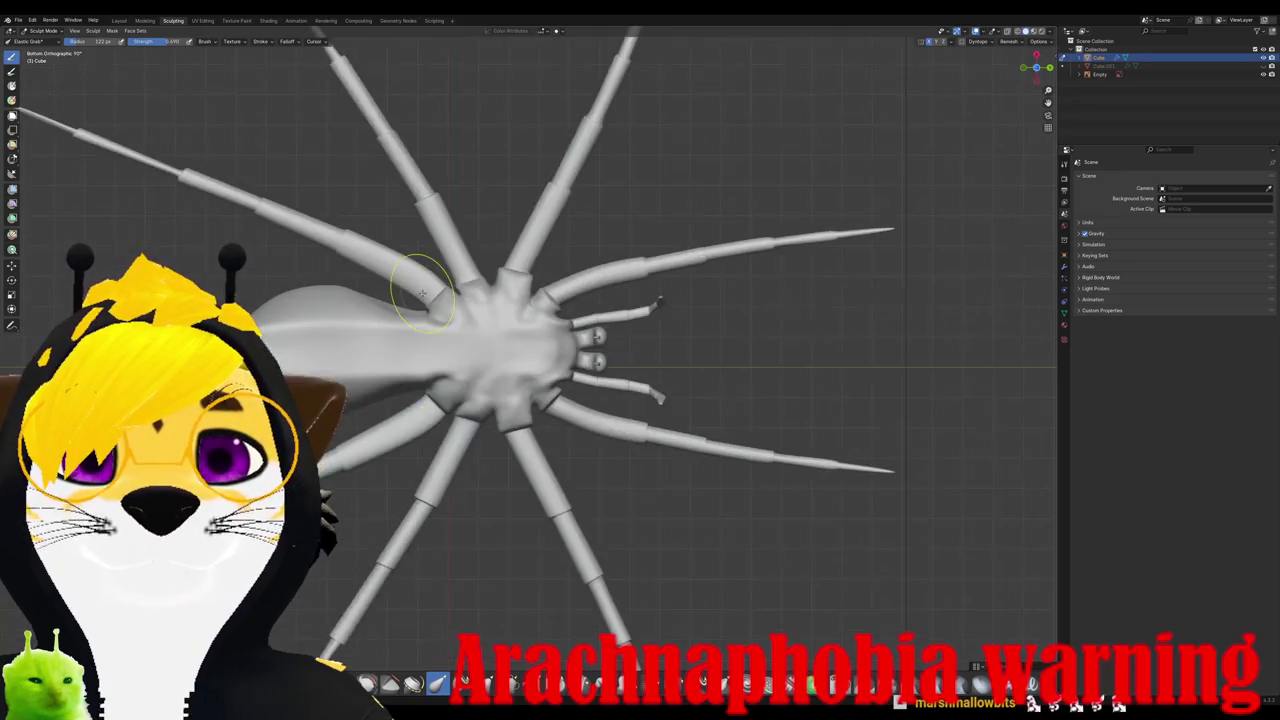
{"action": "key", "text": "KP_3"}
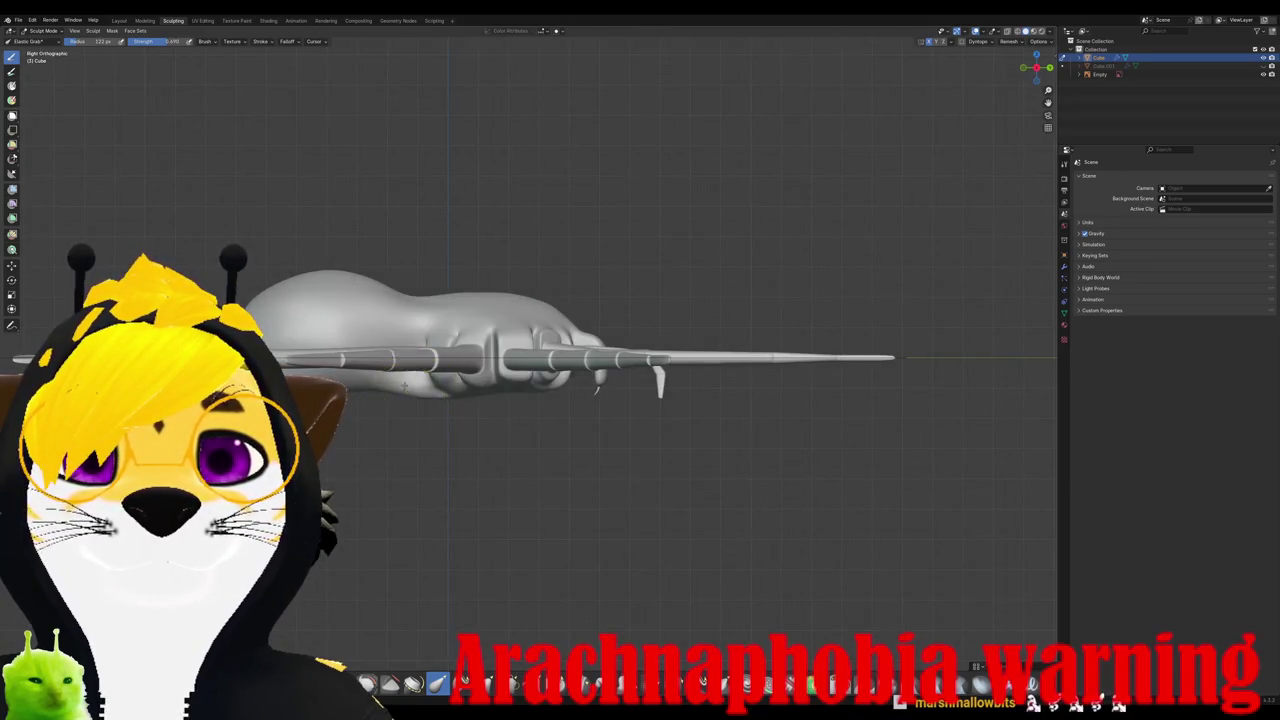
{"action": "key", "text": "KP_7"}
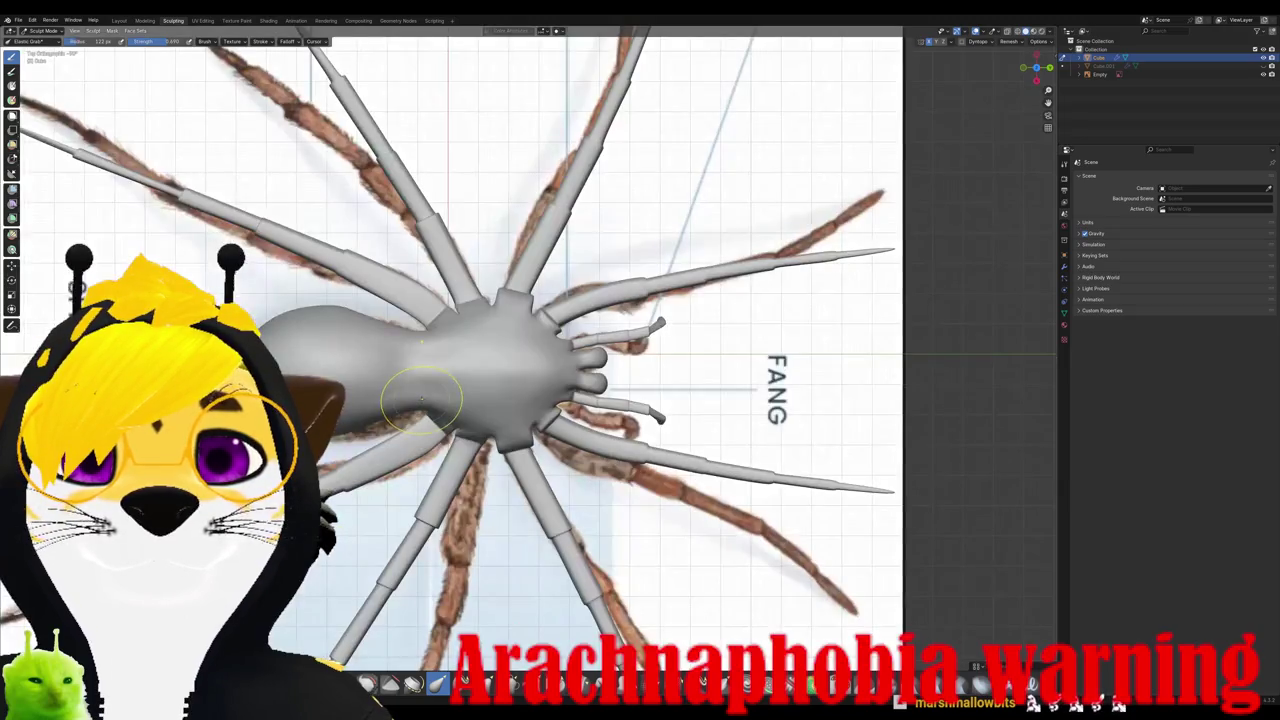
{"action": "key", "text": "KP_3"}
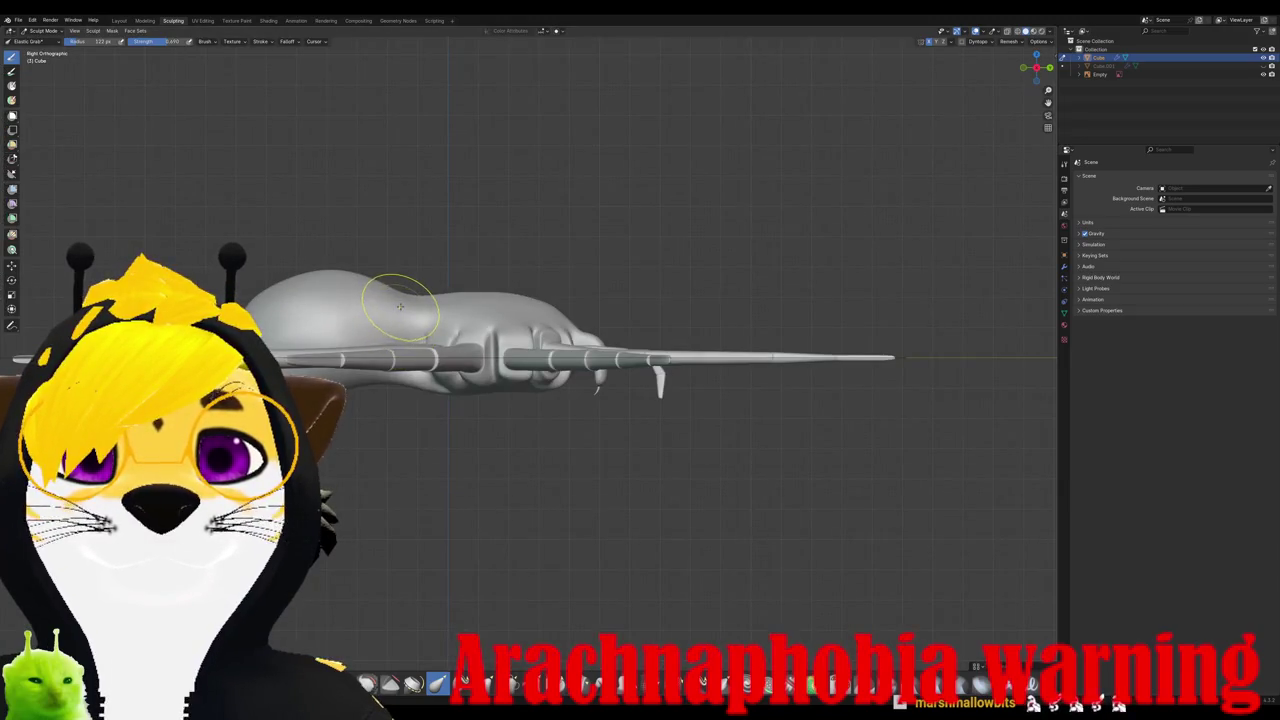
Step: Pull the abdomen top slightly downward with Elastic Grab, review it, and select the Smooth brush
{"action": "mouse_move", "coordinate": [410, 298]}
{"action": "left_mouse_down"}
{"action": "mouse_move", "coordinate": [416, 312]}
{"action": "mouse_move", "coordinate": [391, 288]}
{"action": "left_mouse_up"}
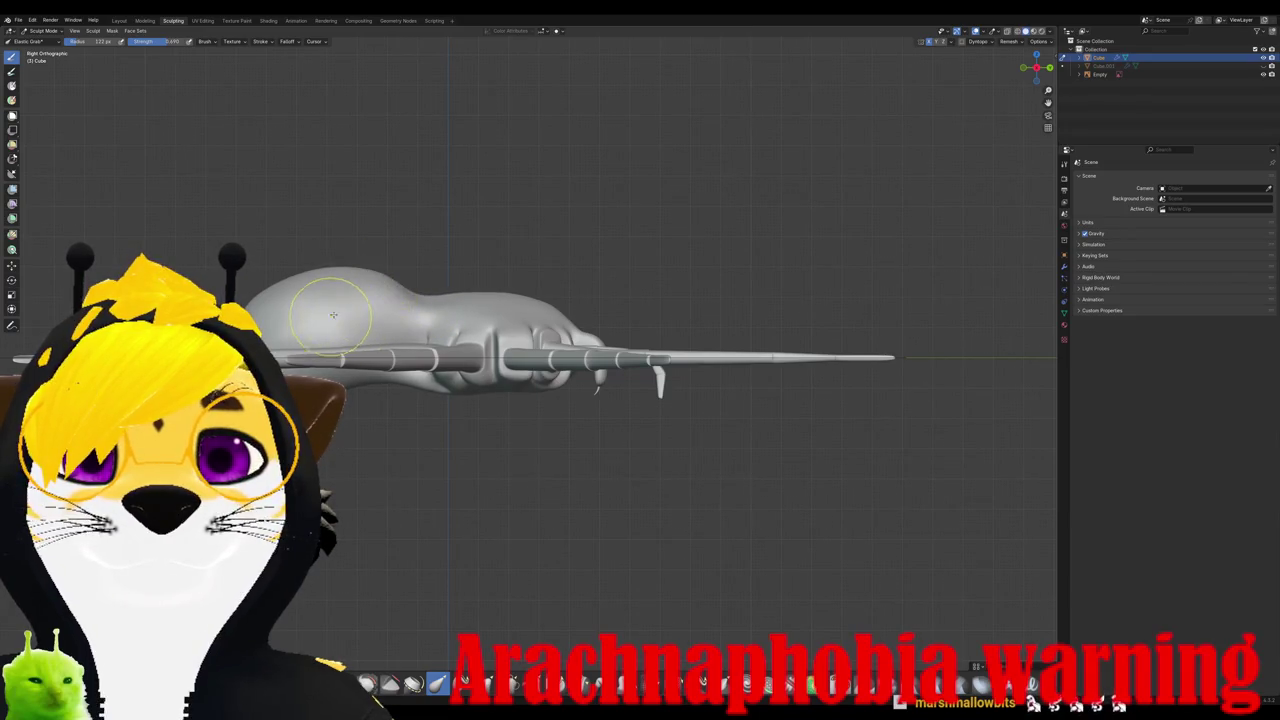
{"action": "key", "text": "KP_7"}
{"action": "key", "text": "ctrl+KP_1"}
{"action": "mouse_move", "coordinate": [447, 311]}
{"action": "middle_mouse_down"}
{"action": "mouse_move", "coordinate": [620, 396]}
{"action": "mouse_move", "coordinate": [570, 417]}
{"action": "middle_mouse_up"}
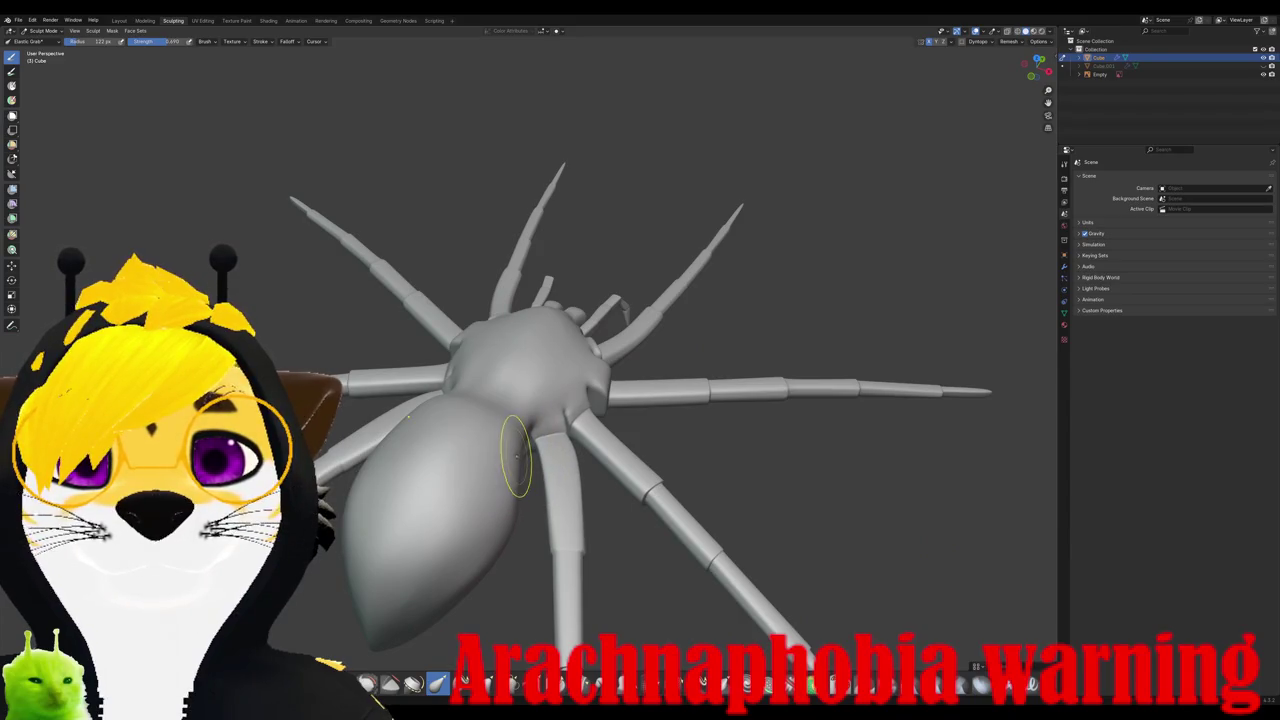
{"action": "middle_click_drag", "start_coordinate": [516, 456], "coordinate": [490, 455]}
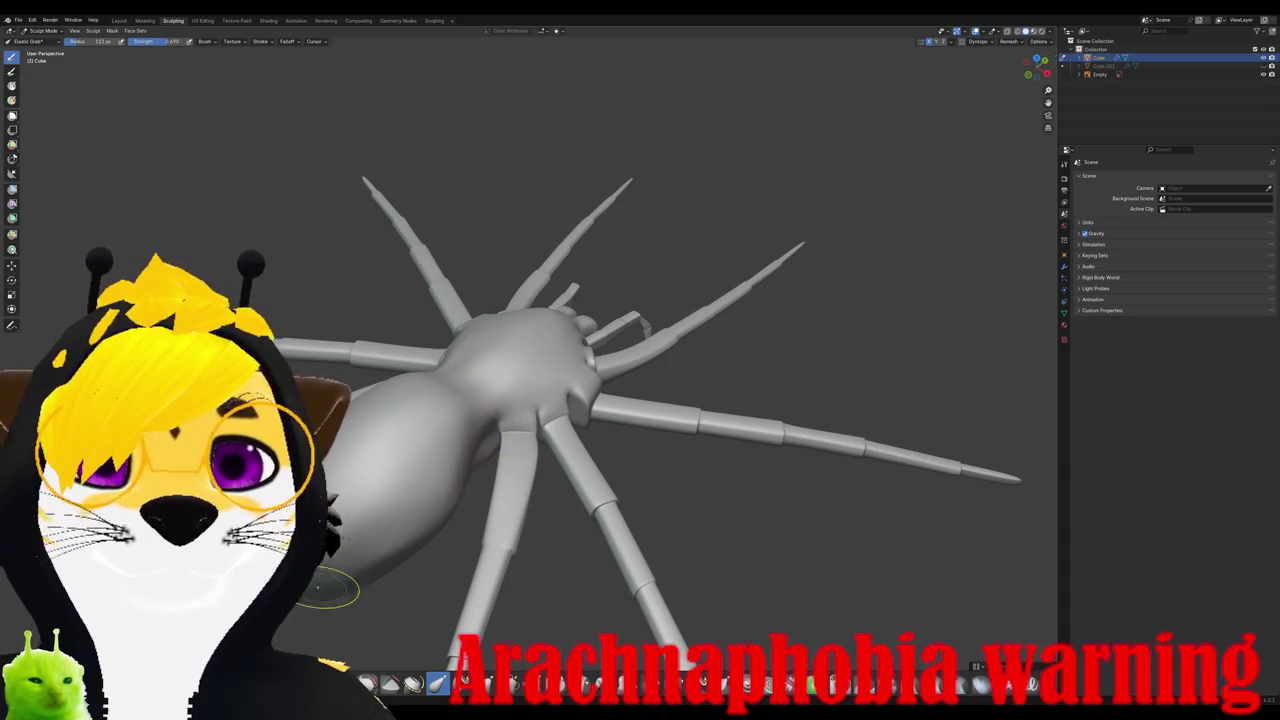
{"action": "key", "text": "shift+s"}
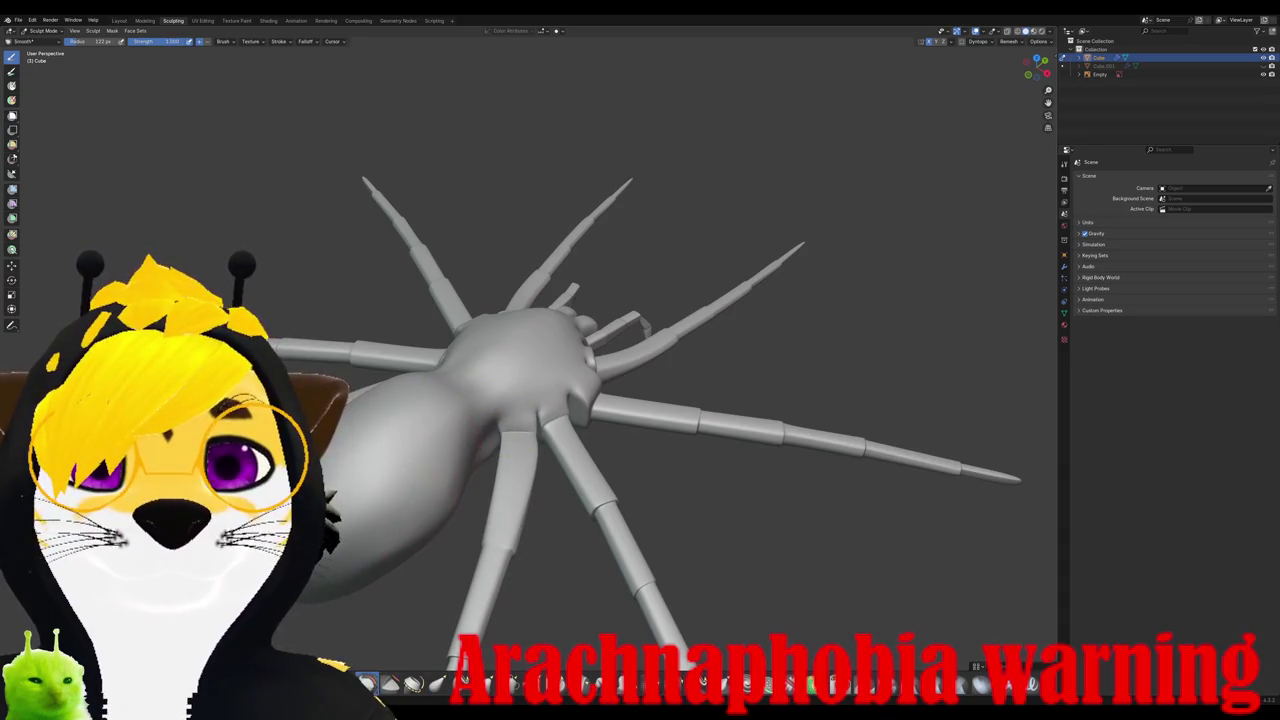
Step: Orbit around the spider to inspect its body and abdomen from several angles
{"action": "middle_click_drag", "start_coordinate": [420, 416], "coordinate": [477, 325]}
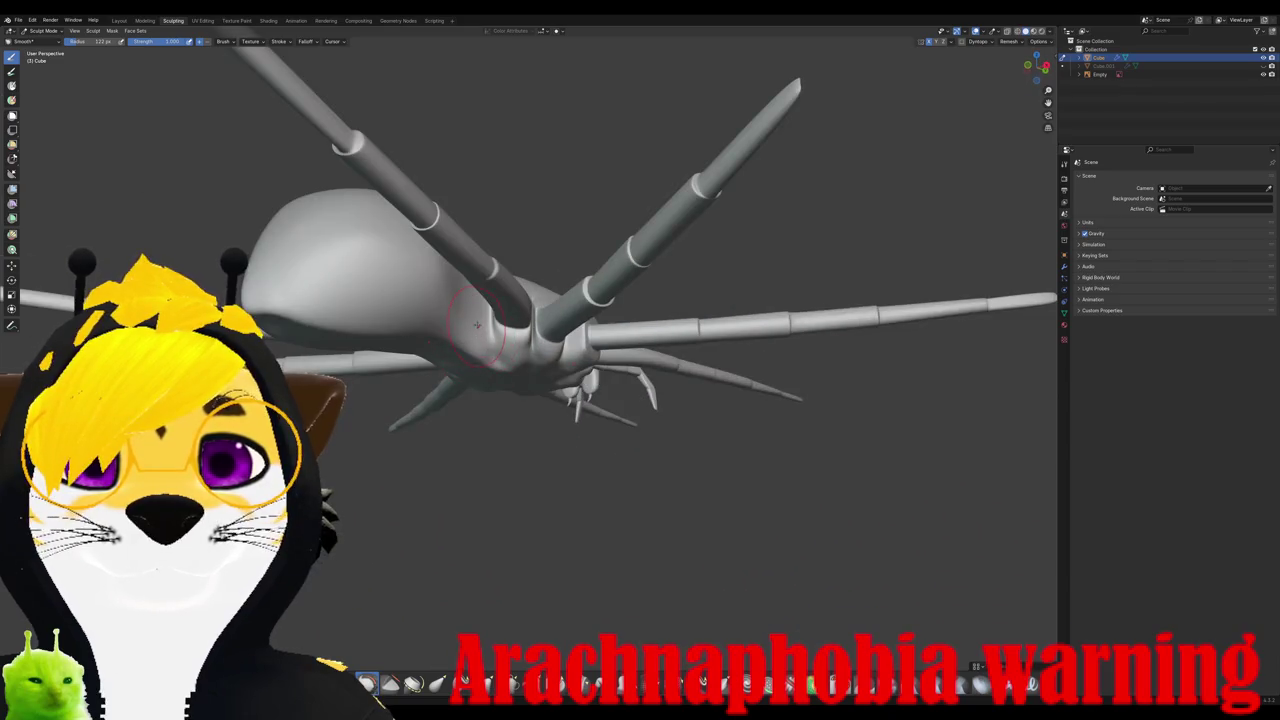
{"action": "middle_click_drag", "start_coordinate": [430, 281], "coordinate": [397, 410]}
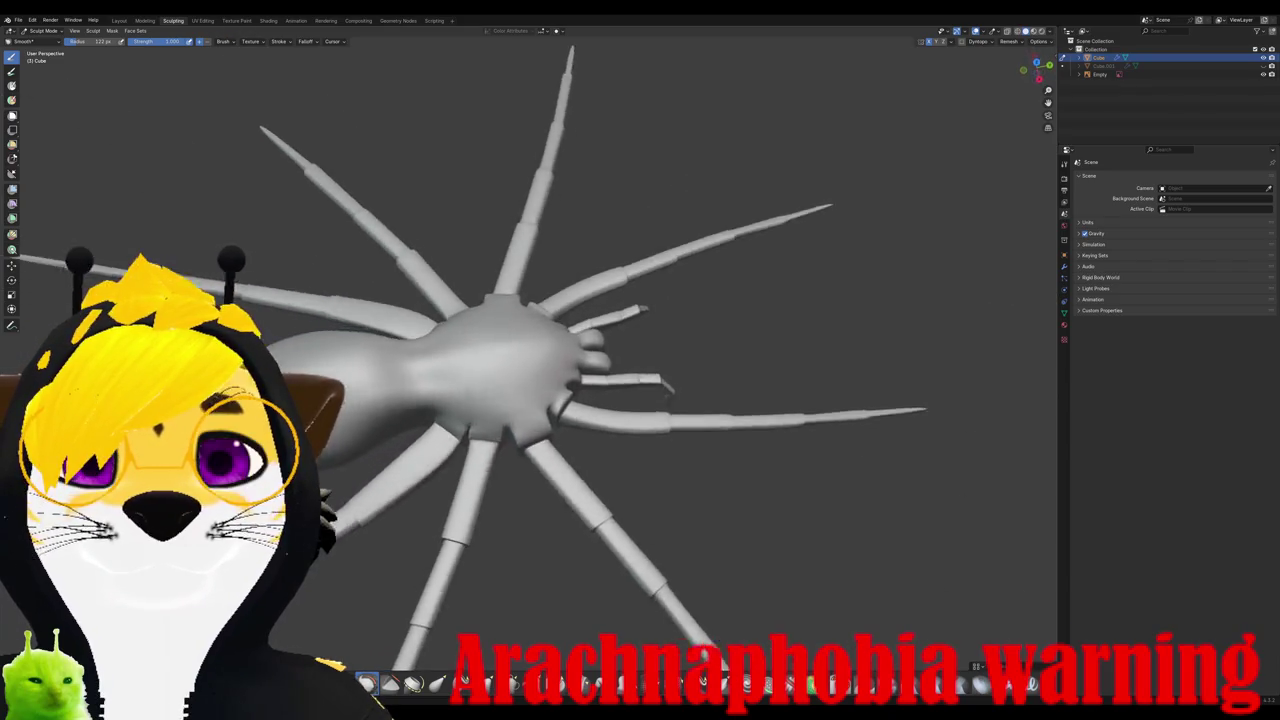
{"action": "mouse_move", "coordinate": [424, 404]}
{"action": "middle_mouse_down"}
{"action": "mouse_move", "coordinate": [629, 415]}
{"action": "mouse_move", "coordinate": [603, 336]}
{"action": "middle_mouse_up"}
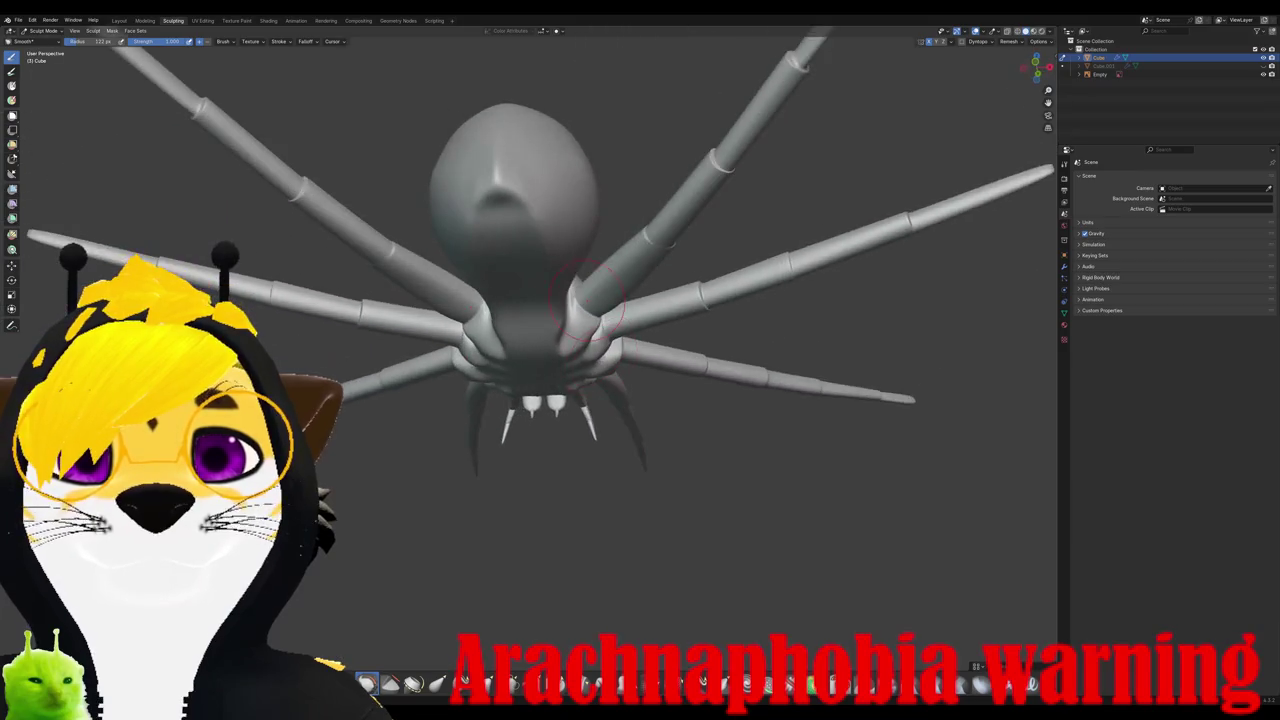
{"action": "mouse_move", "coordinate": [505, 228]}
{"action": "middle_mouse_down"}
{"action": "mouse_move", "coordinate": [420, 300]}
{"action": "mouse_move", "coordinate": [739, 270]}
{"action": "mouse_move", "coordinate": [730, 220]}
{"action": "middle_mouse_up"}
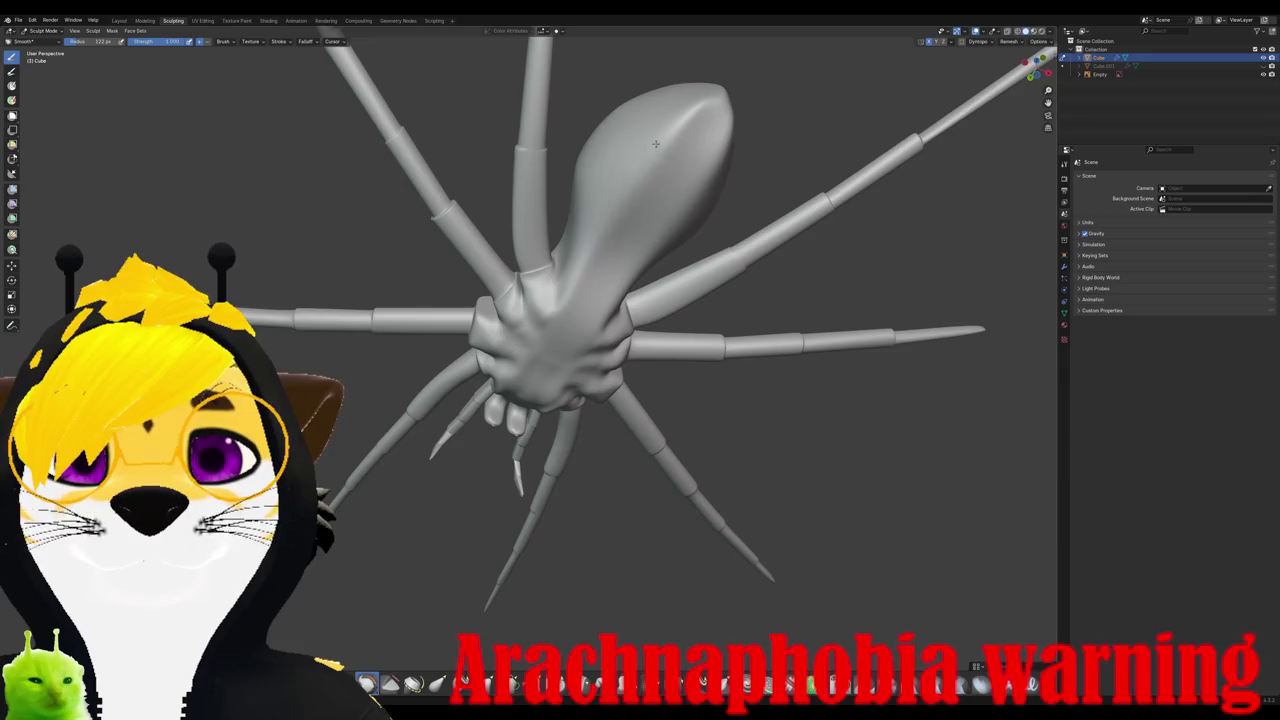
{"action": "mouse_move", "coordinate": [704, 104]}
{"action": "middle_mouse_down"}
{"action": "mouse_move", "coordinate": [700, 50]}
{"action": "mouse_move", "coordinate": [518, 350]}
{"action": "middle_mouse_up"}
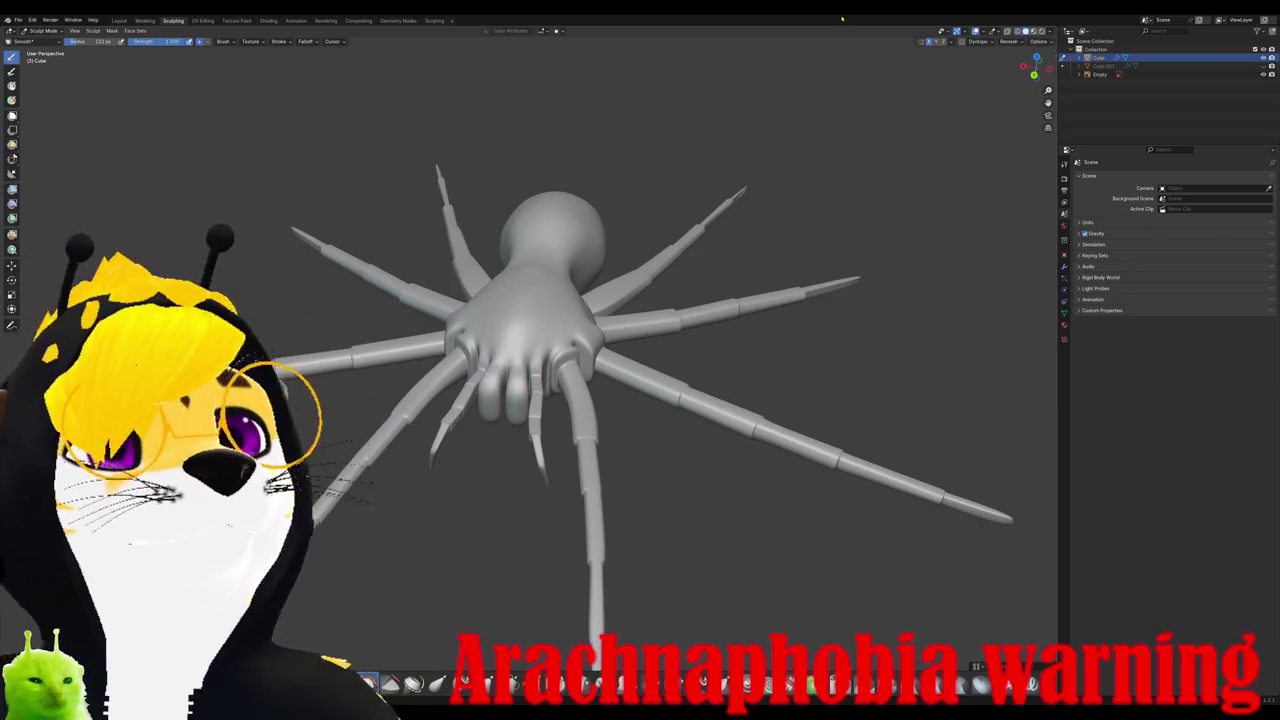
Step: Zoom in and open the Viewport Overlays dropdown in the viewport header
{"action": "scroll", "coordinate": [815, 170], "scroll_direction": "up", "scroll_amount": 2}
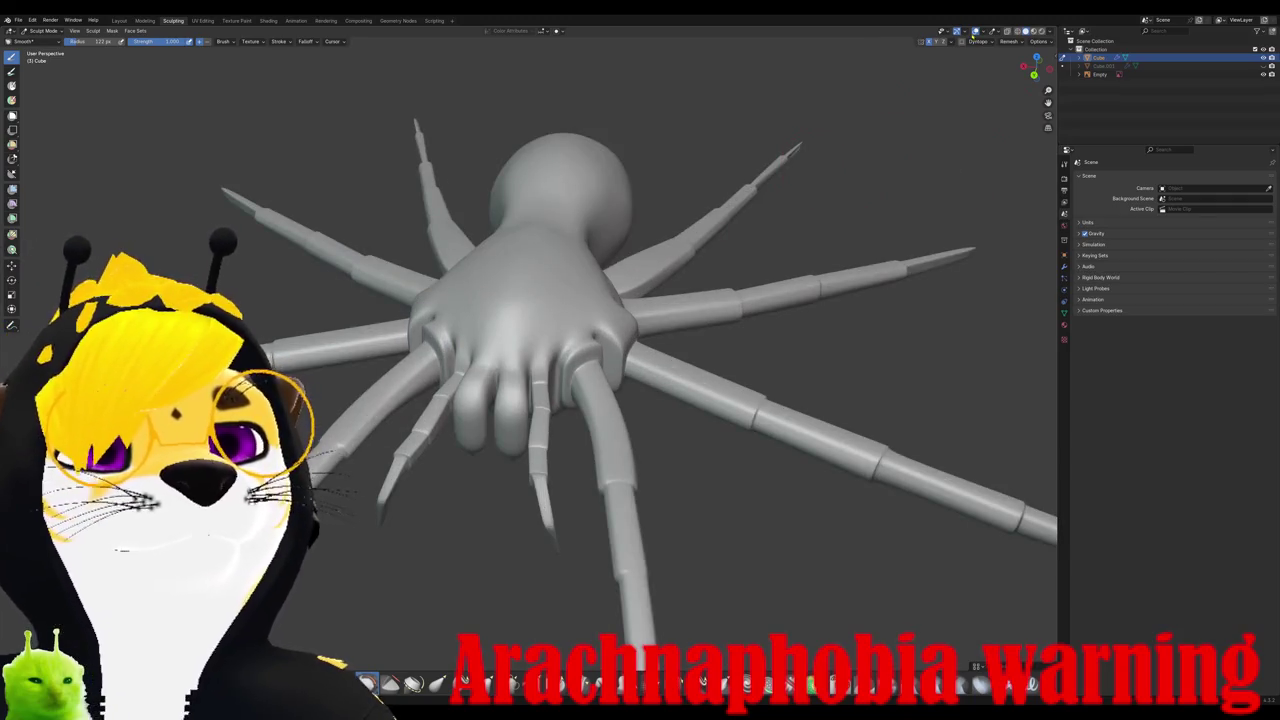
{"action": "left_click", "coordinate": [964, 31]}
{"action": "left_click", "coordinate": [984, 31]}
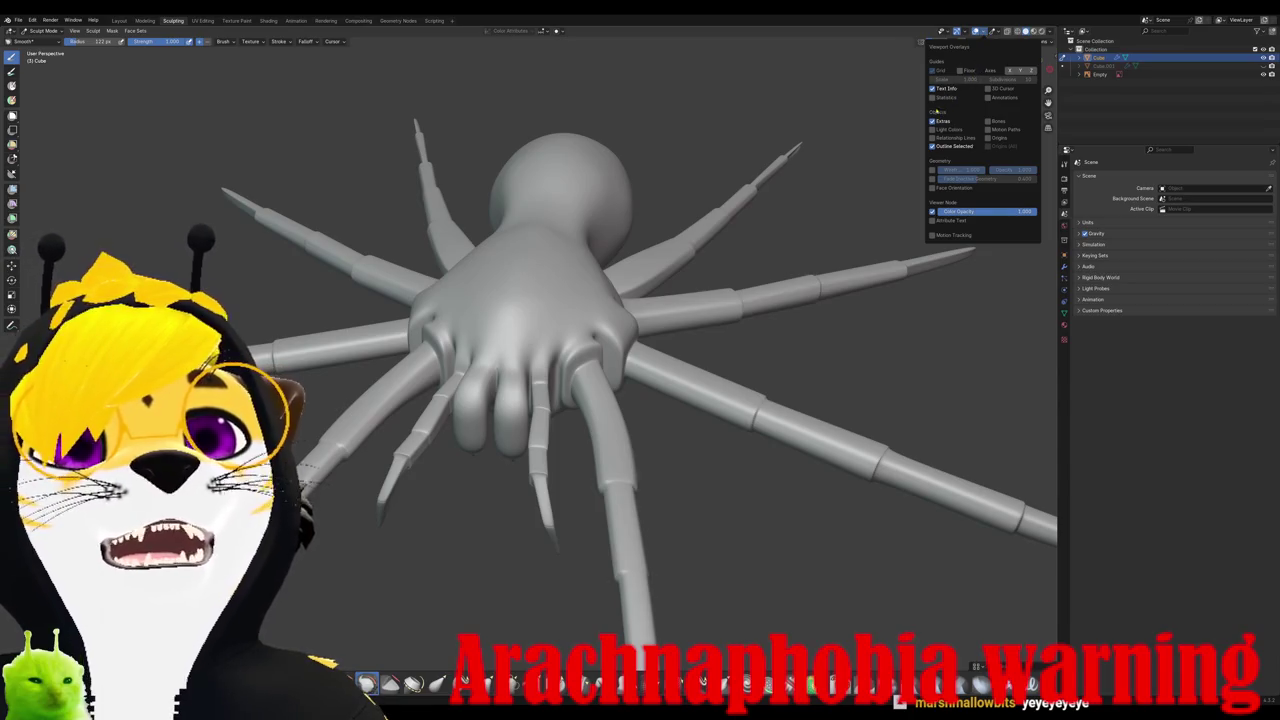
Step: Enable the Statistics overlay and inspect the mesh wireframe from above in Edit Mode
{"action": "left_click", "coordinate": [932, 97]}
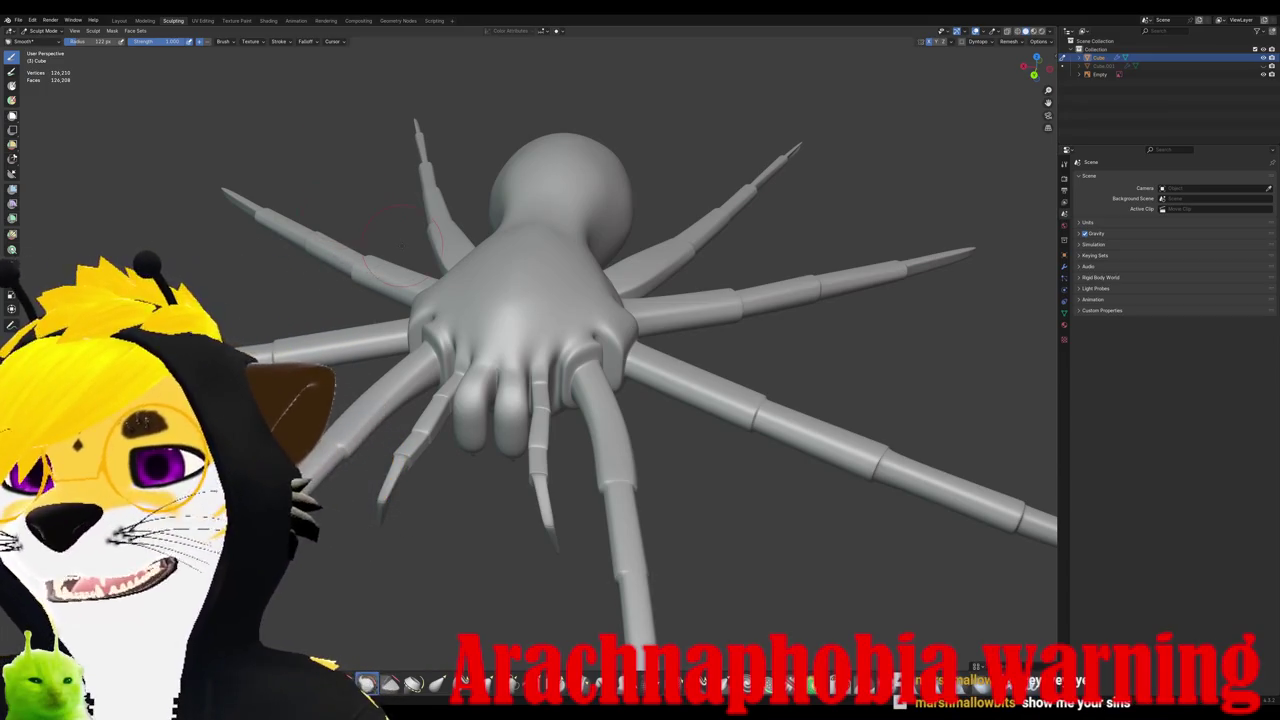
{"action": "key", "text": "Tab"}
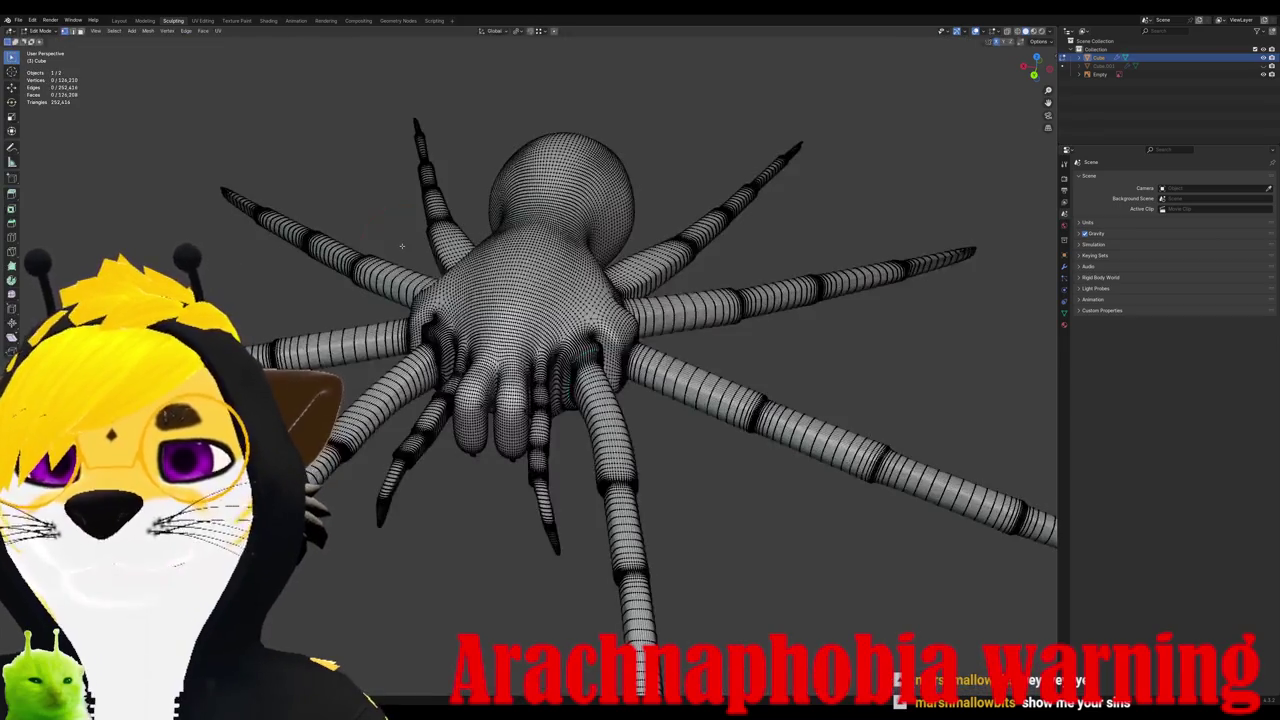
{"action": "middle_click_drag", "start_coordinate": [402, 246], "coordinate": [432, 290]}
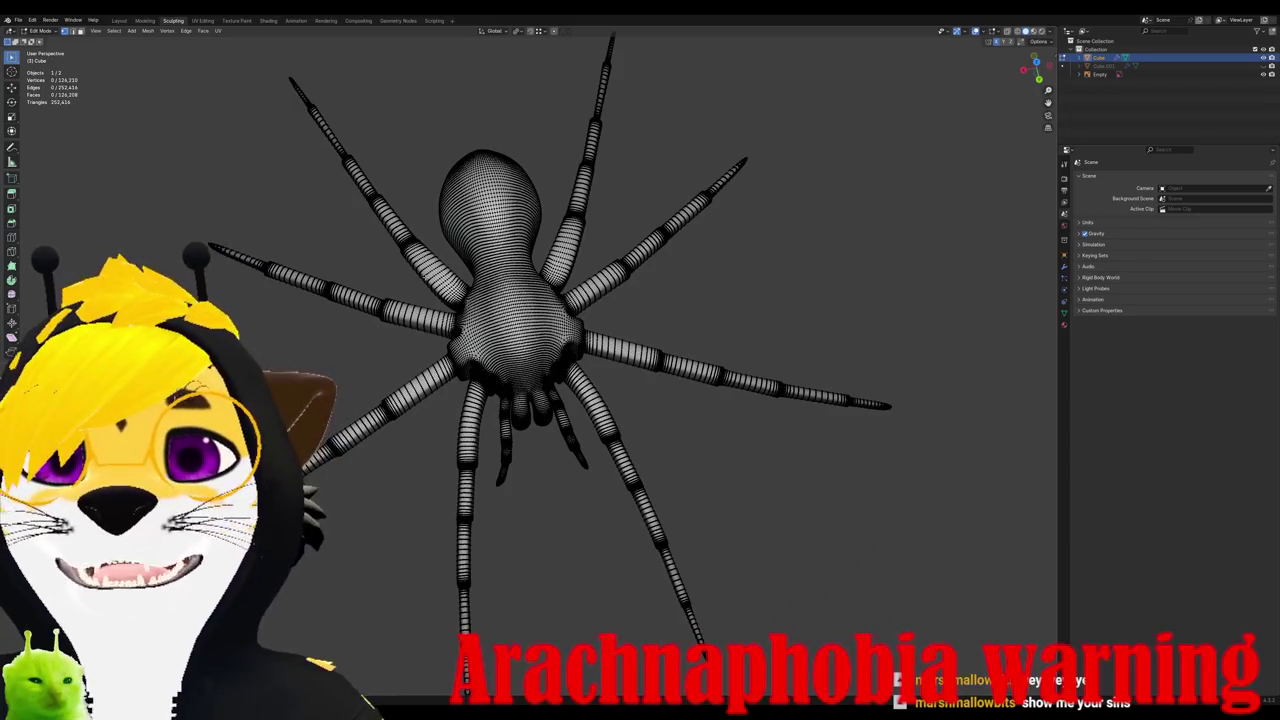
{"action": "key", "text": "KP_7"}
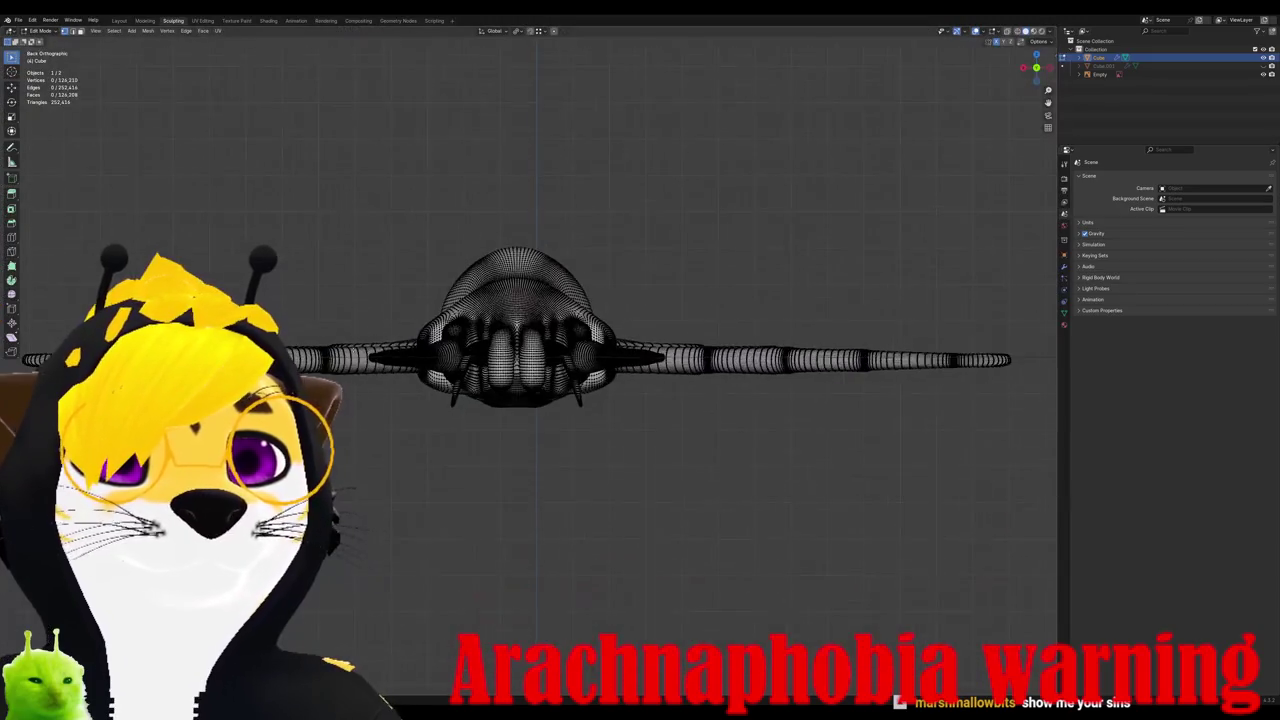
Step: Orbit, zoom in, and switch to the Crease Sharp brush
{"action": "middle_click_drag", "start_coordinate": [458, 345], "coordinate": [500, 330]}
{"action": "scroll", "coordinate": [470, 340], "scroll_direction": "up", "scroll_amount": 3}
{"action": "key", "text": "shift+c"}
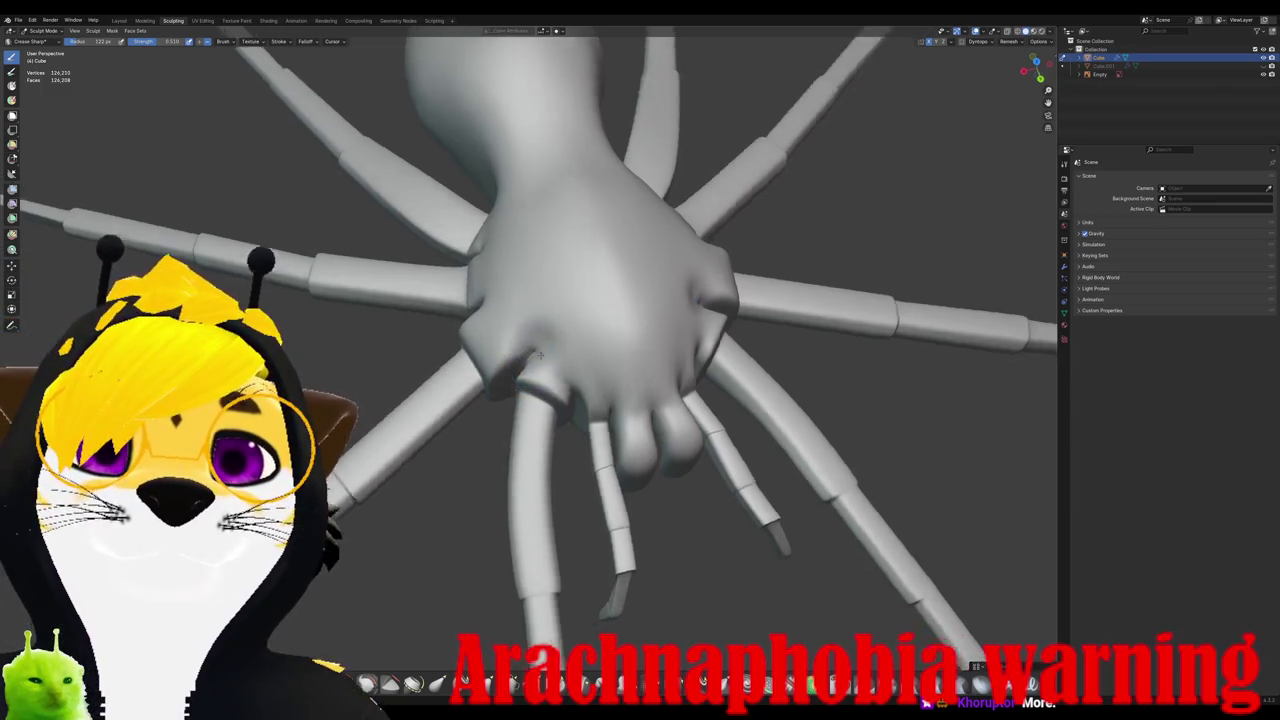
Step: Lower the Crease Sharp brush strength in the right-click brush settings
{"action": "middle_click_drag", "start_coordinate": [546, 335], "coordinate": [568, 264]}
{"action": "key", "text": "KP_7"}
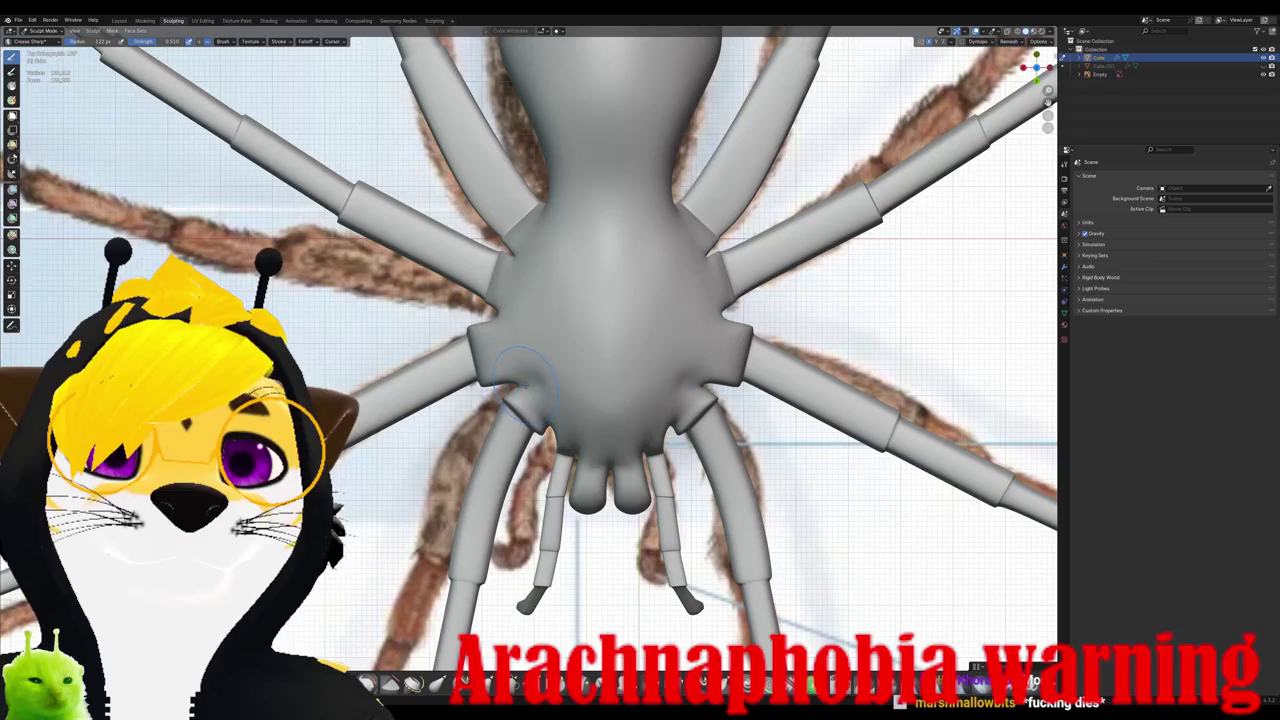
{"action": "right_click", "coordinate": [522, 381]}
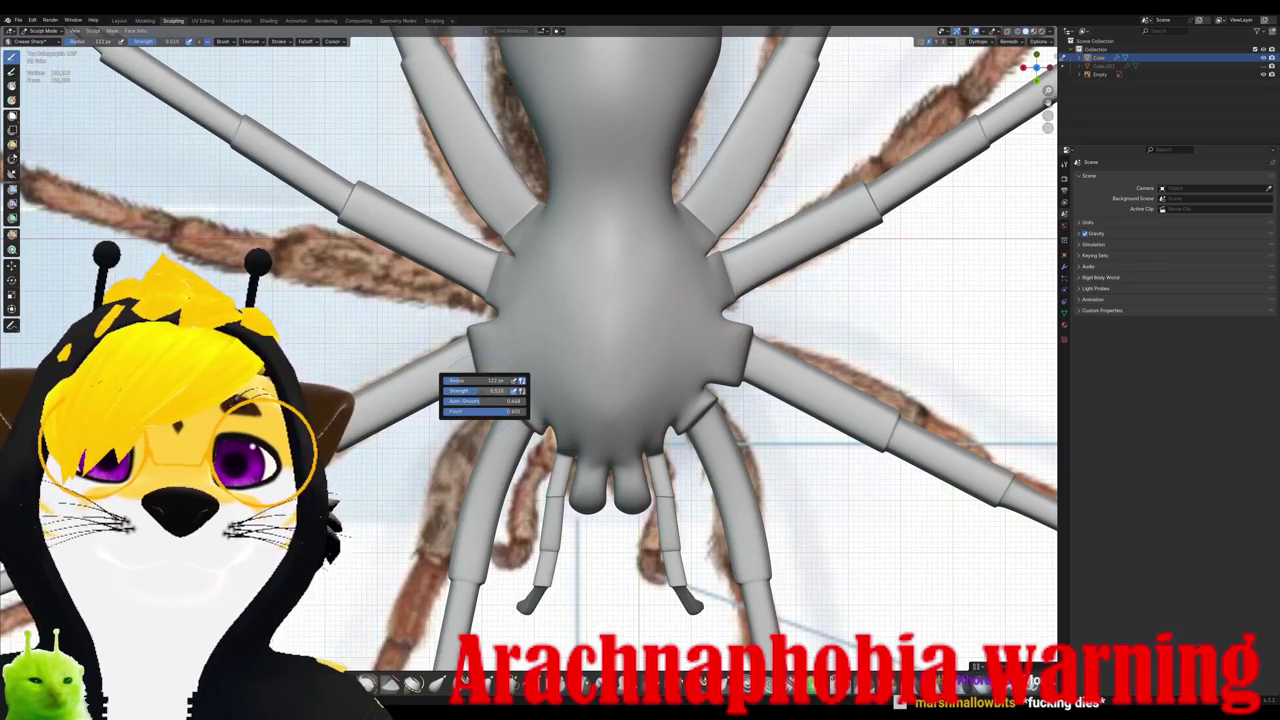
{"action": "left_click_drag", "start_coordinate": [470, 390], "coordinate": [458, 390]}
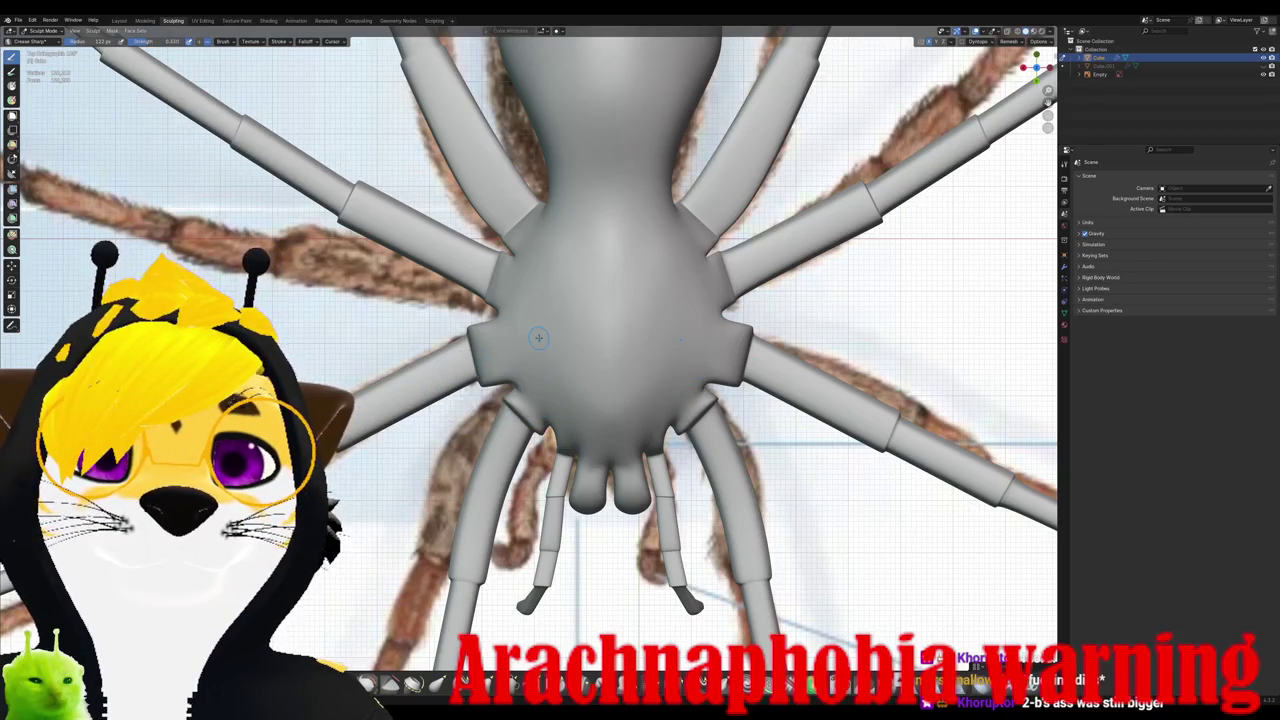
{"action": "right_click", "coordinate": [505, 372]}
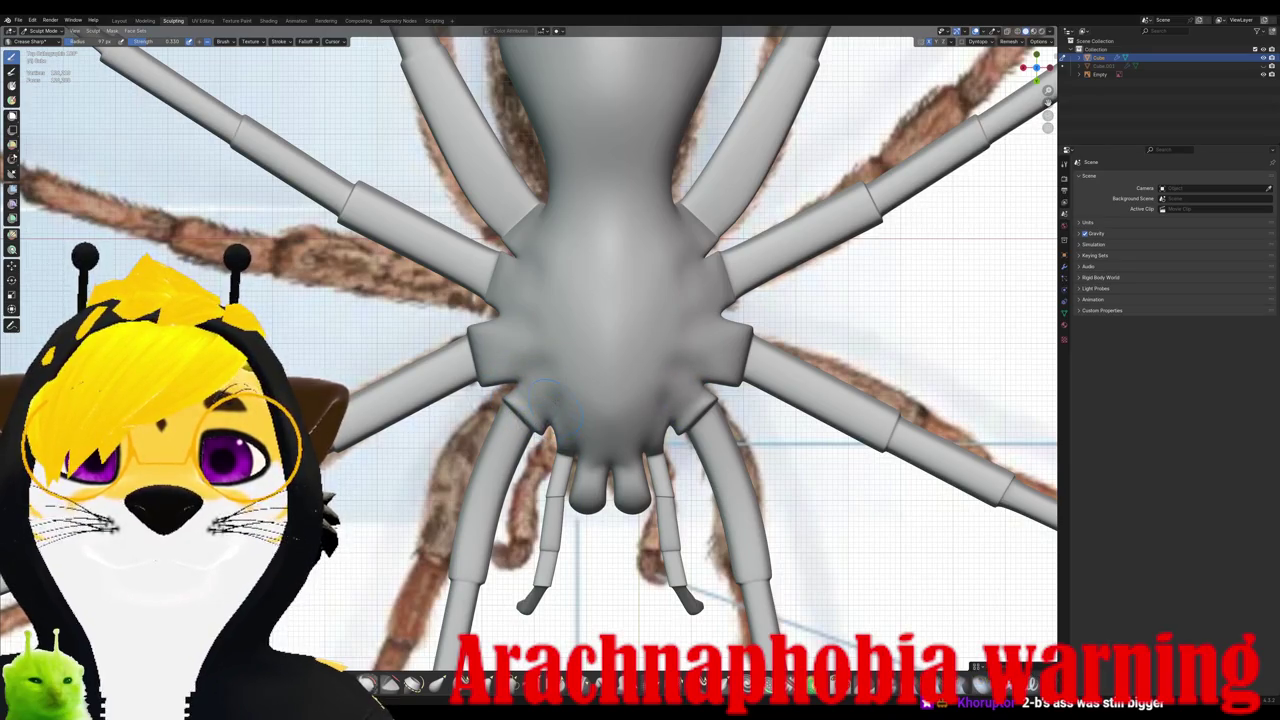
Step: Inspect the dense mesh wireframe in Edit Mode, then return to Sculpt Mode
{"action": "mouse_move", "coordinate": [560, 395]}
{"action": "middle_mouse_down"}
{"action": "mouse_move", "coordinate": [614, 309]}
{"action": "mouse_move", "coordinate": [580, 360]}
{"action": "mouse_move", "coordinate": [540, 290]}
{"action": "middle_mouse_up"}
{"action": "scroll", "coordinate": [600, 340], "scroll_direction": "up", "scroll_amount": 2}
{"action": "key", "text": "Tab"}
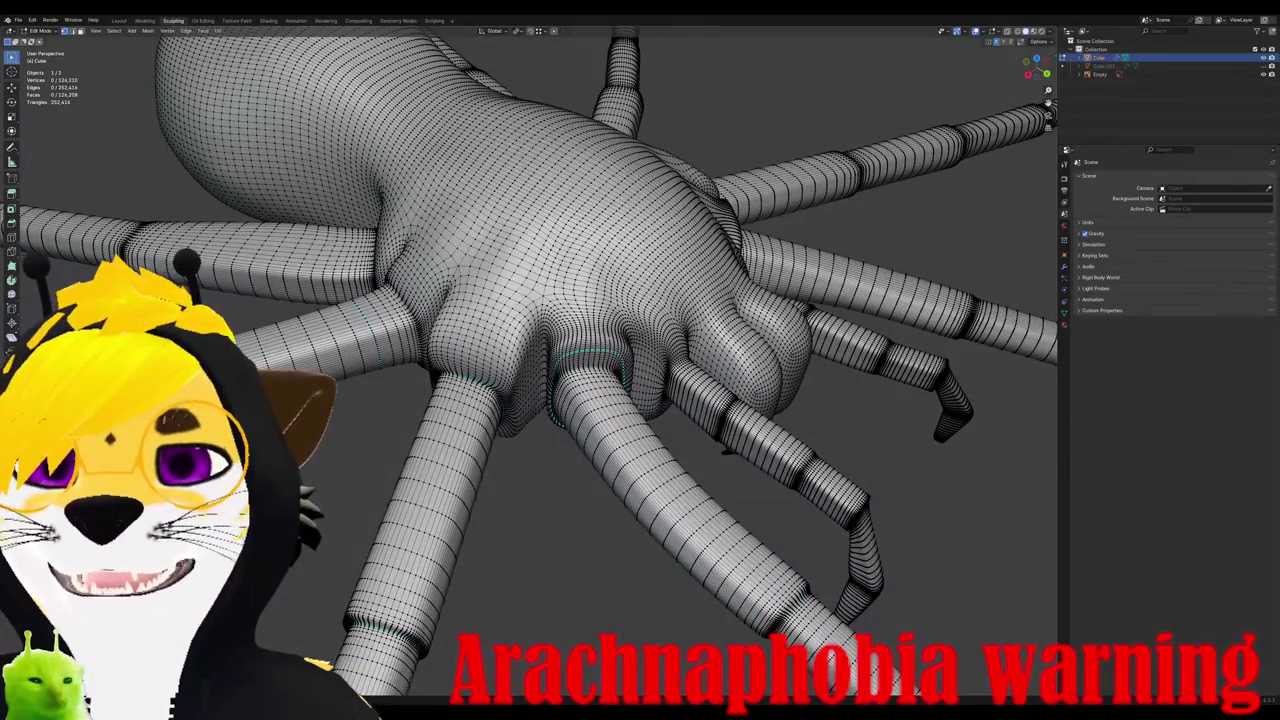
{"action": "mouse_move", "coordinate": [540, 290]}
{"action": "middle_mouse_down"}
{"action": "mouse_move", "coordinate": [560, 300]}
{"action": "mouse_move", "coordinate": [550, 336]}
{"action": "middle_mouse_up"}
{"action": "scroll", "coordinate": [560, 330], "scroll_direction": "up", "scroll_amount": 2}
{"action": "scroll", "coordinate": [560, 330], "scroll_direction": "up", "scroll_amount": 3}
{"action": "scroll", "coordinate": [560, 330], "scroll_direction": "down", "scroll_amount": 5}
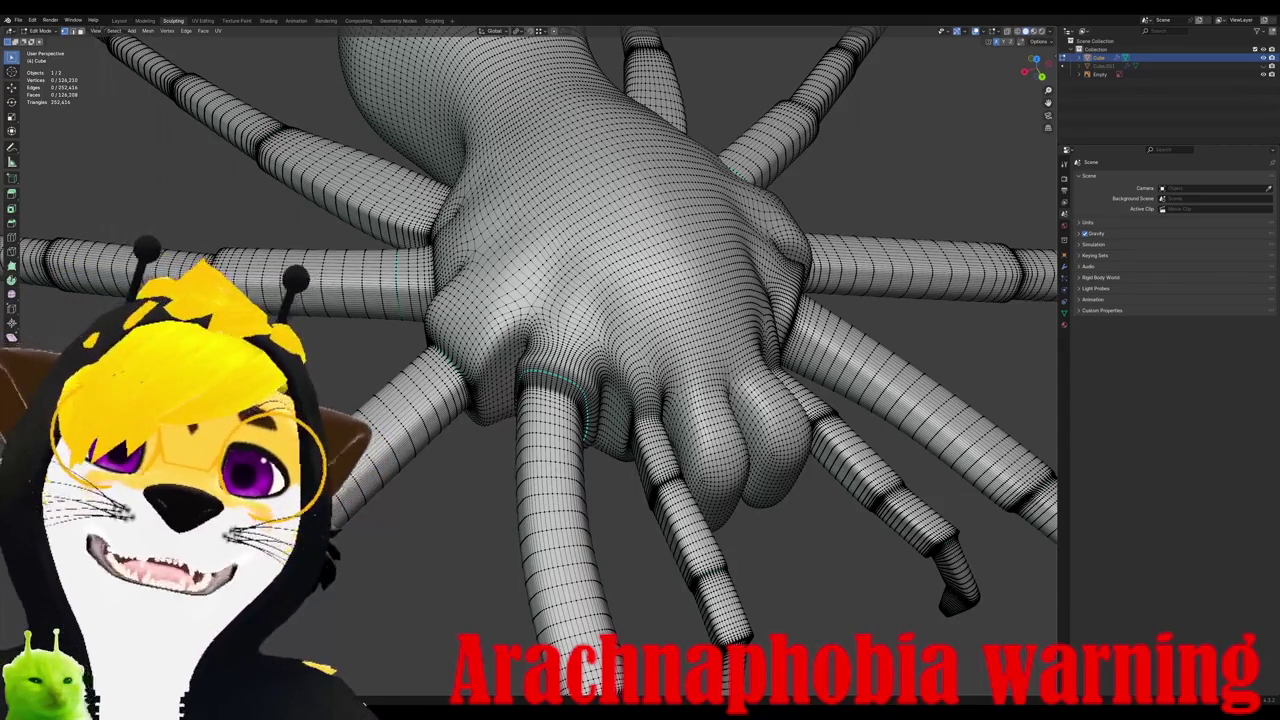
{"action": "middle_click_drag", "start_coordinate": [550, 380], "coordinate": [410, 310]}
{"action": "key", "text": "Tab"}
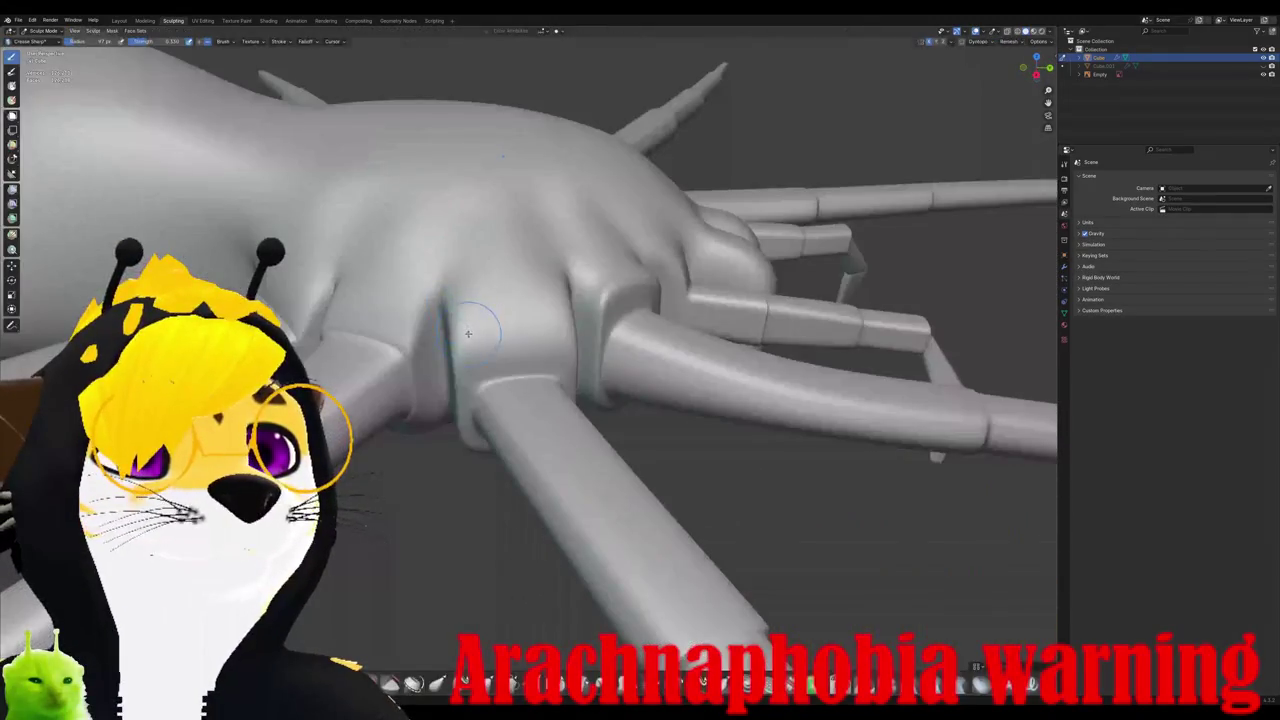
Step: Raise the Crease brush strength to 0.285
{"action": "mouse_move", "coordinate": [460, 357]}
{"action": "middle_mouse_down"}
{"action": "mouse_move", "coordinate": [507, 412]}
{"action": "mouse_move", "coordinate": [523, 307]}
{"action": "mouse_move", "coordinate": [495, 408]}
{"action": "mouse_move", "coordinate": [627, 209]}
{"action": "middle_mouse_up"}
{"action": "mouse_move", "coordinate": [541, 341]}
{"action": "middle_mouse_down"}
{"action": "mouse_move", "coordinate": [514, 314]}
{"action": "mouse_move", "coordinate": [470, 385]}
{"action": "middle_mouse_up"}
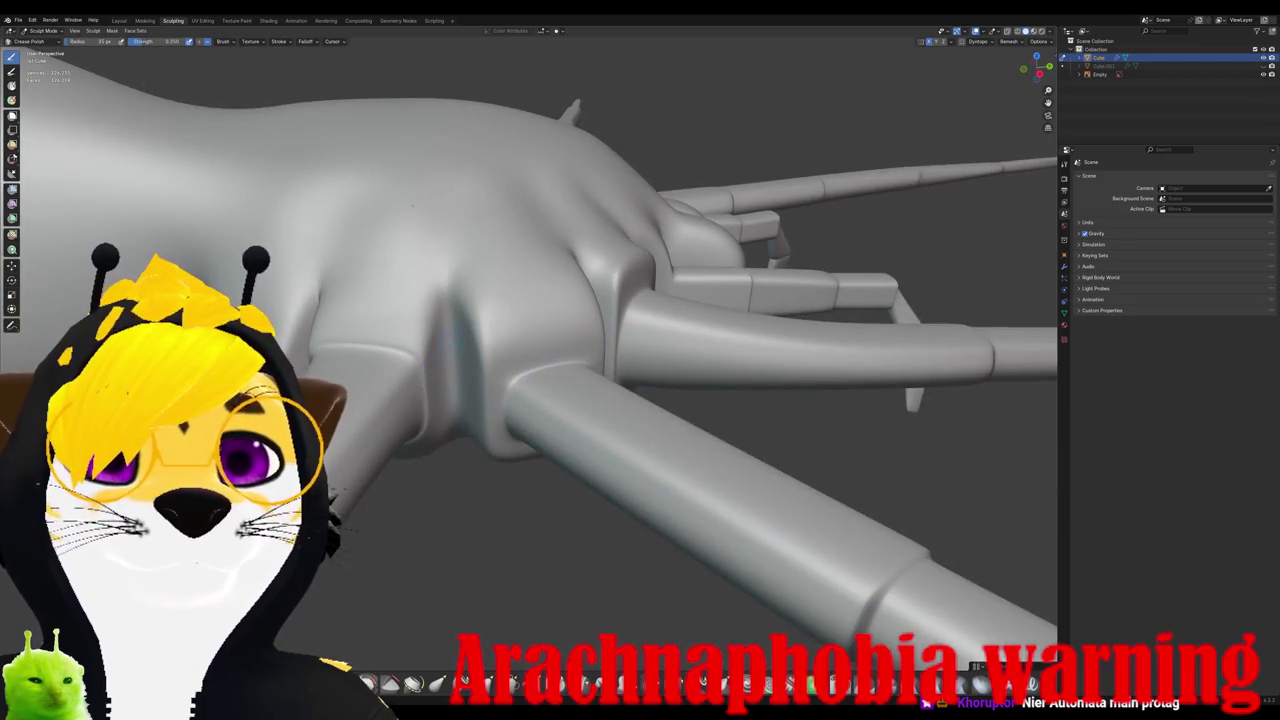
{"action": "right_click", "coordinate": [483, 354]}
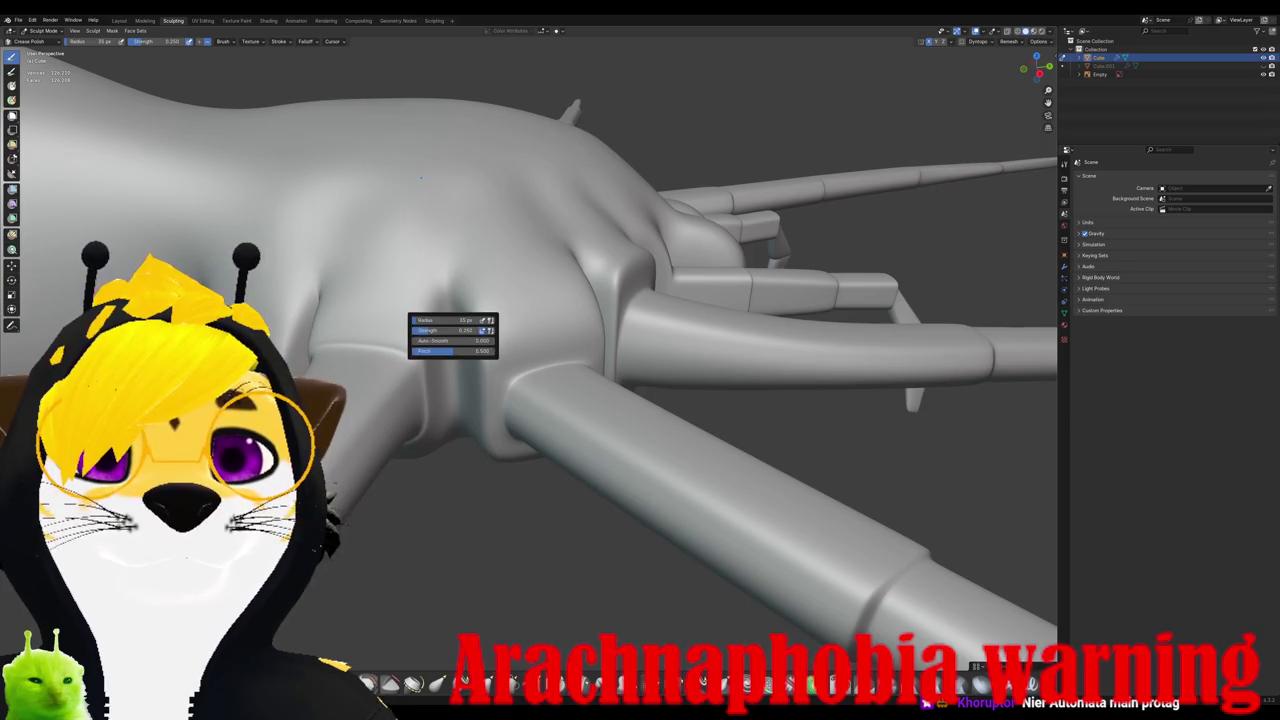
{"action": "right_click", "coordinate": [488, 372]}
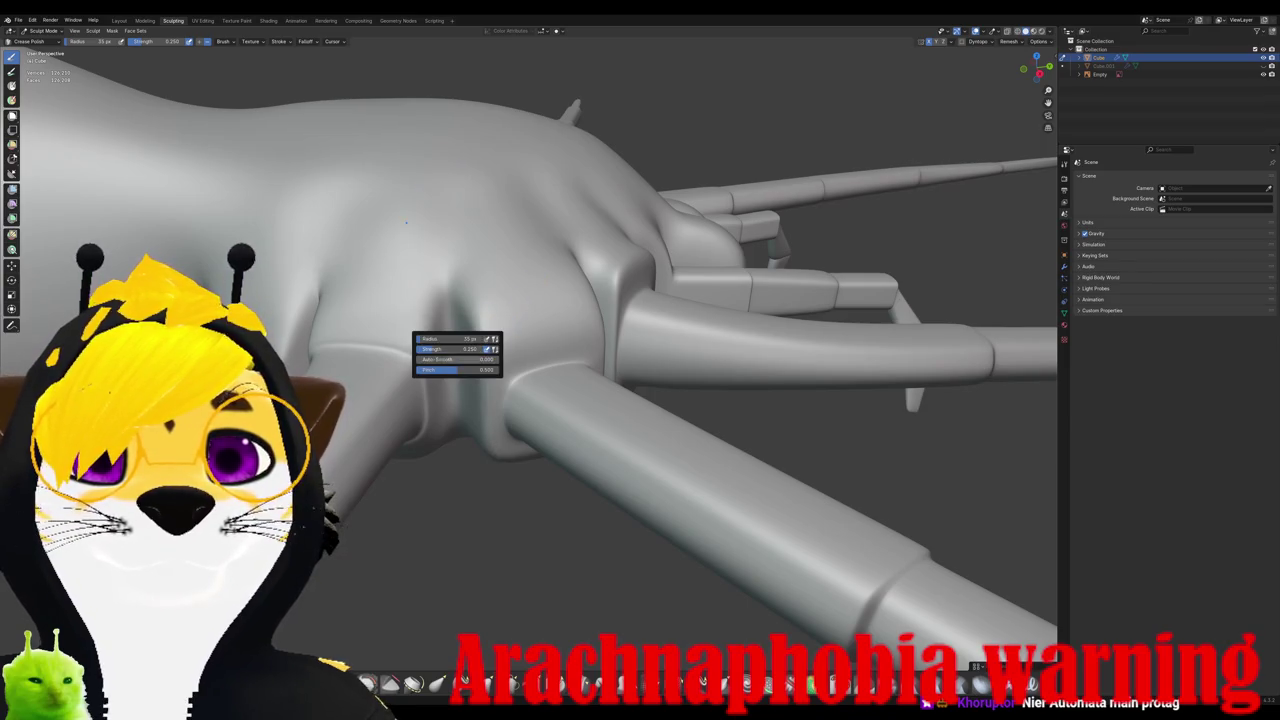
{"action": "left_click_drag", "start_coordinate": [458, 348], "coordinate": [468, 348]}
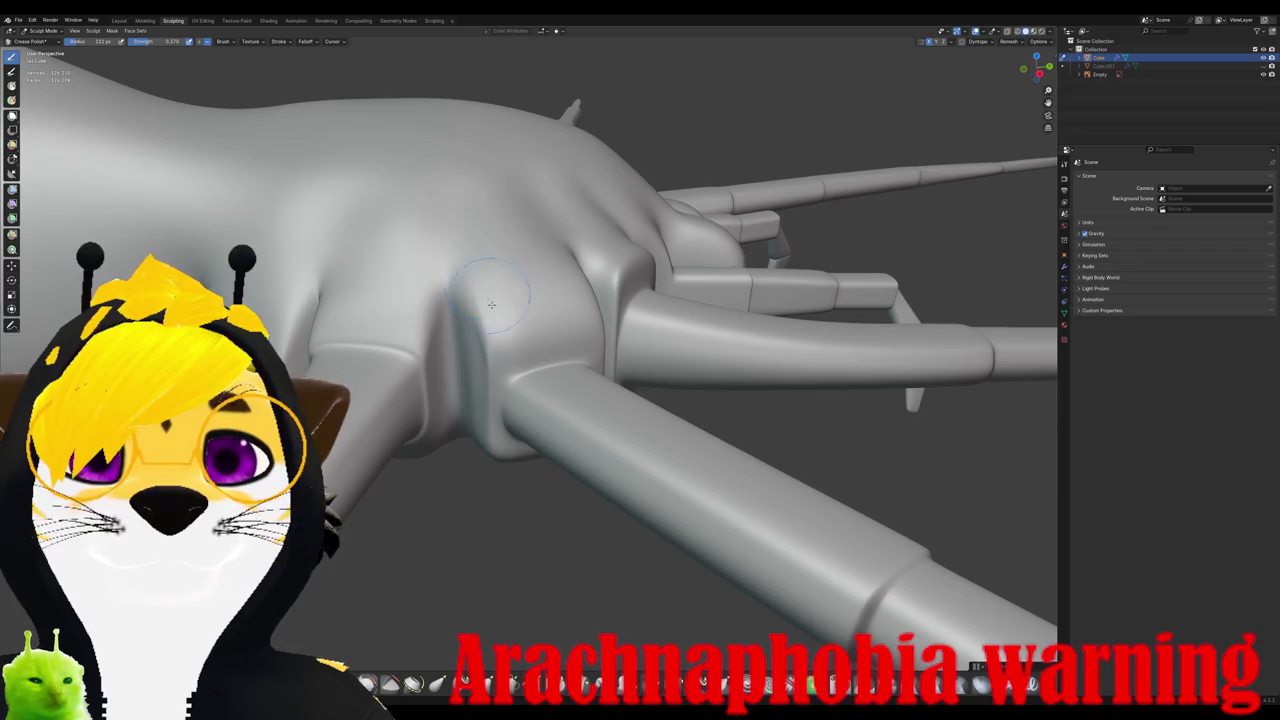
Step: Stroke sharper creases where the legs join the cephalothorax from several angles
{"action": "middle_click_drag", "start_coordinate": [489, 294], "coordinate": [488, 292]}
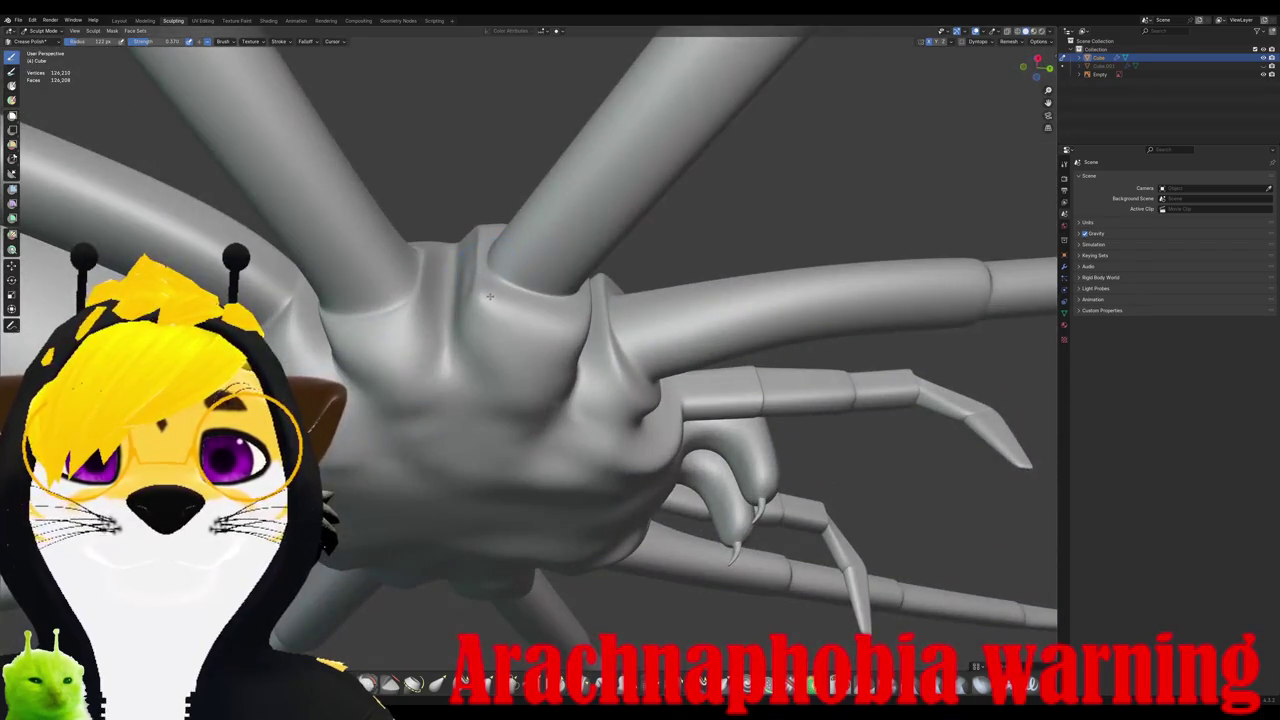
{"action": "mouse_move", "coordinate": [513, 319]}
{"action": "middle_mouse_down"}
{"action": "mouse_move", "coordinate": [485, 349]}
{"action": "mouse_move", "coordinate": [495, 366]}
{"action": "middle_mouse_up"}
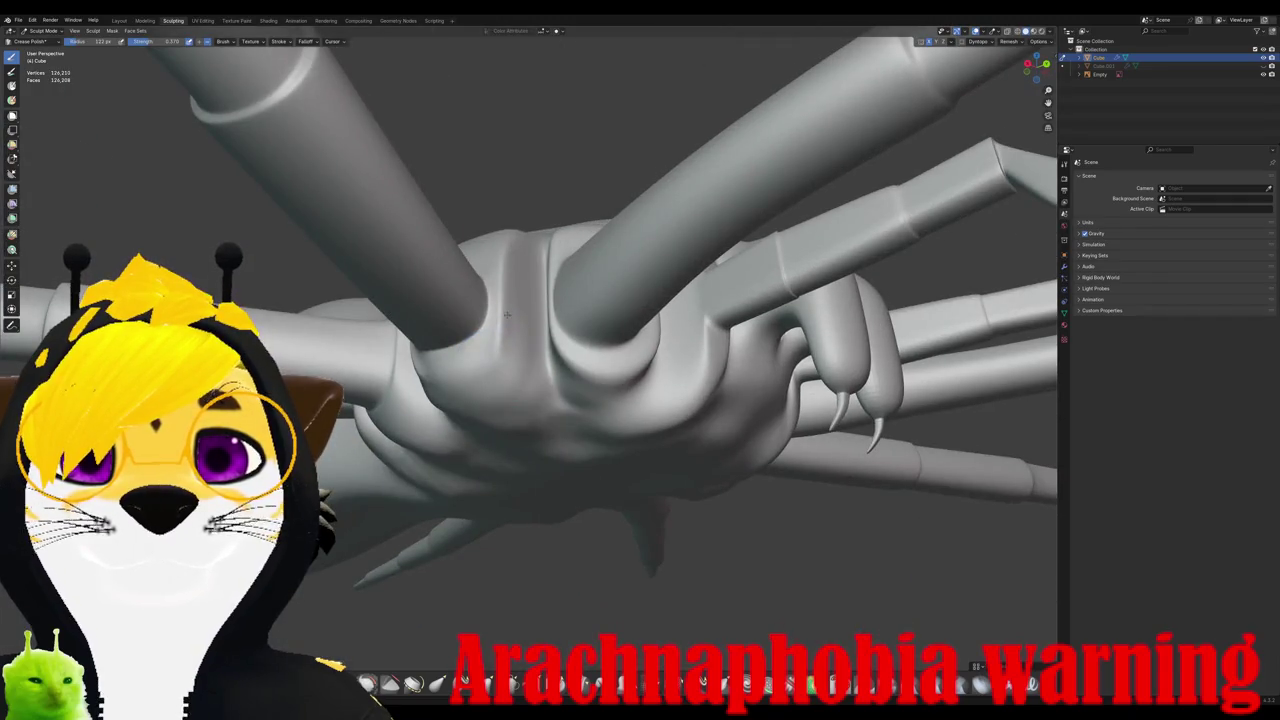
{"action": "middle_click_drag", "start_coordinate": [506, 314], "coordinate": [489, 358]}
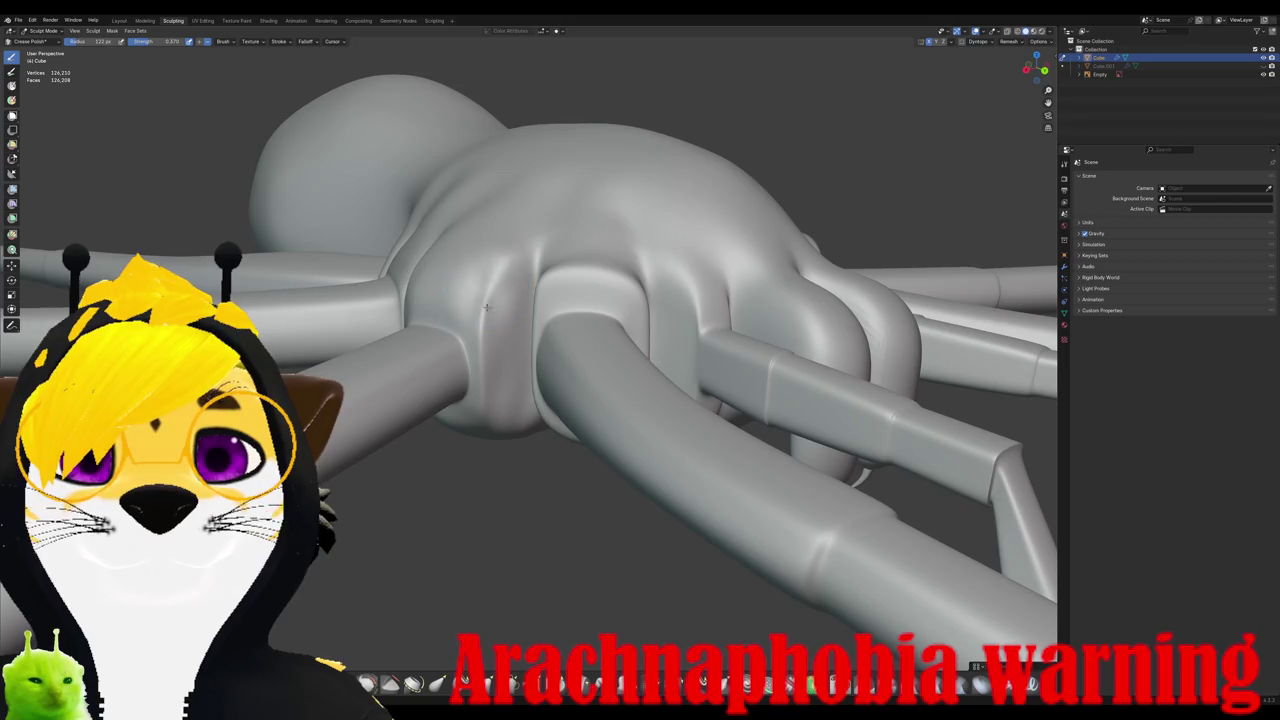
{"action": "middle_click_drag", "start_coordinate": [486, 308], "coordinate": [556, 313]}
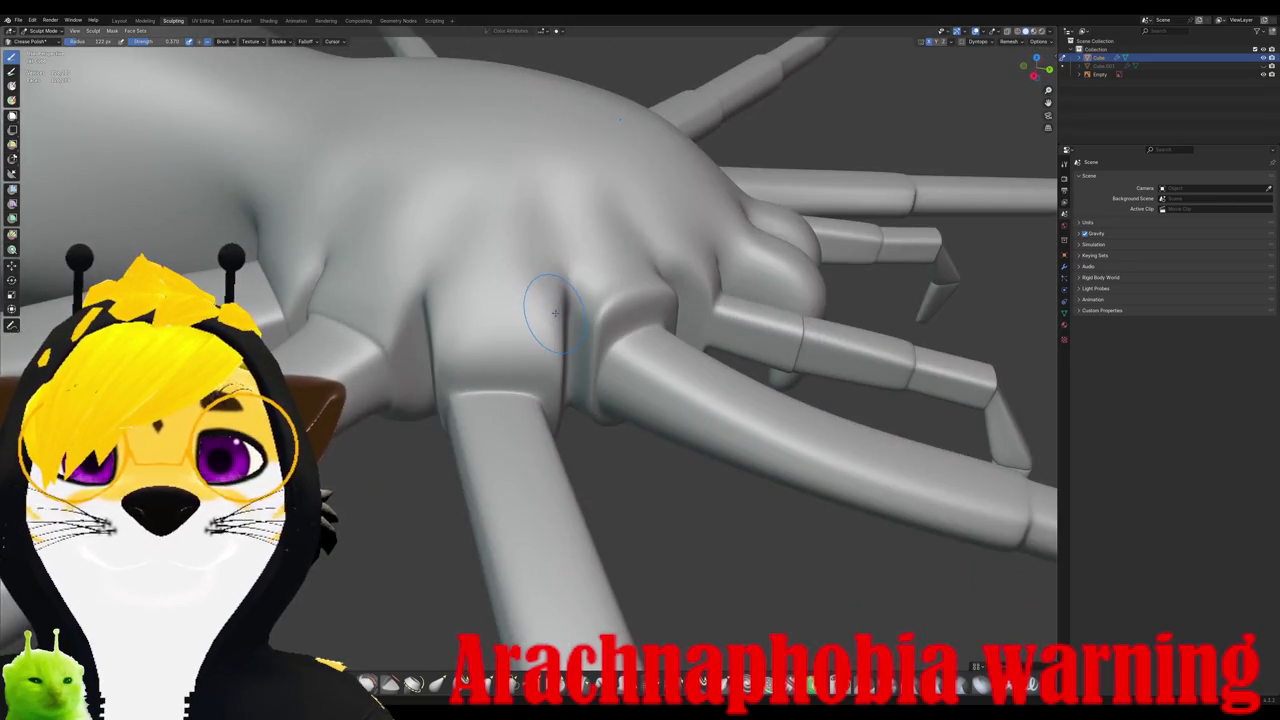
{"action": "mouse_move", "coordinate": [474, 271]}
{"action": "middle_mouse_down"}
{"action": "mouse_move", "coordinate": [478, 207]}
{"action": "mouse_move", "coordinate": [378, 318]}
{"action": "mouse_move", "coordinate": [522, 320]}
{"action": "middle_mouse_up"}
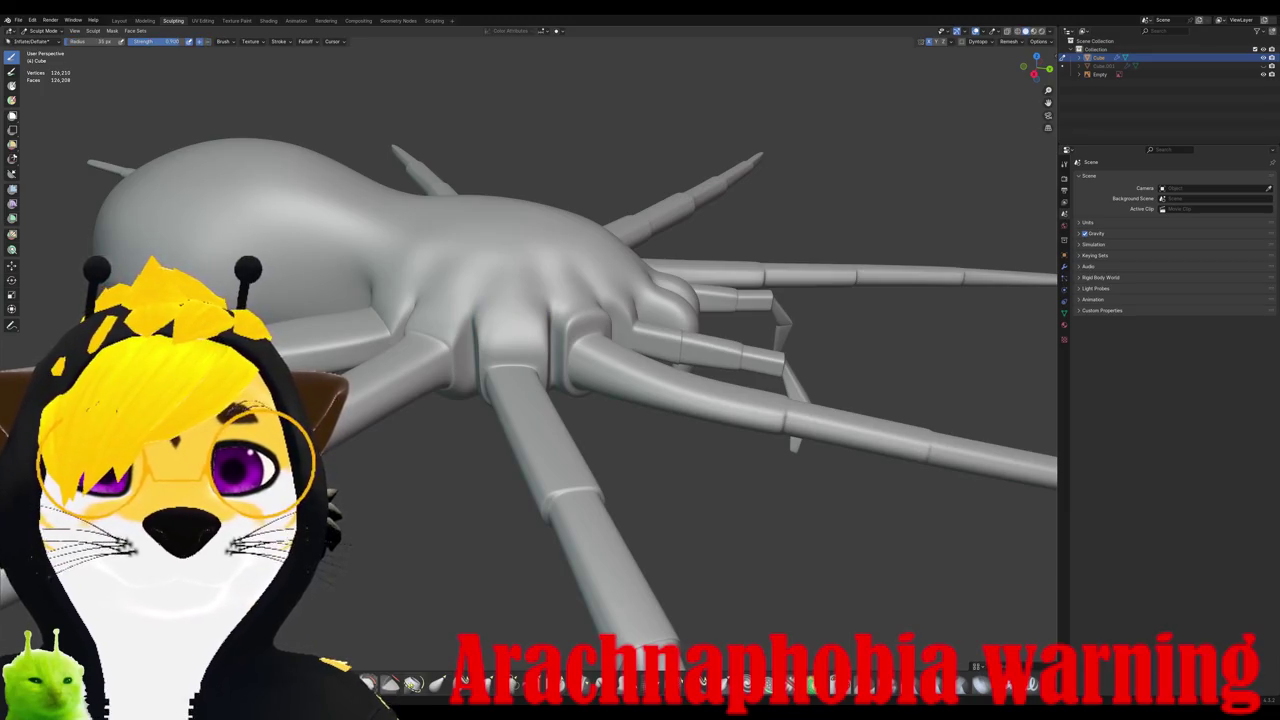
Step: Zoom in and enlarge the Smooth brush radius to 140 px
{"action": "scroll", "coordinate": [487, 257], "scroll_direction": "up", "scroll_amount": 1}
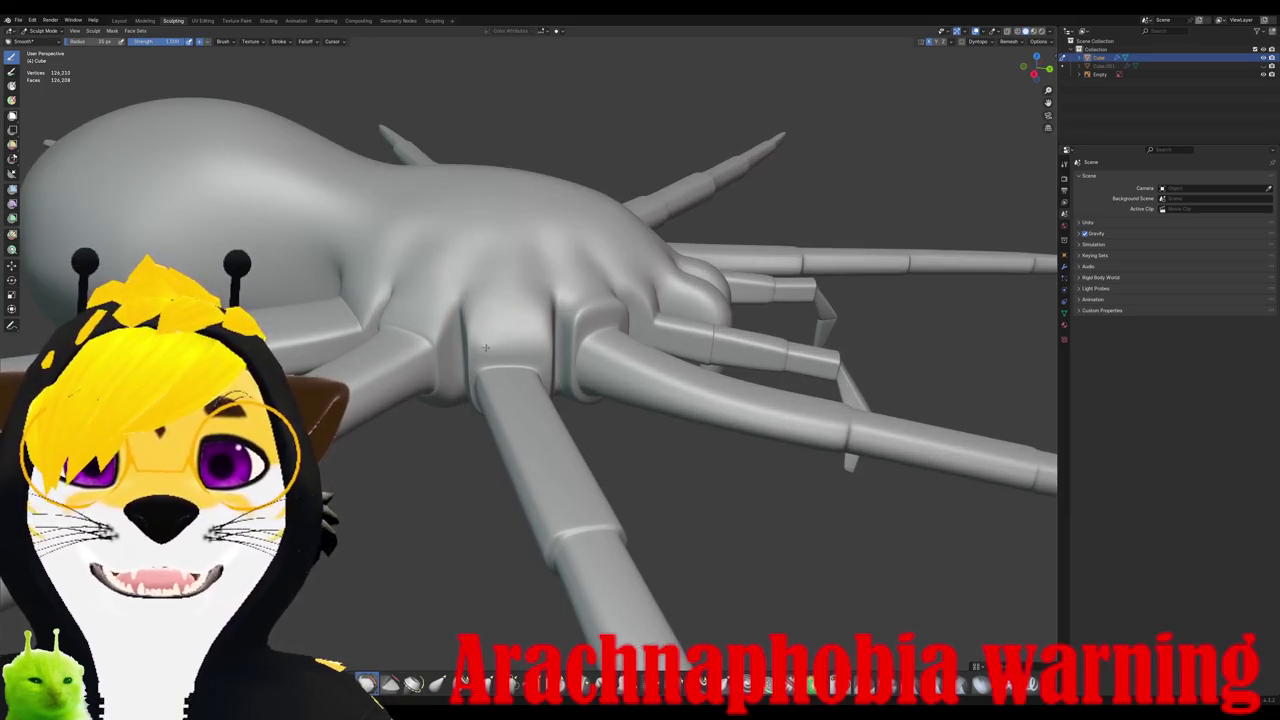
{"action": "scroll", "coordinate": [505, 320], "scroll_direction": "up", "scroll_amount": 2}
{"action": "scroll", "coordinate": [457, 304], "scroll_direction": "up", "scroll_amount": 1}
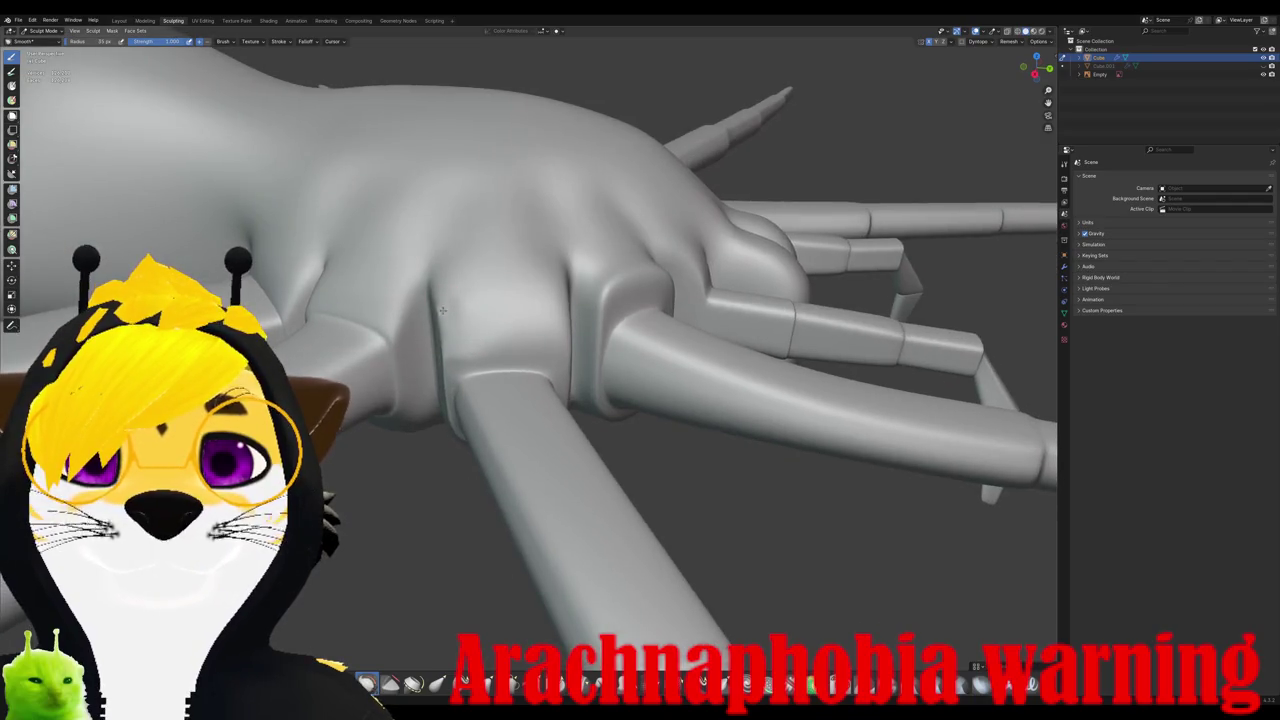
{"action": "right_click", "coordinate": [442, 310]}
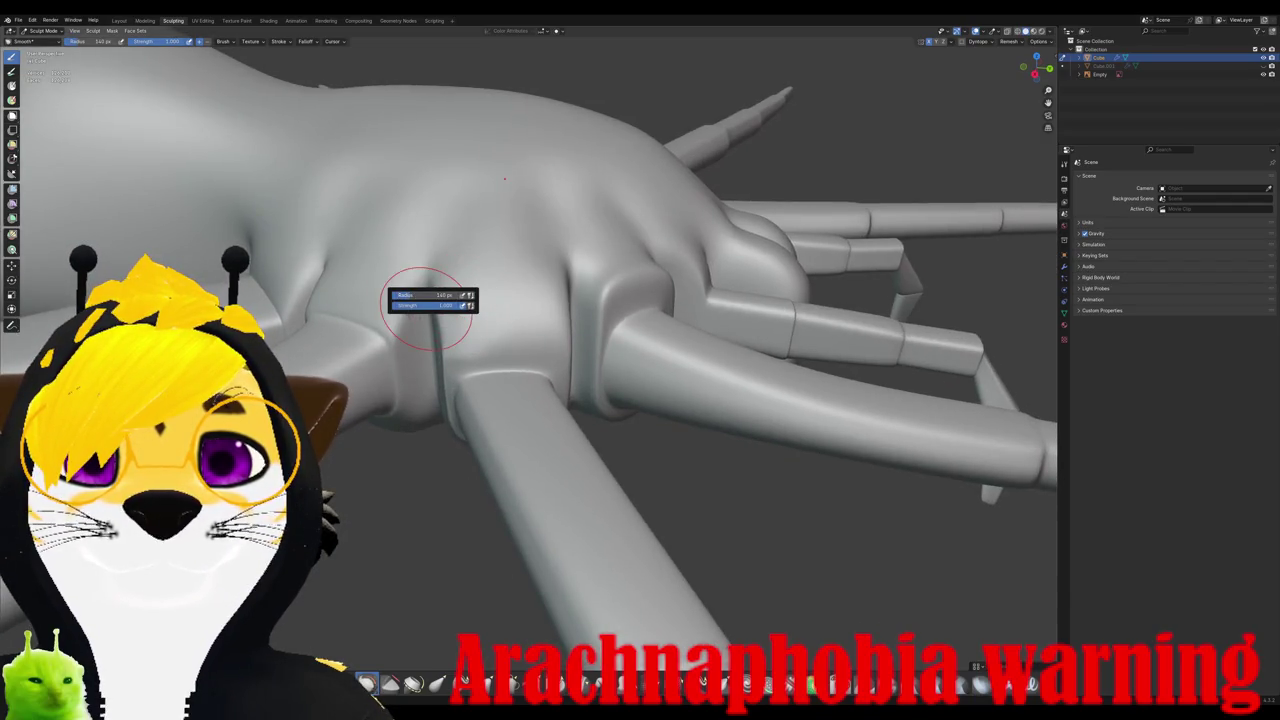
{"action": "left_click", "coordinate": [452, 328]}
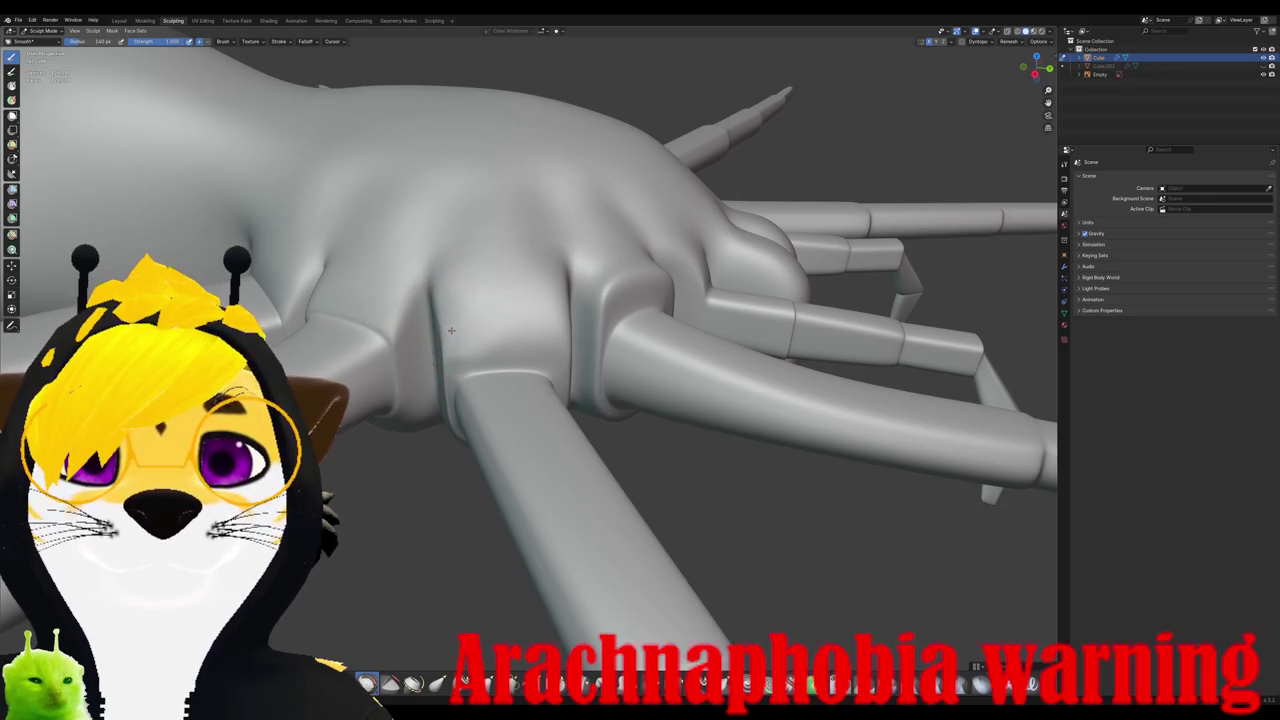
Step: Smooth the leg-joint creases from several angles, then reselect Crease Sharp
{"action": "mouse_move", "coordinate": [517, 288]}
{"action": "middle_mouse_down"}
{"action": "mouse_move", "coordinate": [486, 294]}
{"action": "mouse_move", "coordinate": [480, 320]}
{"action": "mouse_move", "coordinate": [464, 312]}
{"action": "mouse_move", "coordinate": [529, 271]}
{"action": "middle_mouse_up"}
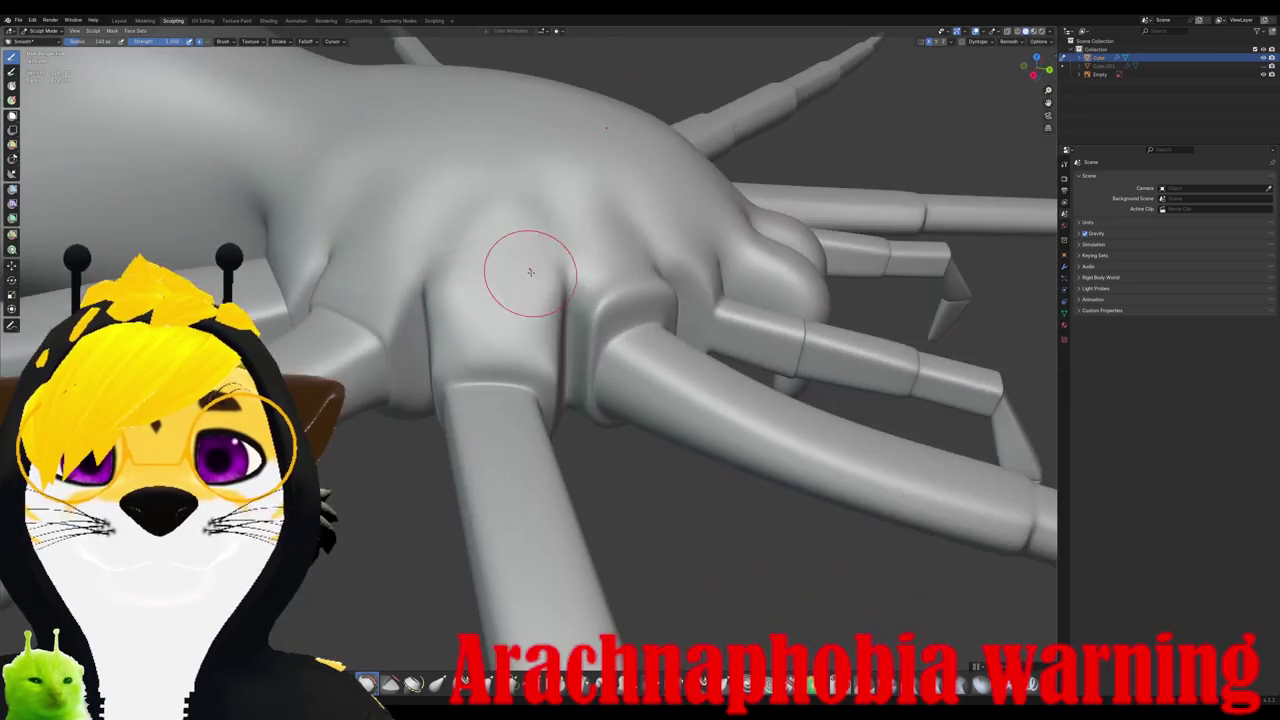
{"action": "mouse_move", "coordinate": [491, 314]}
{"action": "middle_mouse_down"}
{"action": "mouse_move", "coordinate": [521, 290]}
{"action": "mouse_move", "coordinate": [506, 280]}
{"action": "mouse_move", "coordinate": [485, 346]}
{"action": "mouse_move", "coordinate": [571, 314]}
{"action": "middle_mouse_up"}
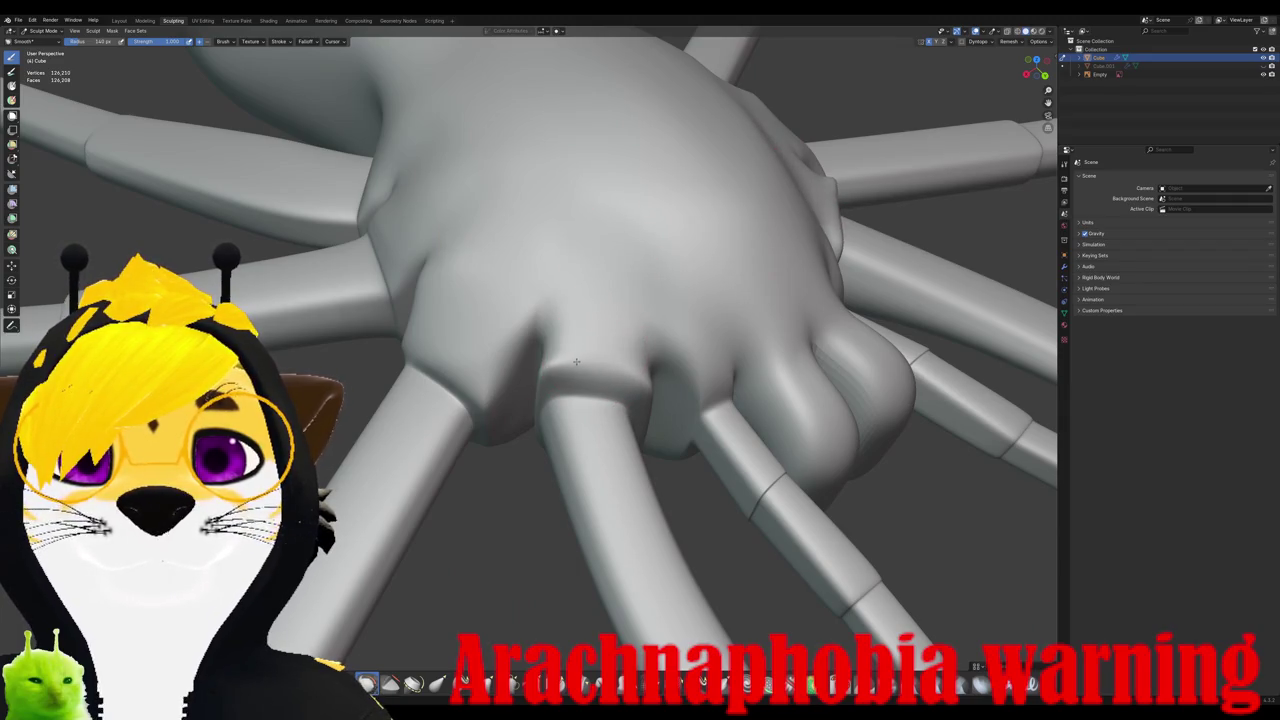
{"action": "middle_click_drag", "start_coordinate": [624, 345], "coordinate": [396, 236]}
{"action": "key", "text": "shift+c"}
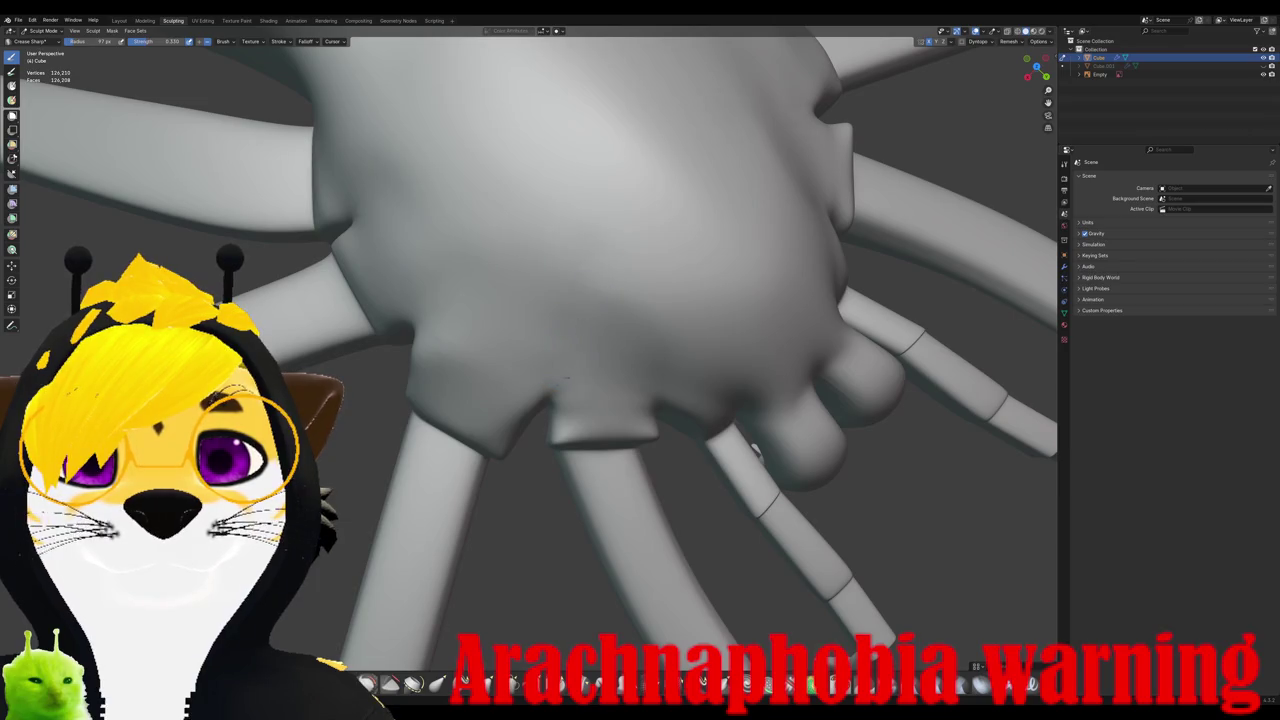
Step: Check the sculpted cephalothorax against the top-view reference image
{"action": "scroll", "coordinate": [566, 333], "scroll_direction": "down", "scroll_amount": 4}
{"action": "middle_click_drag", "start_coordinate": [566, 333], "coordinate": [547, 347]}
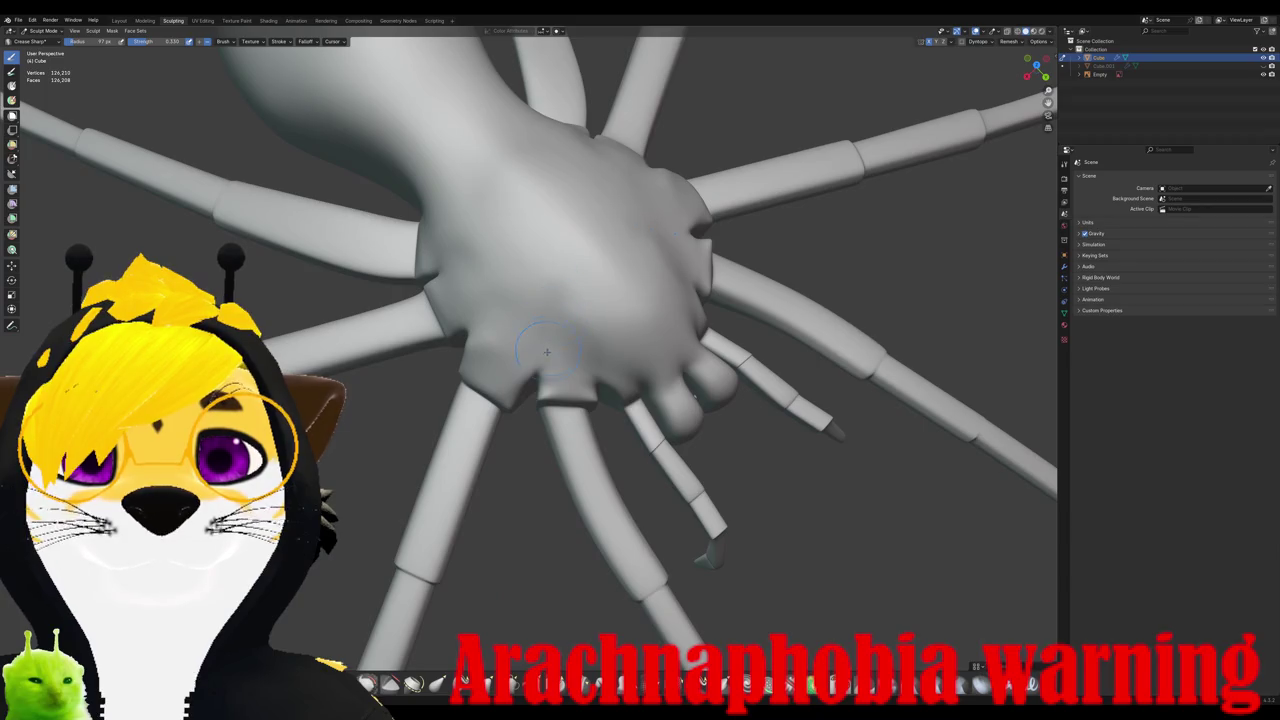
{"action": "right_click", "coordinate": [547, 349]}
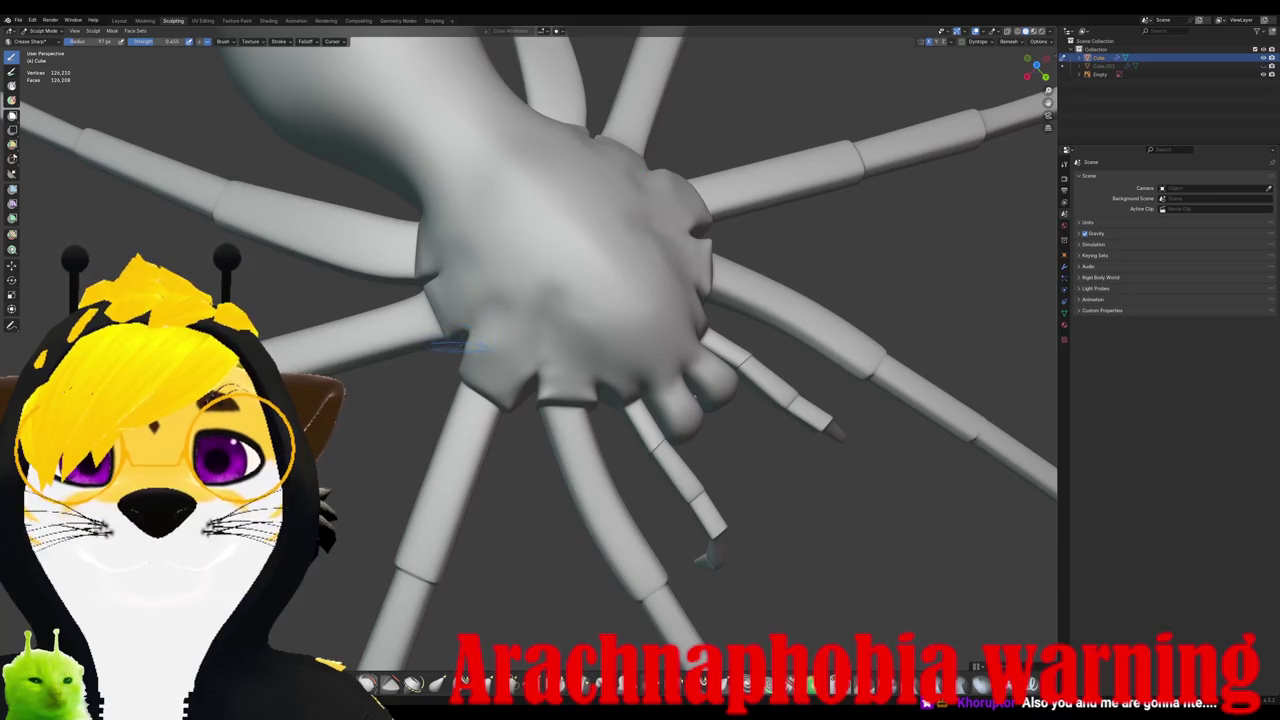
{"action": "key", "text": "KP_1"}
{"action": "key", "text": "KP_7"}
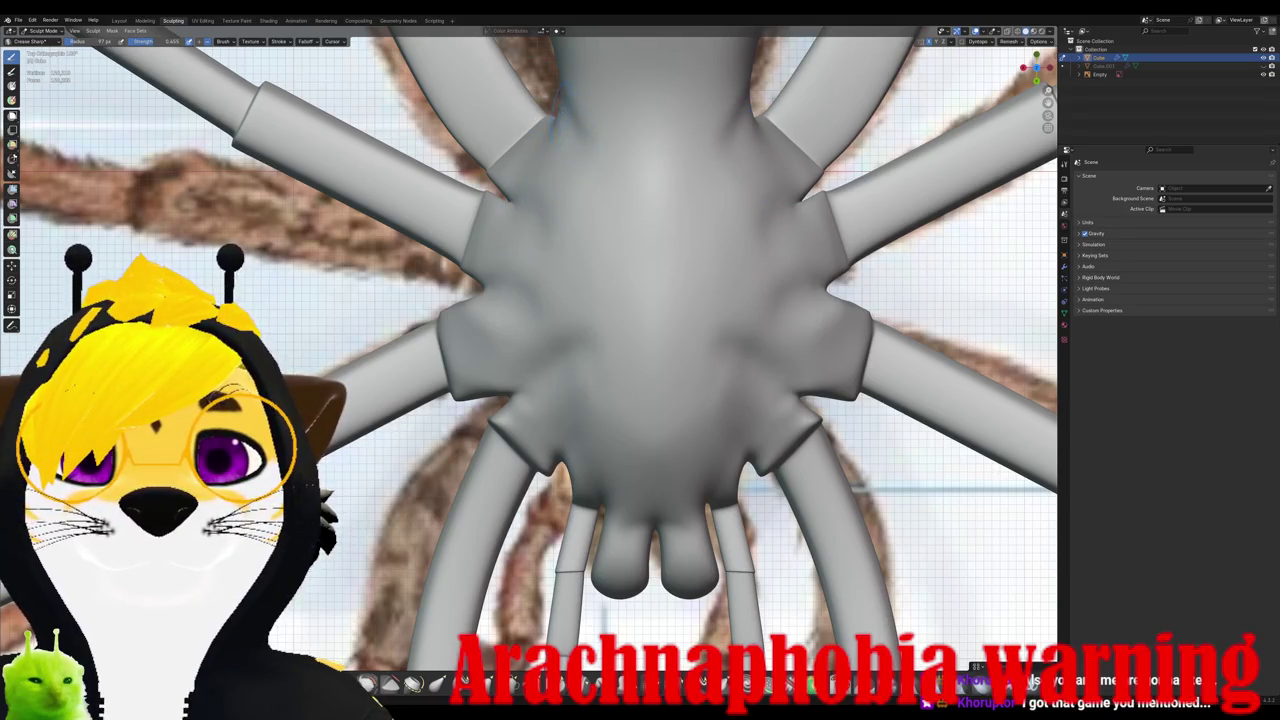
Step: Tilt away from the top view and return to Object Mode
{"action": "mouse_move", "coordinate": [588, 160]}
{"action": "middle_mouse_down"}
{"action": "mouse_move", "coordinate": [700, 260]}
{"action": "mouse_move", "coordinate": [620, 300]}
{"action": "middle_mouse_up"}
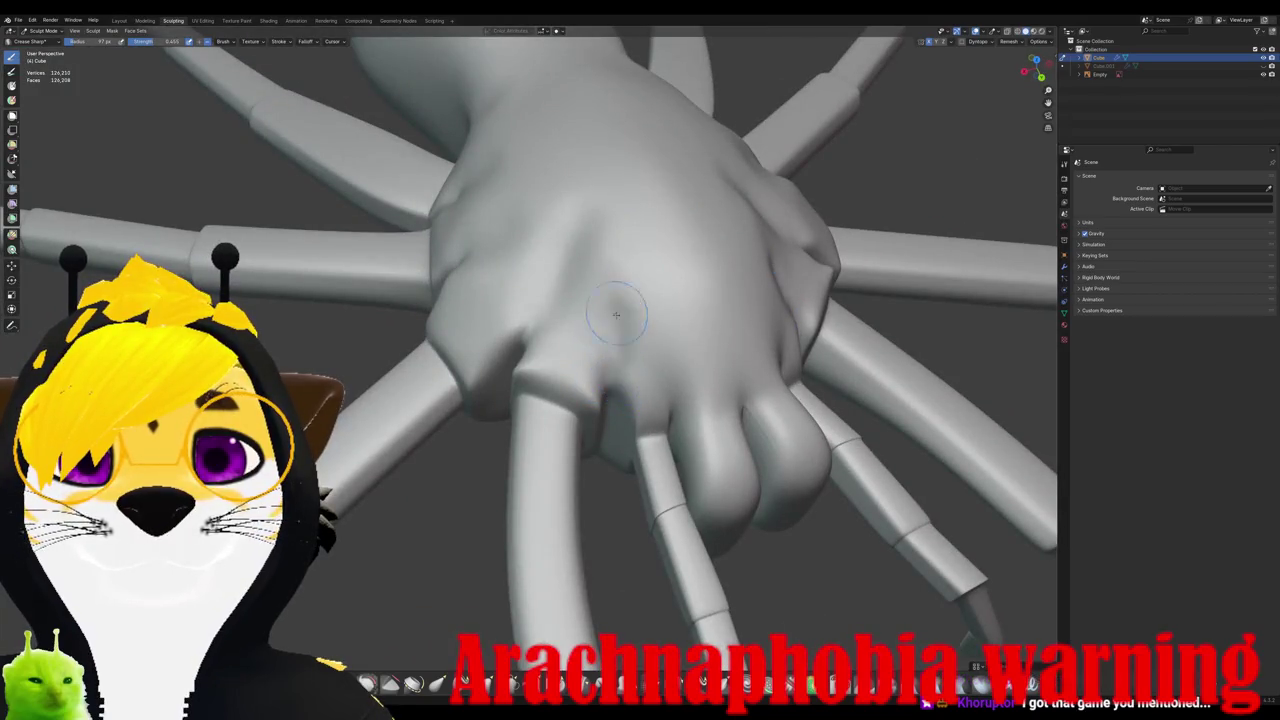
{"action": "key", "text": "ctrl+Tab"}
{"action": "middle_click_drag", "start_coordinate": [605, 390], "coordinate": [614, 373]}
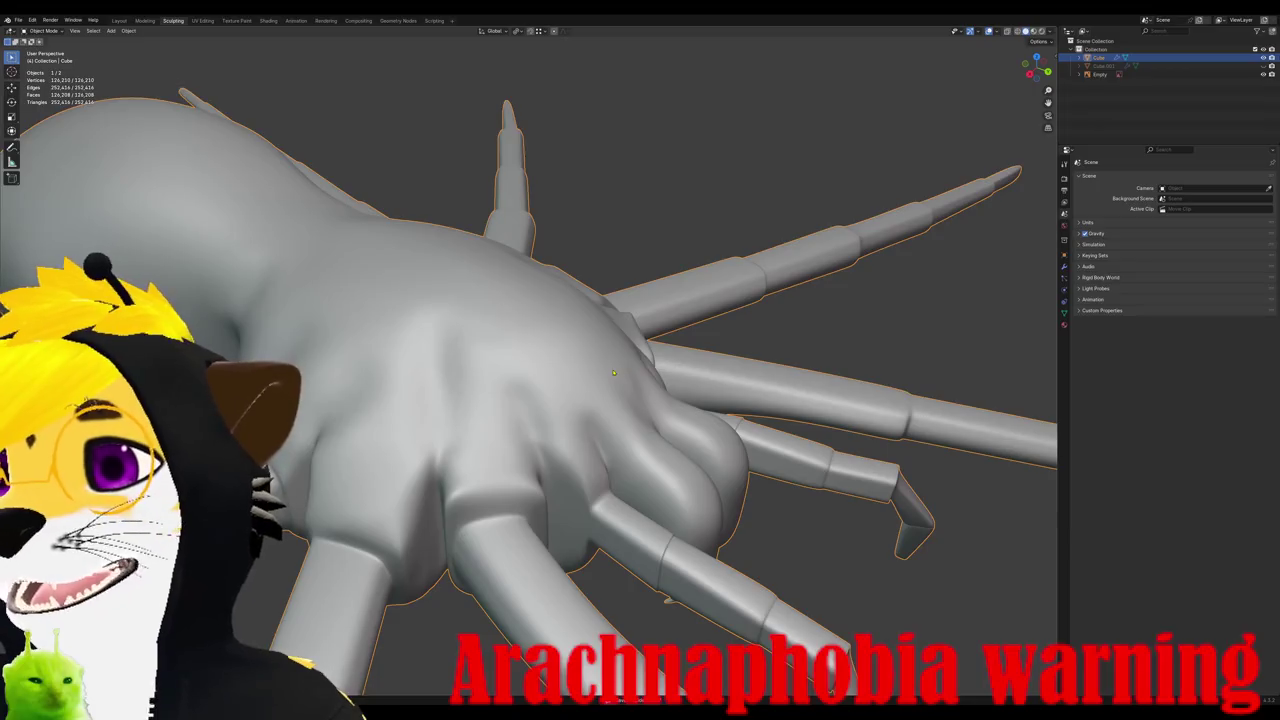
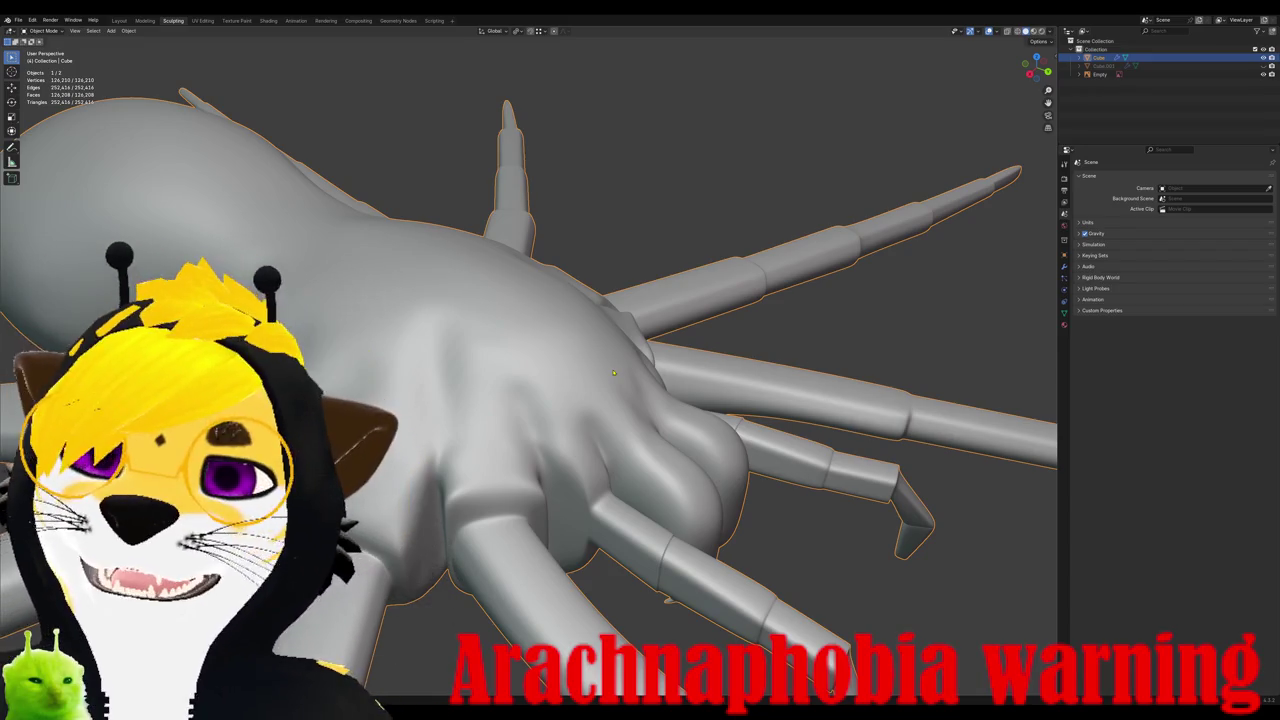
Step: Compare the spider with the top-view reference photo in X-ray, then orbit back to perspective
{"action": "scroll", "coordinate": [614, 373], "scroll_direction": "down", "scroll_amount": 3}
{"action": "middle_click_drag", "start_coordinate": [614, 373], "coordinate": [540, 400]}
{"action": "scroll", "coordinate": [479, 427], "scroll_direction": "up", "scroll_amount": 4}
{"action": "middle_click_drag", "start_coordinate": [479, 427], "coordinate": [460, 455]}
{"action": "key", "text": "KP_7"}
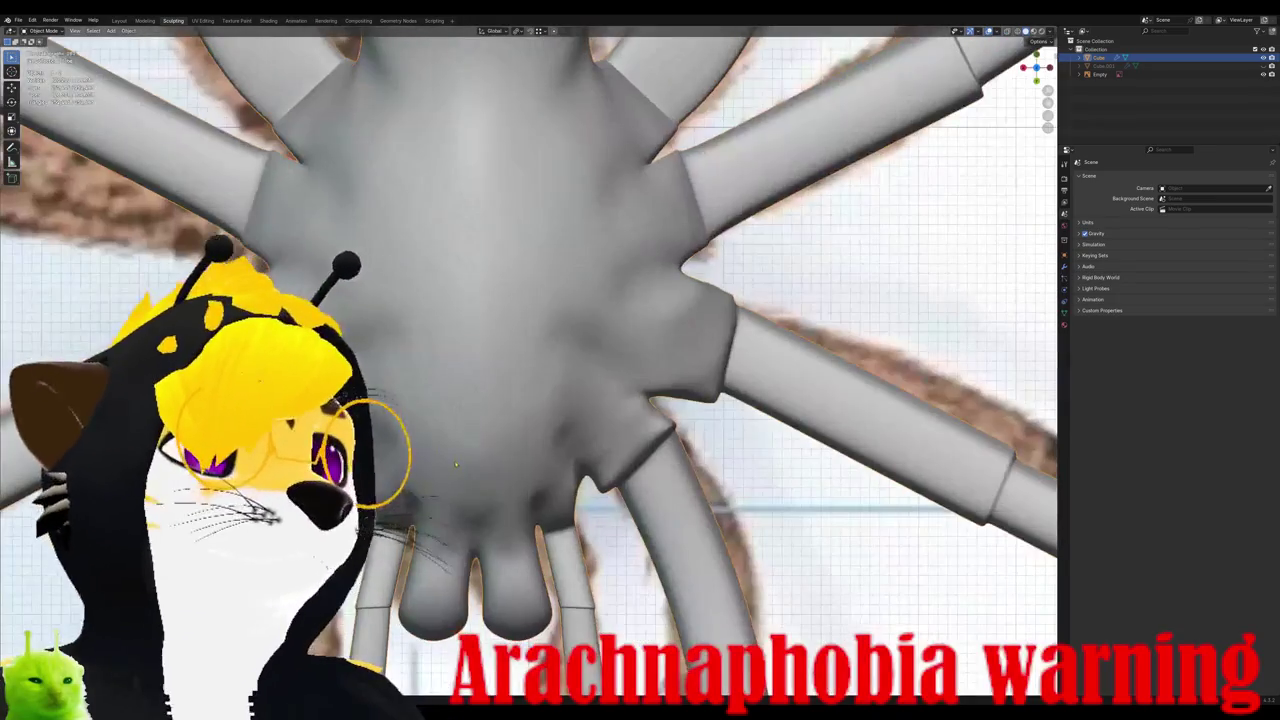
{"action": "scroll", "coordinate": [456, 465], "scroll_direction": "down", "scroll_amount": 2}
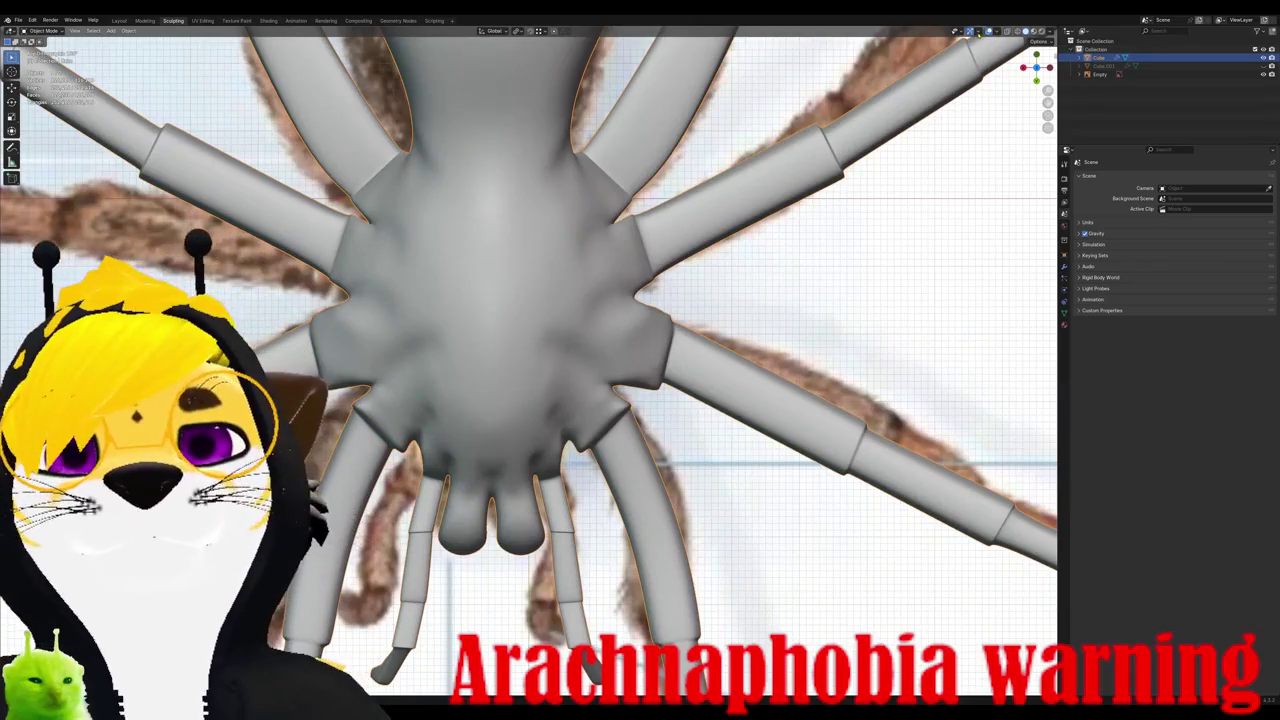
{"action": "left_click", "coordinate": [986, 32]}
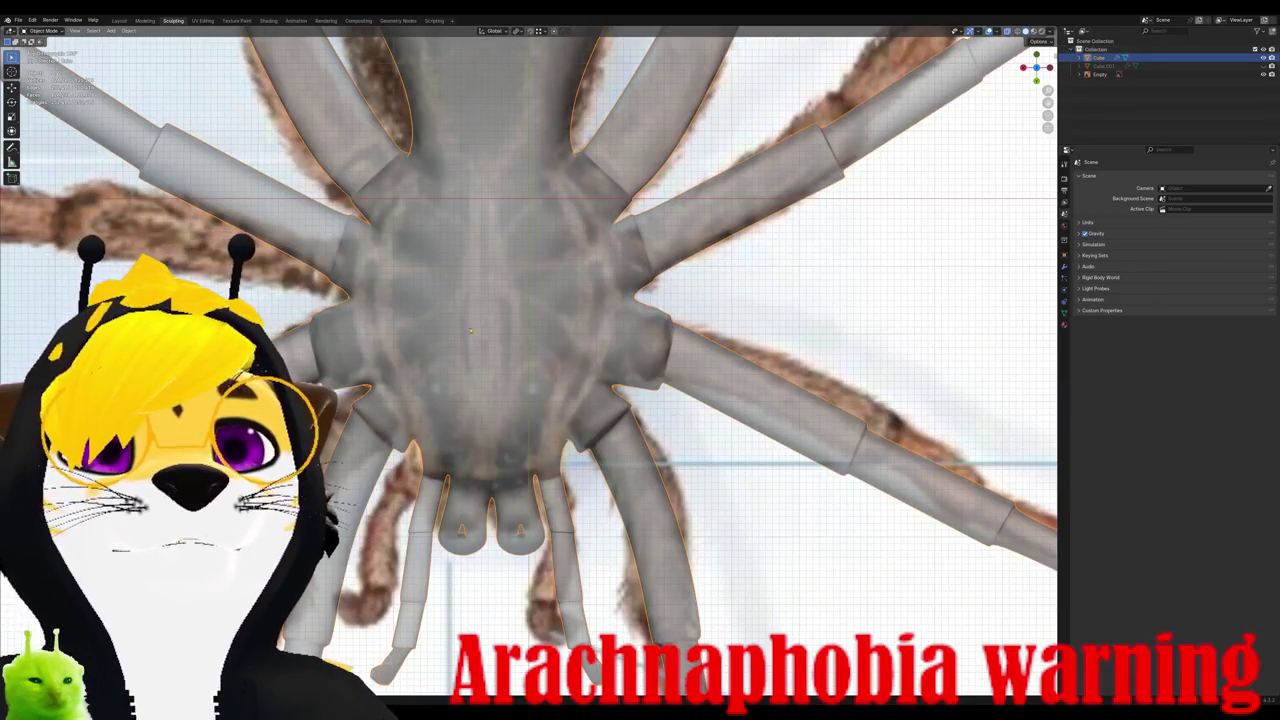
{"action": "scroll", "coordinate": [473, 327], "scroll_direction": "up", "scroll_amount": 1}
{"action": "scroll", "coordinate": [426, 428], "scroll_direction": "up", "scroll_amount": 1}
{"action": "middle_click_drag", "start_coordinate": [433, 396], "coordinate": [560, 300]}
{"action": "scroll", "coordinate": [450, 380], "scroll_direction": "down", "scroll_amount": 2}
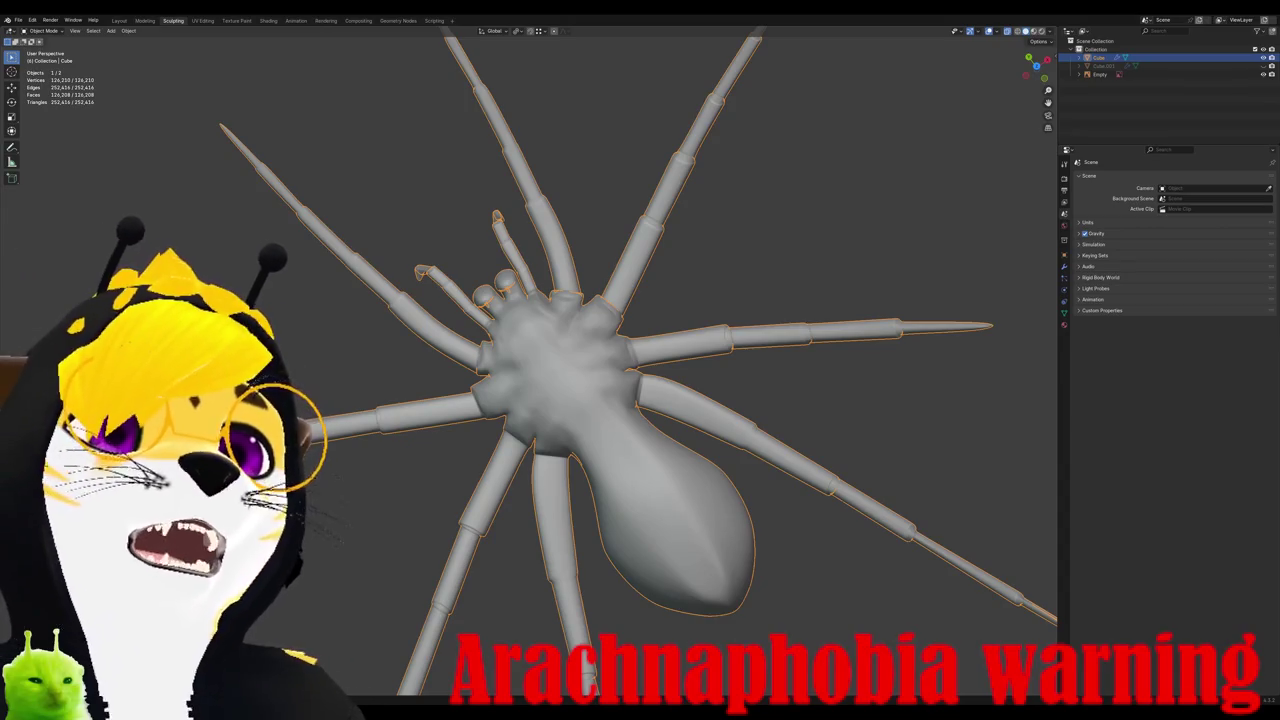
Step: Recheck the top view and enter Edit Mode on the spider mesh
{"action": "mouse_move", "coordinate": [540, 580]}
{"action": "middle_mouse_down"}
{"action": "mouse_move", "coordinate": [593, 594]}
{"action": "mouse_move", "coordinate": [575, 470]}
{"action": "middle_mouse_up"}
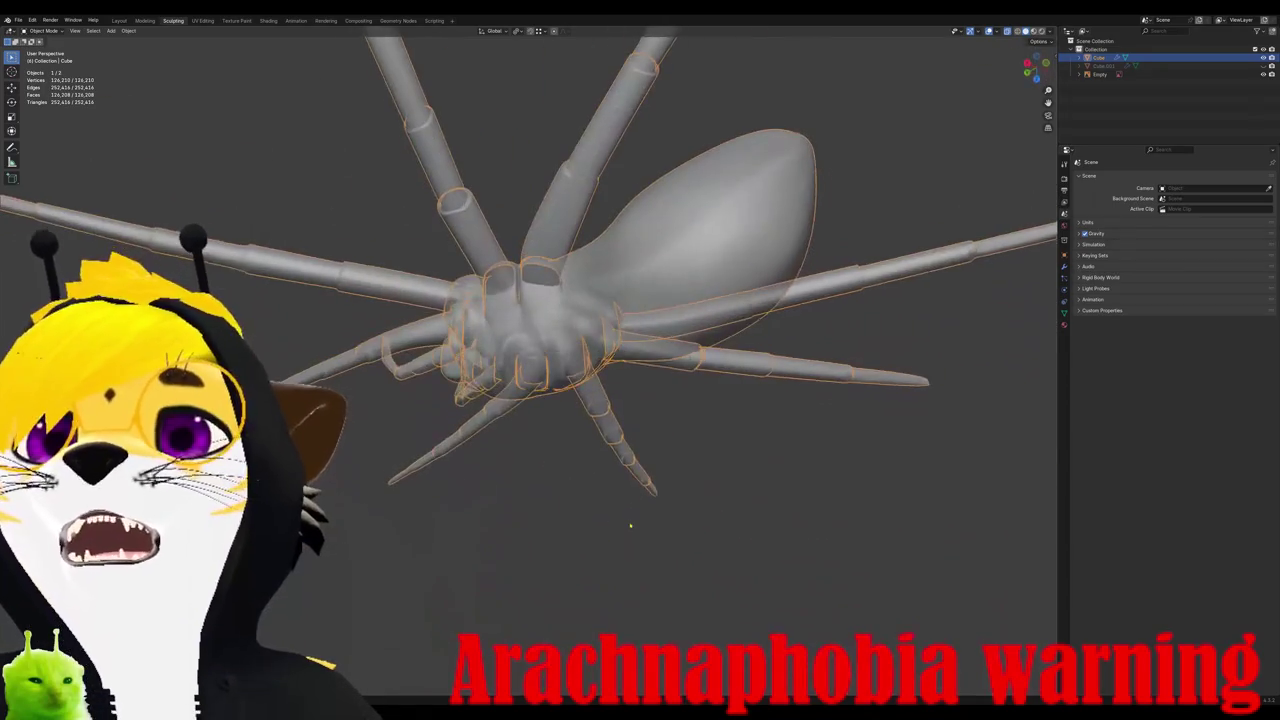
{"action": "key", "text": "KP_7"}
{"action": "scroll", "coordinate": [560, 390], "scroll_direction": "up", "scroll_amount": 2}
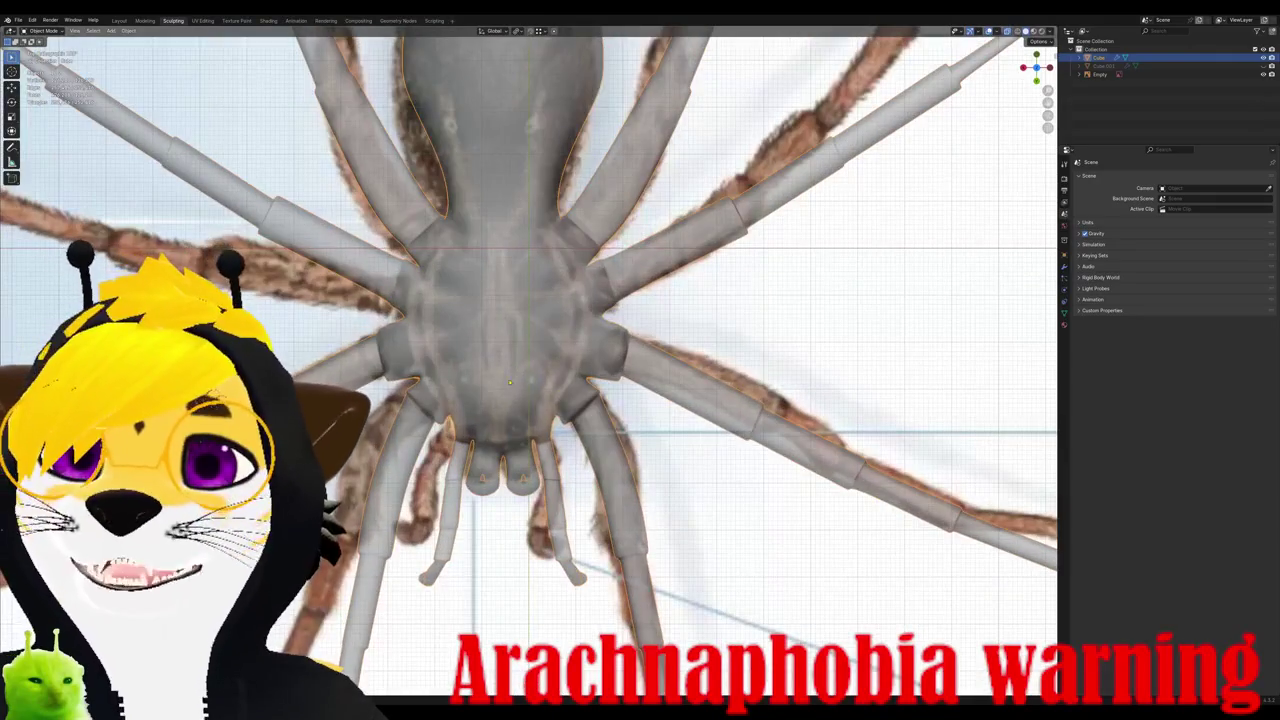
{"action": "key", "text": "Tab"}
{"action": "scroll", "coordinate": [530, 360], "scroll_direction": "up", "scroll_amount": 3}
{"action": "middle_click_drag", "start_coordinate": [530, 360], "coordinate": [560, 300]}
{"action": "scroll", "coordinate": [530, 360], "scroll_direction": "down", "scroll_amount": 3}
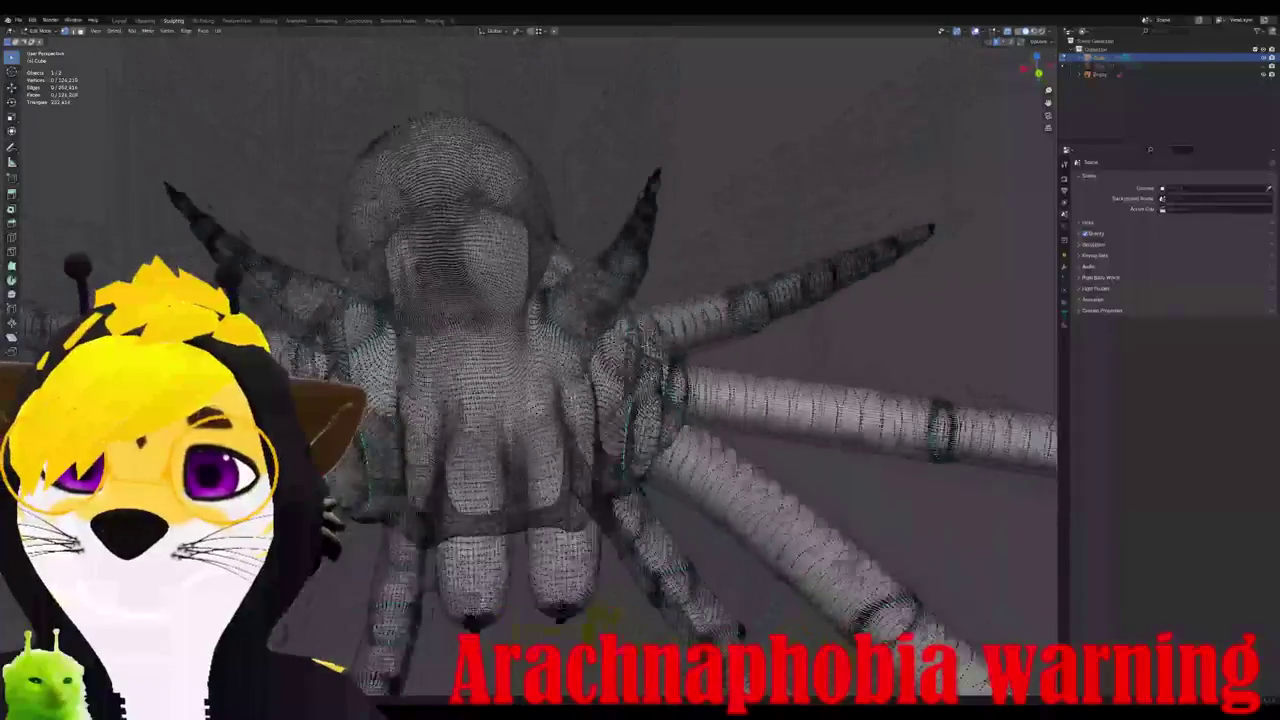
Step: In back view with solid shading, select the vertical centre edge loop
{"action": "scroll", "coordinate": [530, 360], "scroll_direction": "down", "scroll_amount": 2}
{"action": "scroll", "coordinate": [530, 360], "scroll_direction": "down", "scroll_amount": 1}
{"action": "scroll", "coordinate": [530, 360], "scroll_direction": "up", "scroll_amount": 2}
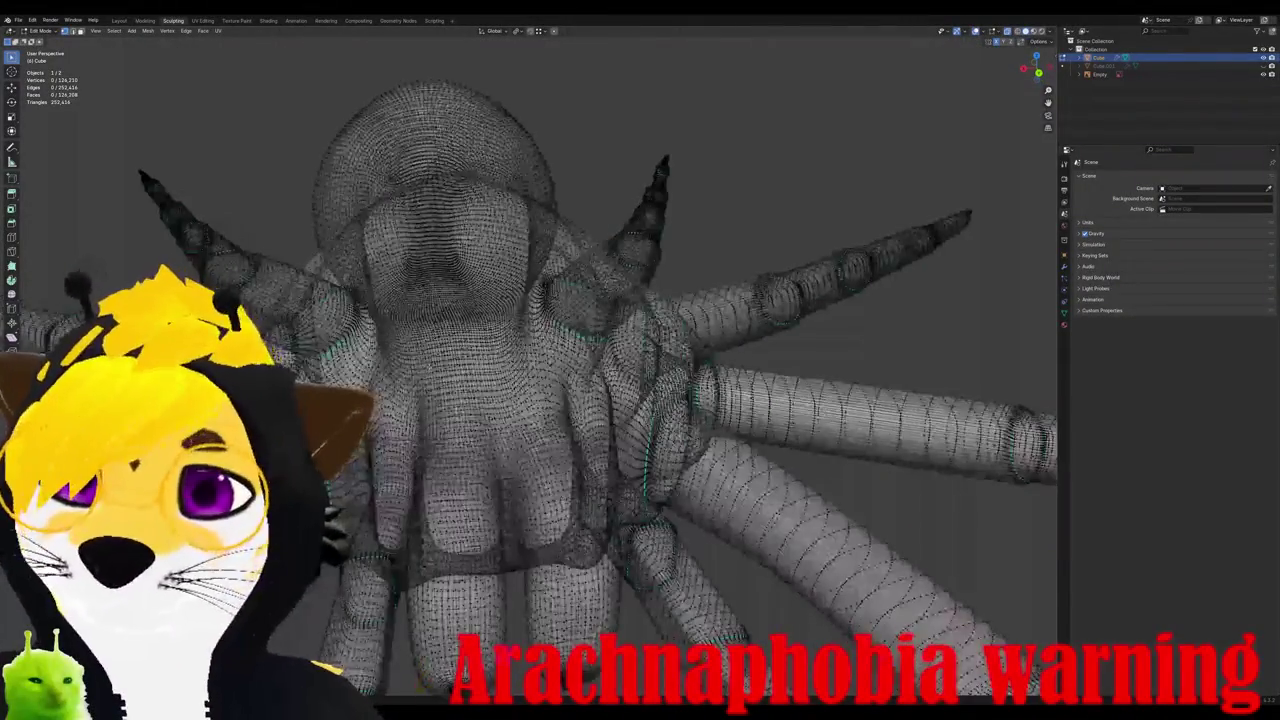
{"action": "scroll", "coordinate": [530, 360], "scroll_direction": "down", "scroll_amount": 3}
{"action": "middle_click_drag", "start_coordinate": [530, 360], "coordinate": [560, 300]}
{"action": "key", "text": "ctrl+KP_1"}
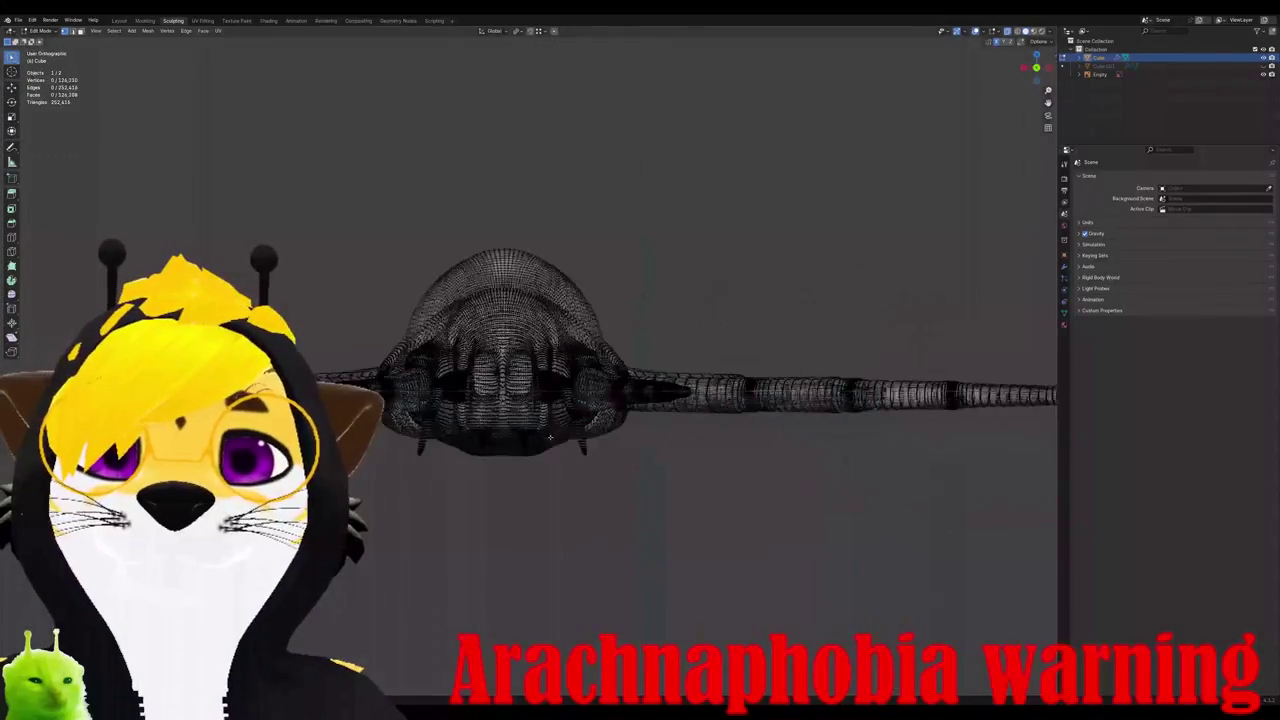
{"action": "scroll", "coordinate": [530, 360], "scroll_direction": "up", "scroll_amount": 1}
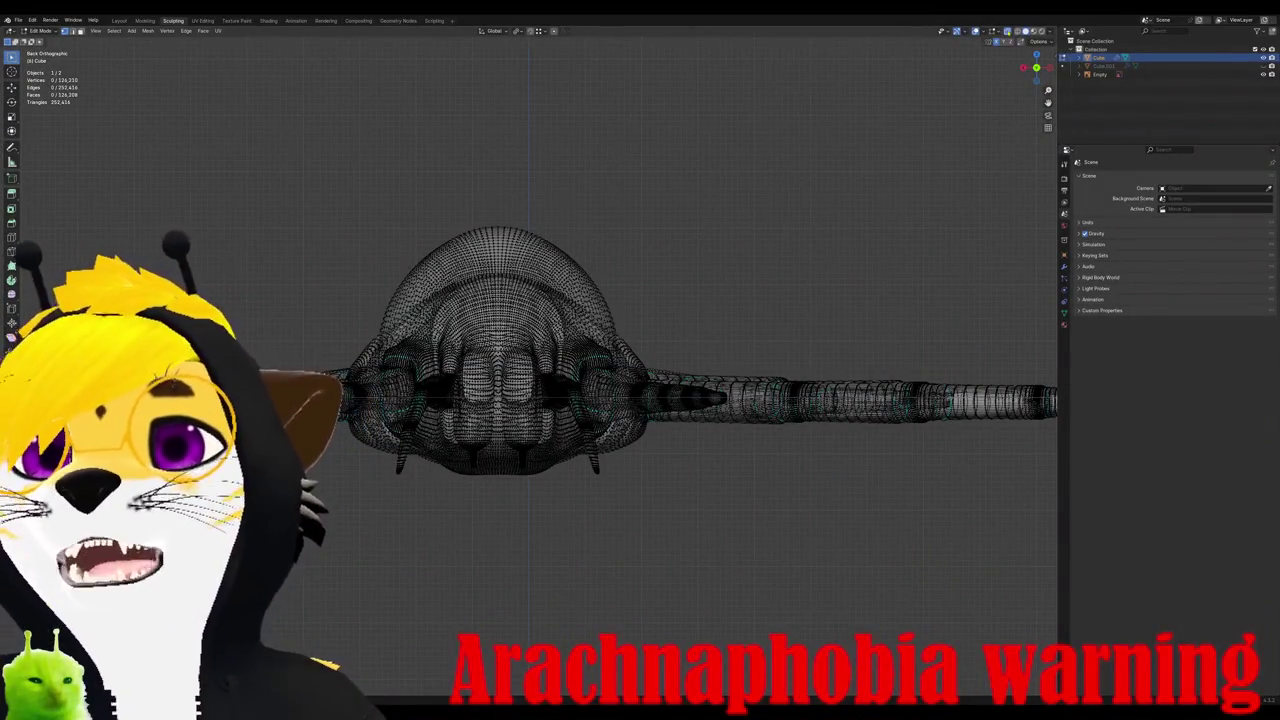
{"action": "key", "text": "shift+z"}
{"action": "scroll", "coordinate": [530, 360], "scroll_direction": "up", "scroll_amount": 2}
{"action": "scroll", "coordinate": [530, 360], "scroll_direction": "up", "scroll_amount": 3}
{"action": "left_click", "coordinate": [447, 300], "text": "alt"}
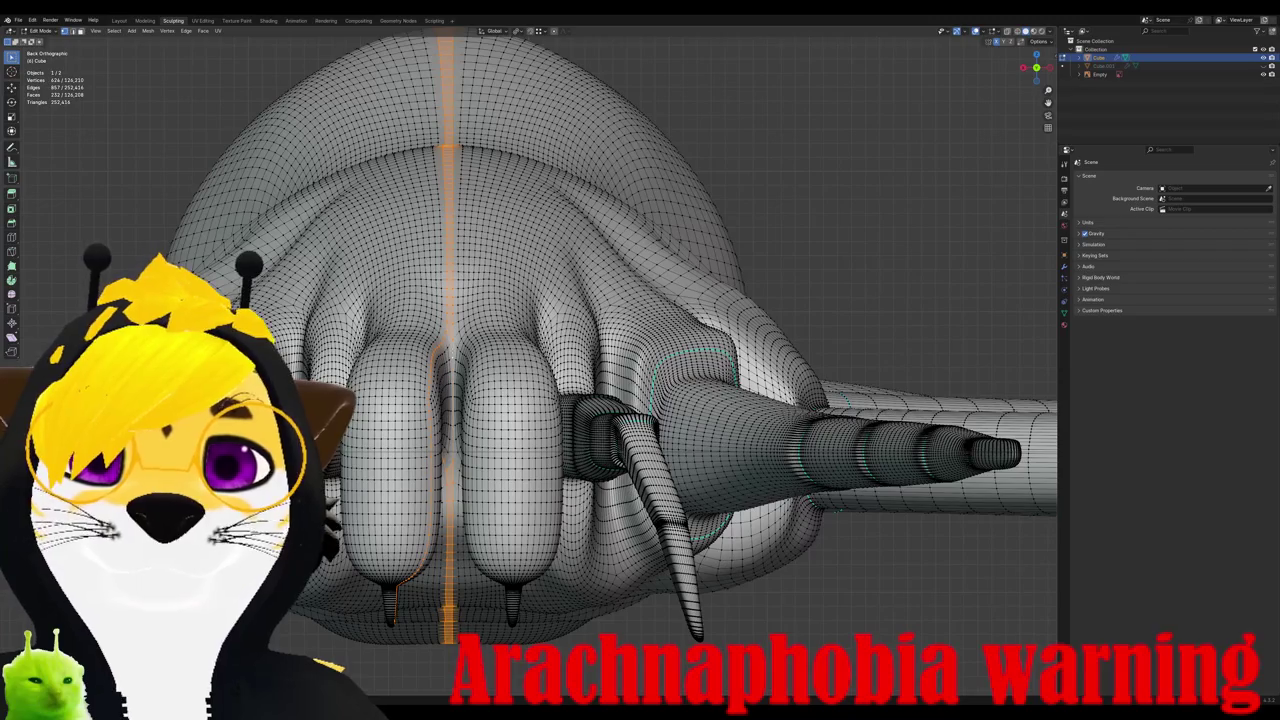
Step: Dissolve the selected centre edge loop
{"action": "mouse_move", "coordinate": [530, 300]}
{"action": "middle_mouse_down"}
{"action": "mouse_move", "coordinate": [530, 380]}
{"action": "mouse_move", "coordinate": [565, 425]}
{"action": "middle_mouse_up"}
{"action": "scroll", "coordinate": [530, 380], "scroll_direction": "down", "scroll_amount": 4}
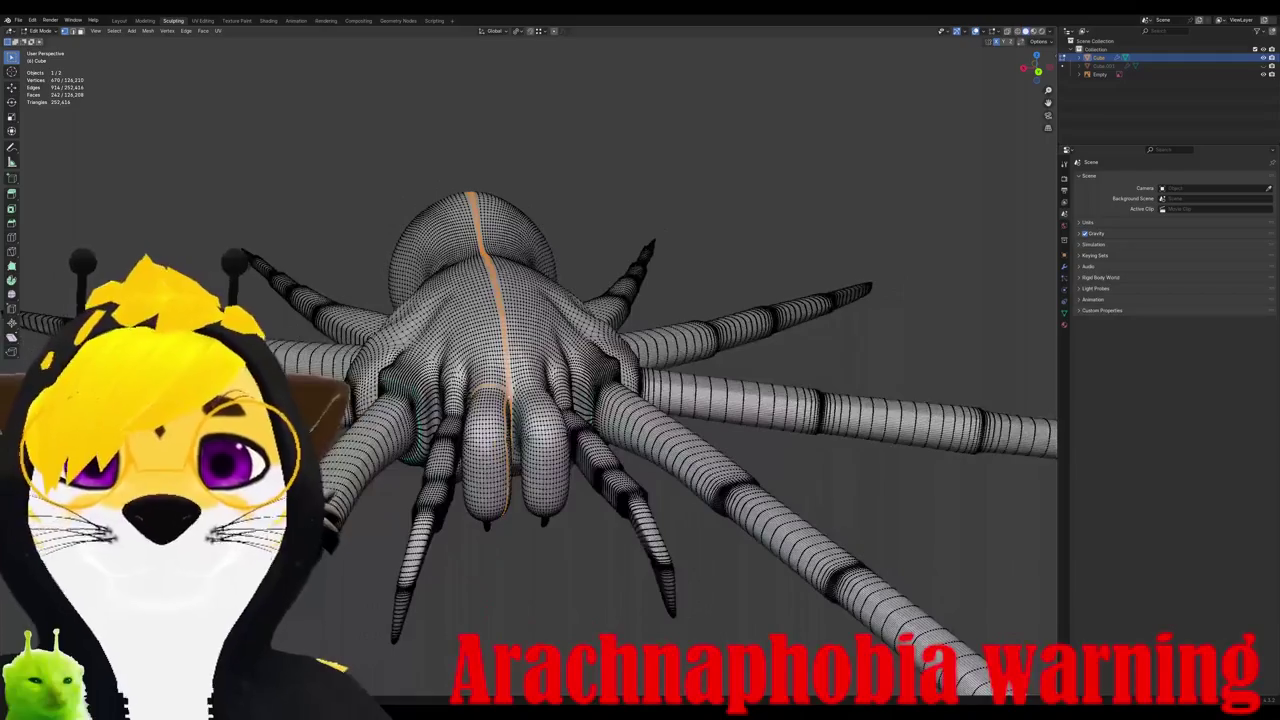
{"action": "right_click", "coordinate": [390, 366]}
{"action": "left_click", "coordinate": [420, 398]}
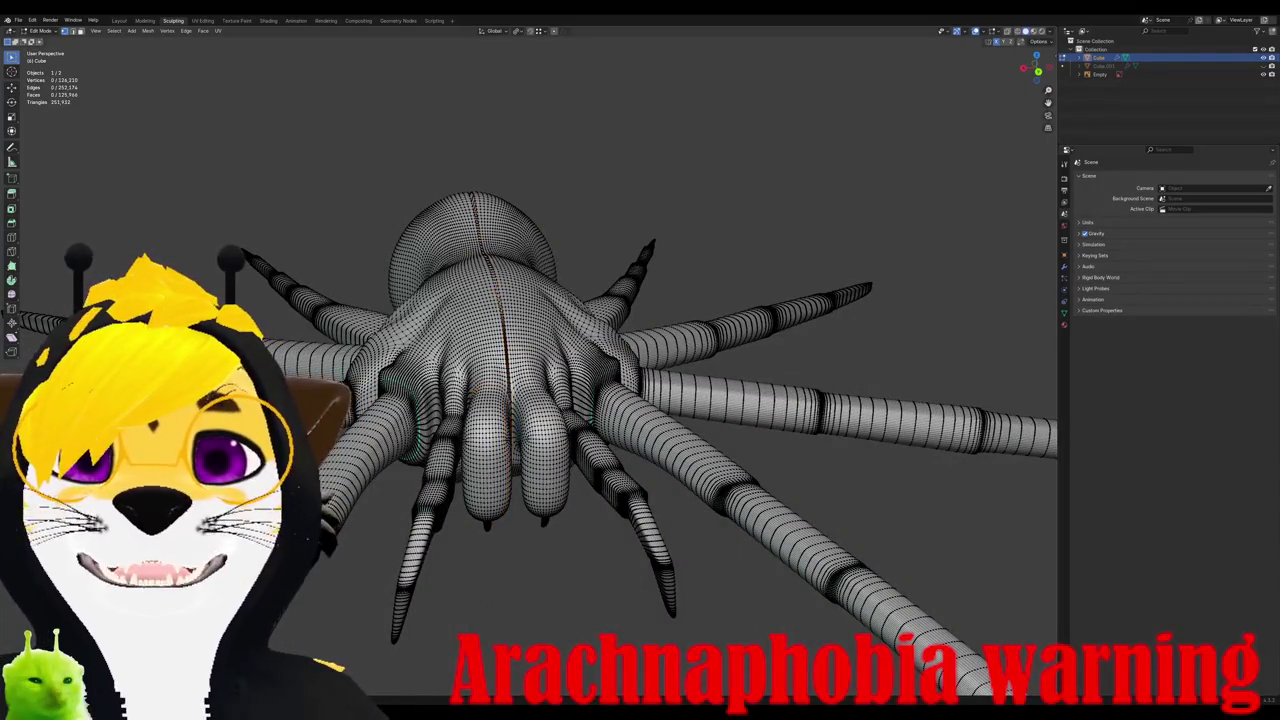
Step: Select the left half of the mesh and delete its faces
{"action": "key", "text": "l"}
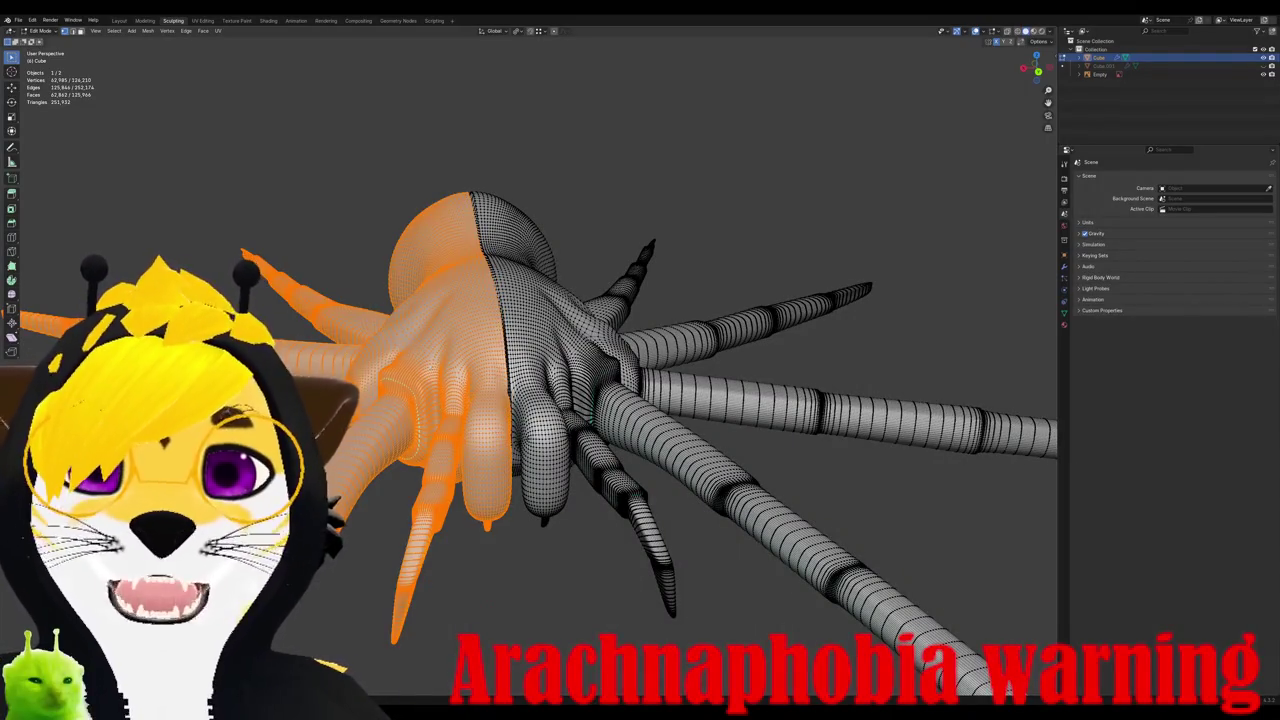
{"action": "key", "text": "x"}
{"action": "left_click", "coordinate": [390, 367]}
{"action": "mouse_move", "coordinate": [430, 365]}
{"action": "middle_mouse_down"}
{"action": "mouse_move", "coordinate": [423, 423]}
{"action": "mouse_move", "coordinate": [742, 387]}
{"action": "middle_mouse_up"}
{"action": "left_click", "coordinate": [1064, 266]}
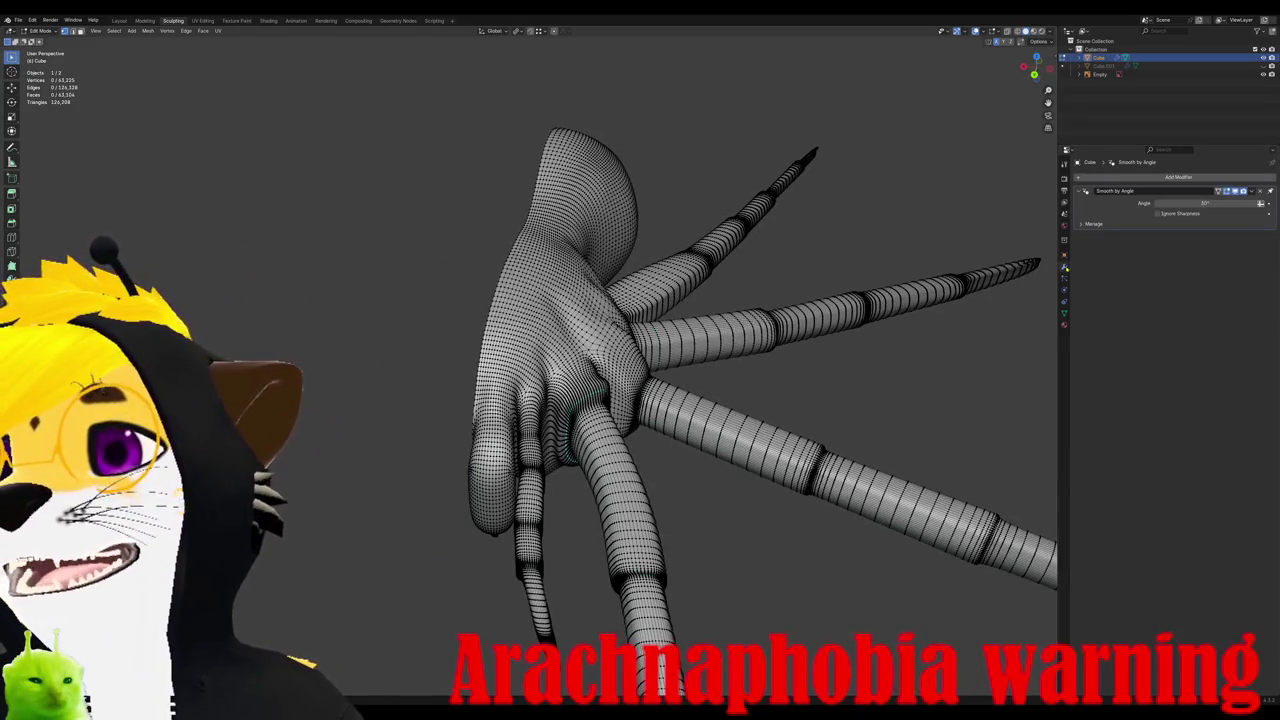
Step: Add a Mirror modifier to rebuild the missing half and check it from the top
{"action": "left_click", "coordinate": [1119, 179]}
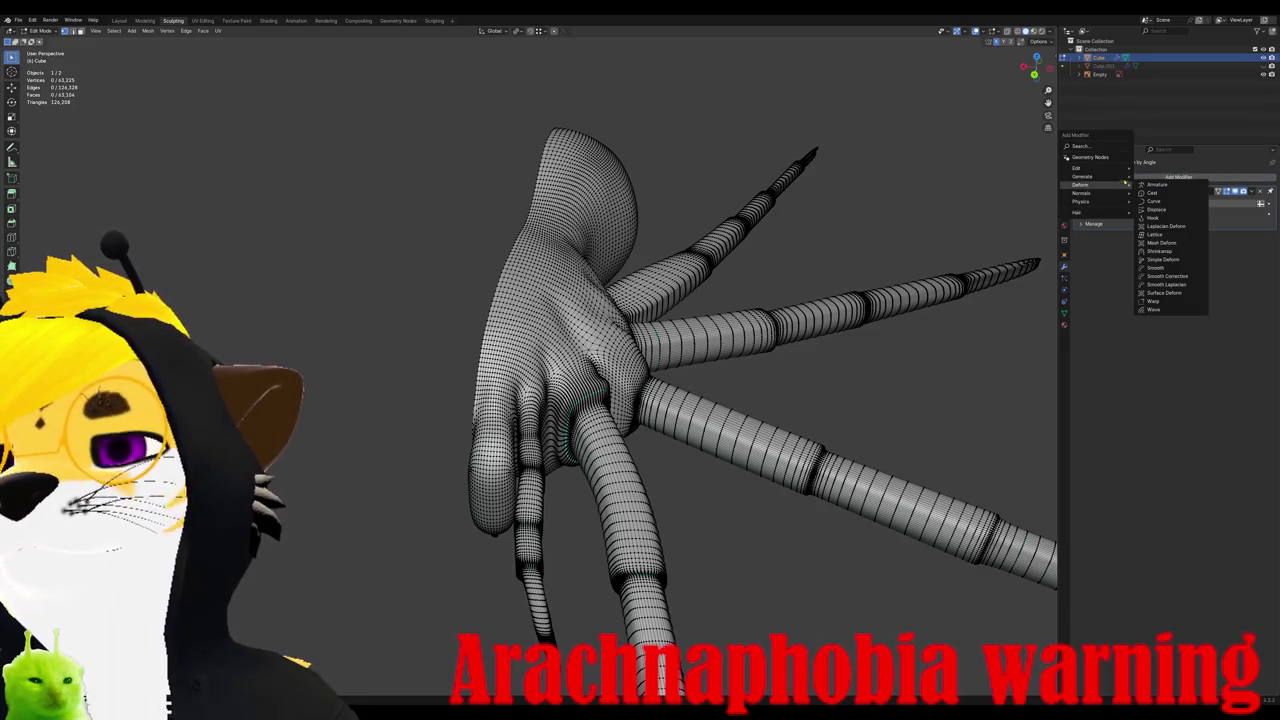
{"action": "mouse_move", "coordinate": [1083, 176]}
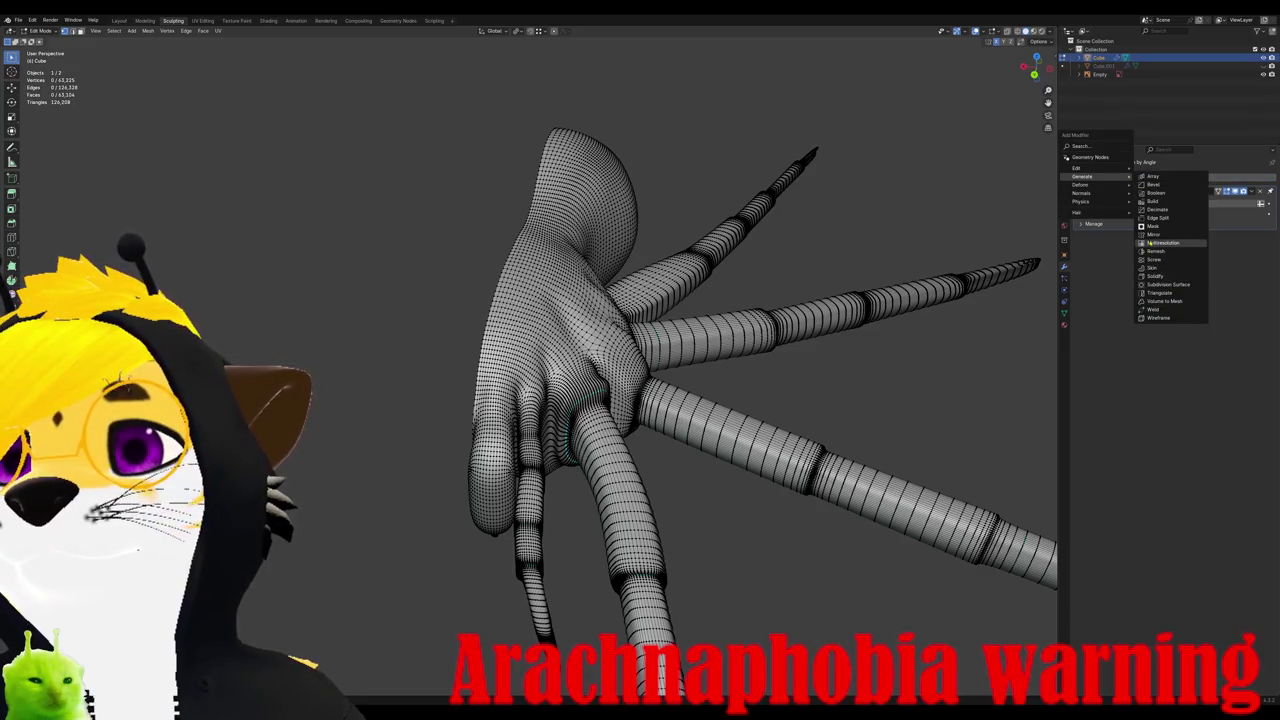
{"action": "left_click", "coordinate": [1155, 234]}
{"action": "scroll", "coordinate": [560, 350], "scroll_direction": "up", "scroll_amount": 2}
{"action": "scroll", "coordinate": [560, 350], "scroll_direction": "up", "scroll_amount": 2}
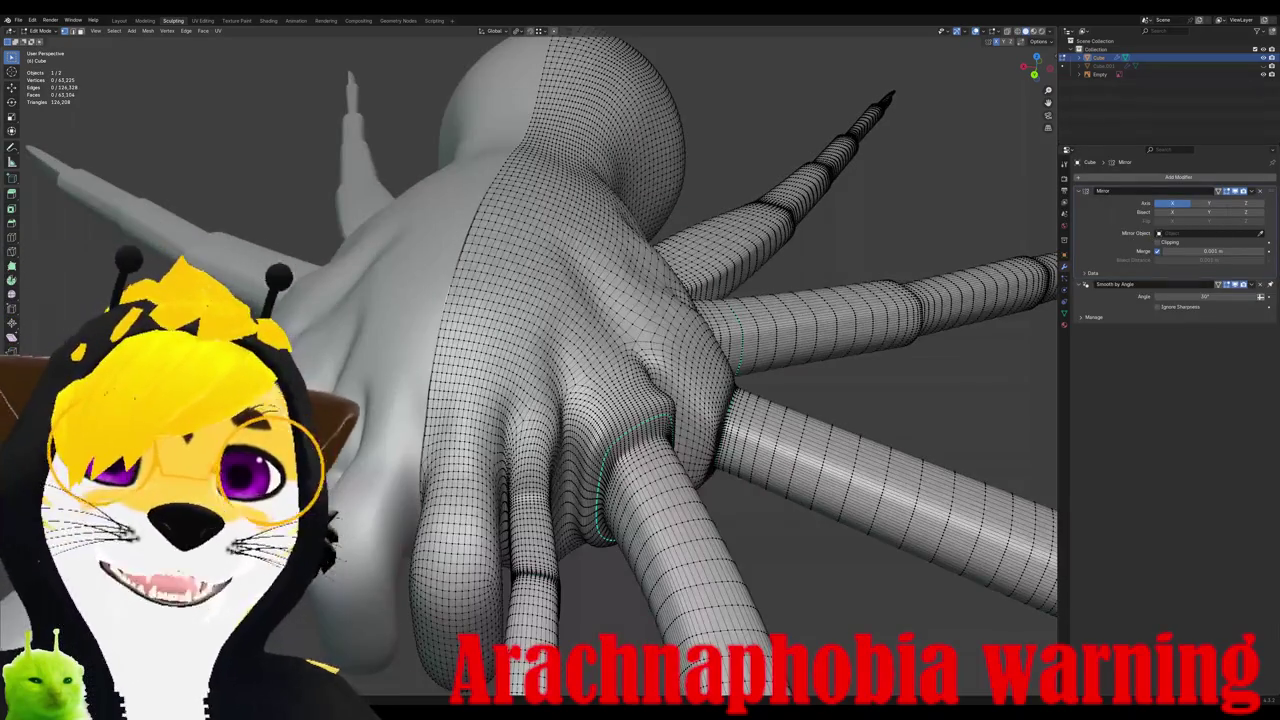
{"action": "key", "text": "KP_7"}
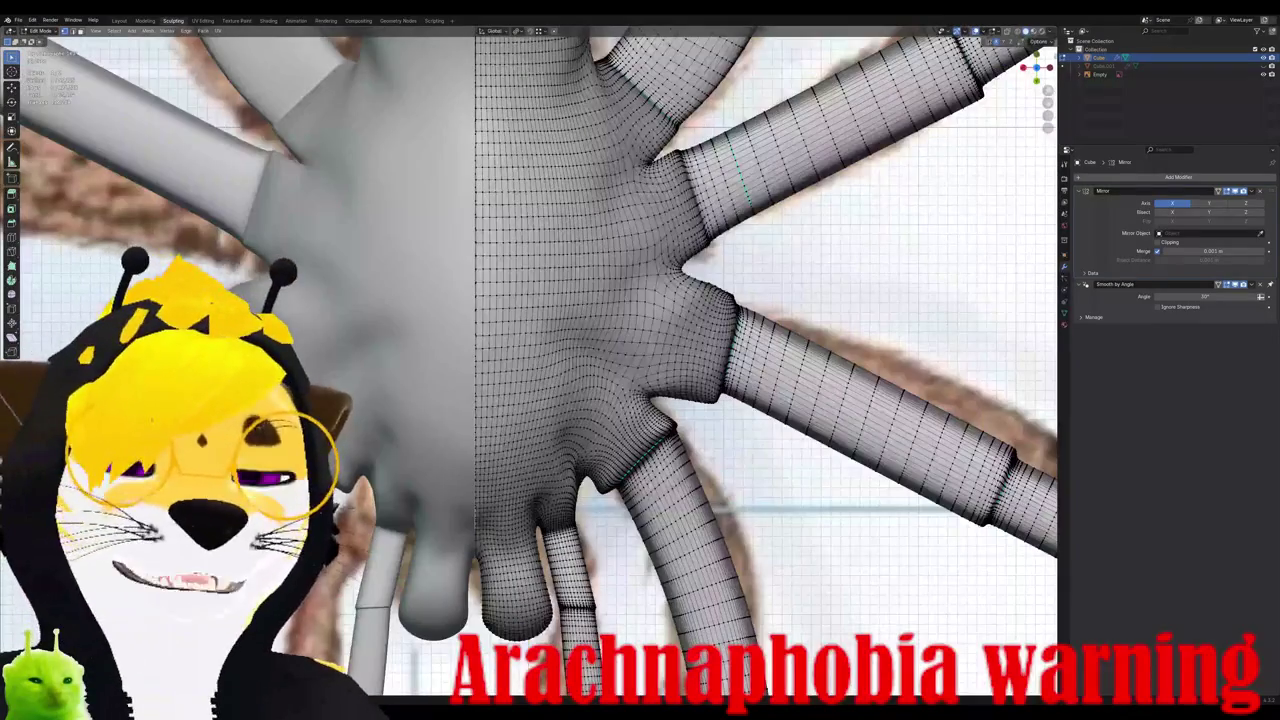
{"action": "scroll", "coordinate": [640, 360], "scroll_direction": "up", "scroll_amount": 5}
{"action": "key", "text": "g"}
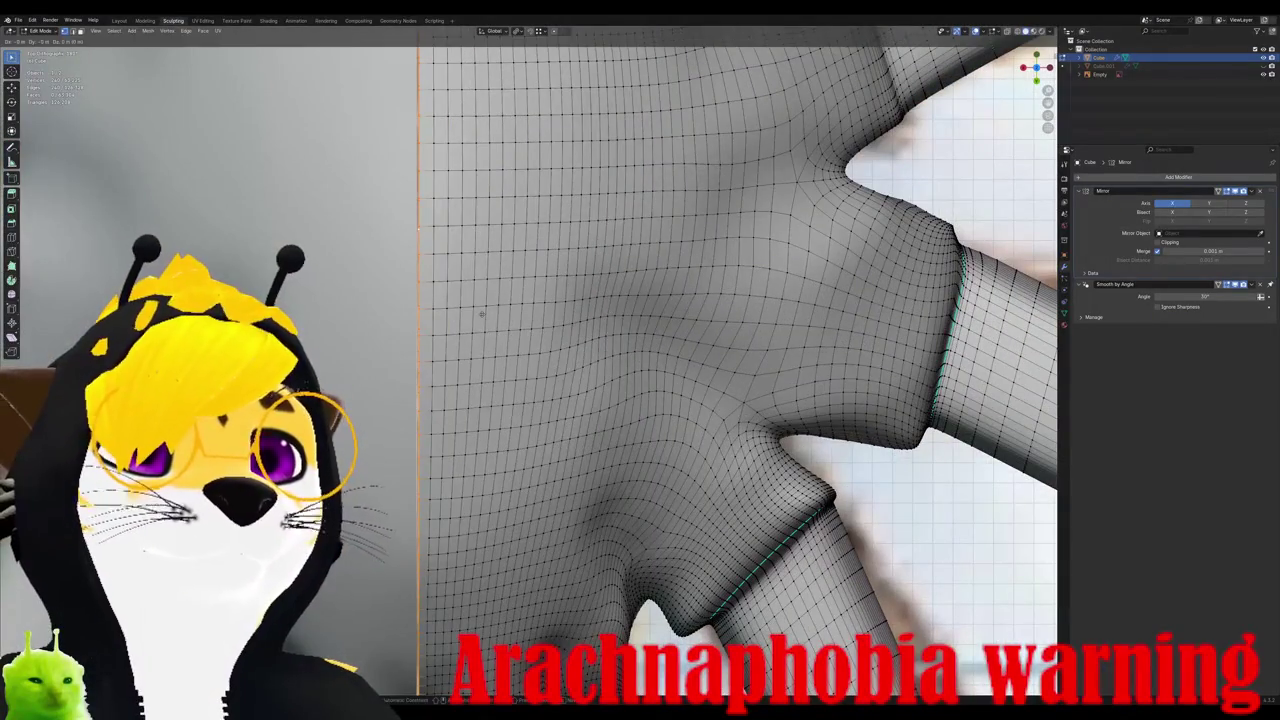
{"action": "key", "text": "Escape"}
Step: Inspect the mirrored seam in Edit and Object Mode, then enable X-ray
{"action": "middle_click_drag", "start_coordinate": [480, 314], "coordinate": [454, 403]}
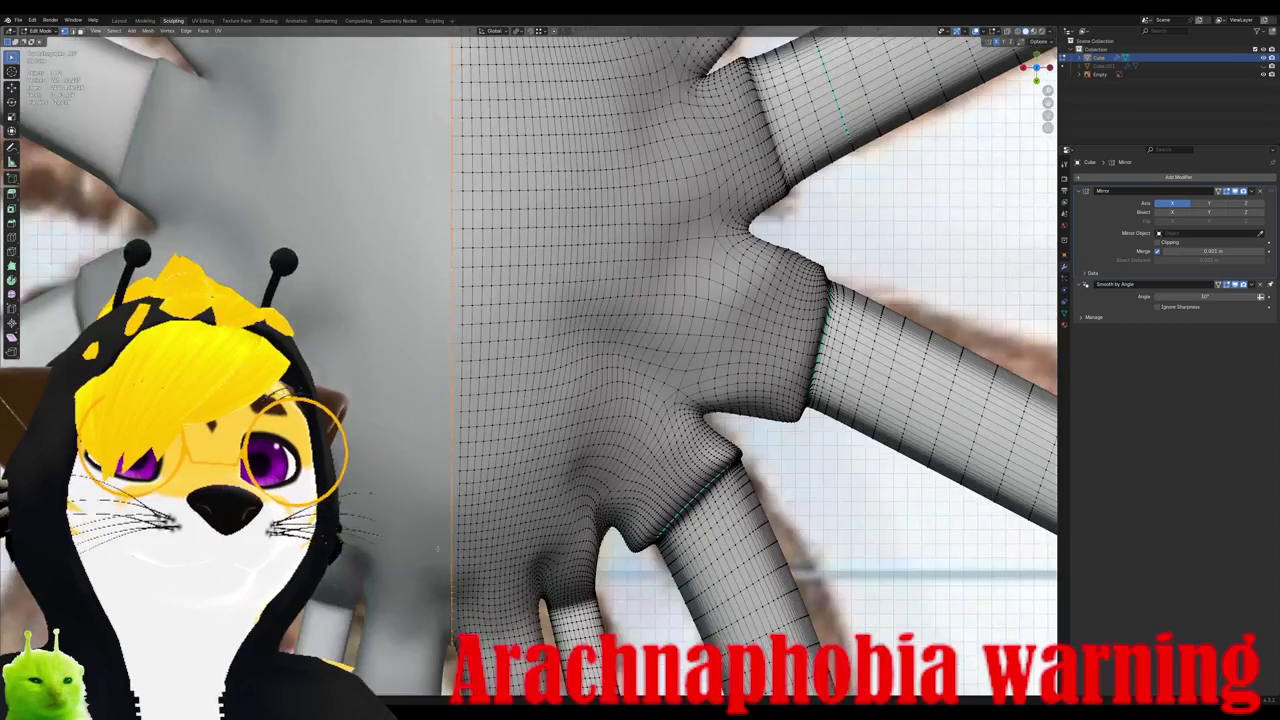
{"action": "scroll", "coordinate": [454, 403], "scroll_direction": "up", "scroll_amount": 1}
{"action": "scroll", "coordinate": [454, 403], "scroll_direction": "up", "scroll_amount": 2}
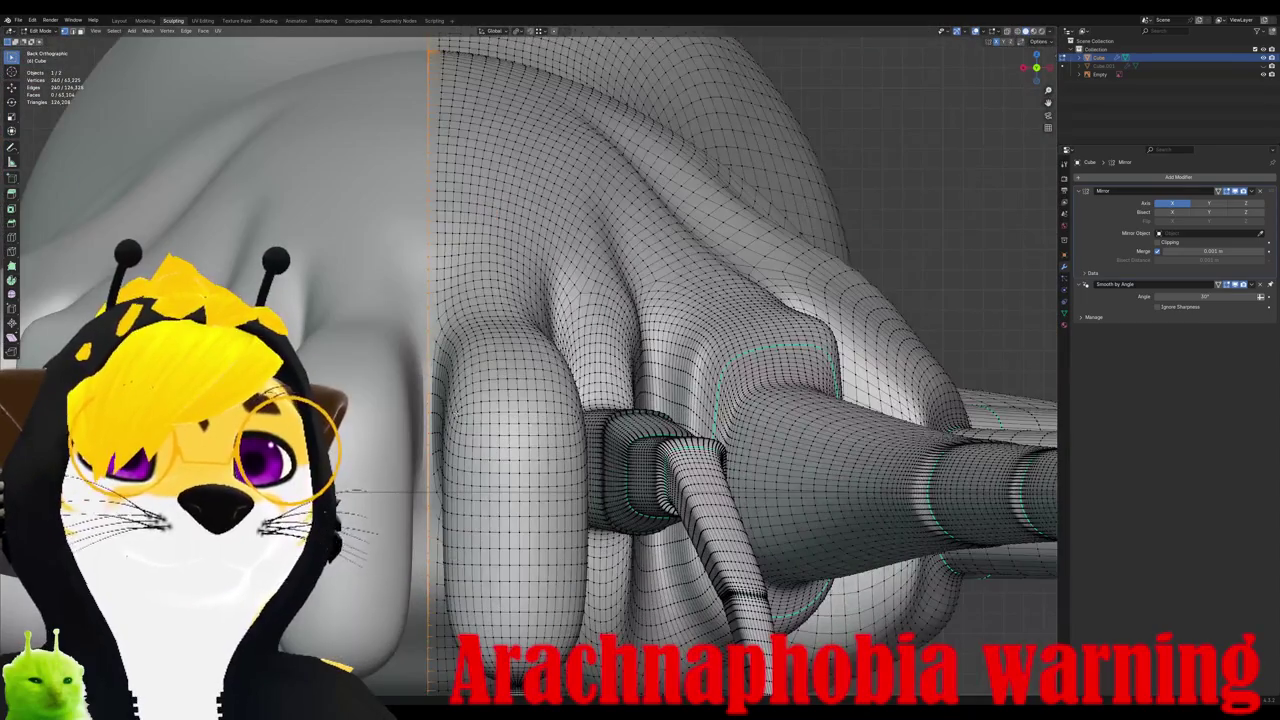
{"action": "scroll", "coordinate": [454, 403], "scroll_direction": "down", "scroll_amount": 5}
{"action": "key", "text": "Tab"}
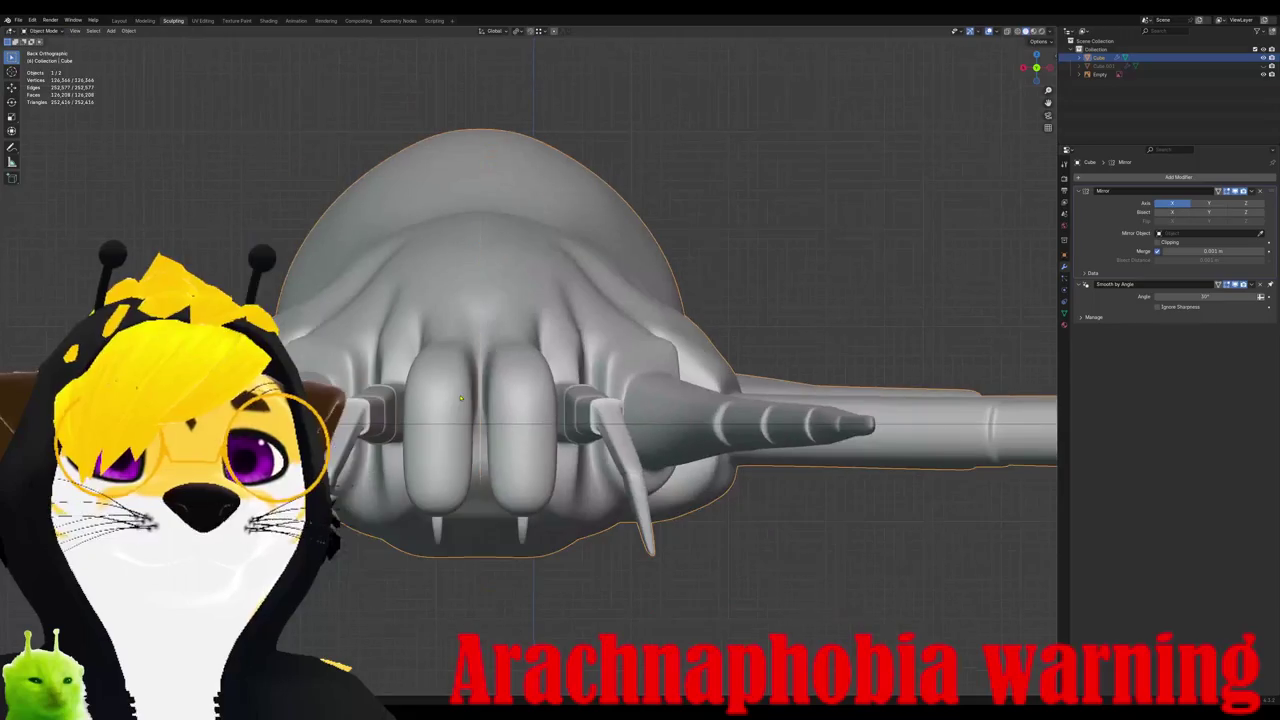
{"action": "key", "text": "KP_7"}
{"action": "scroll", "coordinate": [530, 360], "scroll_direction": "up", "scroll_amount": 2}
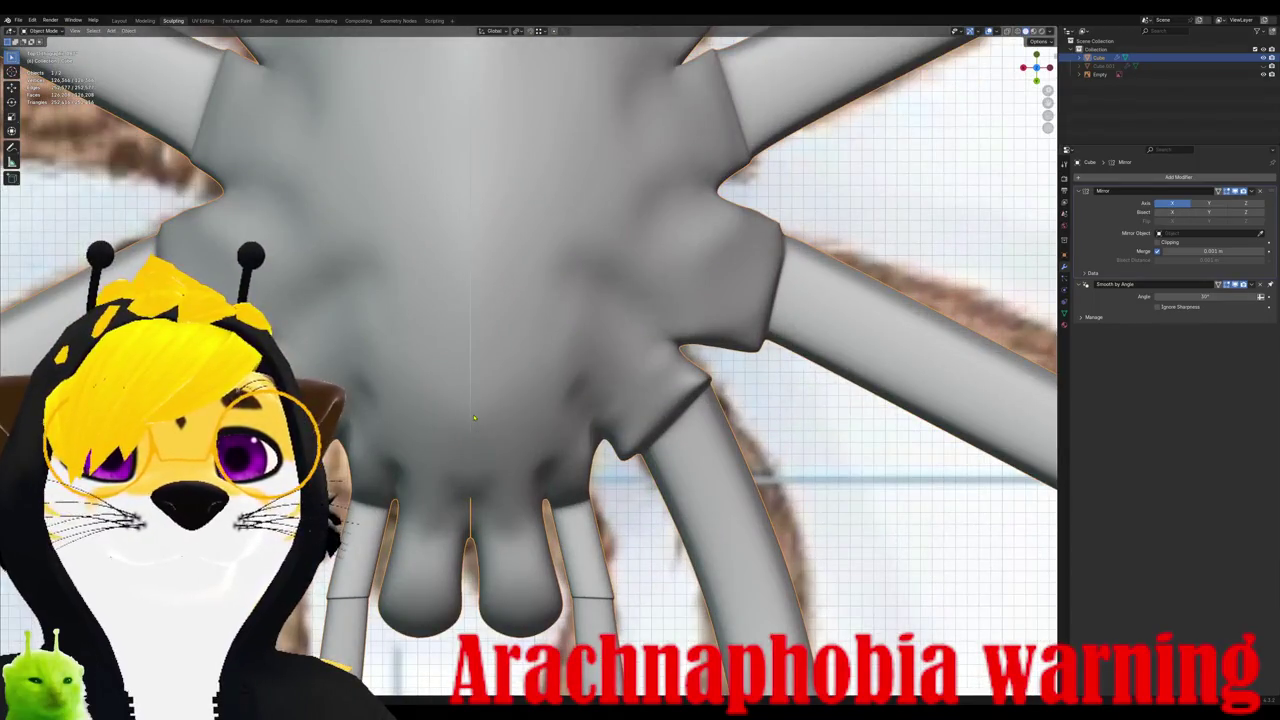
{"action": "key", "text": "Tab"}
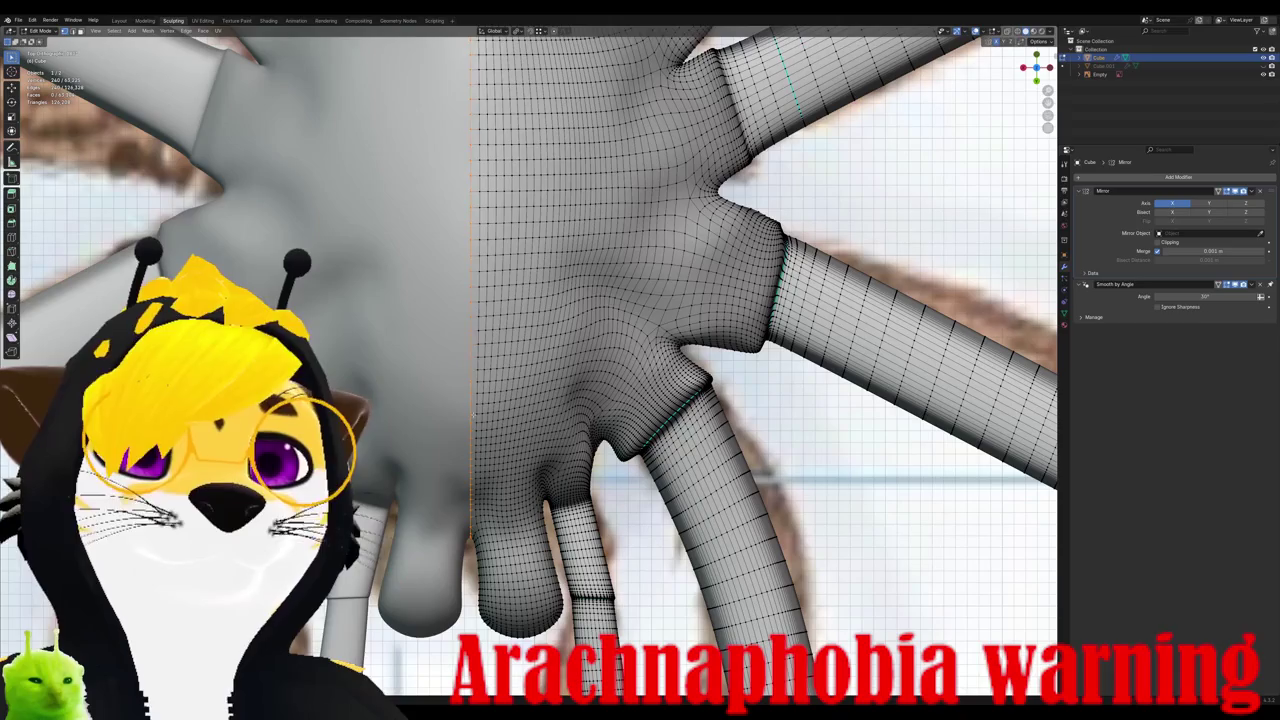
{"action": "key", "text": "Tab"}
{"action": "middle_click_drag", "start_coordinate": [560, 380], "coordinate": [560, 320]}
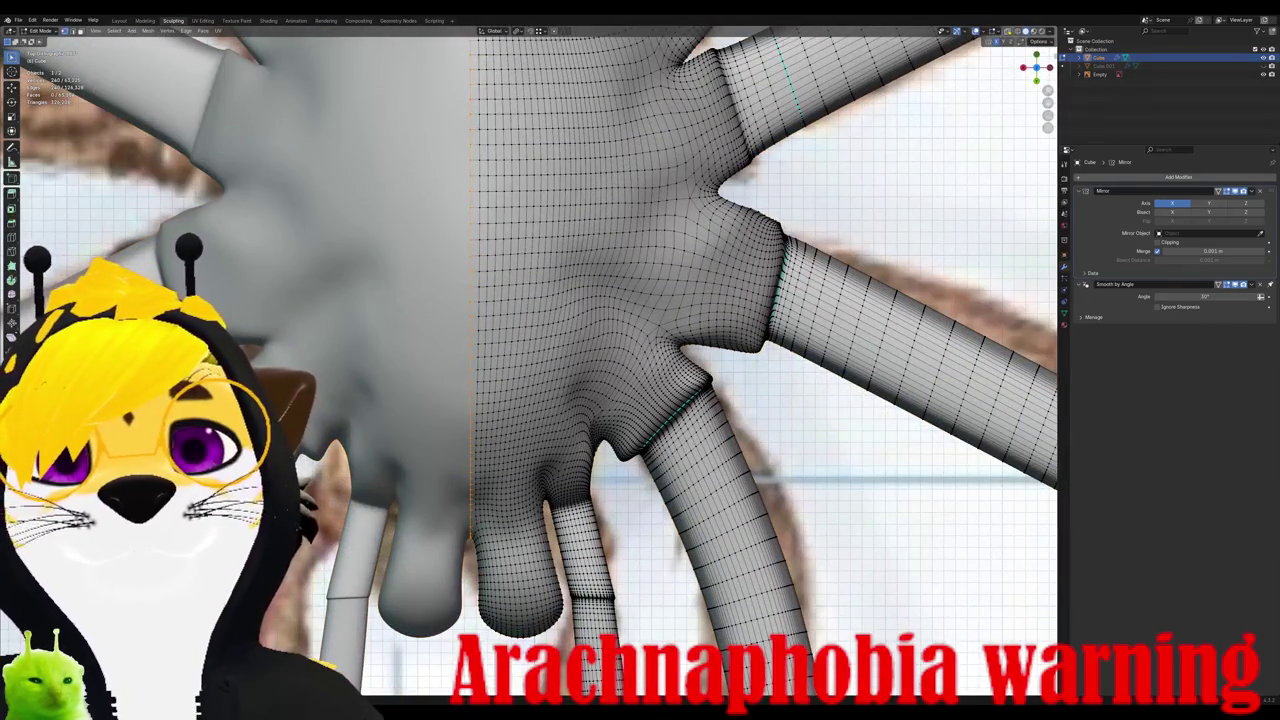
{"action": "key", "text": "alt+z"}
{"action": "middle_click_drag", "start_coordinate": [700, 450], "coordinate": [650, 300]}
Step: Clear the loop selection to a single vertex and frame the body near the leg joints
{"action": "left_click", "coordinate": [700, 380]}
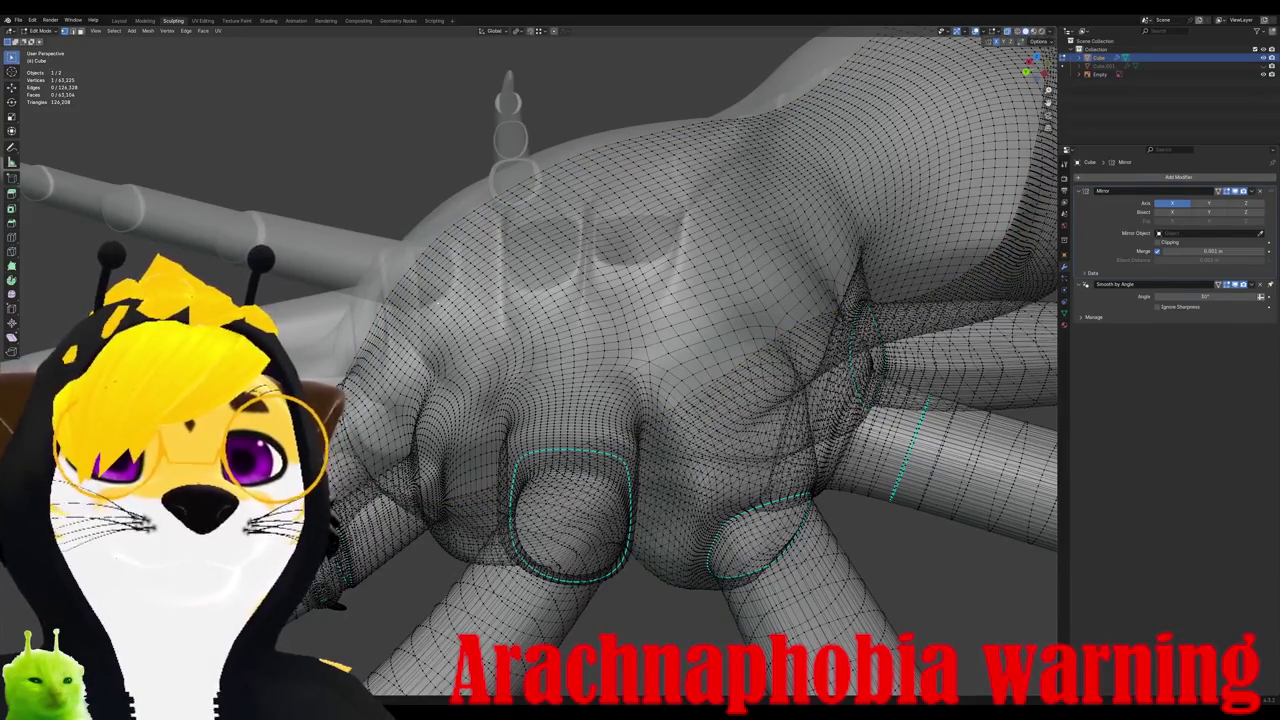
{"action": "middle_click_drag", "start_coordinate": [650, 300], "coordinate": [560, 340]}
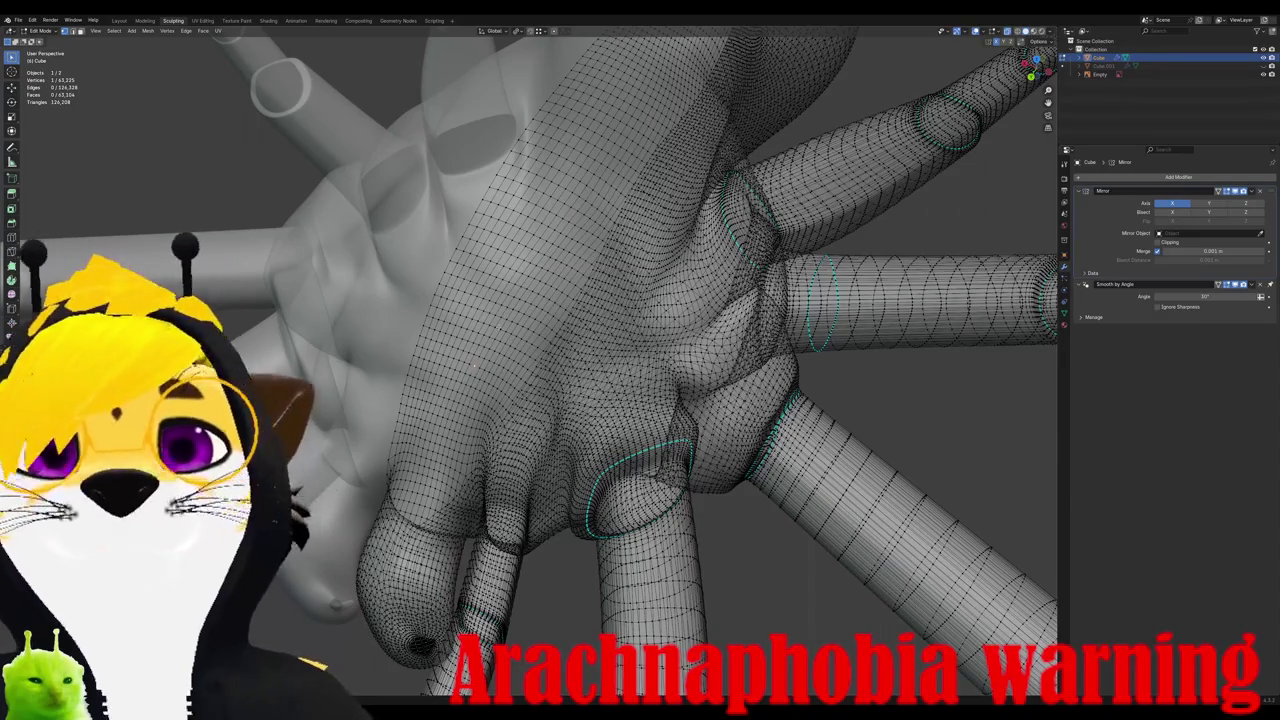
{"action": "mouse_move", "coordinate": [600, 400]}
{"action": "middle_mouse_down"}
{"action": "mouse_move", "coordinate": [640, 380]}
{"action": "mouse_move", "coordinate": [680, 390]}
{"action": "mouse_move", "coordinate": [650, 410]}
{"action": "mouse_move", "coordinate": [620, 400]}
{"action": "mouse_move", "coordinate": [630, 355]}
{"action": "mouse_move", "coordinate": [600, 400]}
{"action": "middle_mouse_up"}
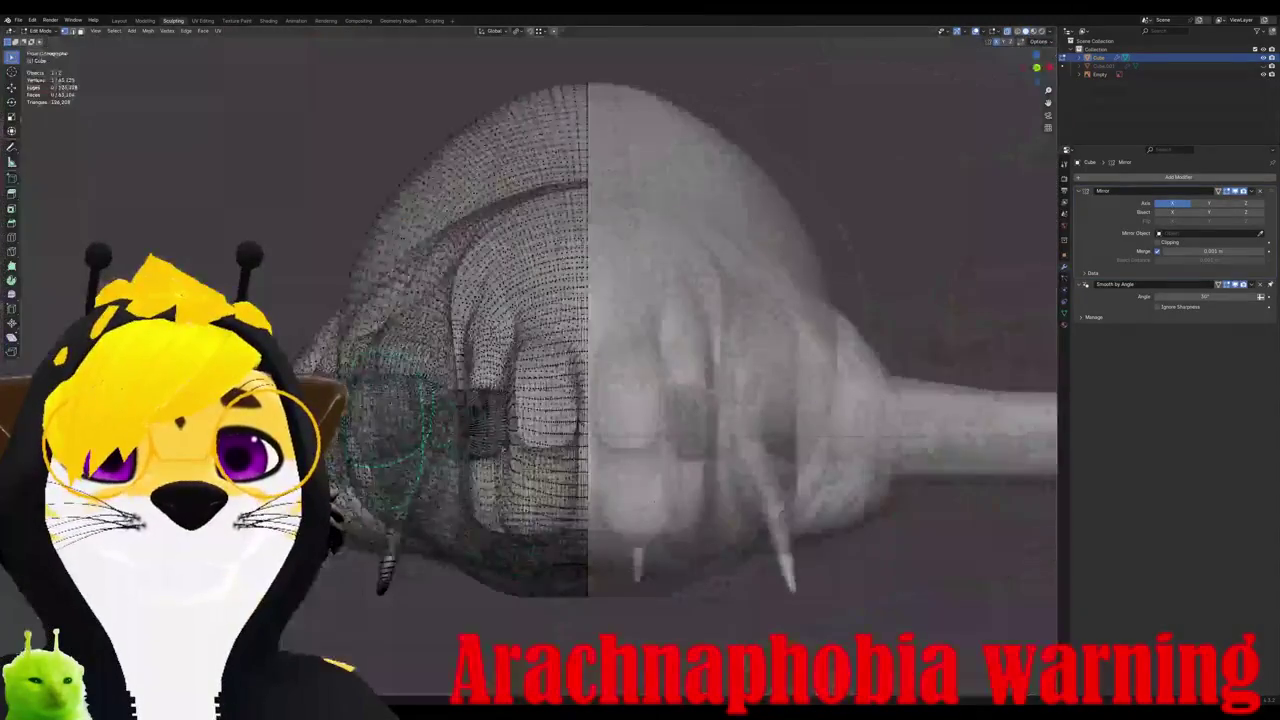
{"action": "scroll", "coordinate": [530, 360], "scroll_direction": "up", "scroll_amount": 3}
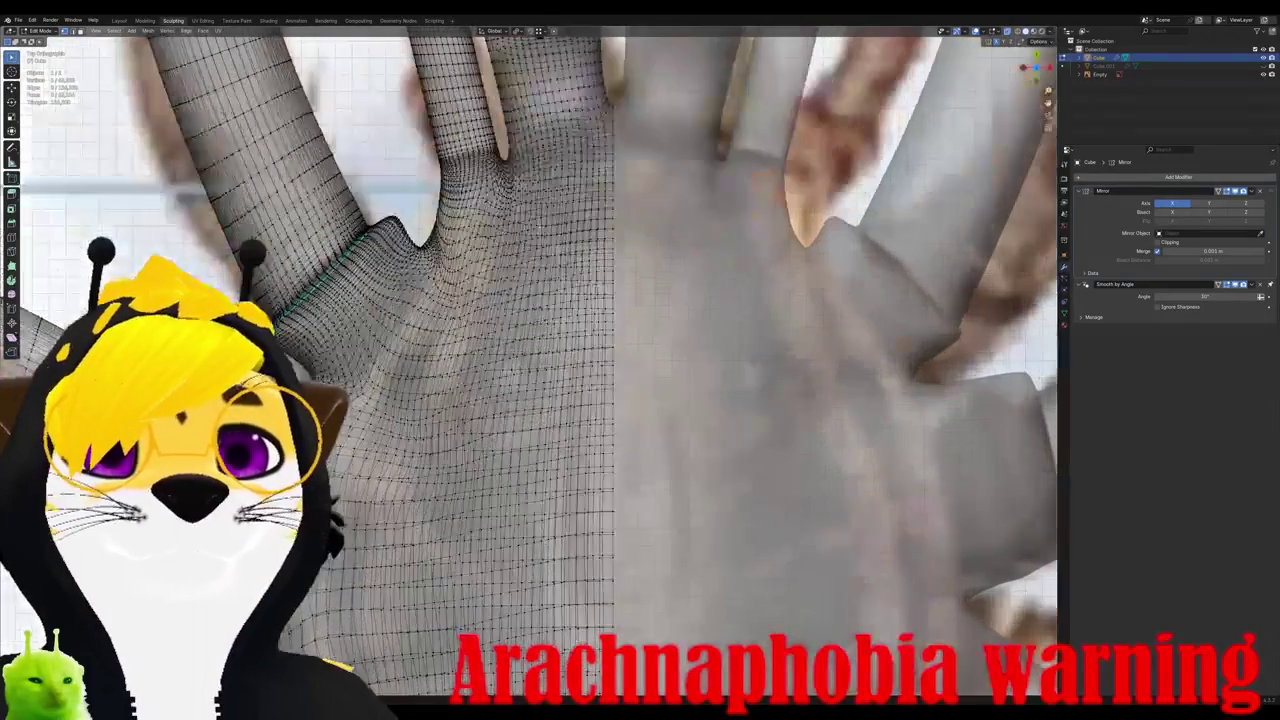
{"action": "scroll", "coordinate": [530, 360], "scroll_direction": "up", "scroll_amount": 2}
{"action": "scroll", "coordinate": [530, 360], "scroll_direction": "down", "scroll_amount": 3}
{"action": "middle_click_drag", "start_coordinate": [530, 360], "coordinate": [580, 260]}
{"action": "scroll", "coordinate": [530, 360], "scroll_direction": "up", "scroll_amount": 3}
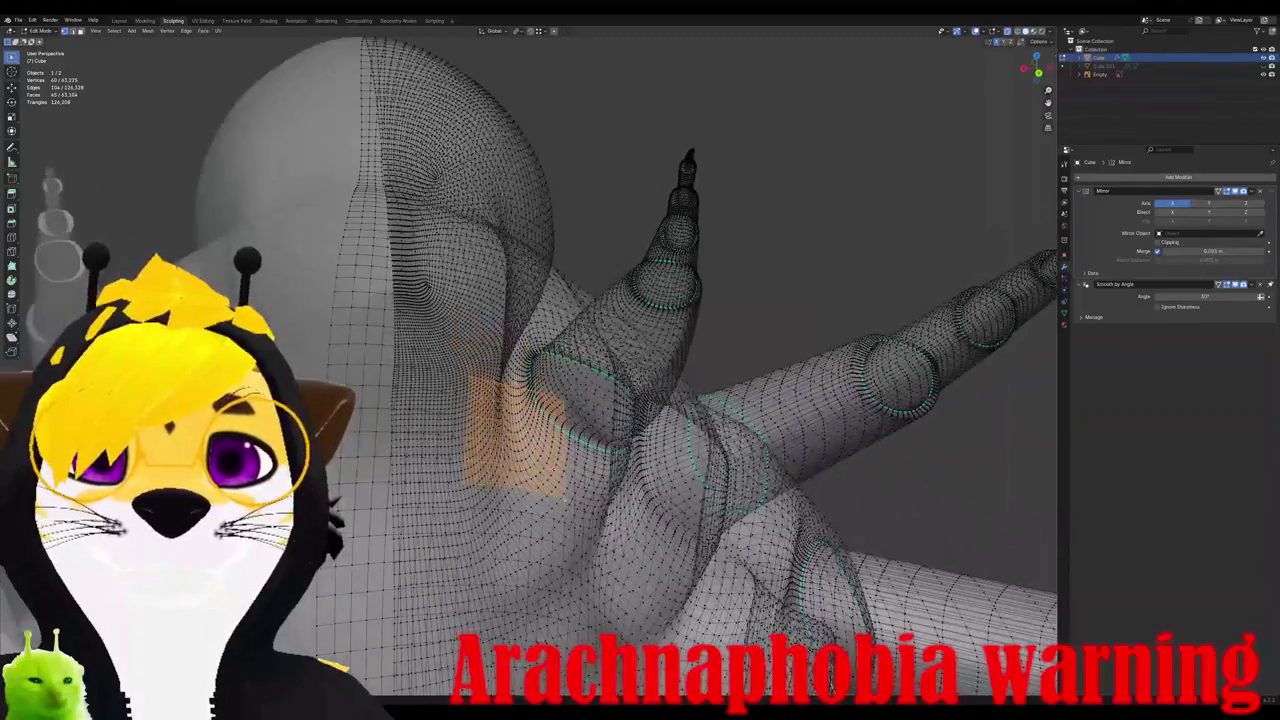
Step: Raise the selected body faces along the normal and add three edge loops across them
{"action": "key", "text": "g"}
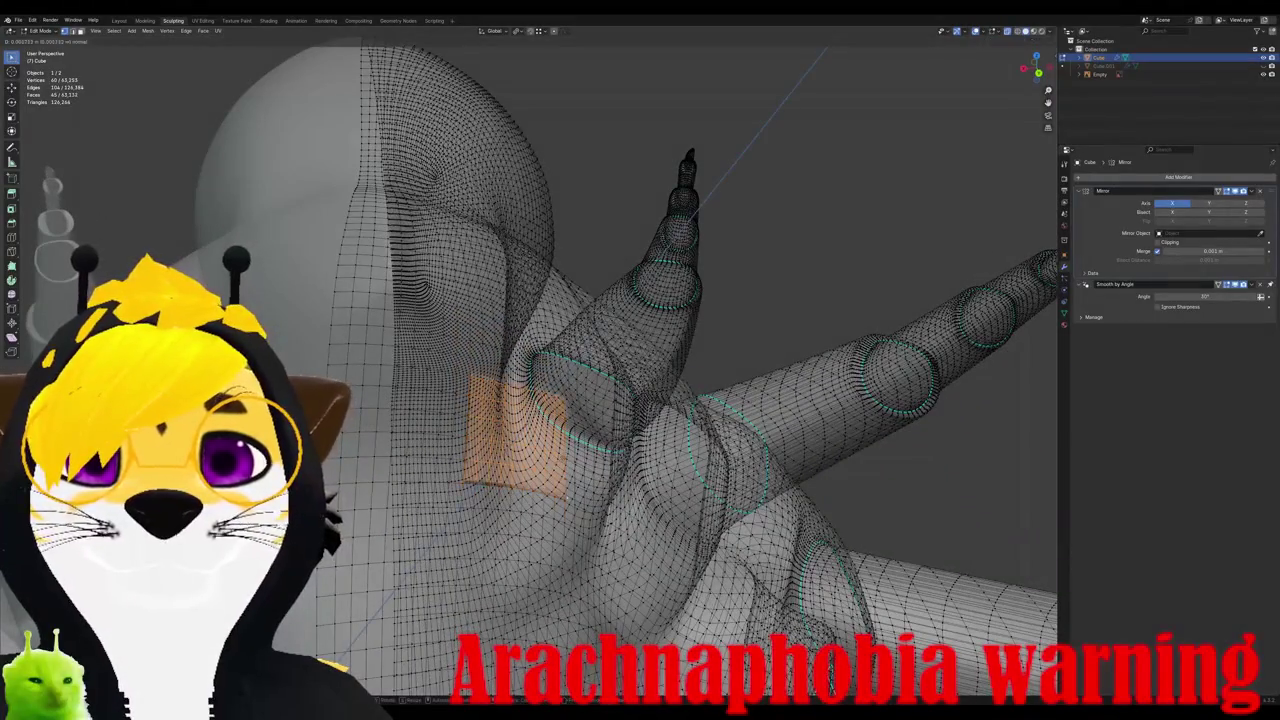
{"action": "key", "text": "z"}
{"action": "key", "text": "z"}
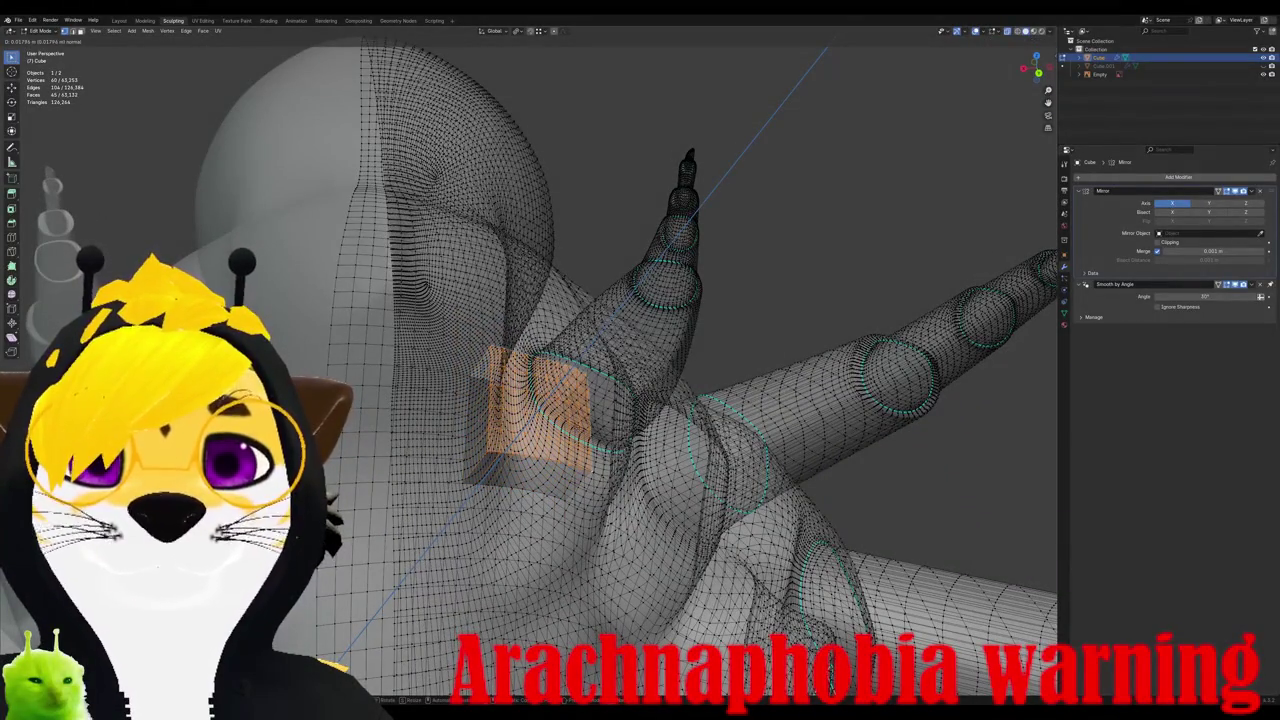
{"action": "key", "text": "Return"}
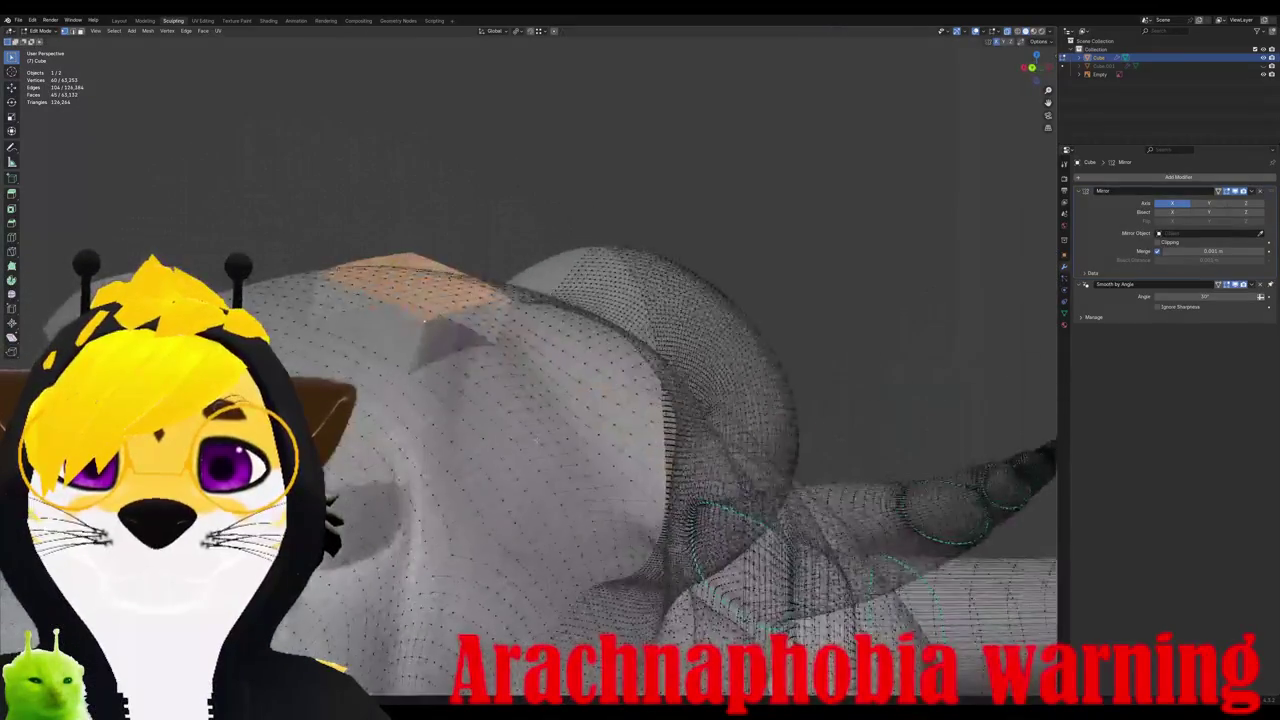
{"action": "key", "text": "ctrl+r"}
{"action": "scroll", "coordinate": [447, 350], "scroll_direction": "up", "scroll_amount": 2}
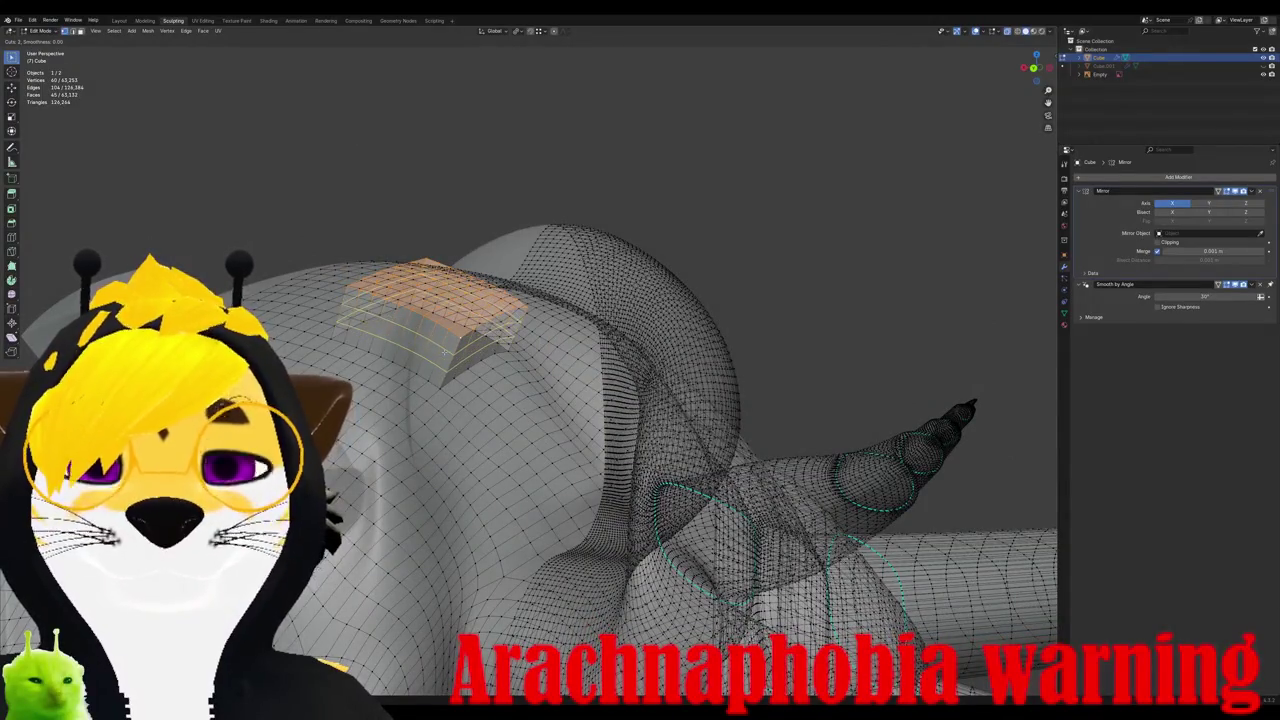
{"action": "left_click", "coordinate": [447, 350]}
{"action": "right_click", "coordinate": [447, 350]}
Step: Smooth the raised block's vertices three times into a rounded pad
{"action": "key", "text": "ctrl+KP_Add"}
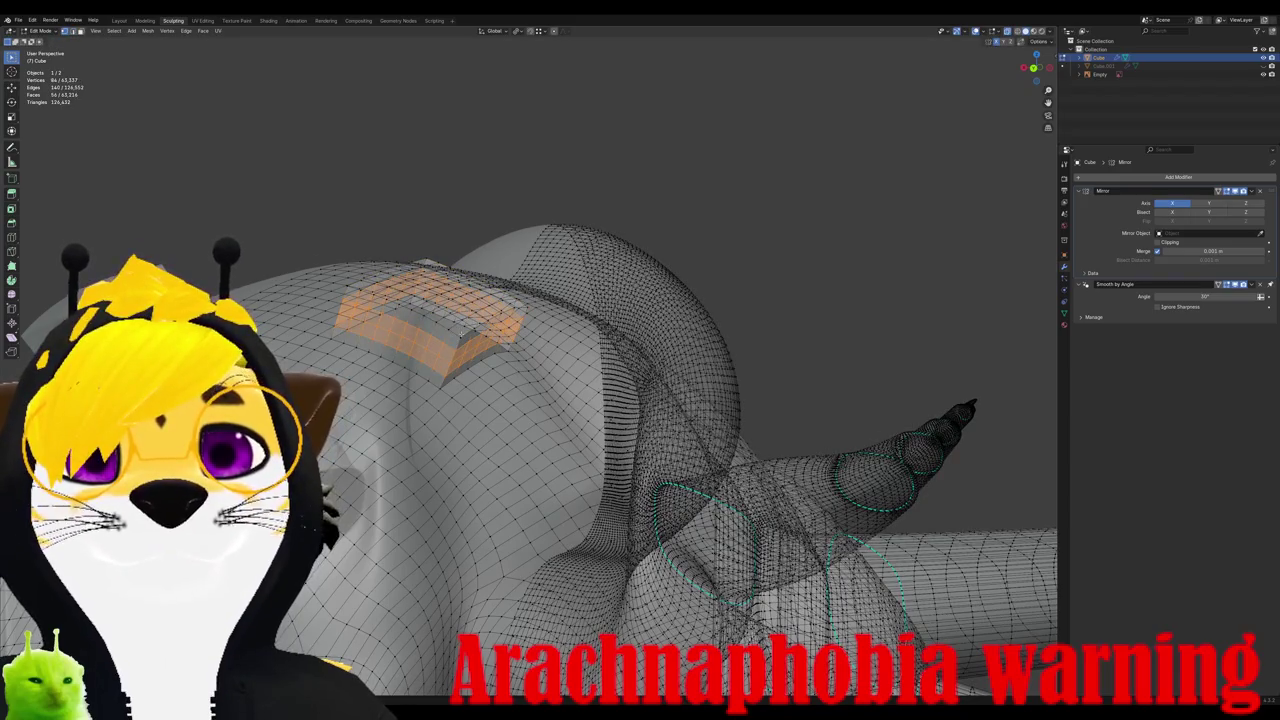
{"action": "mouse_move", "coordinate": [447, 350]}
{"action": "middle_mouse_down"}
{"action": "mouse_move", "coordinate": [430, 300]}
{"action": "mouse_move", "coordinate": [590, 360]}
{"action": "middle_mouse_up"}
{"action": "right_click", "coordinate": [590, 360]}
{"action": "mouse_move", "coordinate": [576, 492]}
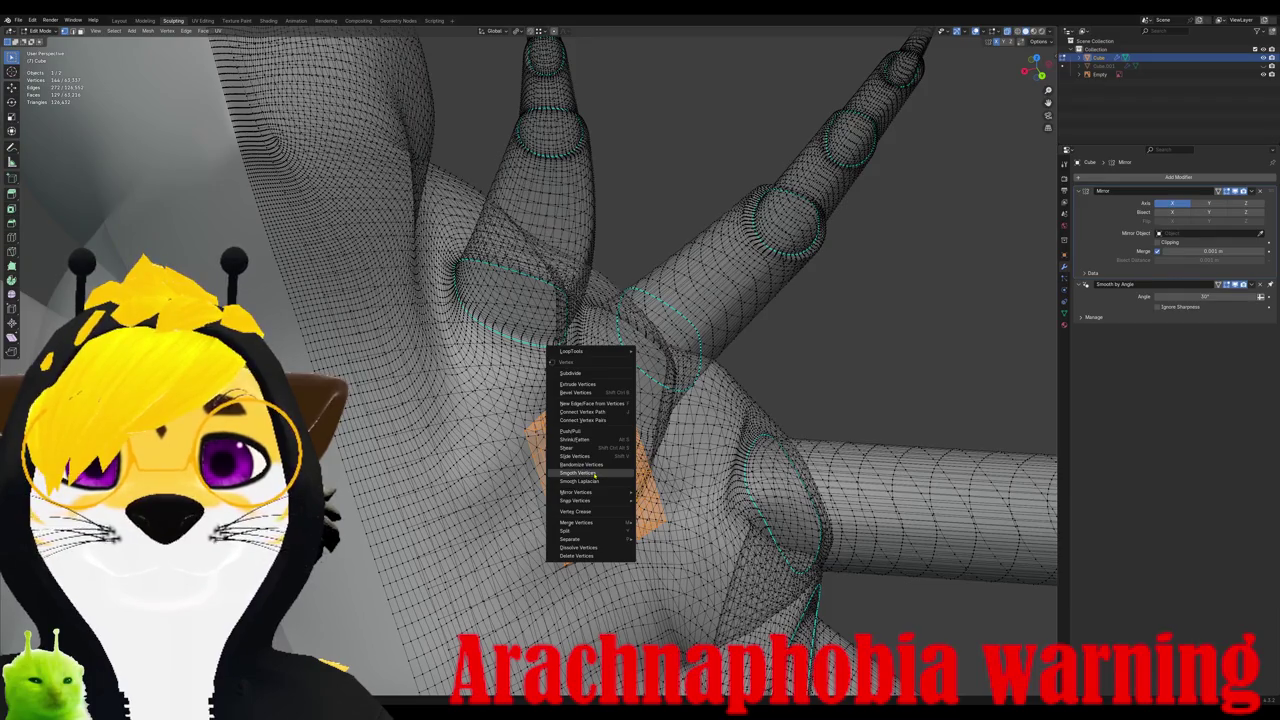
{"action": "left_click", "coordinate": [594, 474]}
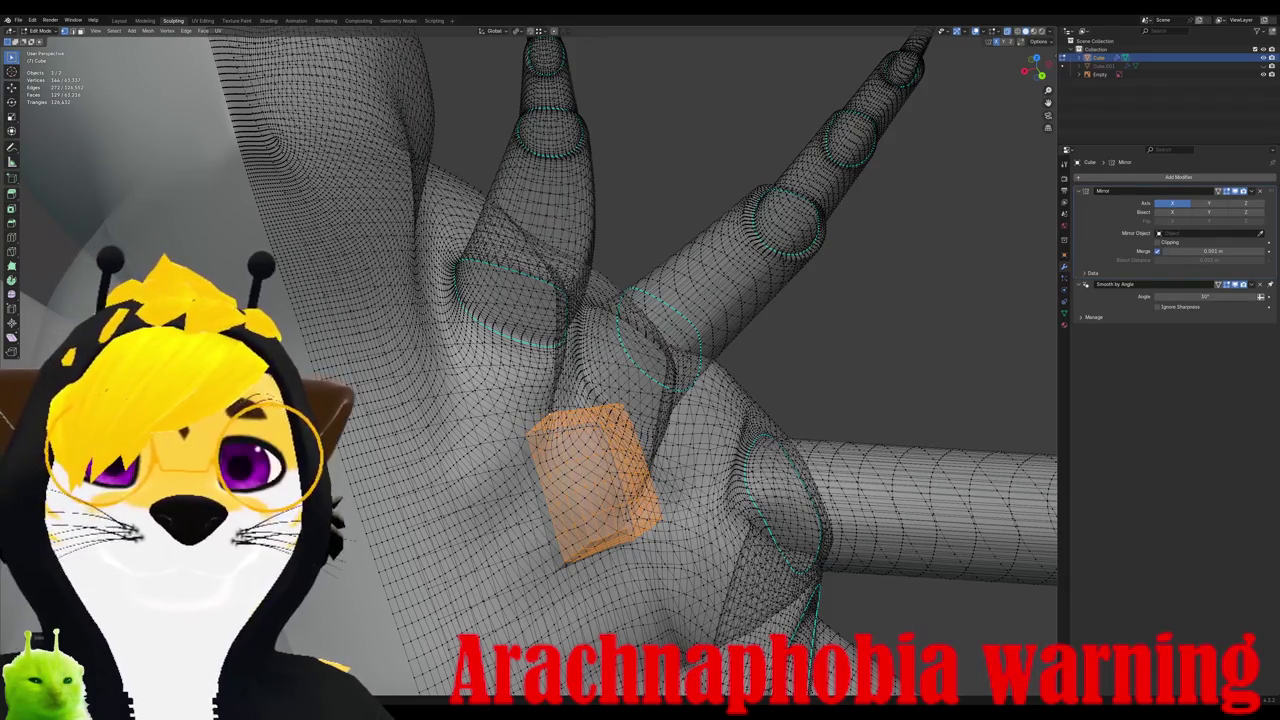
{"action": "key", "text": "shift+r"}
{"action": "key", "text": "shift+r"}
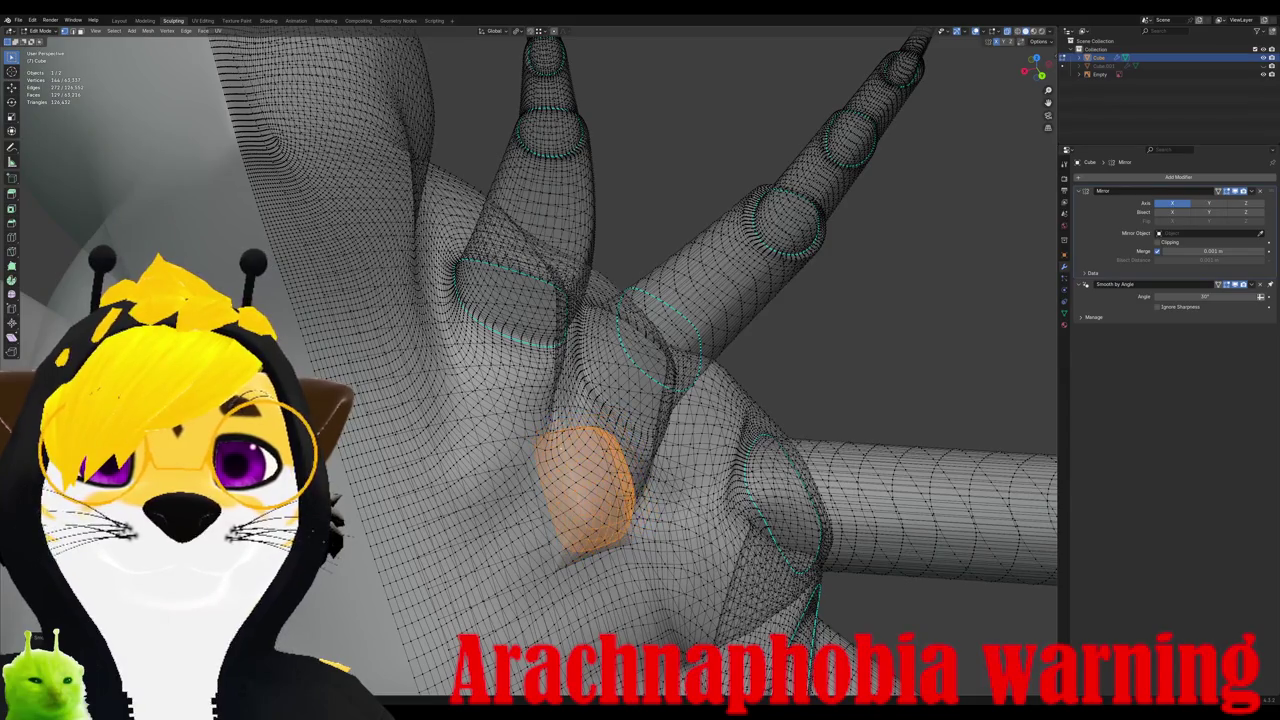
{"action": "key", "text": "shift+r"}
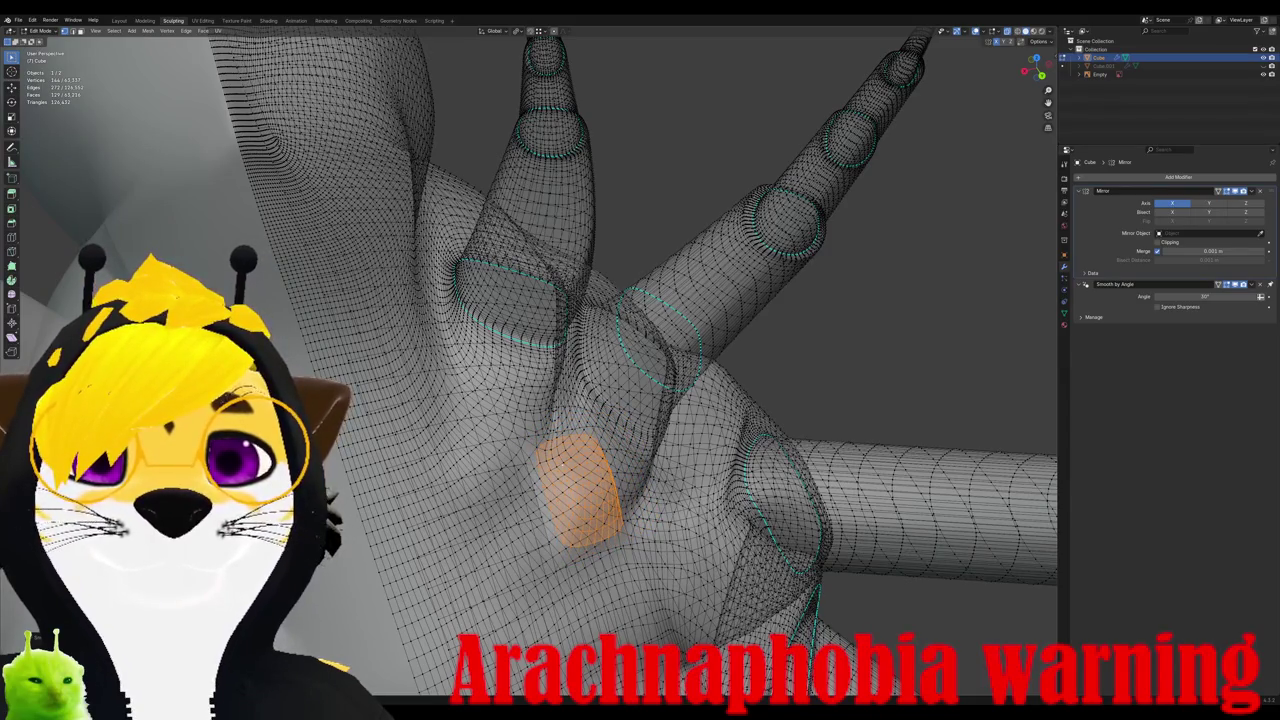
{"action": "mouse_move", "coordinate": [600, 400]}
{"action": "middle_mouse_down"}
{"action": "mouse_move", "coordinate": [680, 360]}
{"action": "mouse_move", "coordinate": [650, 375]}
{"action": "middle_mouse_up"}
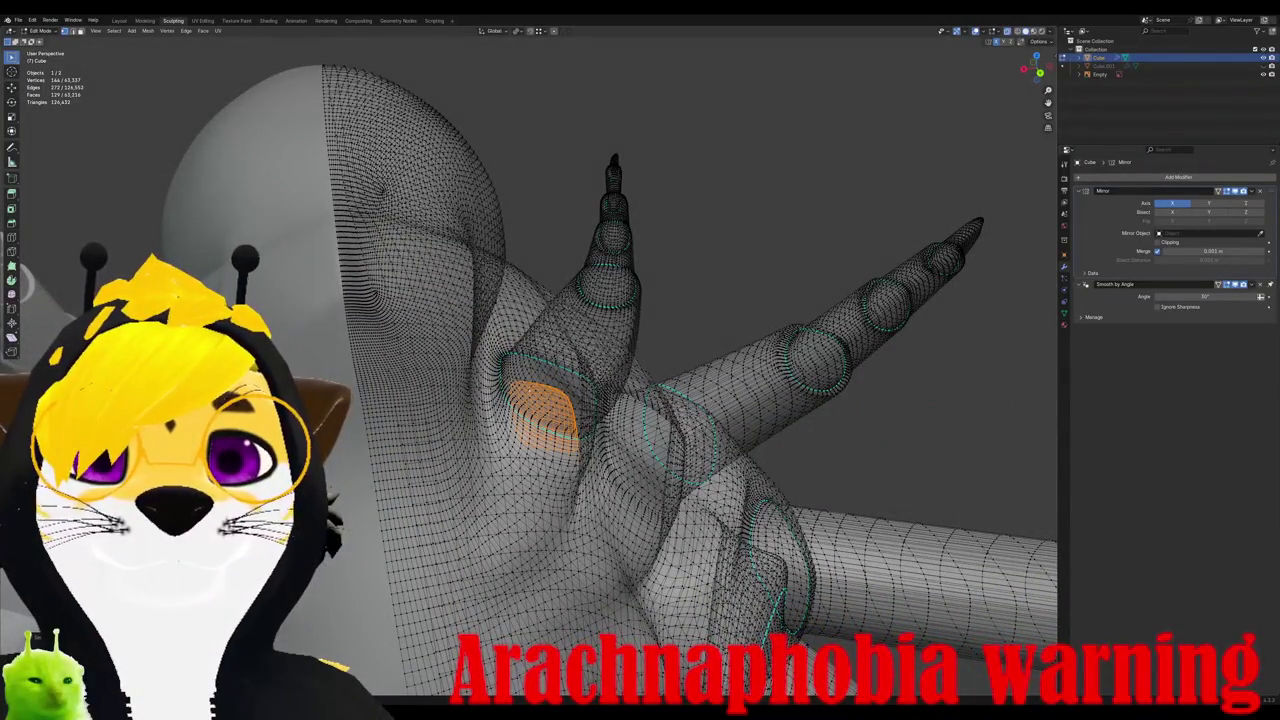
{"action": "key", "text": "shift+r"}
{"action": "mouse_move", "coordinate": [600, 400]}
{"action": "middle_mouse_down"}
{"action": "mouse_move", "coordinate": [715, 345]}
{"action": "mouse_move", "coordinate": [710, 320]}
{"action": "mouse_move", "coordinate": [740, 355]}
{"action": "middle_mouse_up"}
Step: Check the rounded pad against the reference from top and front views
{"action": "key", "text": "Tab"}
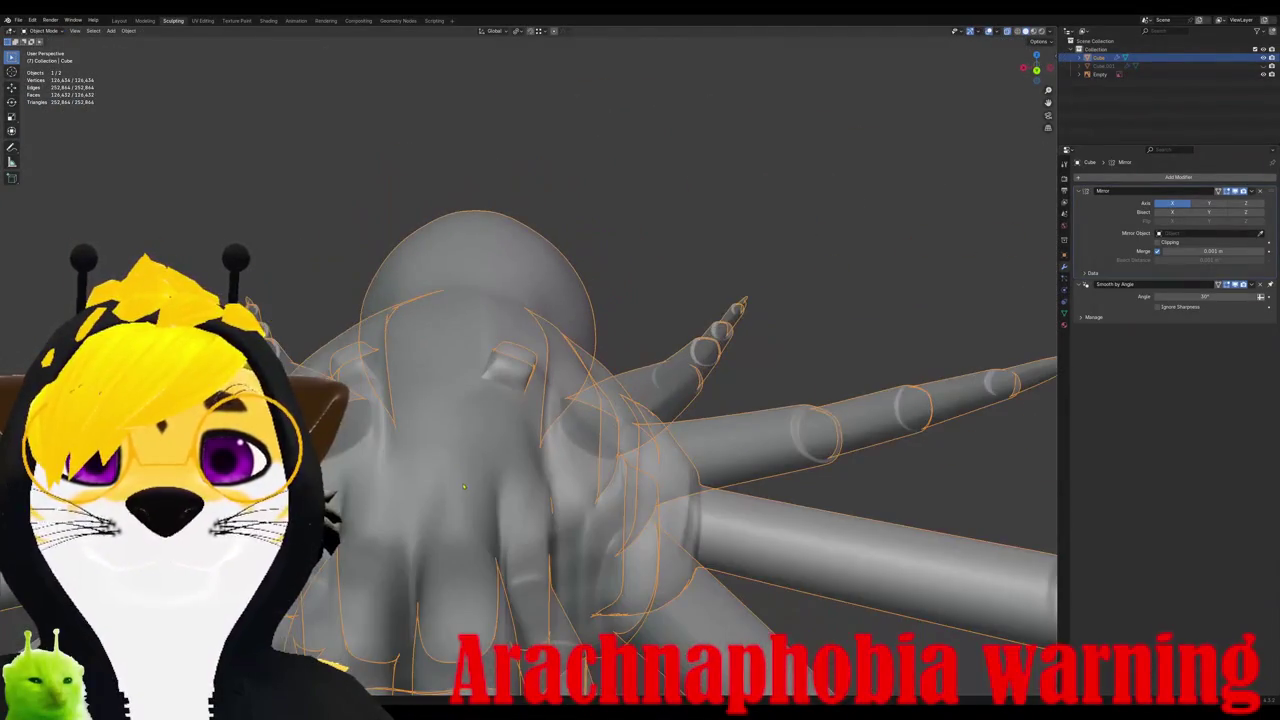
{"action": "key", "text": "KP_7"}
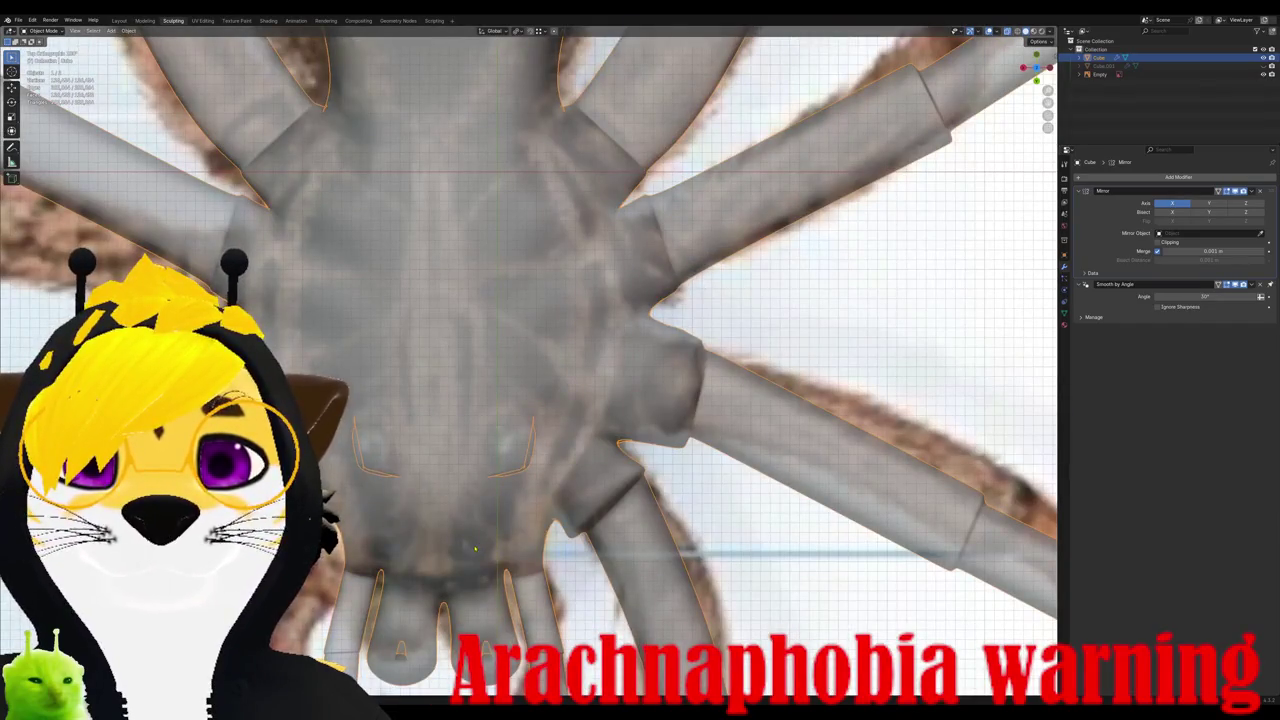
{"action": "key", "text": "Tab"}
{"action": "middle_click_drag", "start_coordinate": [466, 545], "coordinate": [560, 500]}
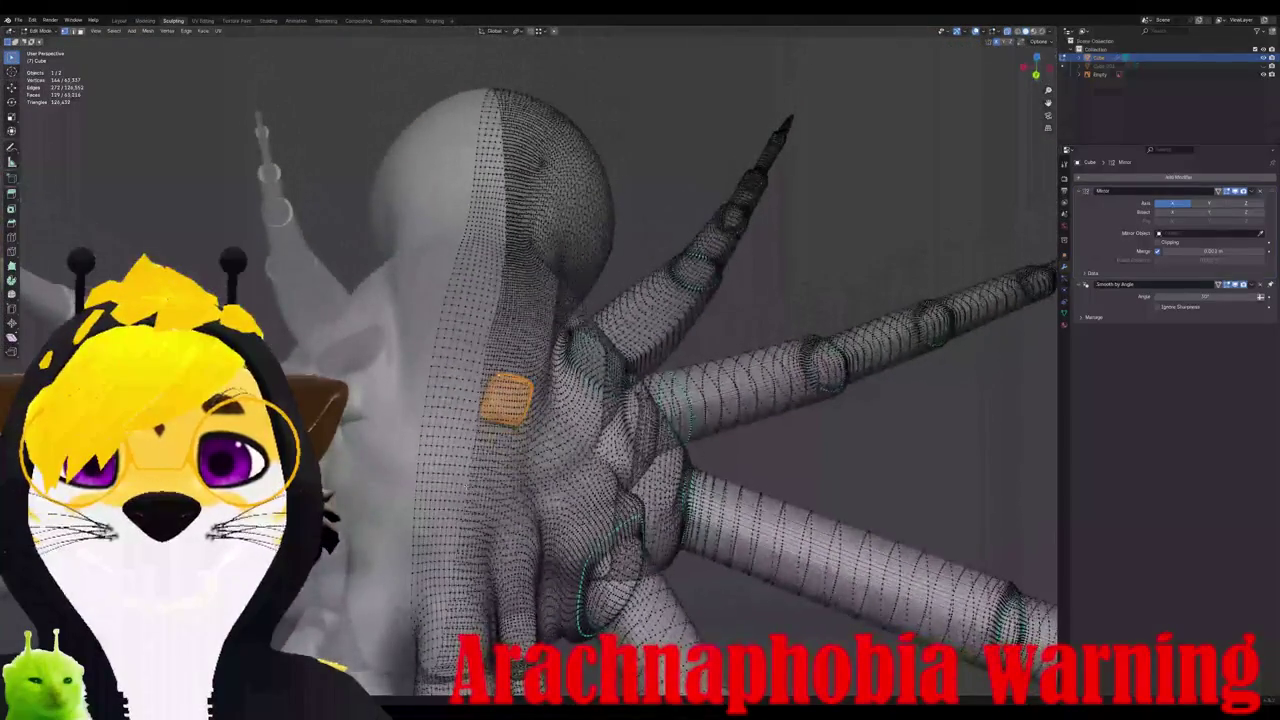
{"action": "key", "text": "KP_7"}
{"action": "scroll", "coordinate": [600, 400], "scroll_direction": "up", "scroll_amount": 3}
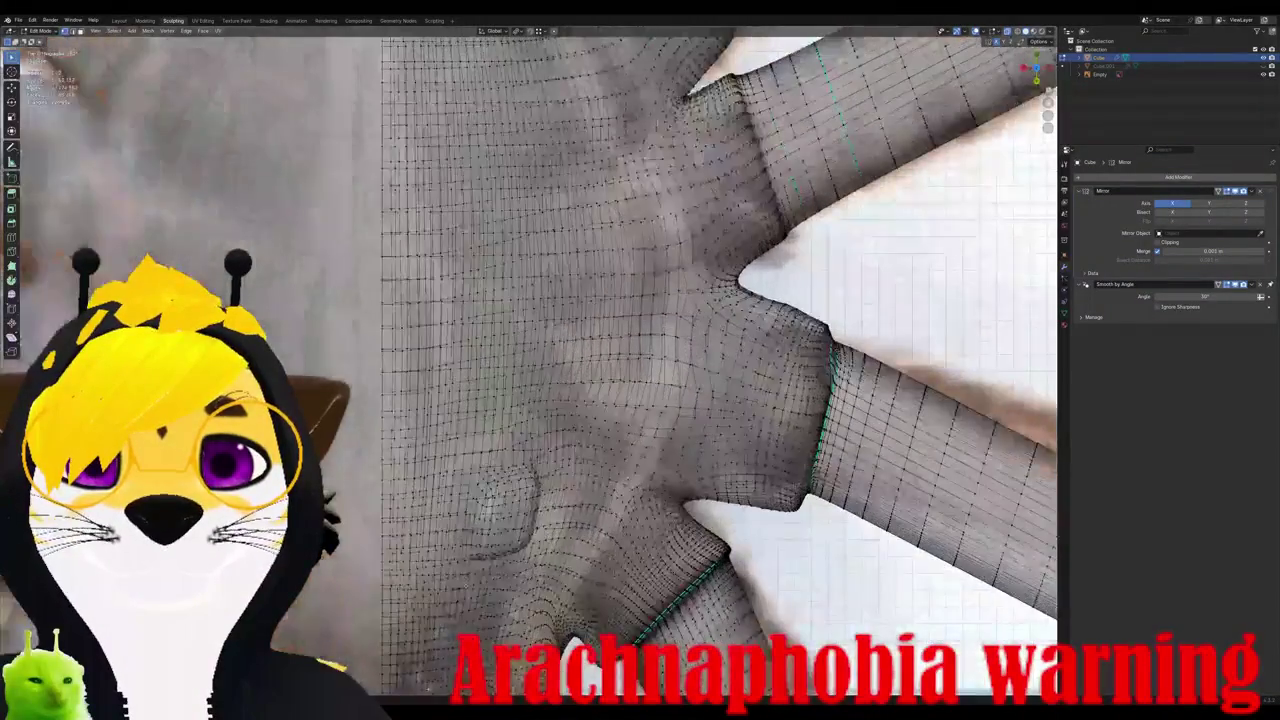
{"action": "scroll", "coordinate": [600, 400], "scroll_direction": "up", "scroll_amount": 2}
{"action": "scroll", "coordinate": [600, 400], "scroll_direction": "up", "scroll_amount": 2}
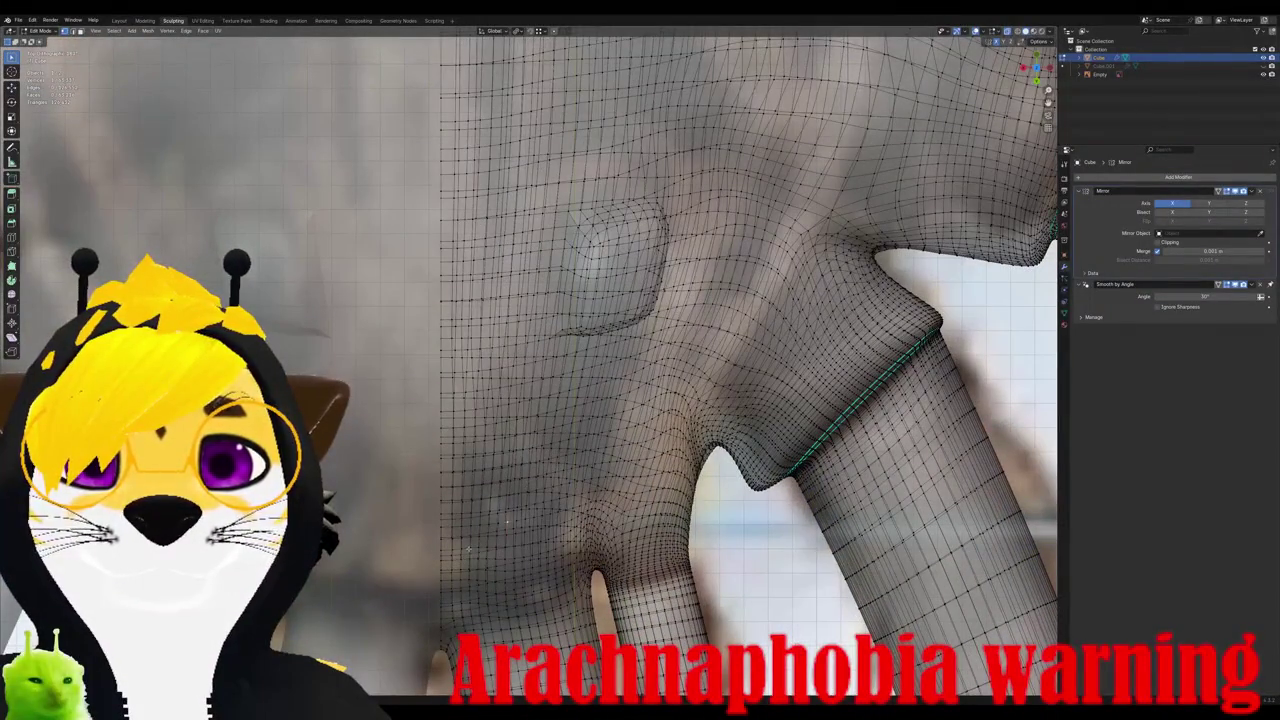
{"action": "scroll", "coordinate": [468, 548], "scroll_direction": "down", "scroll_amount": 3}
{"action": "mouse_move", "coordinate": [468, 548]}
{"action": "middle_mouse_down"}
{"action": "mouse_move", "coordinate": [500, 500]}
{"action": "mouse_move", "coordinate": [530, 400]}
{"action": "middle_mouse_up"}
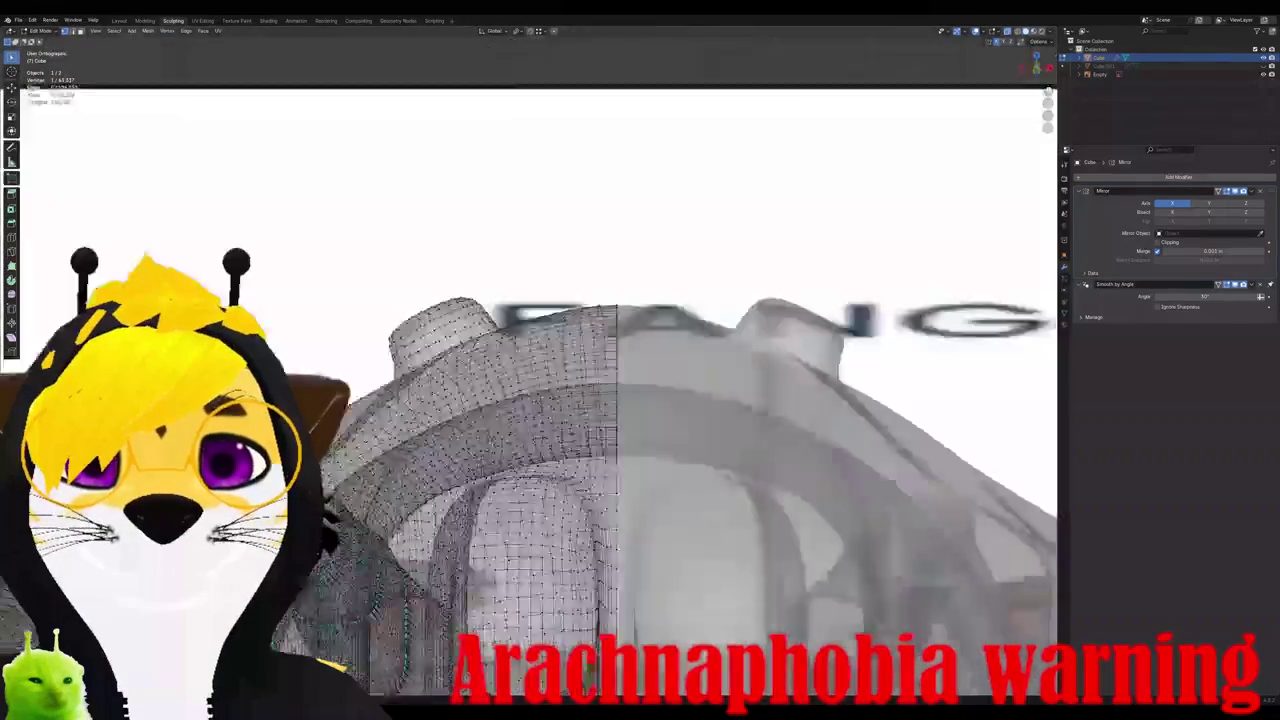
{"action": "key", "text": "KP_7"}
{"action": "scroll", "coordinate": [480, 493], "scroll_direction": "down", "scroll_amount": 3}
{"action": "middle_click_drag", "start_coordinate": [480, 493], "coordinate": [530, 380]}
{"action": "key", "text": "KP_1"}
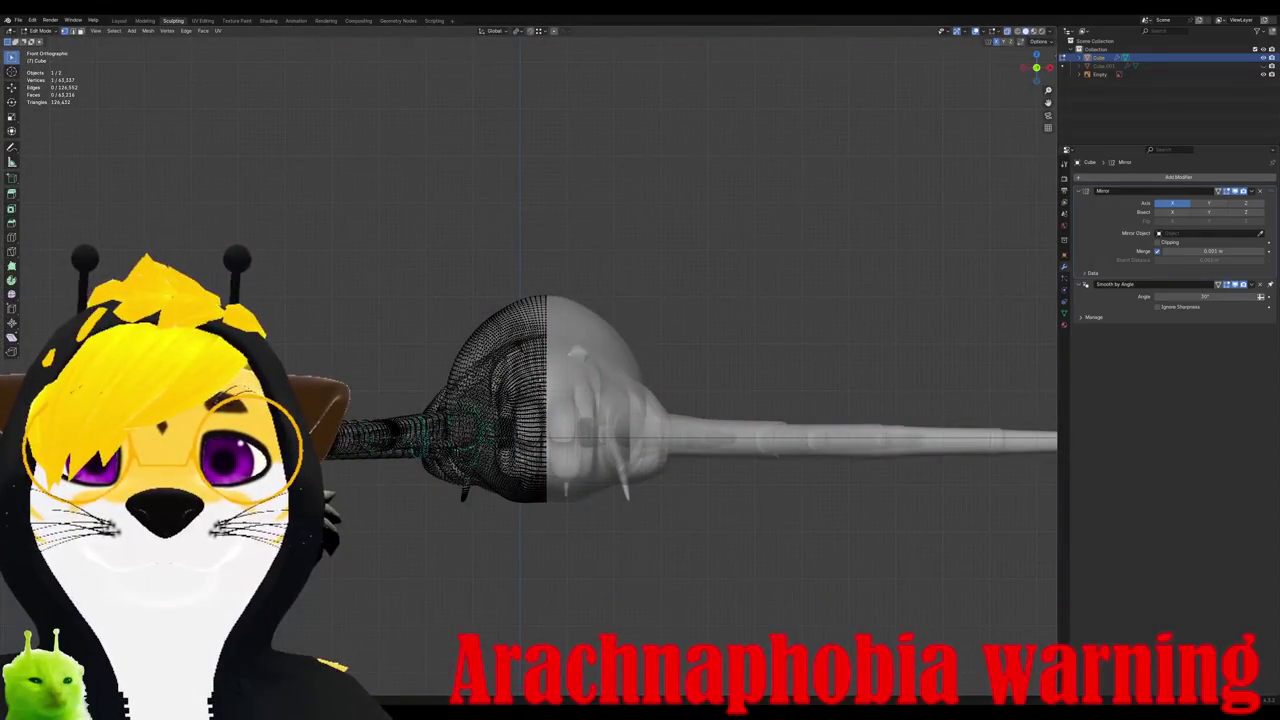
{"action": "scroll", "coordinate": [530, 370], "scroll_direction": "down", "scroll_amount": 3}
Step: Box-select a new rectangular patch of body faces and add one loop cut across it
{"action": "left_click_drag", "start_coordinate": [342, 397], "coordinate": [627, 477]}
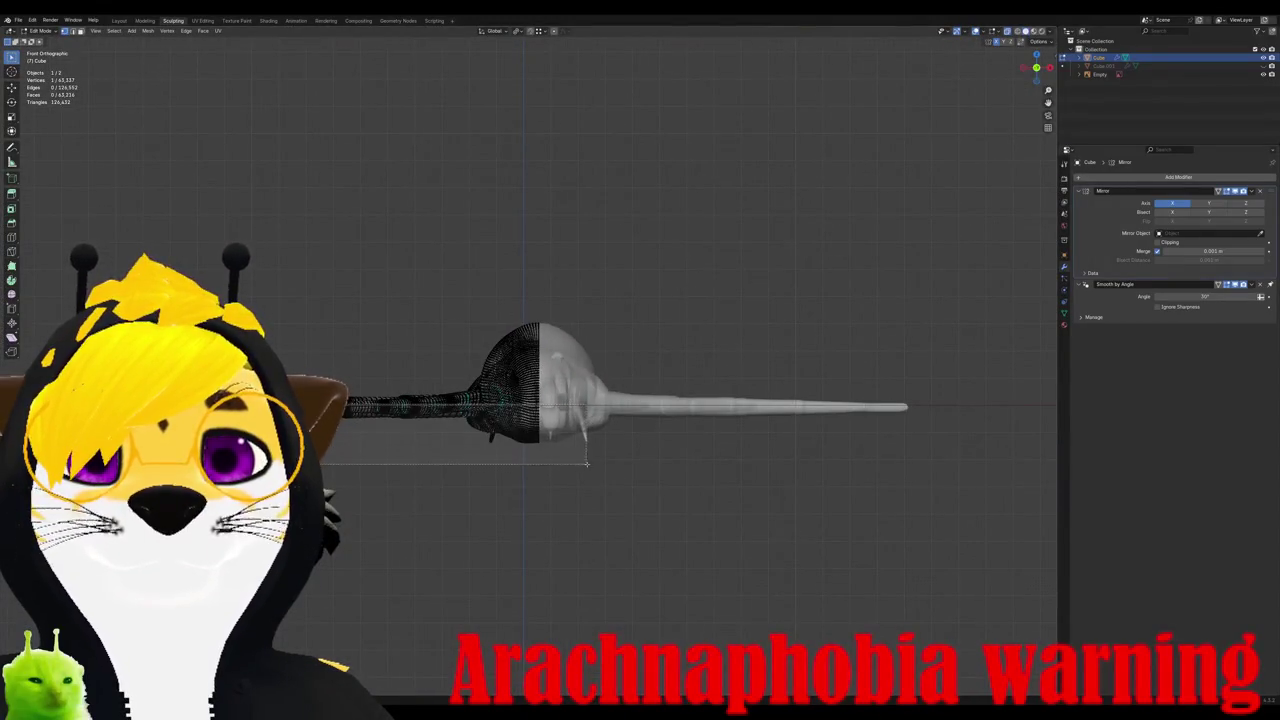
{"action": "key", "text": "KP_7"}
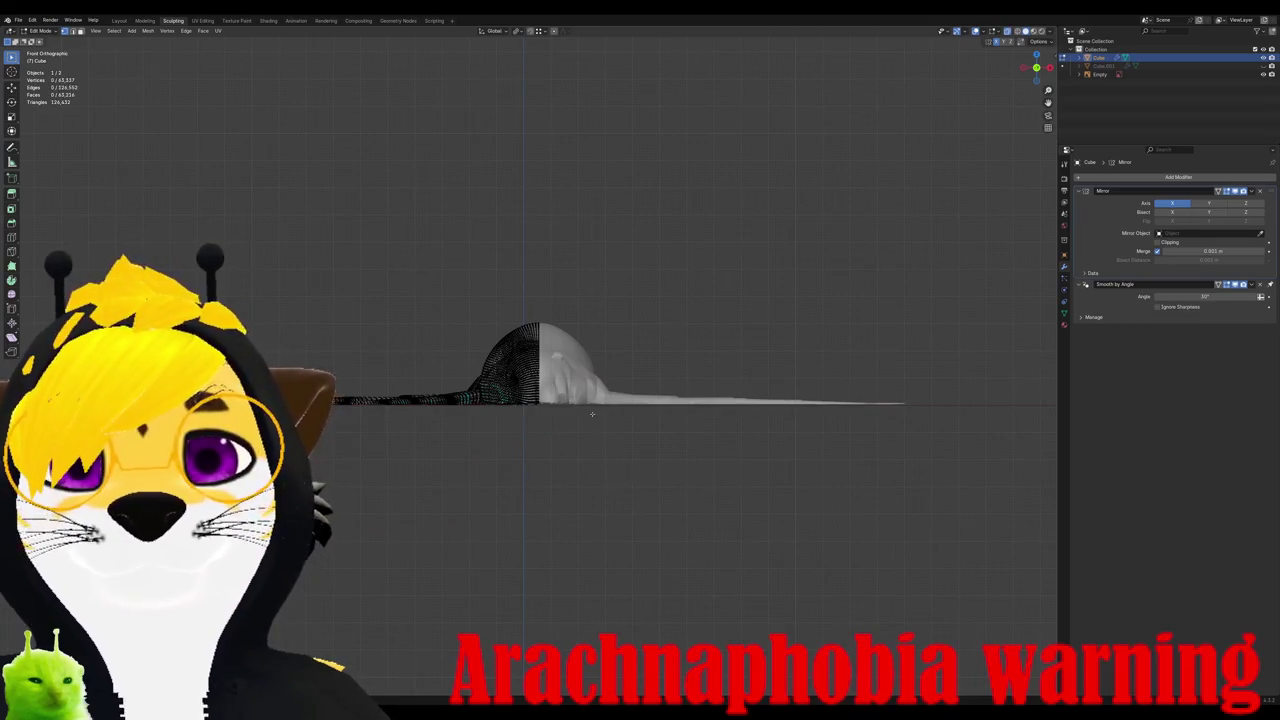
{"action": "scroll", "coordinate": [530, 370], "scroll_direction": "up", "scroll_amount": 5}
{"action": "scroll", "coordinate": [476, 454], "scroll_direction": "up", "scroll_amount": 2}
{"action": "scroll", "coordinate": [476, 454], "scroll_direction": "up", "scroll_amount": 2}
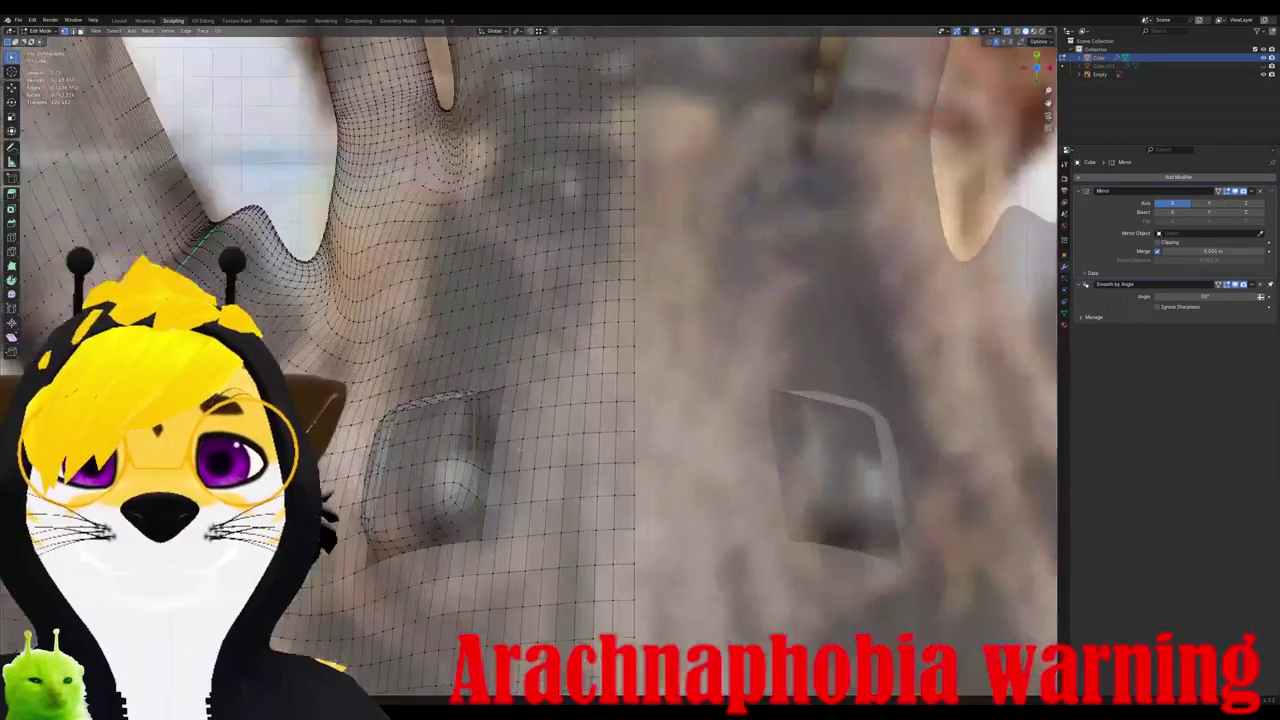
{"action": "scroll", "coordinate": [476, 454], "scroll_direction": "up", "scroll_amount": 1}
{"action": "scroll", "coordinate": [476, 454], "scroll_direction": "up", "scroll_amount": 1}
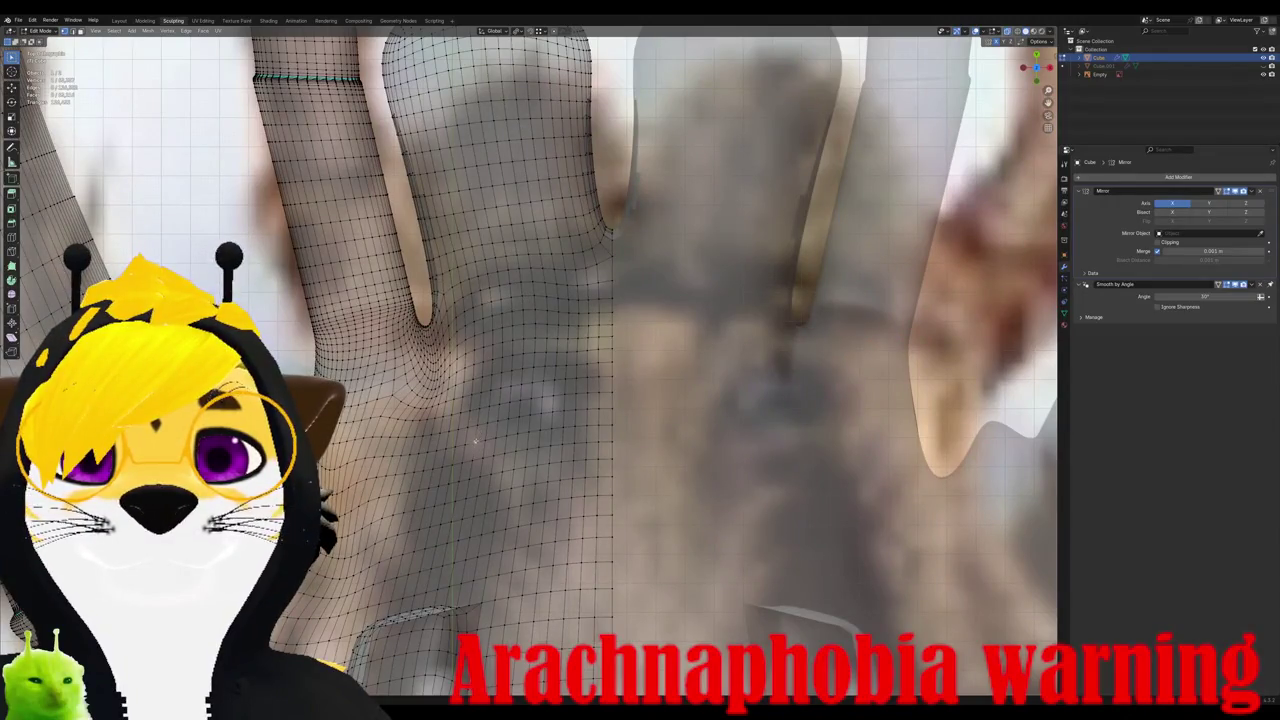
{"action": "left_click_drag", "start_coordinate": [568, 339], "coordinate": [478, 438]}
{"action": "mouse_move", "coordinate": [538, 477]}
{"action": "middle_mouse_down"}
{"action": "mouse_move", "coordinate": [531, 393]}
{"action": "mouse_move", "coordinate": [560, 330]}
{"action": "middle_mouse_up"}
{"action": "key", "text": "ctrl+r"}
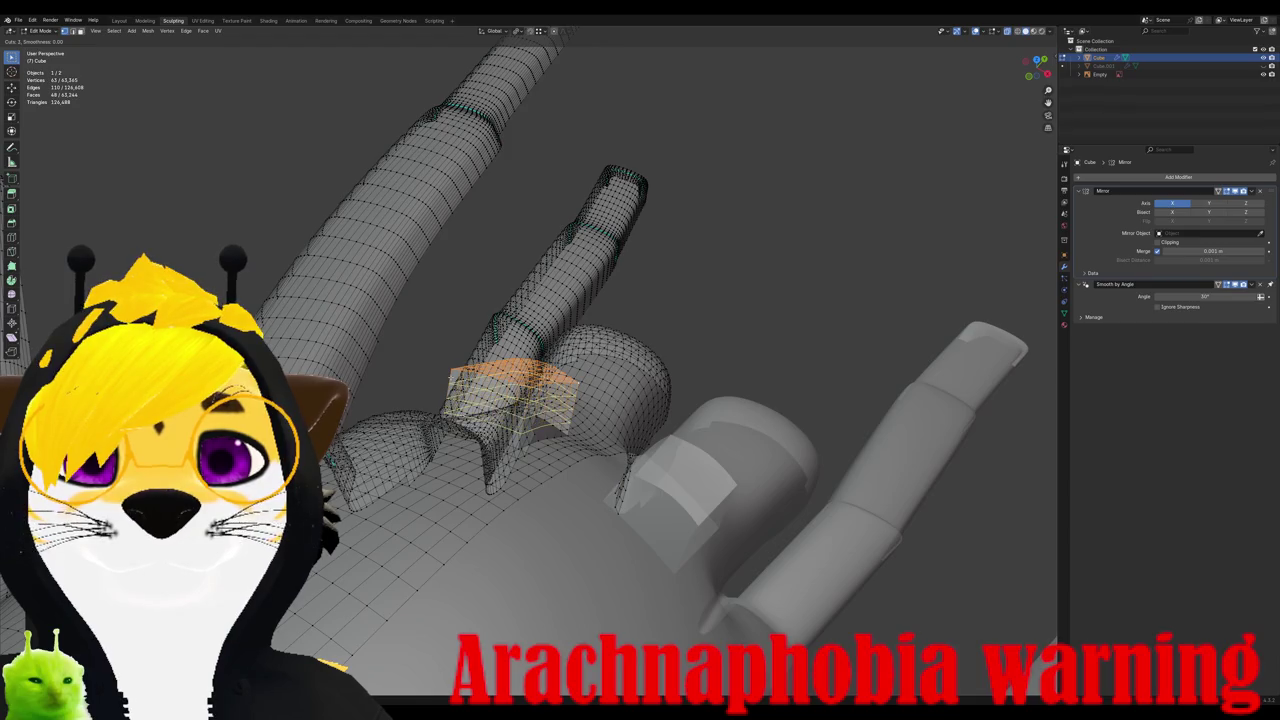
{"action": "left_click", "coordinate": [515, 392]}
Step: Smooth the second pad's vertices, then view it from the top in Object Mode
{"action": "middle_click_drag", "start_coordinate": [515, 392], "coordinate": [600, 460]}
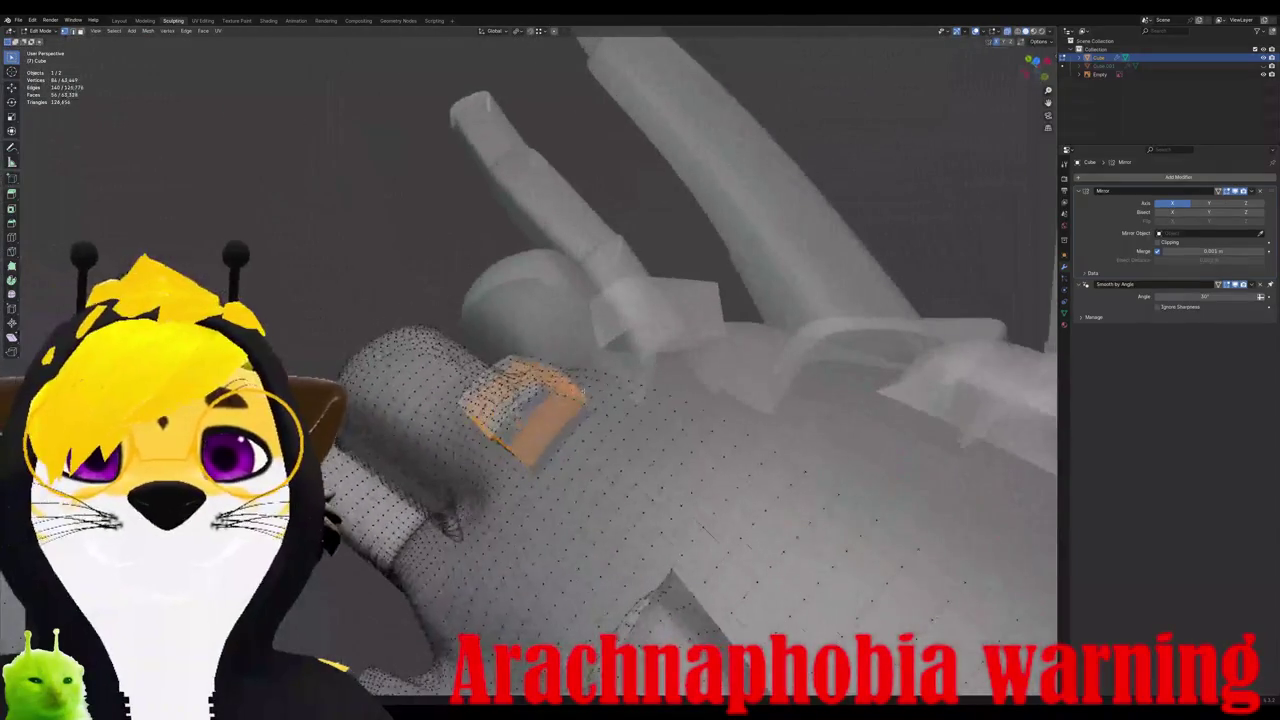
{"action": "mouse_move", "coordinate": [530, 400]}
{"action": "middle_mouse_down"}
{"action": "mouse_move", "coordinate": [580, 370]}
{"action": "mouse_move", "coordinate": [562, 366]}
{"action": "mouse_move", "coordinate": [565, 380]}
{"action": "middle_mouse_up"}
{"action": "right_click", "coordinate": [565, 380]}
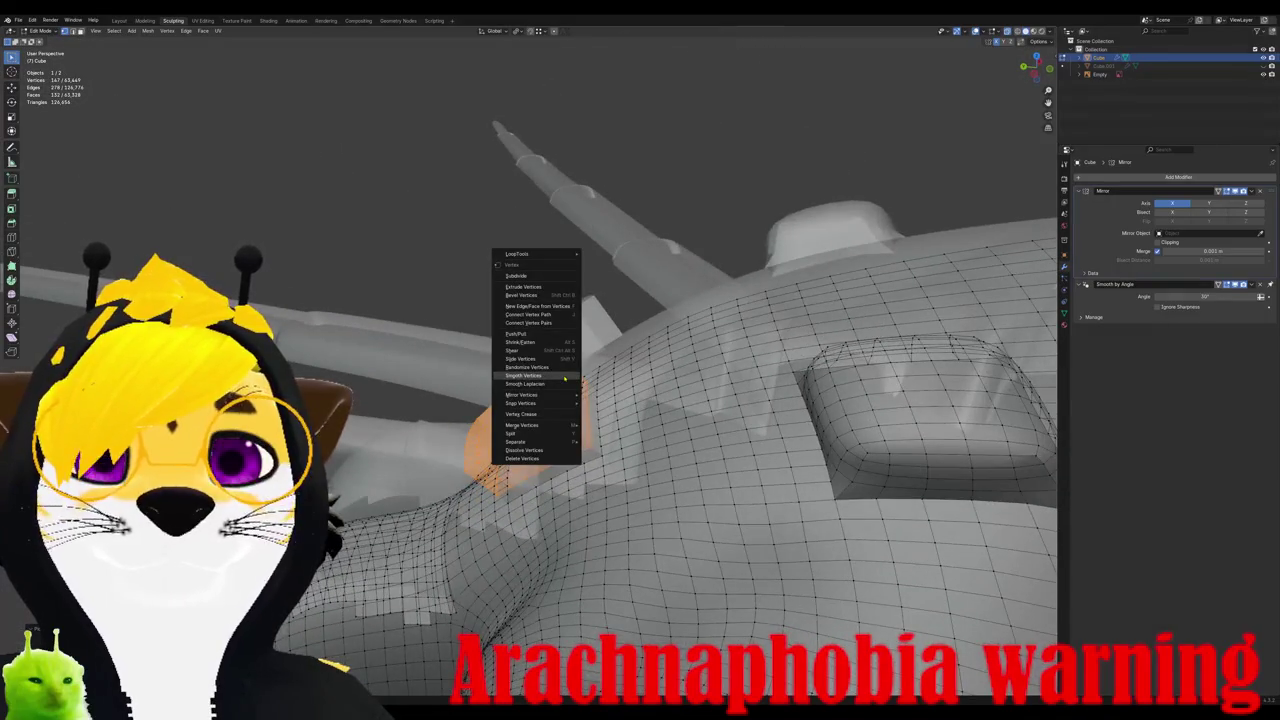
{"action": "mouse_move", "coordinate": [530, 430]}
{"action": "middle_mouse_down"}
{"action": "mouse_move", "coordinate": [560, 470]}
{"action": "mouse_move", "coordinate": [570, 542]}
{"action": "mouse_move", "coordinate": [500, 500]}
{"action": "mouse_move", "coordinate": [590, 386]}
{"action": "middle_mouse_up"}
{"action": "key", "text": "Tab"}
{"action": "key", "text": "Tab"}
{"action": "key", "text": "KP_7"}
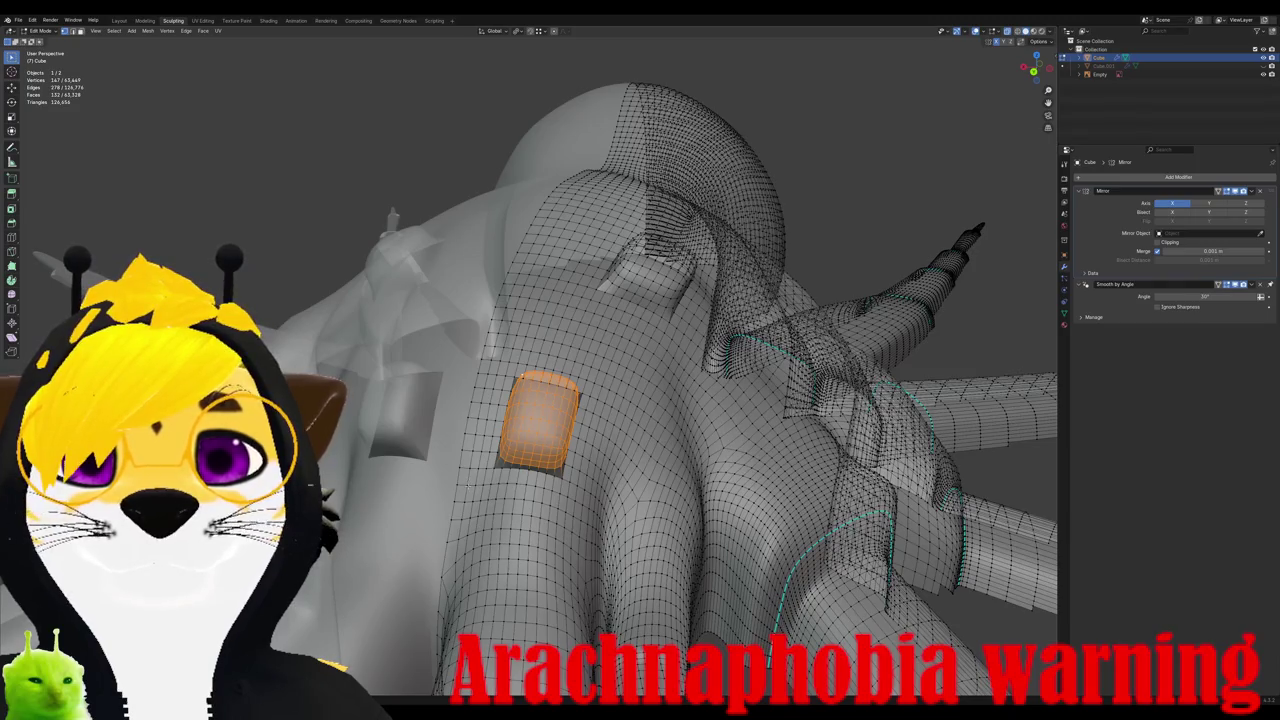
Step: Select two face patches below the pad and extrude them
{"action": "left_click", "coordinate": [467, 484]}
{"action": "left_click_drag", "start_coordinate": [467, 484], "coordinate": [524, 550]}
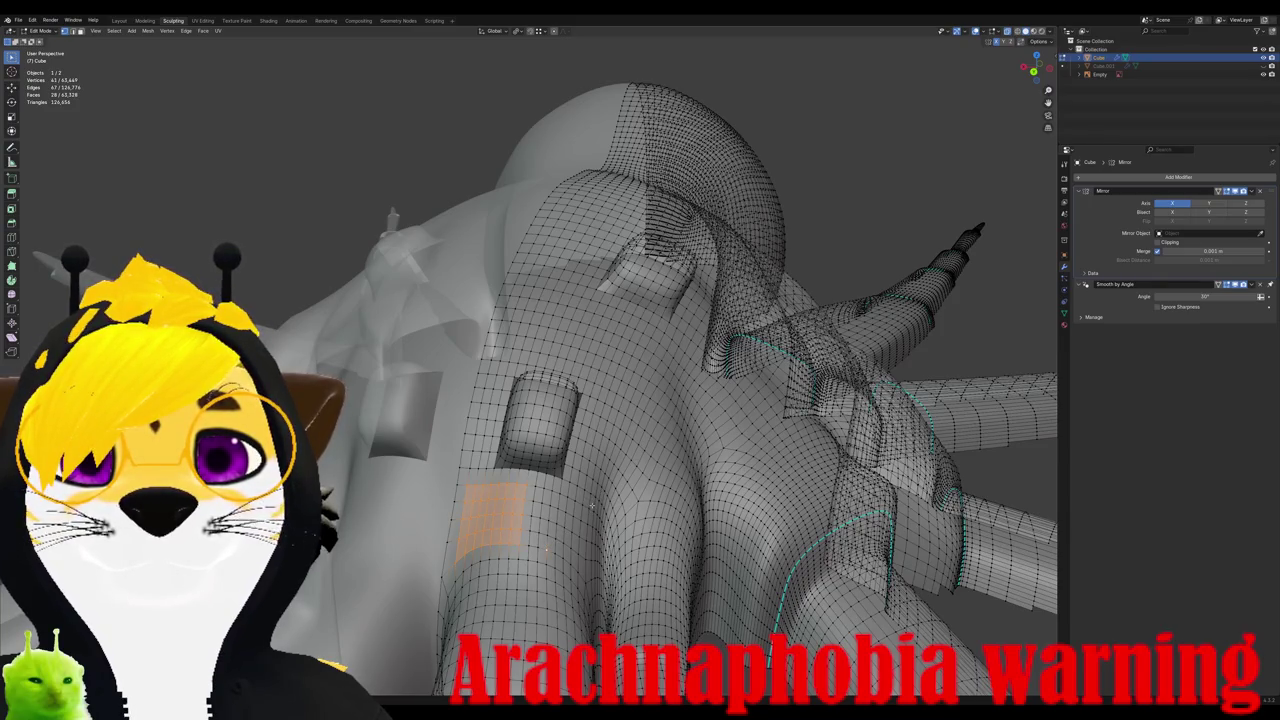
{"action": "left_click_drag", "start_coordinate": [546, 484], "coordinate": [590, 578], "text": "shift"}
{"action": "middle_click_drag", "start_coordinate": [589, 506], "coordinate": [540, 548]}
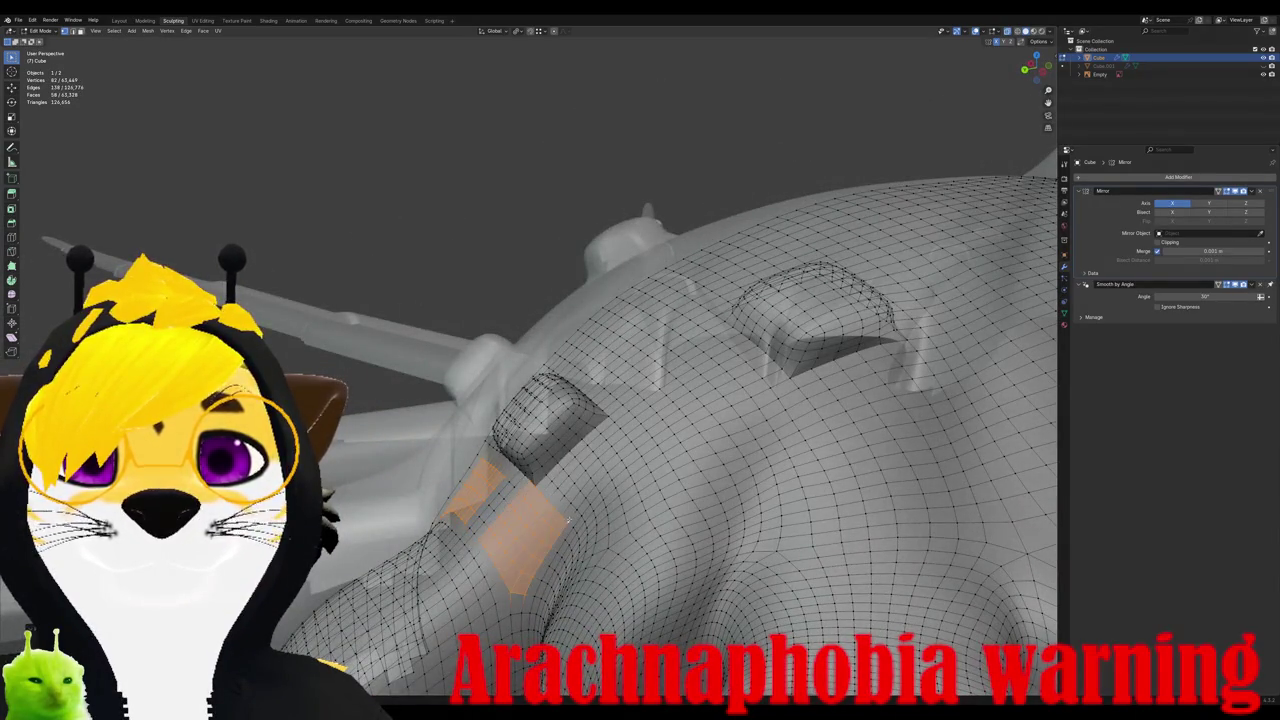
{"action": "middle_click_drag", "start_coordinate": [478, 540], "coordinate": [470, 560]}
{"action": "key", "text": "e"}
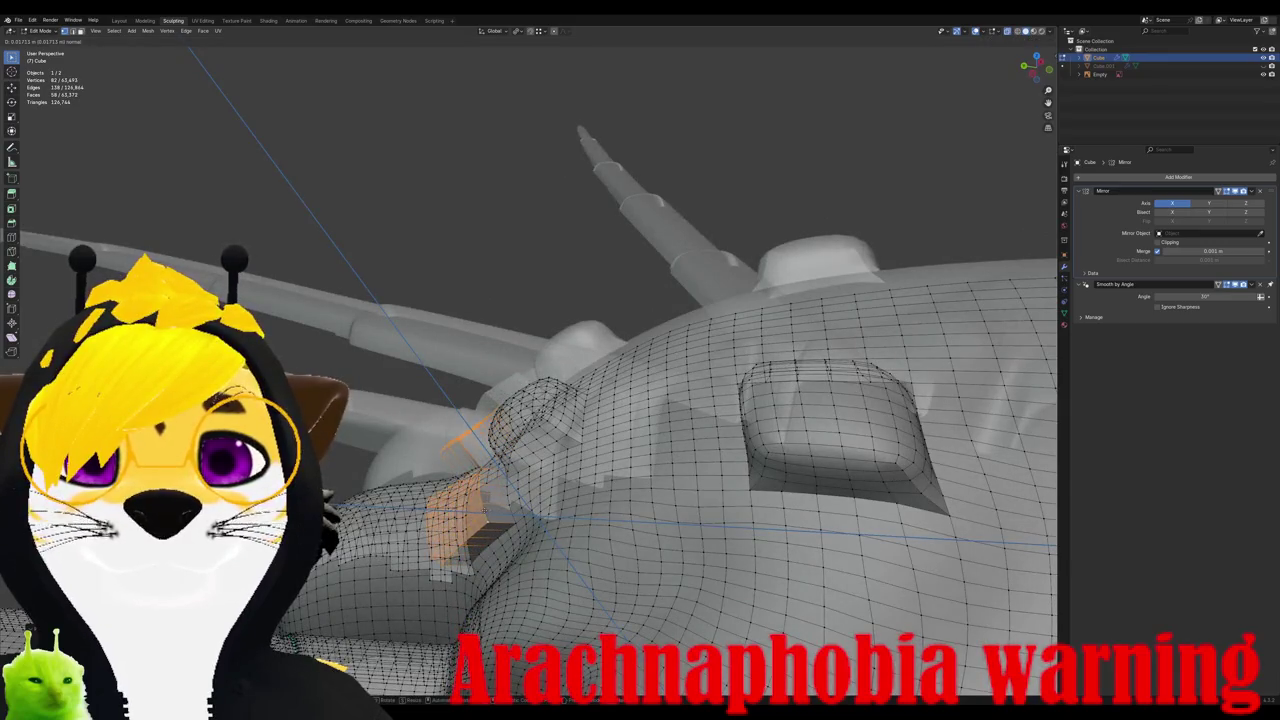
{"action": "key", "text": "Return"}
{"action": "middle_click_drag", "start_coordinate": [600, 450], "coordinate": [560, 470]}
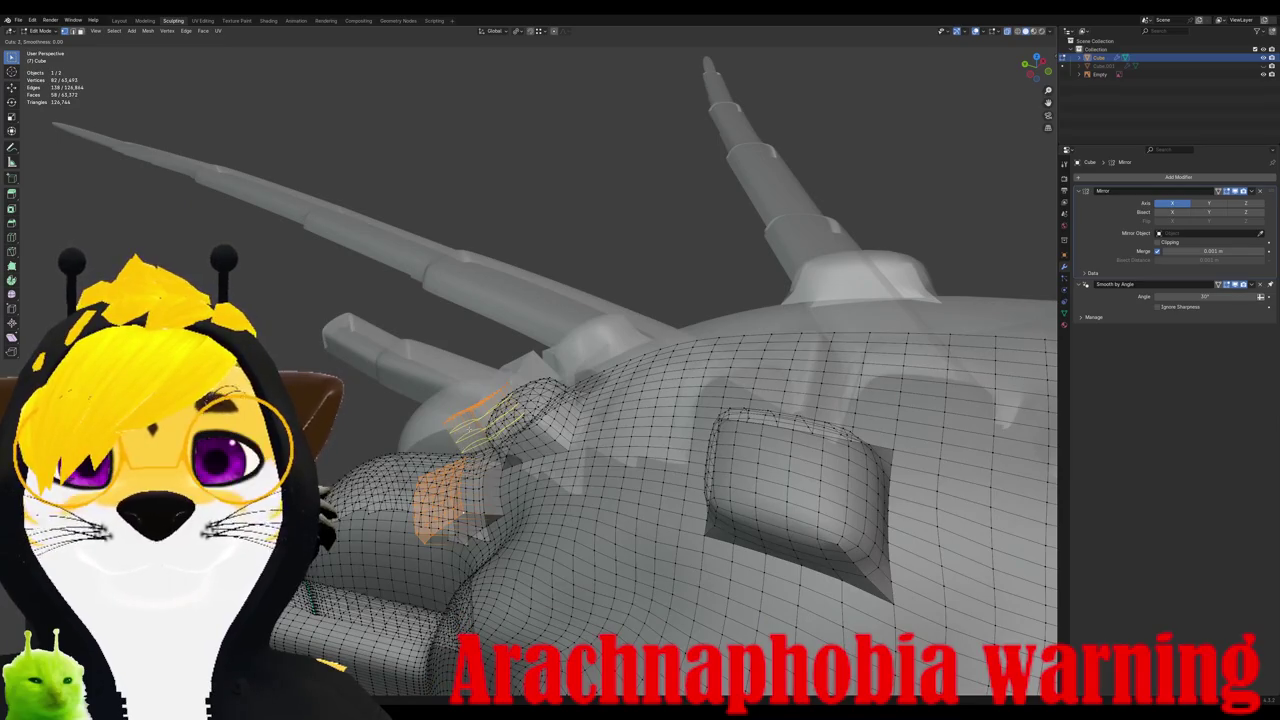
{"action": "middle_click_drag", "start_coordinate": [600, 450], "coordinate": [560, 470]}
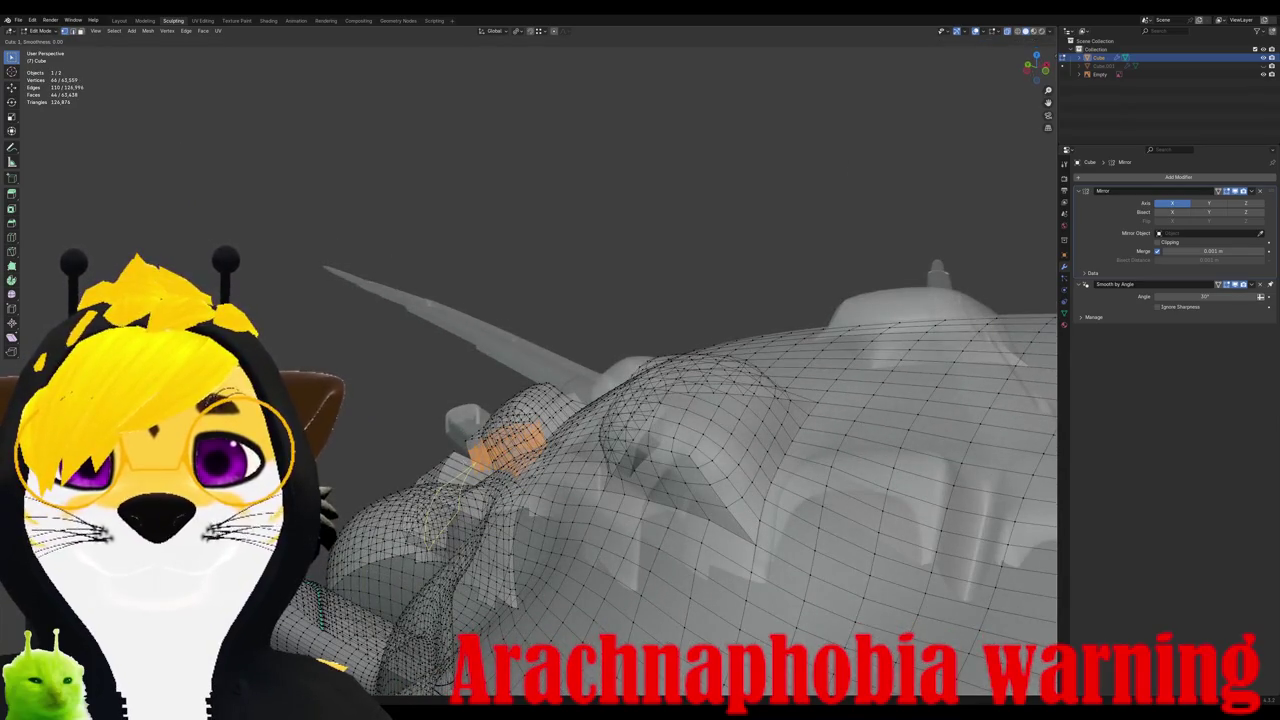
{"action": "mouse_move", "coordinate": [600, 450]}
{"action": "middle_mouse_down"}
{"action": "mouse_move", "coordinate": [560, 470]}
{"action": "mouse_move", "coordinate": [600, 450]}
{"action": "middle_mouse_up"}
Step: Box-select faces around the leg joint, smooth their vertices, and return to Object Mode
{"action": "mouse_move", "coordinate": [700, 400]}
{"action": "middle_mouse_down"}
{"action": "mouse_move", "coordinate": [680, 420]}
{"action": "mouse_move", "coordinate": [660, 400]}
{"action": "mouse_move", "coordinate": [680, 410]}
{"action": "mouse_move", "coordinate": [650, 425]}
{"action": "mouse_move", "coordinate": [600, 410]}
{"action": "middle_mouse_up"}
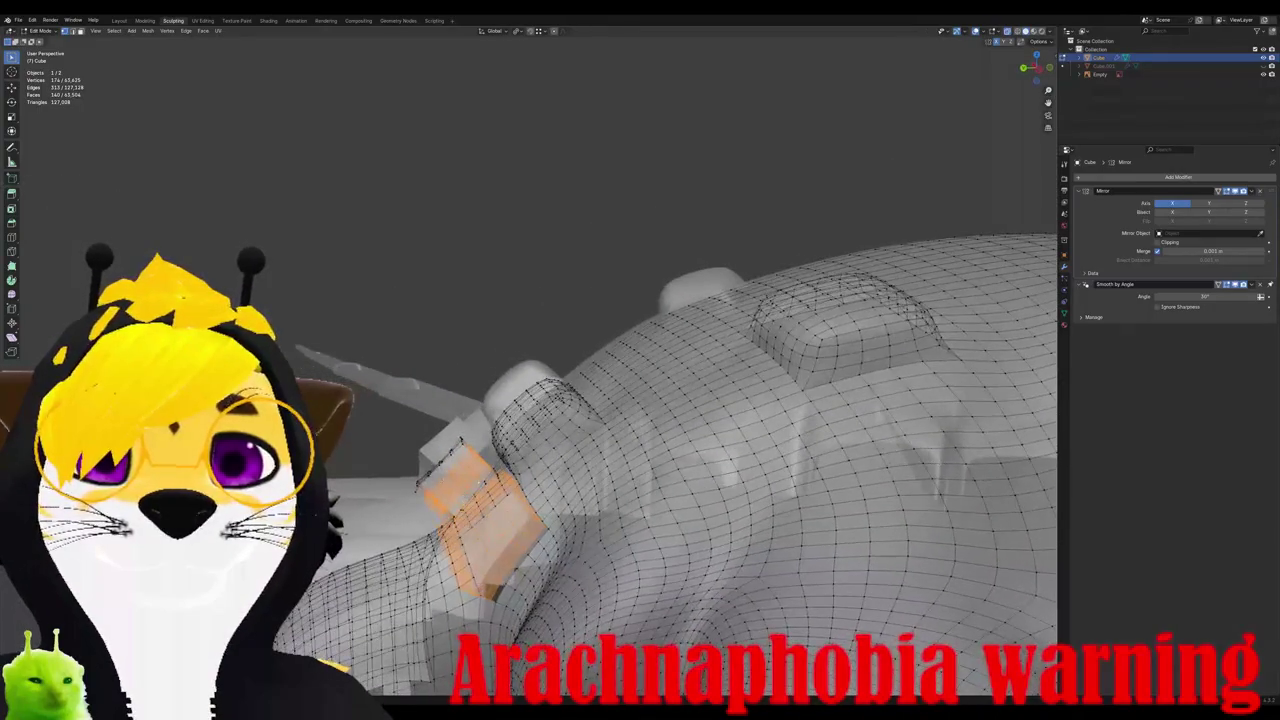
{"action": "left_click_drag", "start_coordinate": [349, 488], "coordinate": [462, 400], "text": "shift"}
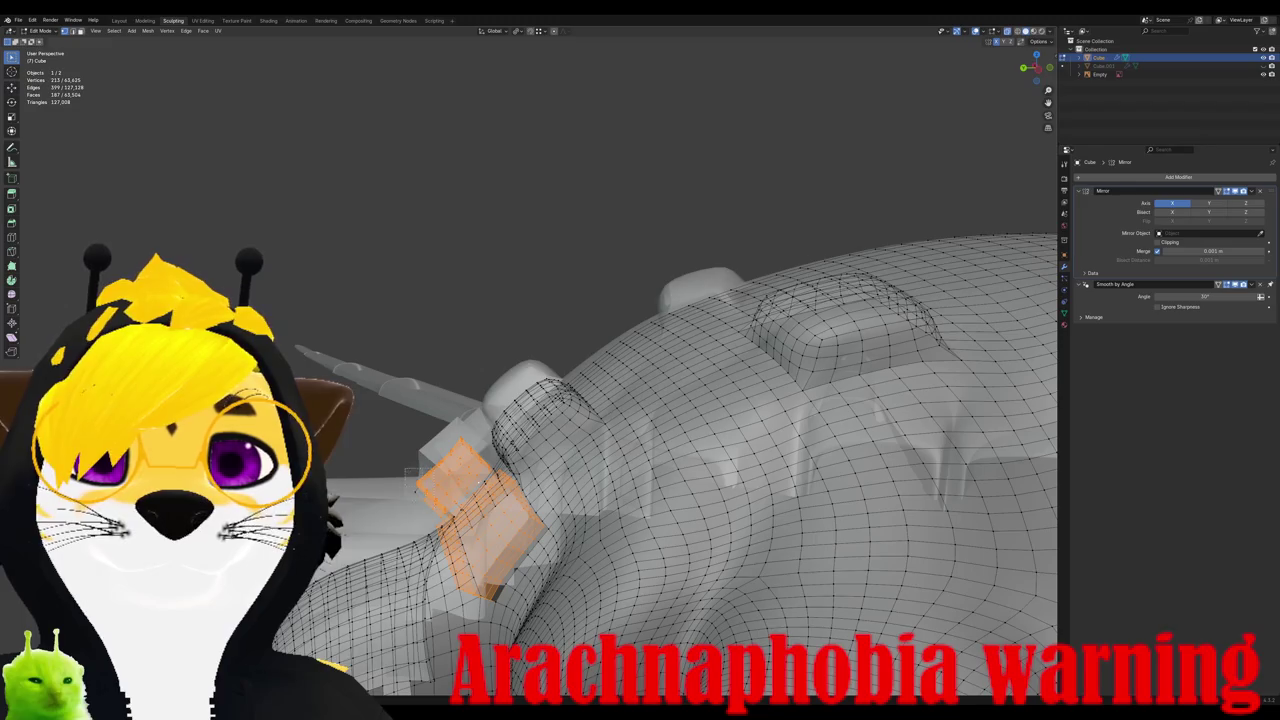
{"action": "mouse_move", "coordinate": [600, 410]}
{"action": "middle_mouse_down"}
{"action": "mouse_move", "coordinate": [570, 498]}
{"action": "mouse_move", "coordinate": [500, 470]}
{"action": "mouse_move", "coordinate": [560, 470]}
{"action": "mouse_move", "coordinate": [608, 560]}
{"action": "mouse_move", "coordinate": [545, 222]}
{"action": "middle_mouse_up"}
{"action": "right_click", "coordinate": [570, 498]}
{"action": "left_click", "coordinate": [570, 498]}
{"action": "key", "text": "Tab"}
{"action": "key", "text": "Tab"}
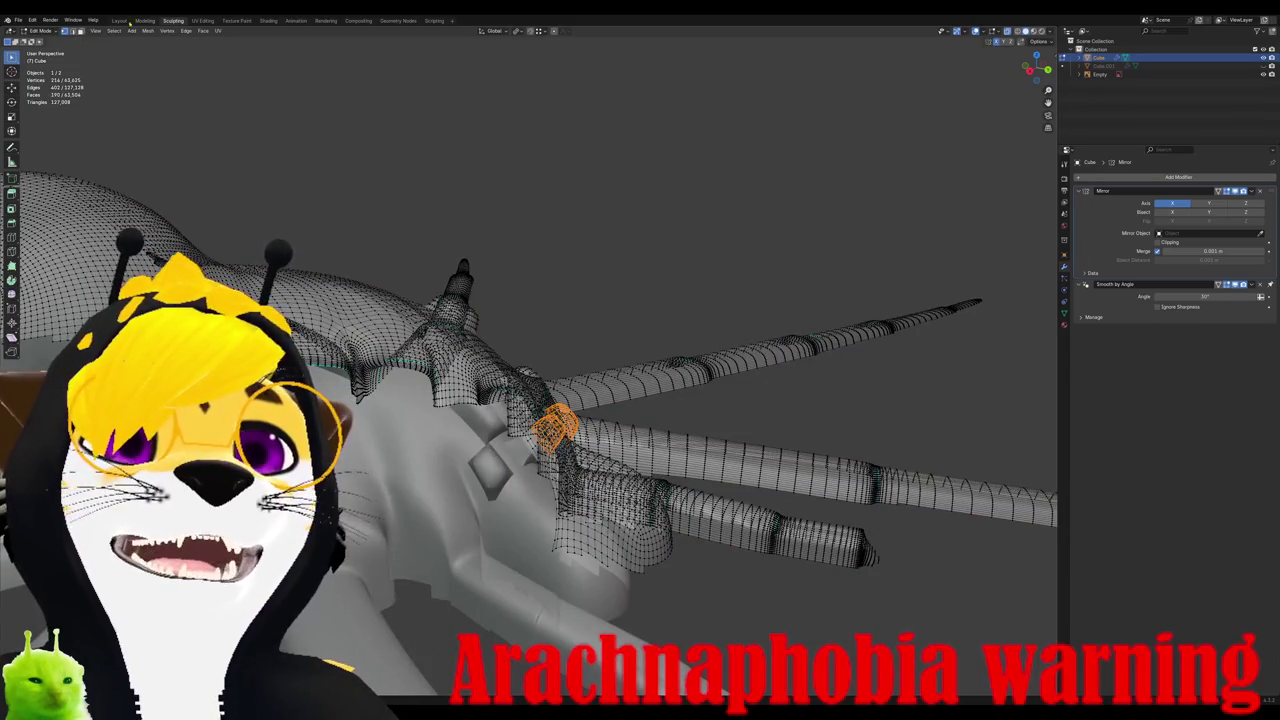
{"action": "left_click", "coordinate": [40, 30]}
Step: Enter Sculpt Mode, pick the Smooth brush and bring up its radius and strength settings
{"action": "left_click", "coordinate": [40, 59]}
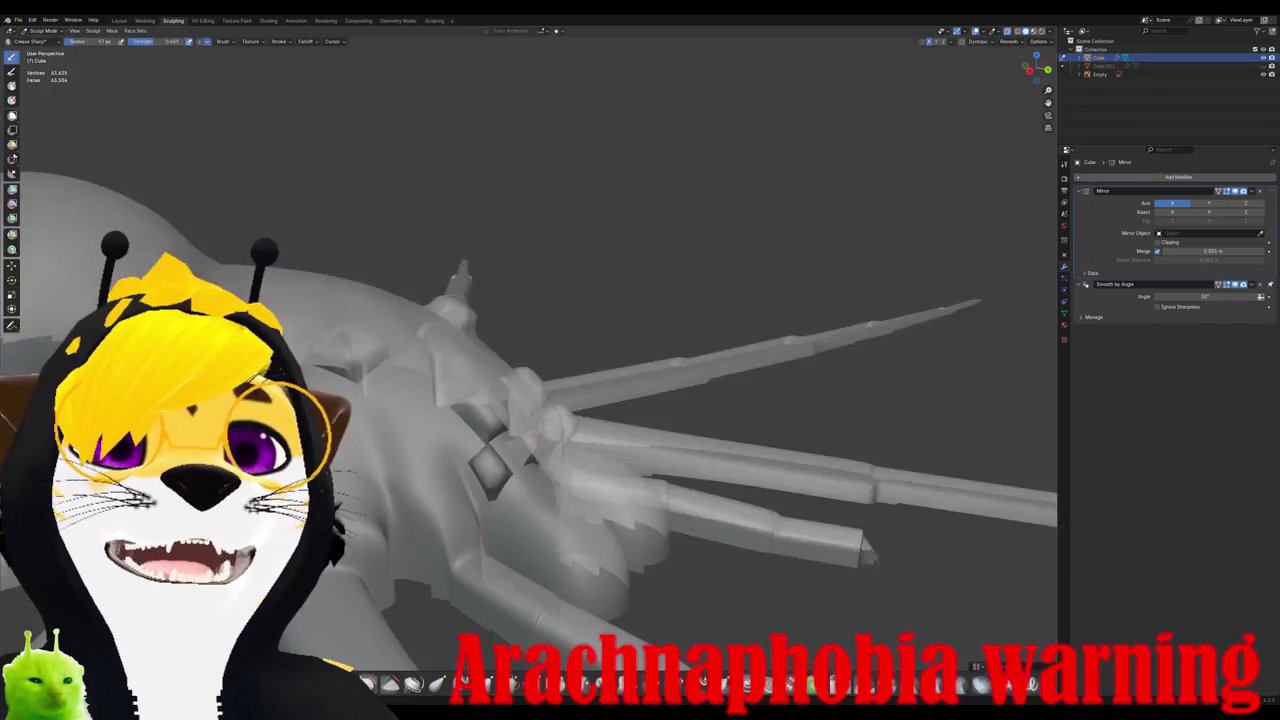
{"action": "scroll", "coordinate": [590, 400], "scroll_direction": "up", "scroll_amount": 2}
{"action": "middle_click_drag", "start_coordinate": [590, 400], "coordinate": [470, 390]}
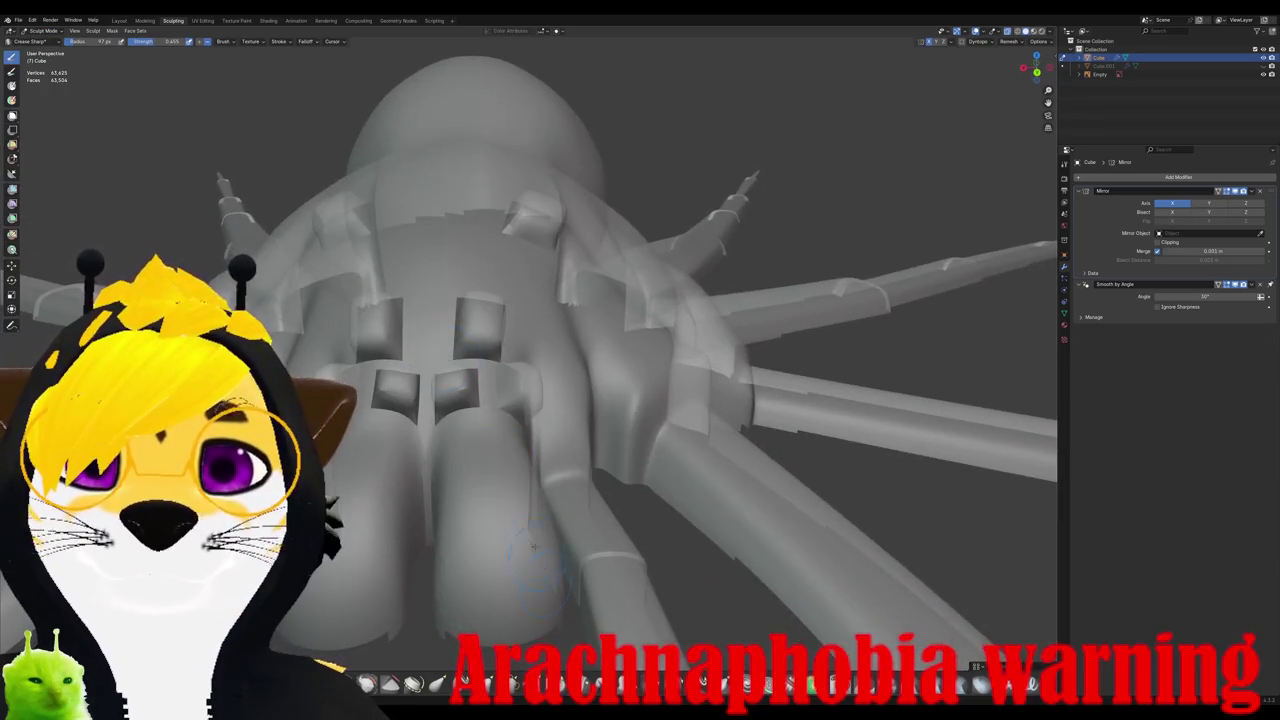
{"action": "key", "text": "s"}
{"action": "middle_click_drag", "start_coordinate": [560, 400], "coordinate": [462, 455]}
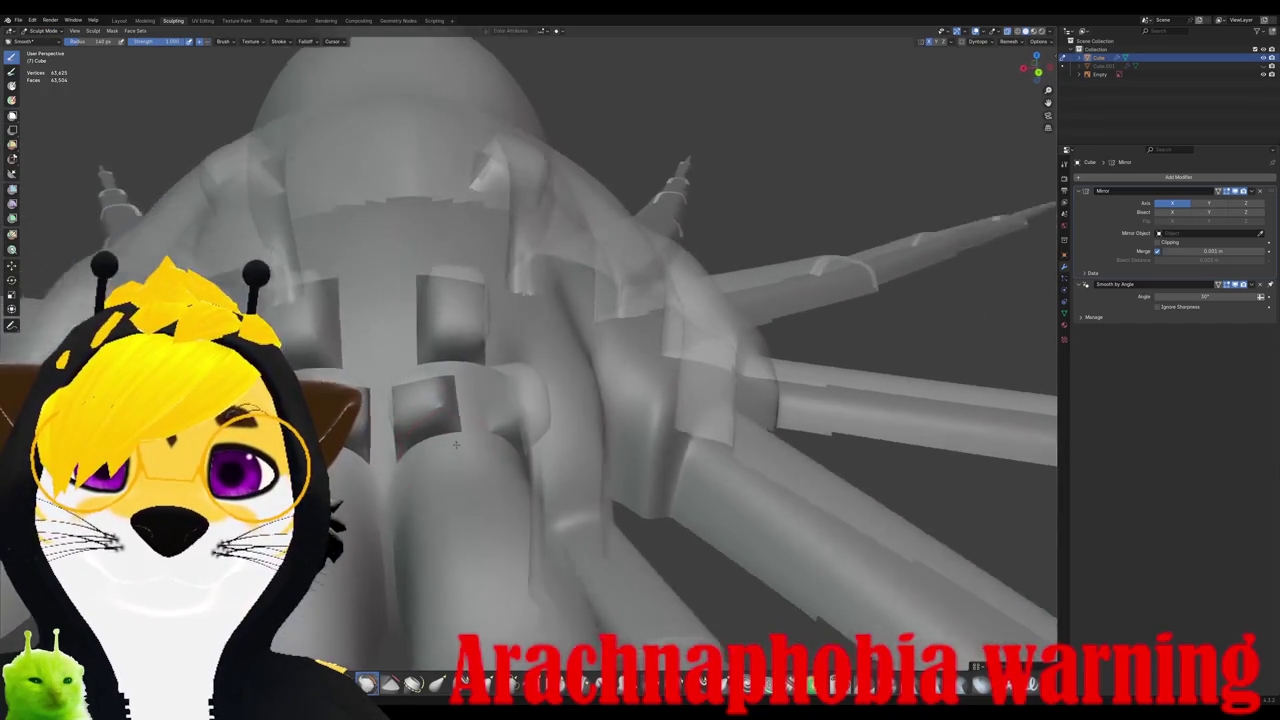
{"action": "right_click", "coordinate": [462, 455]}
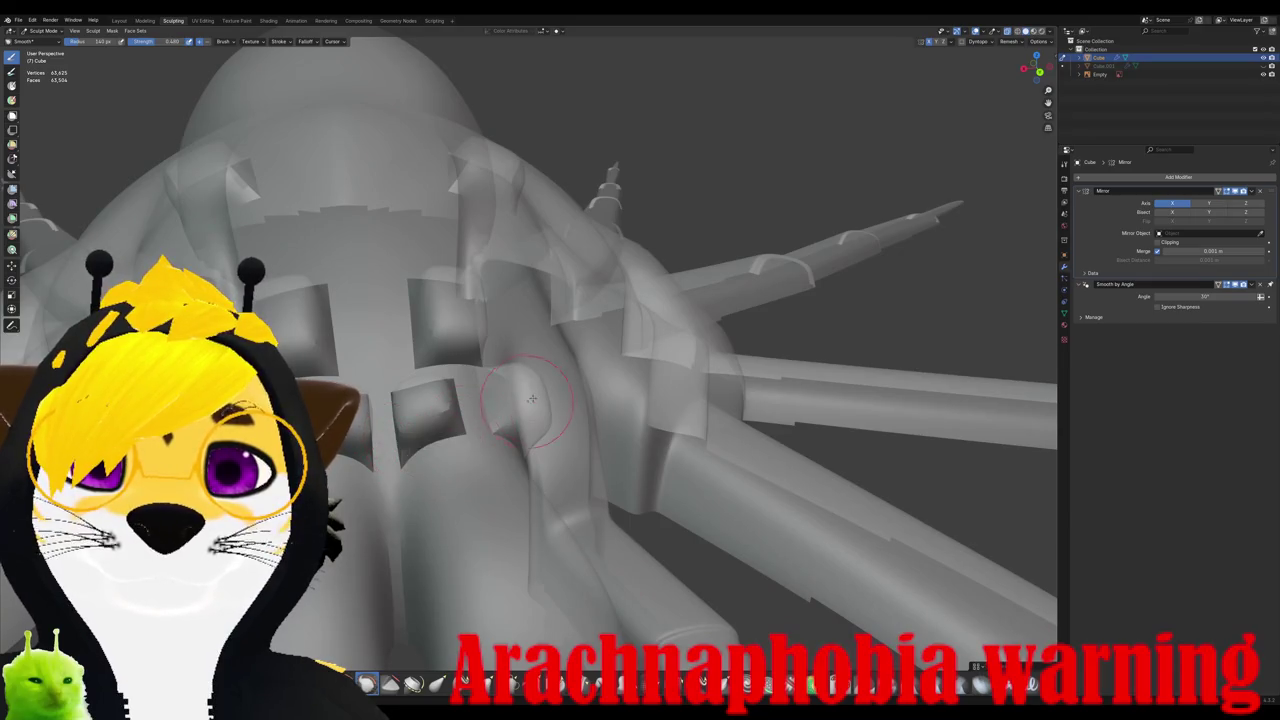
Step: Orbit around the spider to inspect its underside from several angles
{"action": "middle_click_drag", "start_coordinate": [508, 415], "coordinate": [493, 448]}
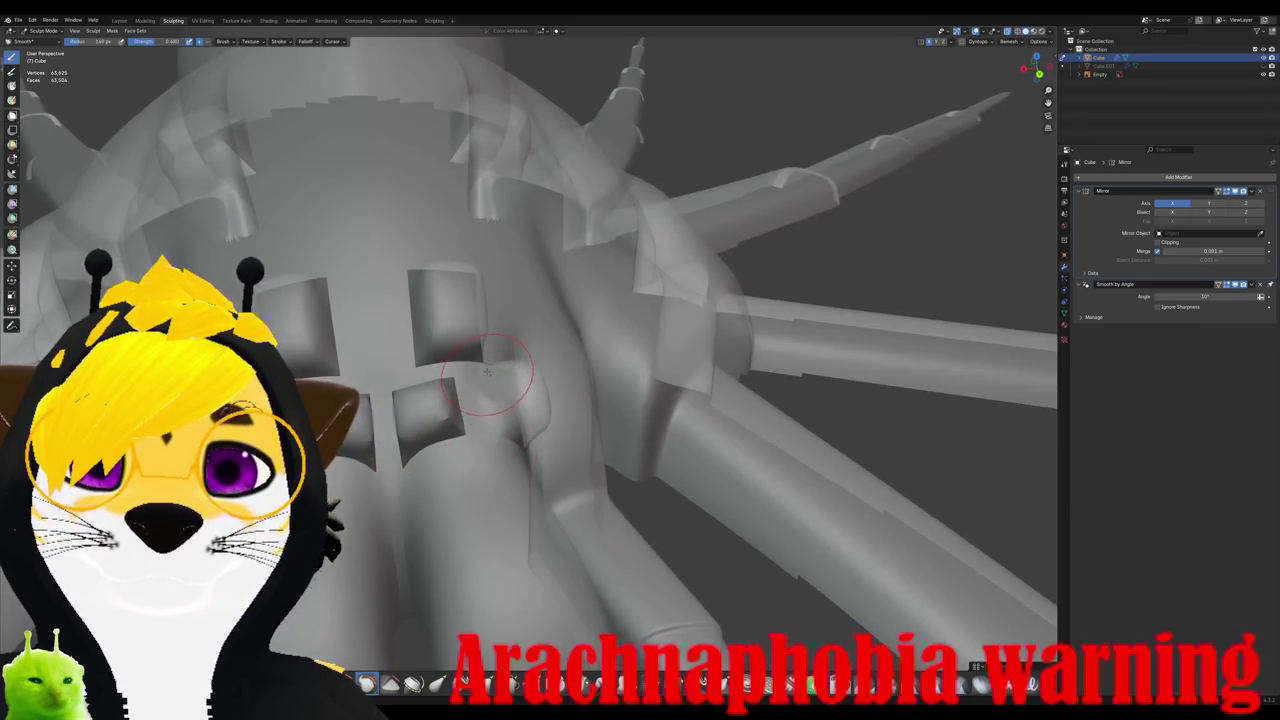
{"action": "mouse_move", "coordinate": [485, 360]}
{"action": "middle_mouse_down"}
{"action": "mouse_move", "coordinate": [536, 330]}
{"action": "mouse_move", "coordinate": [572, 354]}
{"action": "middle_mouse_up"}
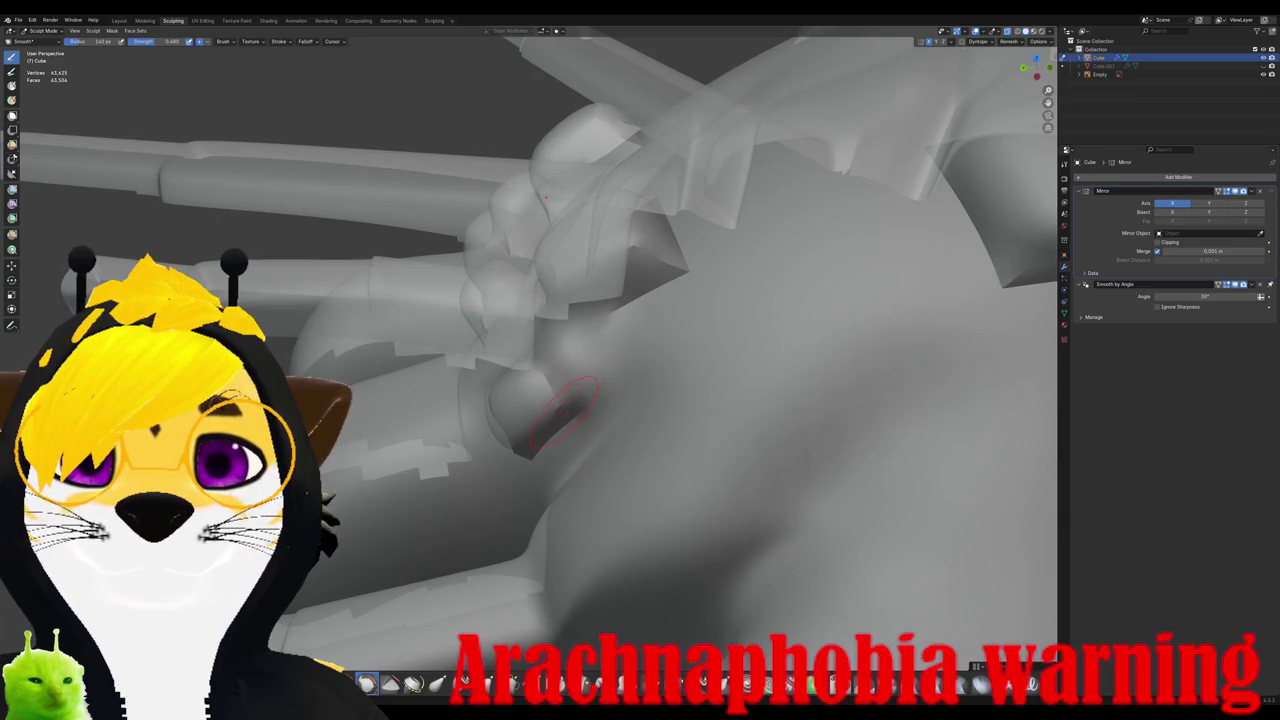
{"action": "mouse_move", "coordinate": [585, 410]}
{"action": "middle_mouse_down"}
{"action": "mouse_move", "coordinate": [528, 482]}
{"action": "mouse_move", "coordinate": [496, 472]}
{"action": "middle_mouse_up"}
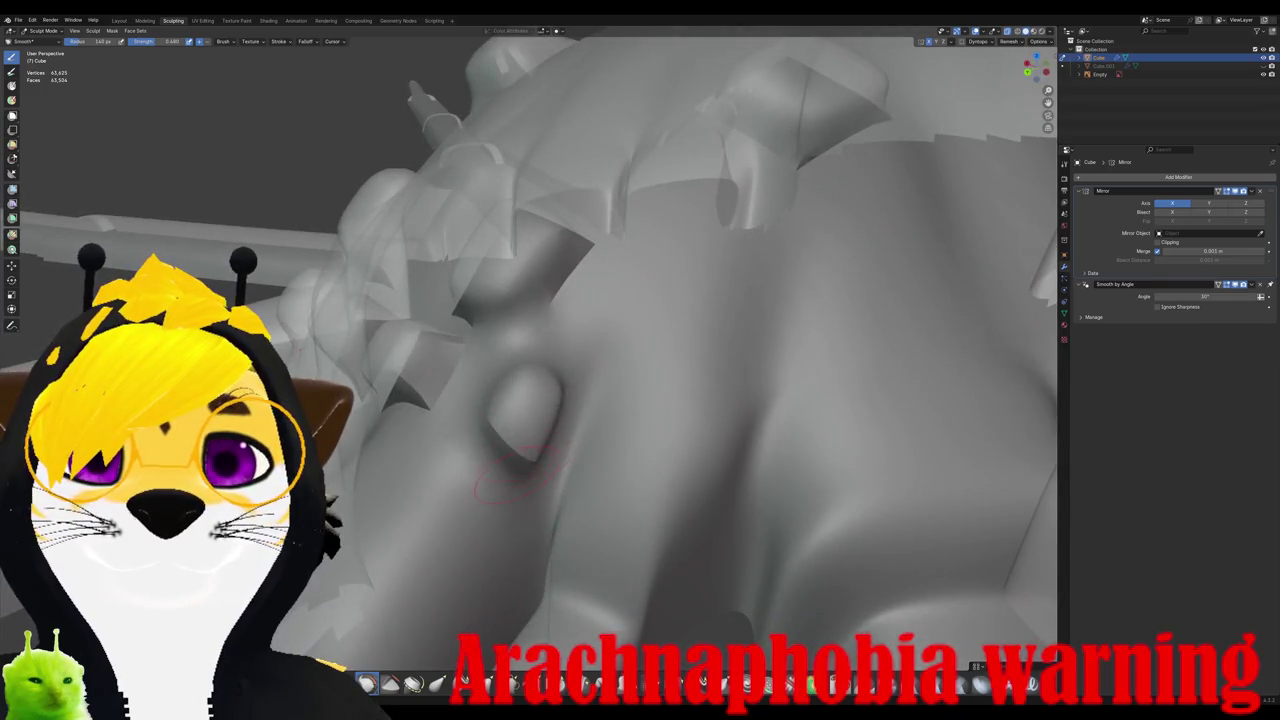
{"action": "mouse_move", "coordinate": [497, 430]}
{"action": "middle_mouse_down"}
{"action": "mouse_move", "coordinate": [443, 443]}
{"action": "mouse_move", "coordinate": [576, 452]}
{"action": "middle_mouse_up"}
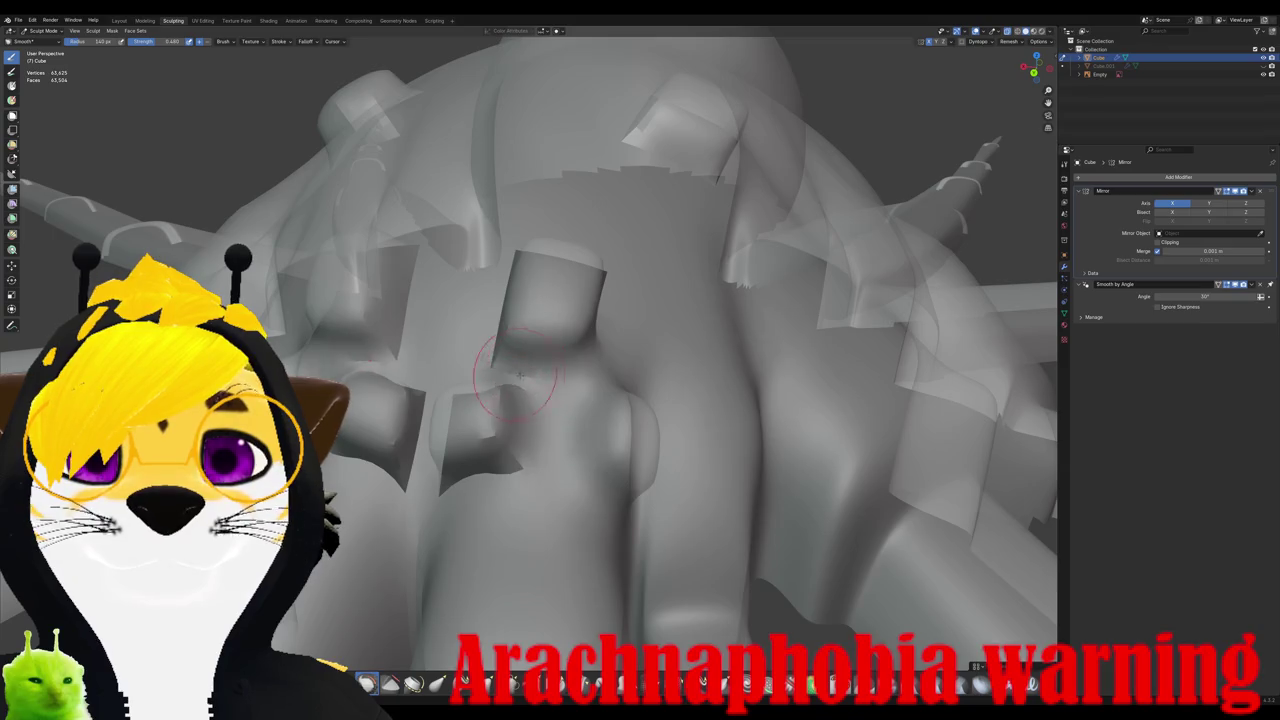
{"action": "mouse_move", "coordinate": [488, 374]}
{"action": "middle_mouse_down"}
{"action": "mouse_move", "coordinate": [527, 395]}
{"action": "mouse_move", "coordinate": [488, 376]}
{"action": "mouse_move", "coordinate": [462, 382]}
{"action": "mouse_move", "coordinate": [449, 440]}
{"action": "middle_mouse_up"}
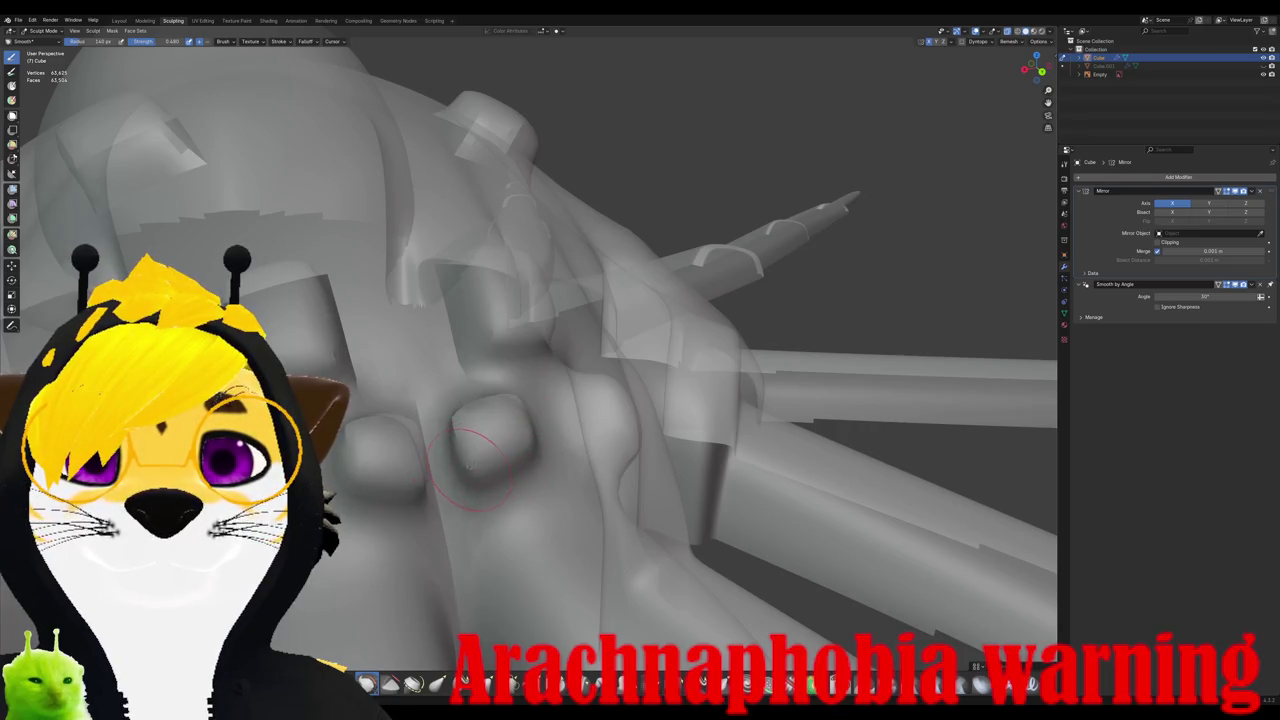
{"action": "mouse_move", "coordinate": [475, 432]}
{"action": "middle_mouse_down"}
{"action": "mouse_move", "coordinate": [516, 412]}
{"action": "mouse_move", "coordinate": [472, 424]}
{"action": "mouse_move", "coordinate": [512, 457]}
{"action": "middle_mouse_up"}
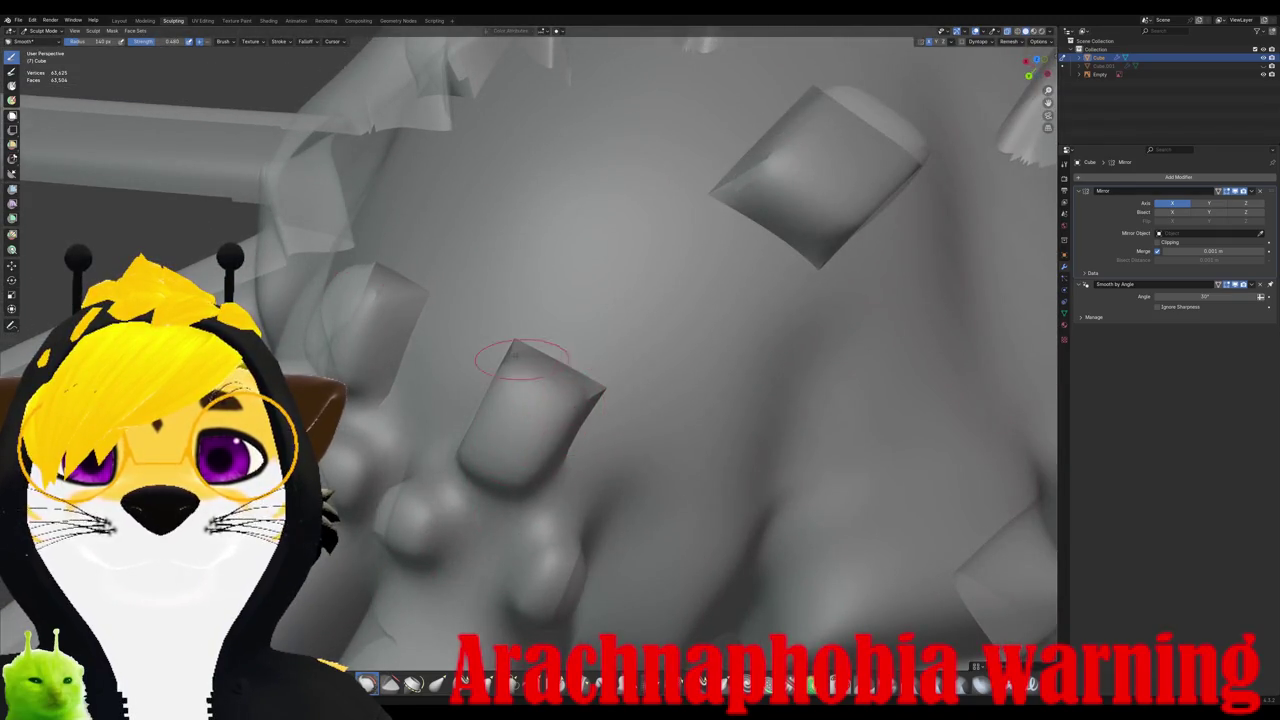
Step: Smooth the finger-like bumps and their mirrored twins on the underside
{"action": "middle_click_drag", "start_coordinate": [516, 358], "coordinate": [510, 370]}
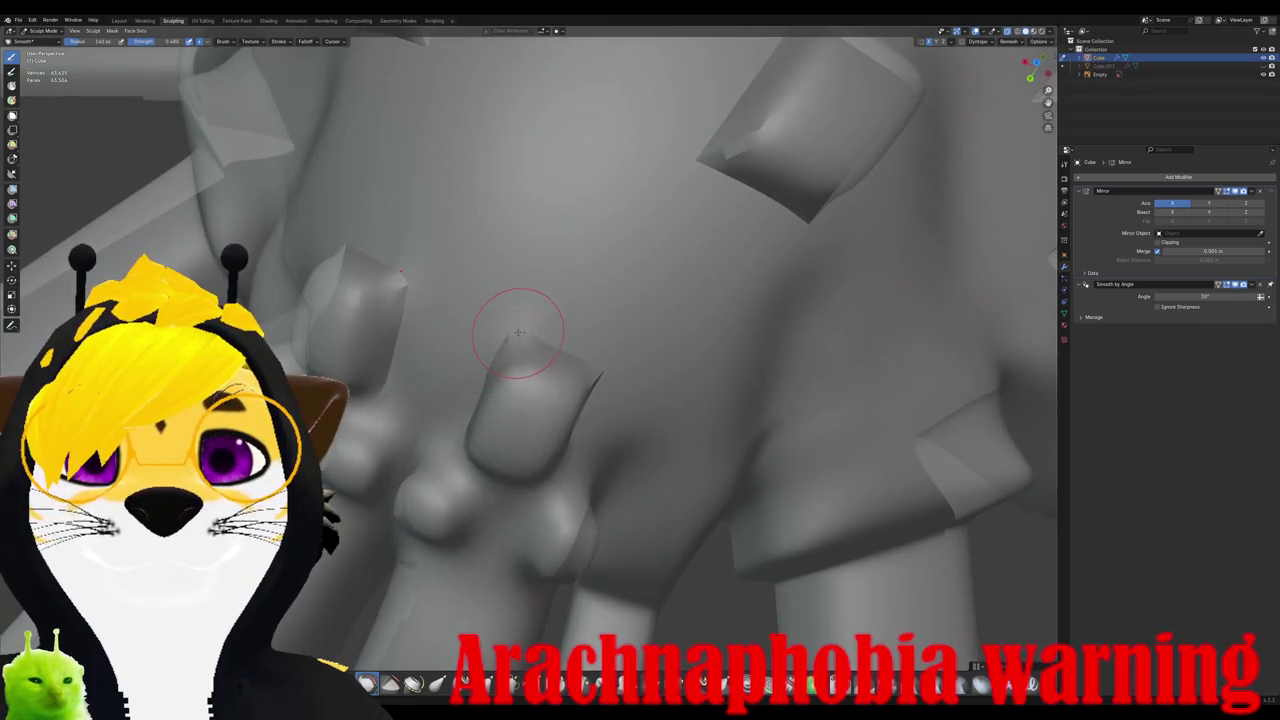
{"action": "left_click_drag", "start_coordinate": [518, 332], "coordinate": [582, 372]}
{"action": "middle_click_drag", "start_coordinate": [594, 383], "coordinate": [539, 358]}
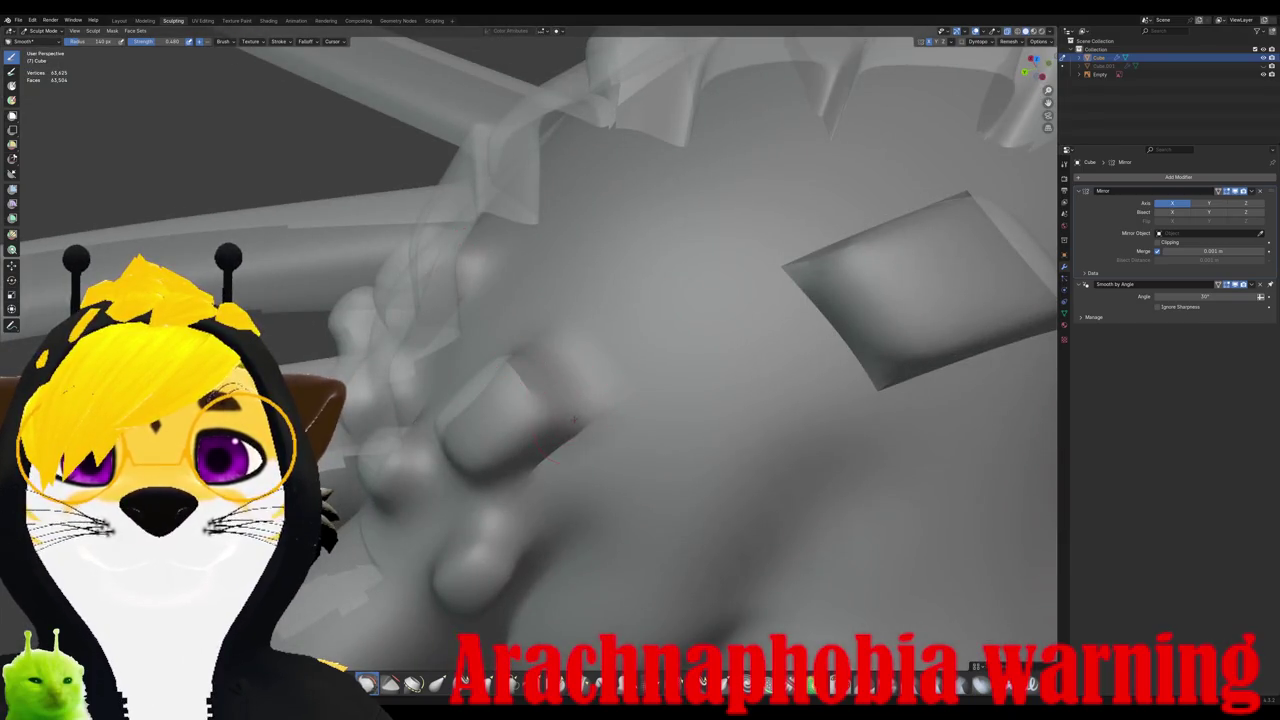
{"action": "left_click_drag", "start_coordinate": [573, 418], "coordinate": [533, 478]}
{"action": "mouse_move", "coordinate": [553, 418]}
{"action": "middle_mouse_down"}
{"action": "mouse_move", "coordinate": [543, 380]}
{"action": "mouse_move", "coordinate": [571, 374]}
{"action": "middle_mouse_up"}
{"action": "scroll", "coordinate": [524, 383], "scroll_direction": "down", "scroll_amount": 3}
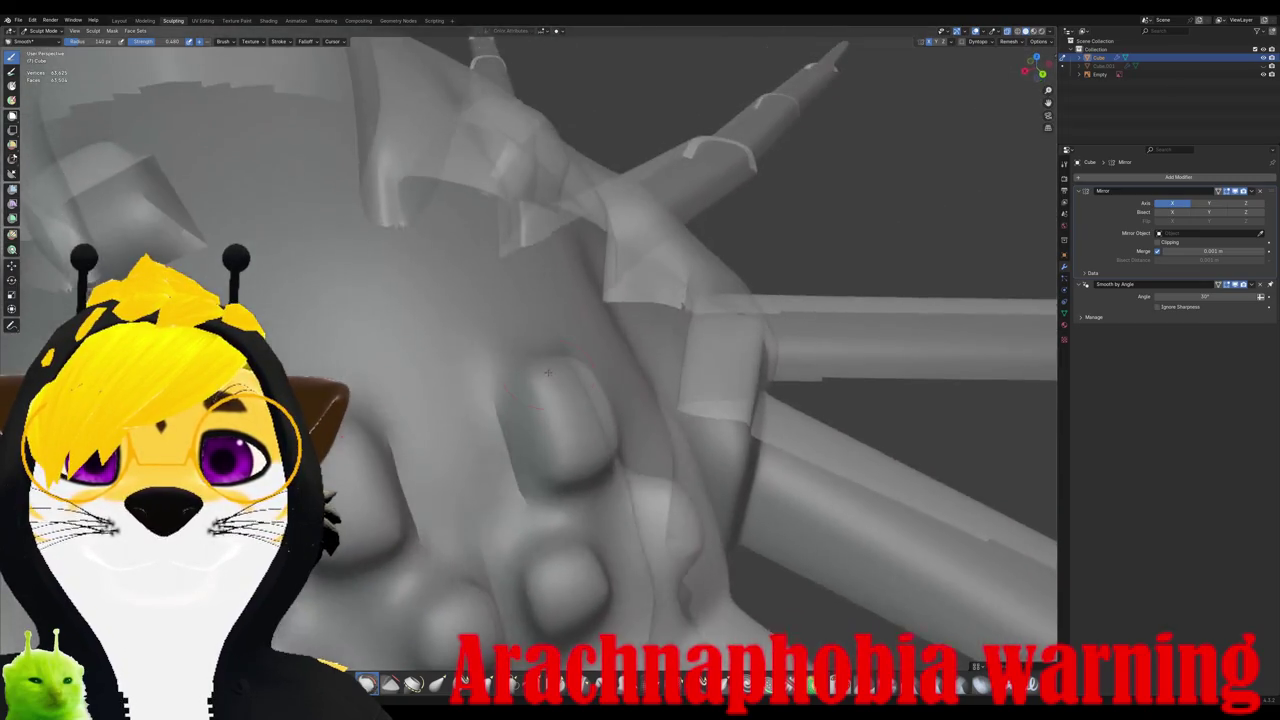
{"action": "scroll", "coordinate": [493, 410], "scroll_direction": "up", "scroll_amount": 3}
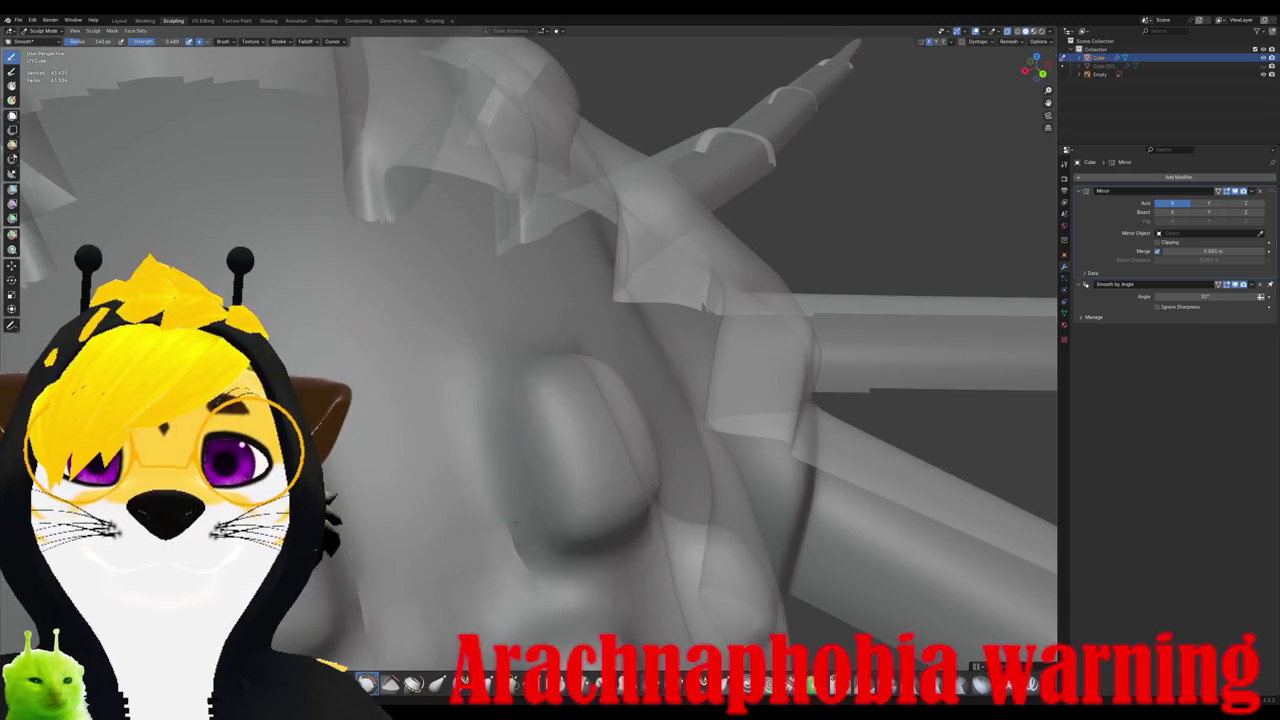
Step: Smooth the rough body surface and its mirror, then isolate the spider in local view
{"action": "mouse_move", "coordinate": [564, 532]}
{"action": "middle_mouse_down"}
{"action": "mouse_move", "coordinate": [554, 443]}
{"action": "mouse_move", "coordinate": [614, 400]}
{"action": "mouse_move", "coordinate": [638, 461]}
{"action": "middle_mouse_up"}
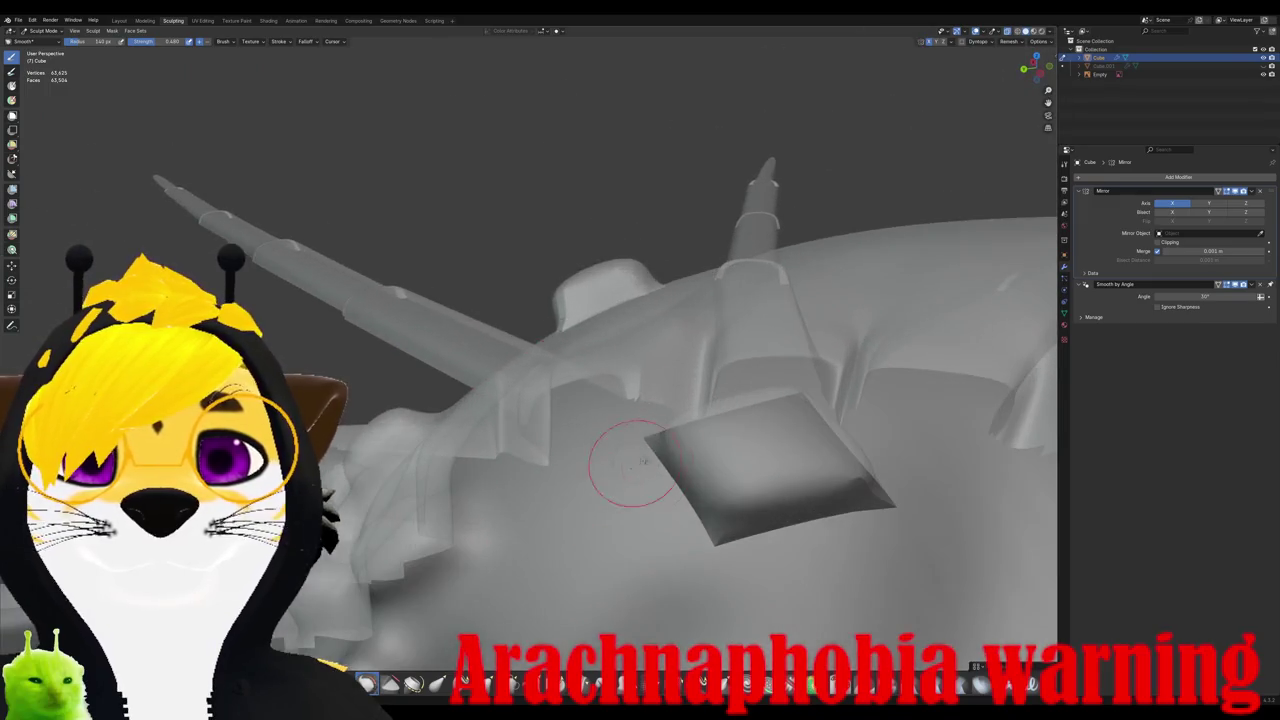
{"action": "mouse_move", "coordinate": [740, 540]}
{"action": "middle_mouse_down"}
{"action": "mouse_move", "coordinate": [695, 510]}
{"action": "mouse_move", "coordinate": [470, 530]}
{"action": "middle_mouse_up"}
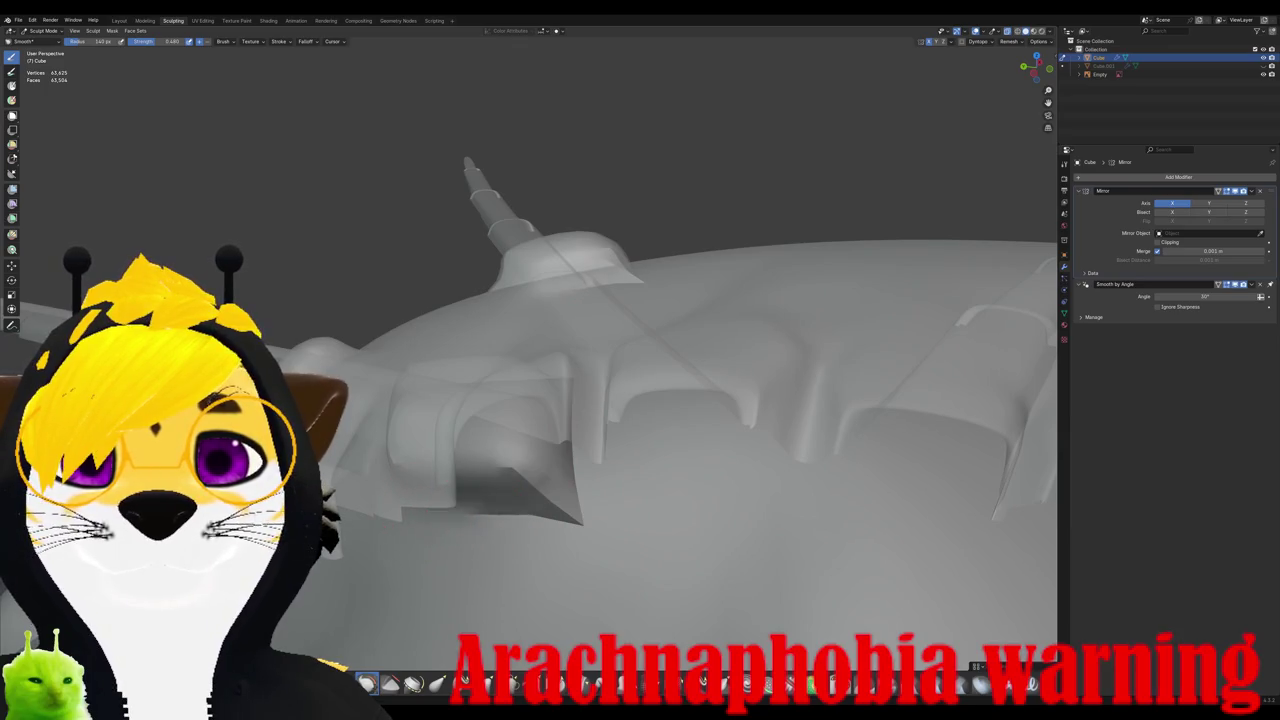
{"action": "mouse_move", "coordinate": [563, 523]}
{"action": "middle_mouse_down"}
{"action": "mouse_move", "coordinate": [490, 530]}
{"action": "mouse_move", "coordinate": [600, 400]}
{"action": "mouse_move", "coordinate": [705, 320]}
{"action": "middle_mouse_up"}
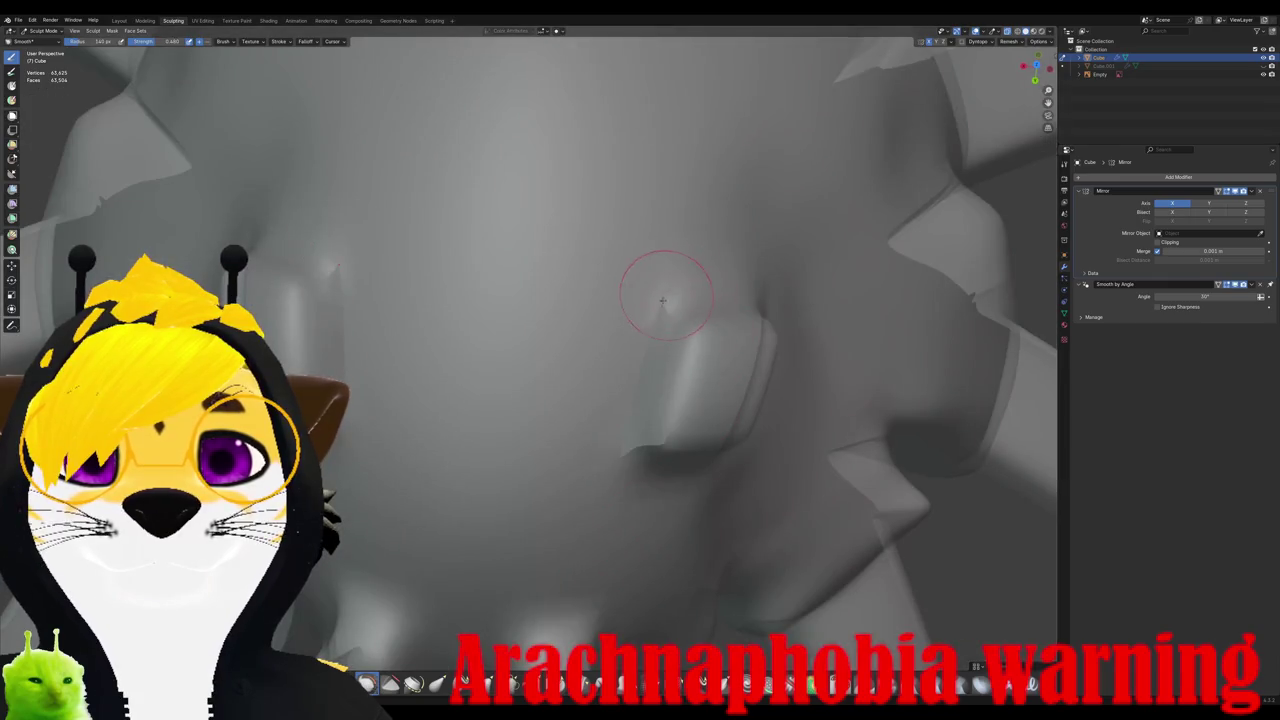
{"action": "left_click_drag", "start_coordinate": [664, 297], "coordinate": [621, 428]}
{"action": "mouse_move", "coordinate": [657, 437]}
{"action": "middle_mouse_down"}
{"action": "mouse_move", "coordinate": [634, 429]}
{"action": "mouse_move", "coordinate": [638, 453]}
{"action": "middle_mouse_up"}
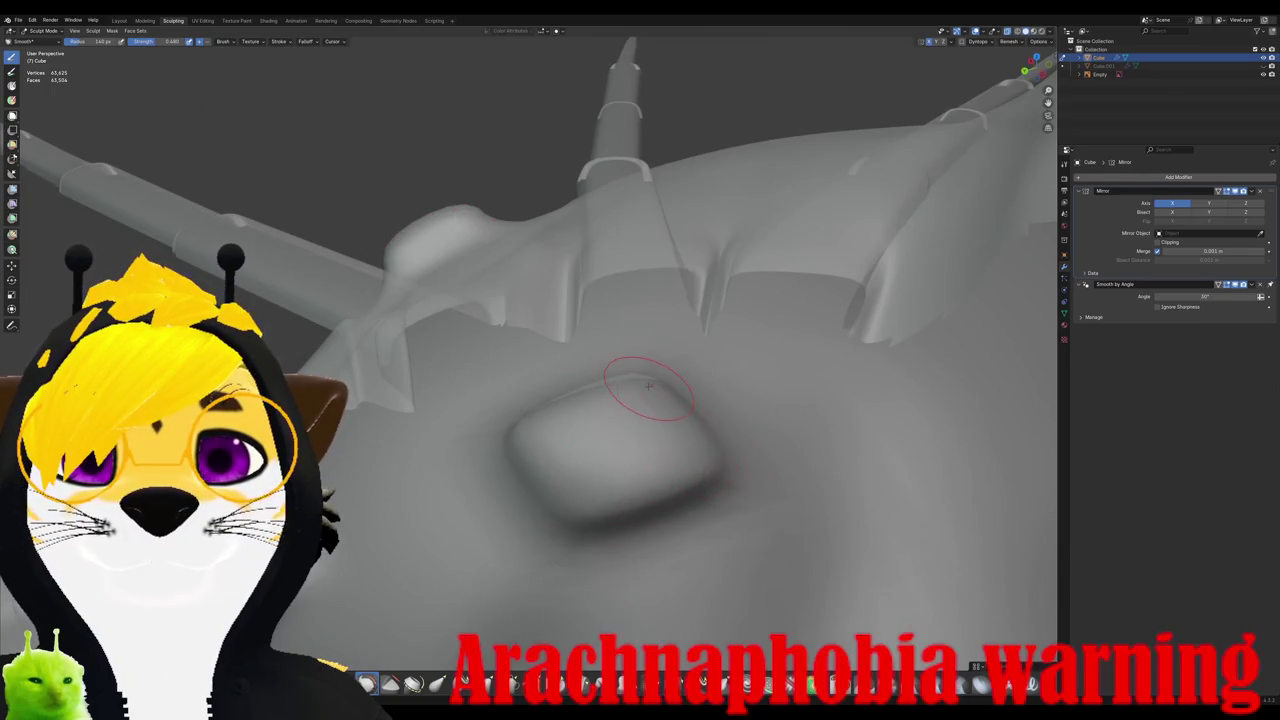
{"action": "middle_click_drag", "start_coordinate": [637, 378], "coordinate": [645, 412]}
{"action": "mouse_move", "coordinate": [585, 492]}
{"action": "middle_mouse_down"}
{"action": "mouse_move", "coordinate": [679, 398]}
{"action": "mouse_move", "coordinate": [680, 370]}
{"action": "mouse_move", "coordinate": [684, 394]}
{"action": "mouse_move", "coordinate": [648, 375]}
{"action": "mouse_move", "coordinate": [585, 388]}
{"action": "middle_mouse_up"}
{"action": "scroll", "coordinate": [680, 370], "scroll_direction": "down", "scroll_amount": 5}
{"action": "key", "text": "KP_Divide"}
{"action": "scroll", "coordinate": [585, 388], "scroll_direction": "up", "scroll_amount": 3}
{"action": "scroll", "coordinate": [585, 388], "scroll_direction": "up", "scroll_amount": 5}
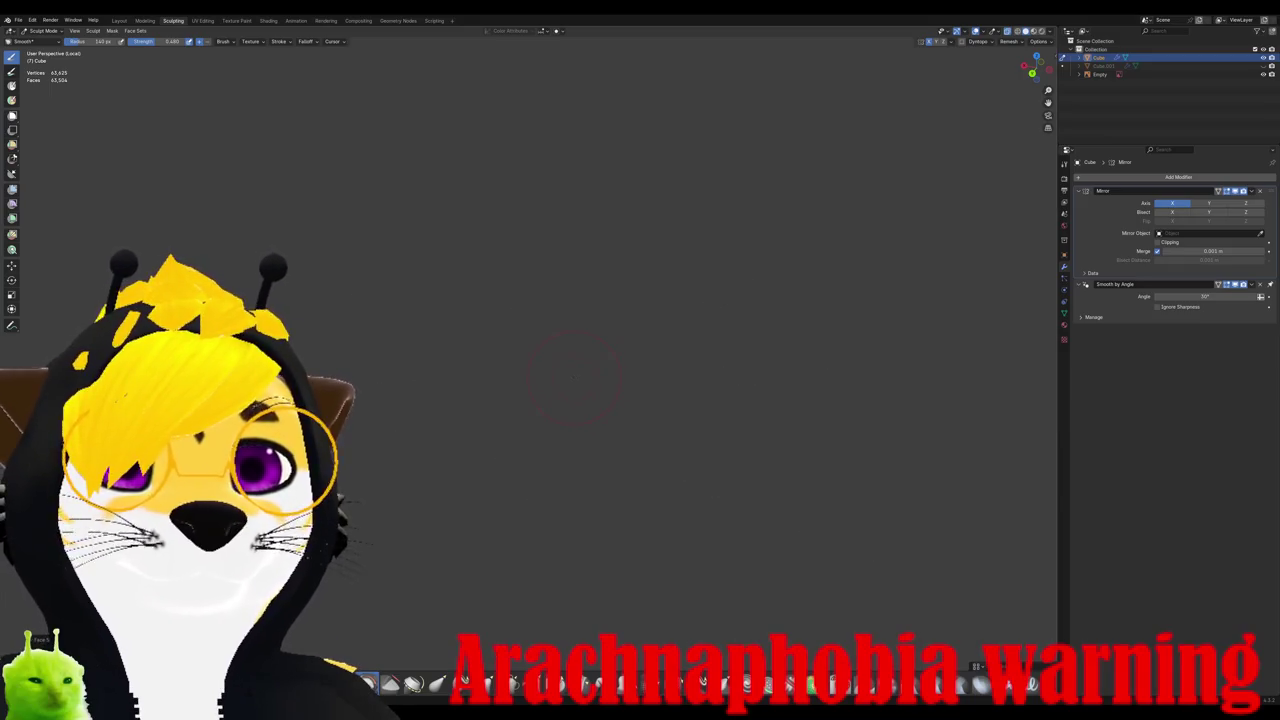
{"action": "scroll", "coordinate": [575, 378], "scroll_direction": "down", "scroll_amount": 5}
{"action": "scroll", "coordinate": [565, 378], "scroll_direction": "up", "scroll_amount": 2}
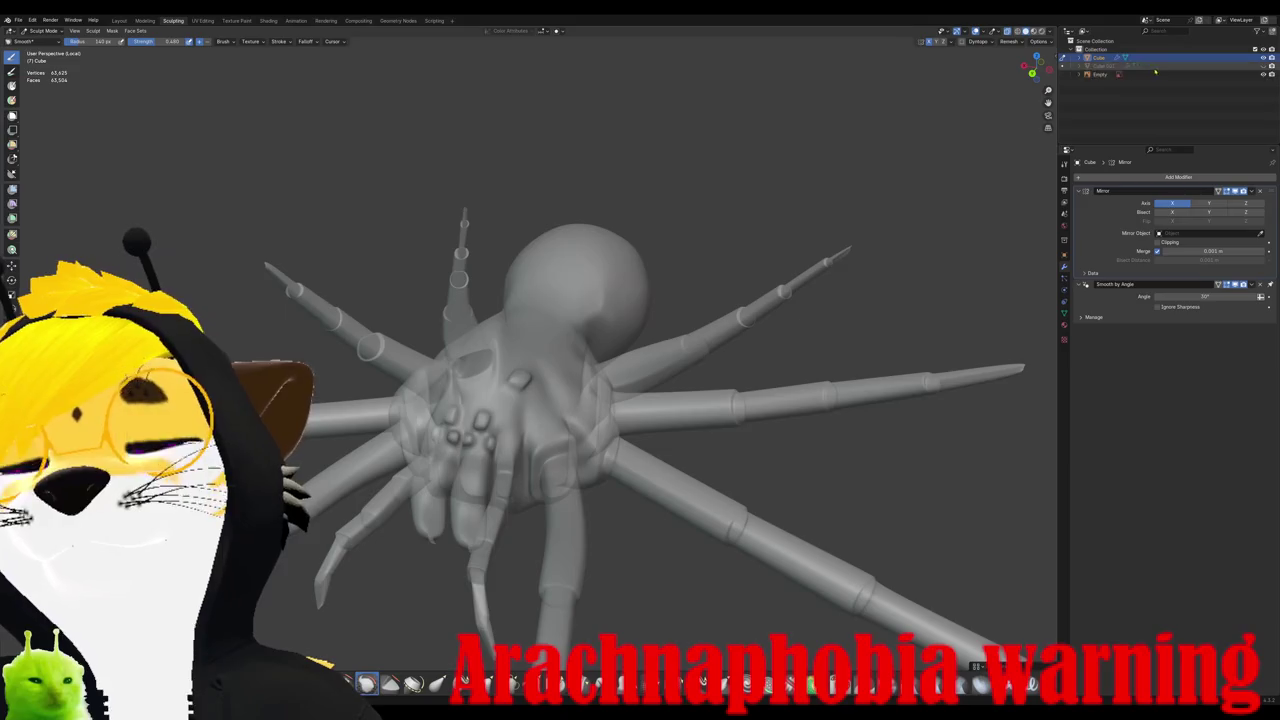
{"action": "left_click", "coordinate": [1162, 66]}
{"action": "key", "text": "x"}
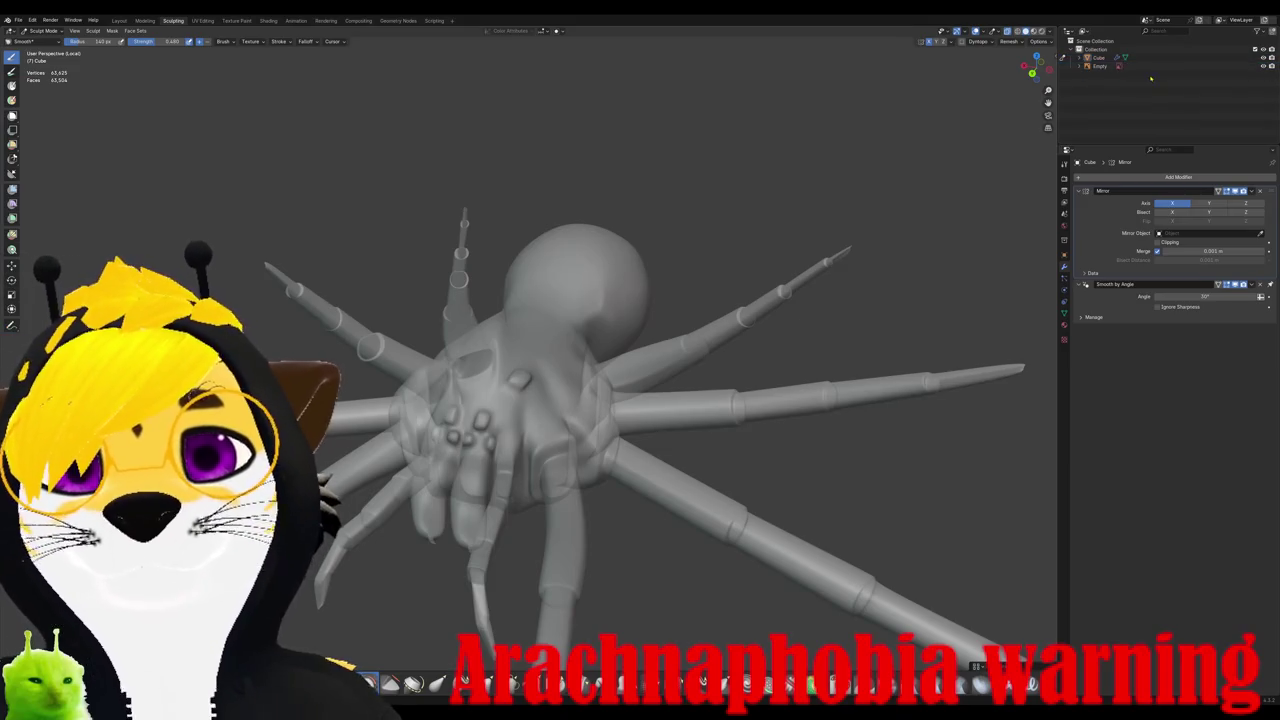
{"action": "scroll", "coordinate": [650, 290], "scroll_direction": "up", "scroll_amount": 1}
{"action": "mouse_move", "coordinate": [648, 285]}
{"action": "middle_mouse_down"}
{"action": "mouse_move", "coordinate": [640, 380]}
{"action": "mouse_move", "coordinate": [516, 347]}
{"action": "middle_mouse_up"}
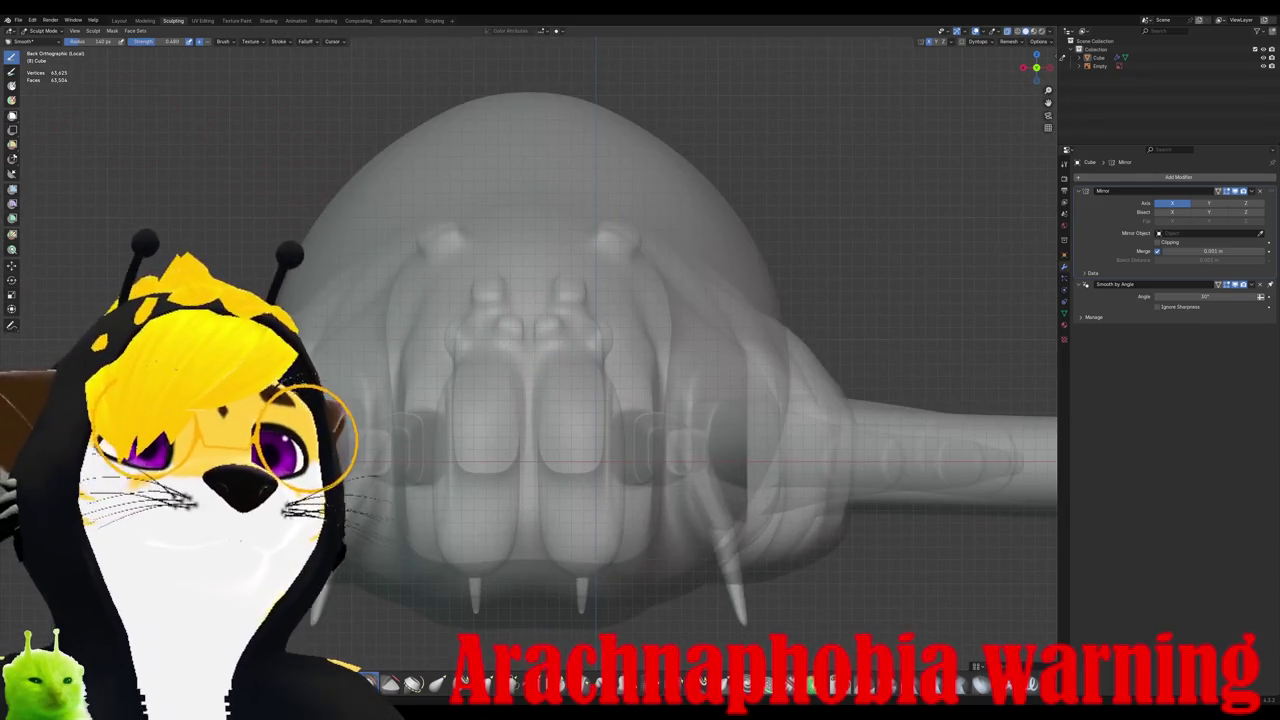
{"action": "left_click", "coordinate": [42, 31]}
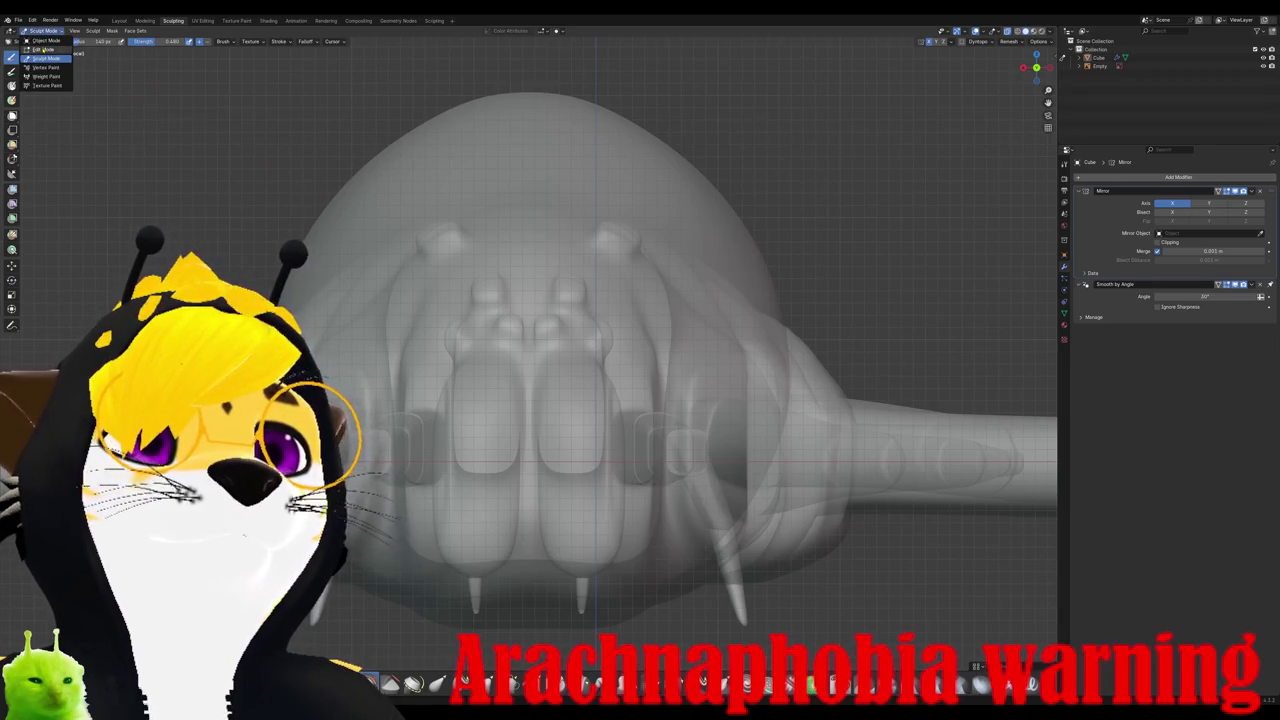
{"action": "left_click", "coordinate": [43, 49]}
{"action": "mouse_move", "coordinate": [520, 300]}
{"action": "middle_mouse_down"}
{"action": "mouse_move", "coordinate": [513, 253]}
{"action": "mouse_move", "coordinate": [470, 230]}
{"action": "middle_mouse_up"}
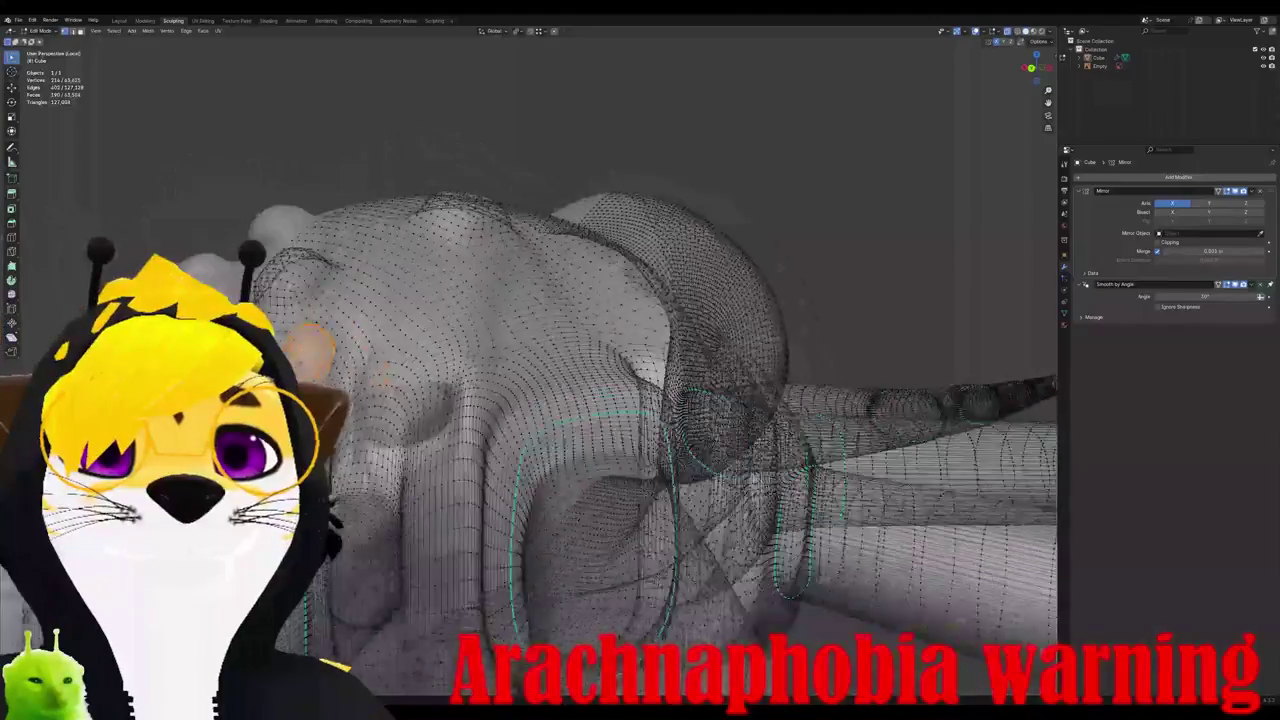
{"action": "scroll", "coordinate": [470, 230], "scroll_direction": "up", "scroll_amount": 3}
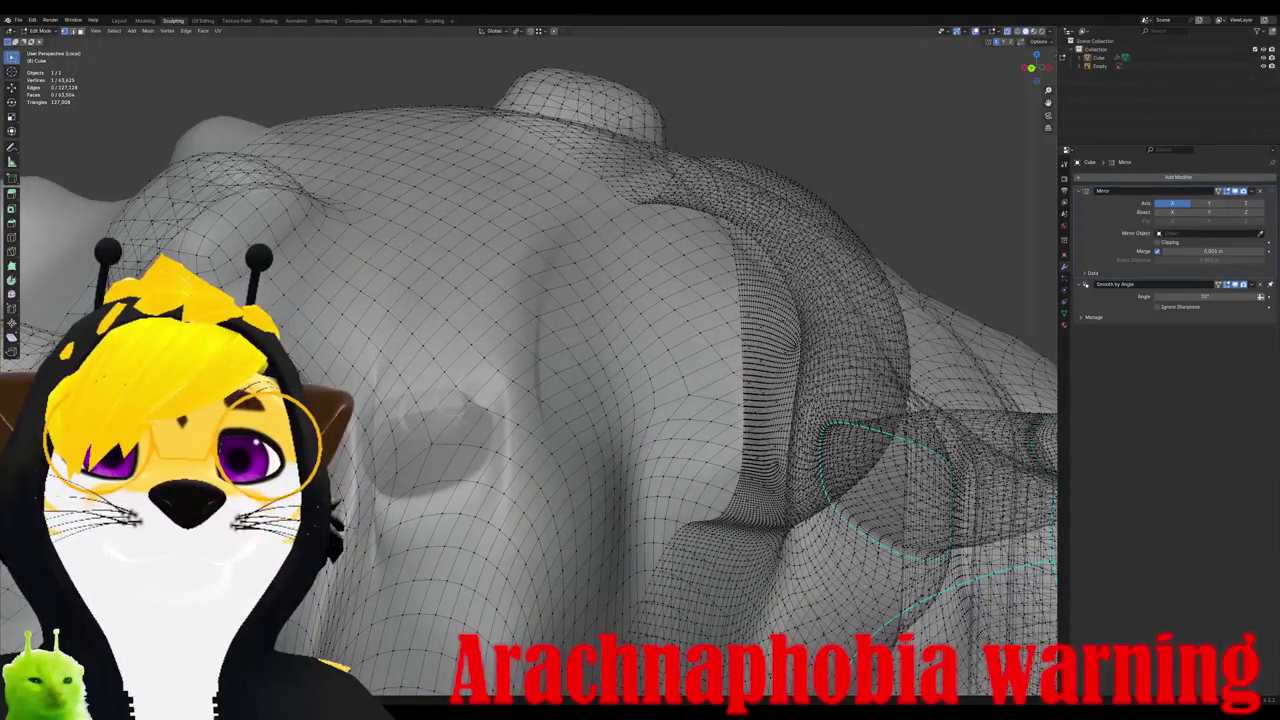
{"action": "left_click", "coordinate": [785, 343], "text": "alt"}
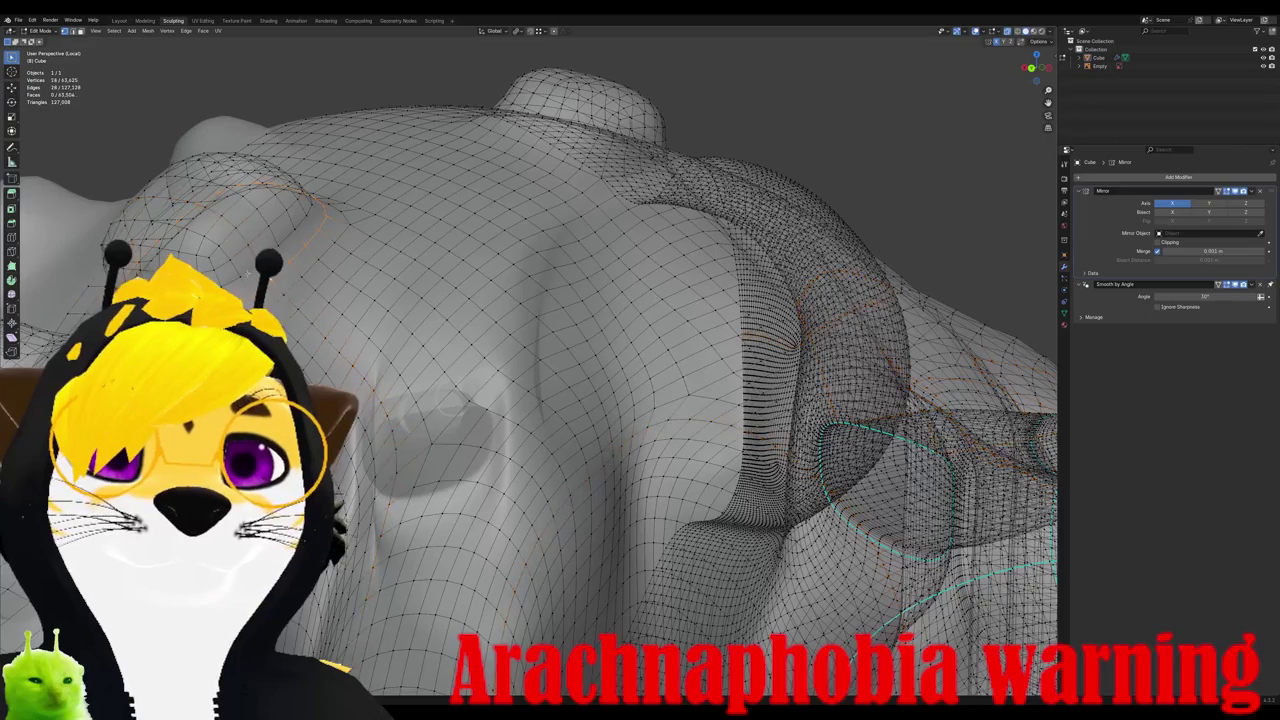
{"action": "left_click", "coordinate": [265, 210], "text": "alt"}
{"action": "middle_click_drag", "start_coordinate": [265, 210], "coordinate": [320, 180]}
{"action": "left_click", "coordinate": [784, 300], "text": "alt"}
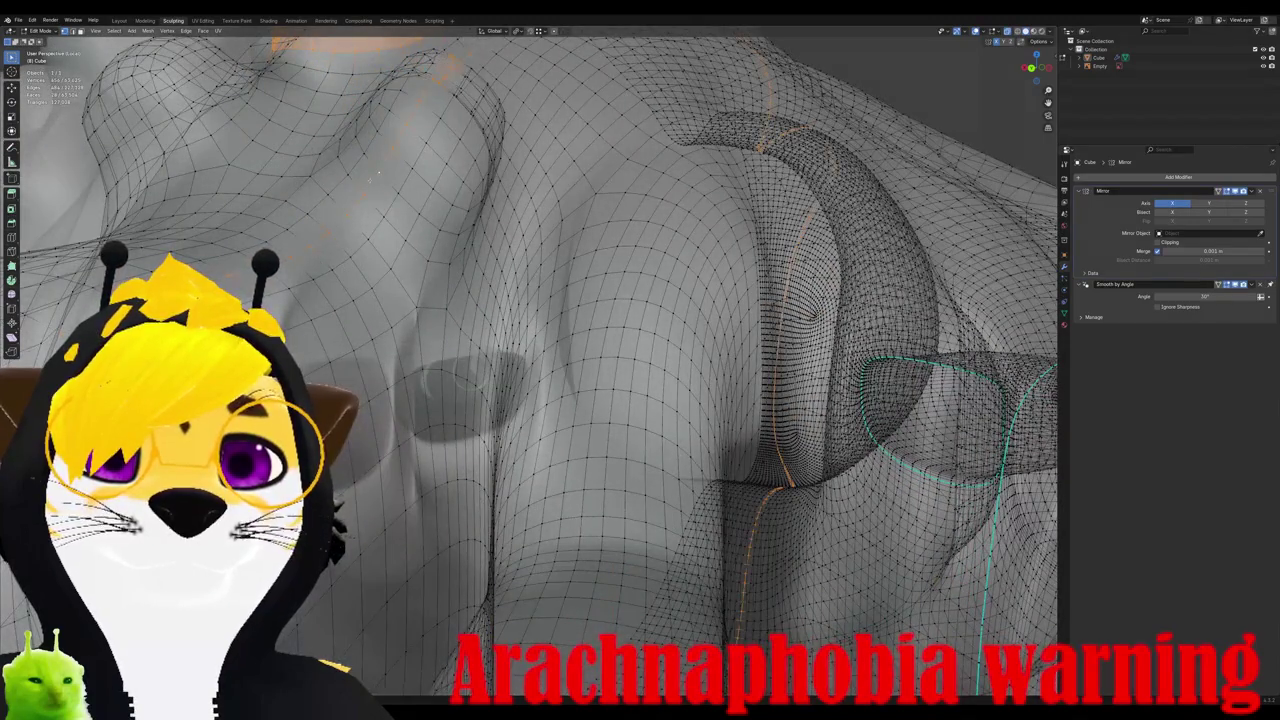
Step: Select the edge loops around the upper bulges on the spider's back
{"action": "left_click", "coordinate": [352, 176], "text": "alt"}
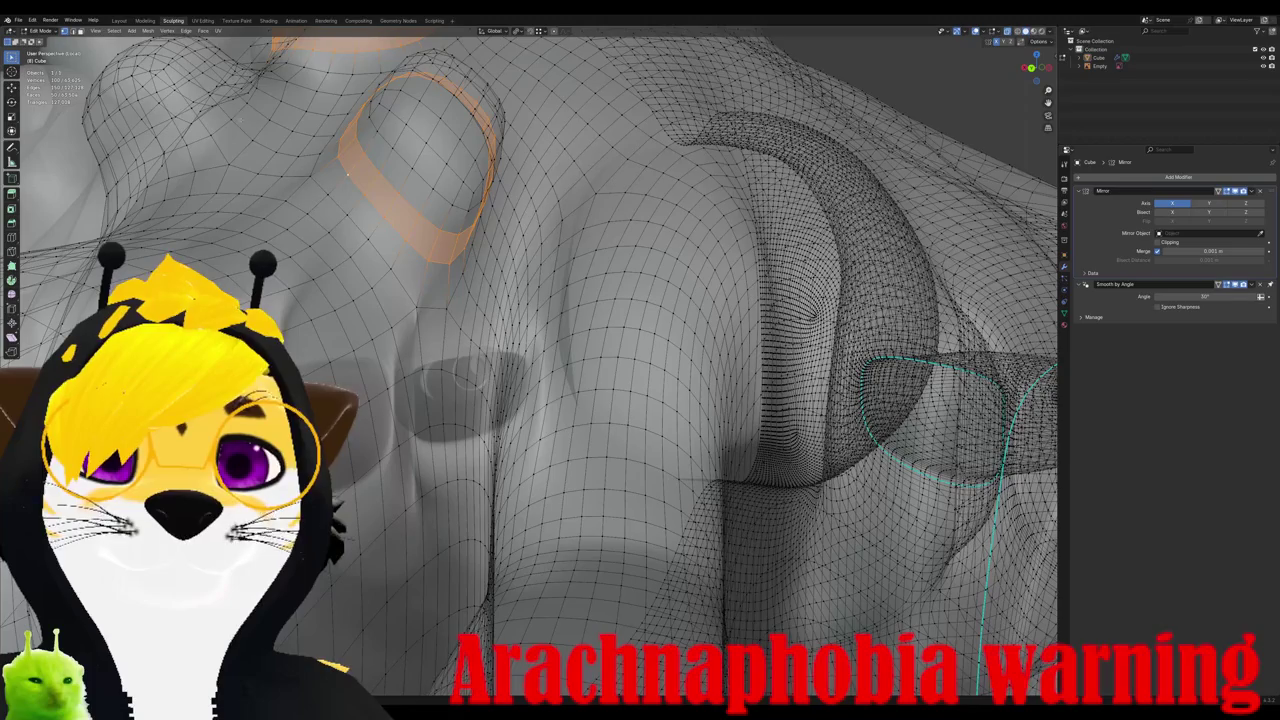
{"action": "left_click", "coordinate": [230, 119], "text": "alt+shift"}
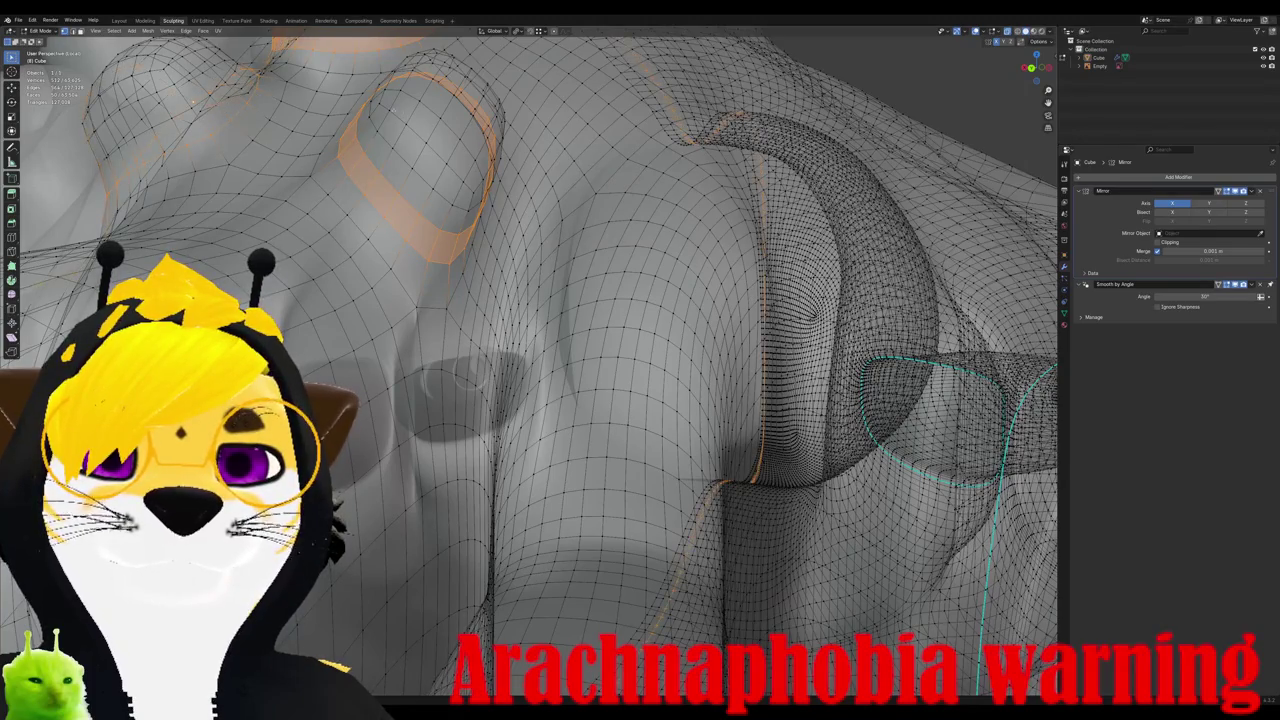
{"action": "left_click", "coordinate": [172, 118], "text": "alt+shift"}
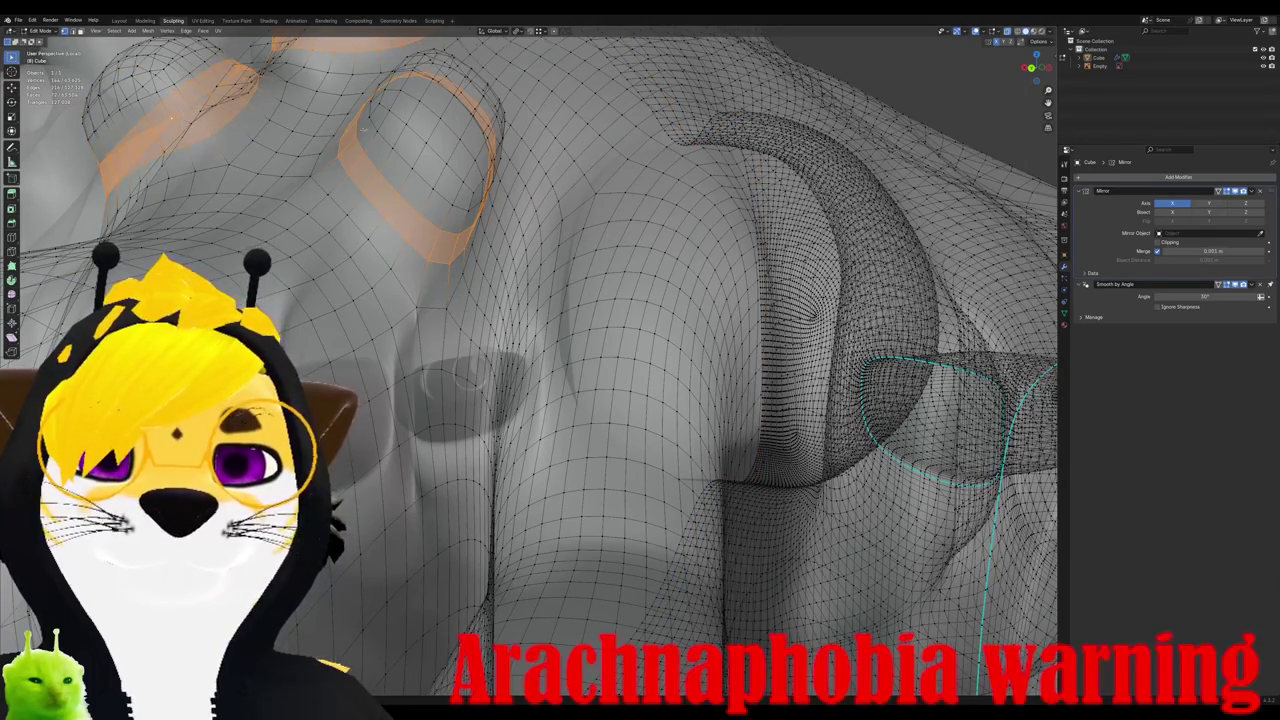
{"action": "scroll", "coordinate": [530, 360], "scroll_direction": "down", "scroll_amount": 5}
{"action": "middle_click_drag", "start_coordinate": [530, 360], "coordinate": [600, 330]}
{"action": "scroll", "coordinate": [530, 360], "scroll_direction": "up", "scroll_amount": 3}
{"action": "scroll", "coordinate": [530, 360], "scroll_direction": "up", "scroll_amount": 3}
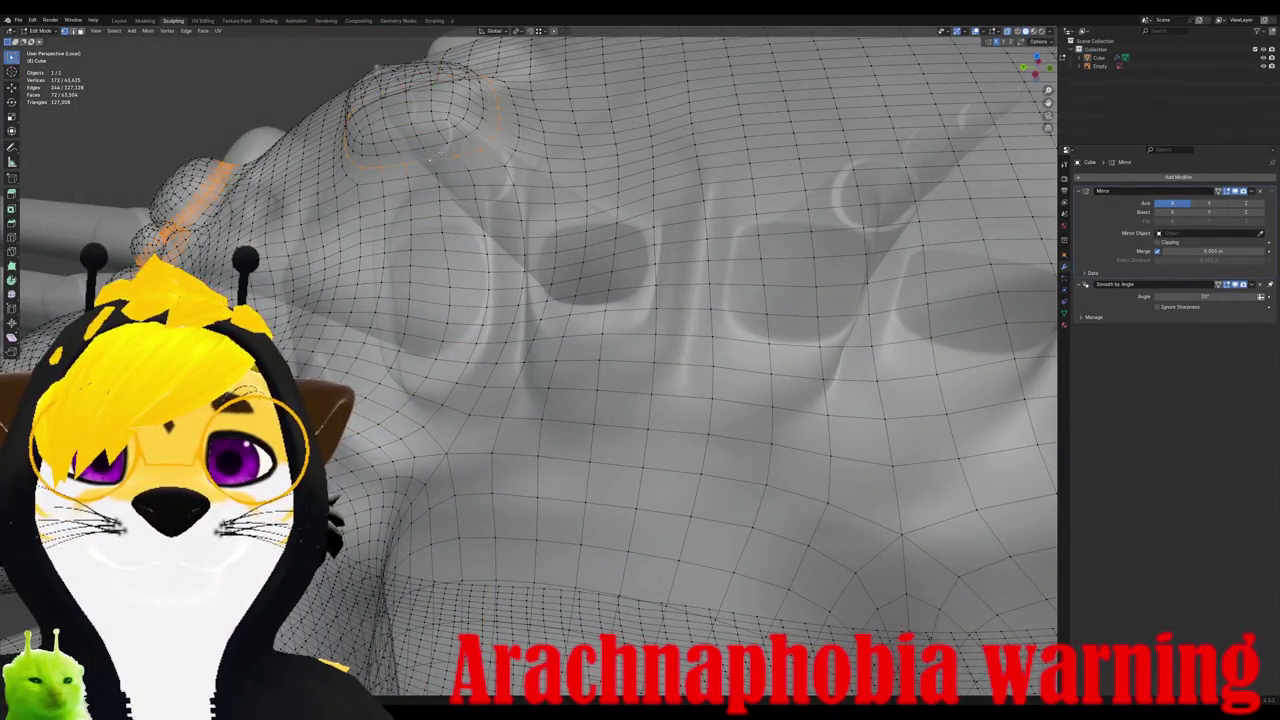
{"action": "left_click", "coordinate": [446, 146], "text": "alt+shift"}
Step: Scale the selected loops up slightly, check the result in Object Mode, and return to Edit Mode
{"action": "key", "text": "s"}
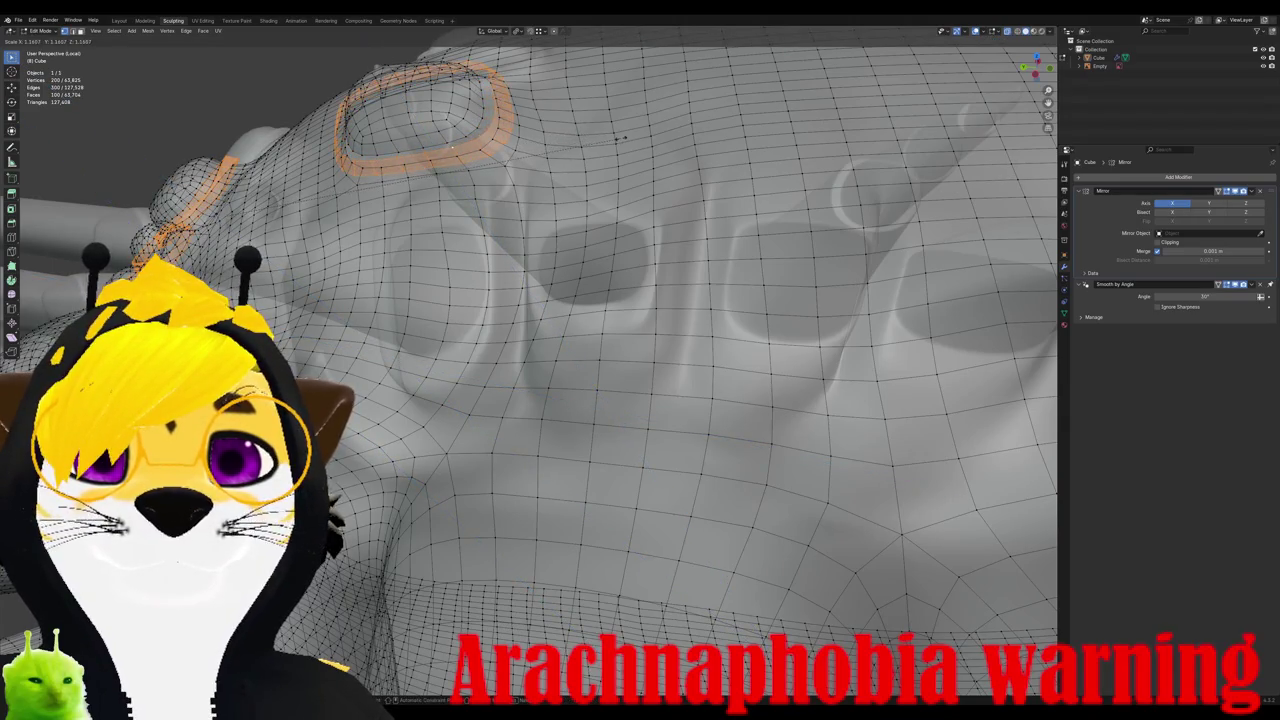
{"action": "left_click", "coordinate": [589, 137]}
{"action": "key", "text": "Tab"}
{"action": "mouse_move", "coordinate": [589, 137]}
{"action": "middle_mouse_down"}
{"action": "mouse_move", "coordinate": [448, 171]}
{"action": "mouse_move", "coordinate": [489, 186]}
{"action": "mouse_move", "coordinate": [517, 267]}
{"action": "mouse_move", "coordinate": [628, 292]}
{"action": "mouse_move", "coordinate": [486, 278]}
{"action": "mouse_move", "coordinate": [494, 319]}
{"action": "mouse_move", "coordinate": [344, 338]}
{"action": "mouse_move", "coordinate": [555, 353]}
{"action": "mouse_move", "coordinate": [520, 330]}
{"action": "mouse_move", "coordinate": [540, 340]}
{"action": "middle_mouse_up"}
{"action": "scroll", "coordinate": [555, 353], "scroll_direction": "up", "scroll_amount": 4}
{"action": "key", "text": "Tab"}
{"action": "scroll", "coordinate": [540, 340], "scroll_direction": "up", "scroll_amount": 2}
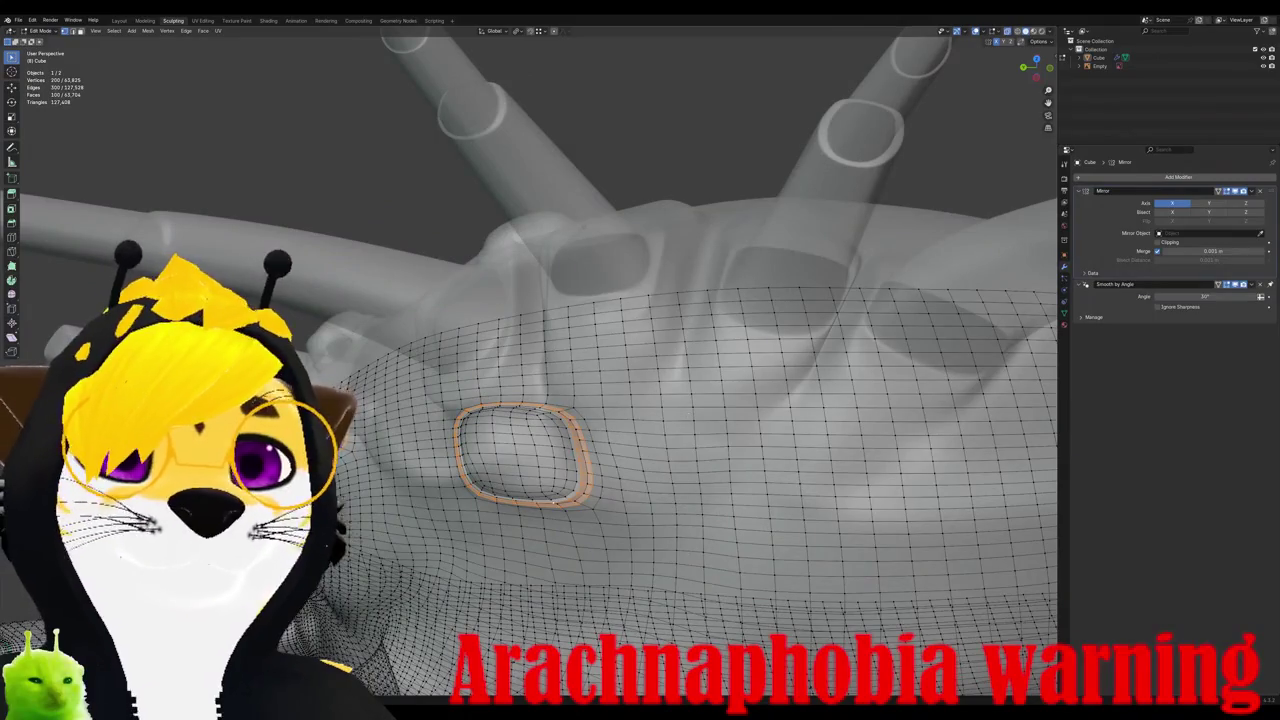
Step: Enable proportional editing and select three loops around the oval socket
{"action": "left_click", "coordinate": [554, 31]}
{"action": "left_click", "coordinate": [572, 563]}
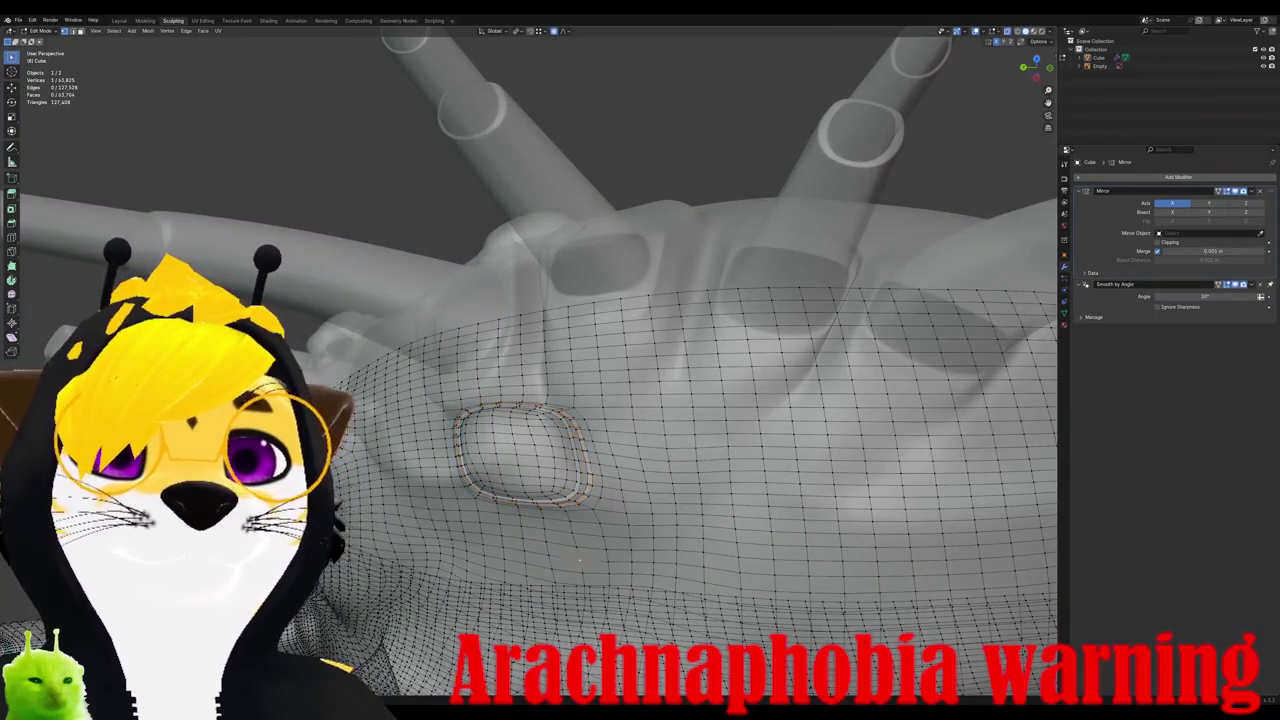
{"action": "middle_click_drag", "start_coordinate": [572, 563], "coordinate": [483, 568]}
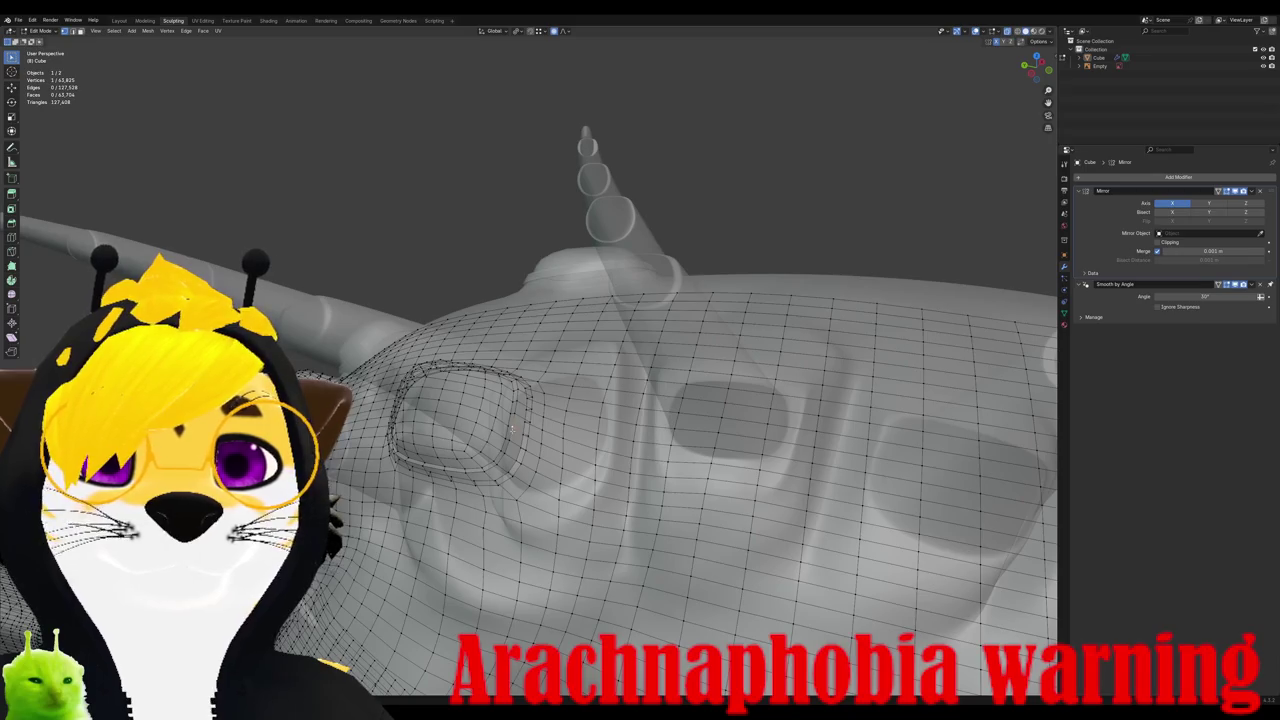
{"action": "mouse_move", "coordinate": [600, 400]}
{"action": "middle_mouse_down"}
{"action": "mouse_move", "coordinate": [520, 380]}
{"action": "mouse_move", "coordinate": [560, 420]}
{"action": "mouse_move", "coordinate": [560, 460]}
{"action": "middle_mouse_up"}
{"action": "left_click", "coordinate": [633, 423], "text": "alt+shift"}
{"action": "key", "text": "ctrl+z"}
{"action": "left_click", "coordinate": [630, 425]}
{"action": "left_click", "coordinate": [628, 432], "text": "alt+shift"}
{"action": "middle_click_drag", "start_coordinate": [610, 430], "coordinate": [538, 425]}
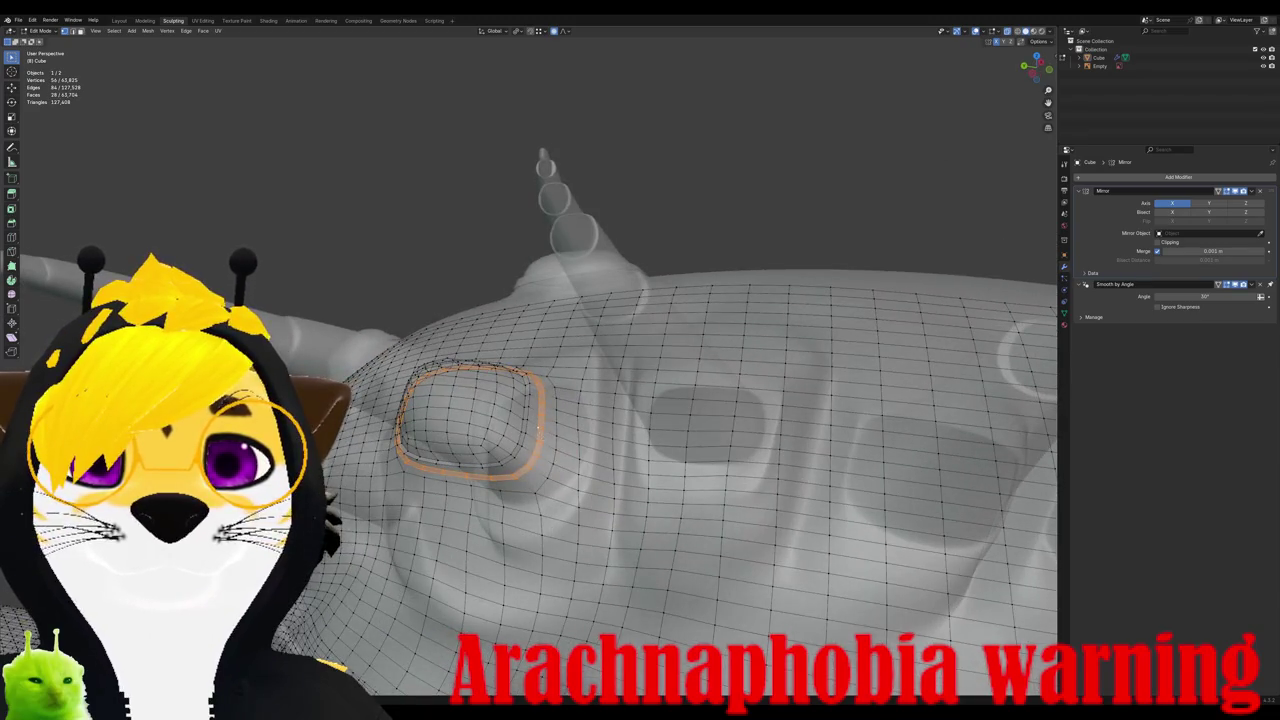
{"action": "left_click", "coordinate": [538, 427], "text": "alt+shift"}
Step: In right side orthographic view, scale the socket loops along Y, then along X
{"action": "key", "text": "ctrl+KP_3"}
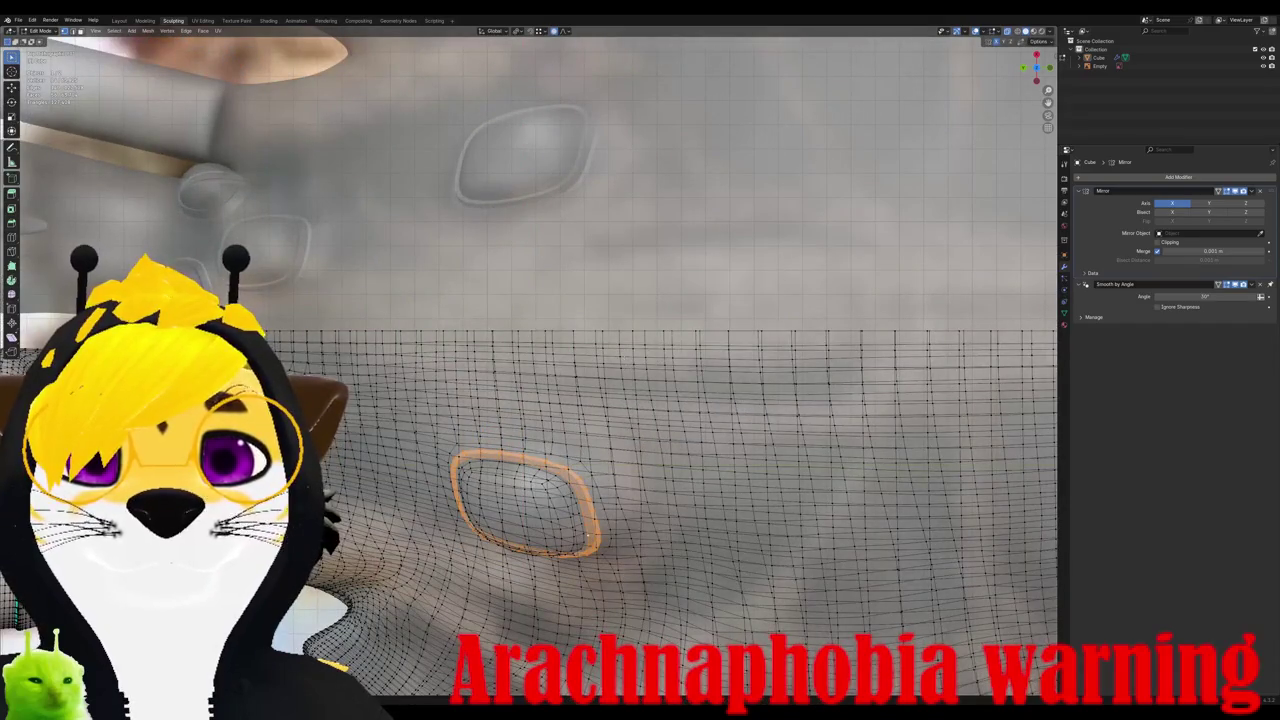
{"action": "key", "text": "s"}
{"action": "key", "text": "z"}
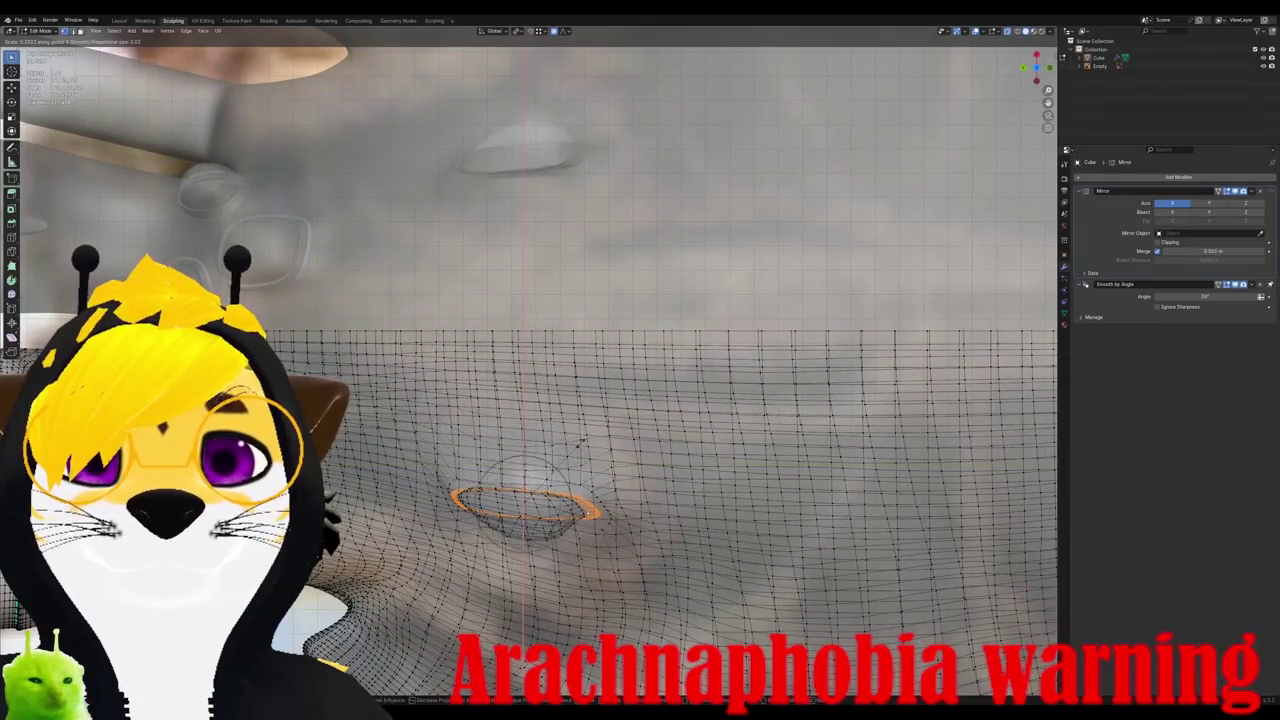
{"action": "scroll", "coordinate": [590, 443], "scroll_direction": "down", "scroll_amount": 5}
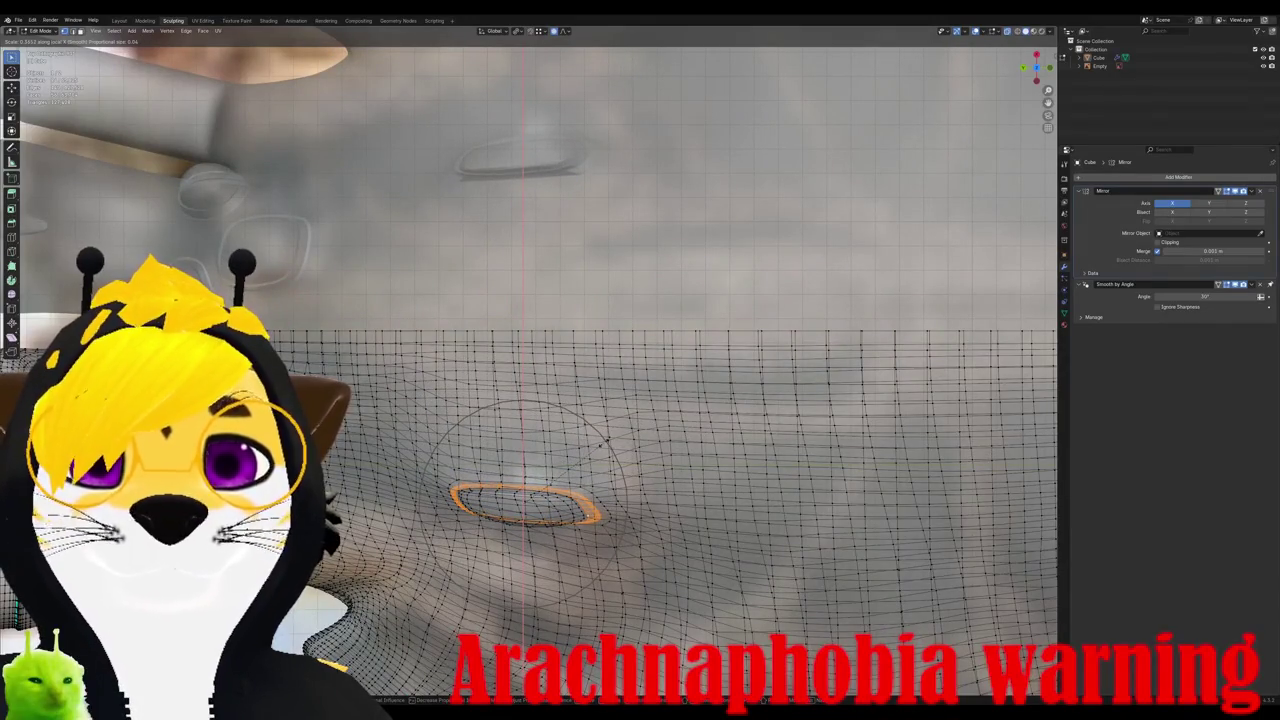
{"action": "key", "text": "y"}
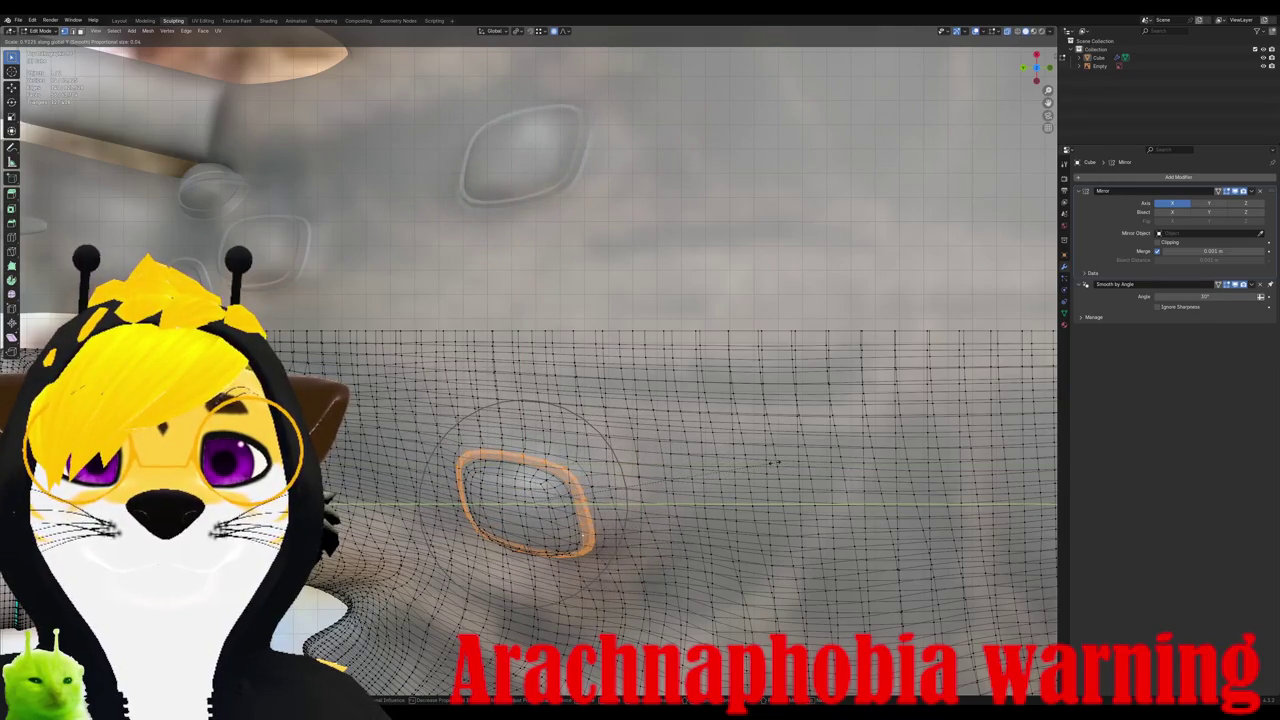
{"action": "left_click", "coordinate": [772, 462]}
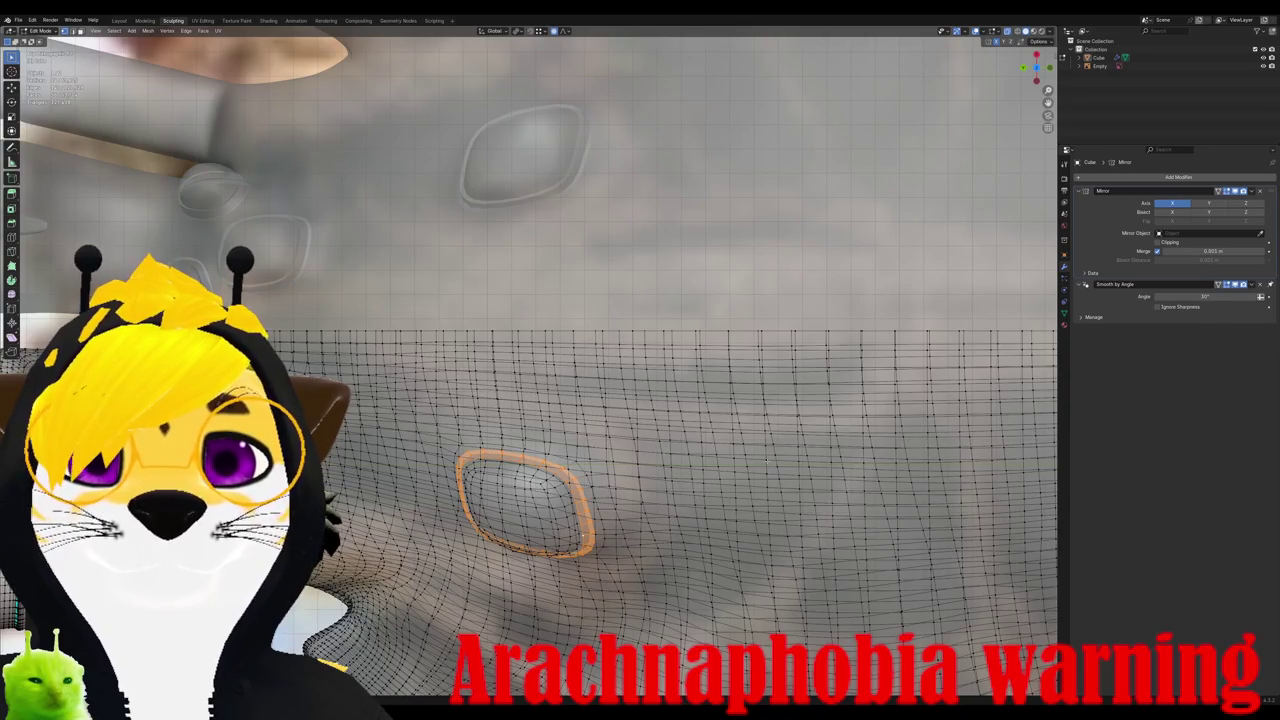
{"action": "key", "text": "s"}
{"action": "key", "text": "x"}
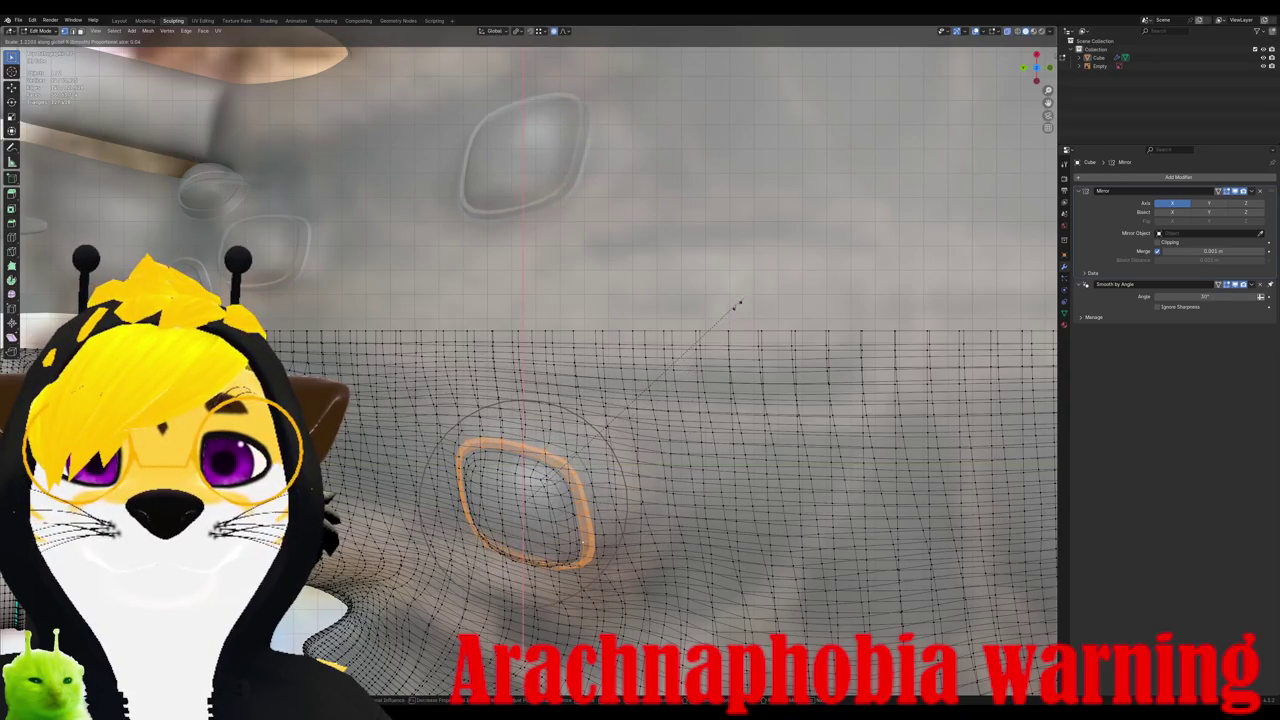
{"action": "left_click", "coordinate": [727, 313]}
Step: Select the loops around another oval bump and scale them along the X axis
{"action": "mouse_move", "coordinate": [727, 313]}
{"action": "middle_mouse_down"}
{"action": "mouse_move", "coordinate": [700, 380]}
{"action": "mouse_move", "coordinate": [640, 300]}
{"action": "middle_mouse_up"}
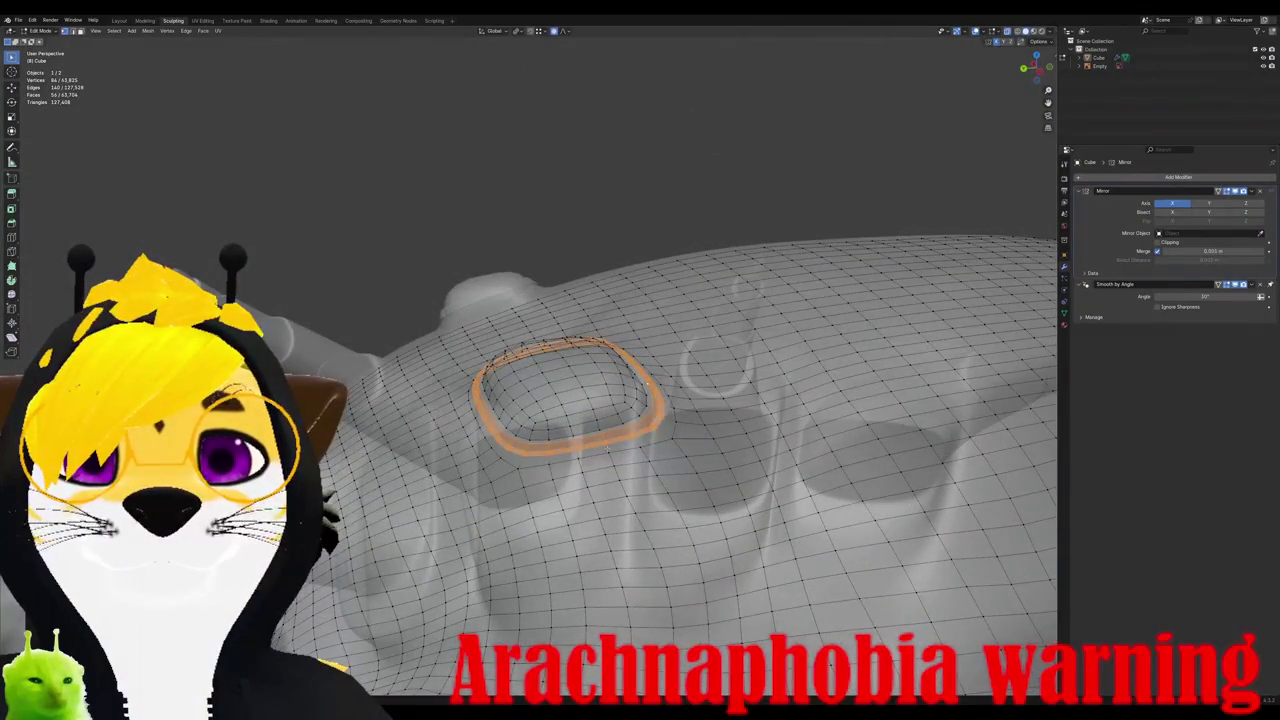
{"action": "left_click", "coordinate": [605, 442]}
{"action": "middle_click_drag", "start_coordinate": [605, 442], "coordinate": [690, 300]}
{"action": "scroll", "coordinate": [640, 400], "scroll_direction": "up", "scroll_amount": 2}
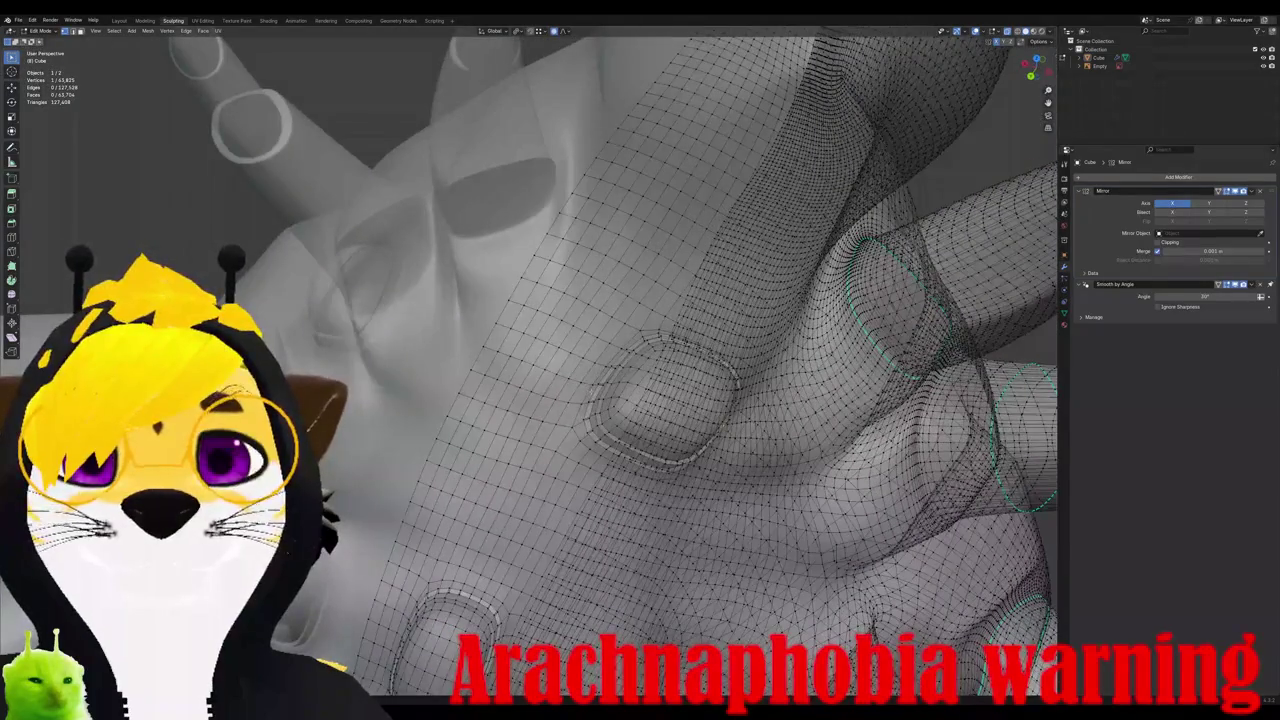
{"action": "left_click", "coordinate": [598, 425], "text": "alt"}
{"action": "mouse_move", "coordinate": [598, 425]}
{"action": "middle_mouse_down"}
{"action": "mouse_move", "coordinate": [640, 380]}
{"action": "mouse_move", "coordinate": [600, 360]}
{"action": "mouse_move", "coordinate": [560, 420]}
{"action": "mouse_move", "coordinate": [600, 400]}
{"action": "middle_mouse_up"}
{"action": "left_click", "coordinate": [604, 400], "text": "alt"}
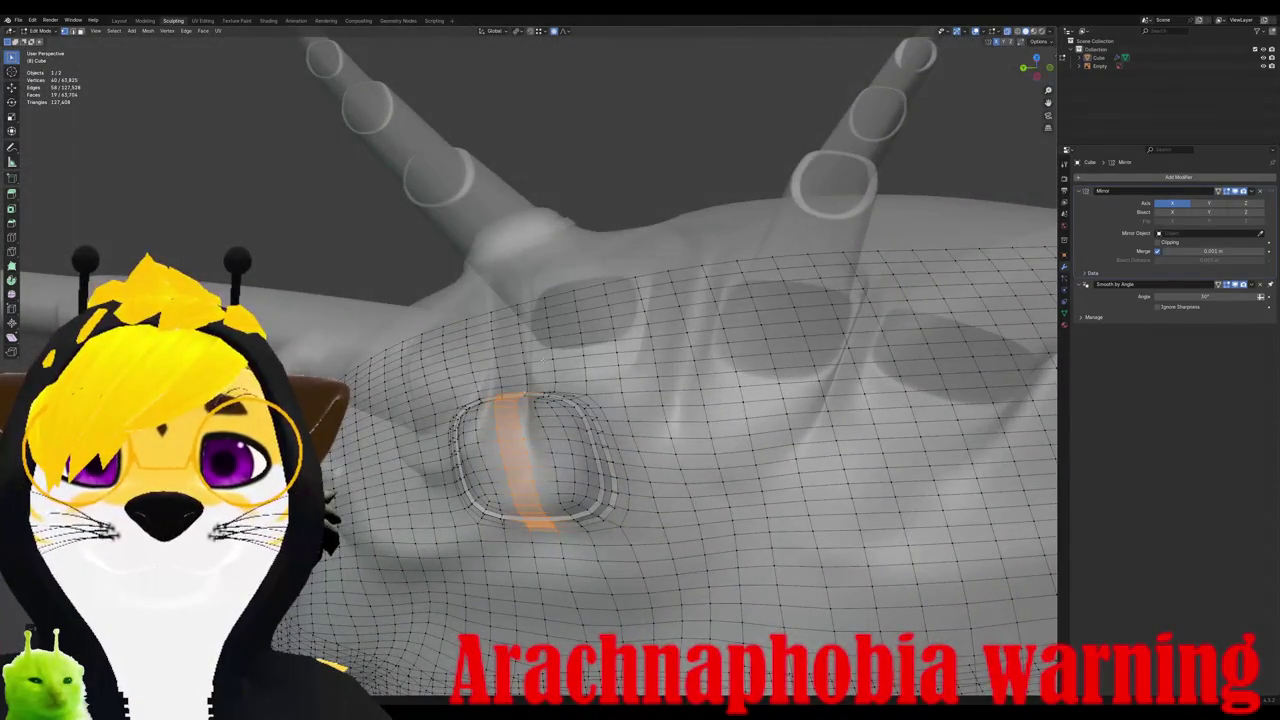
{"action": "key", "text": "s"}
{"action": "key", "text": "y"}
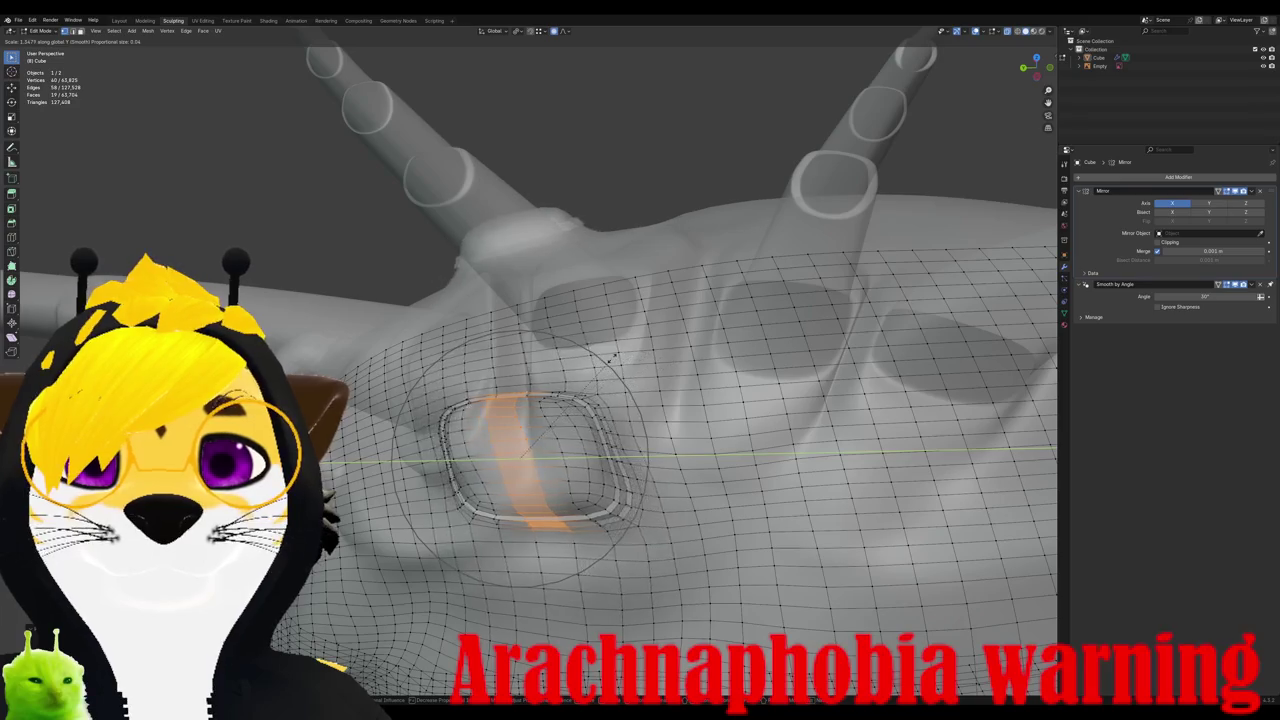
{"action": "key", "text": "x"}
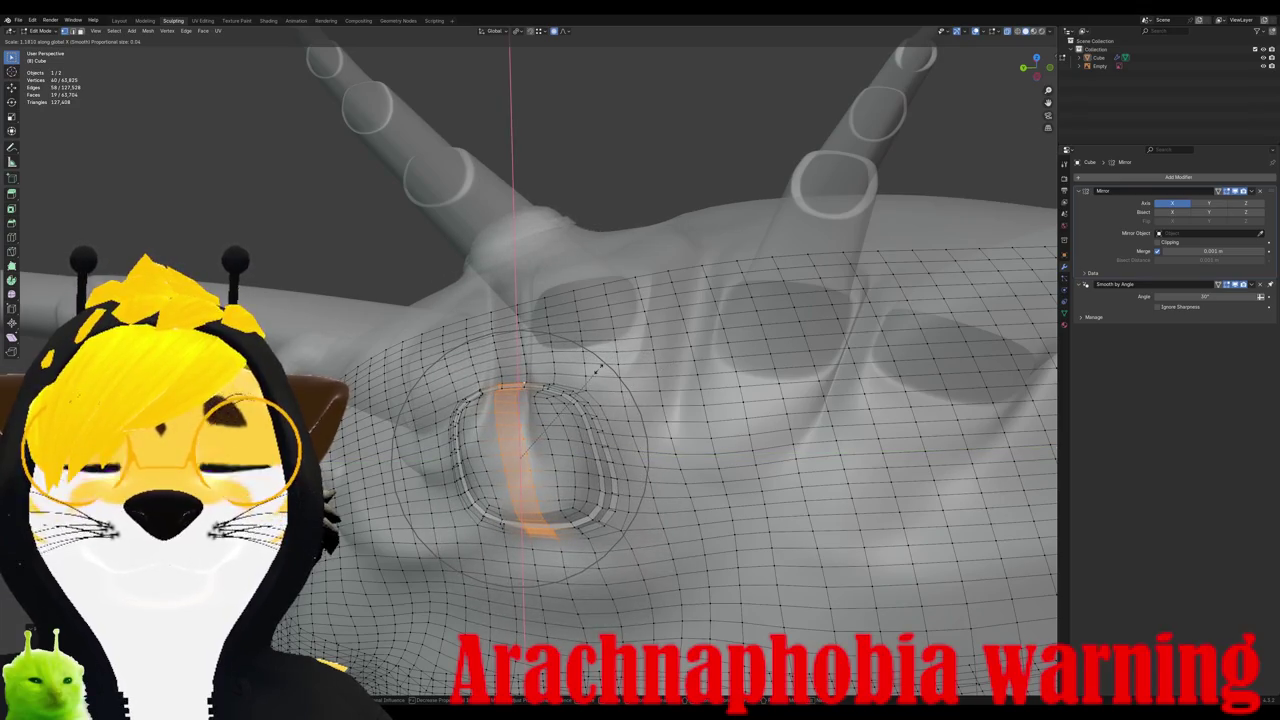
{"action": "left_click", "coordinate": [598, 367]}
Step: Check the reshaped sockets in Object Mode from top view, then return to Edit Mode
{"action": "key", "text": "Tab"}
{"action": "mouse_move", "coordinate": [598, 367]}
{"action": "middle_mouse_down"}
{"action": "mouse_move", "coordinate": [642, 424]}
{"action": "mouse_move", "coordinate": [600, 492]}
{"action": "mouse_move", "coordinate": [547, 357]}
{"action": "mouse_move", "coordinate": [600, 420]}
{"action": "mouse_move", "coordinate": [620, 400]}
{"action": "middle_mouse_up"}
{"action": "key", "text": "KP_7"}
{"action": "key", "text": "Tab"}
{"action": "left_click", "coordinate": [668, 157]}
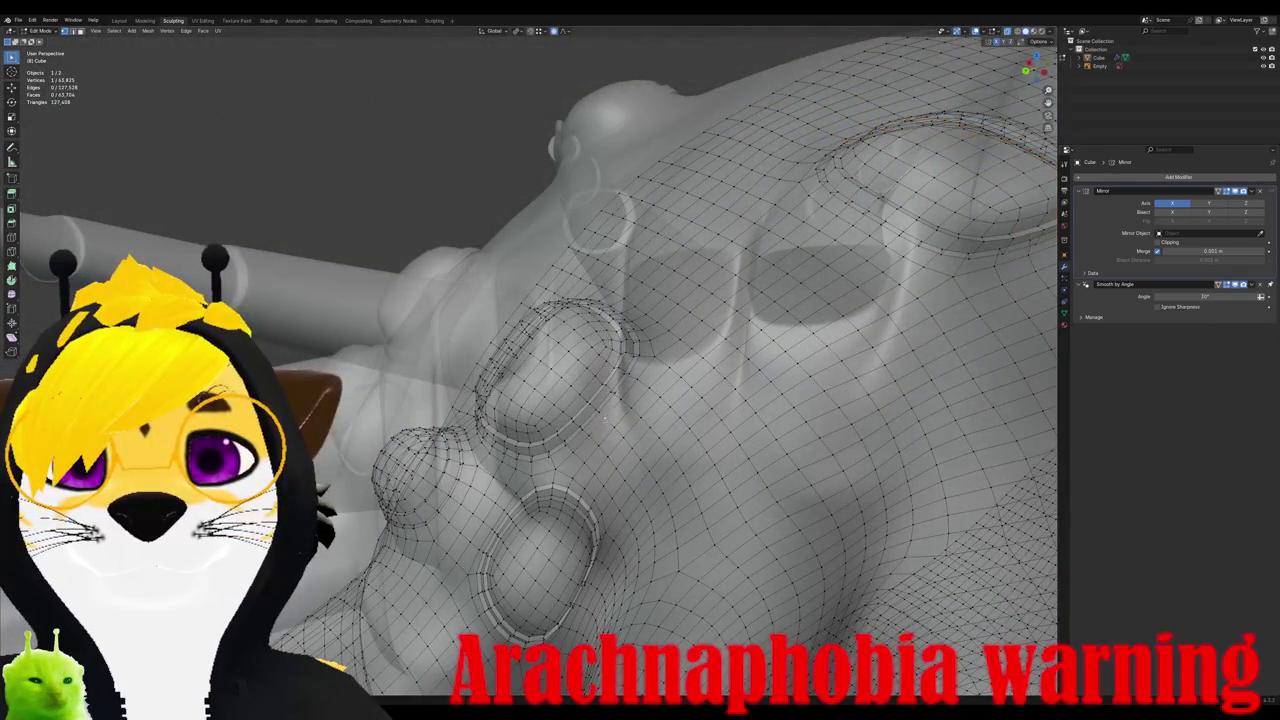
Step: Scale the next bump's loop along the Y axis
{"action": "middle_click_drag", "start_coordinate": [668, 157], "coordinate": [668, 157]}
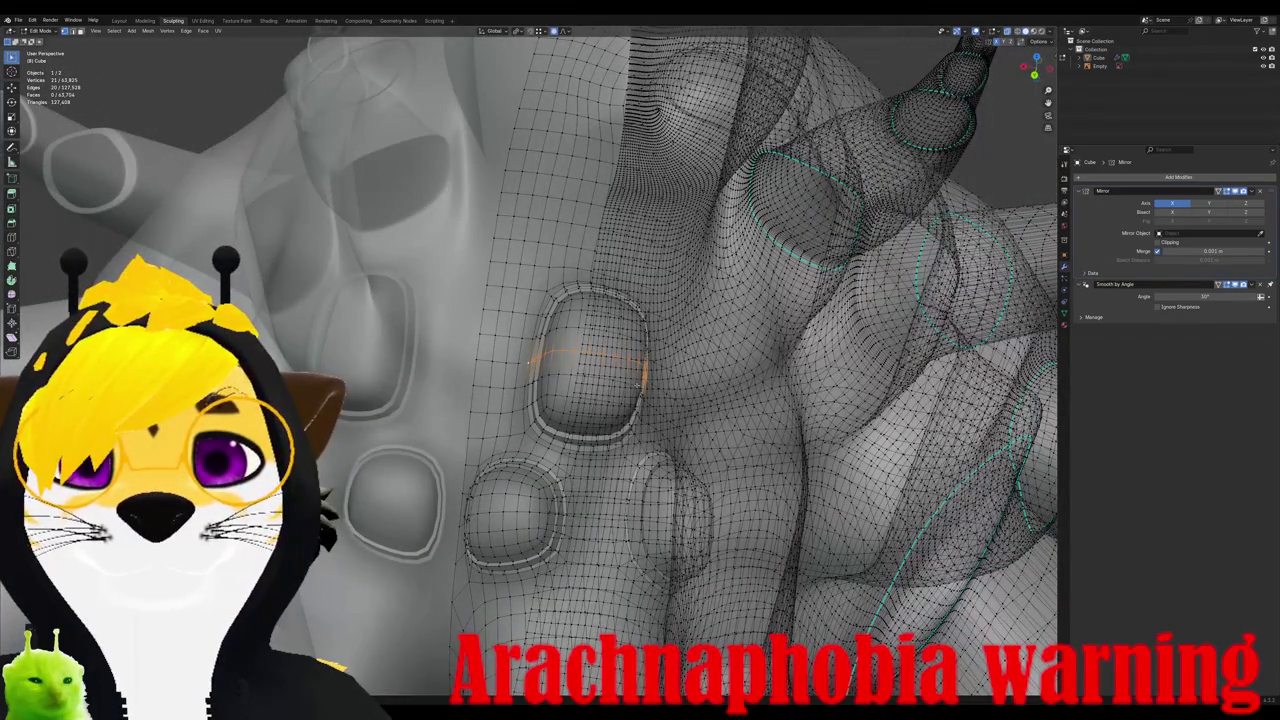
{"action": "key", "text": "s"}
{"action": "key", "text": "y"}
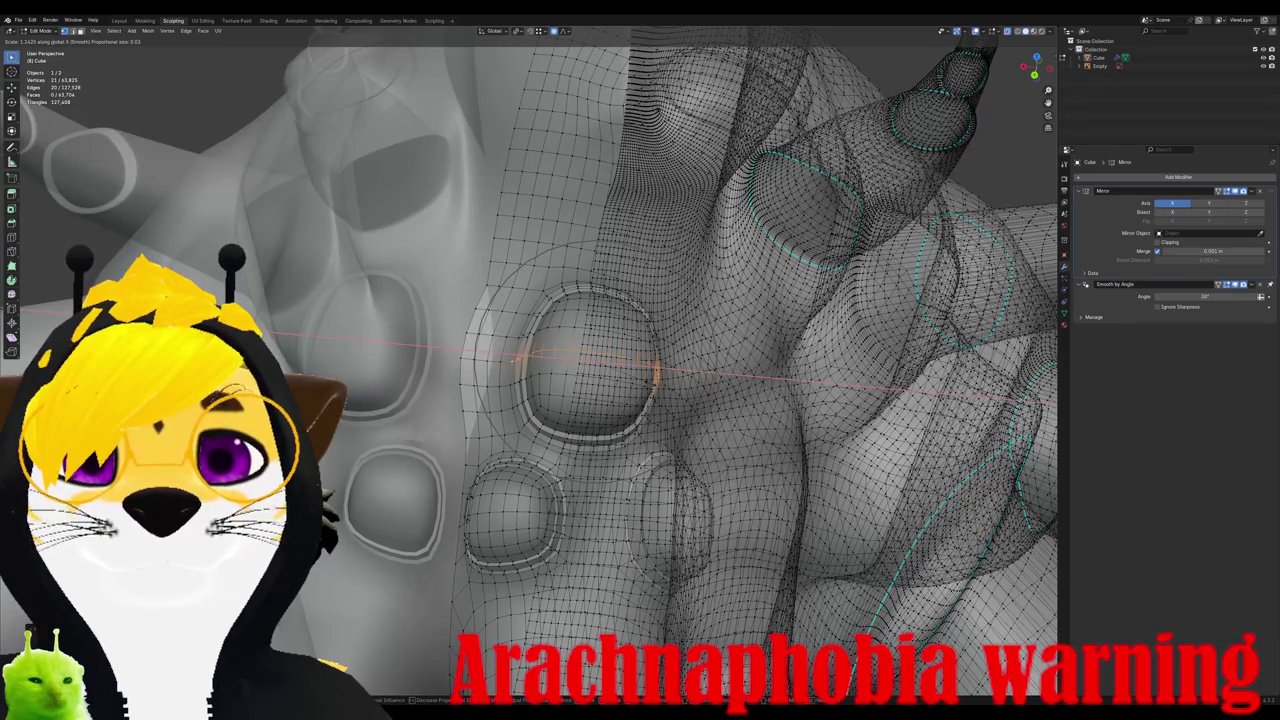
{"action": "left_click", "coordinate": [655, 374]}
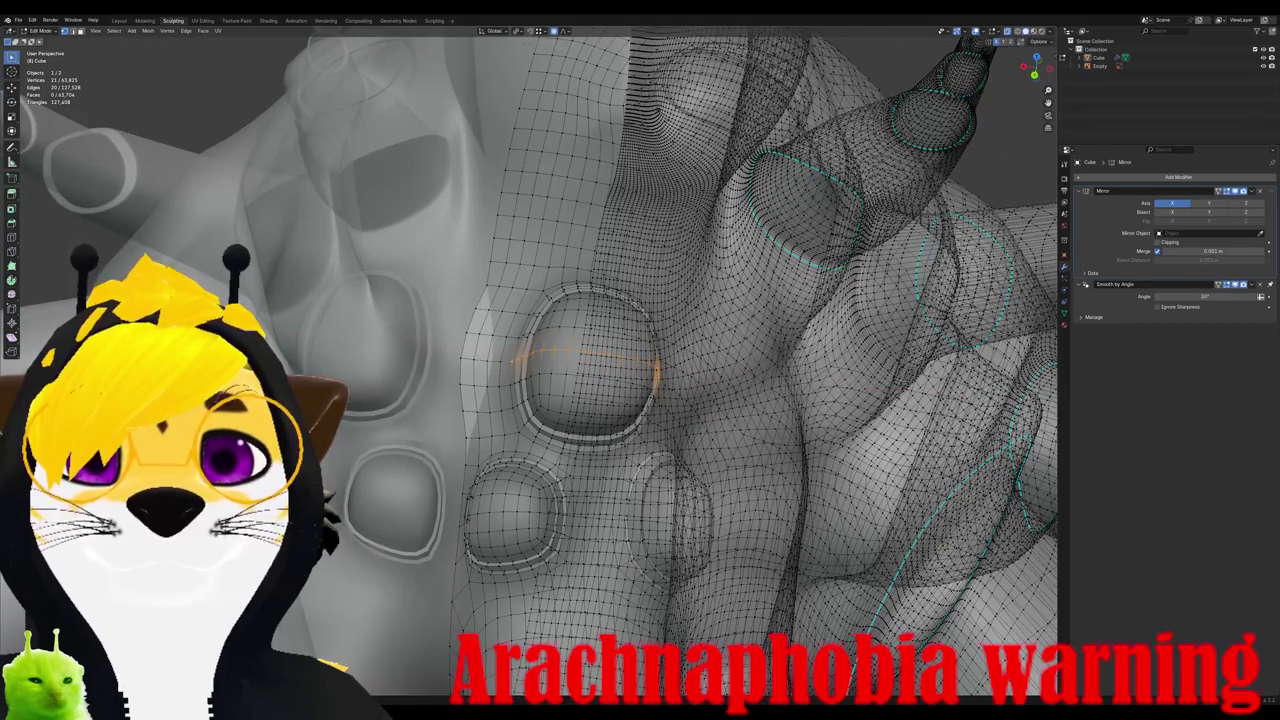
{"action": "middle_click_drag", "start_coordinate": [655, 374], "coordinate": [700, 380]}
{"action": "left_click", "coordinate": [620, 350]}
Step: Select a seam vertex beside the bump and move it twice to even the bulge
{"action": "left_click", "coordinate": [588, 340], "text": "alt"}
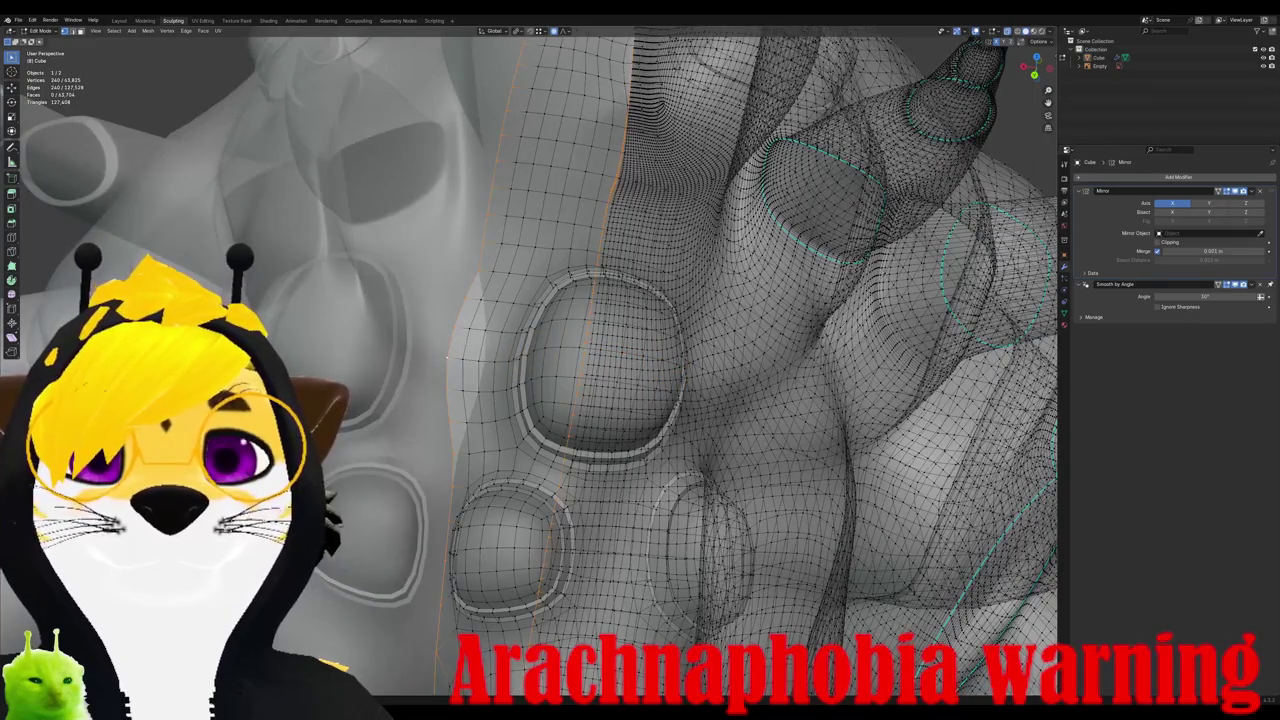
{"action": "middle_click_drag", "start_coordinate": [447, 357], "coordinate": [465, 357]}
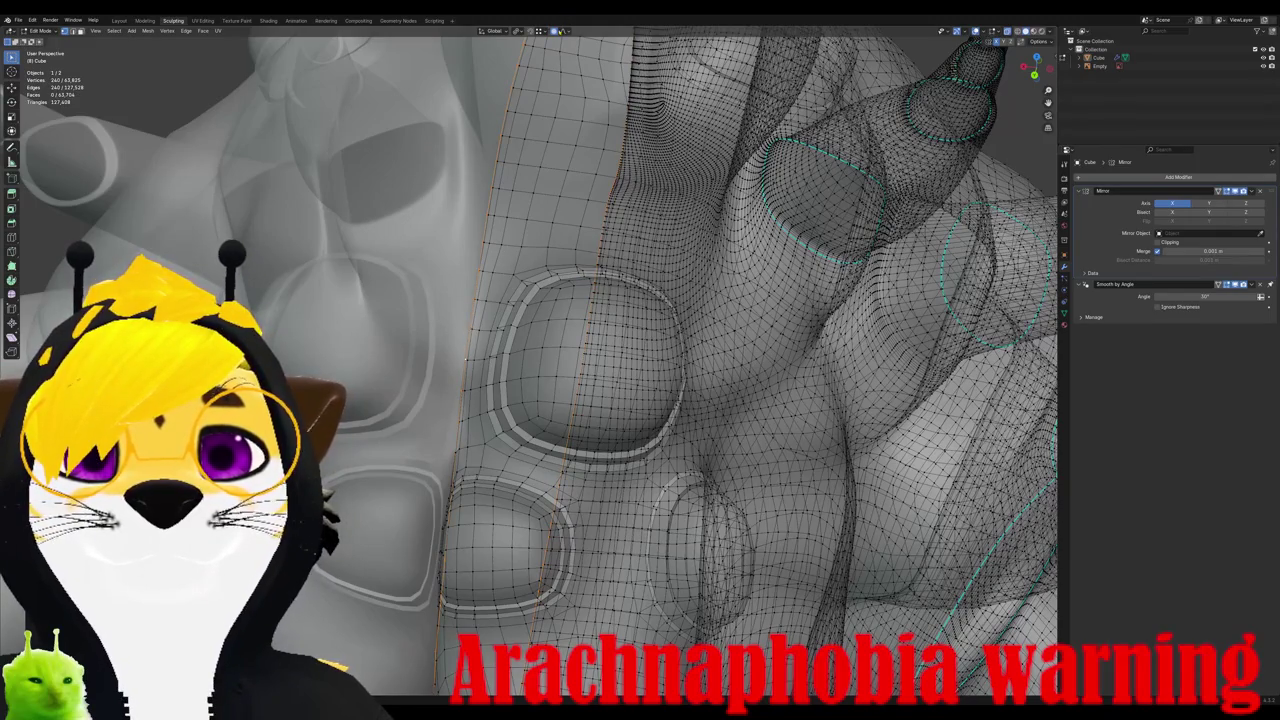
{"action": "middle_click_drag", "start_coordinate": [466, 357], "coordinate": [450, 357]}
{"action": "left_click", "coordinate": [448, 357]}
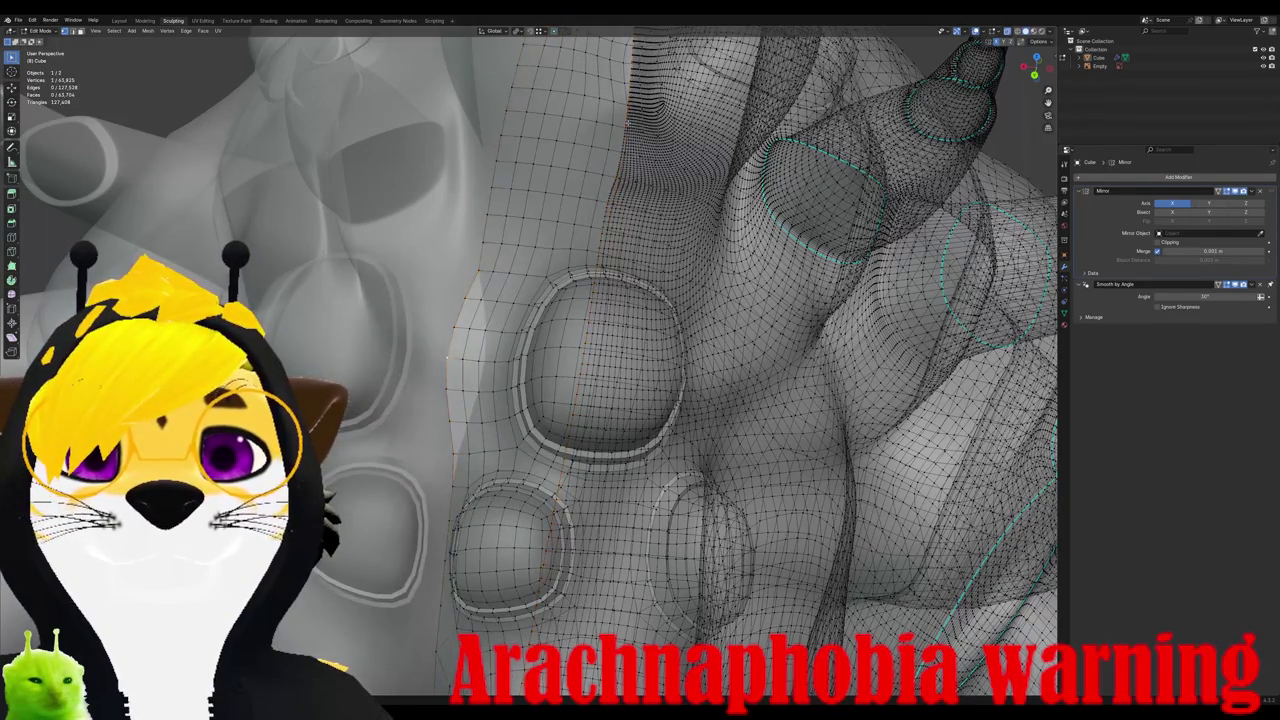
{"action": "left_click", "coordinate": [452, 330], "text": "alt"}
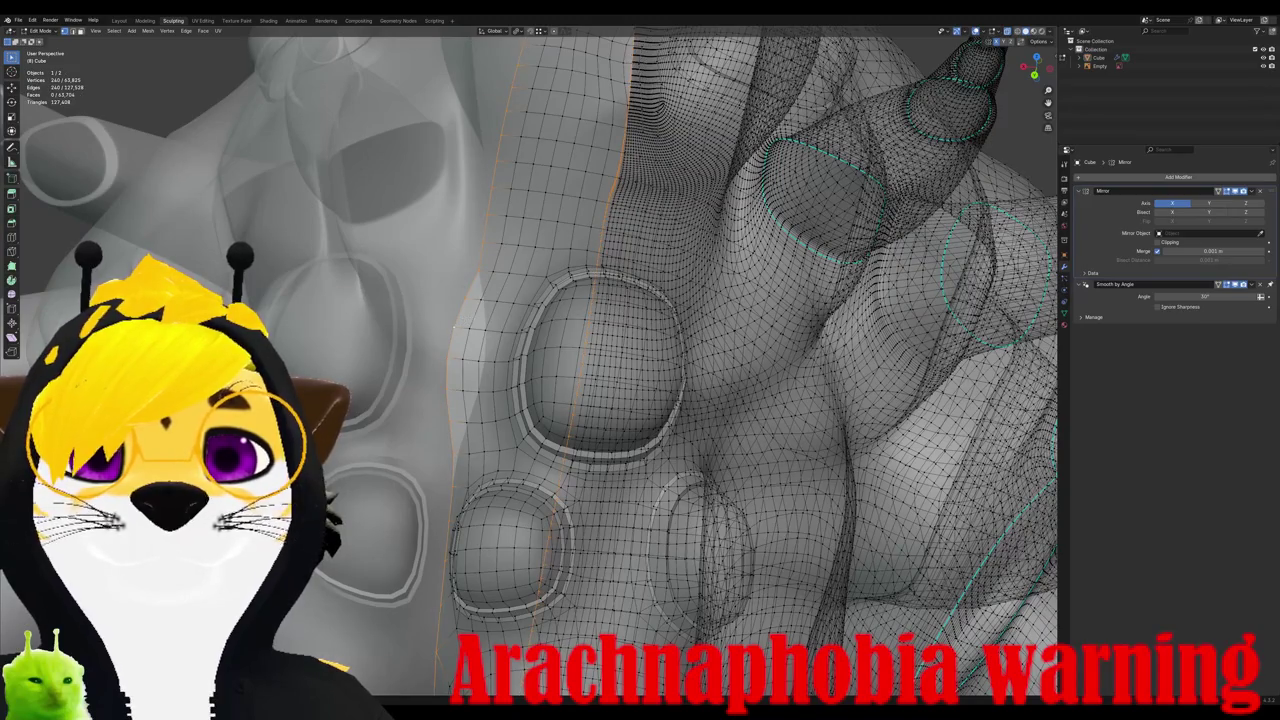
{"action": "left_click", "coordinate": [480, 298]}
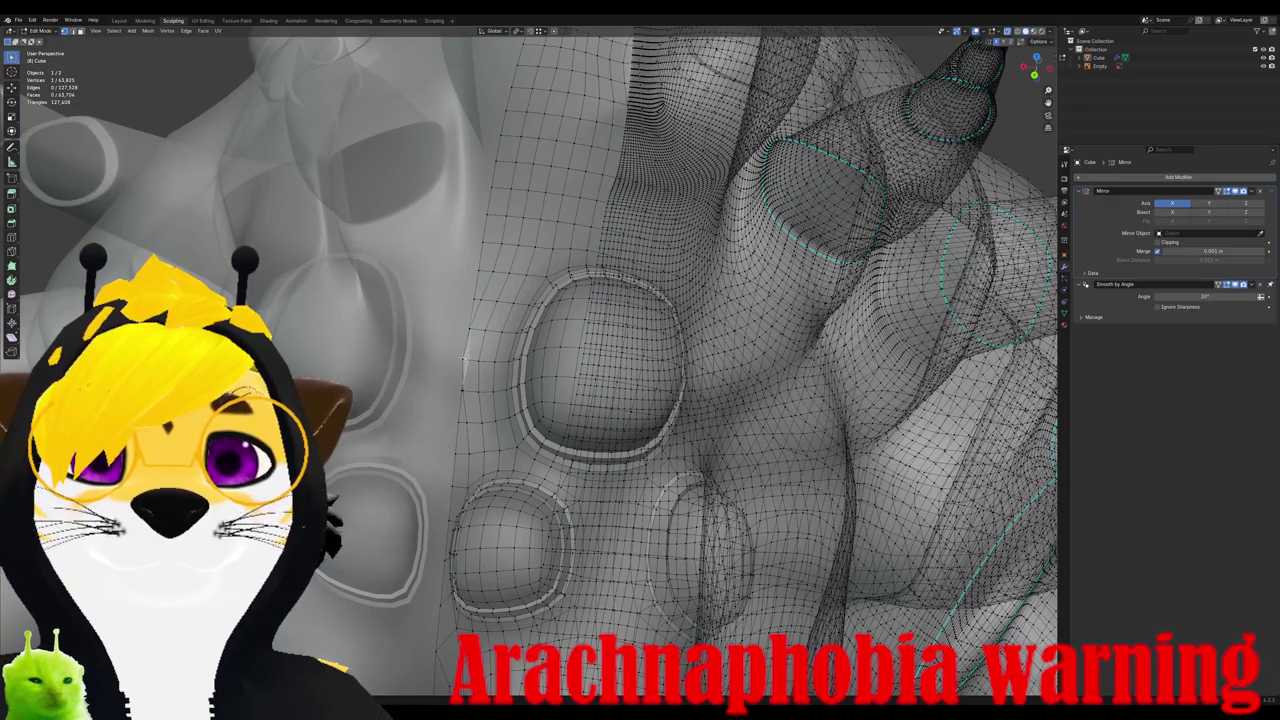
{"action": "key", "text": "g"}
{"action": "left_click", "coordinate": [476, 358]}
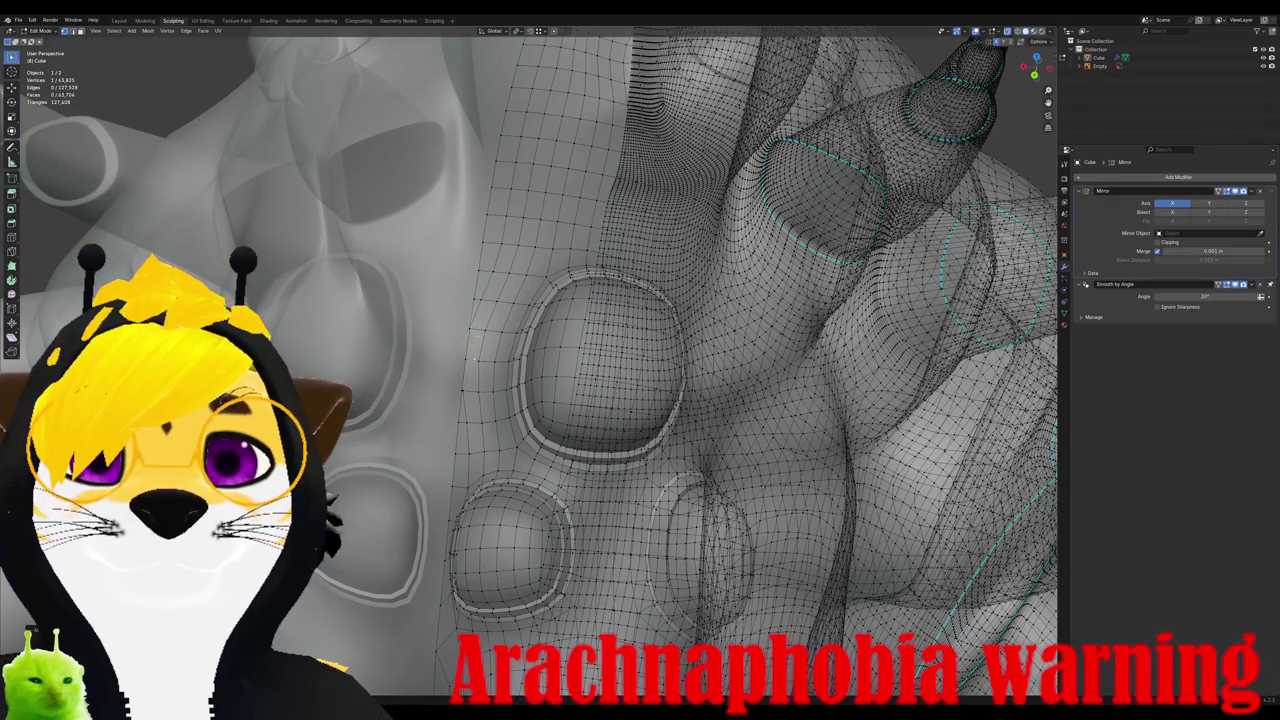
{"action": "key", "text": "g"}
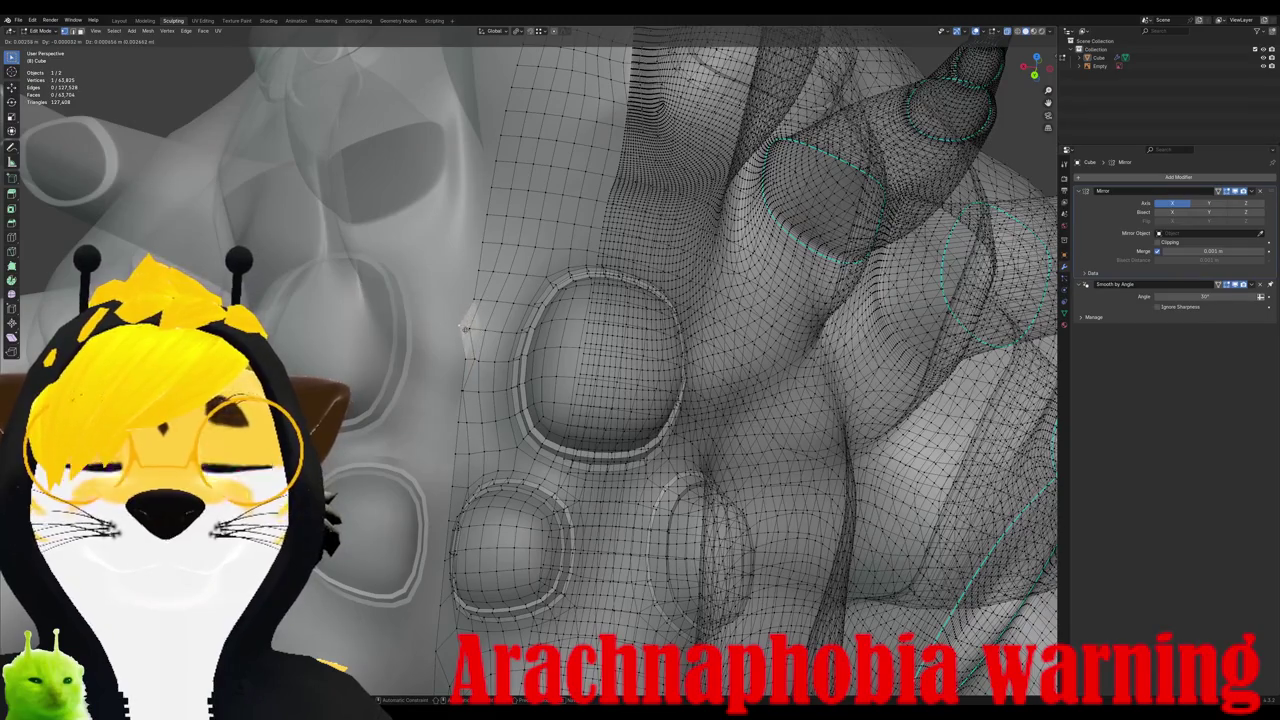
{"action": "left_click", "coordinate": [465, 328]}
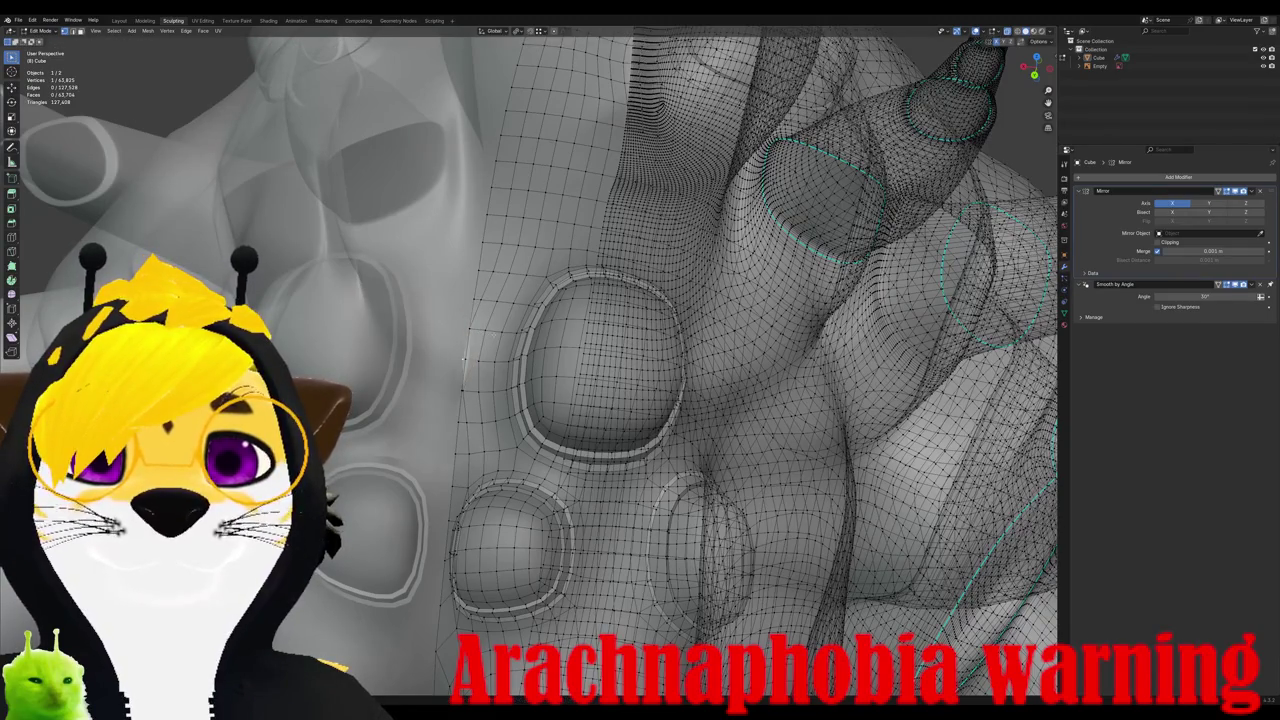
Step: Shift the faces along the left border twice along the X axis
{"action": "left_click_drag", "start_coordinate": [480, 298], "coordinate": [447, 358]}
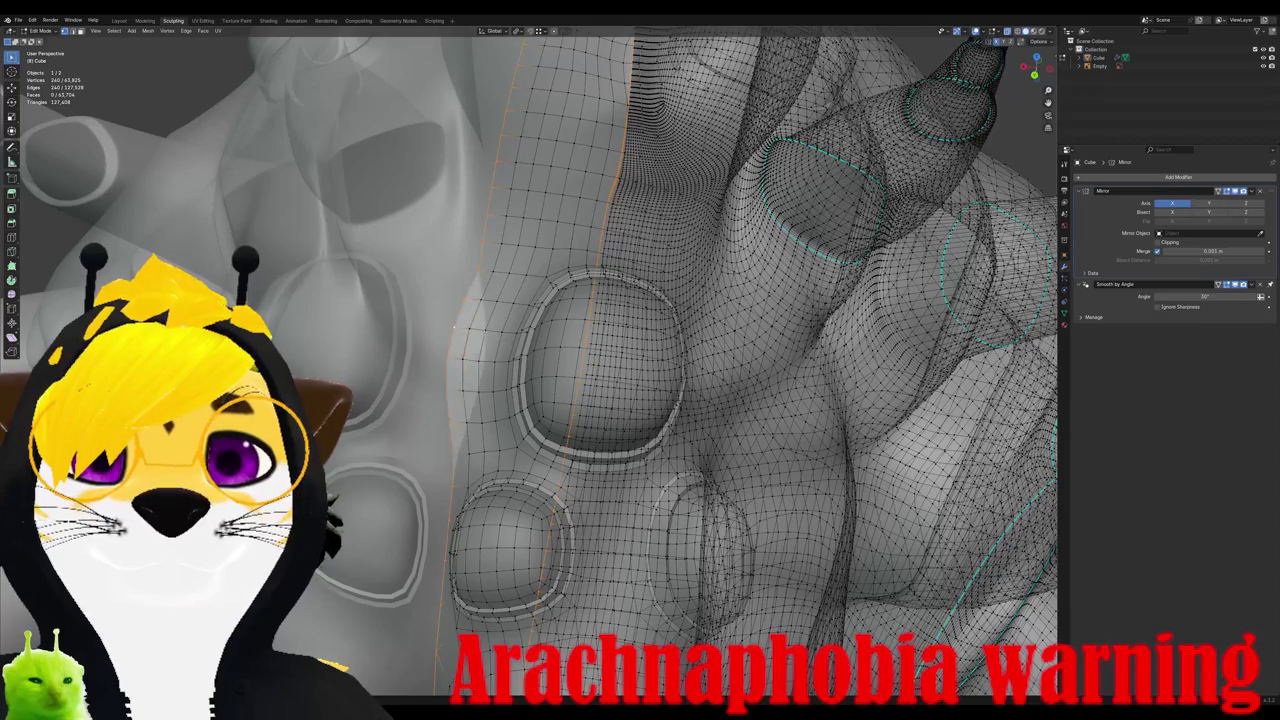
{"action": "middle_click_drag", "start_coordinate": [467, 330], "coordinate": [480, 325]}
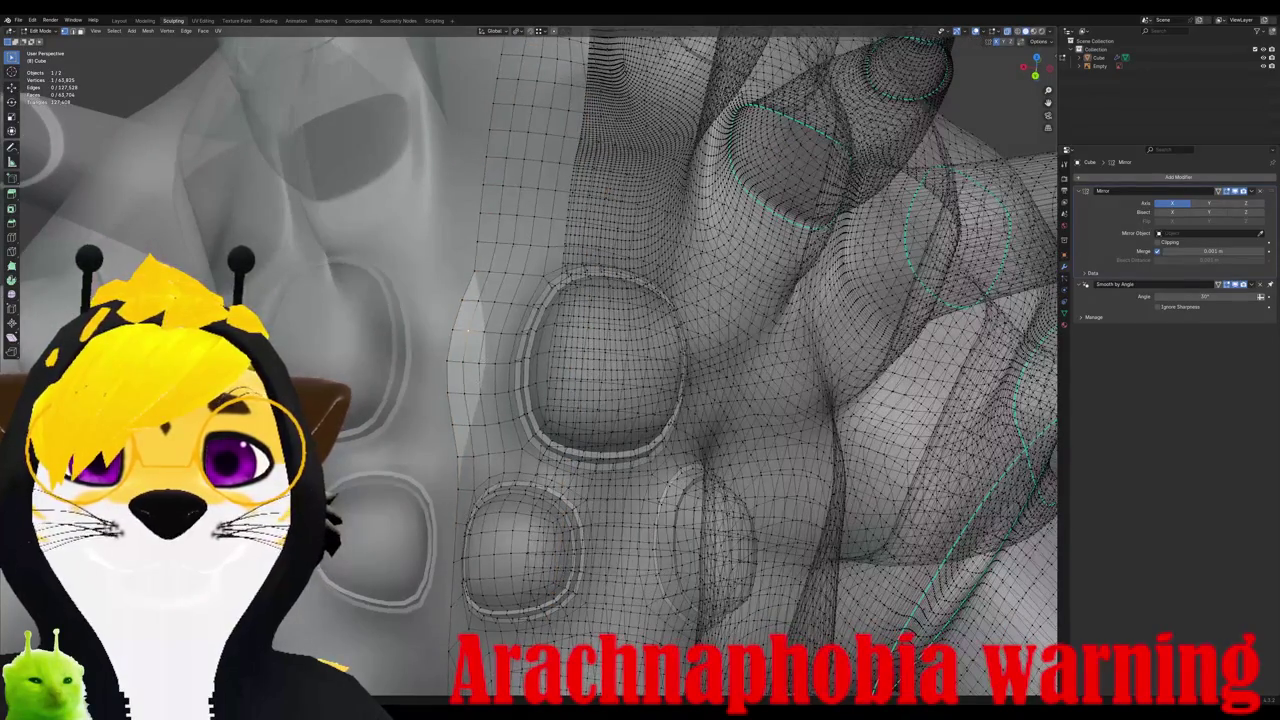
{"action": "left_click", "coordinate": [462, 370]}
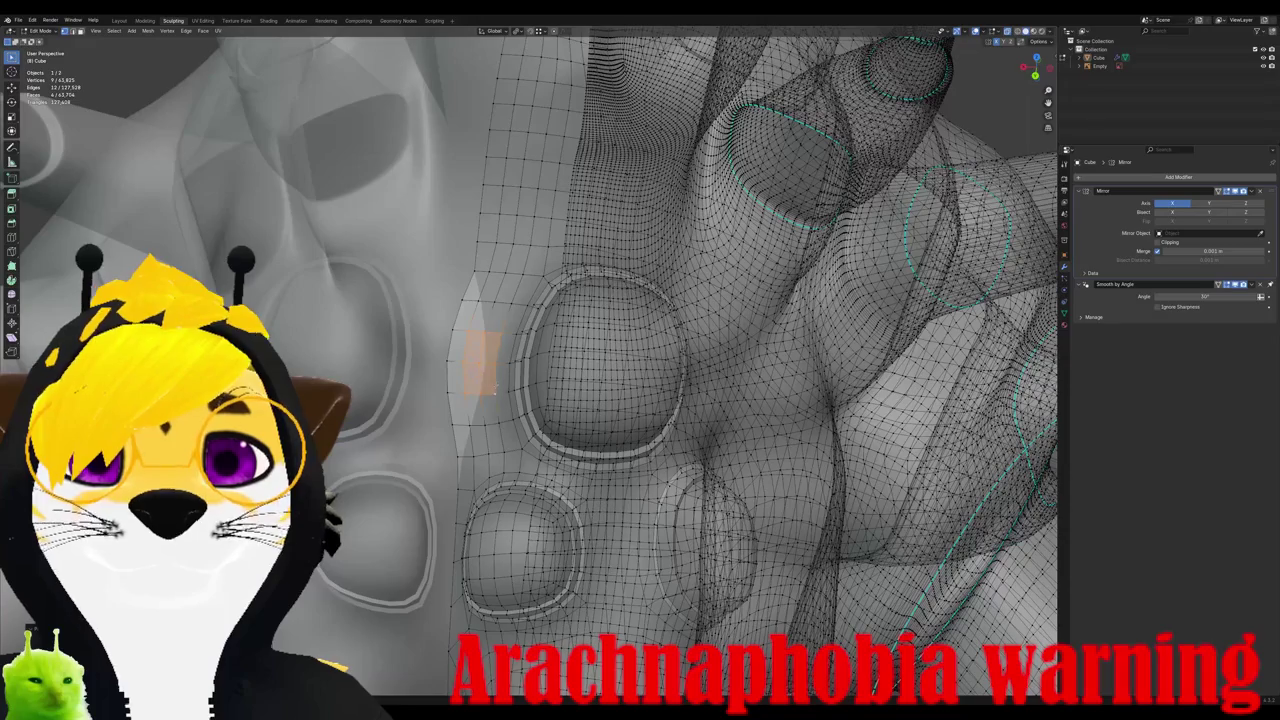
{"action": "scroll", "coordinate": [461, 372], "scroll_direction": "up", "scroll_amount": 5}
{"action": "key", "text": "g"}
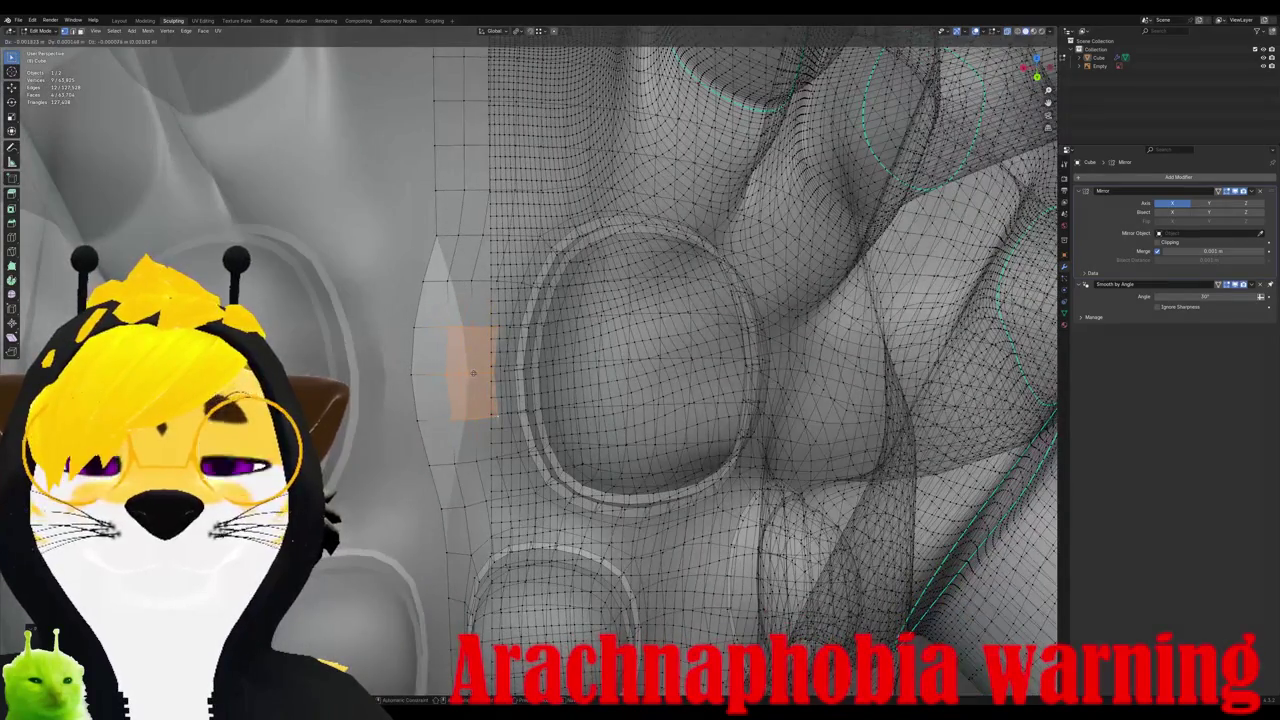
{"action": "key", "text": "x"}
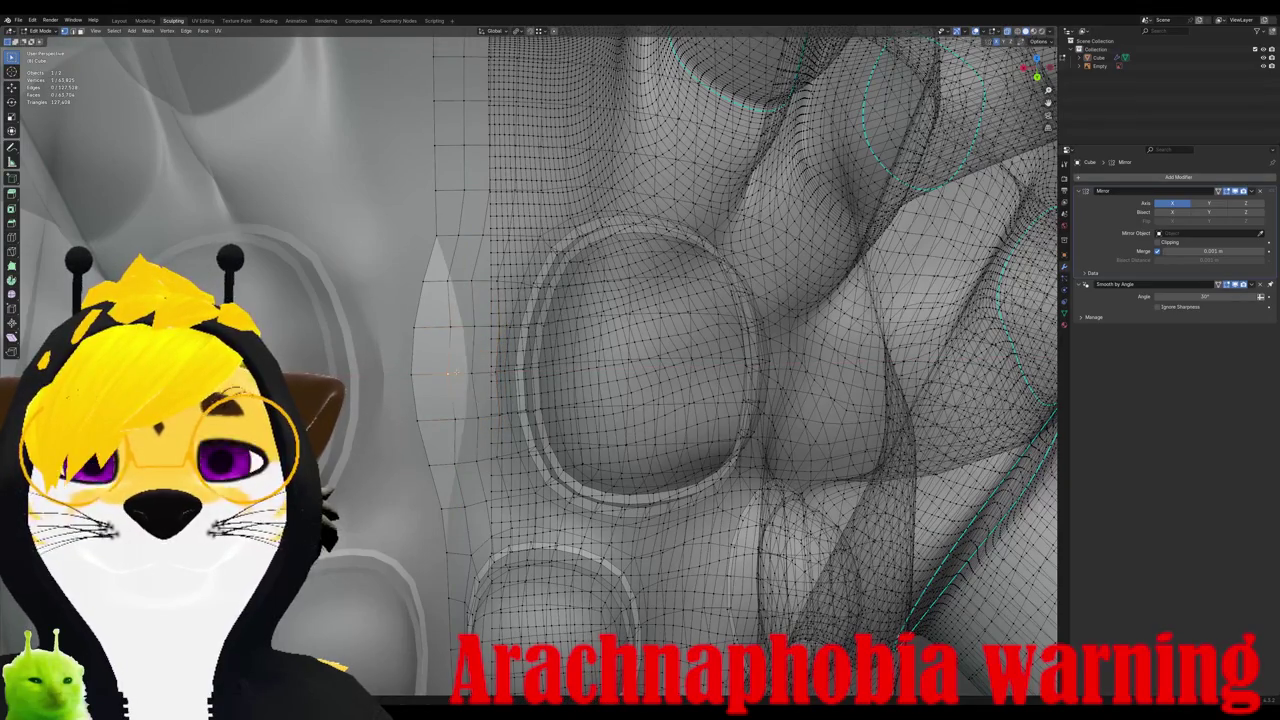
{"action": "left_click", "coordinate": [456, 373]}
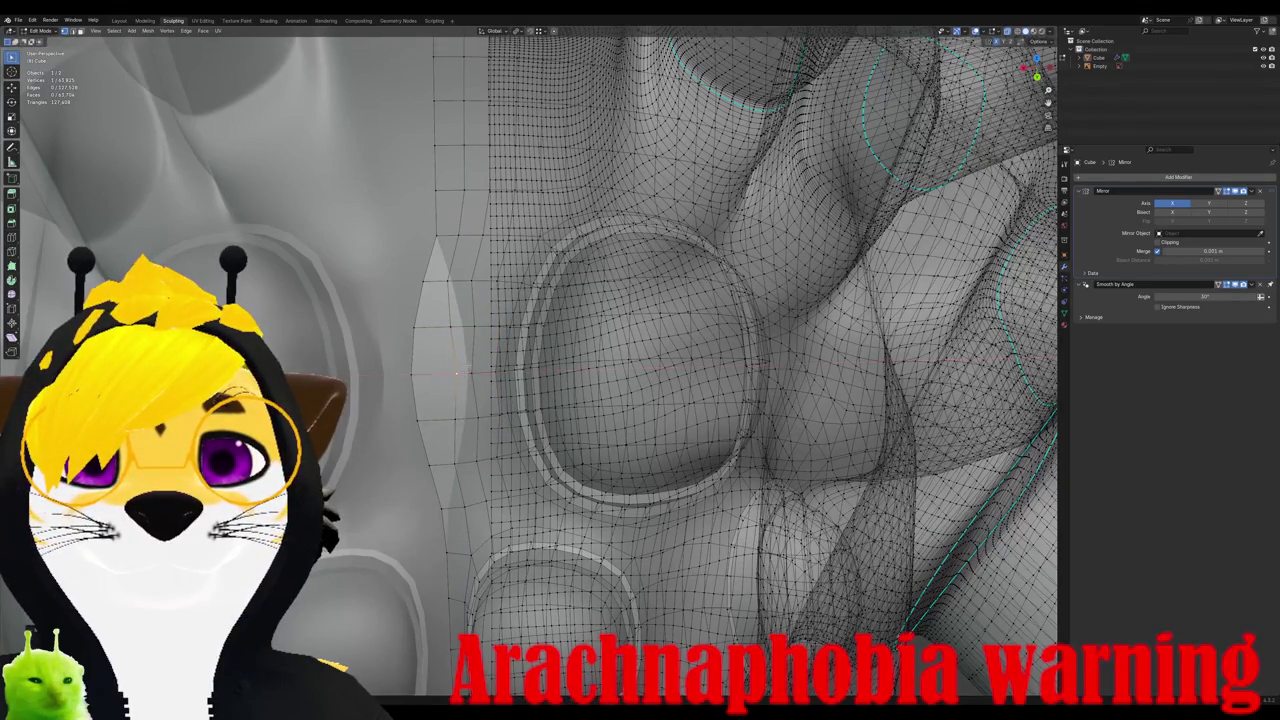
{"action": "key", "text": "g"}
{"action": "key", "text": "x"}
{"action": "left_click", "coordinate": [477, 372]}
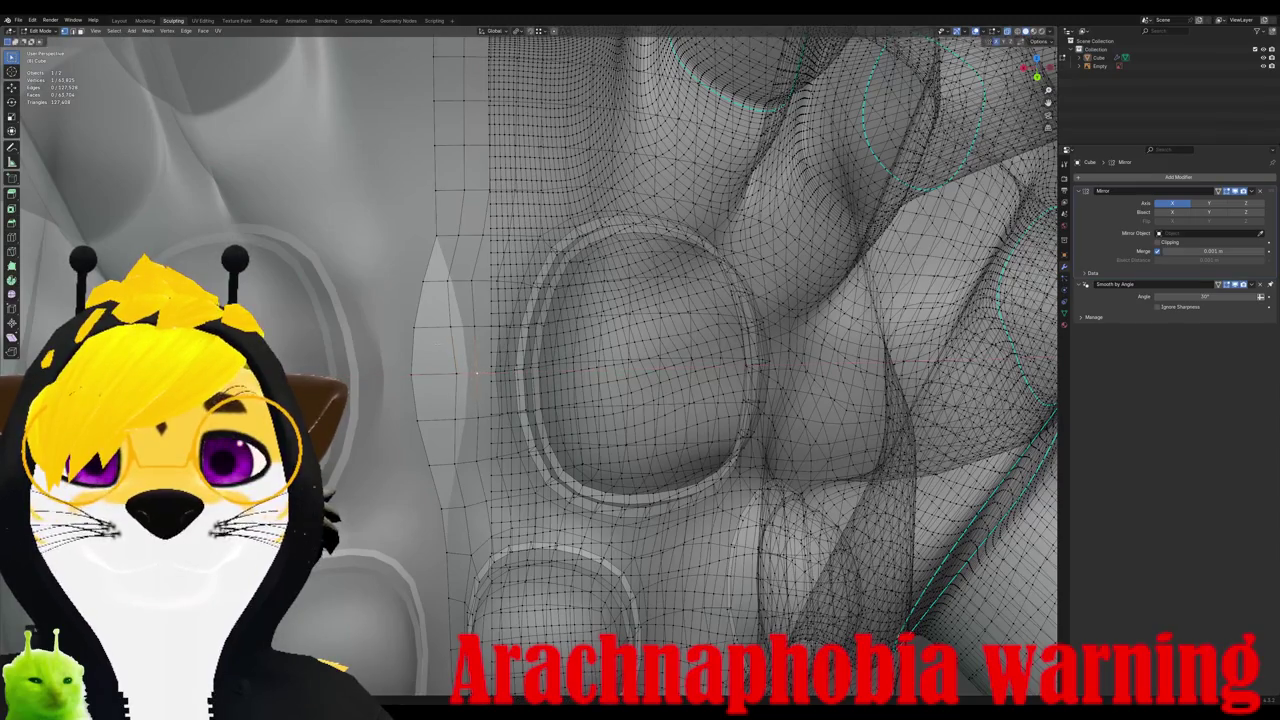
Step: Scale the vertical edge loop at the seam, then return to Object Mode
{"action": "left_click", "coordinate": [440, 342], "text": "alt"}
{"action": "key", "text": "s"}
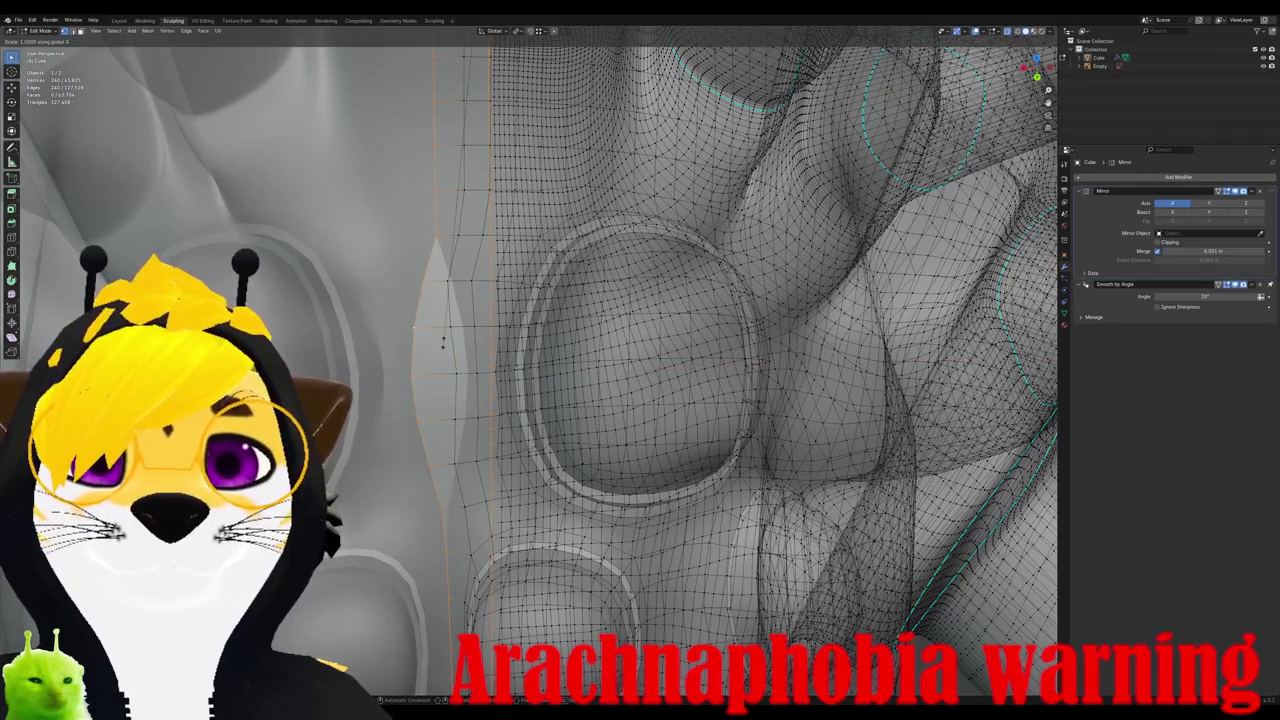
{"action": "left_click", "coordinate": [443, 342]}
{"action": "mouse_move", "coordinate": [443, 342]}
{"action": "middle_mouse_down"}
{"action": "mouse_move", "coordinate": [560, 380]}
{"action": "mouse_move", "coordinate": [507, 383]}
{"action": "mouse_move", "coordinate": [587, 375]}
{"action": "mouse_move", "coordinate": [679, 299]}
{"action": "middle_mouse_up"}
{"action": "scroll", "coordinate": [560, 380], "scroll_direction": "down", "scroll_amount": 2}
{"action": "key", "text": "Tab"}
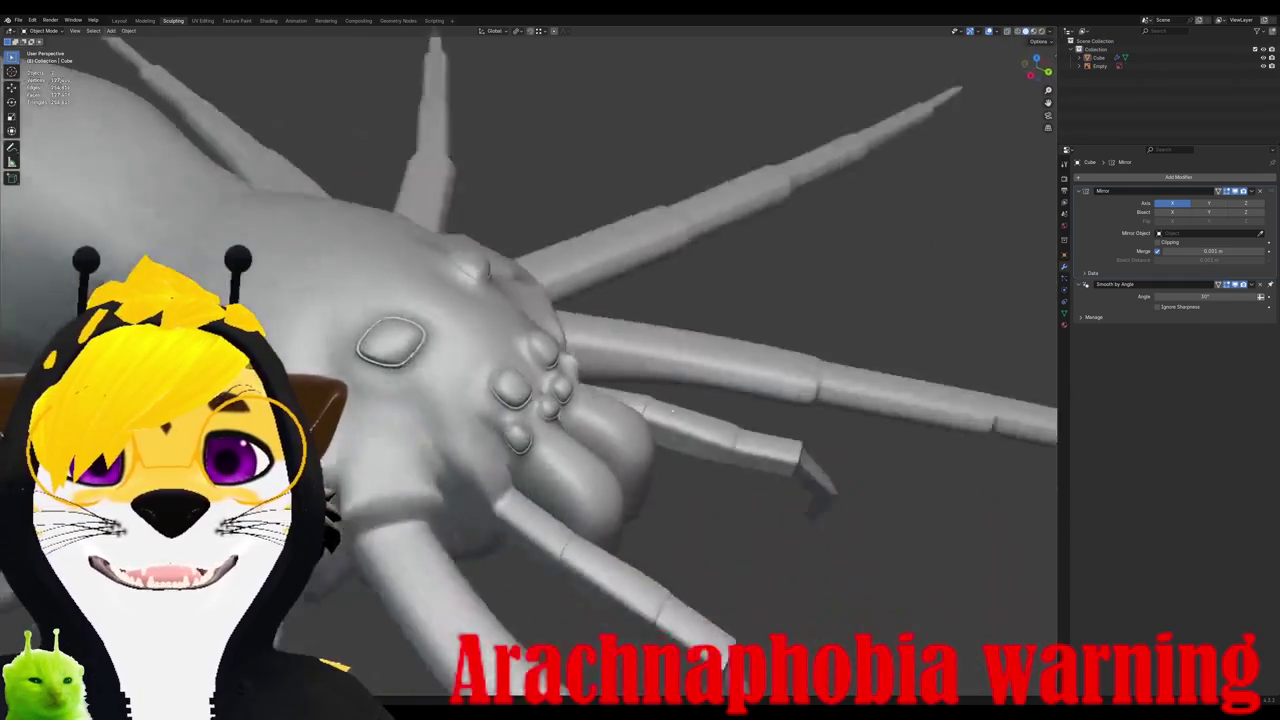
Step: Inspect the spider from frontal, three-quarter and low side views, then enter Sculpt Mode
{"action": "mouse_move", "coordinate": [608, 396]}
{"action": "middle_mouse_down"}
{"action": "mouse_move", "coordinate": [564, 392]}
{"action": "mouse_move", "coordinate": [644, 391]}
{"action": "middle_mouse_up"}
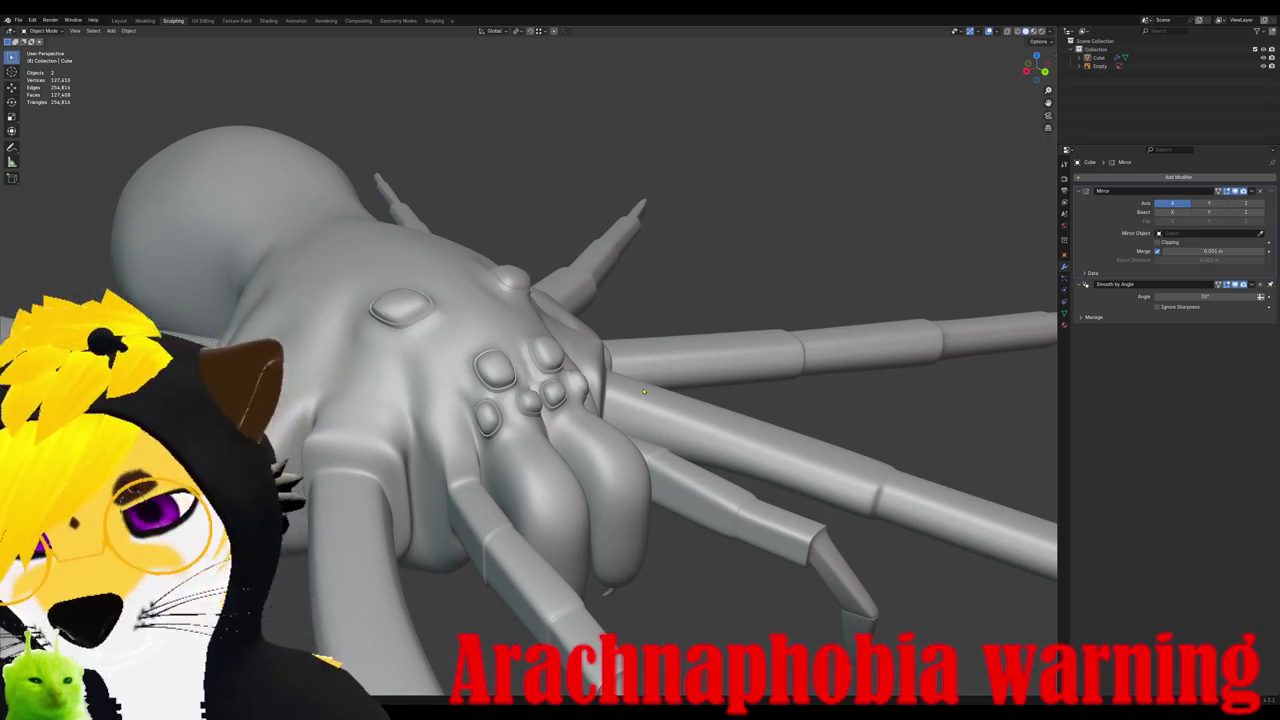
{"action": "middle_click_drag", "start_coordinate": [554, 427], "coordinate": [511, 437]}
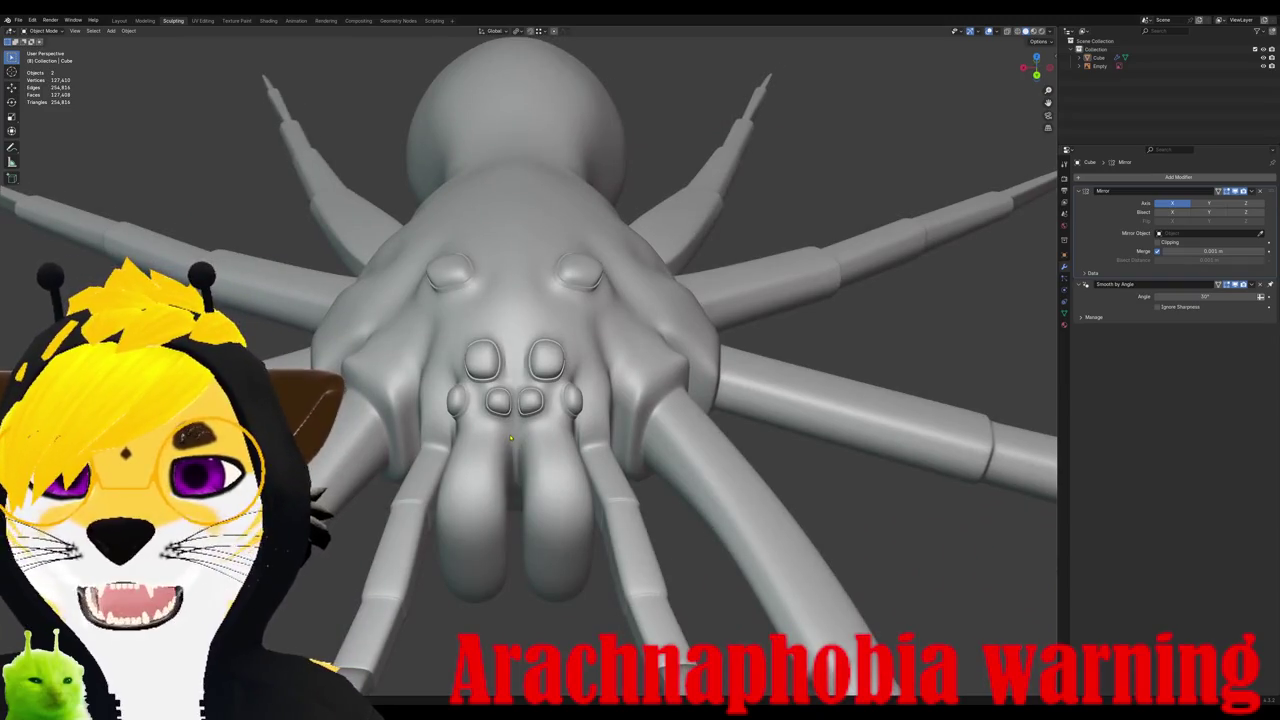
{"action": "middle_click_drag", "start_coordinate": [511, 437], "coordinate": [548, 445]}
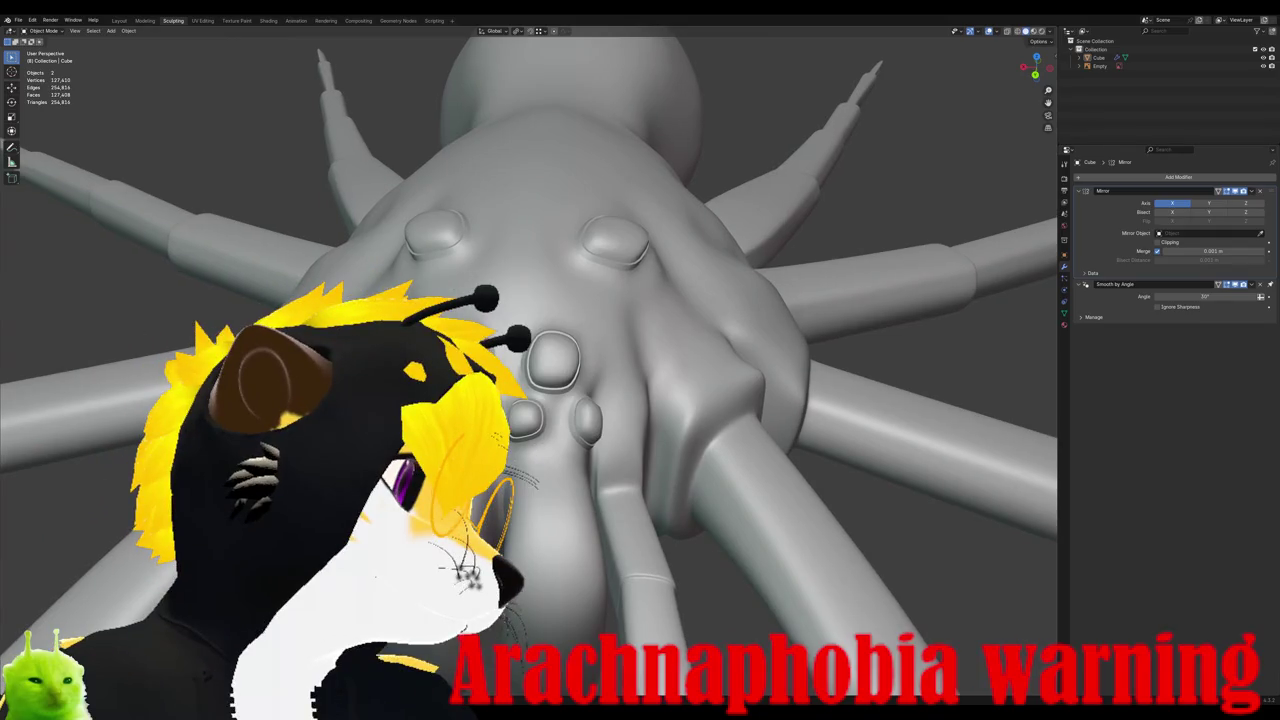
{"action": "mouse_move", "coordinate": [688, 323]}
{"action": "middle_mouse_down"}
{"action": "mouse_move", "coordinate": [109, 148]}
{"action": "mouse_move", "coordinate": [48, 330]}
{"action": "mouse_move", "coordinate": [300, 300]}
{"action": "mouse_move", "coordinate": [500, 250]}
{"action": "middle_mouse_up"}
{"action": "key", "text": "Tab"}
{"action": "key", "text": "Tab"}
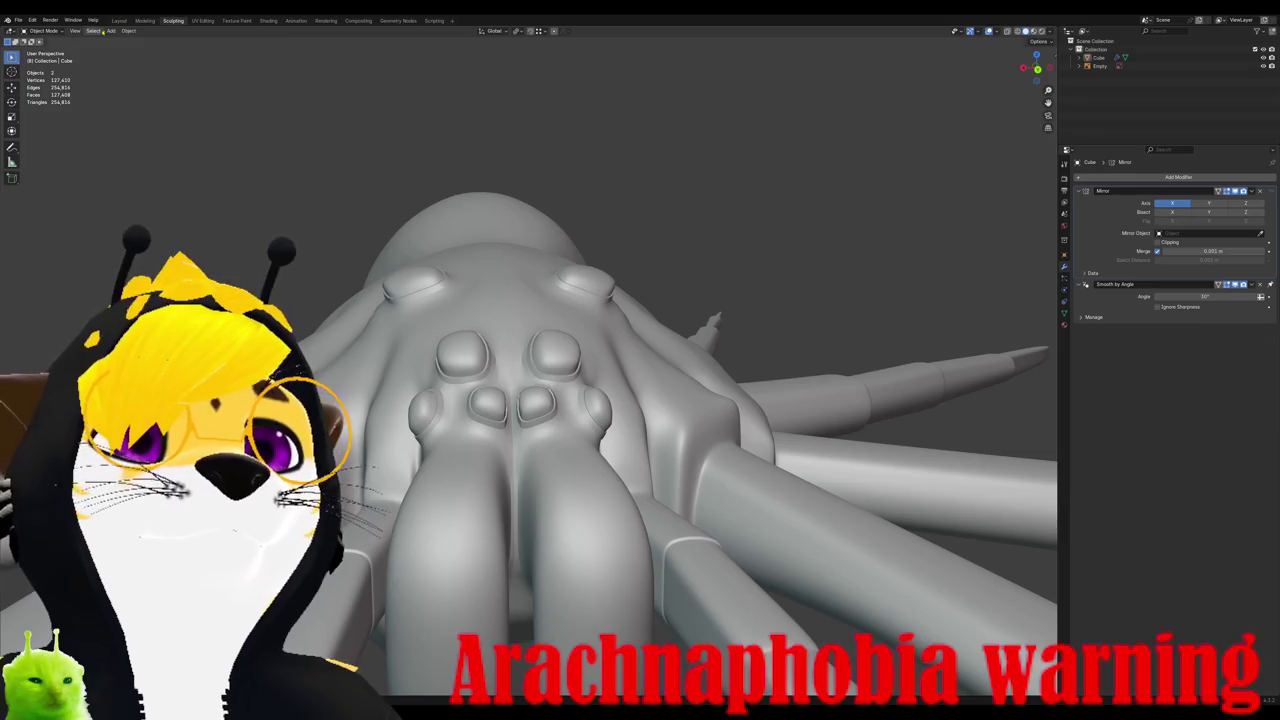
{"action": "left_click", "coordinate": [43, 31]}
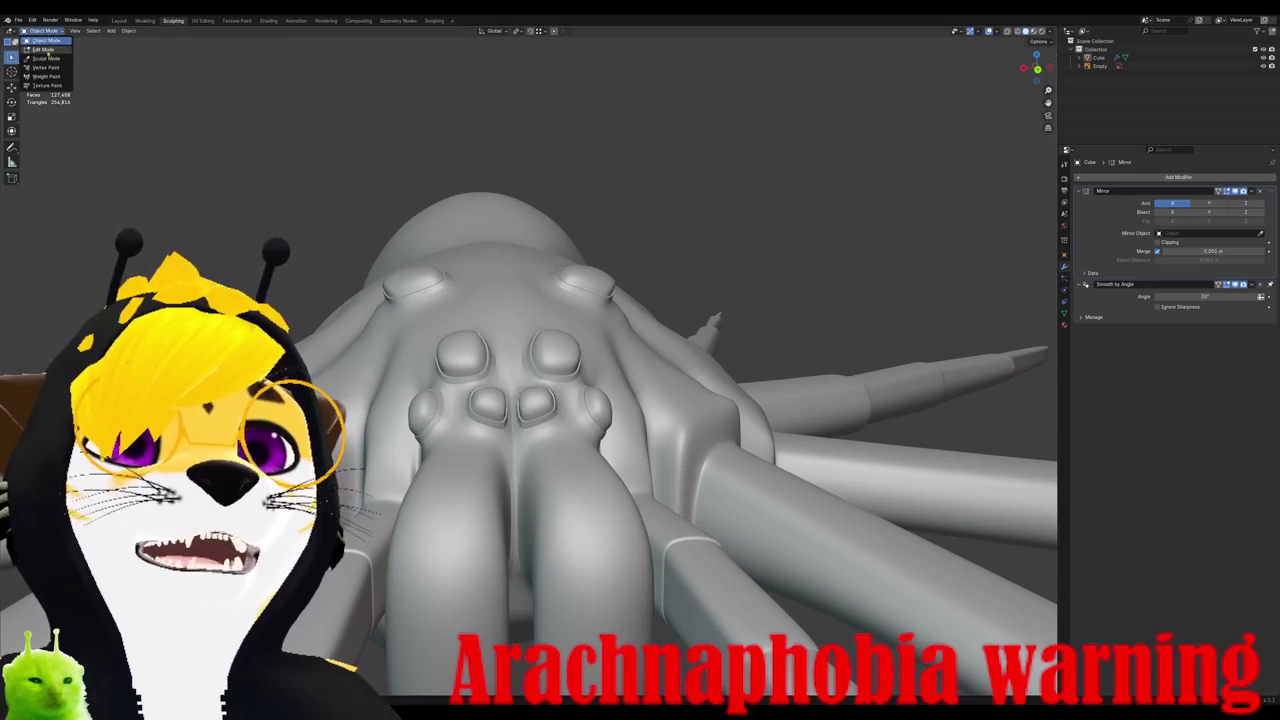
{"action": "left_click", "coordinate": [46, 58]}
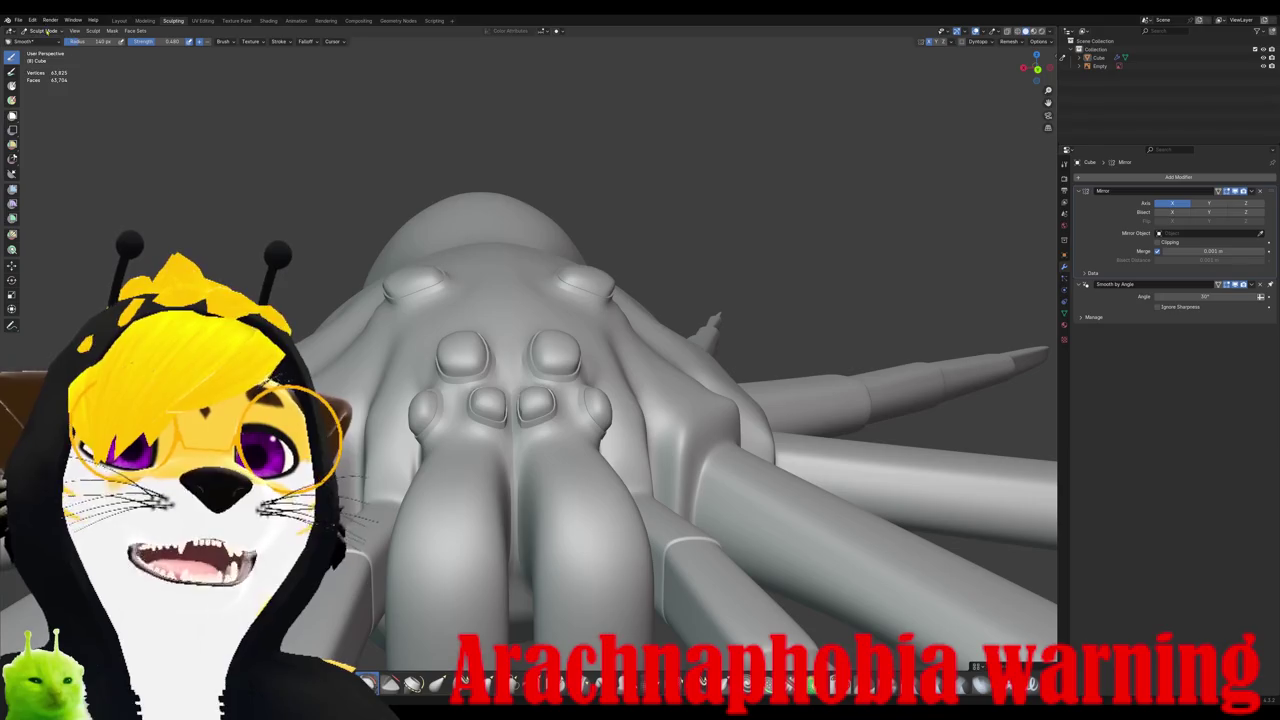
Step: Stay in Sculpt Mode and check the spider in front, side and back orthographic views
{"action": "left_click", "coordinate": [46, 31]}
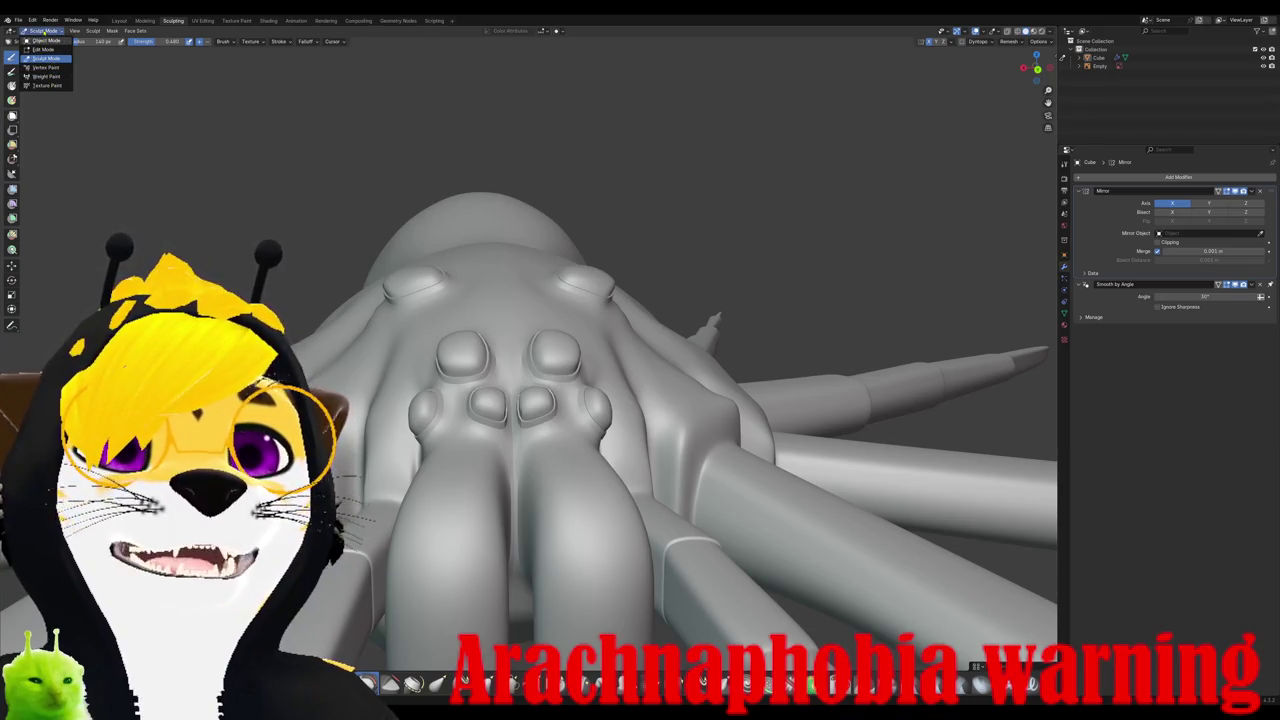
{"action": "left_click", "coordinate": [44, 33]}
{"action": "middle_click_drag", "start_coordinate": [586, 503], "coordinate": [628, 520]}
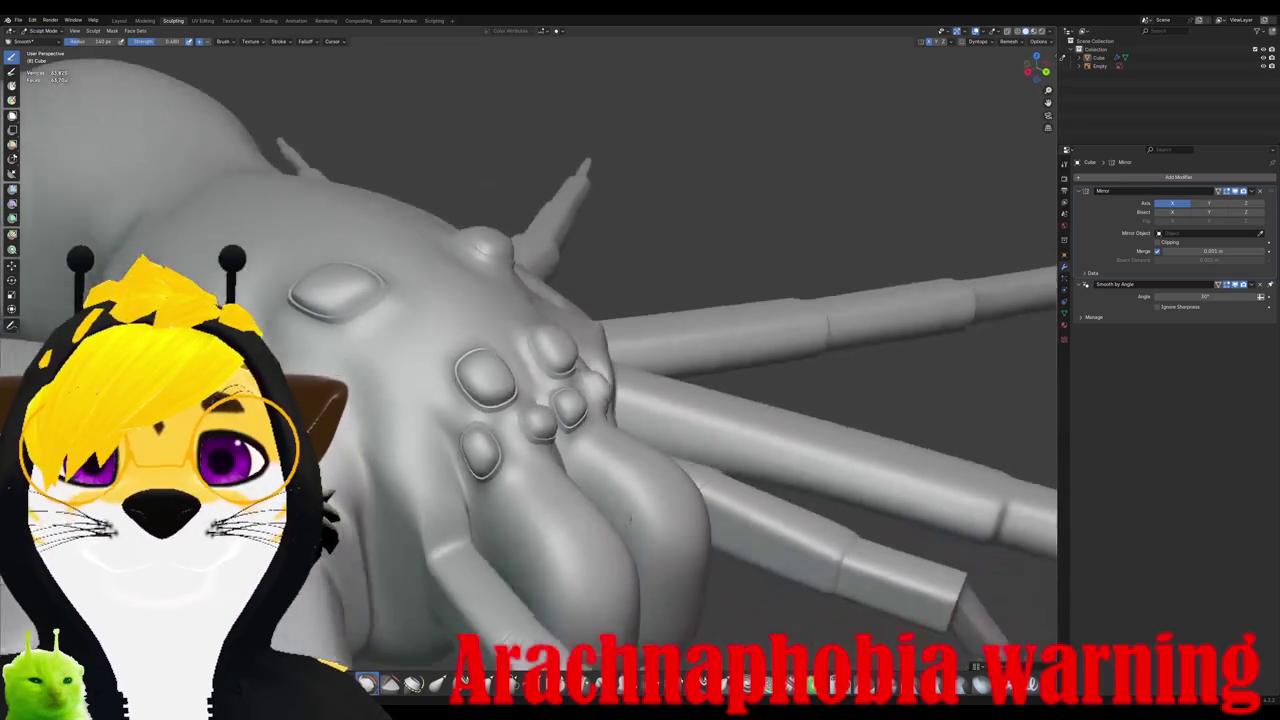
{"action": "key", "text": "KP_1"}
{"action": "key", "text": "KP_3"}
{"action": "key", "text": "ctrl+KP_1"}
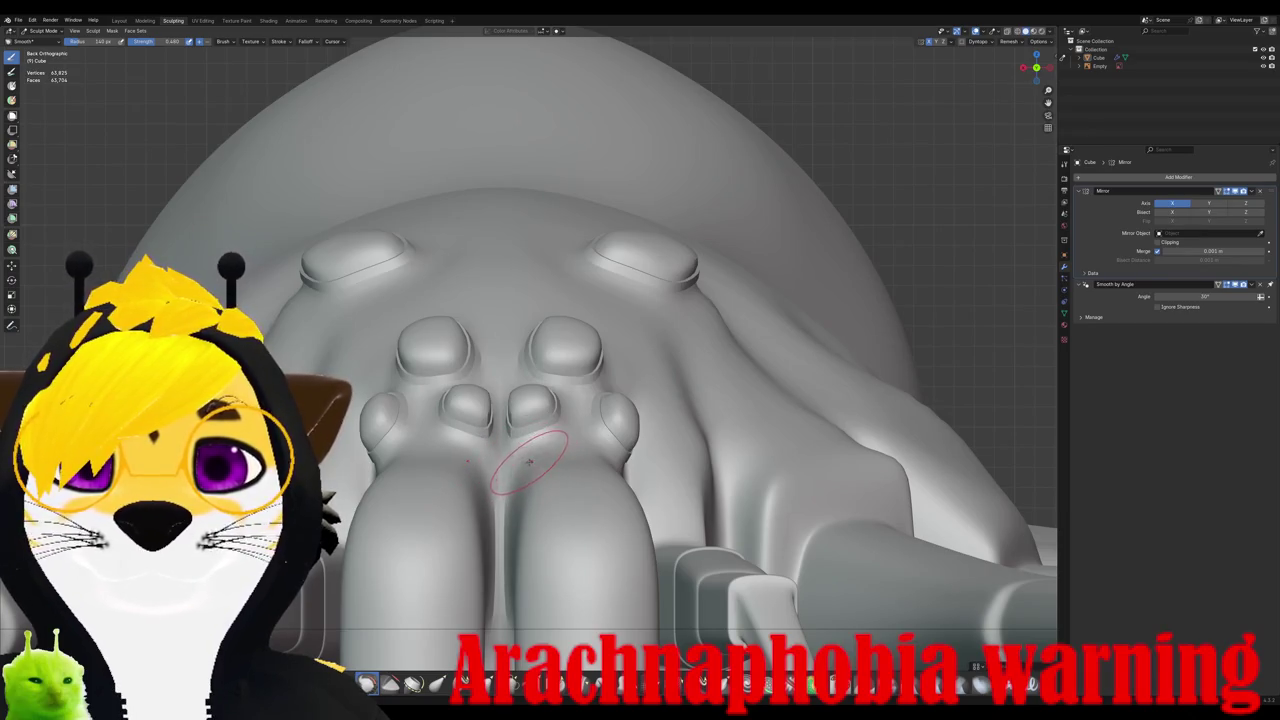
{"action": "mouse_move", "coordinate": [601, 517]}
{"action": "middle_mouse_down"}
{"action": "mouse_move", "coordinate": [520, 582]}
{"action": "mouse_move", "coordinate": [571, 543]}
{"action": "mouse_move", "coordinate": [589, 456]}
{"action": "mouse_move", "coordinate": [550, 468]}
{"action": "mouse_move", "coordinate": [547, 486]}
{"action": "mouse_move", "coordinate": [520, 455]}
{"action": "middle_mouse_up"}
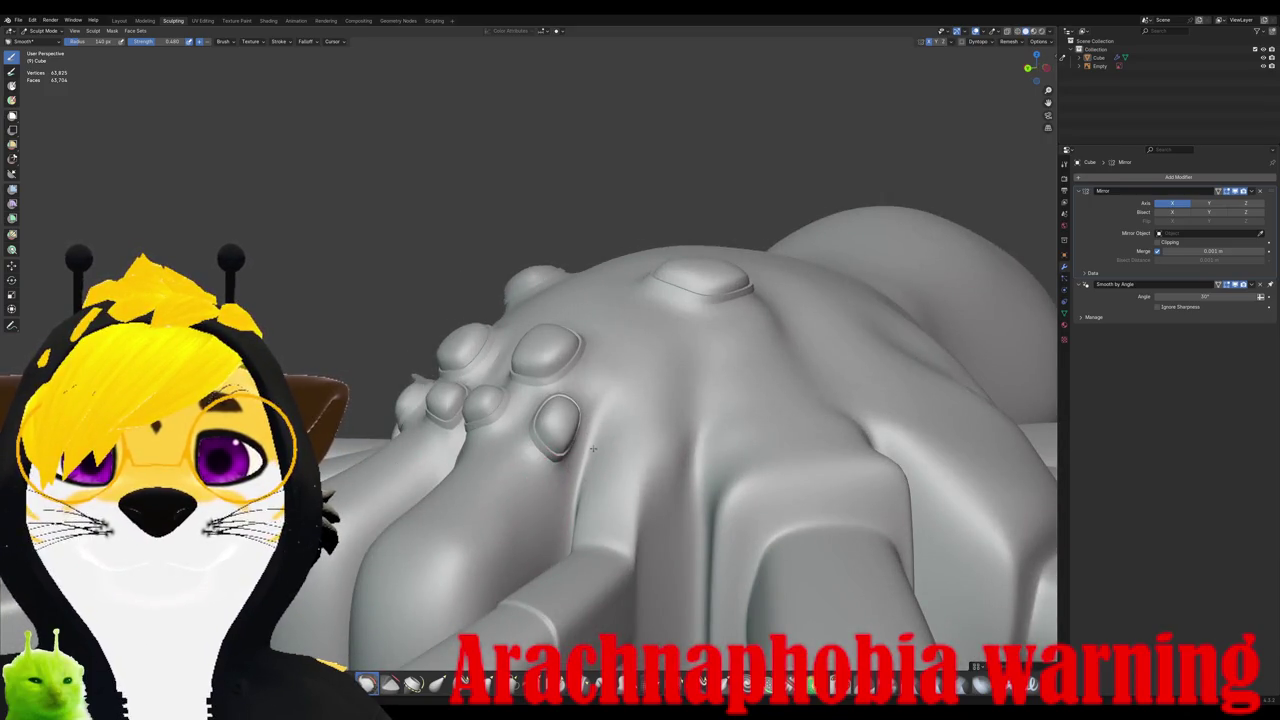
Step: Orbit around the head and legs to face the spider's front, then switch to Edit Mode
{"action": "middle_click_drag", "start_coordinate": [592, 459], "coordinate": [640, 462]}
{"action": "scroll", "coordinate": [611, 484], "scroll_direction": "up", "scroll_amount": 2}
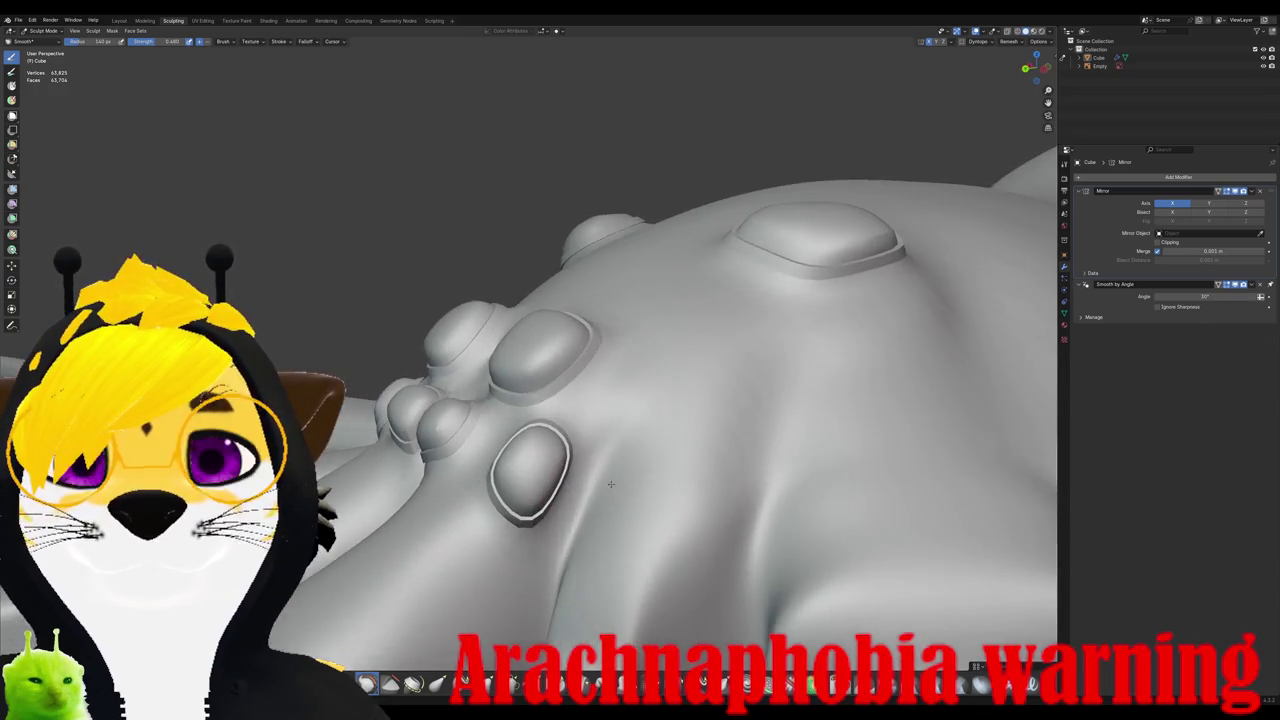
{"action": "mouse_move", "coordinate": [587, 526]}
{"action": "middle_mouse_down"}
{"action": "mouse_move", "coordinate": [600, 543]}
{"action": "mouse_move", "coordinate": [641, 455]}
{"action": "middle_mouse_up"}
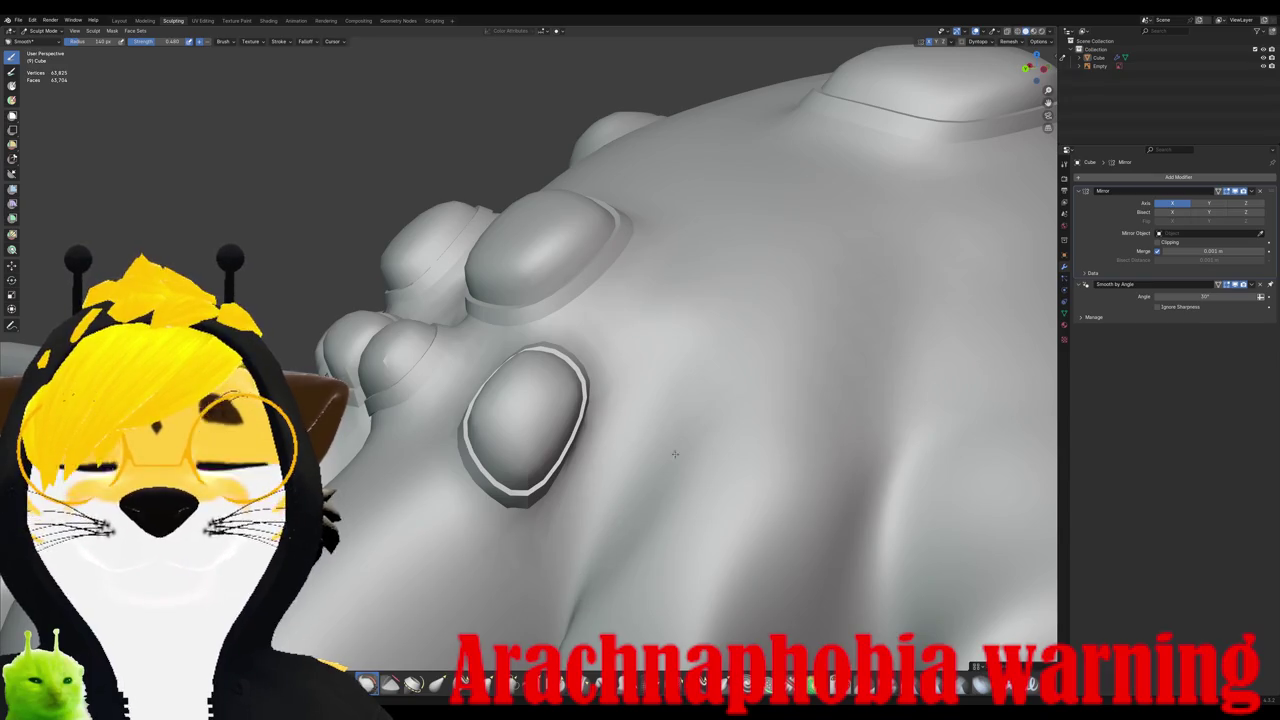
{"action": "mouse_move", "coordinate": [648, 480]}
{"action": "middle_mouse_down"}
{"action": "mouse_move", "coordinate": [608, 529]}
{"action": "mouse_move", "coordinate": [568, 505]}
{"action": "mouse_move", "coordinate": [652, 529]}
{"action": "mouse_move", "coordinate": [608, 525]}
{"action": "mouse_move", "coordinate": [492, 449]}
{"action": "middle_mouse_up"}
{"action": "middle_click_drag", "start_coordinate": [548, 548], "coordinate": [600, 503]}
{"action": "middle_click_drag", "start_coordinate": [667, 581], "coordinate": [561, 488]}
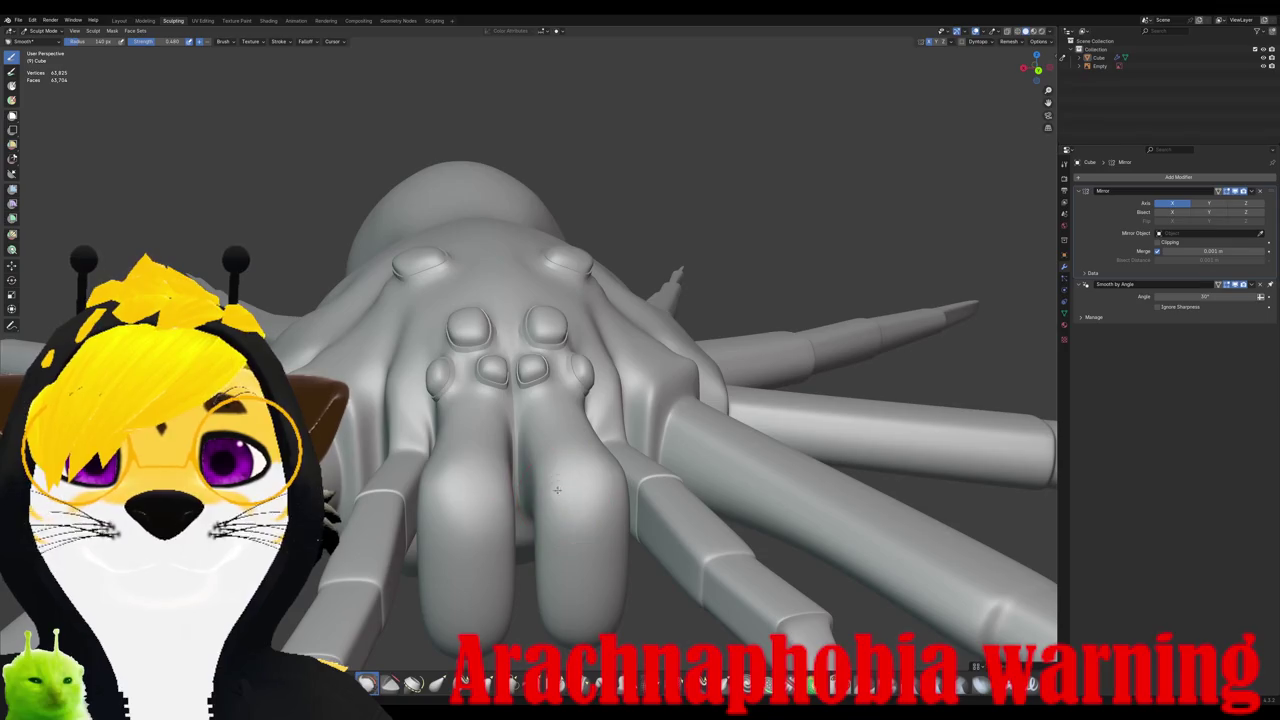
{"action": "mouse_move", "coordinate": [553, 472]}
{"action": "middle_mouse_down"}
{"action": "mouse_move", "coordinate": [543, 496]}
{"action": "mouse_move", "coordinate": [547, 474]}
{"action": "mouse_move", "coordinate": [638, 463]}
{"action": "middle_mouse_up"}
{"action": "middle_click_drag", "start_coordinate": [614, 460], "coordinate": [518, 463]}
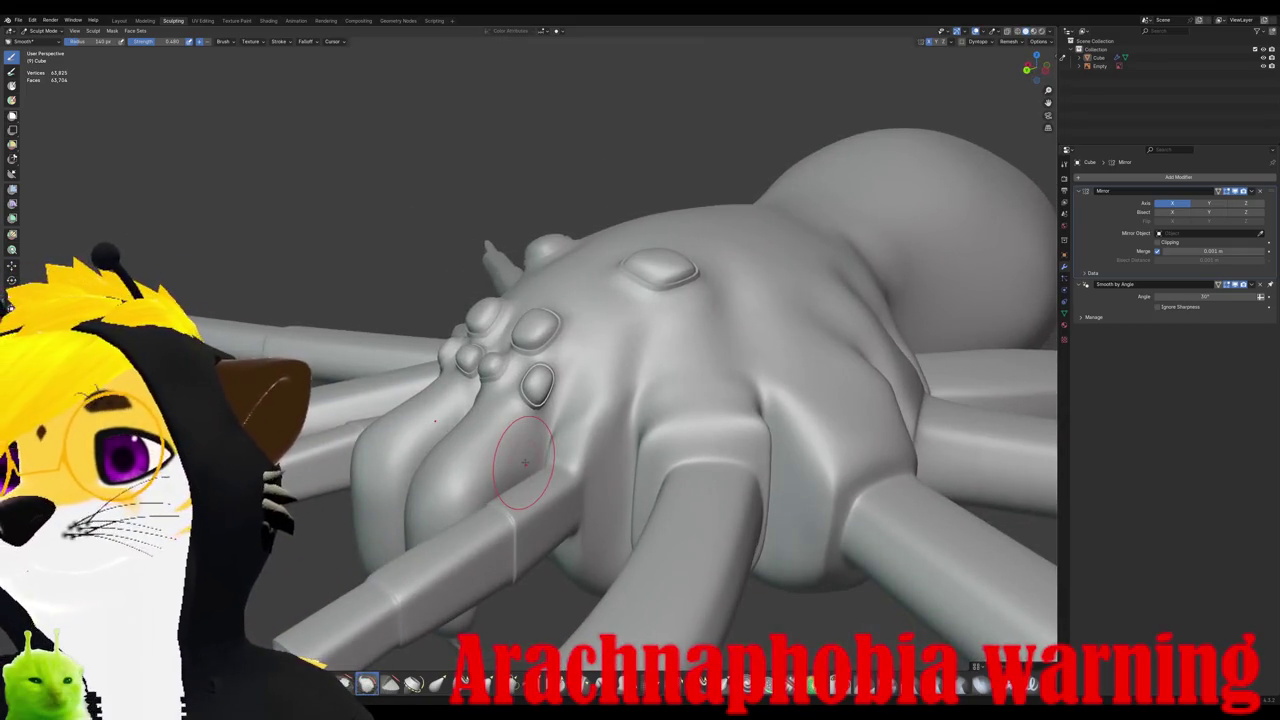
{"action": "mouse_move", "coordinate": [518, 463]}
{"action": "middle_mouse_down"}
{"action": "mouse_move", "coordinate": [604, 461]}
{"action": "mouse_move", "coordinate": [519, 492]}
{"action": "mouse_move", "coordinate": [603, 472]}
{"action": "middle_mouse_up"}
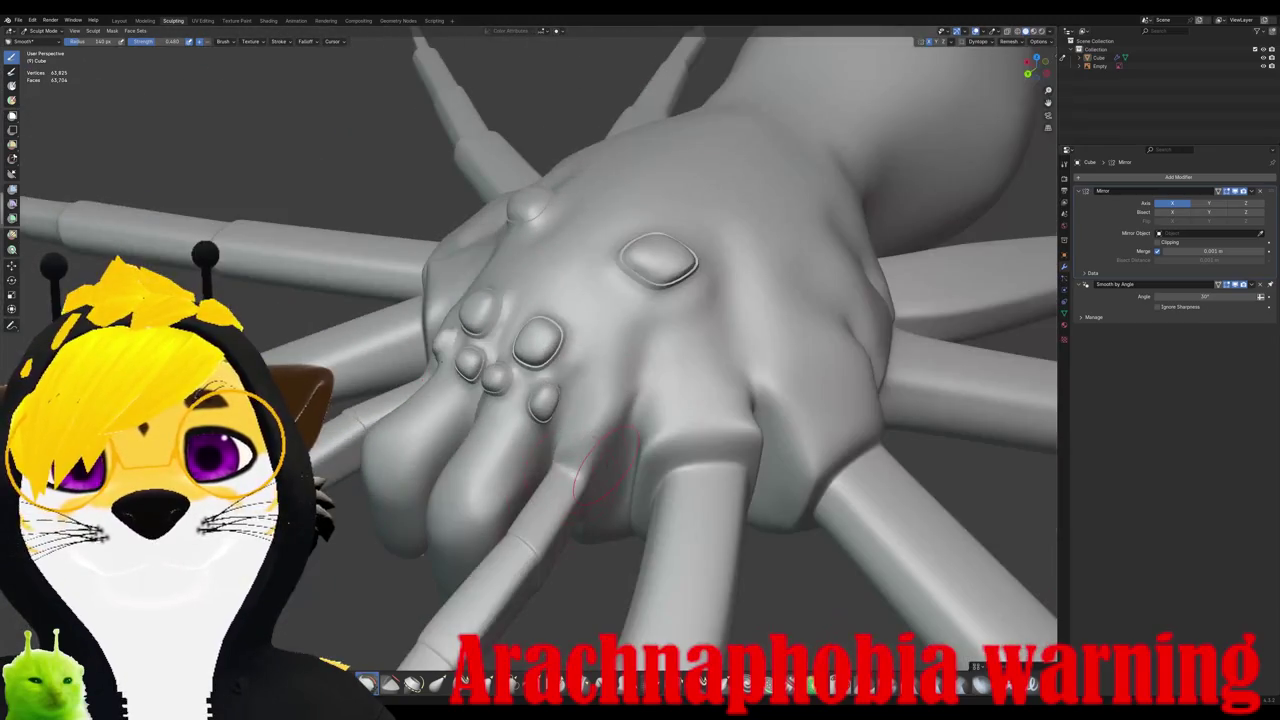
{"action": "key", "text": "Tab"}
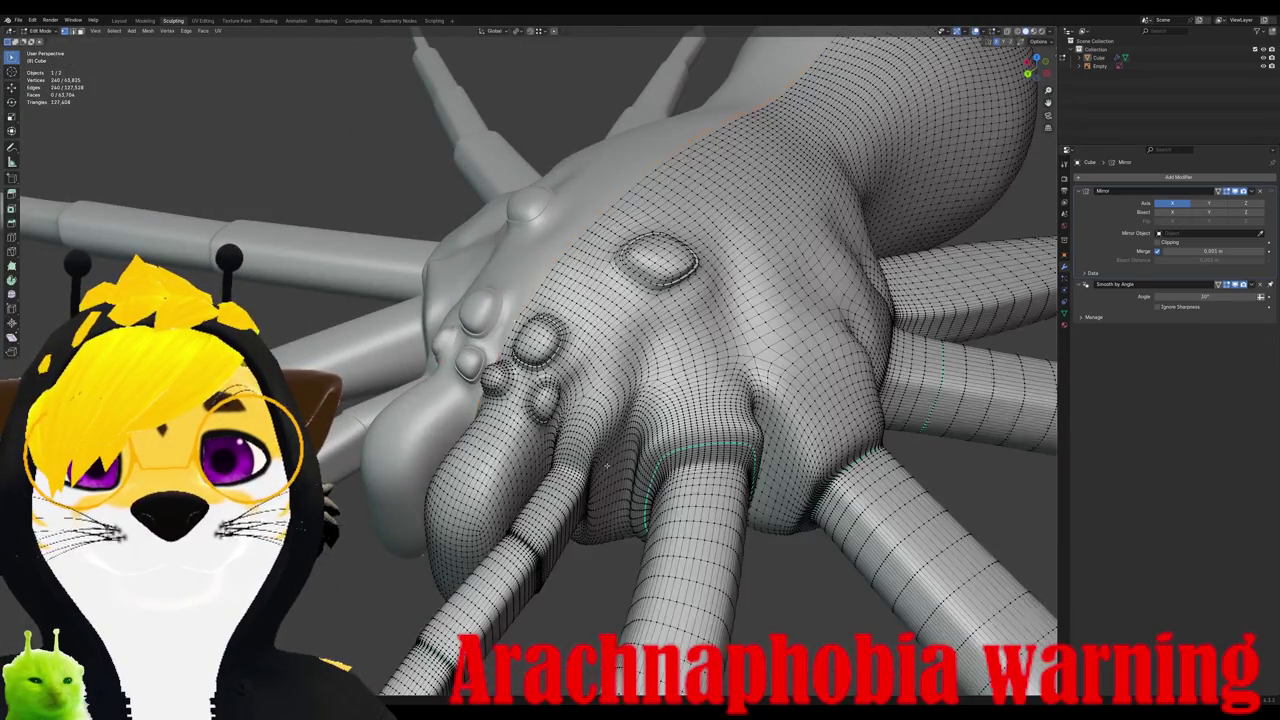
Step: Orbit and zoom in close on the spider's head to inspect the mesh
{"action": "middle_click_drag", "start_coordinate": [540, 400], "coordinate": [710, 340]}
{"action": "scroll", "coordinate": [530, 360], "scroll_direction": "down", "scroll_amount": 4}
{"action": "mouse_move", "coordinate": [530, 360]}
{"action": "middle_mouse_down"}
{"action": "mouse_move", "coordinate": [615, 330]}
{"action": "mouse_move", "coordinate": [615, 345]}
{"action": "mouse_move", "coordinate": [665, 352]}
{"action": "mouse_move", "coordinate": [603, 424]}
{"action": "mouse_move", "coordinate": [540, 400]}
{"action": "mouse_move", "coordinate": [588, 400]}
{"action": "mouse_move", "coordinate": [601, 426]}
{"action": "mouse_move", "coordinate": [575, 523]}
{"action": "mouse_move", "coordinate": [493, 467]}
{"action": "middle_mouse_up"}
{"action": "scroll", "coordinate": [580, 345], "scroll_direction": "up", "scroll_amount": 4}
{"action": "scroll", "coordinate": [600, 350], "scroll_direction": "down", "scroll_amount": 4}
{"action": "scroll", "coordinate": [625, 340], "scroll_direction": "up", "scroll_amount": 4}
Step: Compare the head's shaded and wireframe looks, then switch the spider to Sculpt Mode
{"action": "key", "text": "Tab"}
{"action": "key", "text": "Tab"}
{"action": "mouse_move", "coordinate": [562, 378]}
{"action": "middle_mouse_down"}
{"action": "mouse_move", "coordinate": [520, 420]}
{"action": "mouse_move", "coordinate": [500, 360]}
{"action": "mouse_move", "coordinate": [470, 350]}
{"action": "middle_mouse_up"}
{"action": "scroll", "coordinate": [530, 370], "scroll_direction": "up", "scroll_amount": 3}
{"action": "scroll", "coordinate": [530, 370], "scroll_direction": "up", "scroll_amount": 3}
{"action": "key", "text": "Tab"}
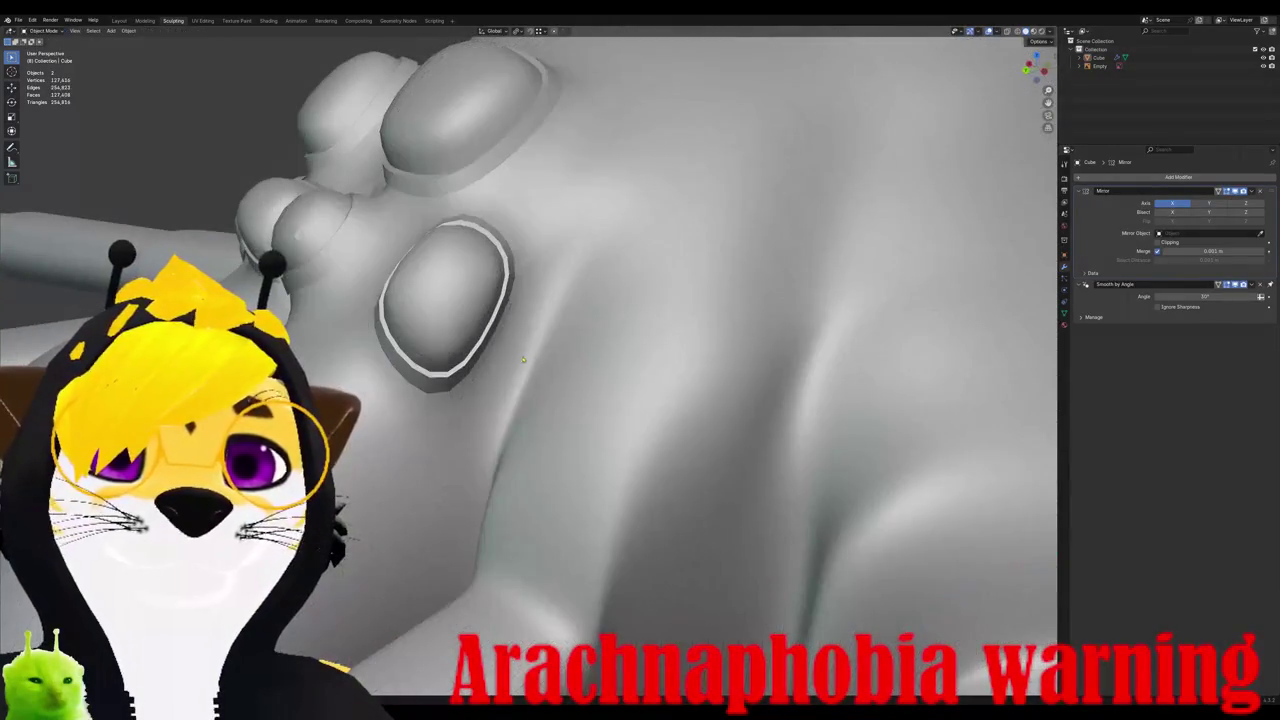
{"action": "key", "text": "Tab"}
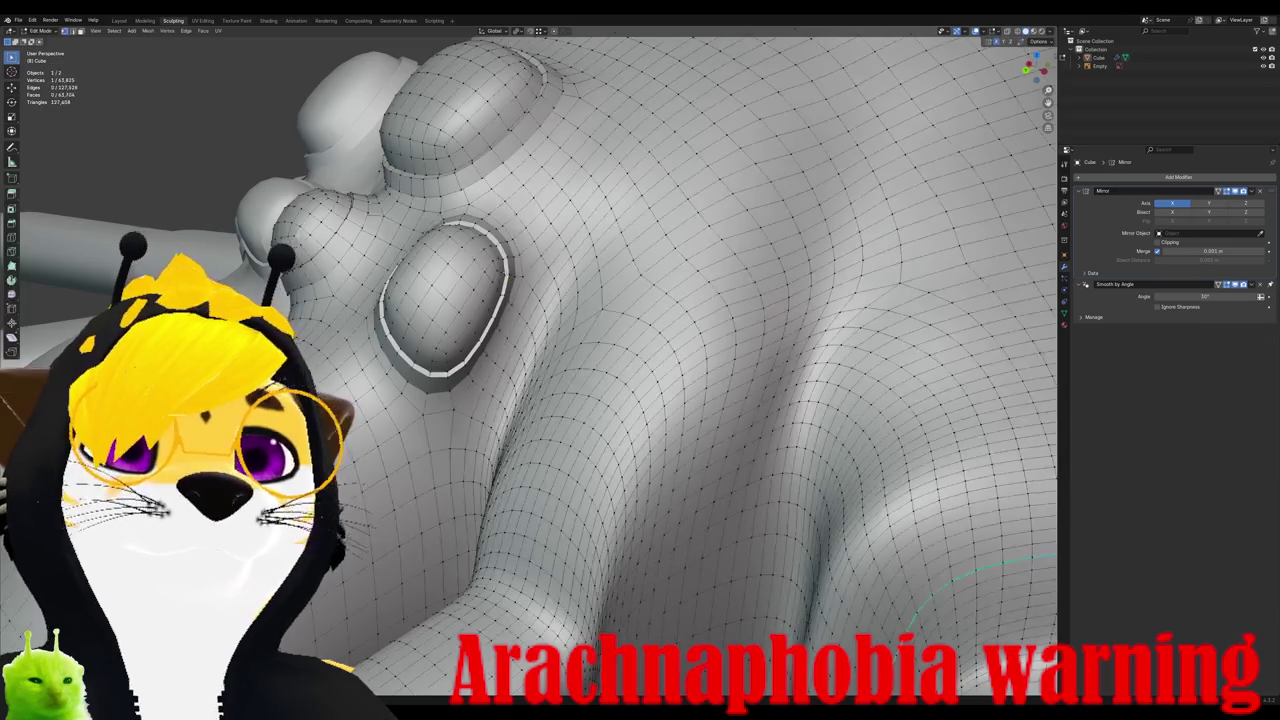
{"action": "key", "text": "Tab"}
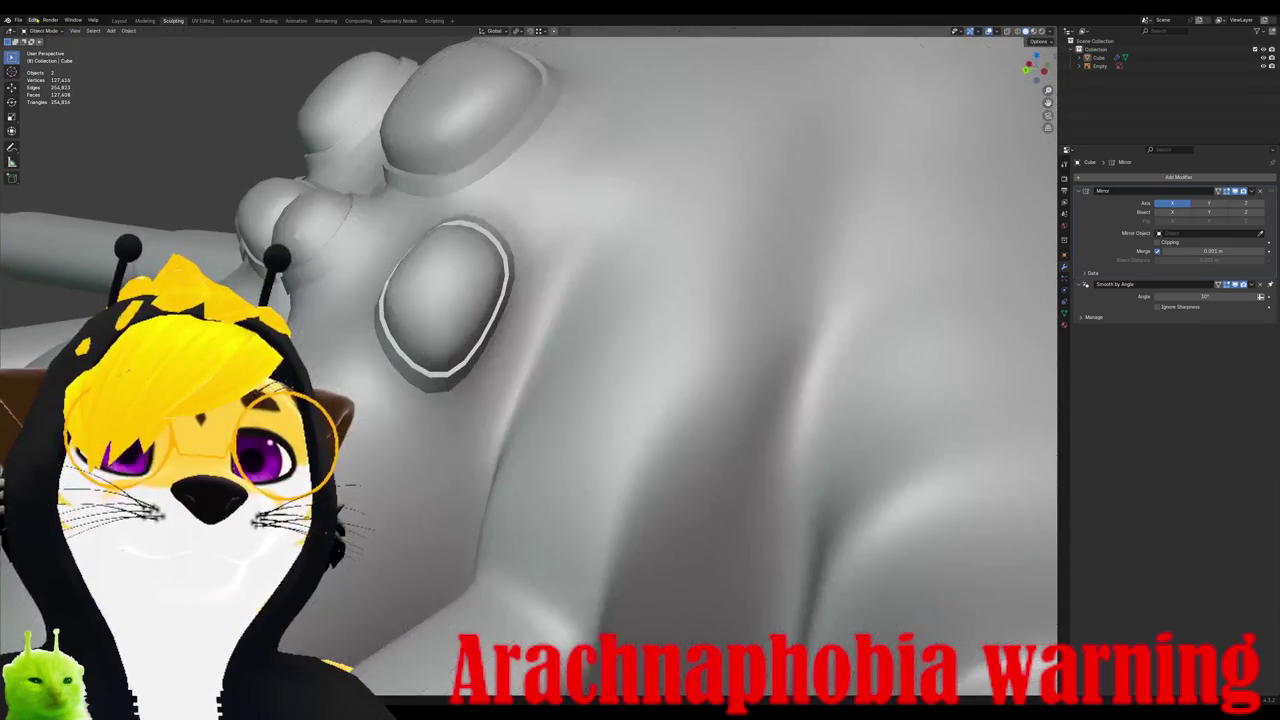
{"action": "left_click", "coordinate": [45, 31]}
{"action": "left_click", "coordinate": [48, 59]}
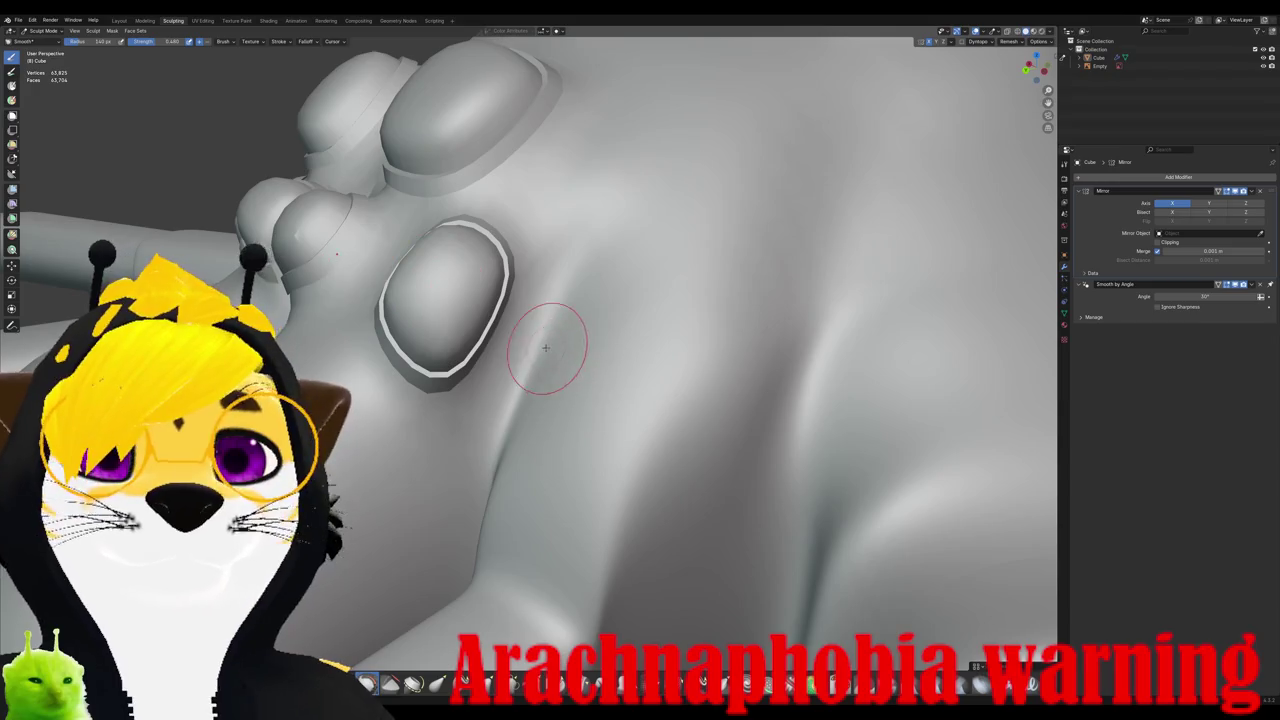
Step: Smooth the crease beside the large eye, then orbit around to check the head and face
{"action": "left_click_drag", "start_coordinate": [552, 303], "coordinate": [571, 271]}
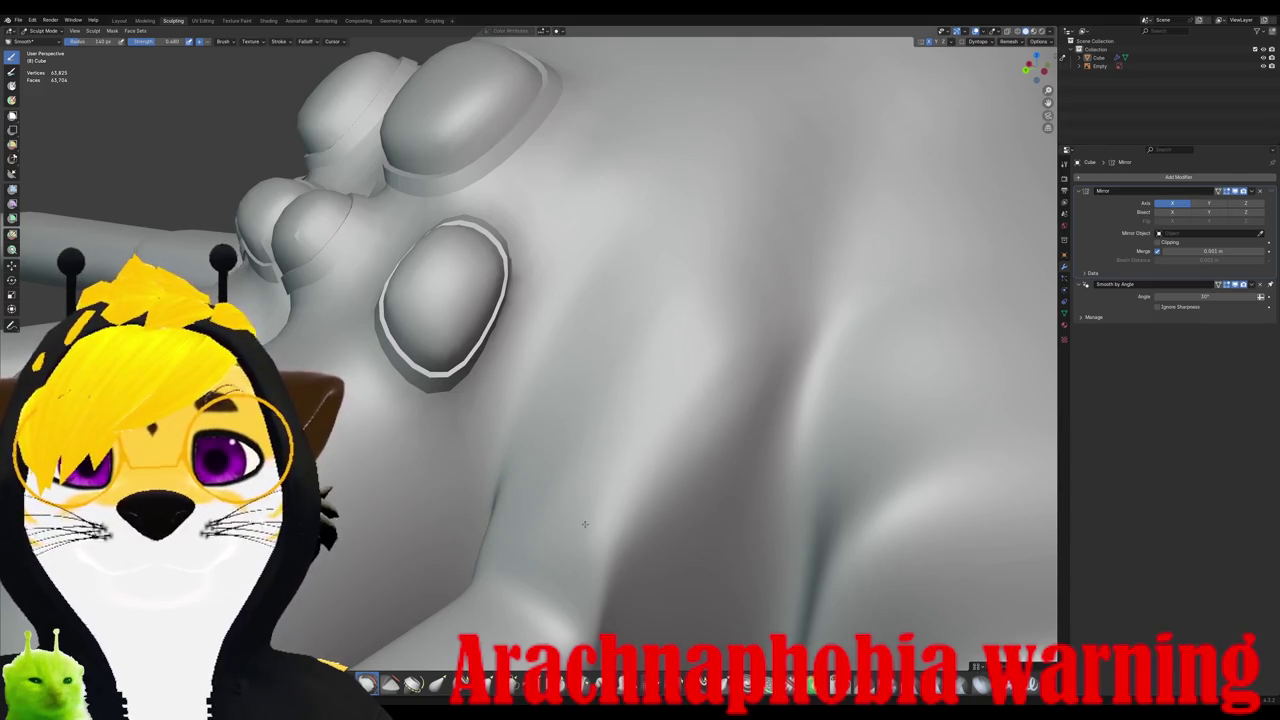
{"action": "middle_click_drag", "start_coordinate": [663, 429], "coordinate": [651, 371]}
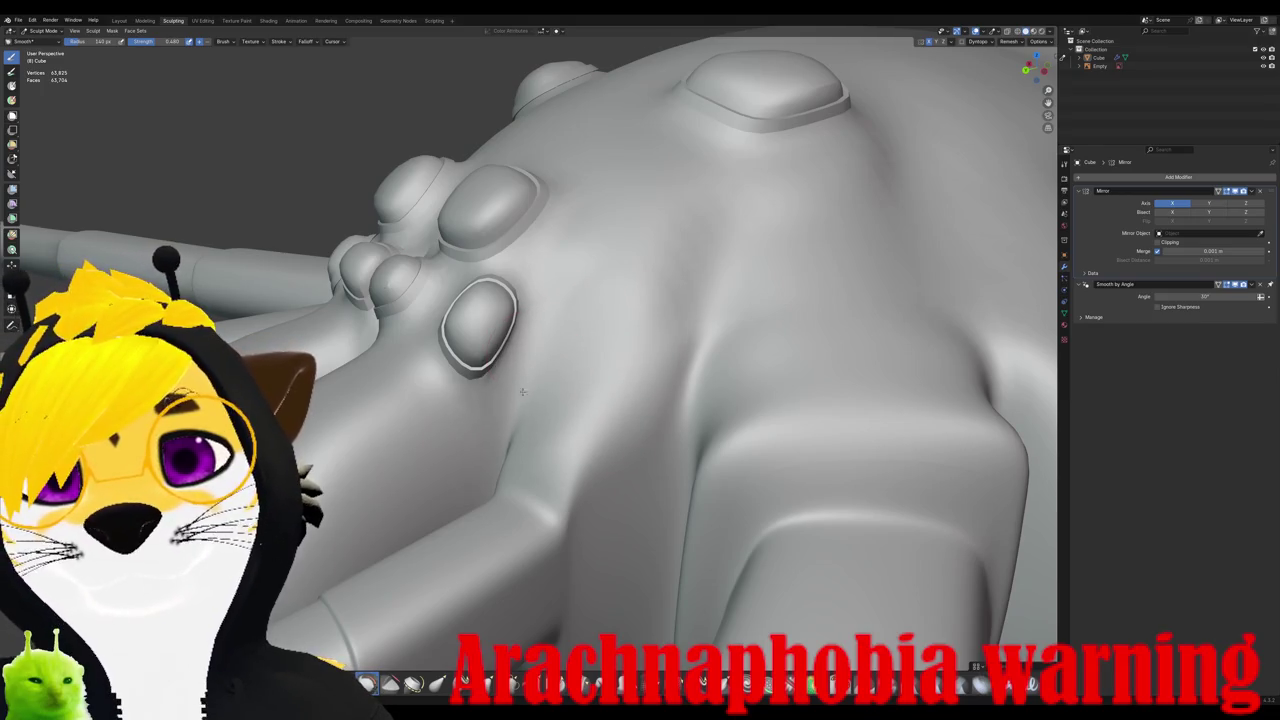
{"action": "middle_click_drag", "start_coordinate": [538, 398], "coordinate": [420, 400]}
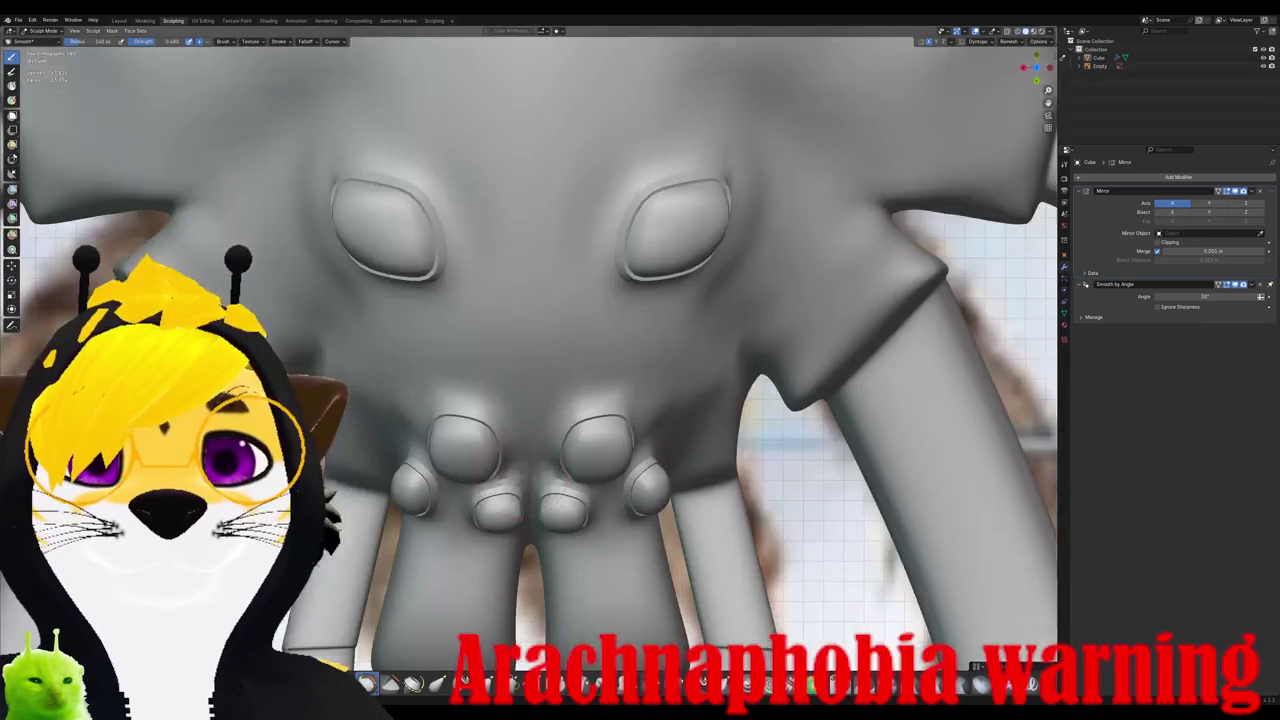
{"action": "mouse_move", "coordinate": [563, 503]}
{"action": "middle_mouse_down"}
{"action": "mouse_move", "coordinate": [586, 386]}
{"action": "mouse_move", "coordinate": [690, 400]}
{"action": "mouse_move", "coordinate": [605, 423]}
{"action": "middle_mouse_up"}
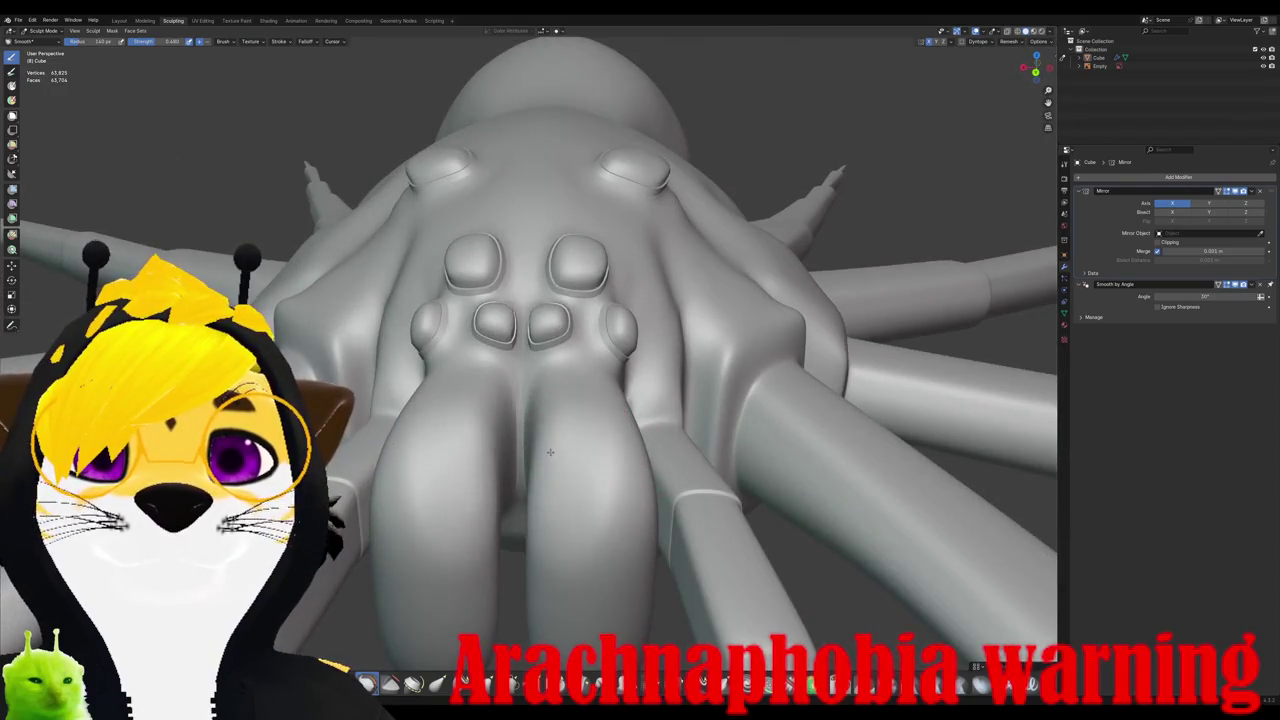
{"action": "mouse_move", "coordinate": [554, 471]}
{"action": "middle_mouse_down"}
{"action": "mouse_move", "coordinate": [601, 433]}
{"action": "mouse_move", "coordinate": [543, 450]}
{"action": "middle_mouse_up"}
{"action": "middle_click_drag", "start_coordinate": [478, 484], "coordinate": [502, 410]}
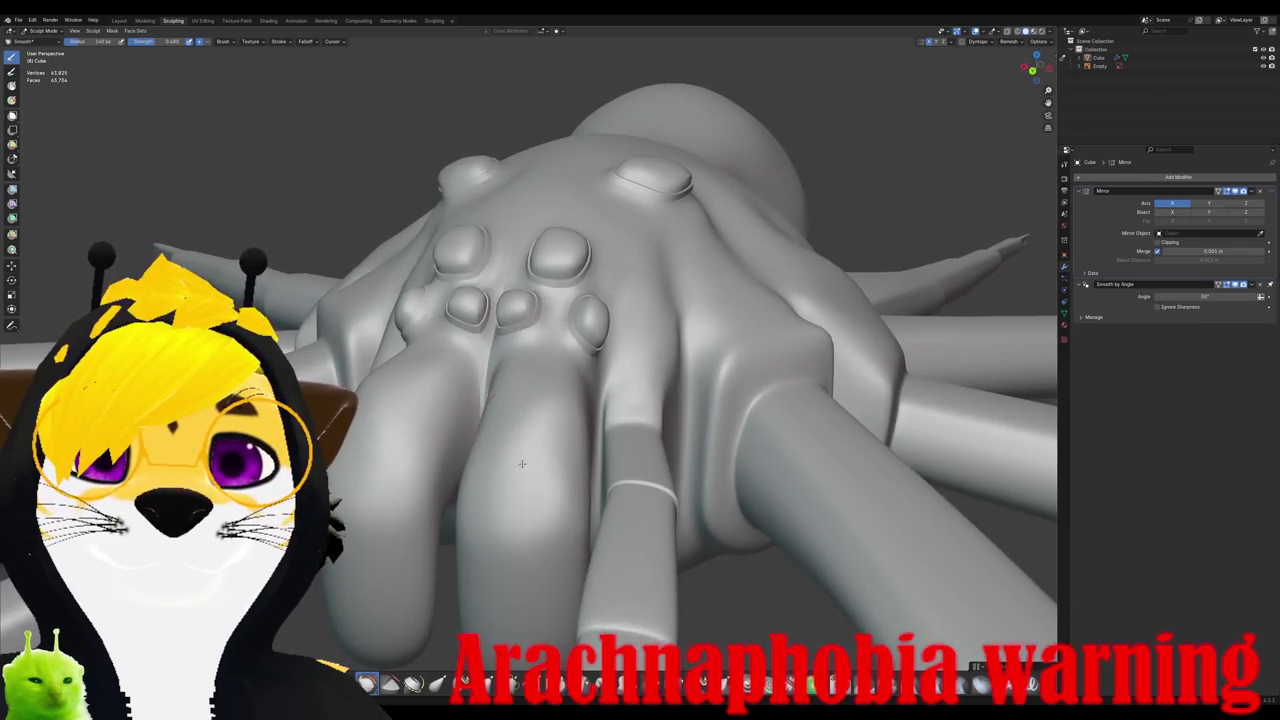
{"action": "middle_click_drag", "start_coordinate": [549, 538], "coordinate": [522, 505]}
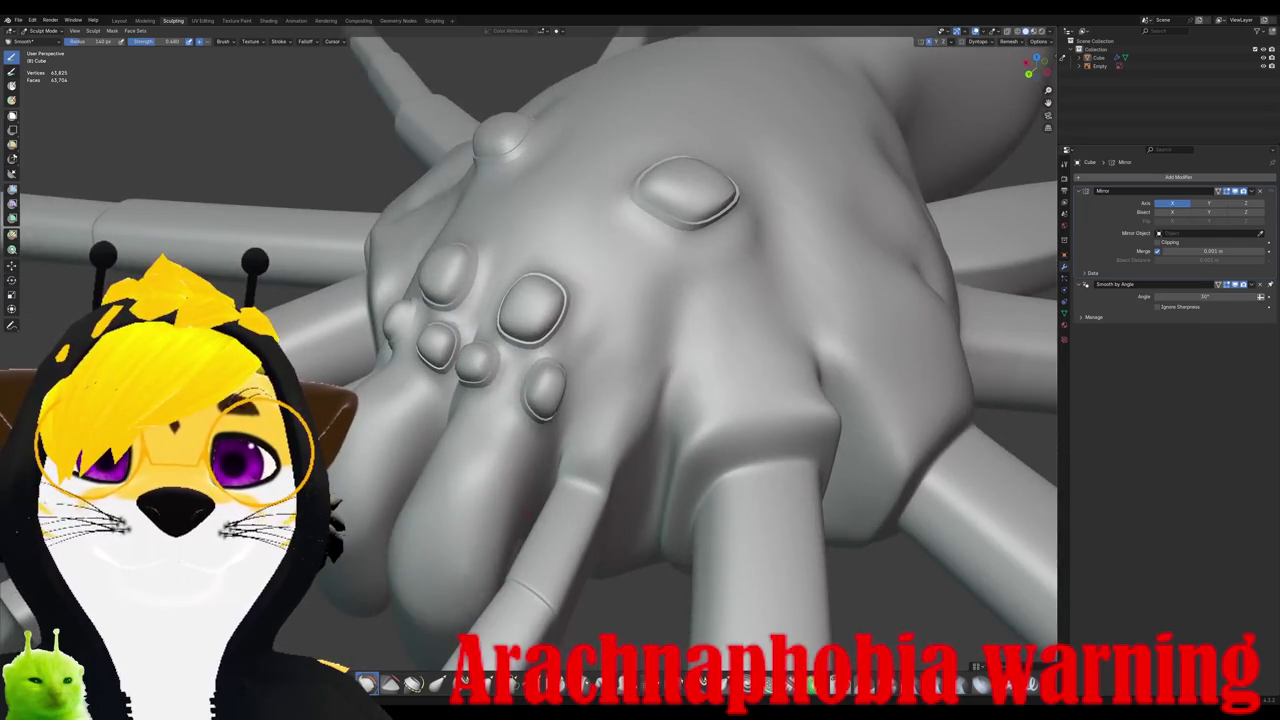
{"action": "middle_click_drag", "start_coordinate": [460, 531], "coordinate": [550, 462]}
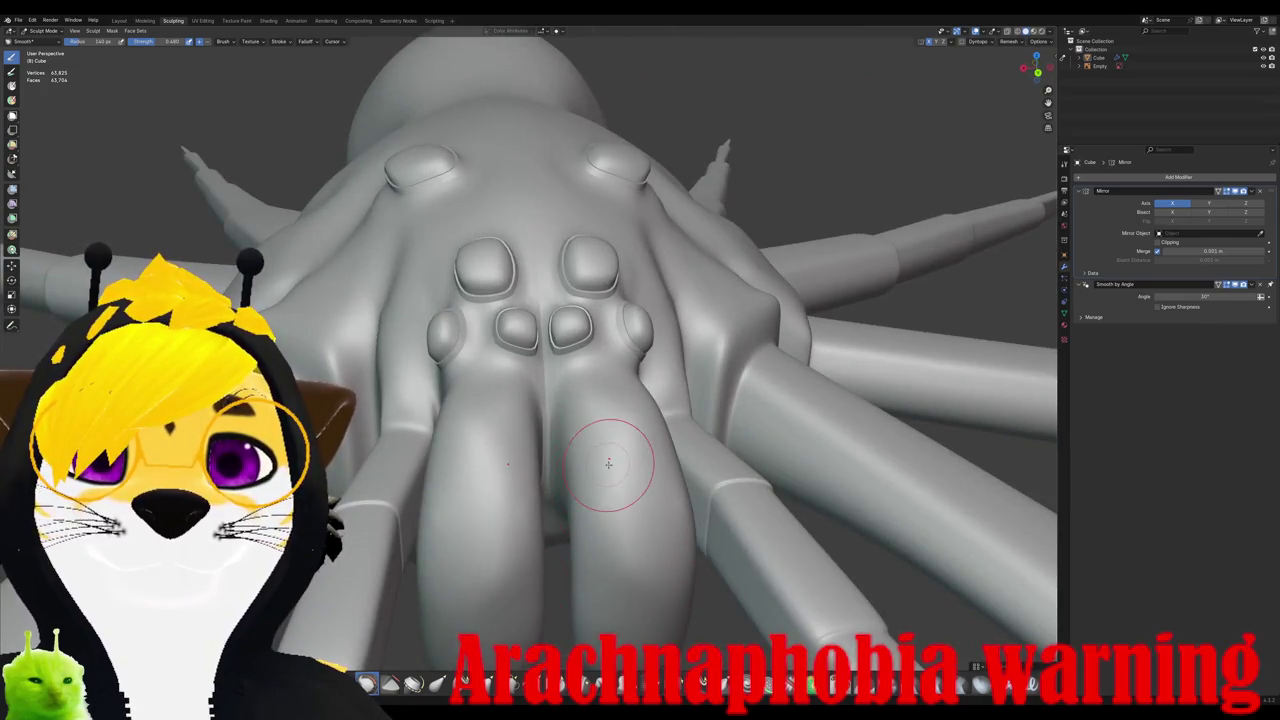
{"action": "mouse_move", "coordinate": [605, 592]}
{"action": "middle_mouse_down"}
{"action": "mouse_move", "coordinate": [572, 567]}
{"action": "mouse_move", "coordinate": [520, 400]}
{"action": "middle_mouse_up"}
Step: Zoom and orbit around the eye cluster to inspect the smoothed area
{"action": "scroll", "coordinate": [543, 400], "scroll_direction": "up", "scroll_amount": 2}
{"action": "scroll", "coordinate": [500, 330], "scroll_direction": "up", "scroll_amount": 2}
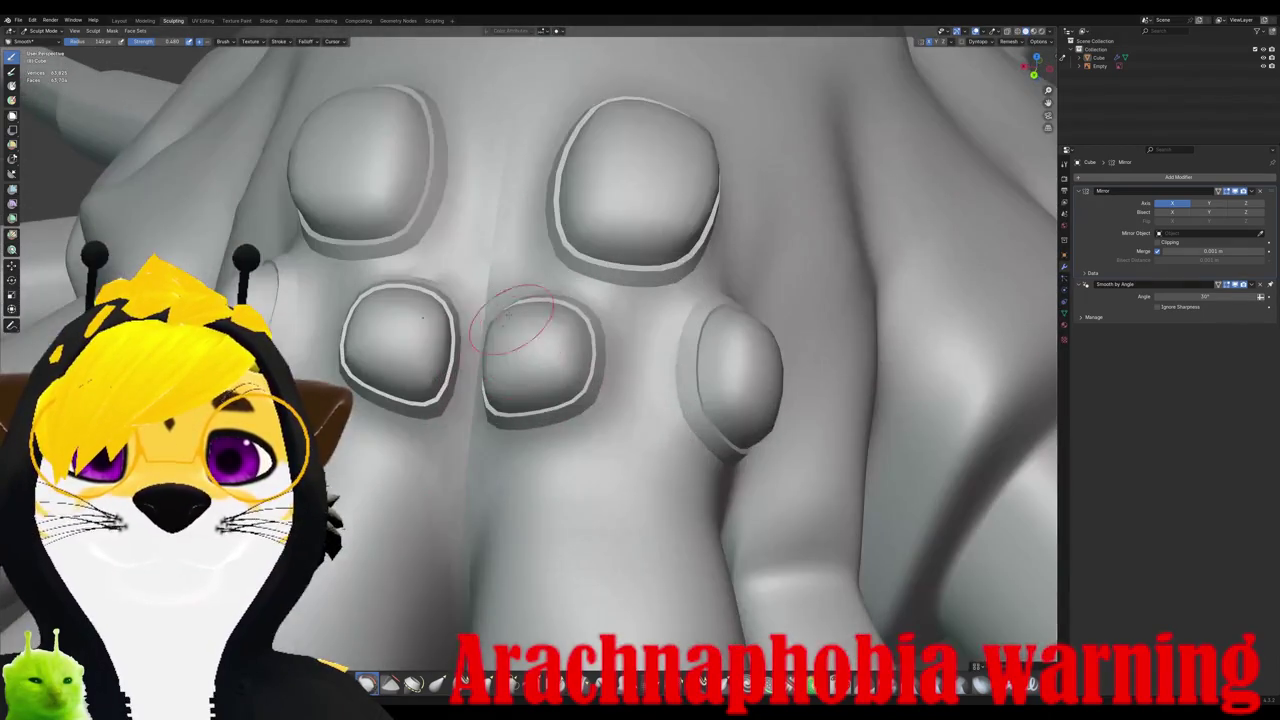
{"action": "scroll", "coordinate": [470, 273], "scroll_direction": "up", "scroll_amount": 2}
{"action": "scroll", "coordinate": [477, 221], "scroll_direction": "down", "scroll_amount": 3}
{"action": "mouse_move", "coordinate": [477, 221]}
{"action": "middle_mouse_down"}
{"action": "mouse_move", "coordinate": [498, 394]}
{"action": "mouse_move", "coordinate": [471, 400]}
{"action": "middle_mouse_up"}
{"action": "scroll", "coordinate": [498, 394], "scroll_direction": "up", "scroll_amount": 2}
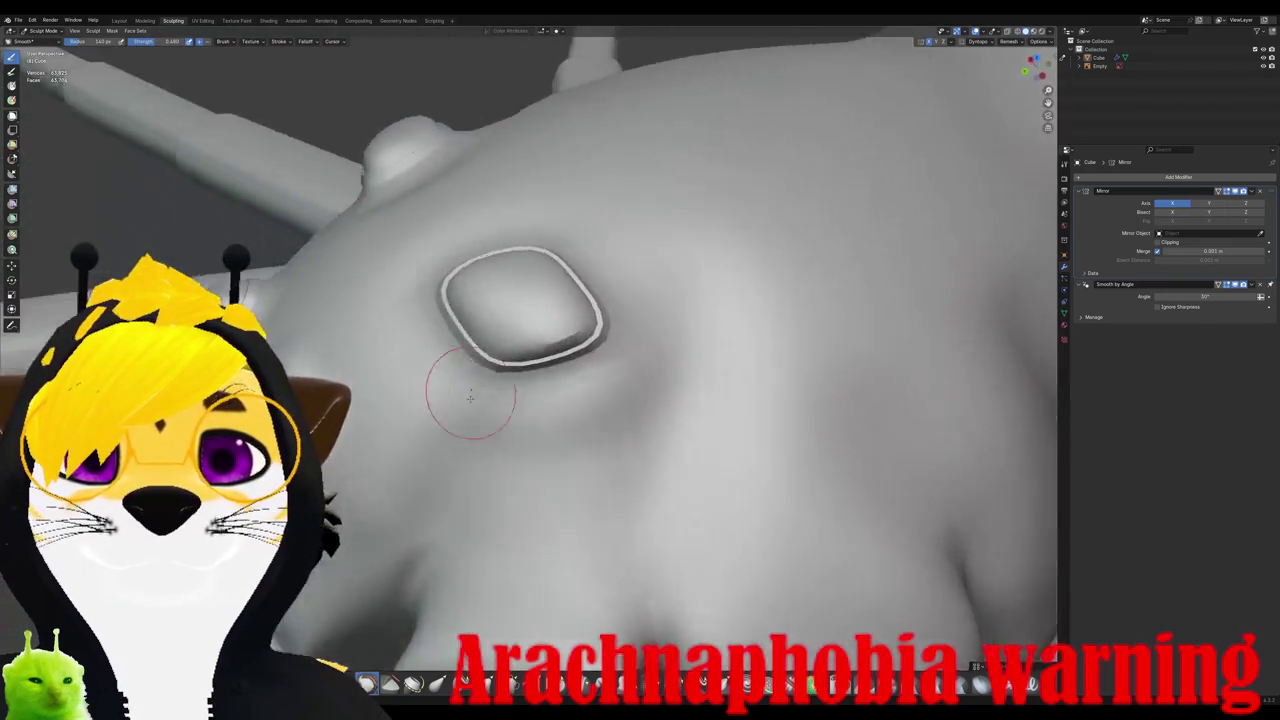
{"action": "scroll", "coordinate": [523, 434], "scroll_direction": "down", "scroll_amount": 2}
{"action": "scroll", "coordinate": [528, 320], "scroll_direction": "up", "scroll_amount": 3}
{"action": "scroll", "coordinate": [595, 286], "scroll_direction": "up", "scroll_amount": 2}
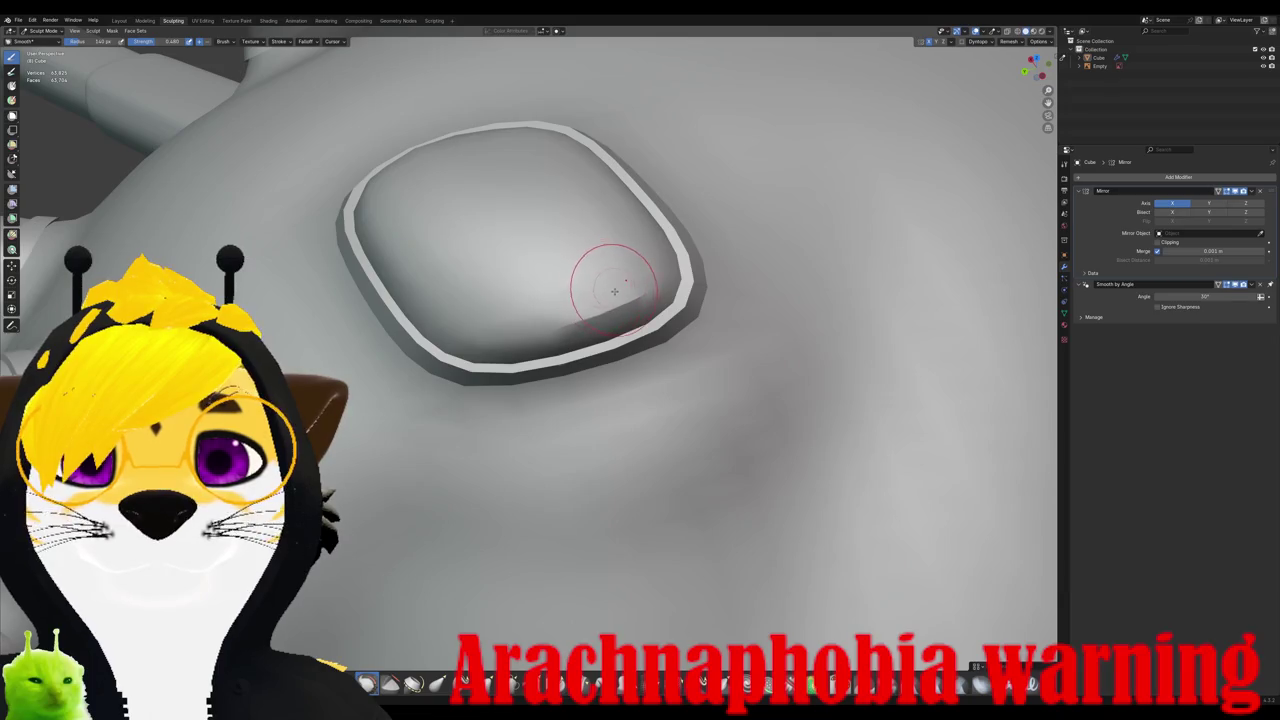
{"action": "scroll", "coordinate": [606, 319], "scroll_direction": "down", "scroll_amount": 2}
{"action": "scroll", "coordinate": [394, 423], "scroll_direction": "down", "scroll_amount": 2}
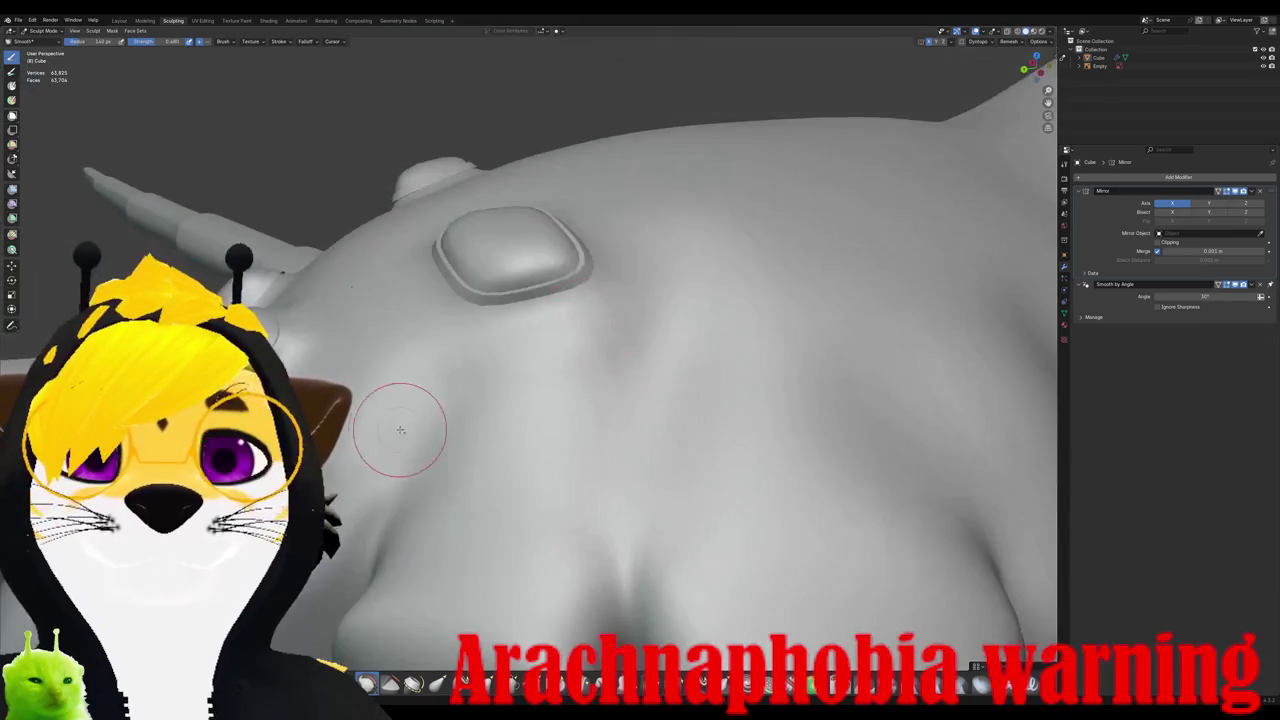
Step: Orbit around the body to inspect its bumps and a leg joint close up
{"action": "middle_click_drag", "start_coordinate": [394, 423], "coordinate": [571, 400]}
{"action": "scroll", "coordinate": [456, 415], "scroll_direction": "up", "scroll_amount": 3}
{"action": "scroll", "coordinate": [456, 415], "scroll_direction": "down", "scroll_amount": 3}
{"action": "middle_click_drag", "start_coordinate": [456, 415], "coordinate": [514, 506]}
{"action": "scroll", "coordinate": [514, 506], "scroll_direction": "up", "scroll_amount": 2}
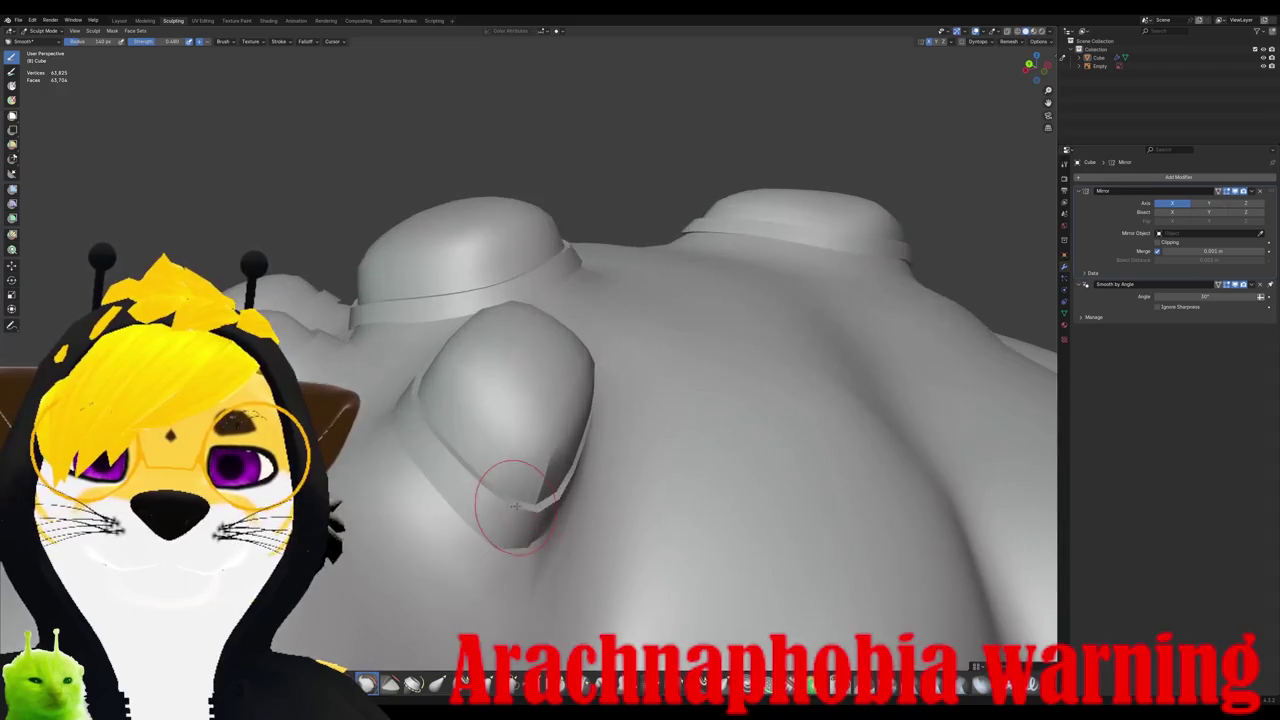
{"action": "middle_click_drag", "start_coordinate": [441, 528], "coordinate": [475, 538]}
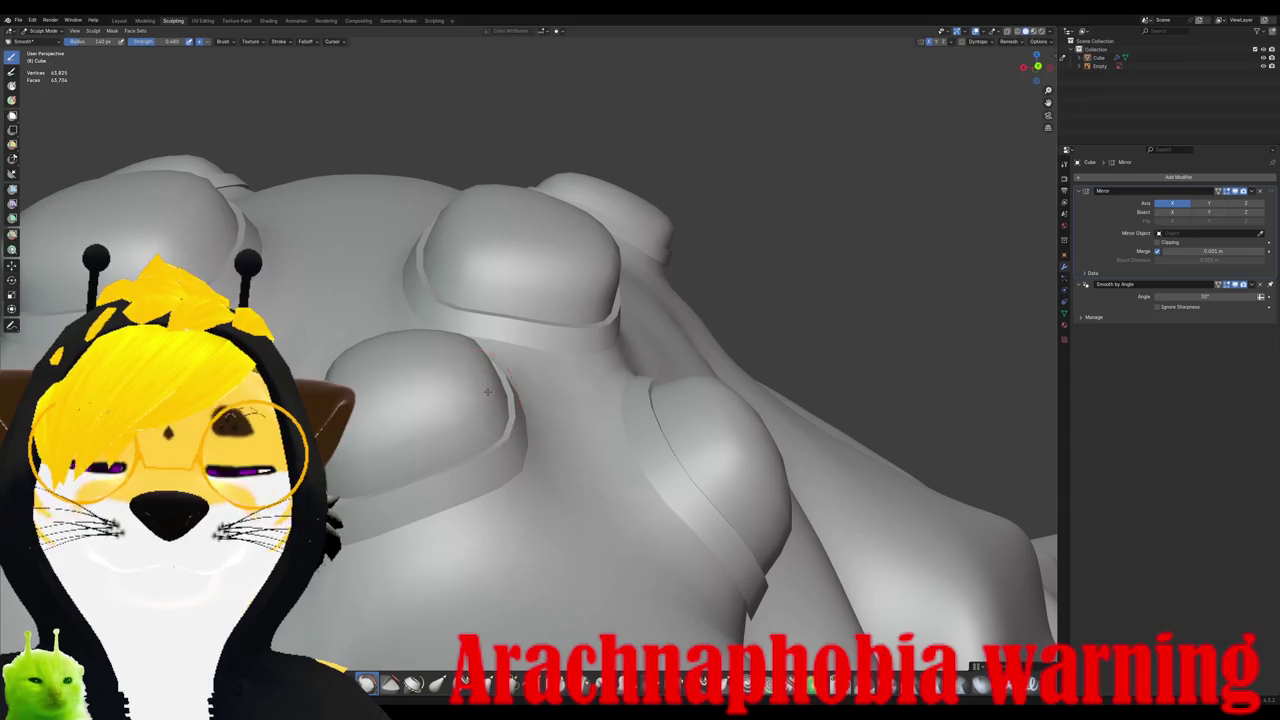
{"action": "mouse_move", "coordinate": [488, 392]}
{"action": "middle_mouse_down"}
{"action": "mouse_move", "coordinate": [500, 380]}
{"action": "mouse_move", "coordinate": [600, 434]}
{"action": "mouse_move", "coordinate": [608, 457]}
{"action": "mouse_move", "coordinate": [512, 430]}
{"action": "mouse_move", "coordinate": [690, 245]}
{"action": "mouse_move", "coordinate": [660, 260]}
{"action": "mouse_move", "coordinate": [641, 314]}
{"action": "middle_mouse_up"}
{"action": "scroll", "coordinate": [500, 380], "scroll_direction": "up", "scroll_amount": 2}
{"action": "scroll", "coordinate": [523, 451], "scroll_direction": "down", "scroll_amount": 3}
{"action": "scroll", "coordinate": [615, 440], "scroll_direction": "up", "scroll_amount": 2}
{"action": "scroll", "coordinate": [620, 425], "scroll_direction": "down", "scroll_amount": 2}
{"action": "scroll", "coordinate": [690, 245], "scroll_direction": "down", "scroll_amount": 2}
Step: With the Elastic Grab brush, pull the top of the body slightly down to flatten its profile
{"action": "key", "text": "g"}
{"action": "right_click", "coordinate": [641, 314]}
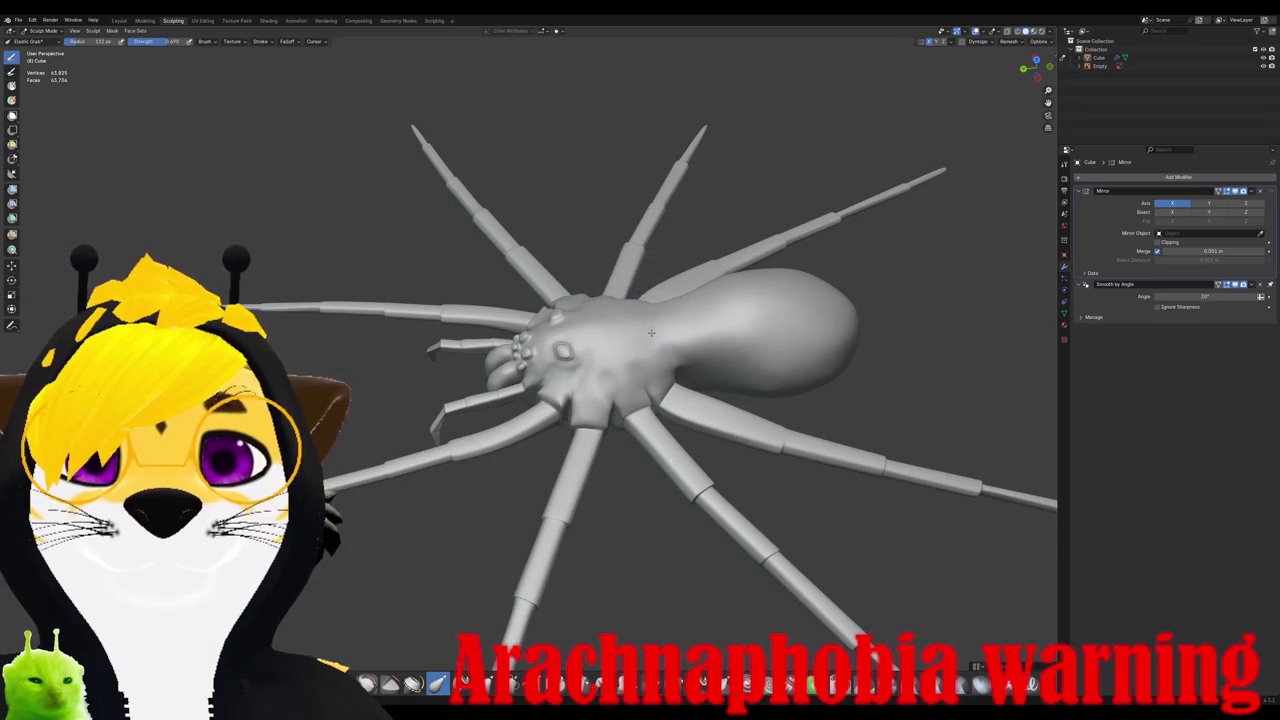
{"action": "middle_click_drag", "start_coordinate": [651, 331], "coordinate": [687, 334]}
{"action": "scroll", "coordinate": [687, 334], "scroll_direction": "up", "scroll_amount": 3}
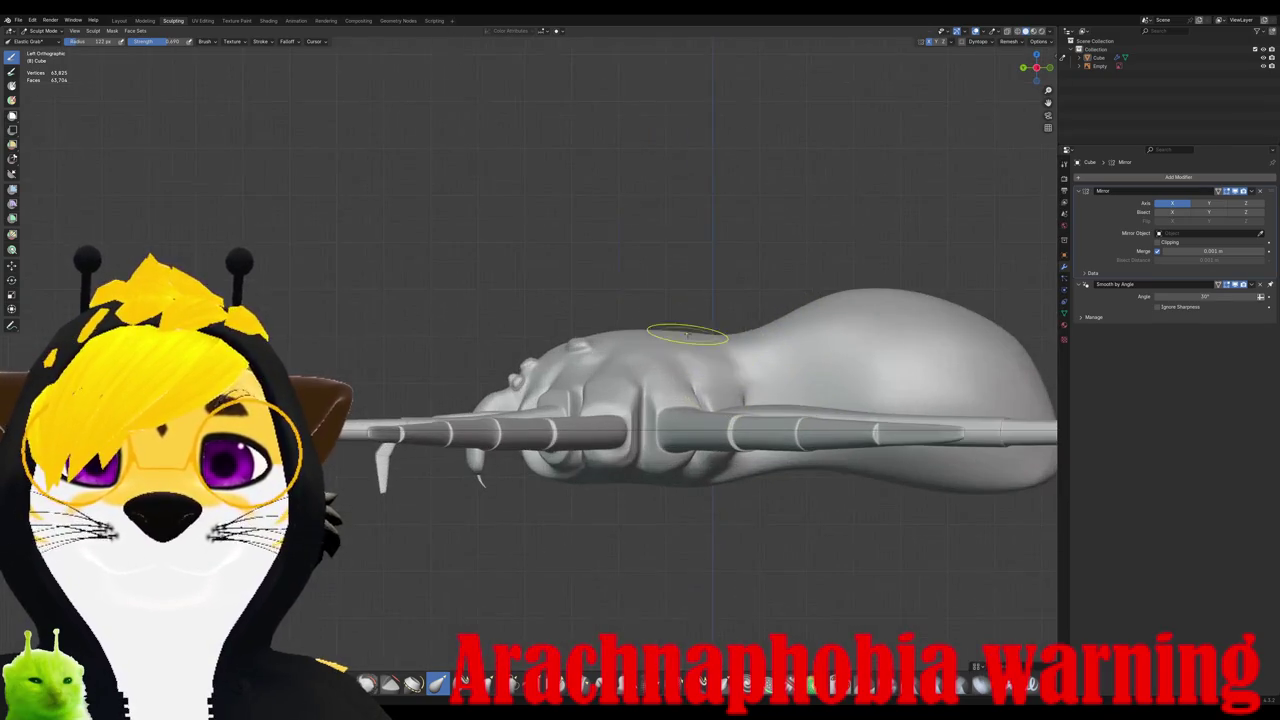
{"action": "left_click_drag", "start_coordinate": [723, 336], "coordinate": [725, 371]}
{"action": "mouse_move", "coordinate": [740, 325]}
{"action": "middle_mouse_down"}
{"action": "mouse_move", "coordinate": [740, 389]}
{"action": "mouse_move", "coordinate": [691, 500]}
{"action": "mouse_move", "coordinate": [330, 480]}
{"action": "middle_mouse_up"}
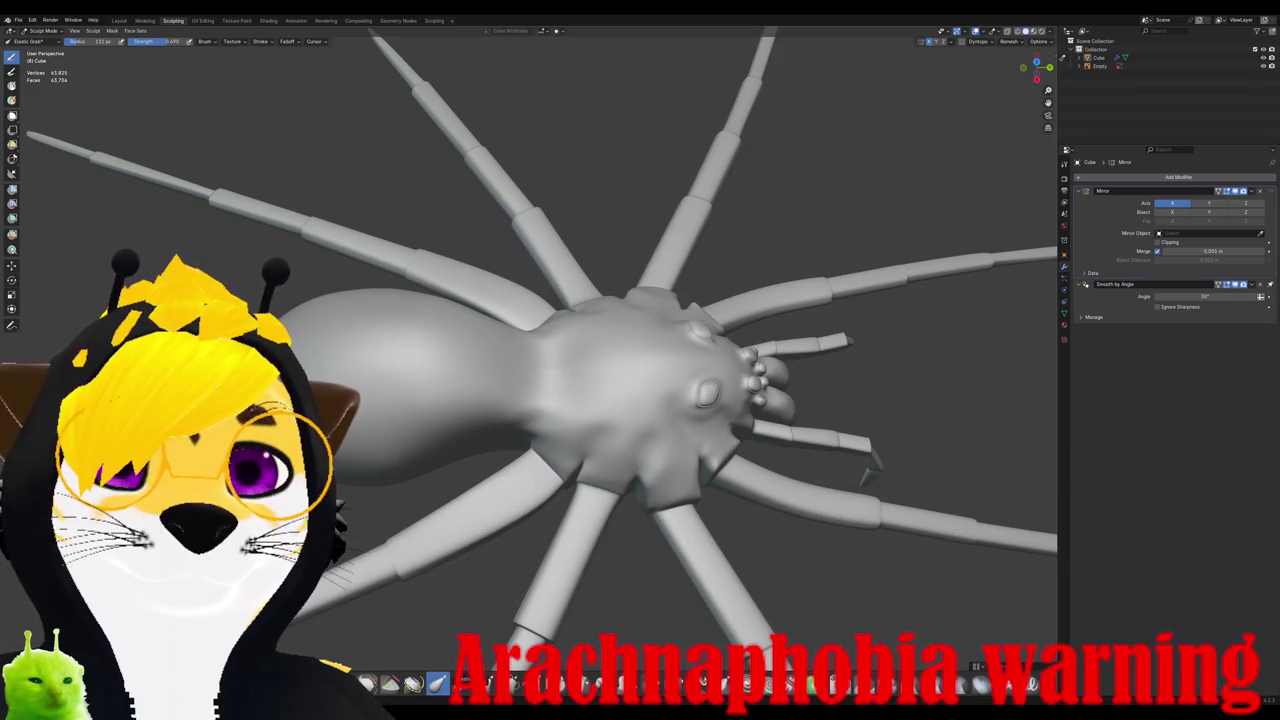
Step: Switch back to the Smooth brush, check the body from above, and enter Edit Mode
{"action": "key", "text": "shift+s"}
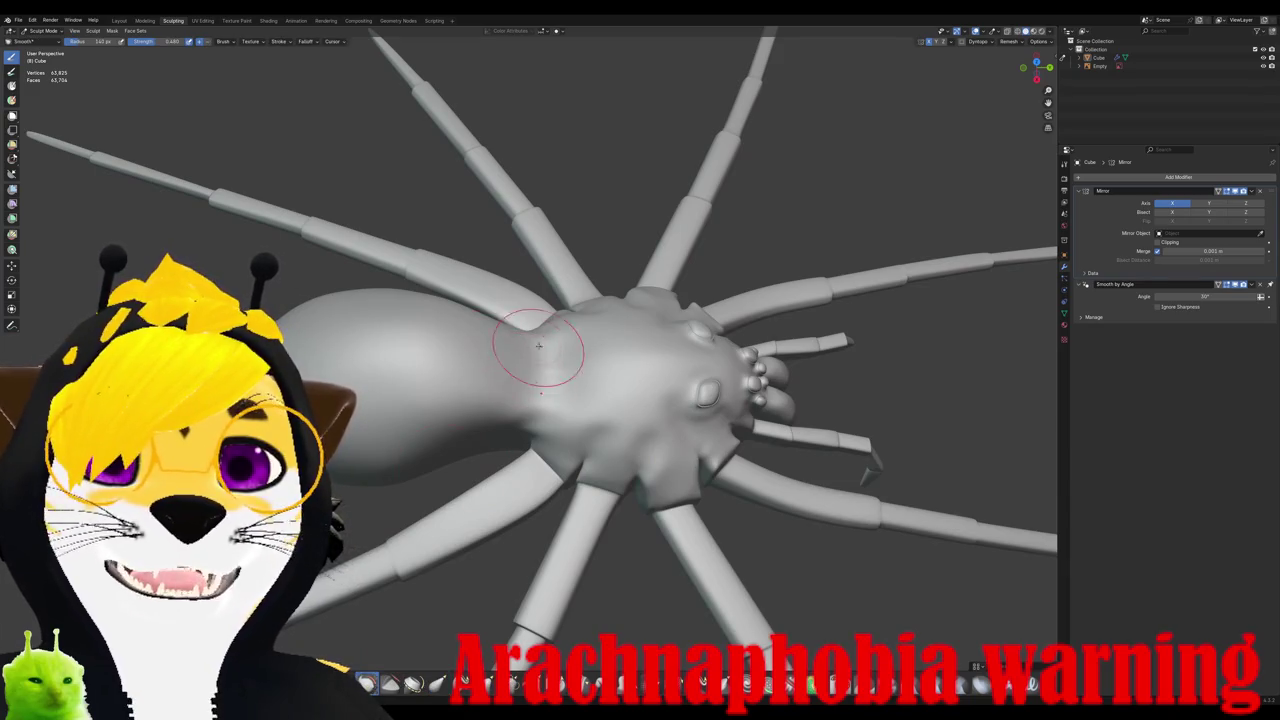
{"action": "mouse_move", "coordinate": [557, 370]}
{"action": "middle_mouse_down"}
{"action": "mouse_move", "coordinate": [530, 385]}
{"action": "mouse_move", "coordinate": [567, 360]}
{"action": "mouse_move", "coordinate": [545, 400]}
{"action": "mouse_move", "coordinate": [540, 385]}
{"action": "mouse_move", "coordinate": [553, 498]}
{"action": "middle_mouse_up"}
{"action": "scroll", "coordinate": [560, 379], "scroll_direction": "down", "scroll_amount": 5}
{"action": "scroll", "coordinate": [545, 400], "scroll_direction": "up", "scroll_amount": 2}
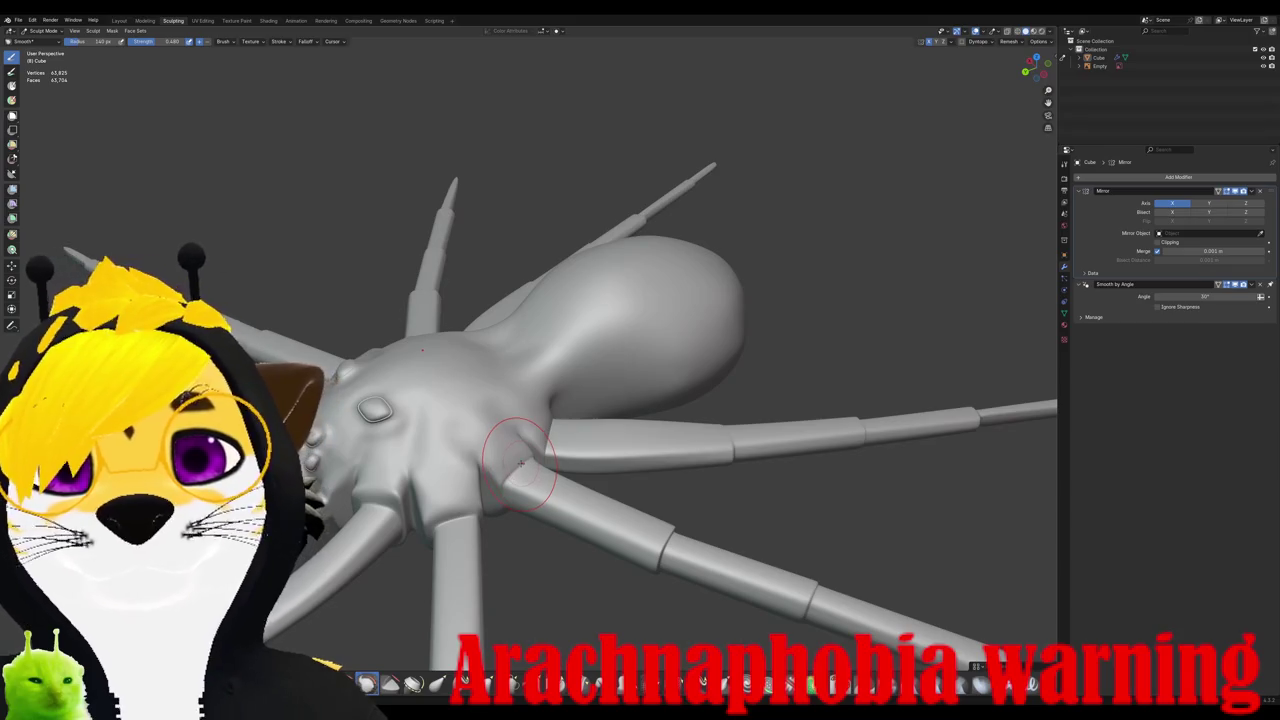
{"action": "key", "text": "Tab"}
Step: Start an X-axis scale on the mesh, cancel it, and return to Sculpt Mode
{"action": "middle_click_drag", "start_coordinate": [373, 307], "coordinate": [400, 380]}
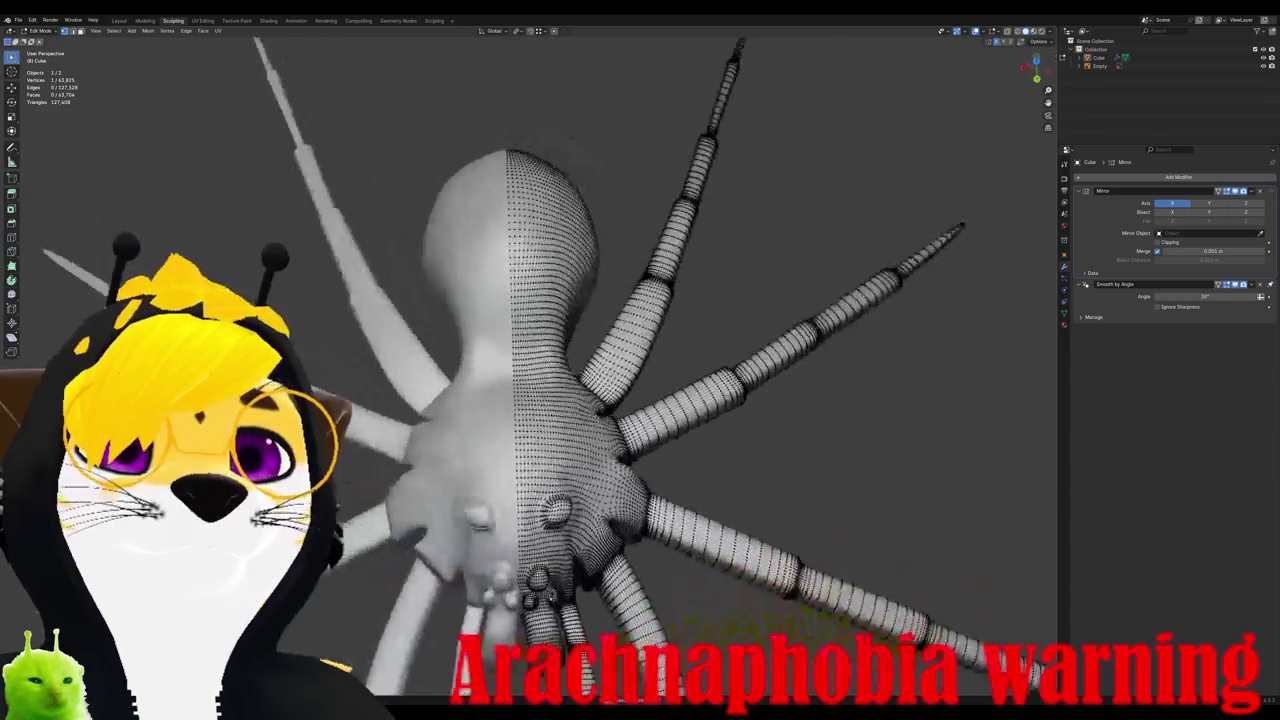
{"action": "scroll", "coordinate": [400, 380], "scroll_direction": "up", "scroll_amount": 3}
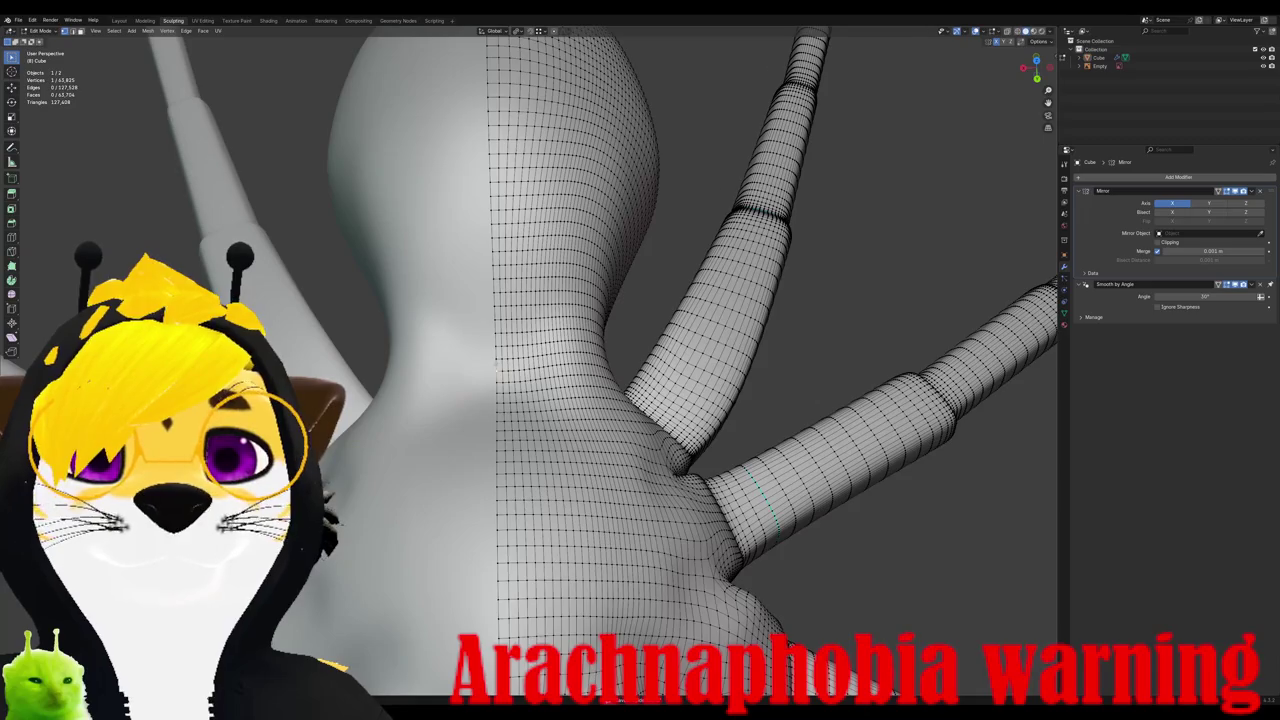
{"action": "key", "text": "s"}
{"action": "key", "text": "x"}
{"action": "key", "text": "Escape"}
{"action": "key", "text": "Tab"}
{"action": "scroll", "coordinate": [496, 362], "scroll_direction": "down", "scroll_amount": 5}
Step: Open the Mirror modifier's dropdown menu in the Properties modifier stack
{"action": "mouse_move", "coordinate": [496, 362]}
{"action": "middle_mouse_down"}
{"action": "mouse_move", "coordinate": [467, 381]}
{"action": "mouse_move", "coordinate": [490, 355]}
{"action": "middle_mouse_up"}
{"action": "scroll", "coordinate": [490, 355], "scroll_direction": "up", "scroll_amount": 4}
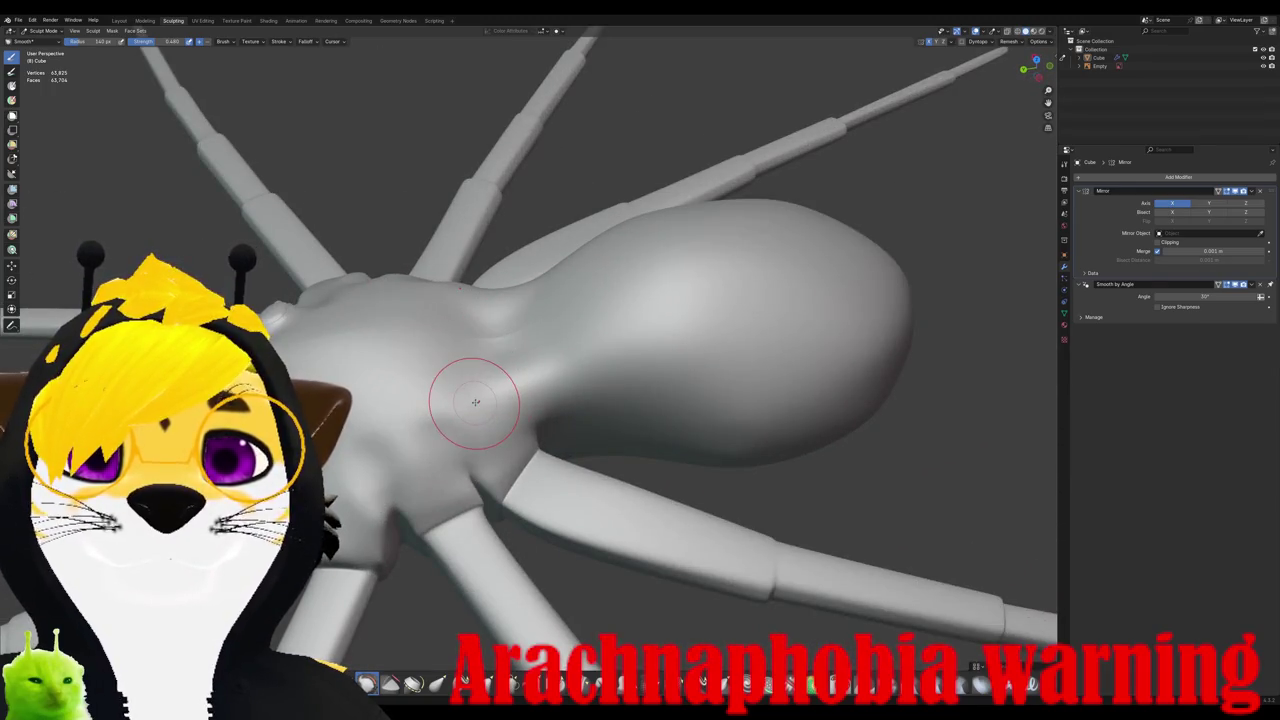
{"action": "key", "text": "Tab"}
{"action": "middle_click_drag", "start_coordinate": [475, 401], "coordinate": [540, 330]}
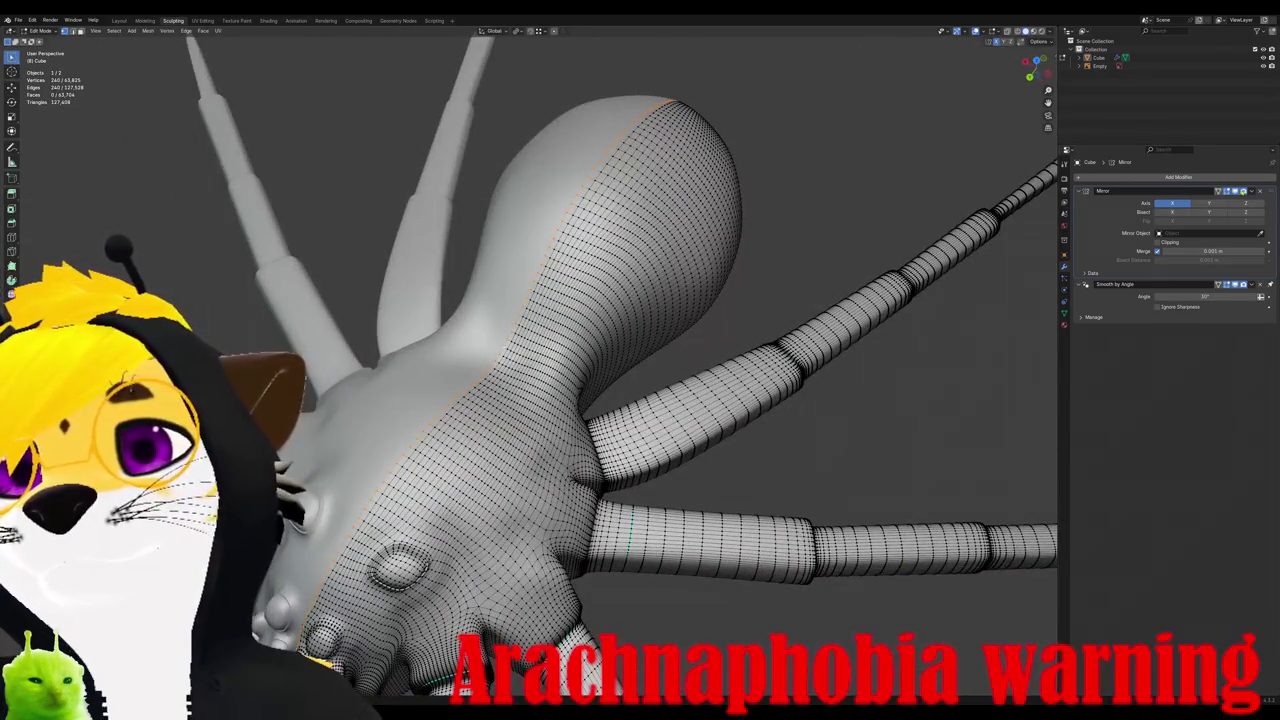
{"action": "left_click", "coordinate": [1252, 190]}
{"action": "key", "text": "Tab"}
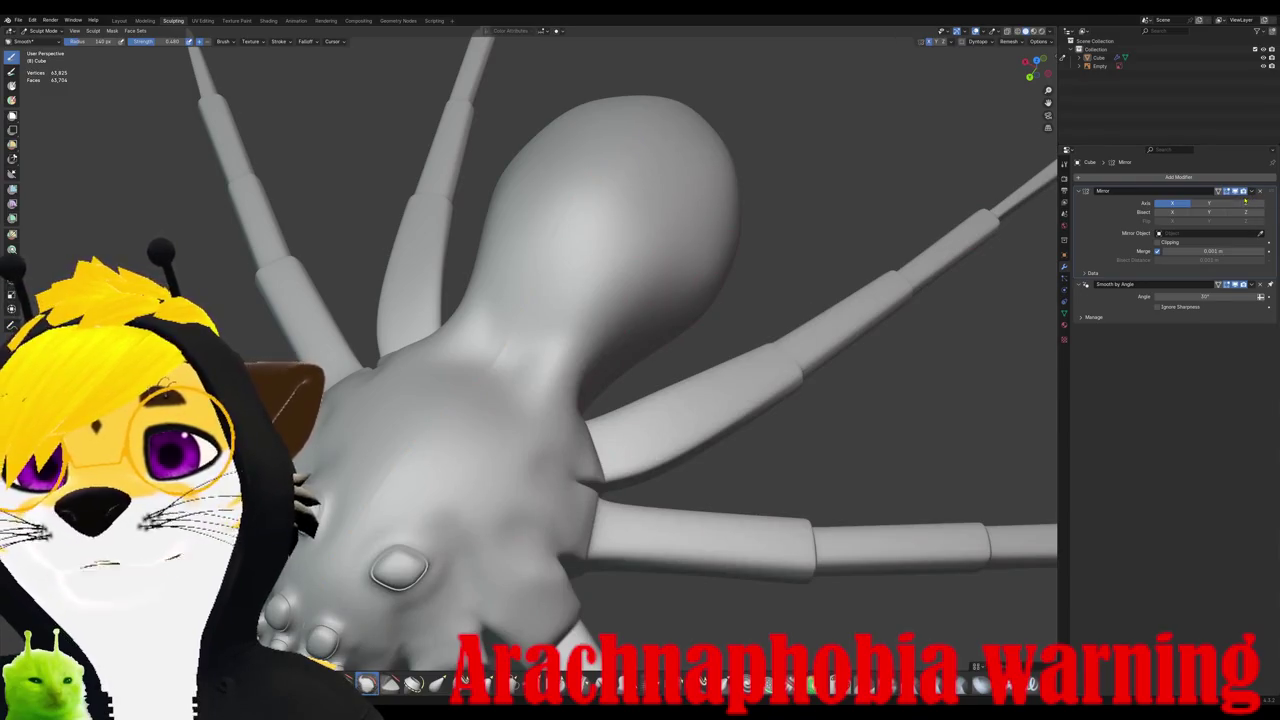
{"action": "left_click", "coordinate": [1251, 192]}
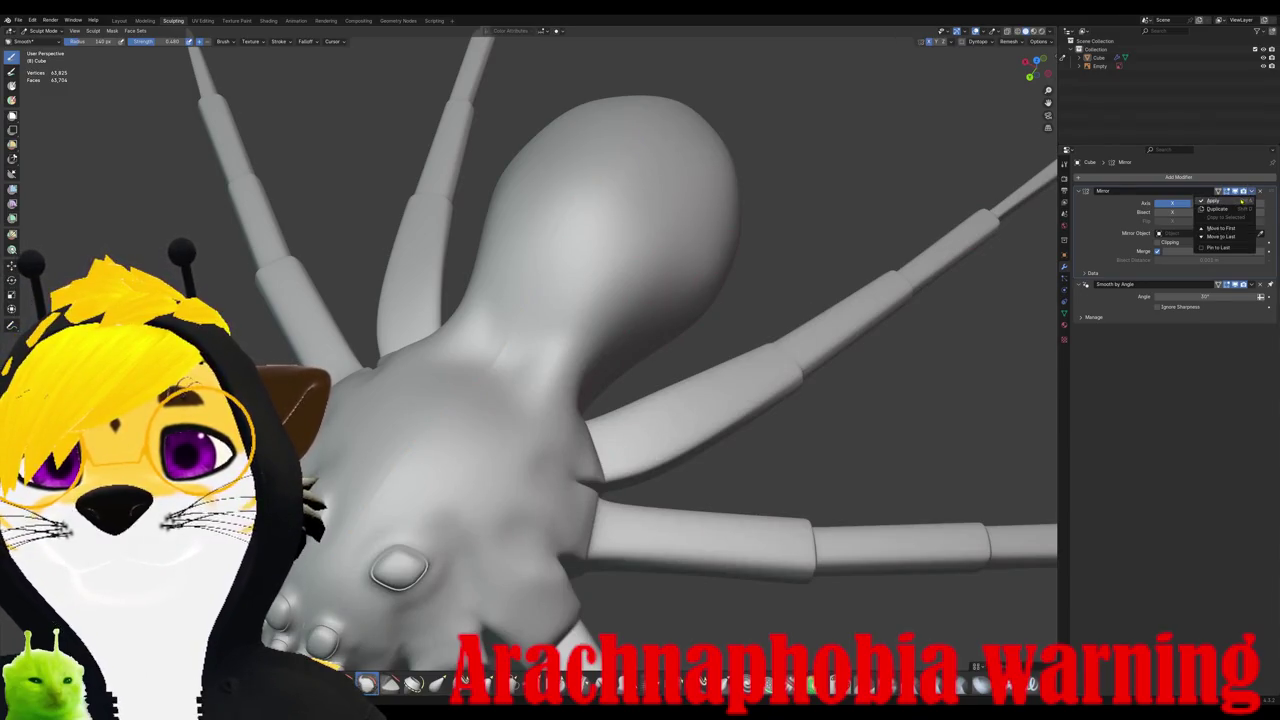
Step: Apply the Mirror modifier, inspect the joined halves in Edit Mode, then return to sculpting
{"action": "left_click", "coordinate": [1150, 213]}
{"action": "key", "text": "Tab"}
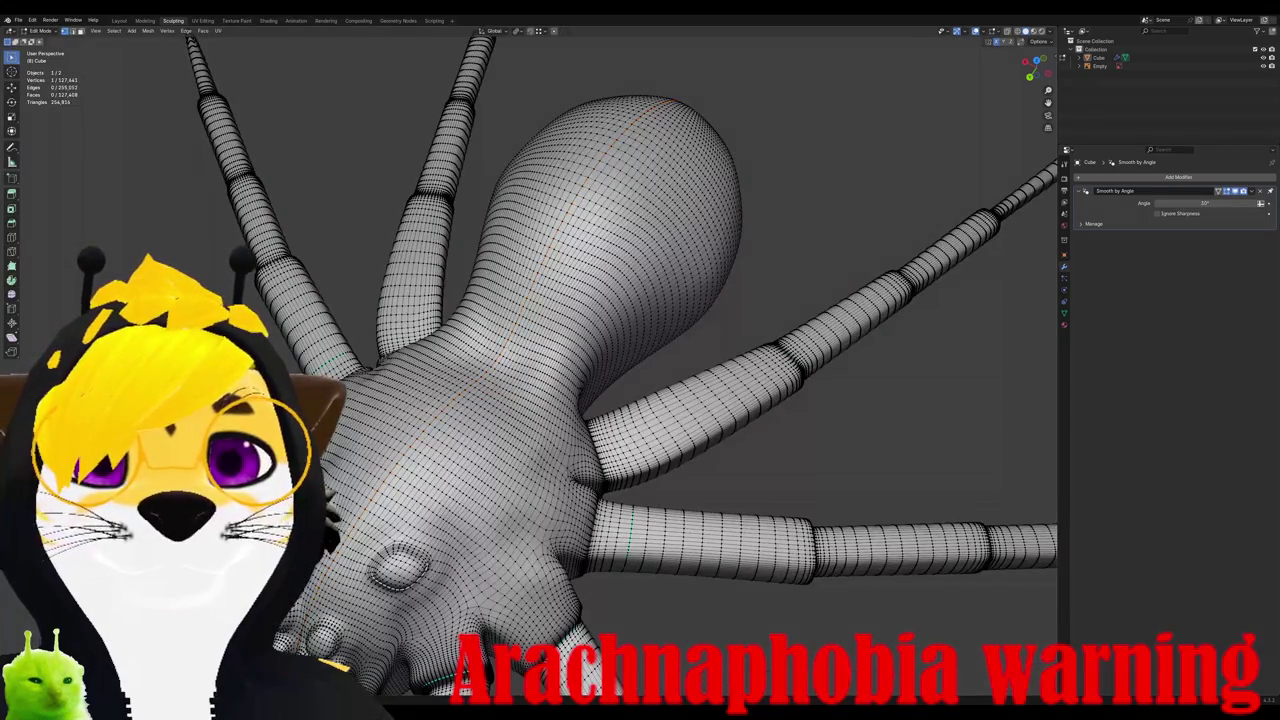
{"action": "scroll", "coordinate": [550, 390], "scroll_direction": "up", "scroll_amount": 3}
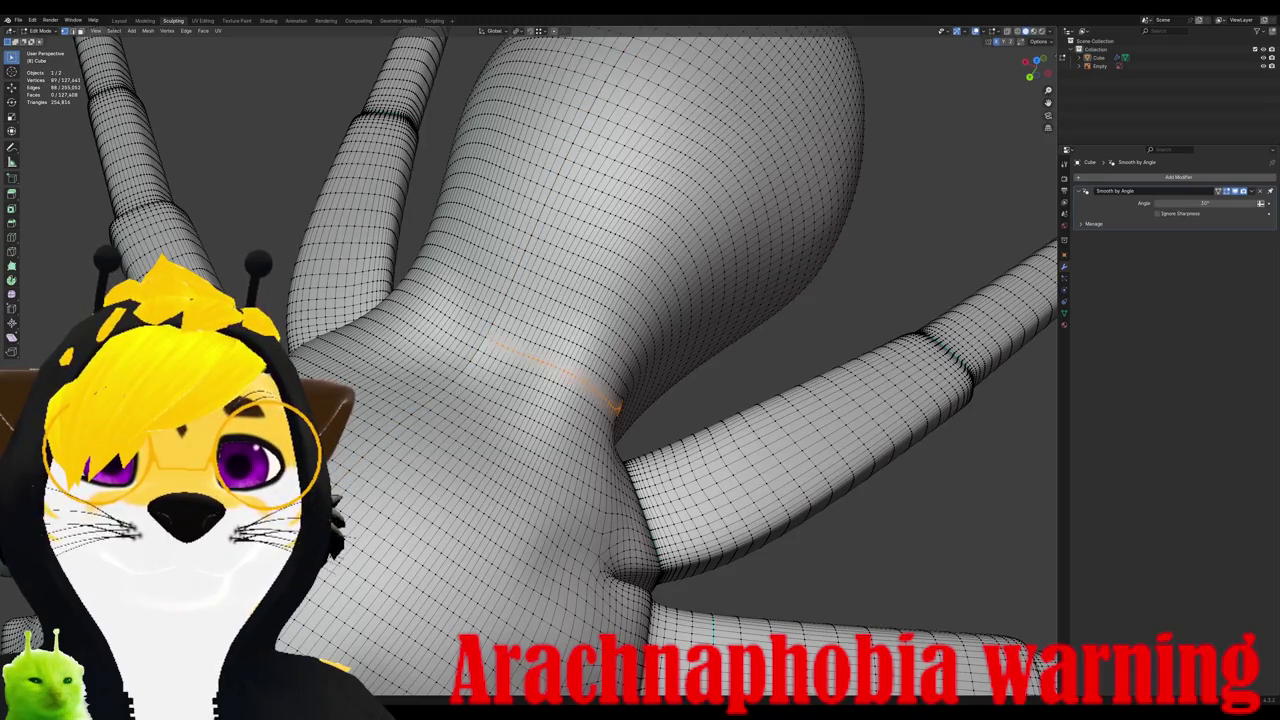
{"action": "scroll", "coordinate": [530, 360], "scroll_direction": "up", "scroll_amount": 4}
{"action": "scroll", "coordinate": [530, 360], "scroll_direction": "up", "scroll_amount": 2}
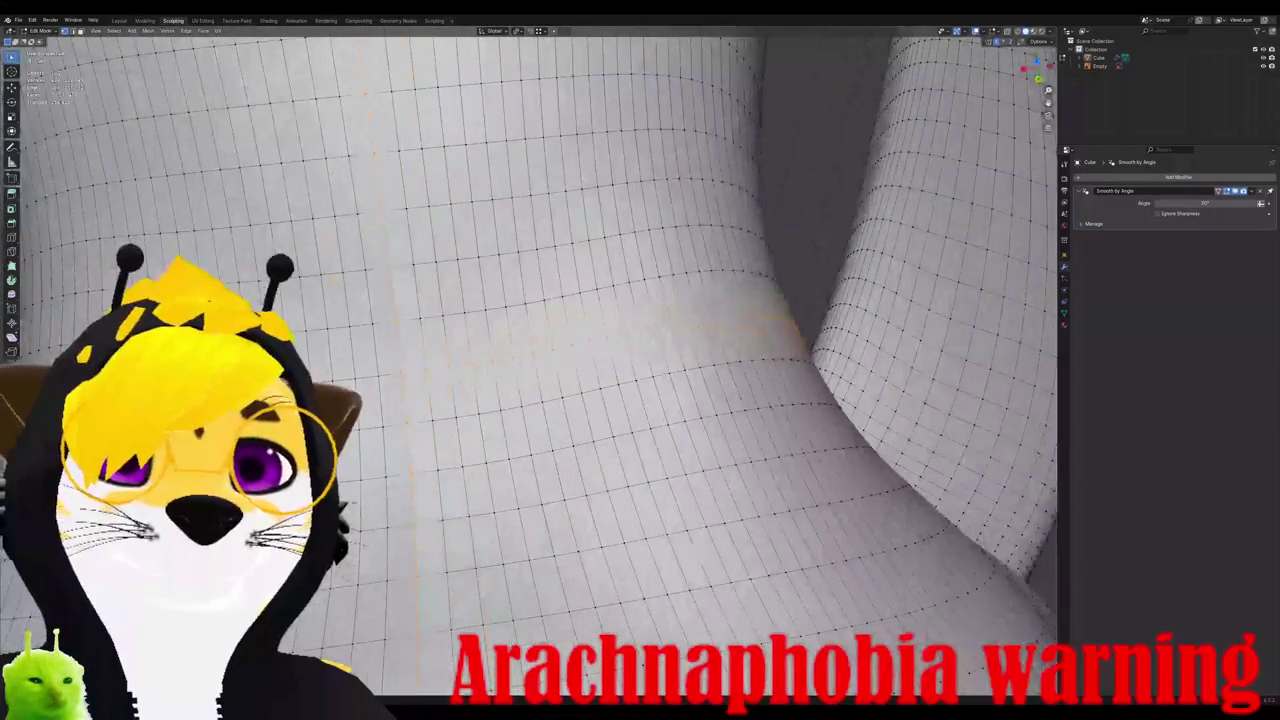
{"action": "scroll", "coordinate": [530, 360], "scroll_direction": "down", "scroll_amount": 5}
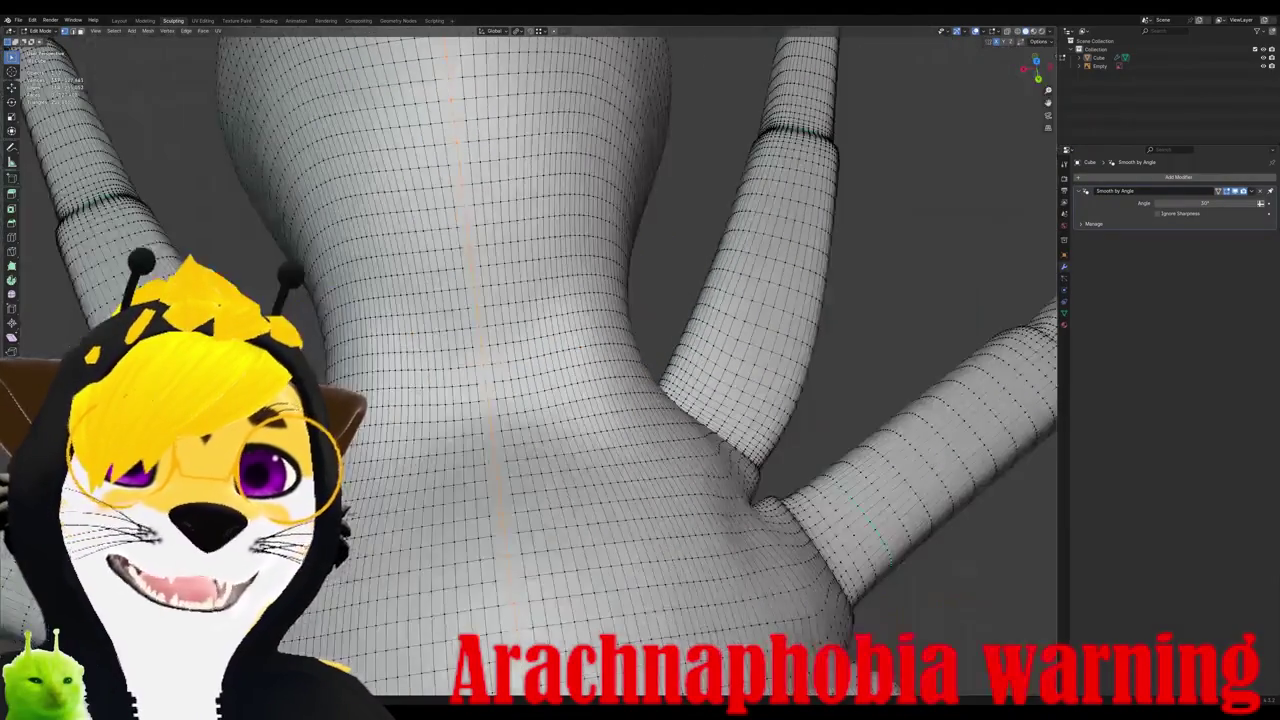
{"action": "right_click", "coordinate": [365, 330]}
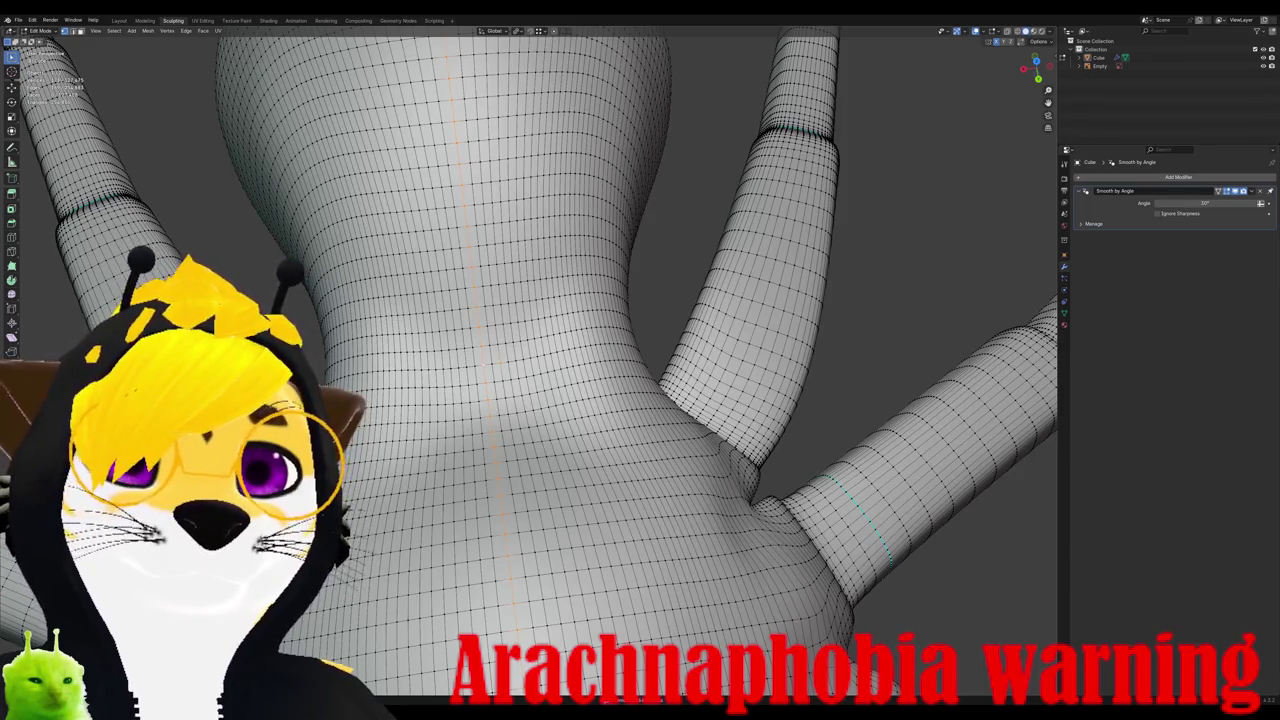
{"action": "key", "text": "Tab"}
{"action": "mouse_move", "coordinate": [486, 357]}
{"action": "middle_mouse_down"}
{"action": "mouse_move", "coordinate": [433, 344]}
{"action": "mouse_move", "coordinate": [536, 382]}
{"action": "middle_mouse_up"}
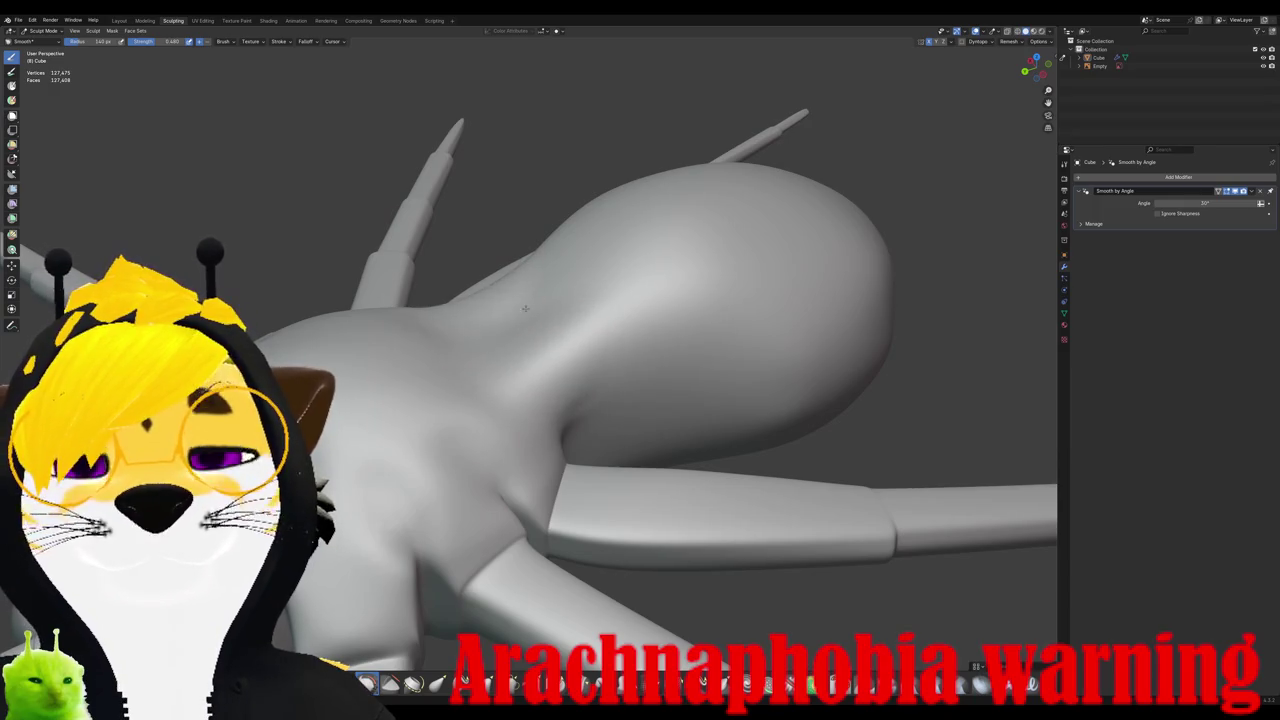
{"action": "mouse_move", "coordinate": [542, 327]}
{"action": "middle_mouse_down"}
{"action": "mouse_move", "coordinate": [518, 347]}
{"action": "mouse_move", "coordinate": [524, 420]}
{"action": "mouse_move", "coordinate": [524, 340]}
{"action": "mouse_move", "coordinate": [600, 280]}
{"action": "mouse_move", "coordinate": [560, 300]}
{"action": "mouse_move", "coordinate": [560, 340]}
{"action": "mouse_move", "coordinate": [620, 340]}
{"action": "mouse_move", "coordinate": [580, 420]}
{"action": "mouse_move", "coordinate": [580, 360]}
{"action": "mouse_move", "coordinate": [560, 400]}
{"action": "middle_mouse_up"}
{"action": "scroll", "coordinate": [524, 420], "scroll_direction": "down", "scroll_amount": 3}
{"action": "scroll", "coordinate": [549, 320], "scroll_direction": "up", "scroll_amount": 4}
{"action": "middle_click_drag", "start_coordinate": [549, 320], "coordinate": [549, 275]}
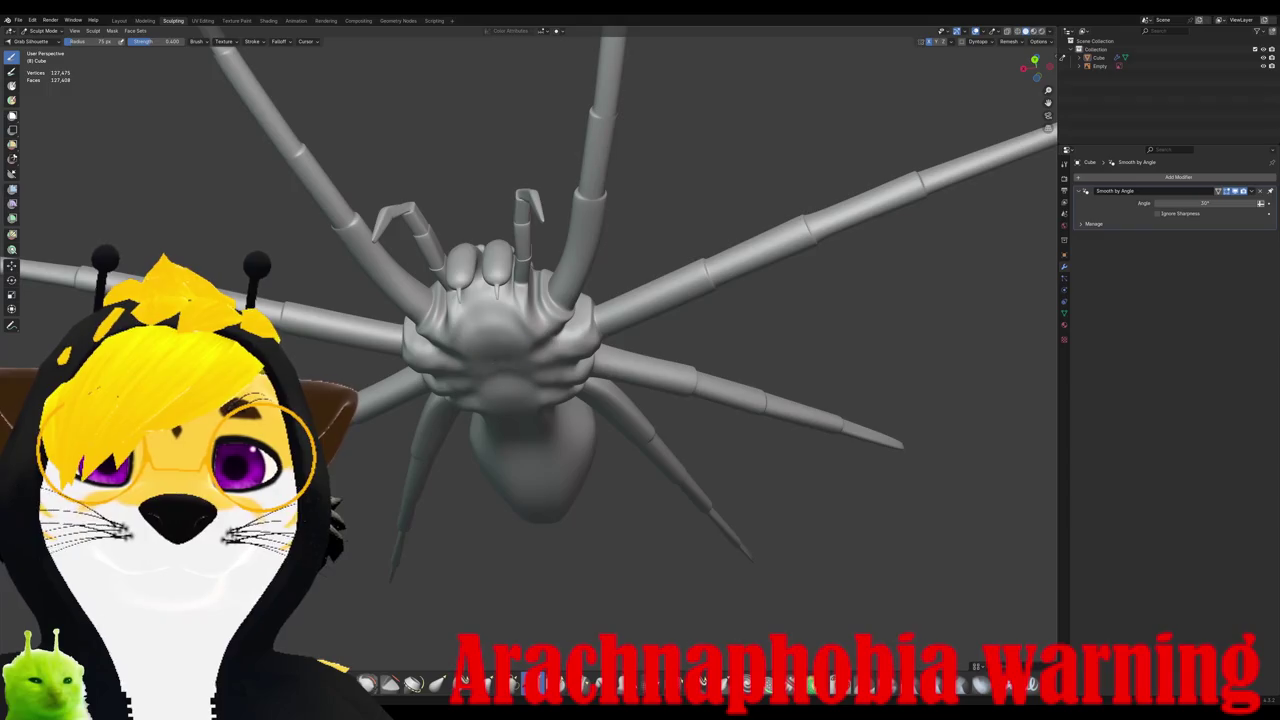
{"action": "mouse_move", "coordinate": [493, 357]}
{"action": "middle_mouse_down"}
{"action": "mouse_move", "coordinate": [457, 400]}
{"action": "mouse_move", "coordinate": [378, 402]}
{"action": "middle_mouse_up"}
{"action": "mouse_move", "coordinate": [511, 442]}
{"action": "middle_mouse_down"}
{"action": "mouse_move", "coordinate": [500, 341]}
{"action": "mouse_move", "coordinate": [545, 370]}
{"action": "middle_mouse_up"}
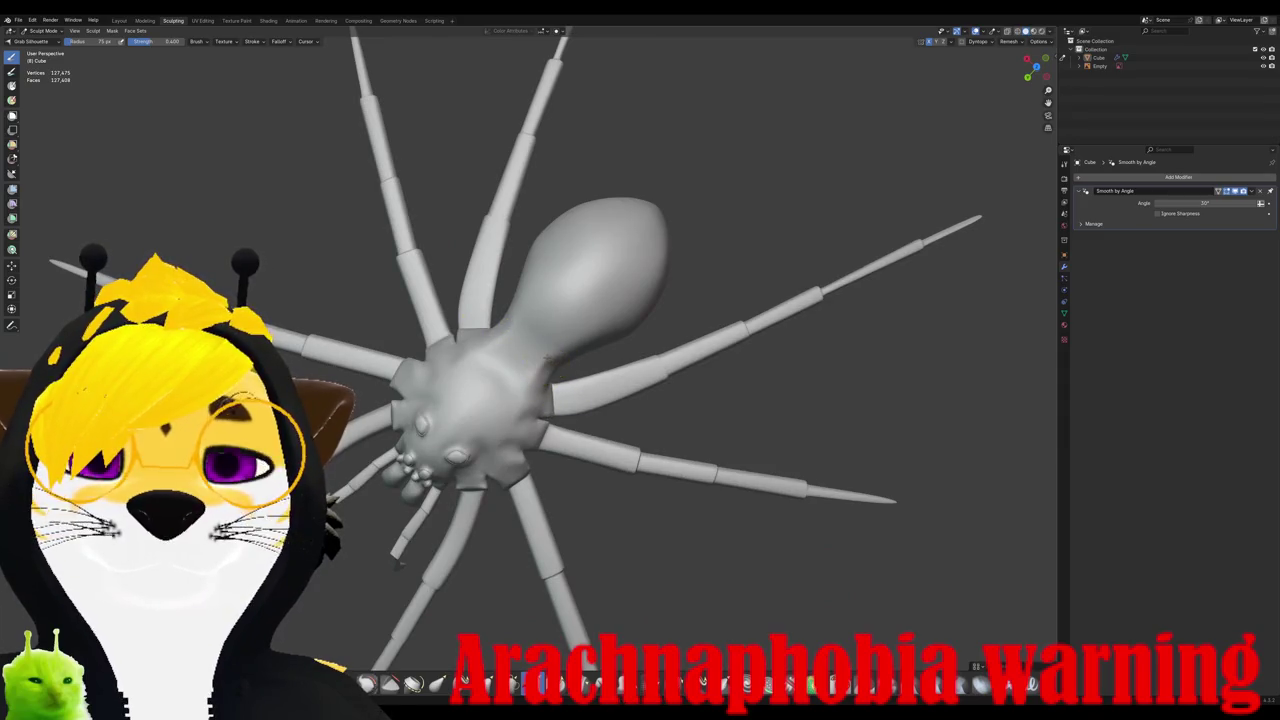
{"action": "middle_click_drag", "start_coordinate": [548, 385], "coordinate": [560, 380]}
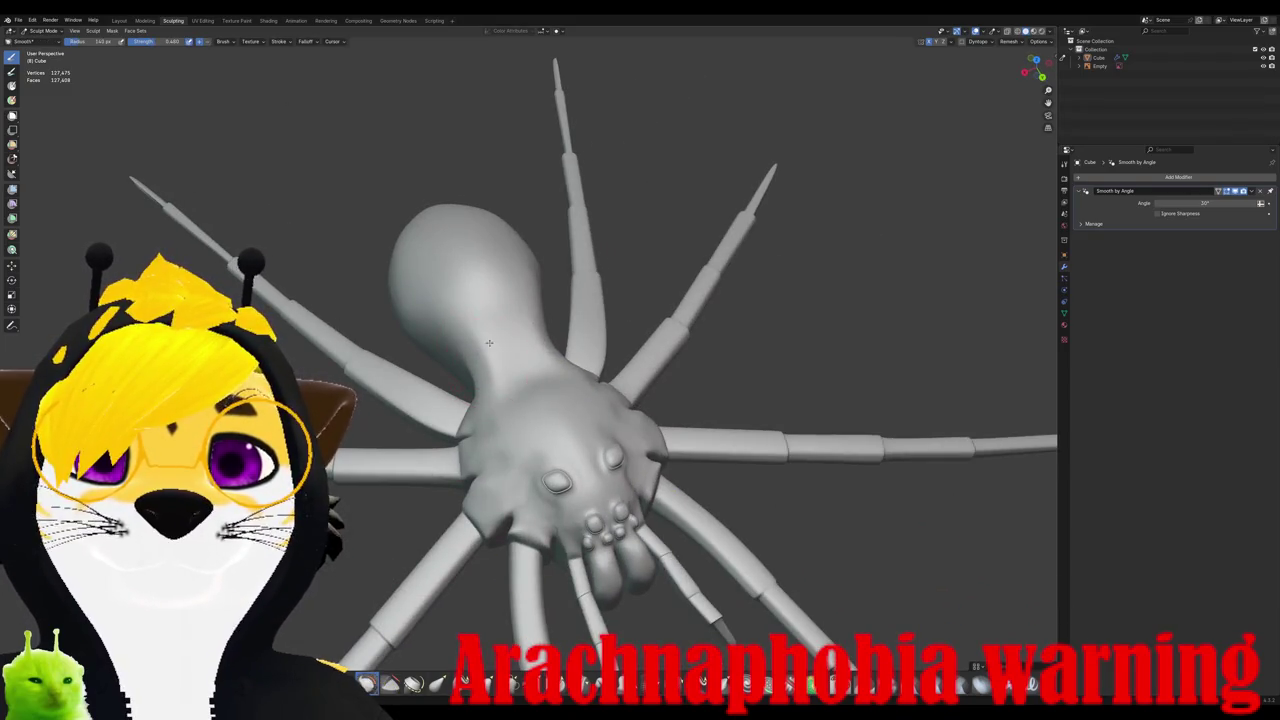
{"action": "mouse_move", "coordinate": [491, 352]}
{"action": "middle_mouse_down"}
{"action": "mouse_move", "coordinate": [530, 340]}
{"action": "mouse_move", "coordinate": [521, 331]}
{"action": "mouse_move", "coordinate": [613, 389]}
{"action": "mouse_move", "coordinate": [560, 380]}
{"action": "middle_mouse_up"}
{"action": "key", "text": "KP_7"}
{"action": "scroll", "coordinate": [499, 397], "scroll_direction": "up", "scroll_amount": 2}
{"action": "scroll", "coordinate": [499, 397], "scroll_direction": "up", "scroll_amount": 3}
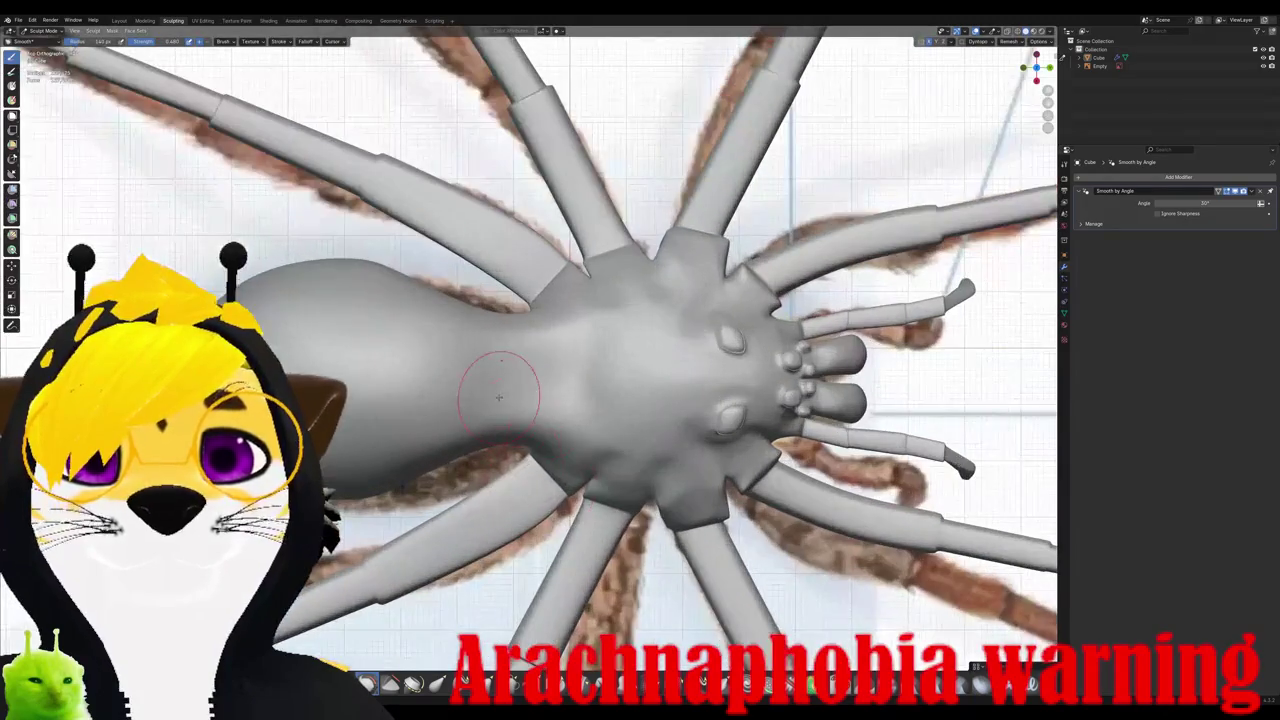
{"action": "scroll", "coordinate": [530, 350], "scroll_direction": "down", "scroll_amount": 4}
{"action": "mouse_move", "coordinate": [530, 350]}
{"action": "middle_mouse_down"}
{"action": "mouse_move", "coordinate": [600, 260]}
{"action": "mouse_move", "coordinate": [640, 393]}
{"action": "mouse_move", "coordinate": [575, 437]}
{"action": "mouse_move", "coordinate": [548, 417]}
{"action": "mouse_move", "coordinate": [581, 371]}
{"action": "mouse_move", "coordinate": [410, 366]}
{"action": "mouse_move", "coordinate": [575, 376]}
{"action": "middle_mouse_up"}
{"action": "scroll", "coordinate": [575, 371], "scroll_direction": "up", "scroll_amount": 3}
Step: Move the stray vertex and dissolve the sliver edge between the front eyes
{"action": "key", "text": "Tab"}
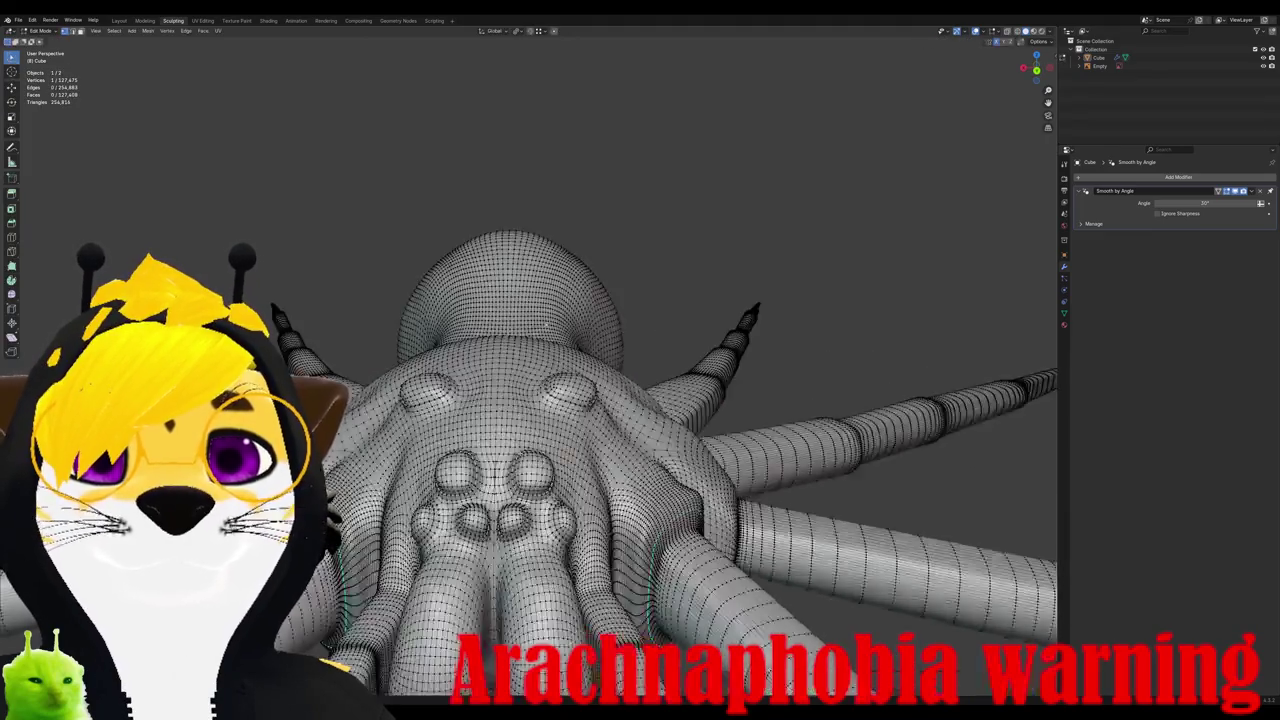
{"action": "scroll", "coordinate": [575, 376], "scroll_direction": "up", "scroll_amount": 3}
{"action": "scroll", "coordinate": [575, 376], "scroll_direction": "up", "scroll_amount": 3}
{"action": "scroll", "coordinate": [528, 360], "scroll_direction": "up", "scroll_amount": 5}
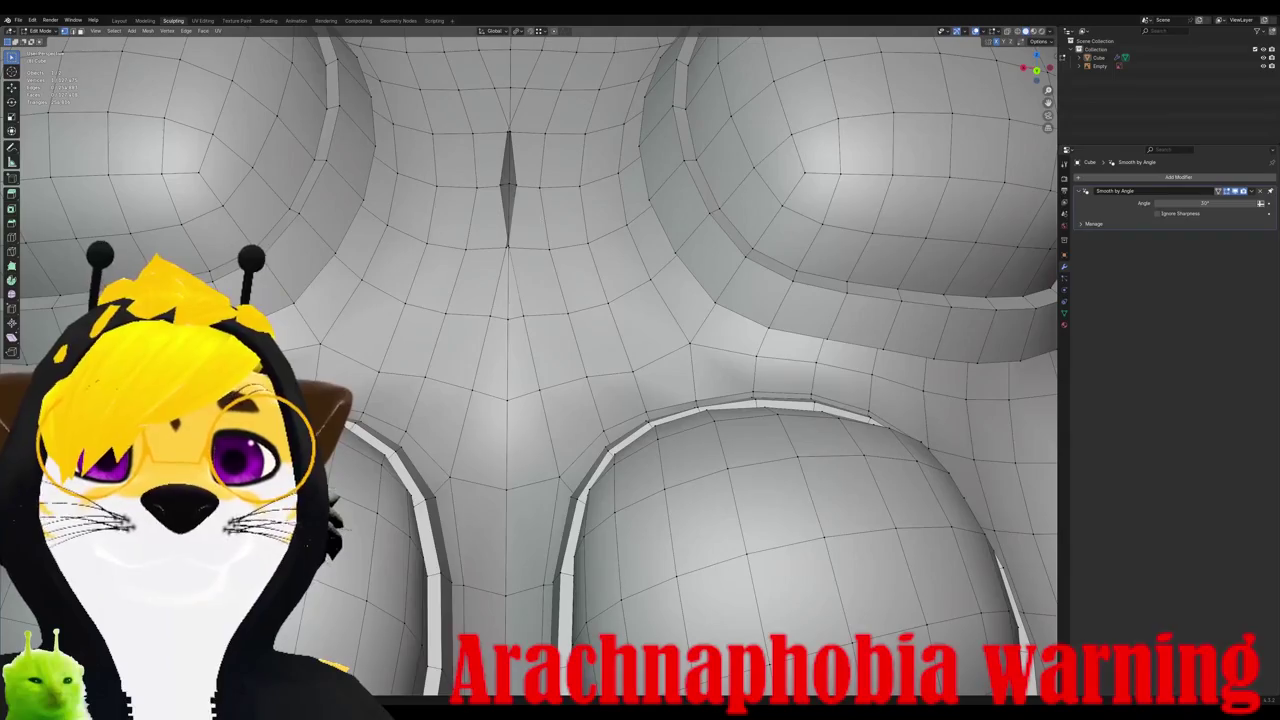
{"action": "key", "text": "g"}
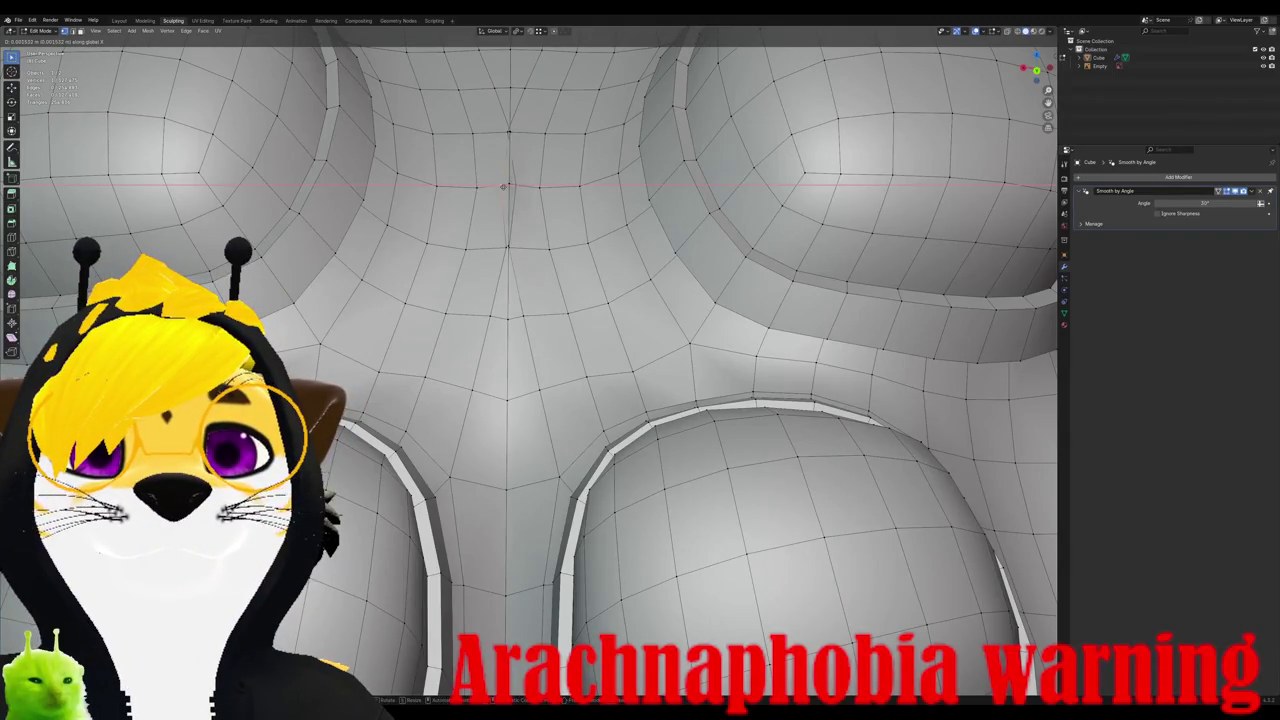
{"action": "left_click", "coordinate": [508, 186]}
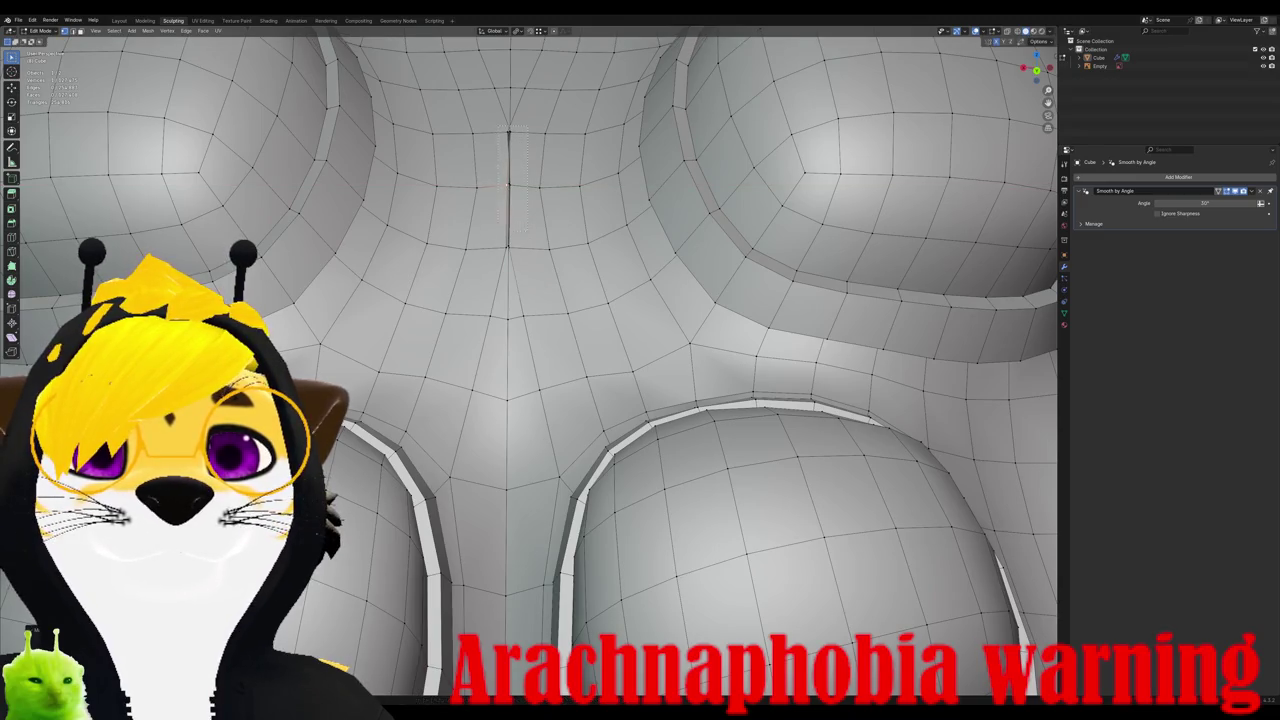
{"action": "key", "text": "x"}
{"action": "left_click", "coordinate": [506, 250]}
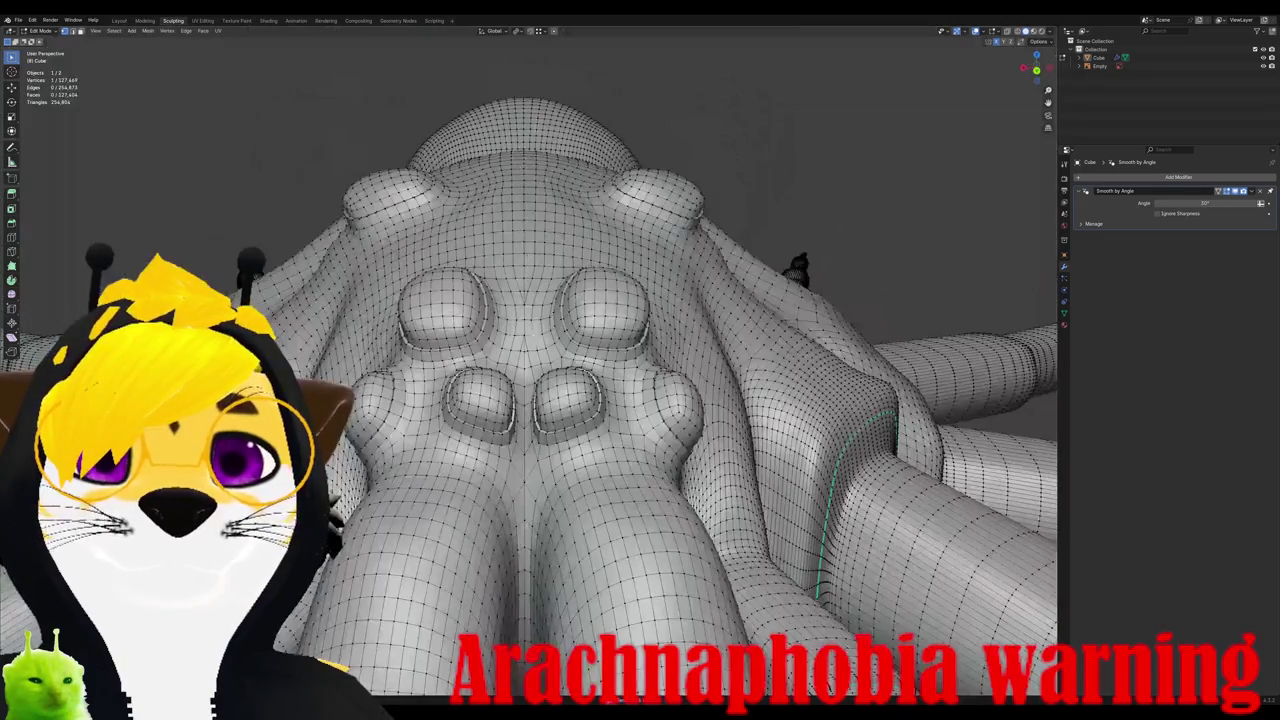
{"action": "scroll", "coordinate": [521, 297], "scroll_direction": "down", "scroll_amount": 2}
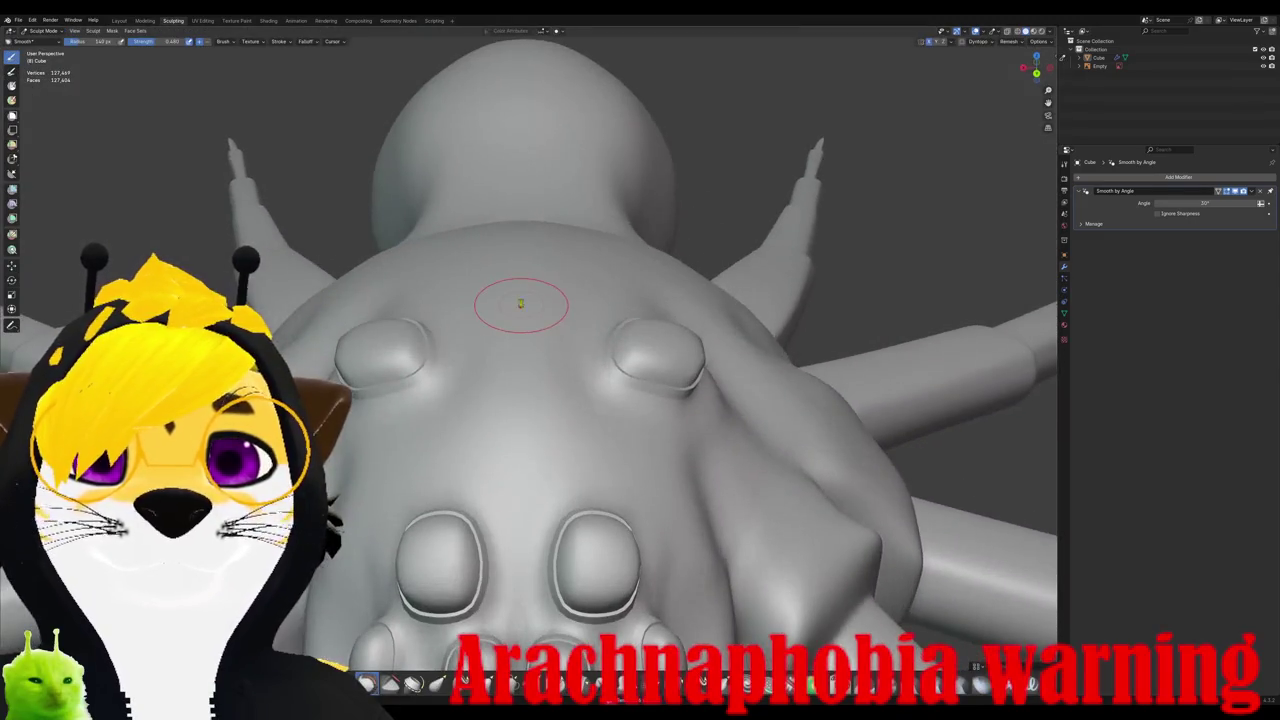
{"action": "scroll", "coordinate": [521, 297], "scroll_direction": "down", "scroll_amount": 3}
Step: Merge the duplicate vertices along the body's centre seam By Distance
{"action": "key", "text": "Tab"}
{"action": "scroll", "coordinate": [521, 297], "scroll_direction": "up", "scroll_amount": 5}
{"action": "middle_click_drag", "start_coordinate": [530, 400], "coordinate": [530, 160]}
{"action": "scroll", "coordinate": [530, 360], "scroll_direction": "up", "scroll_amount": 3}
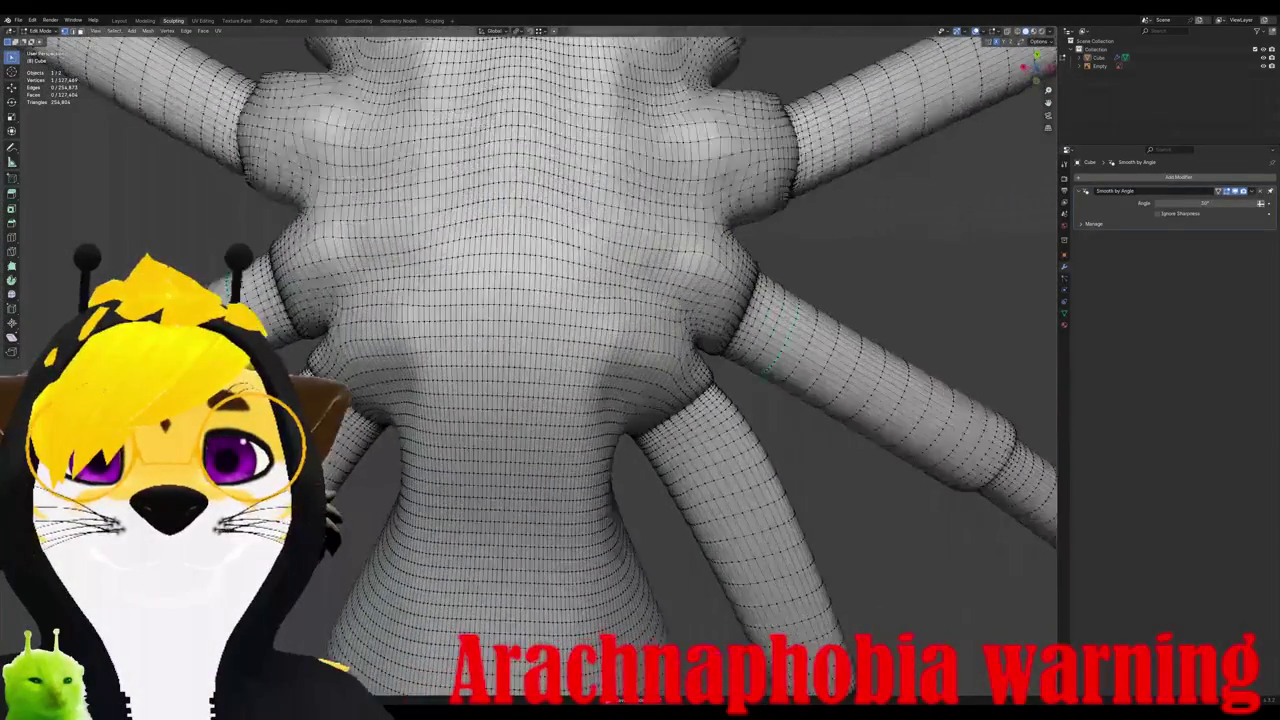
{"action": "scroll", "coordinate": [530, 360], "scroll_direction": "up", "scroll_amount": 3}
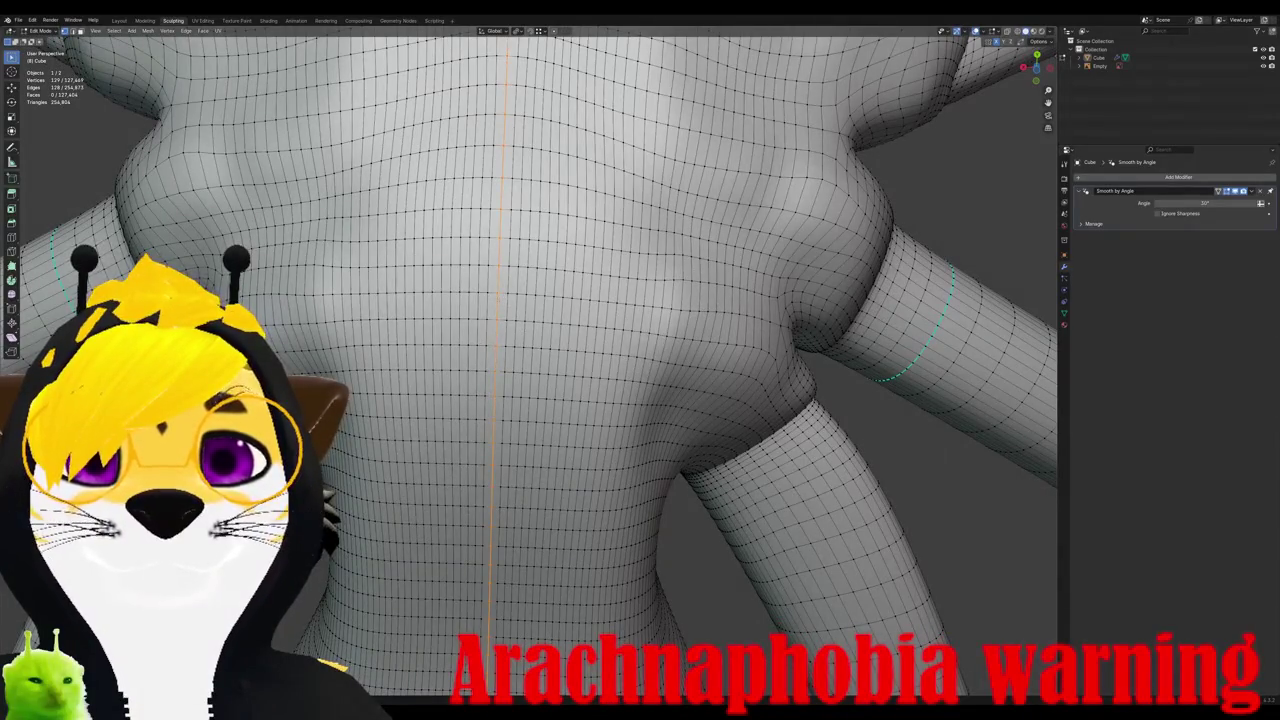
{"action": "scroll", "coordinate": [470, 320], "scroll_direction": "up", "scroll_amount": 1}
{"action": "key", "text": "m"}
{"action": "left_click", "coordinate": [470, 322]}
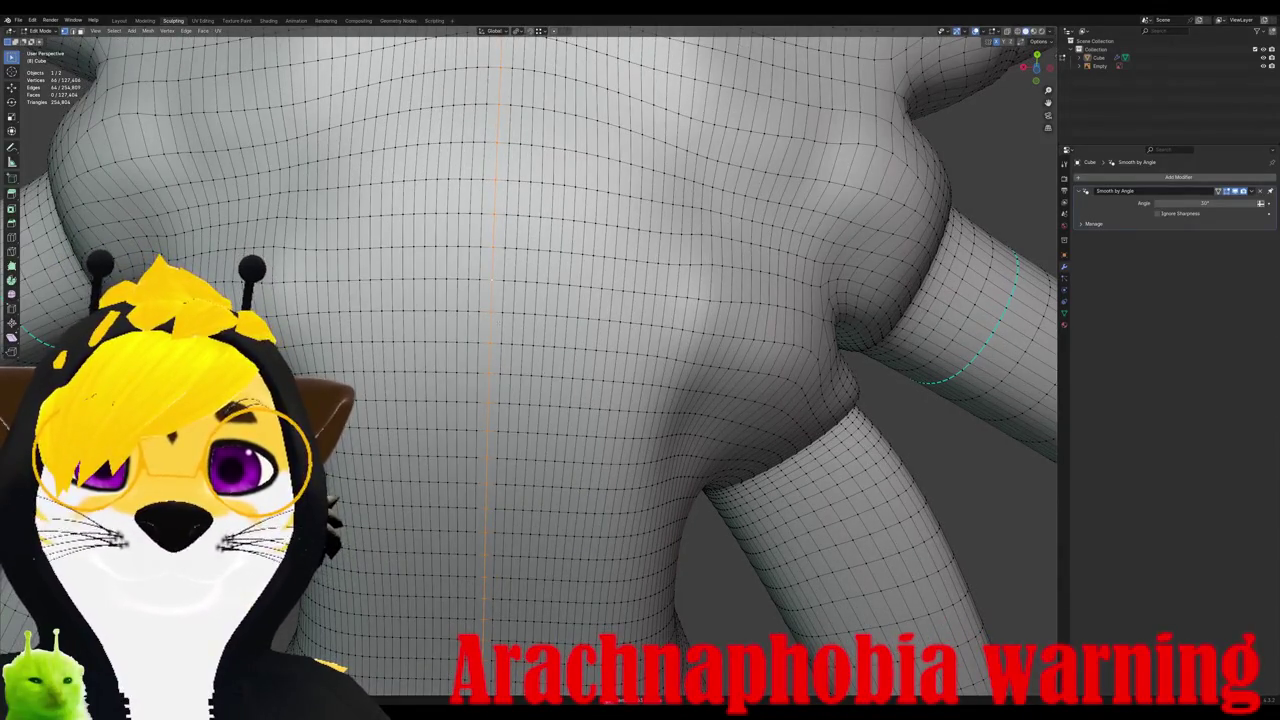
{"action": "scroll", "coordinate": [530, 360], "scroll_direction": "down", "scroll_amount": 2}
{"action": "scroll", "coordinate": [505, 348], "scroll_direction": "down", "scroll_amount": 3}
{"action": "scroll", "coordinate": [505, 348], "scroll_direction": "down", "scroll_amount": 3}
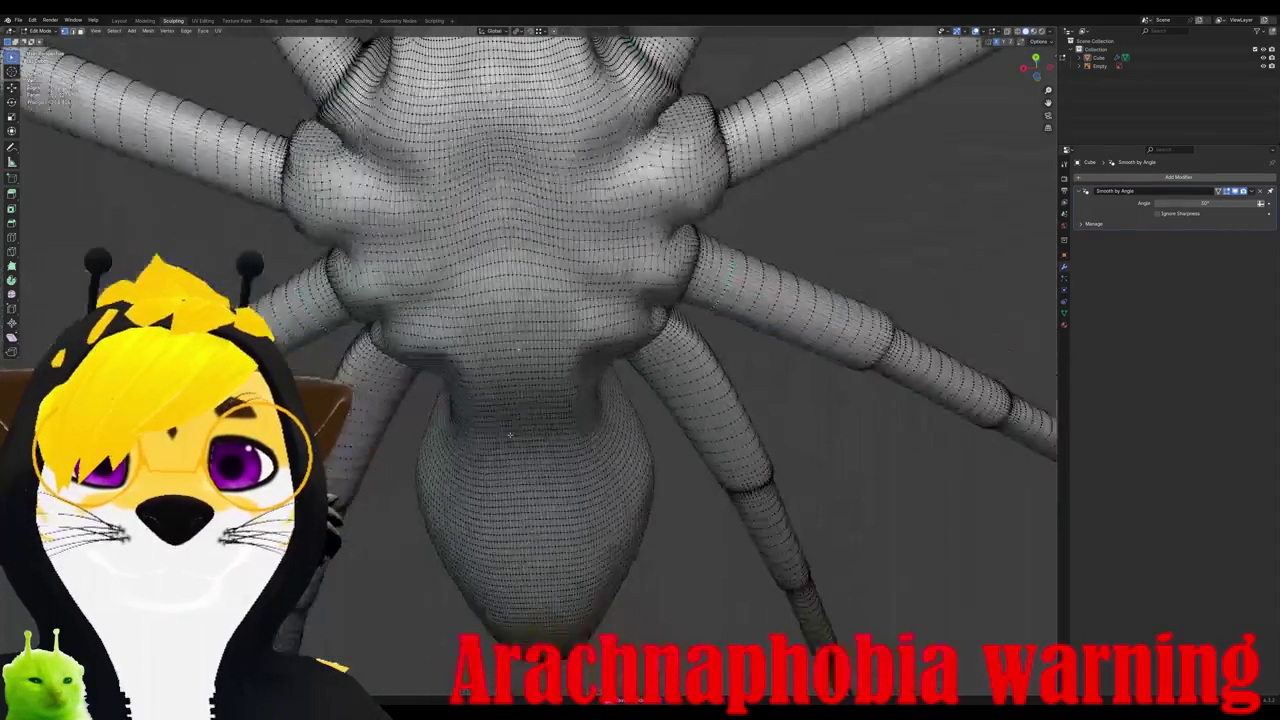
{"action": "mouse_move", "coordinate": [505, 348]}
{"action": "middle_mouse_down"}
{"action": "mouse_move", "coordinate": [578, 474]}
{"action": "mouse_move", "coordinate": [545, 330]}
{"action": "middle_mouse_up"}
{"action": "scroll", "coordinate": [540, 340], "scroll_direction": "down", "scroll_amount": 2}
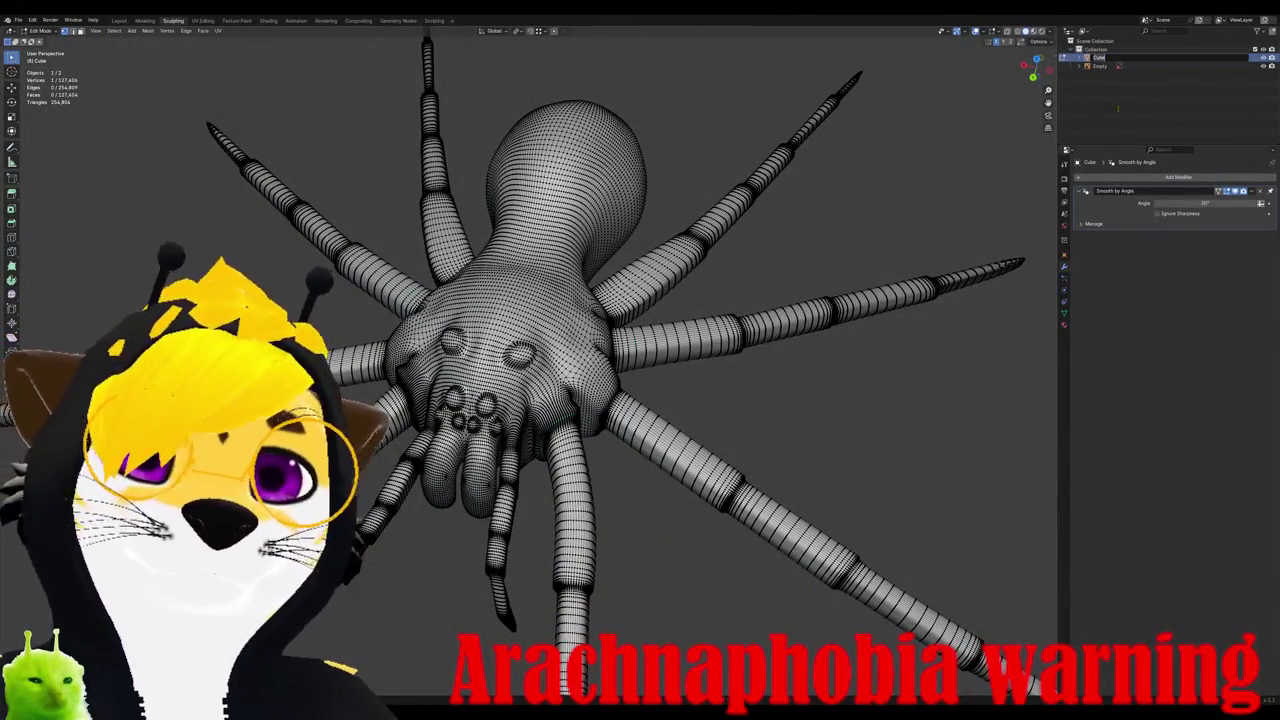
Step: Rename the object to 'Spider High' and switch it to Object Mode
{"action": "type", "text": "Spider H"}
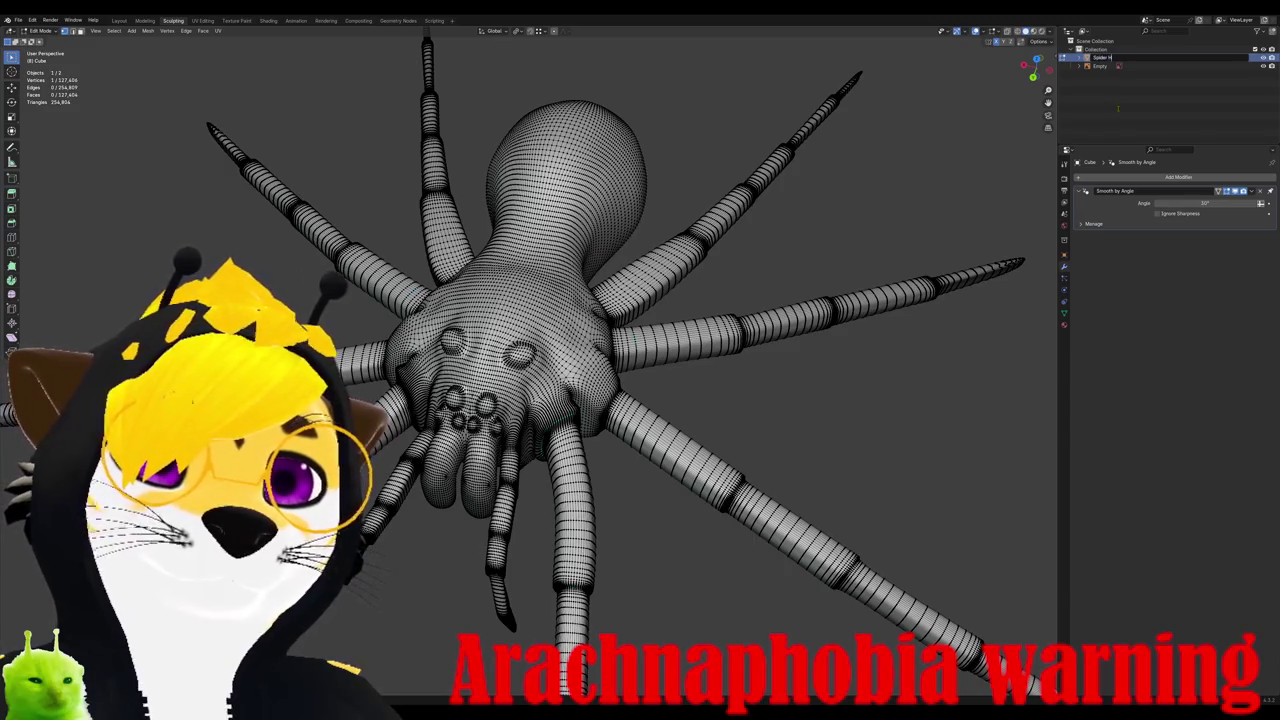
{"action": "type", "text": "igh"}
{"action": "key", "text": "Return"}
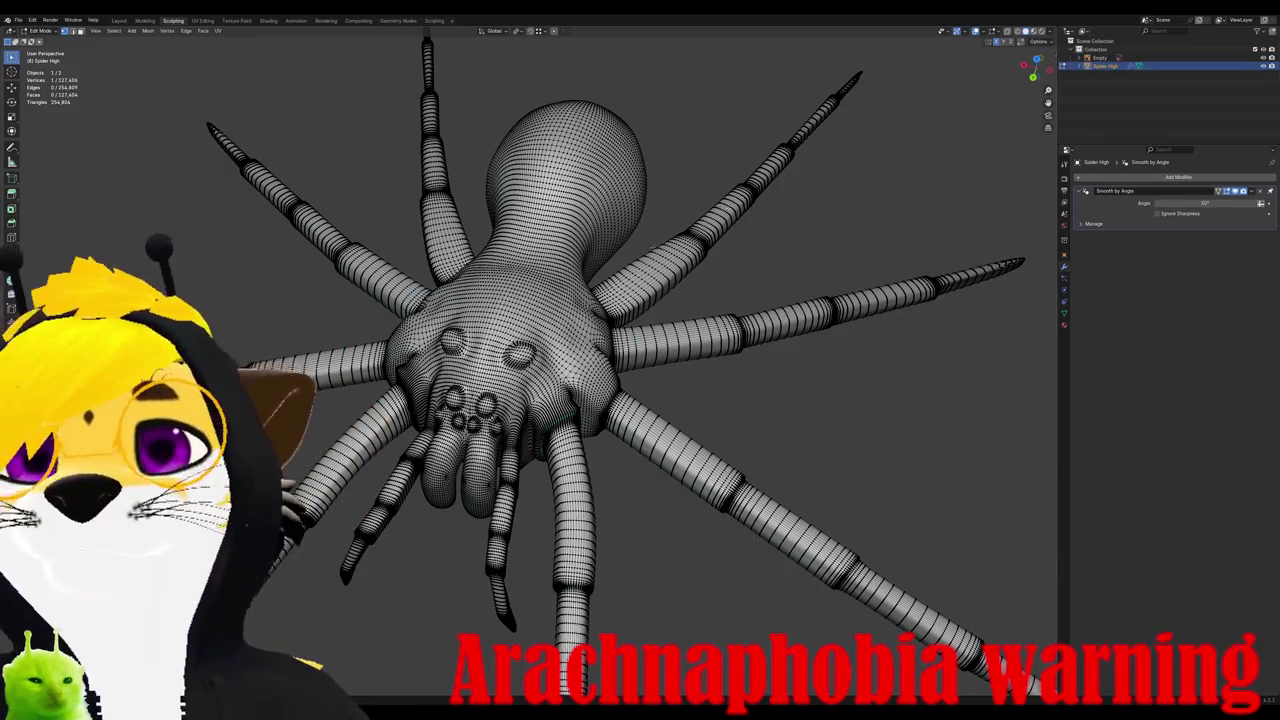
{"action": "scroll", "coordinate": [640, 300], "scroll_direction": "down", "scroll_amount": 3}
{"action": "mouse_move", "coordinate": [651, 217]}
{"action": "middle_mouse_down"}
{"action": "mouse_move", "coordinate": [651, 200]}
{"action": "mouse_move", "coordinate": [621, 216]}
{"action": "middle_mouse_up"}
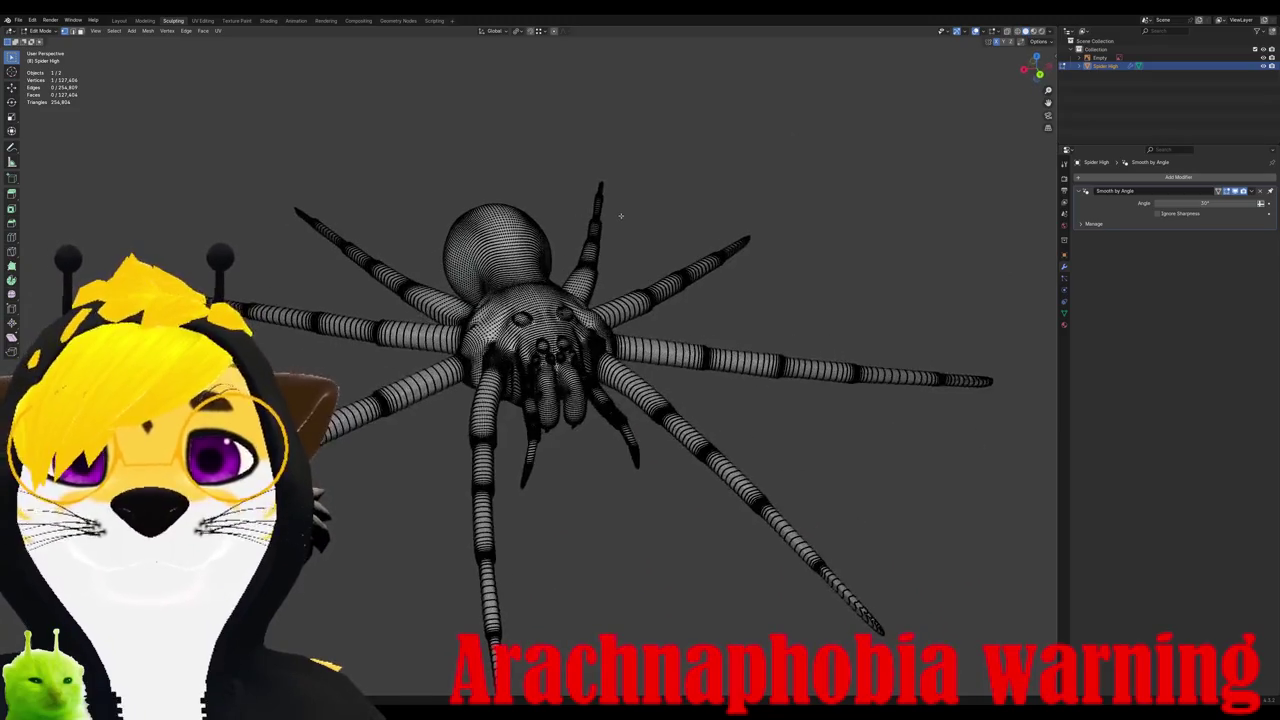
{"action": "key", "text": "Tab"}
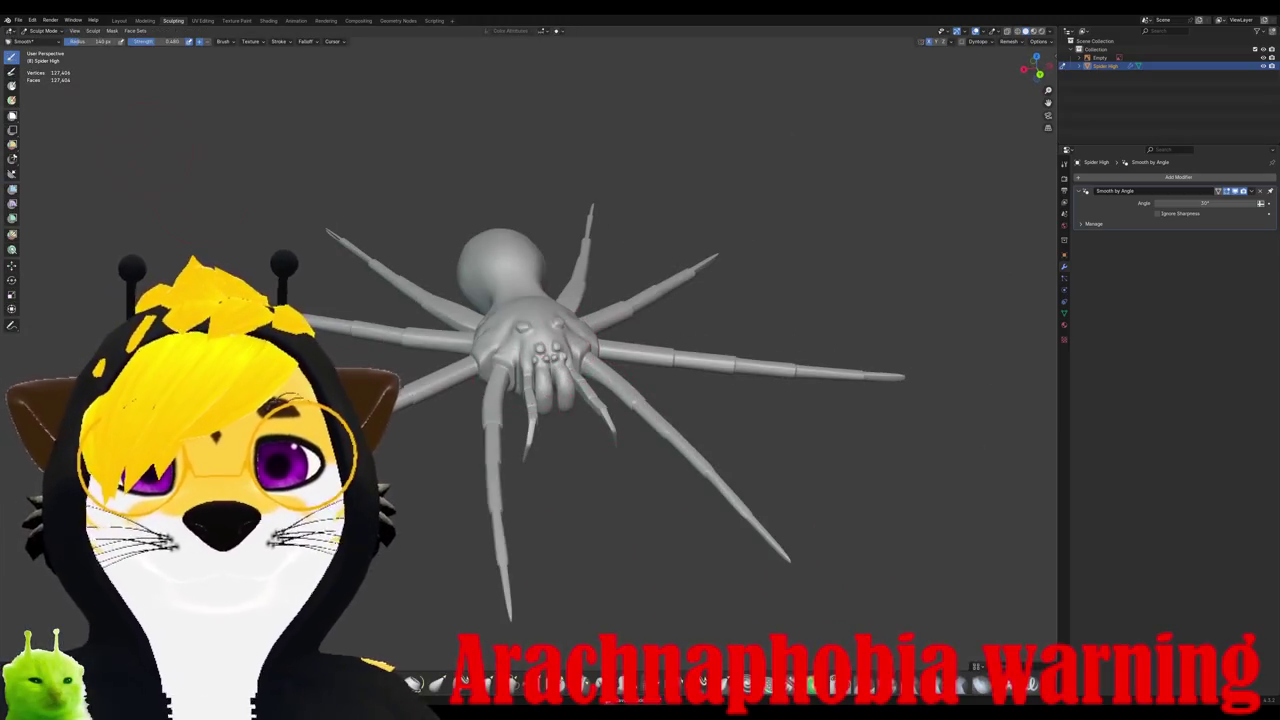
{"action": "left_click", "coordinate": [45, 31]}
{"action": "left_click", "coordinate": [45, 45]}
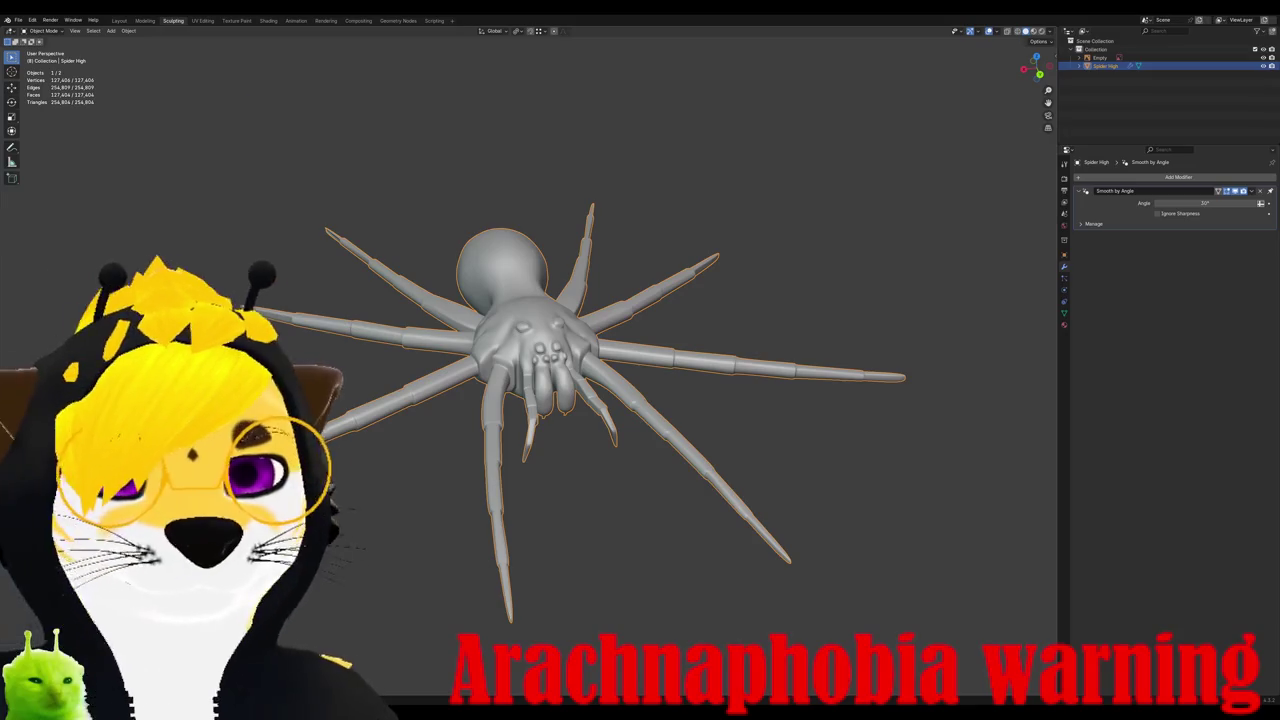
Step: In the Layout workspace, inspect the mesh in Edit Mode, then return to Object Mode
{"action": "left_click", "coordinate": [118, 21]}
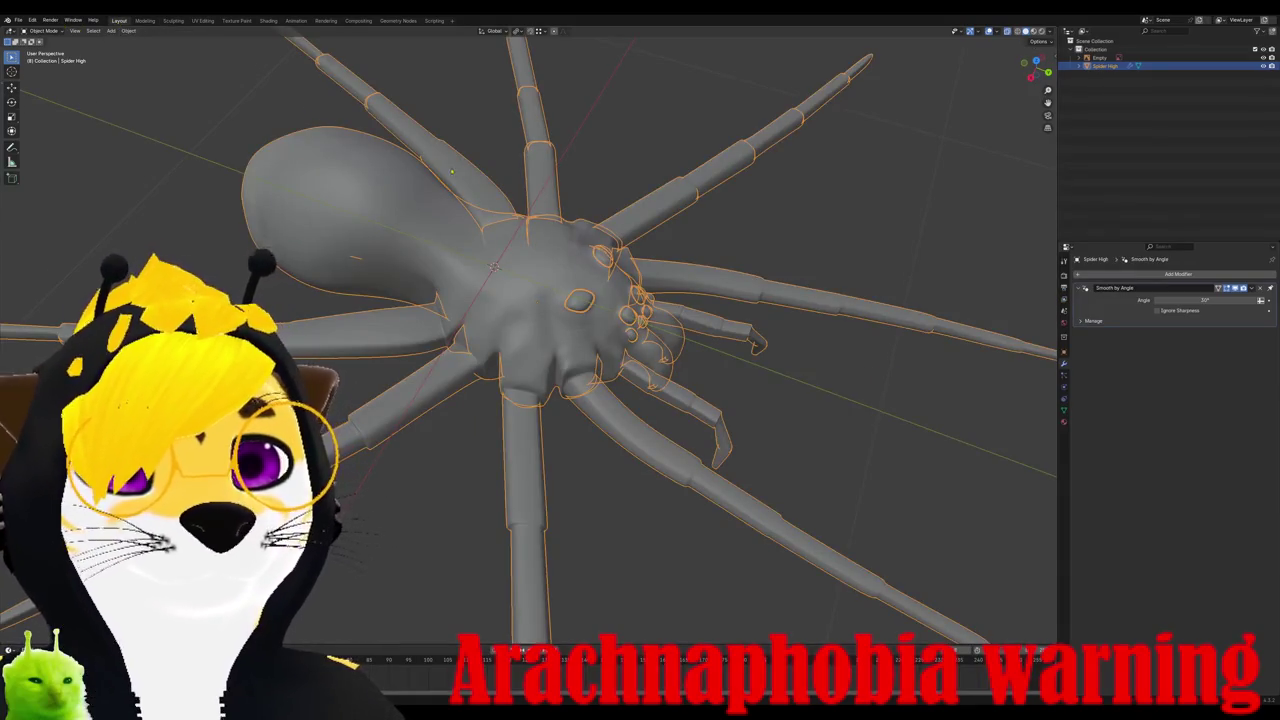
{"action": "middle_click_drag", "start_coordinate": [441, 165], "coordinate": [392, 198]}
{"action": "middle_click_drag", "start_coordinate": [680, 413], "coordinate": [620, 380]}
{"action": "key", "text": "Tab"}
{"action": "scroll", "coordinate": [580, 350], "scroll_direction": "up", "scroll_amount": 2}
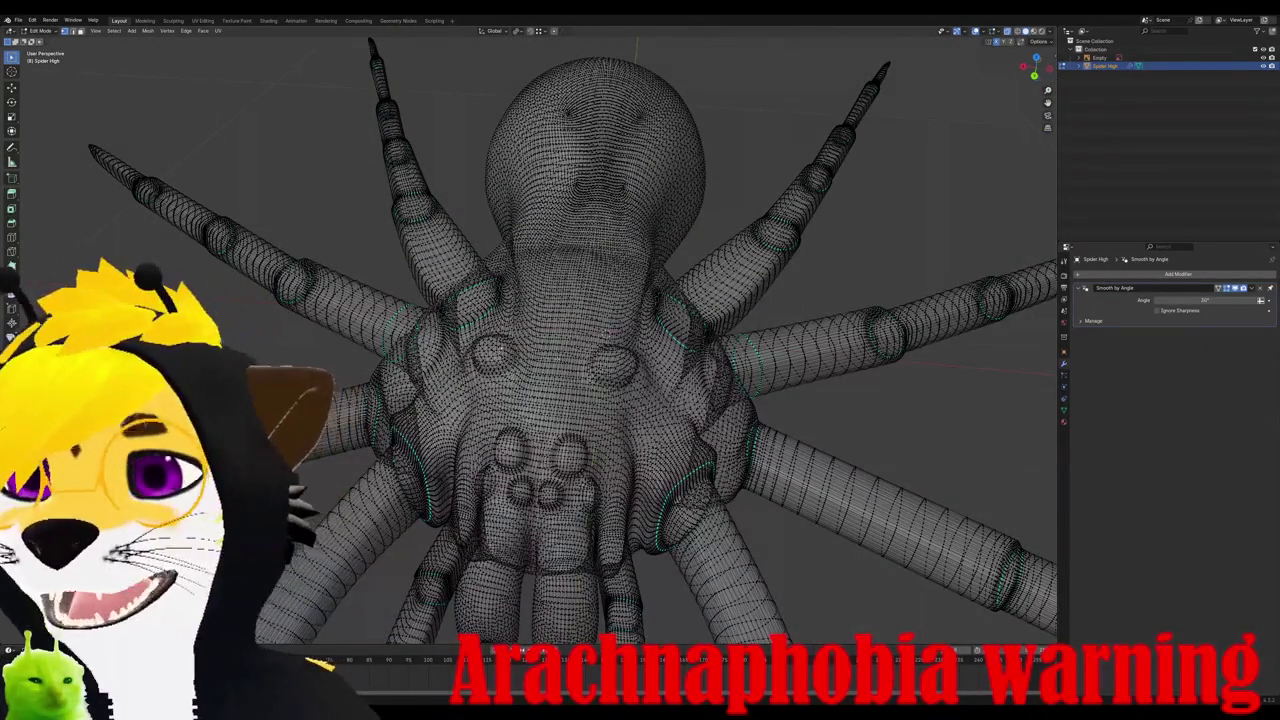
{"action": "scroll", "coordinate": [630, 387], "scroll_direction": "down", "scroll_amount": 5}
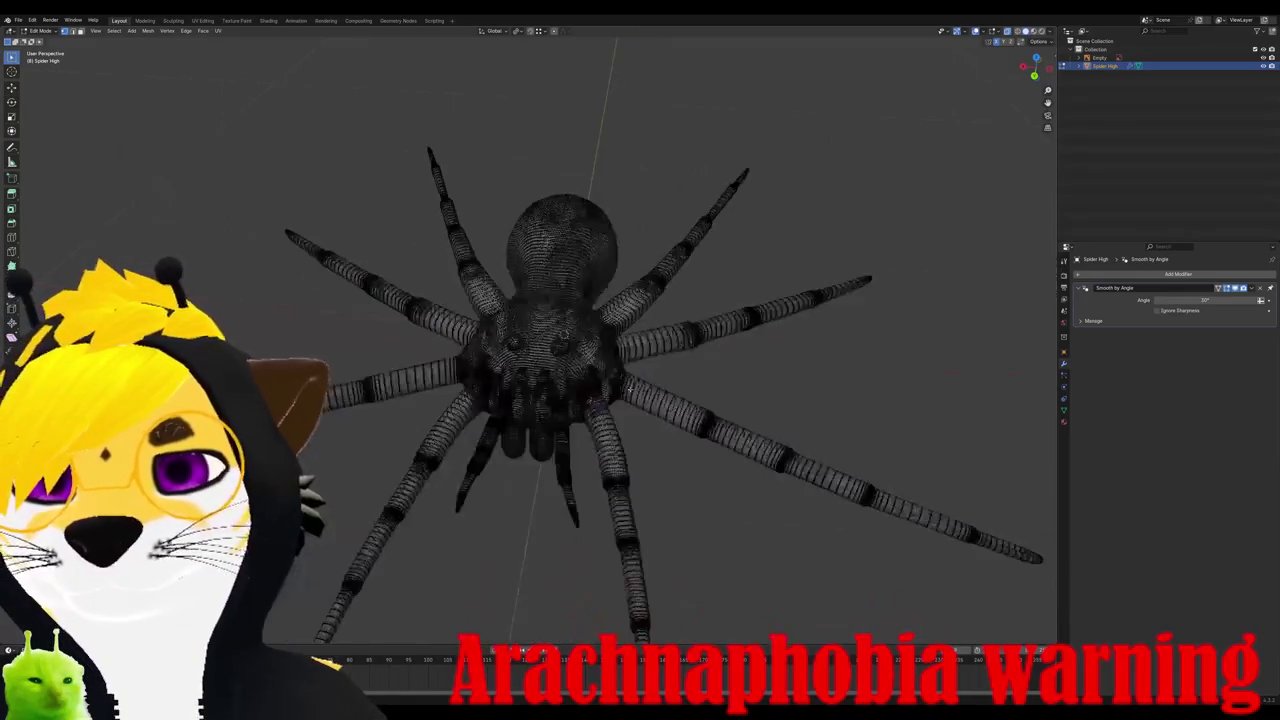
{"action": "middle_click_drag", "start_coordinate": [630, 387], "coordinate": [630, 380]}
{"action": "scroll", "coordinate": [630, 380], "scroll_direction": "up", "scroll_amount": 4}
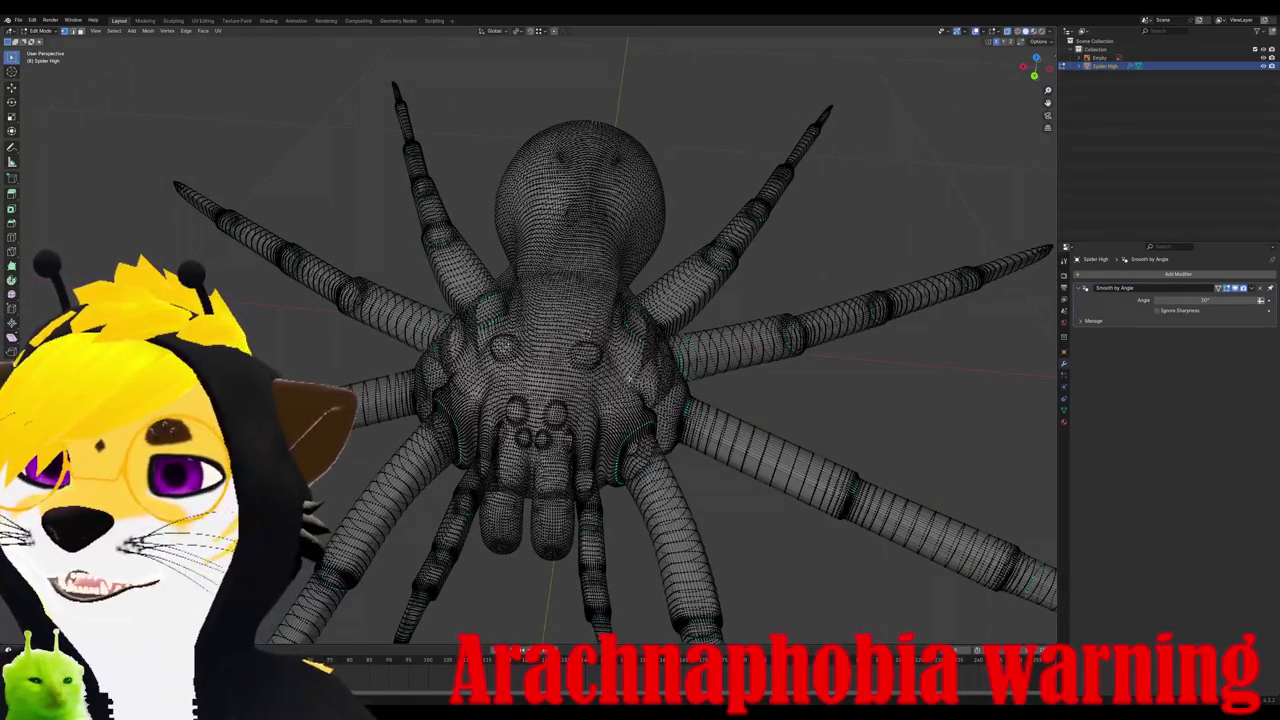
{"action": "scroll", "coordinate": [560, 350], "scroll_direction": "down", "scroll_amount": 2}
{"action": "scroll", "coordinate": [560, 350], "scroll_direction": "down", "scroll_amount": 2}
{"action": "scroll", "coordinate": [560, 350], "scroll_direction": "down", "scroll_amount": 1}
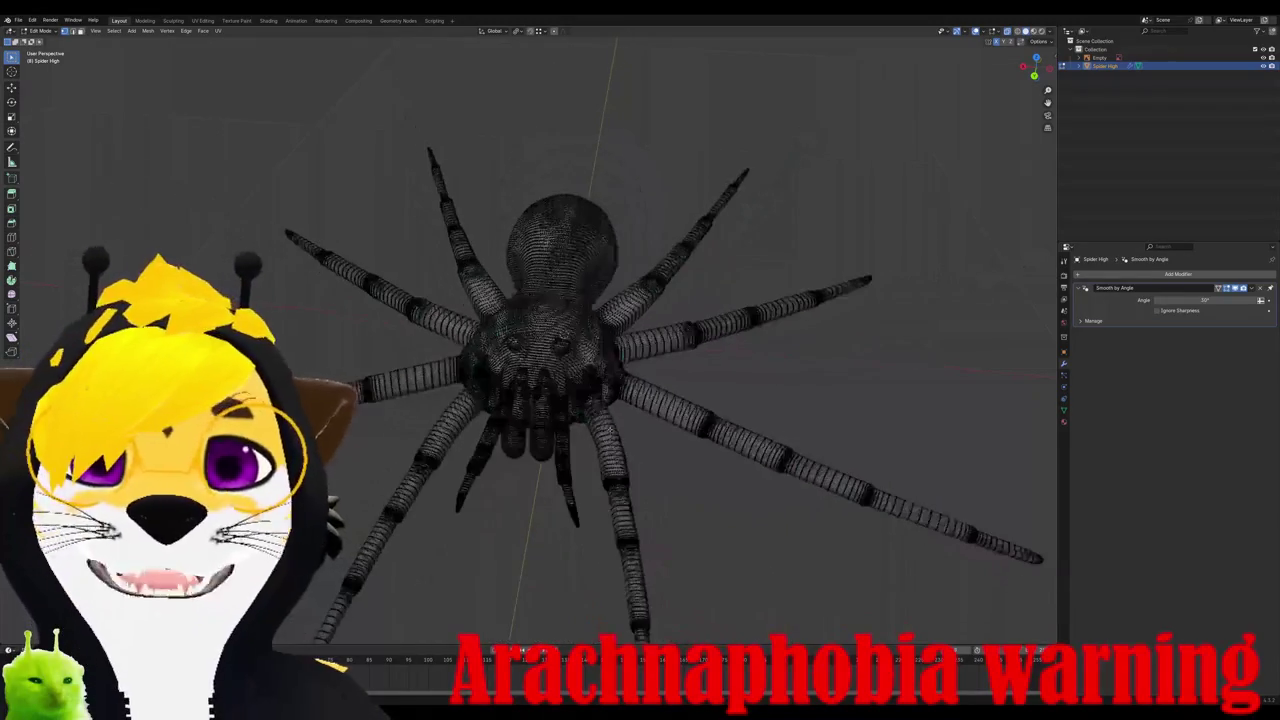
{"action": "key", "text": "Tab"}
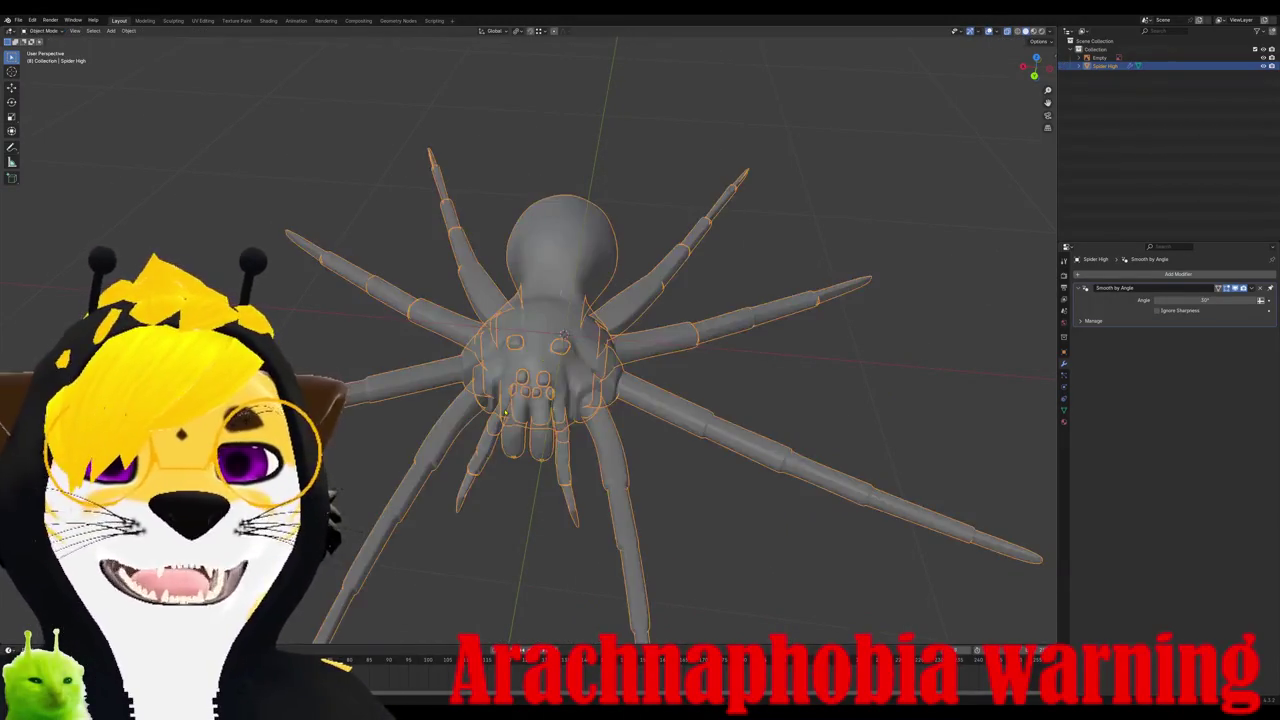
Step: Apply the spider's scale and show its transform values in the sidebar
{"action": "left_click", "coordinate": [128, 30]}
{"action": "mouse_move", "coordinate": [140, 74]}
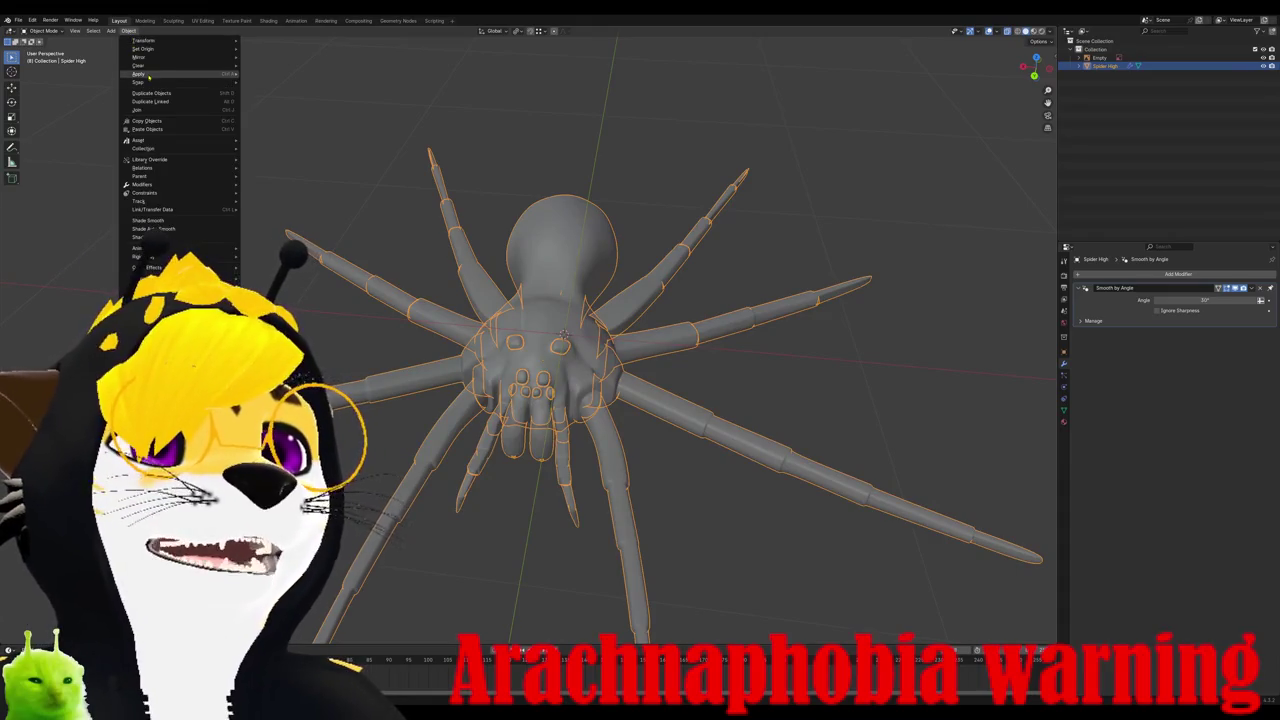
{"action": "left_click", "coordinate": [258, 91]}
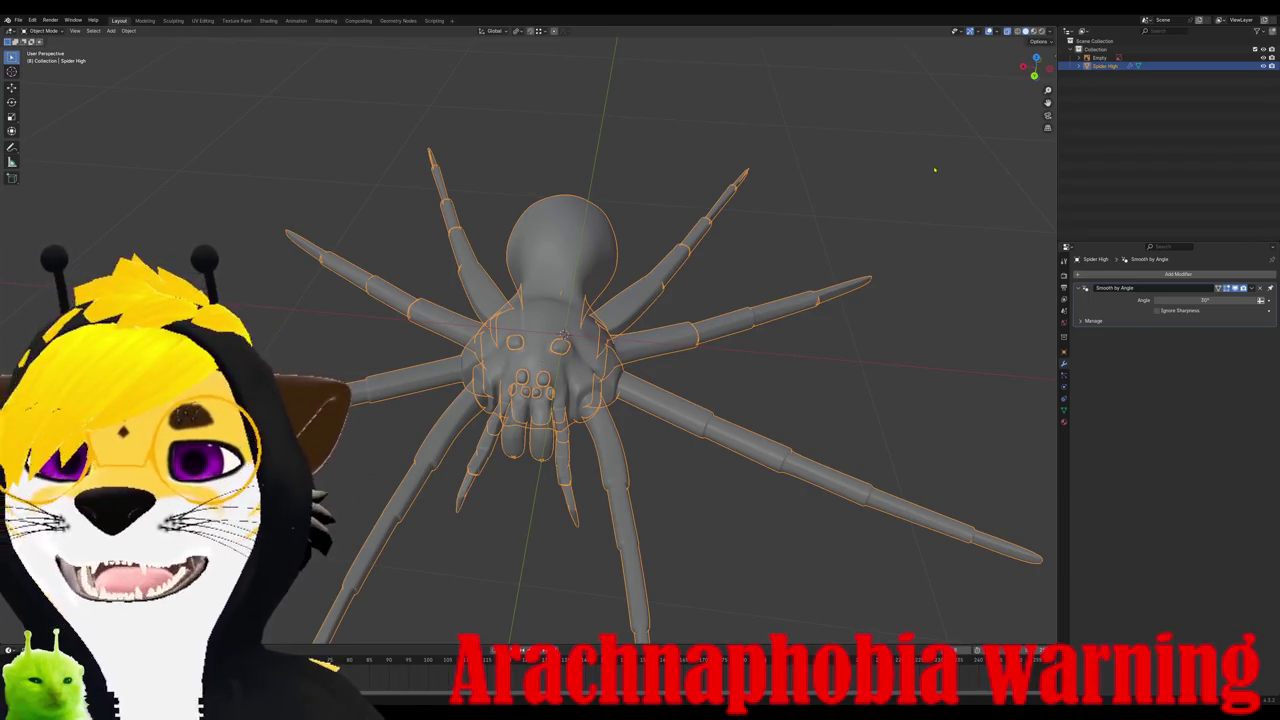
{"action": "key", "text": "n"}
{"action": "middle_click_drag", "start_coordinate": [960, 262], "coordinate": [900, 300]}
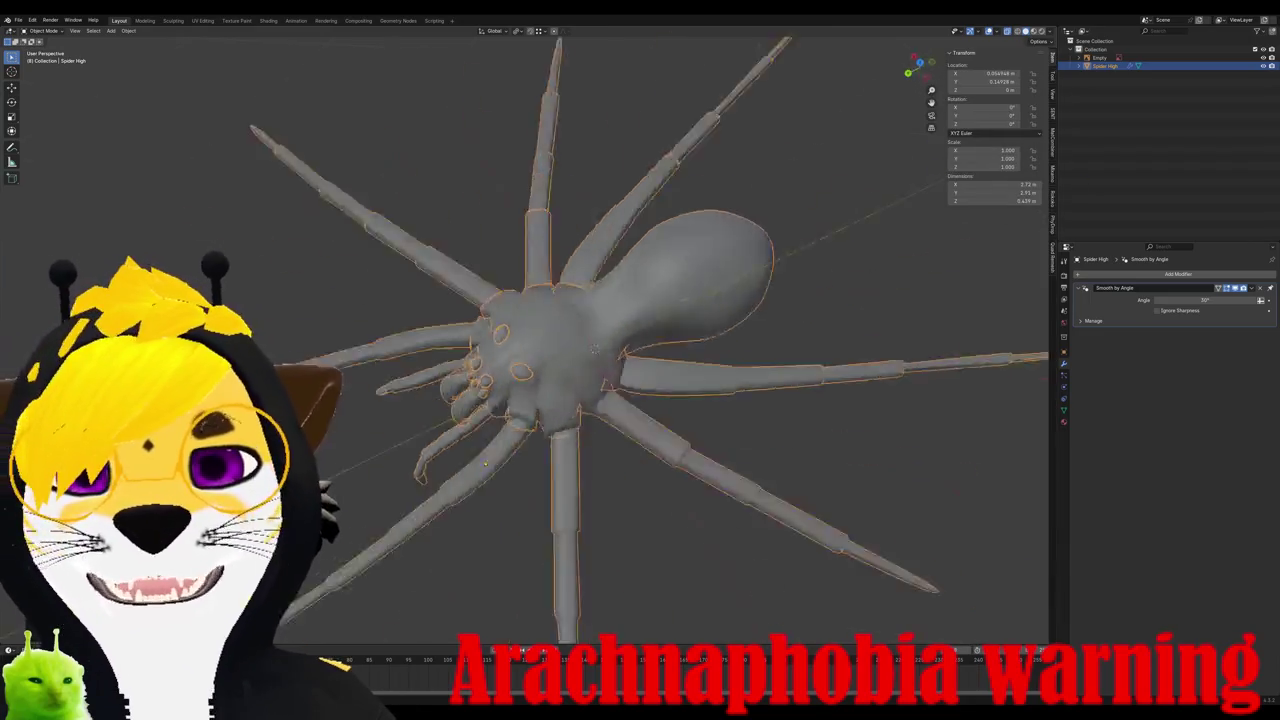
Step: View the spider from the top and hide the reference image Empty
{"action": "key", "text": "KP_7"}
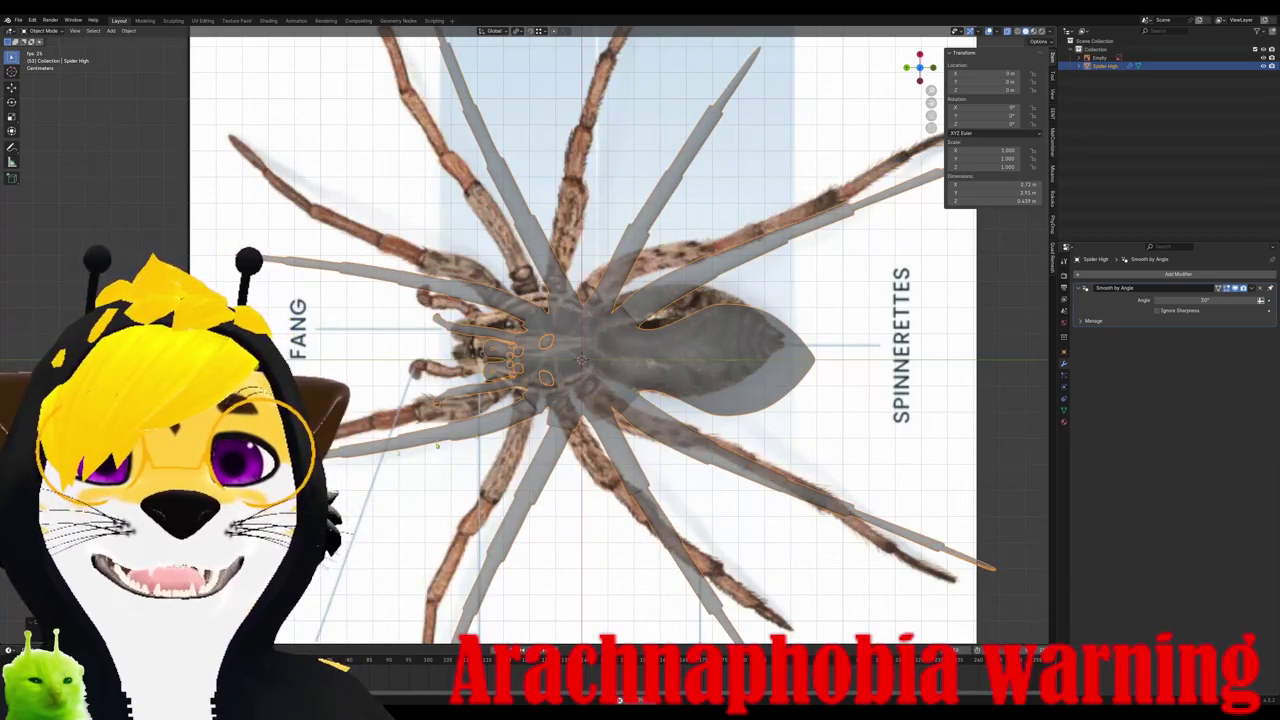
{"action": "left_click", "coordinate": [1099, 57]}
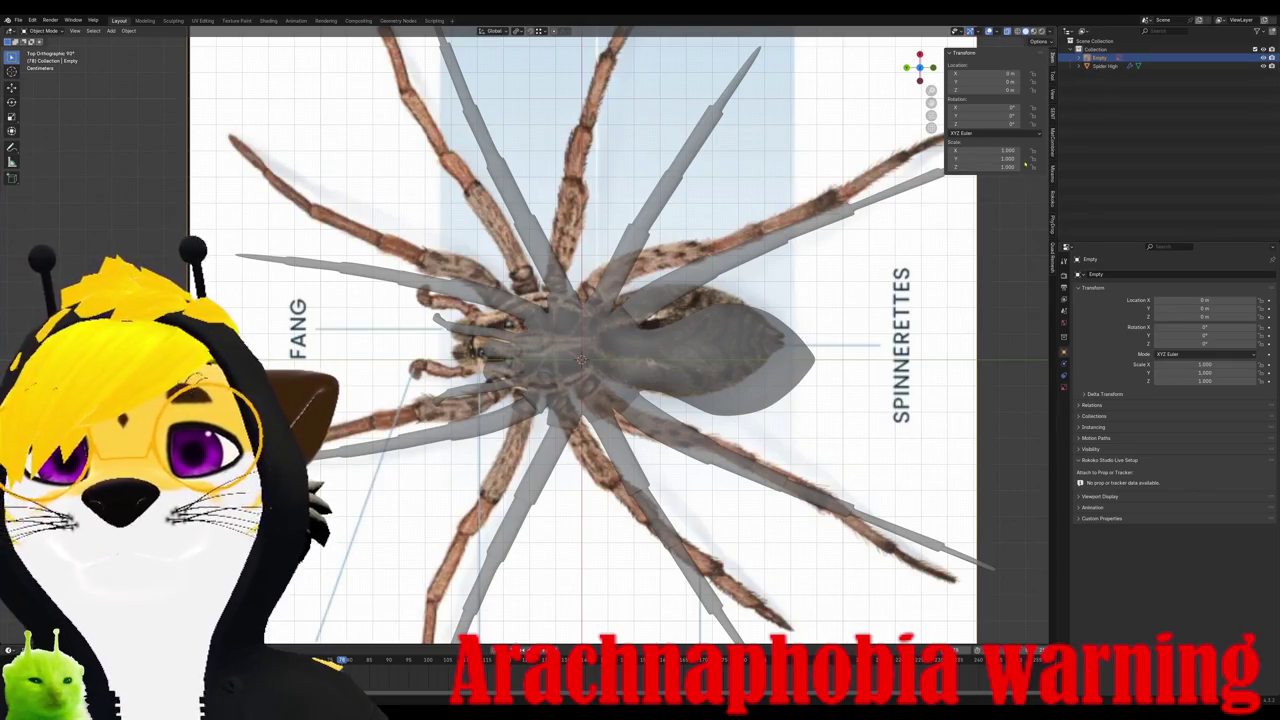
{"action": "key", "text": "h"}
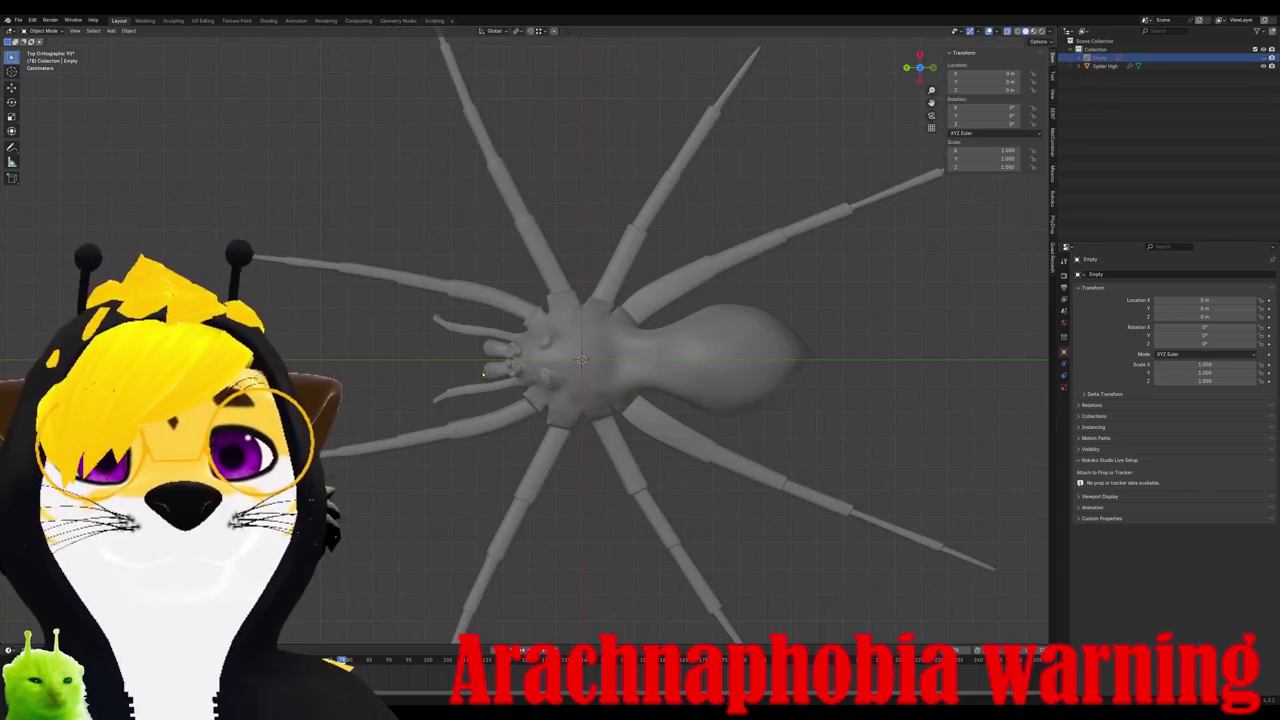
{"action": "middle_click_drag", "start_coordinate": [562, 314], "coordinate": [281, 208]}
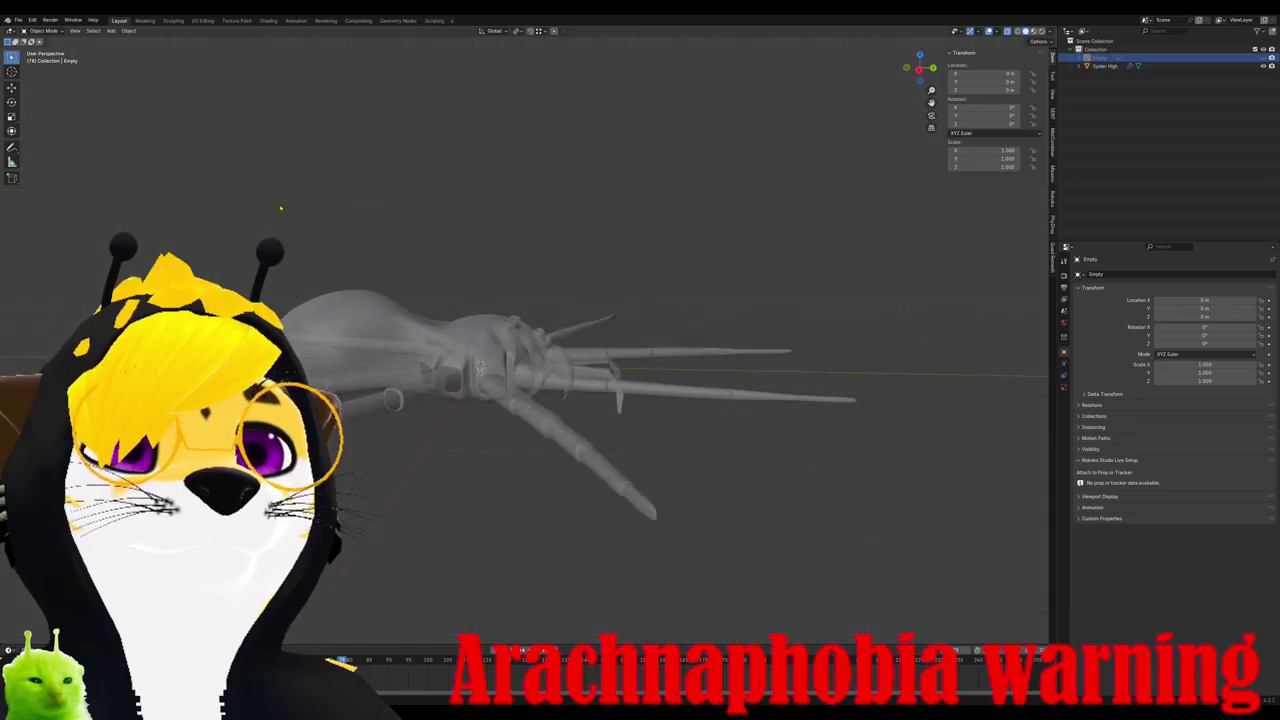
Step: Add an armature at the origin and test-move it around the spider
{"action": "left_click", "coordinate": [130, 30]}
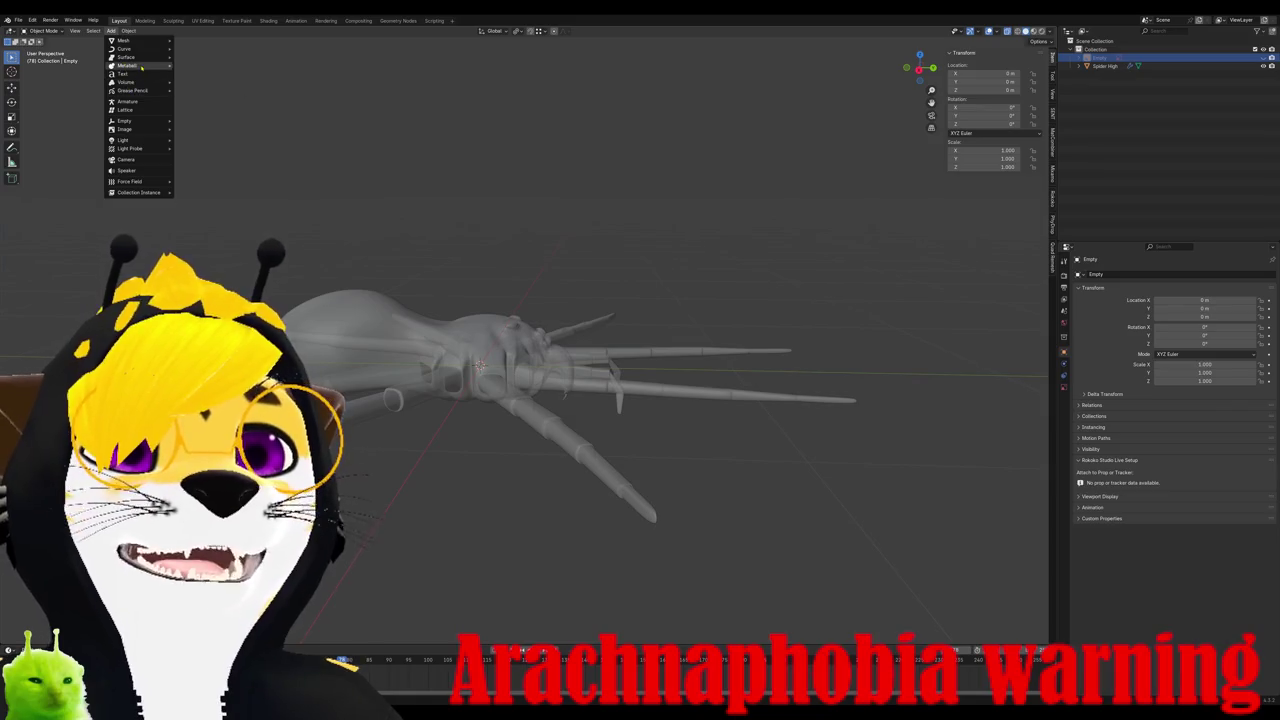
{"action": "left_click", "coordinate": [156, 104]}
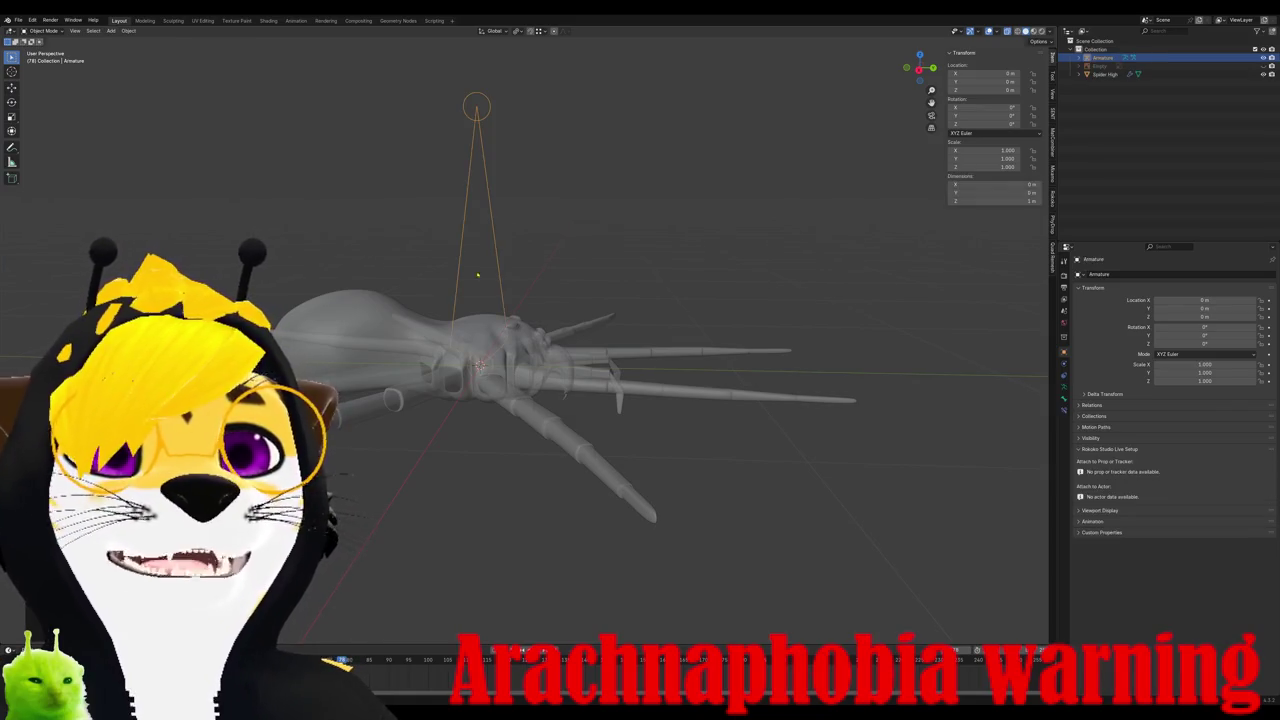
{"action": "mouse_move", "coordinate": [514, 266]}
{"action": "middle_mouse_down"}
{"action": "mouse_move", "coordinate": [380, 306]}
{"action": "mouse_move", "coordinate": [344, 290]}
{"action": "mouse_move", "coordinate": [539, 348]}
{"action": "mouse_move", "coordinate": [486, 332]}
{"action": "middle_mouse_up"}
{"action": "key", "text": "g"}
{"action": "left_click", "coordinate": [350, 292]}
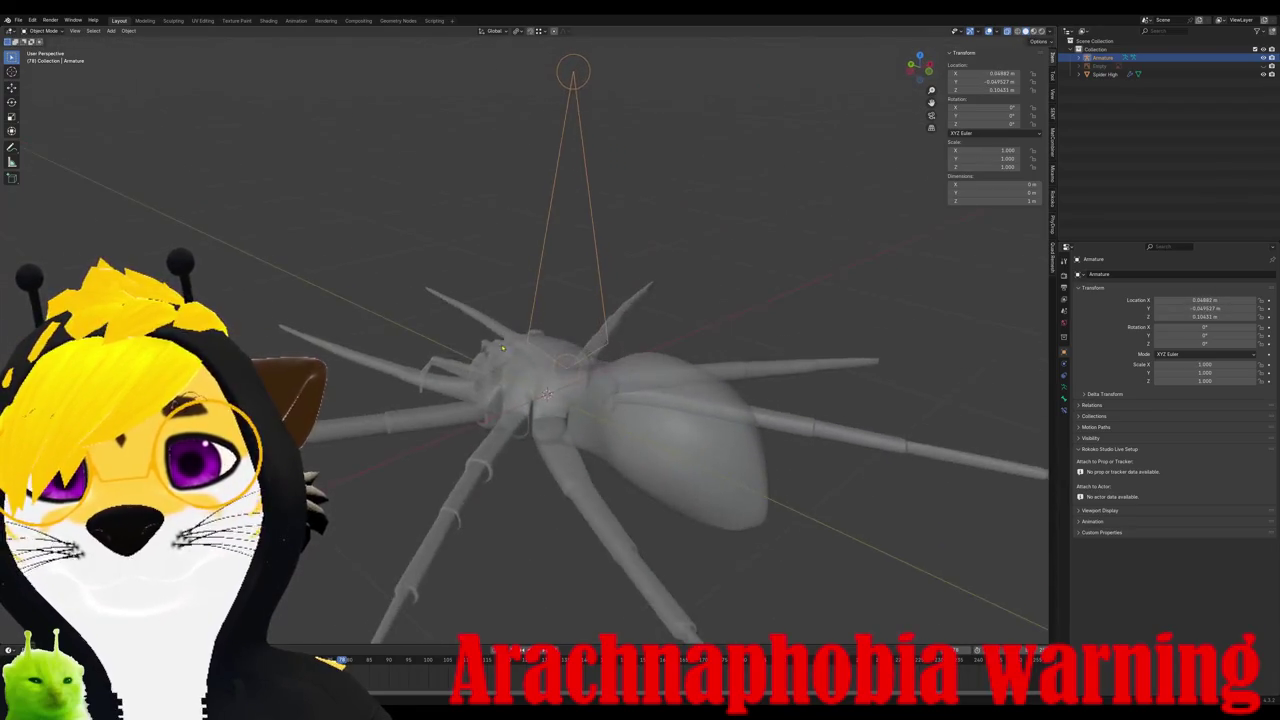
{"action": "key", "text": "g"}
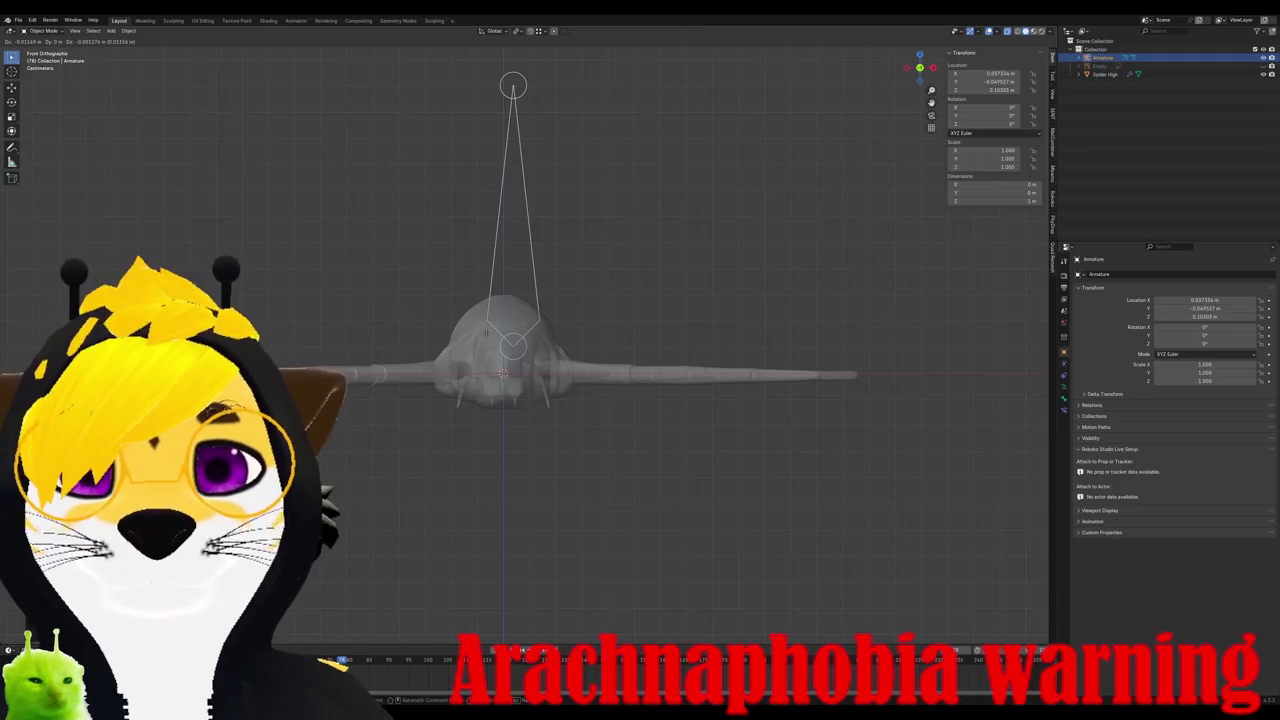
{"action": "left_click", "coordinate": [486, 332]}
Step: Reset the armature to the origin, then raise it into the spider's body and shrink it
{"action": "key", "text": "alt+g"}
{"action": "key", "text": "g"}
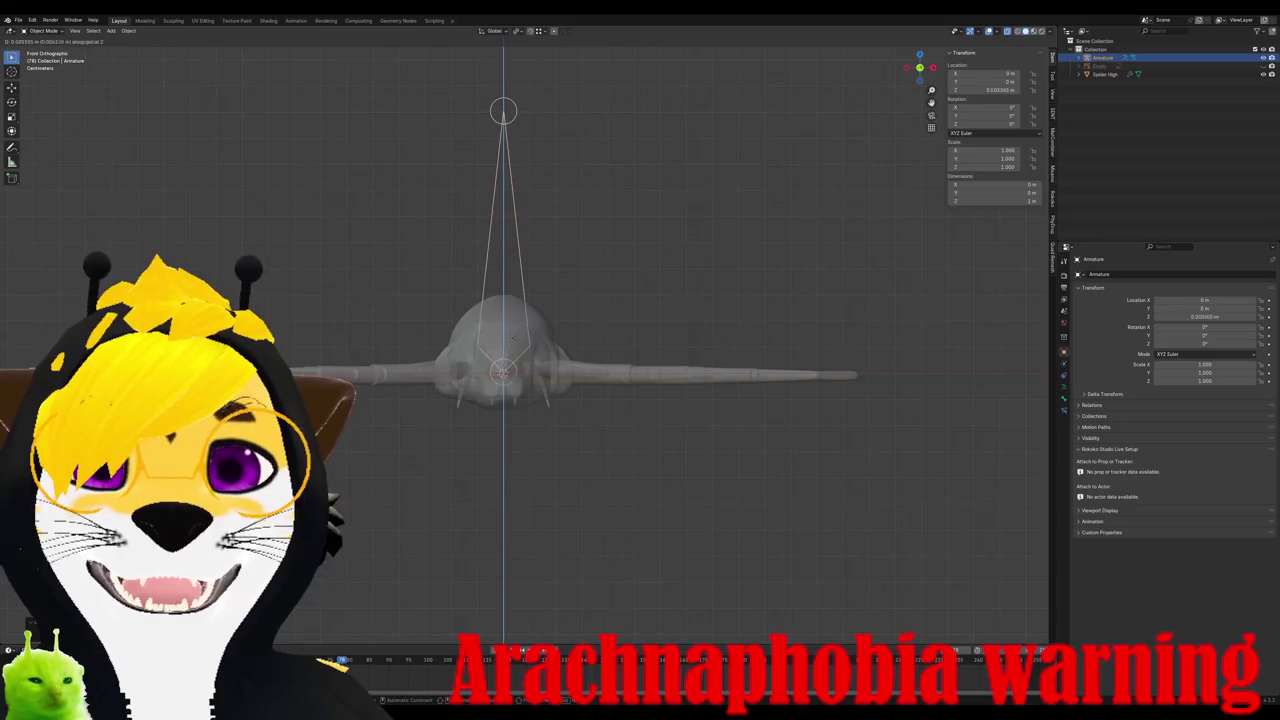
{"action": "left_click", "coordinate": [514, 340]}
{"action": "key", "text": "KP_3"}
{"action": "key", "text": "s"}
{"action": "left_click", "coordinate": [688, 383]}
{"action": "key", "text": "ctrl+KP_1"}
{"action": "mouse_move", "coordinate": [556, 381]}
{"action": "middle_mouse_down"}
{"action": "mouse_move", "coordinate": [577, 446]}
{"action": "mouse_move", "coordinate": [591, 391]}
{"action": "middle_mouse_up"}
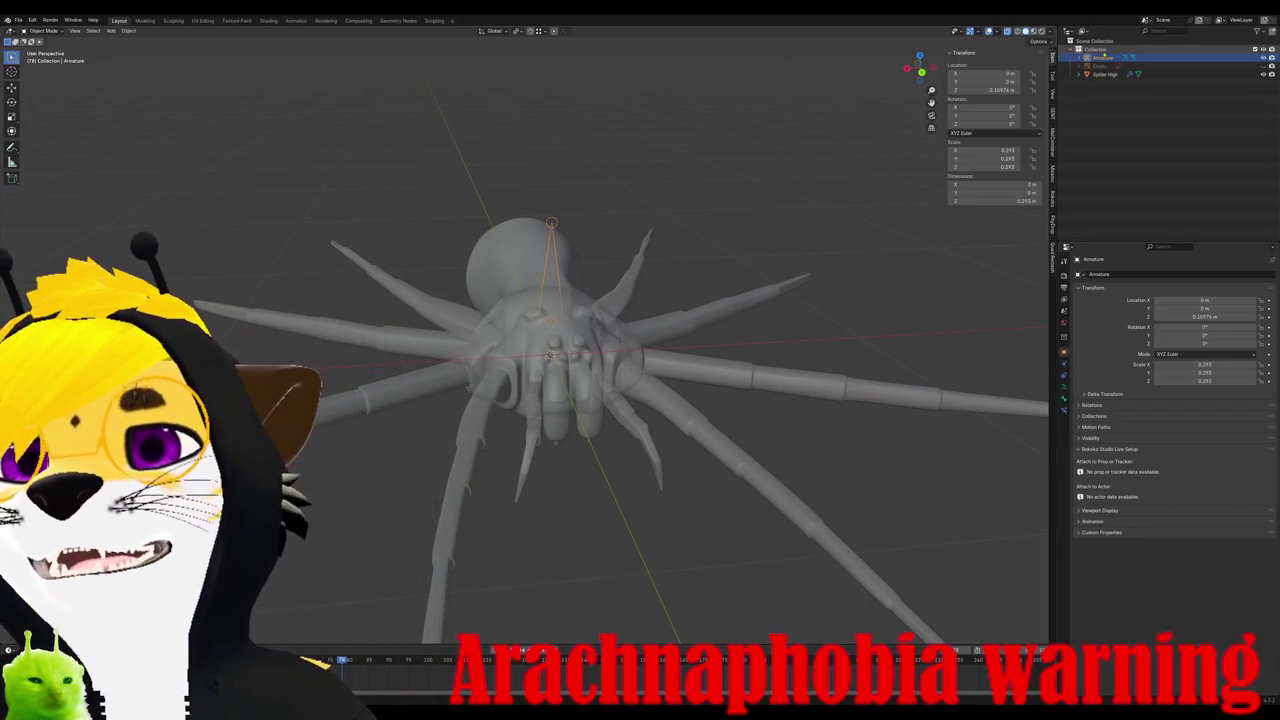
Step: Rename the armature's bone to 'Spider Body' in the outliner
{"action": "left_click", "coordinate": [1081, 57]}
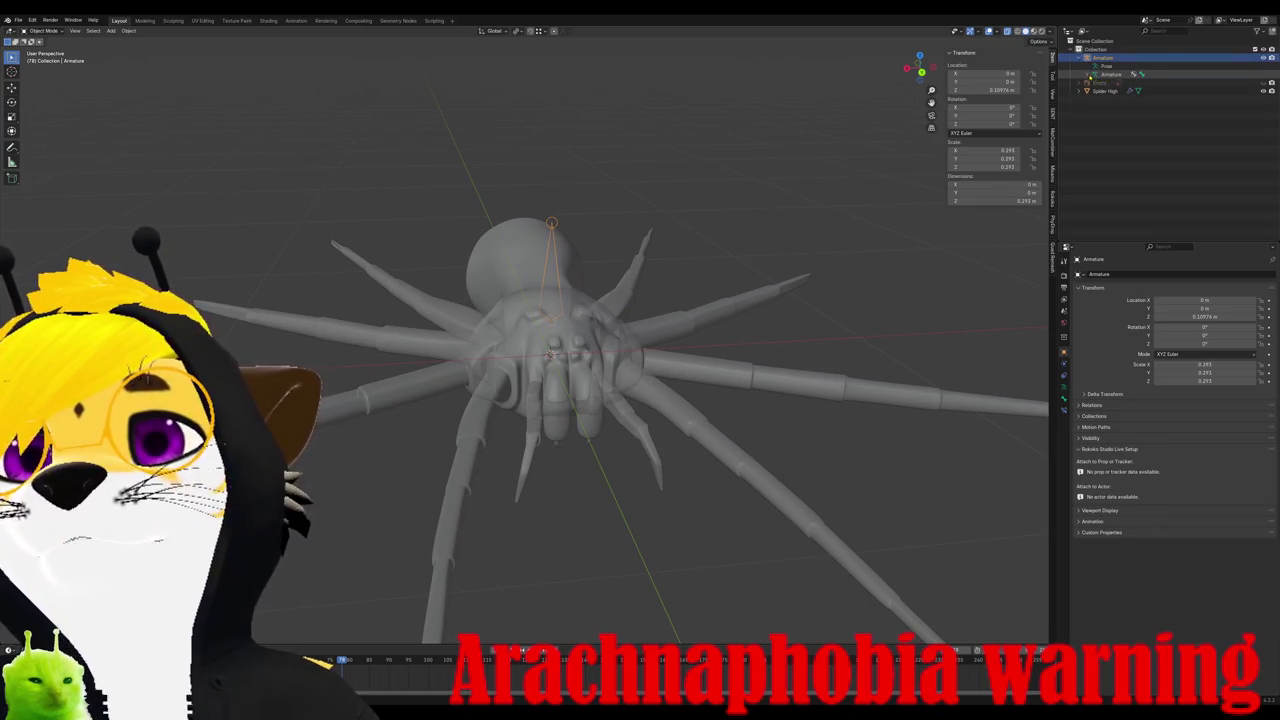
{"action": "left_click", "coordinate": [1095, 74]}
{"action": "left_click", "coordinate": [1115, 82]}
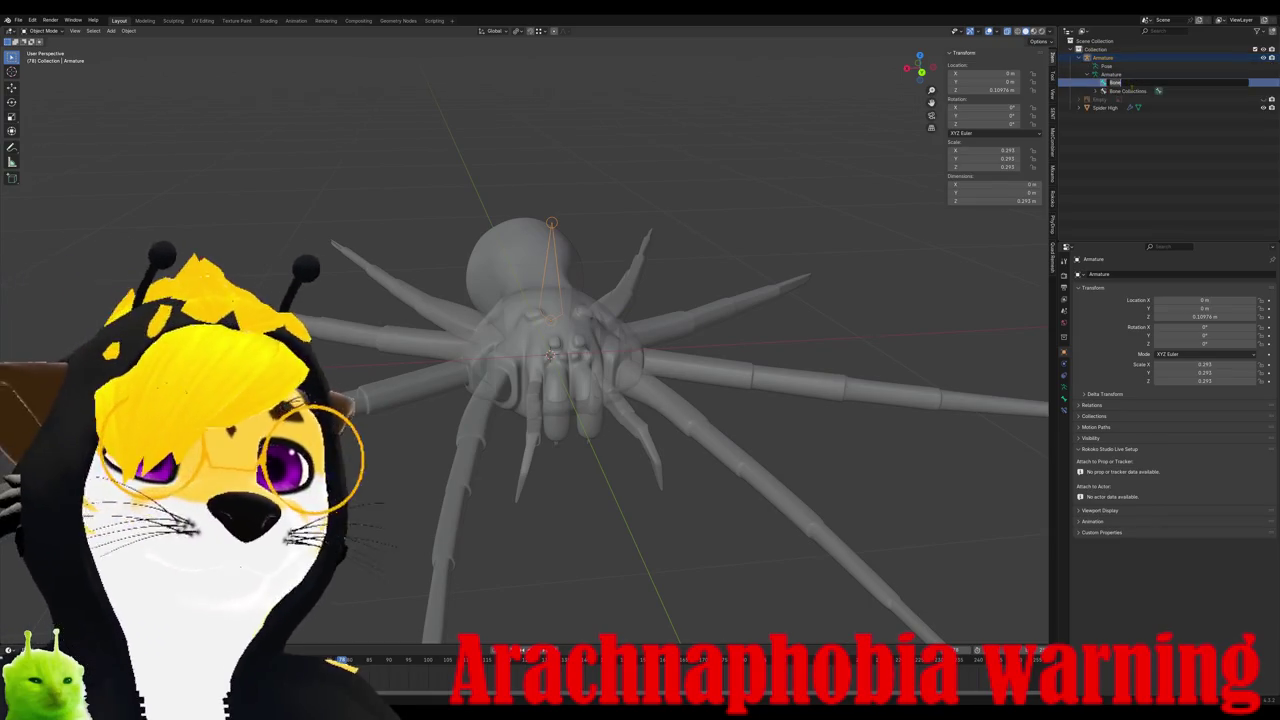
{"action": "type", "text": "Spider Body"}
{"action": "key", "text": "Return"}
Step: In armature Edit Mode, extrude a second bone from the Spider Body tip
{"action": "middle_click_drag", "start_coordinate": [760, 222], "coordinate": [600, 224]}
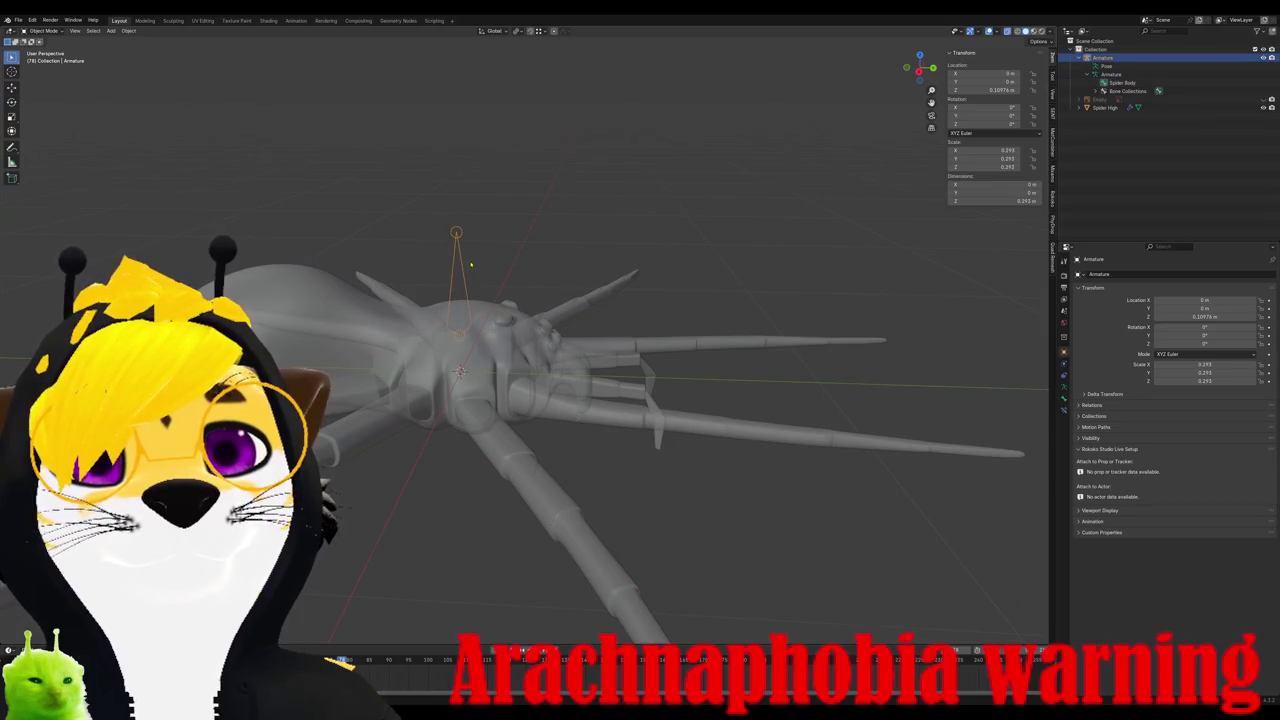
{"action": "key", "text": "Tab"}
{"action": "key", "text": "e"}
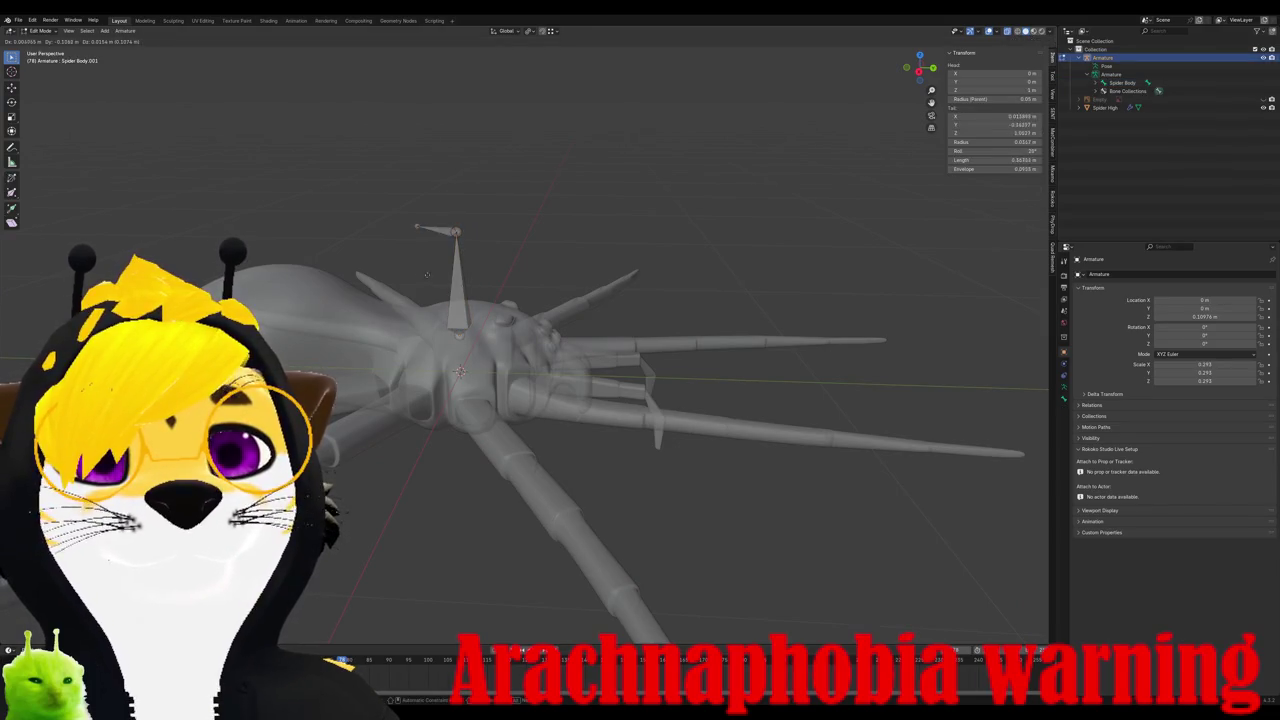